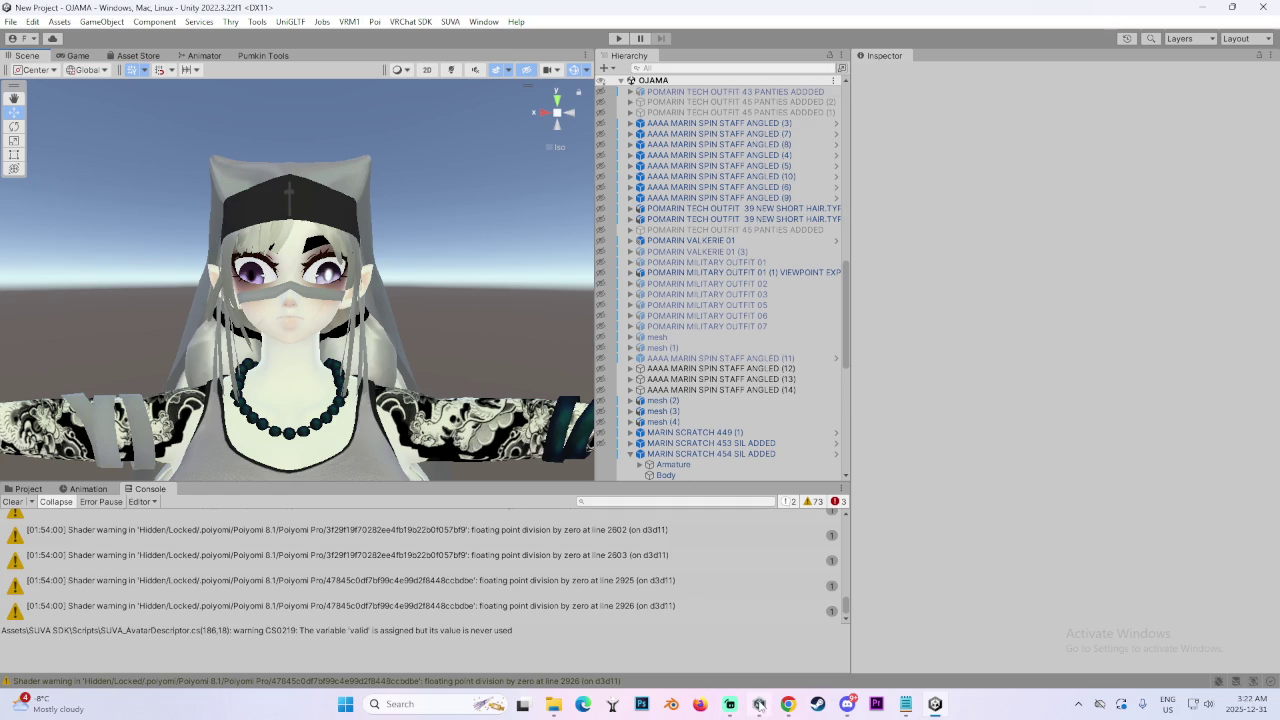
# Select and frame the MARIN SCRATCH 454 SIL ADDED avatar, widening the Hierarchy and Scene panels.
pyautogui.click(390, 325)
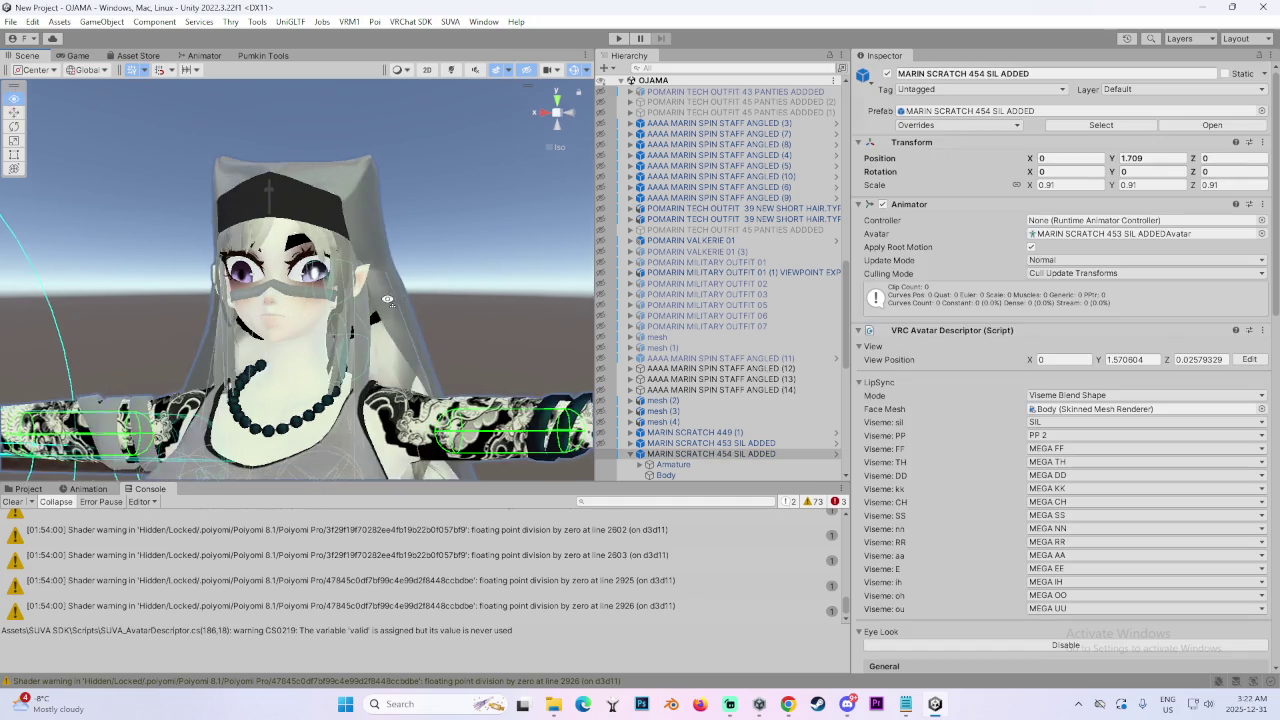
pyautogui.press('f')
pyautogui.moveTo(847, 330); pyautogui.dragTo(893, 333)
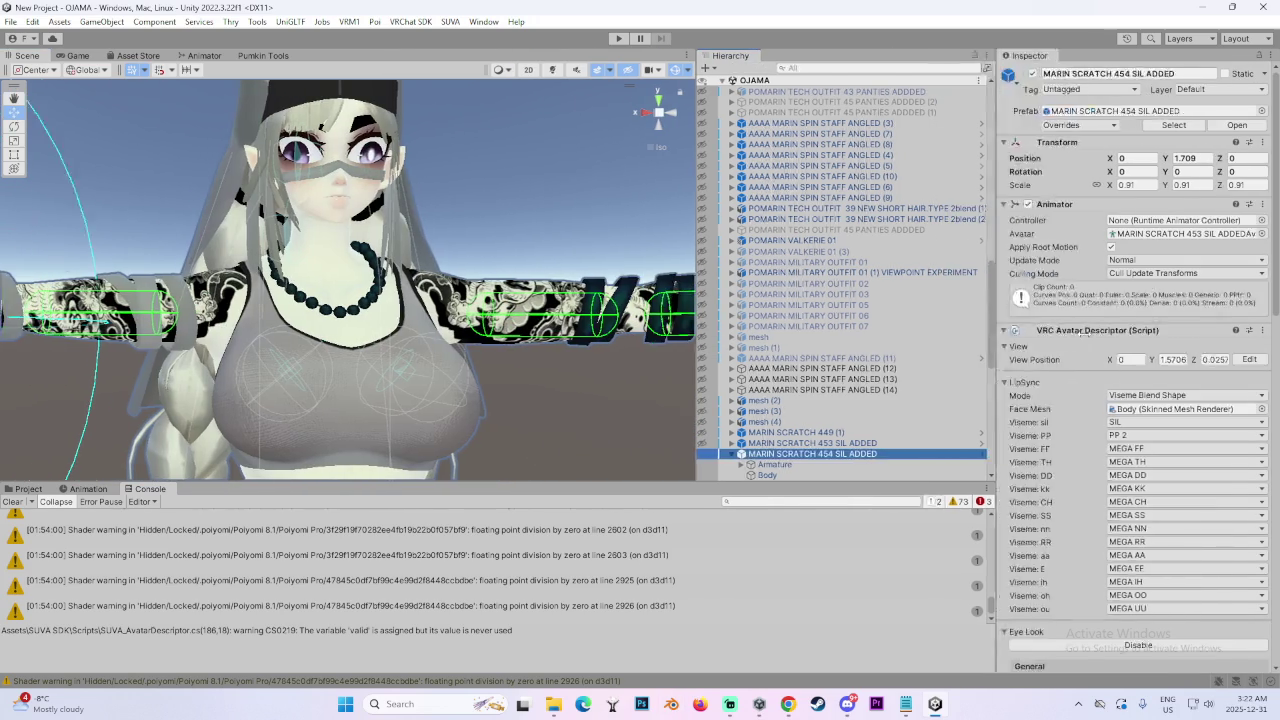
pyautogui.moveTo(621, 484); pyautogui.dragTo(605, 562)
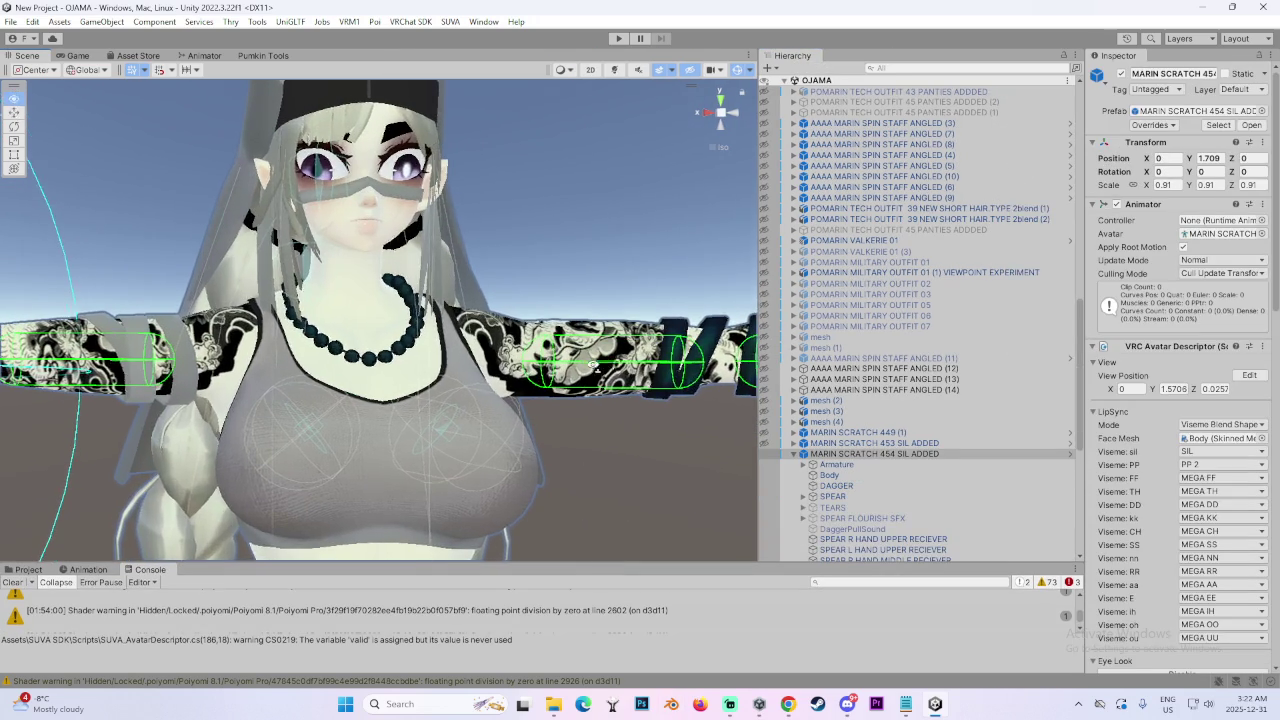
pyautogui.click(703, 113)
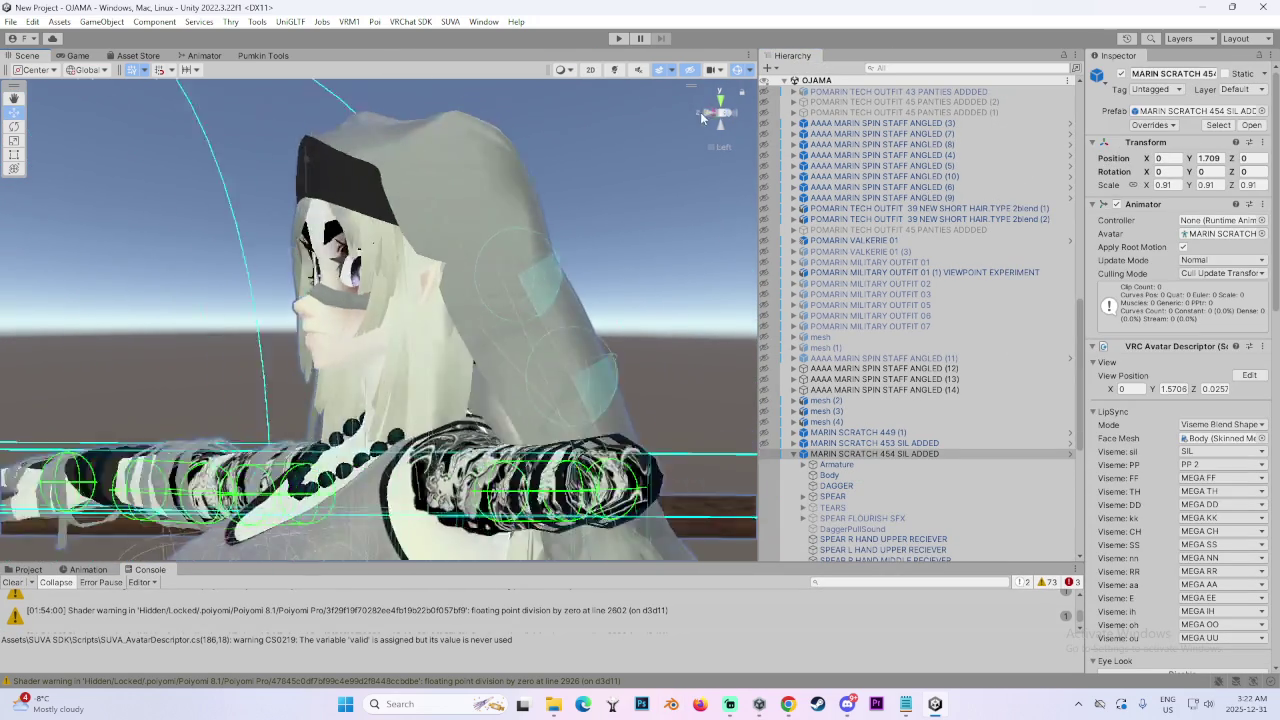
pyautogui.click(703, 115)
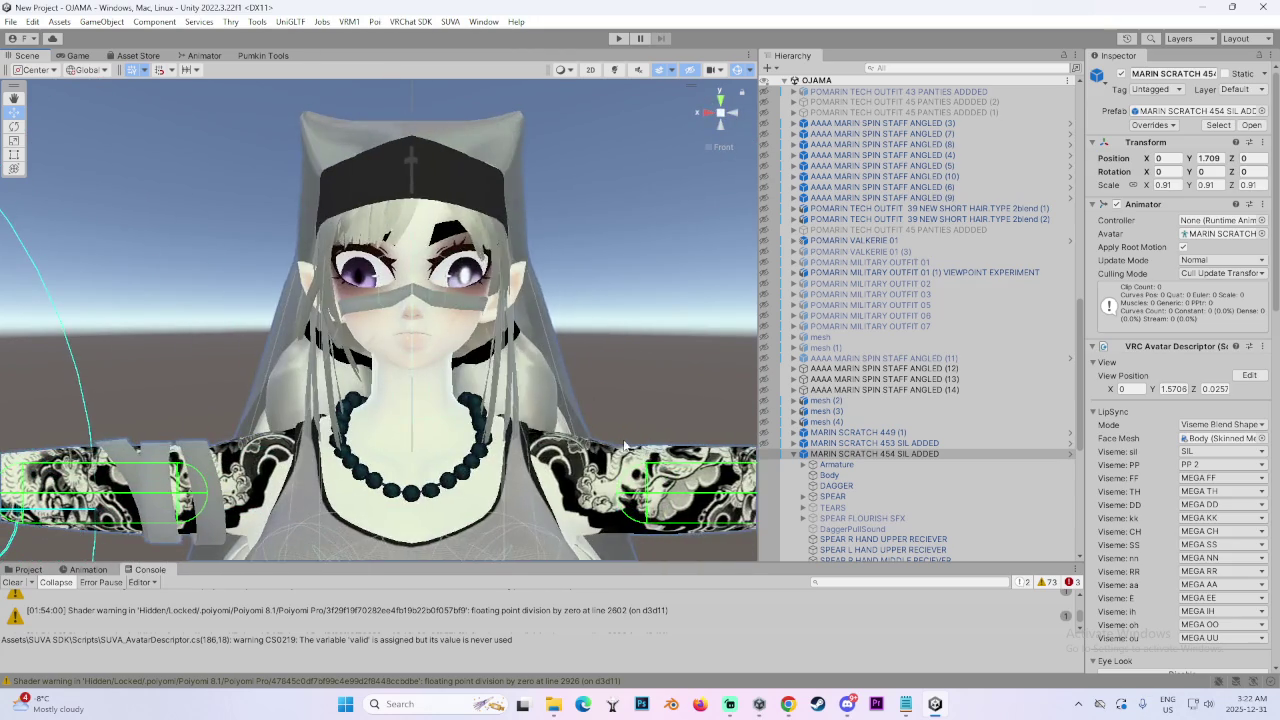
# Select the avatar's Body mesh and scroll the Inspector down to its eight materials.
pyautogui.scroll(2, 615, 443)
pyautogui.click(615, 443)
pyautogui.scroll(-5, 1128, 497)
pyautogui.scroll(-5, 1132, 488)
pyautogui.scroll(-5, 1137, 478)
pyautogui.scroll(-5, 1145, 462)
pyautogui.scroll(-5, 1145, 480)
pyautogui.scroll(-5, 1140, 550)
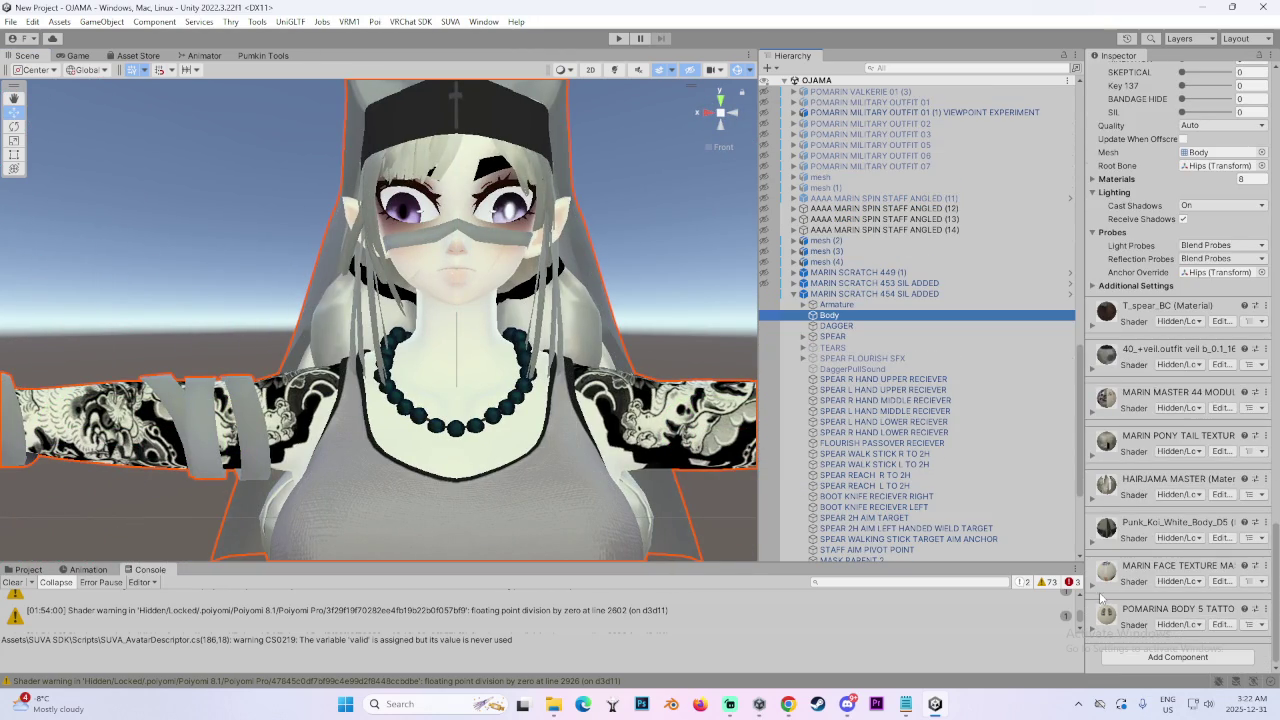
# Expand the face material's Poiyomi shader settings down to the Main Texture slot.
pyautogui.click(1104, 600)
pyautogui.scroll(-3, 1104, 588)
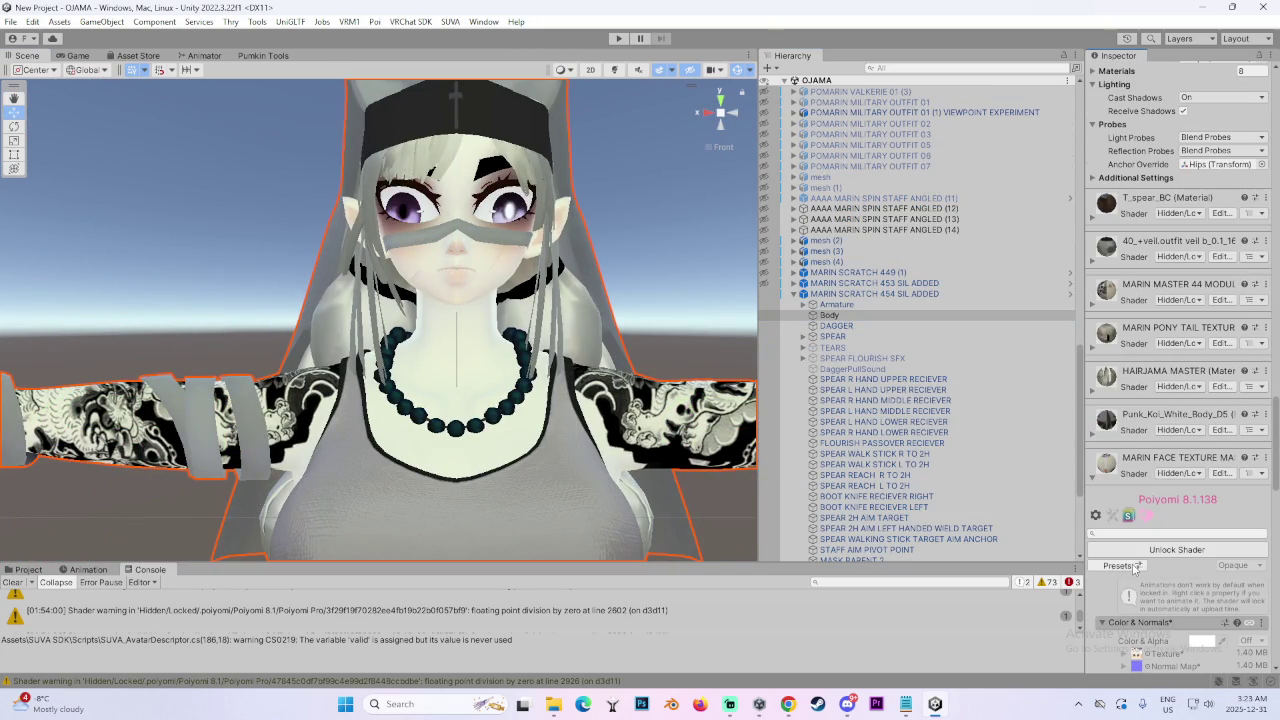
pyautogui.scroll(-1, 1153, 533)
pyautogui.scroll(-3, 1150, 530)
pyautogui.click(1137, 510)
pyautogui.click(1137, 510)
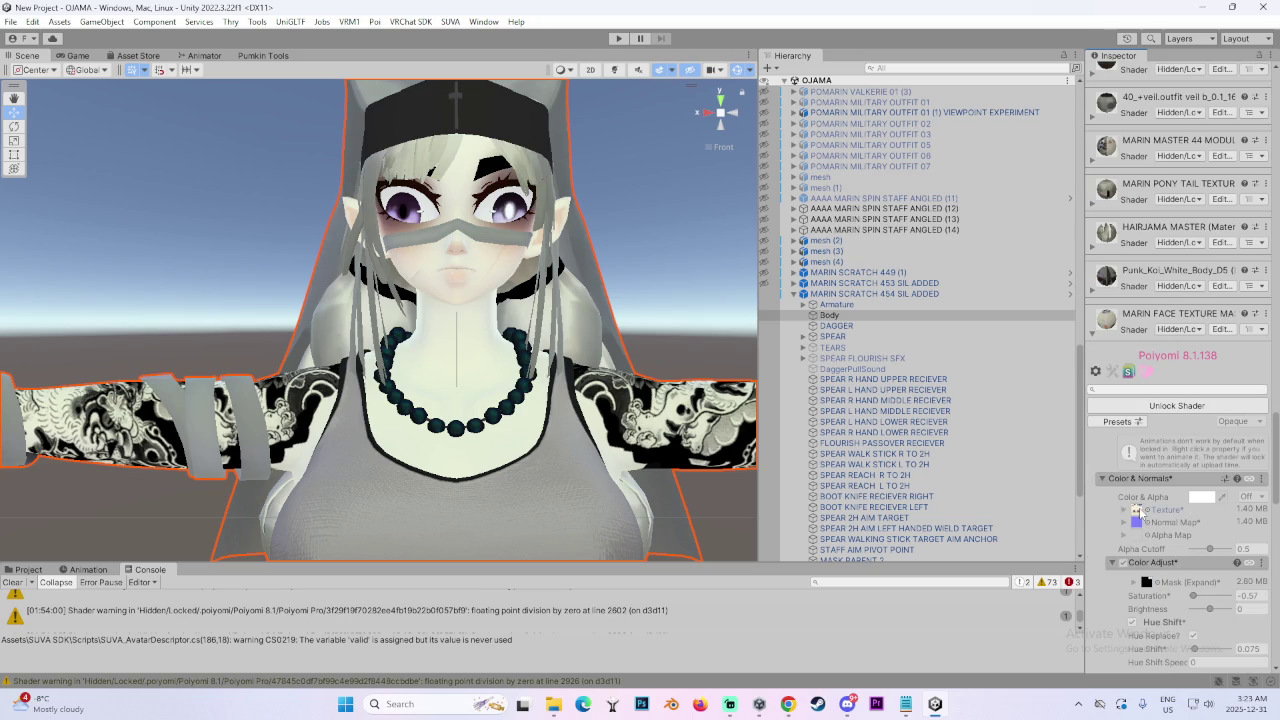
# Ping MARIN FACE TEXTURE MASTER 52 in the Project tab and show its import settings.
pyautogui.click(38, 569)
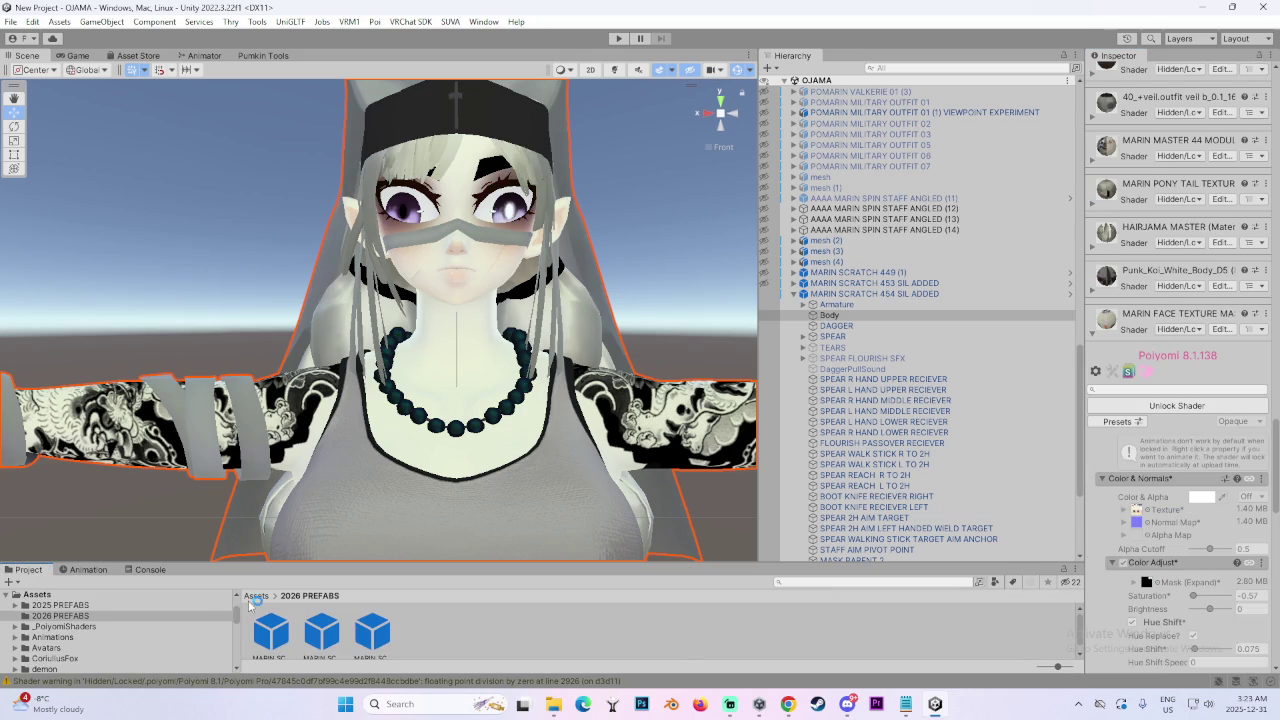
pyautogui.click(1136, 510)
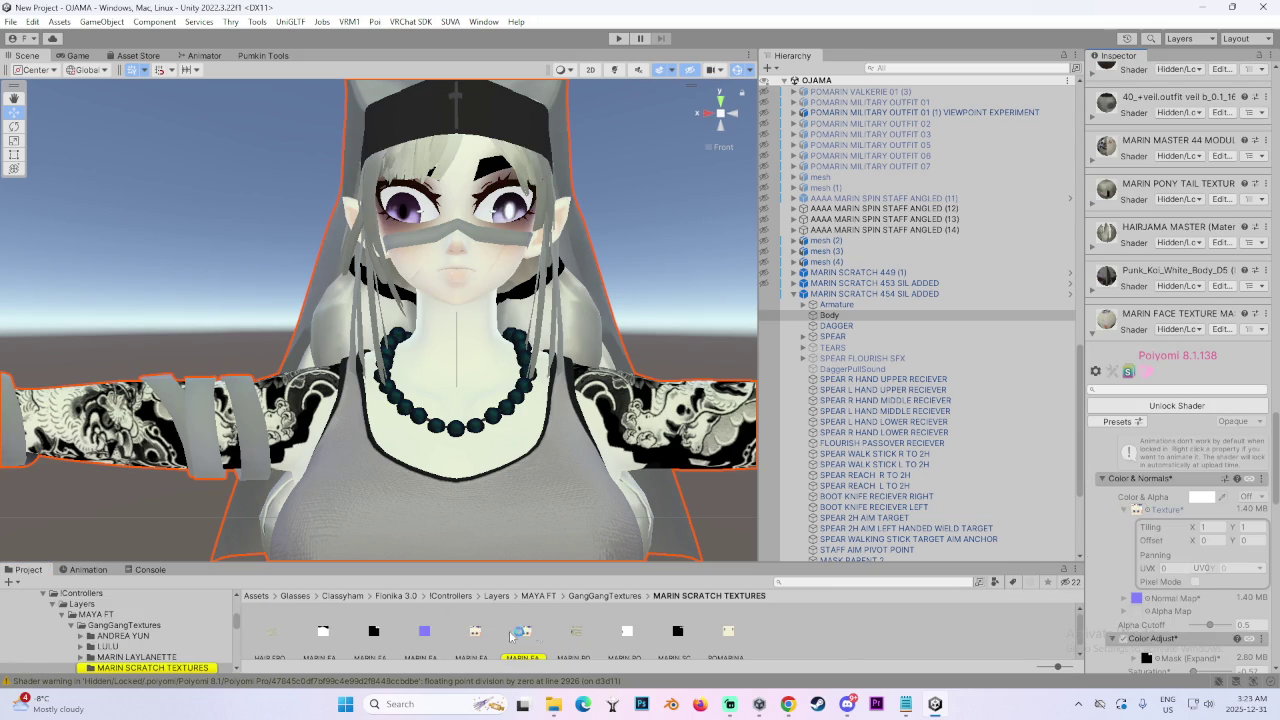
pyautogui.rightClick(524, 635)
pyautogui.click(652, 148)
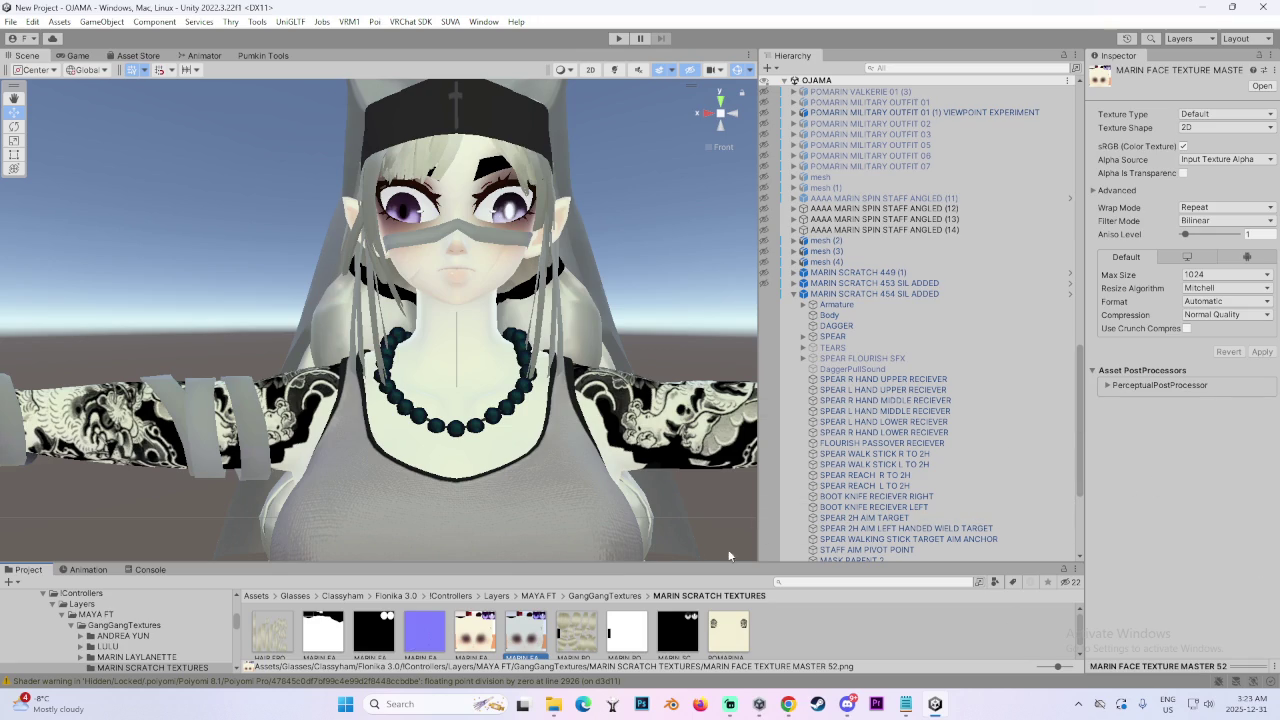
# Enlarge the project browser, orbit around the avatar and switch on Scene view lighting.
pyautogui.moveTo(652, 563); pyautogui.dragTo(696, 508)
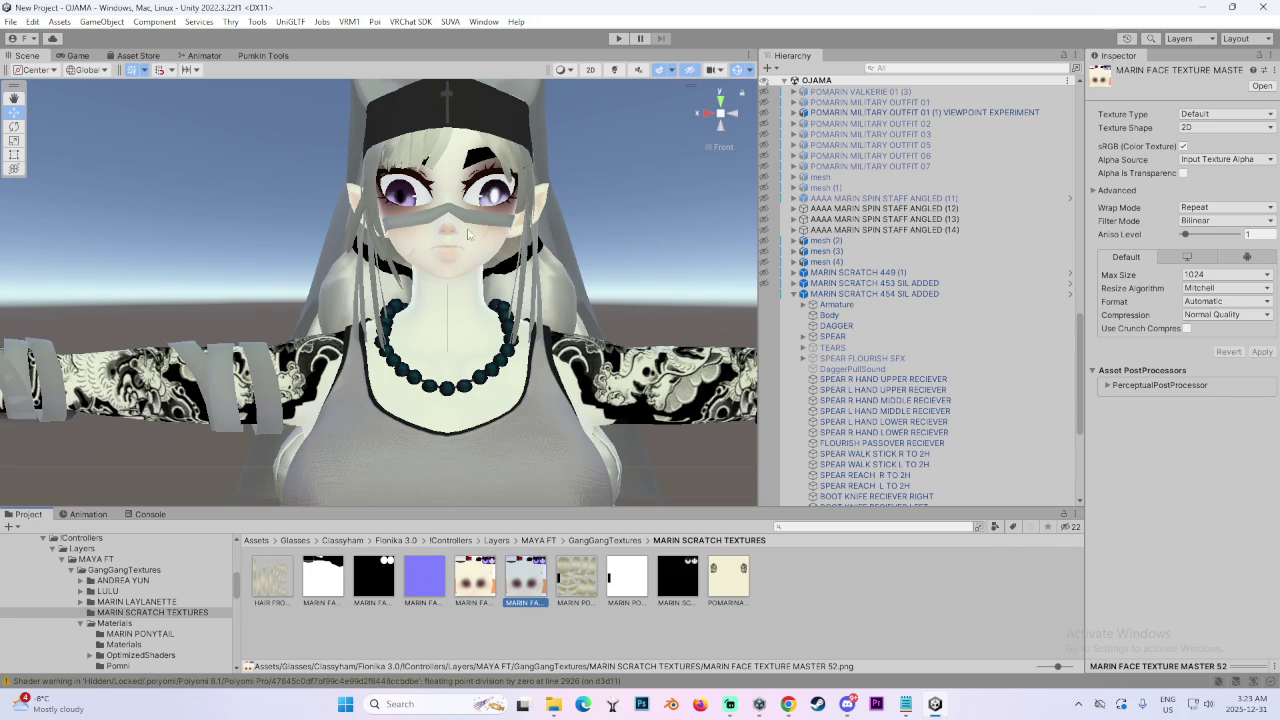
pyautogui.moveTo(637, 275)
pyautogui.mouseDown(button='middle')
pyautogui.moveTo(567, 295)
pyautogui.moveTo(578, 292)
pyautogui.mouseUp(button='middle')
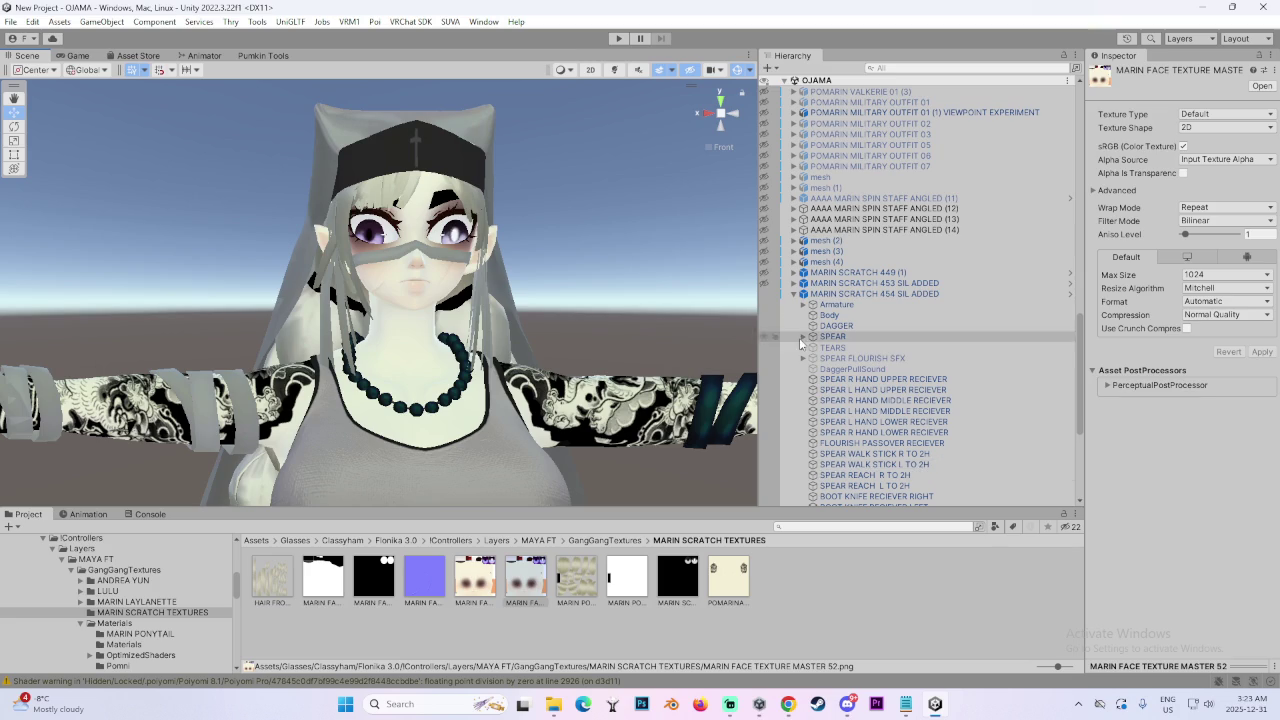
pyautogui.moveTo(641, 326); pyautogui.dragTo(706, 351, button='middle')
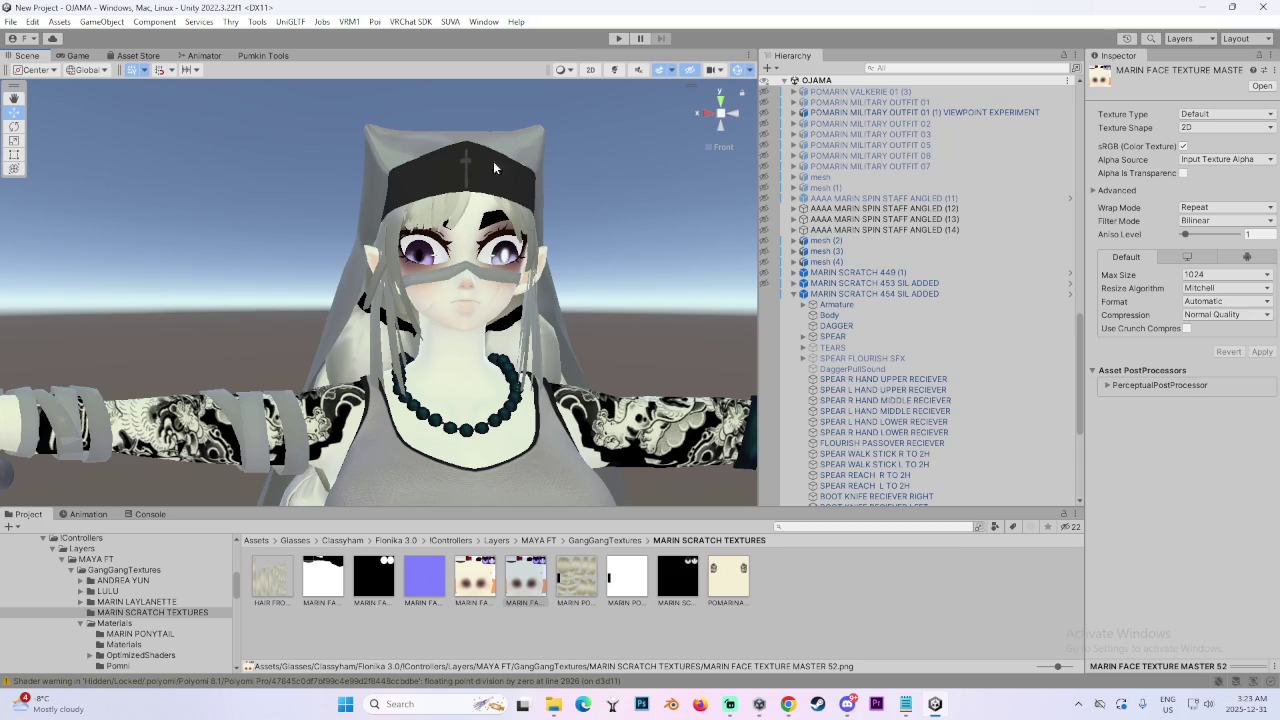
pyautogui.keyDown('alt'); pyautogui.moveTo(709, 120); pyautogui.dragTo(422, 200); pyautogui.keyUp('alt')
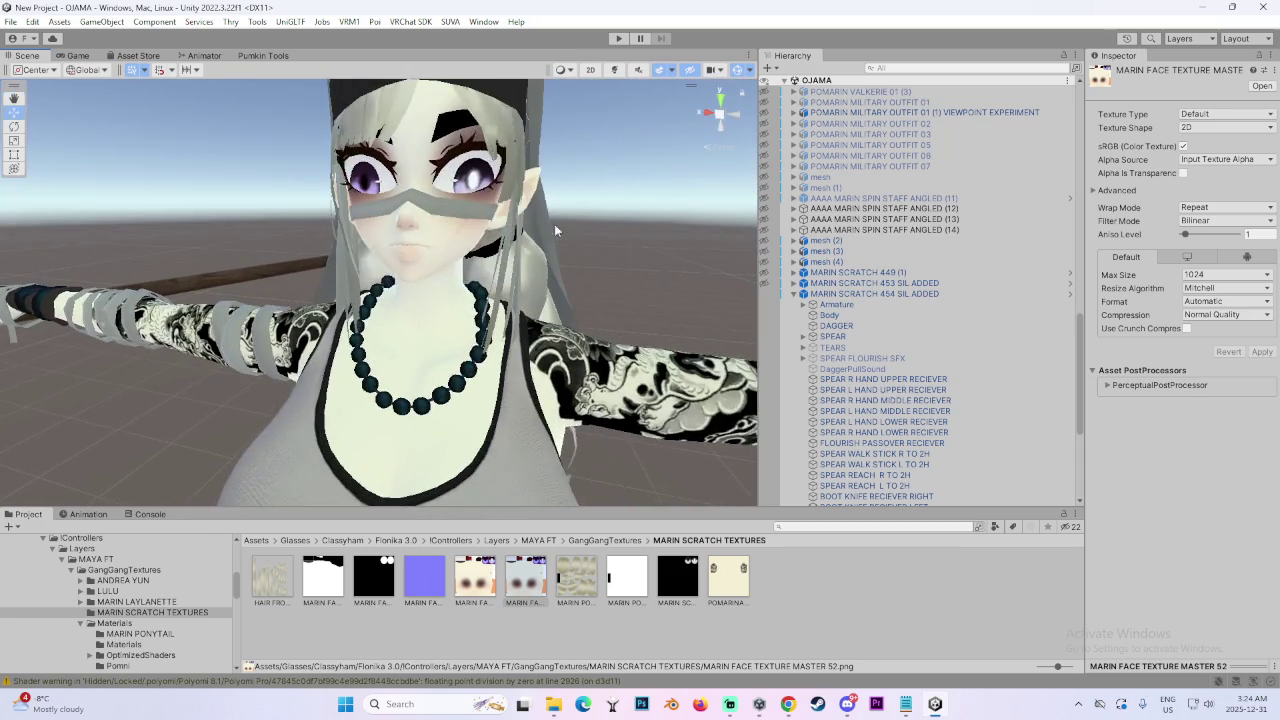
pyautogui.click(617, 70)
pyautogui.moveTo(617, 70)
pyautogui.keyDown('alt'); pyautogui.mouseDown()
pyautogui.moveTo(598, 306)
pyautogui.moveTo(358, 322)
pyautogui.moveTo(404, 290)
pyautogui.mouseUp(); pyautogui.keyUp('alt')
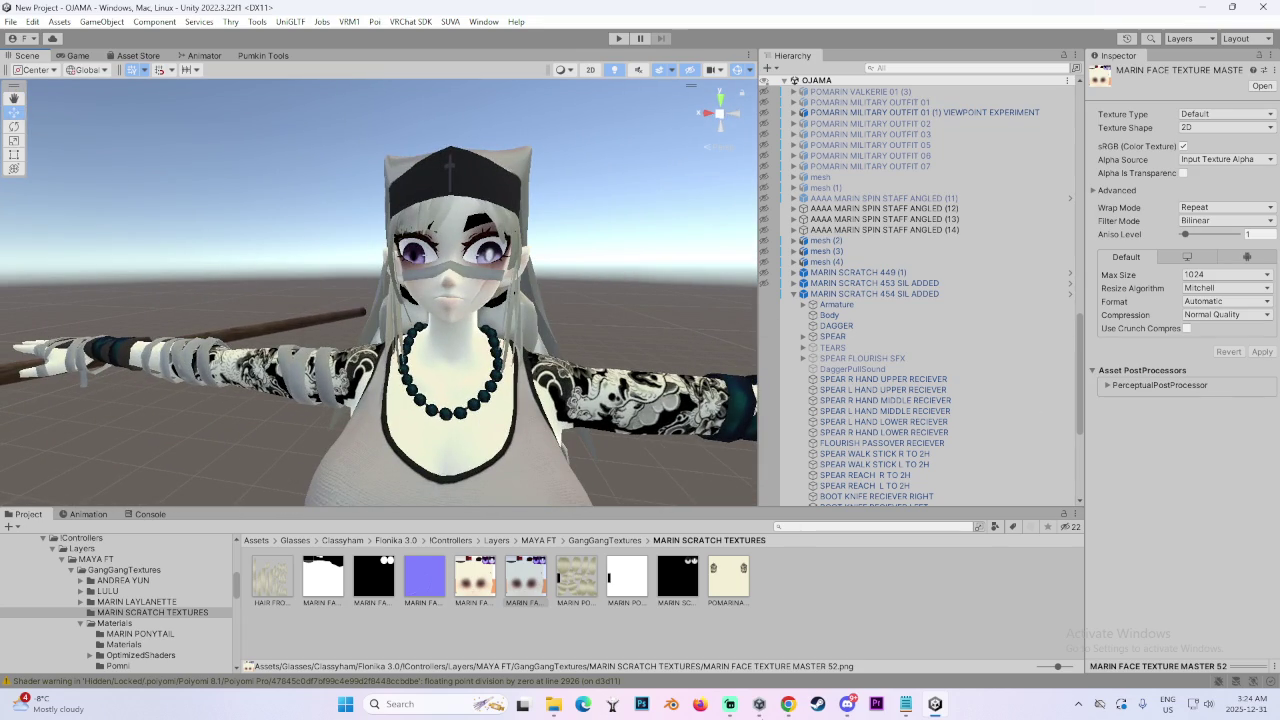
pyautogui.click(615, 704)
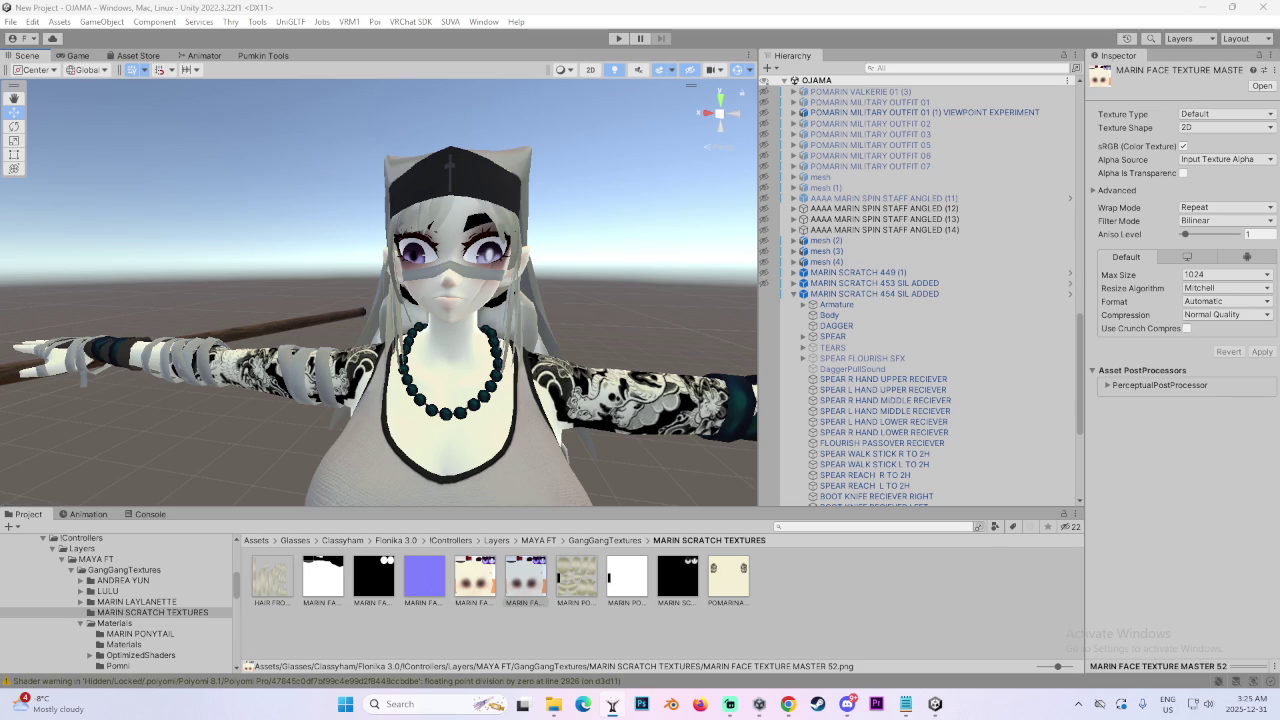
# Launch Blender, cancel the model import, and open MARIN SCRATCH 453 SIL ADDED.blend.
pyautogui.click(671, 704)
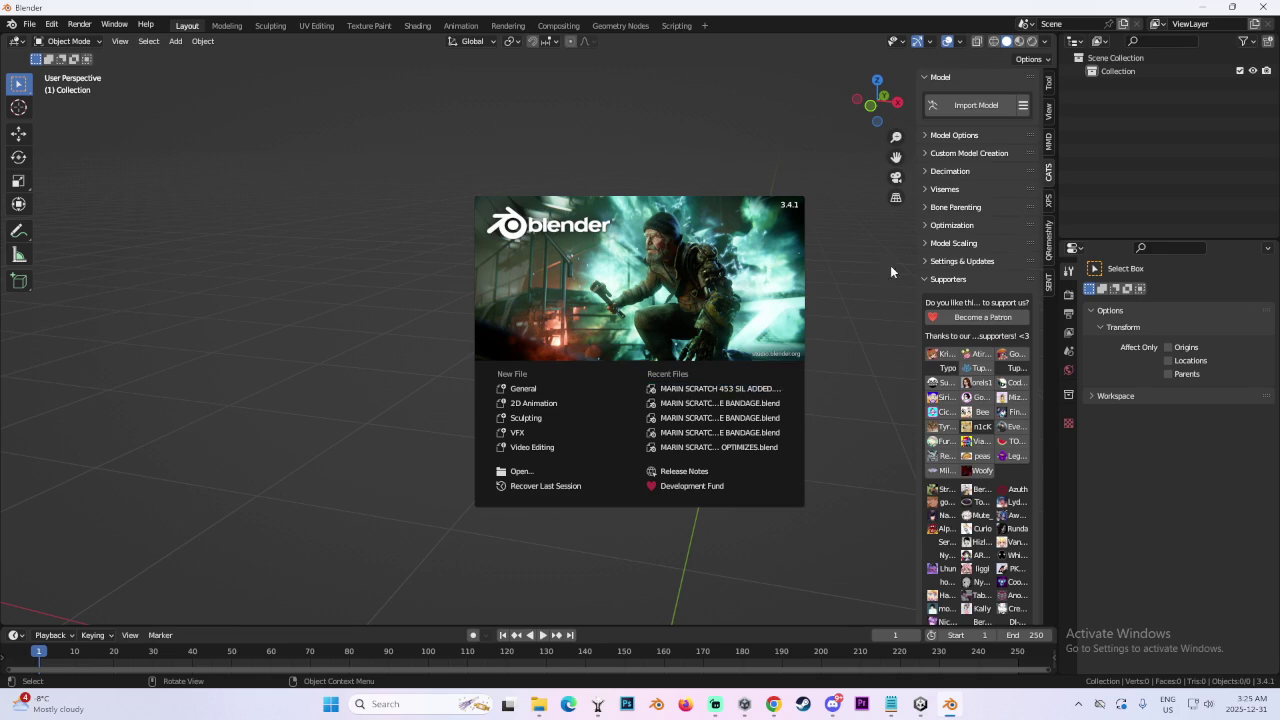
pyautogui.click(890, 270)
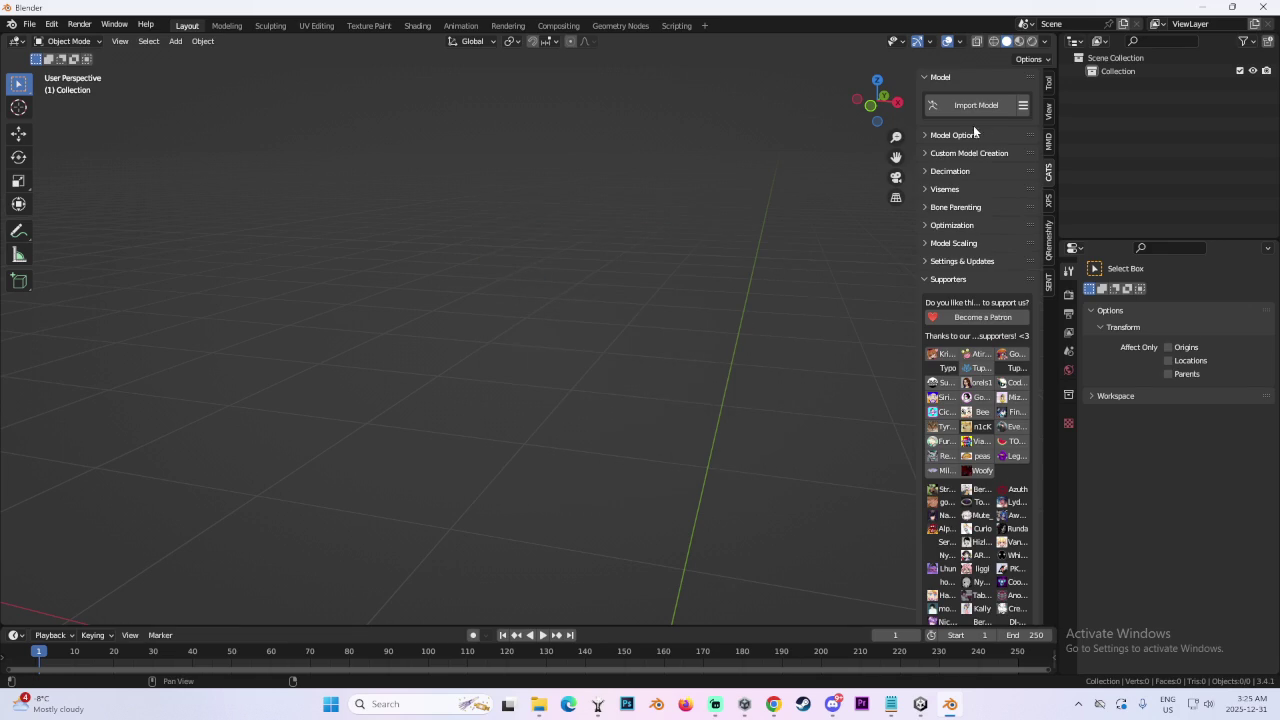
pyautogui.click(980, 105)
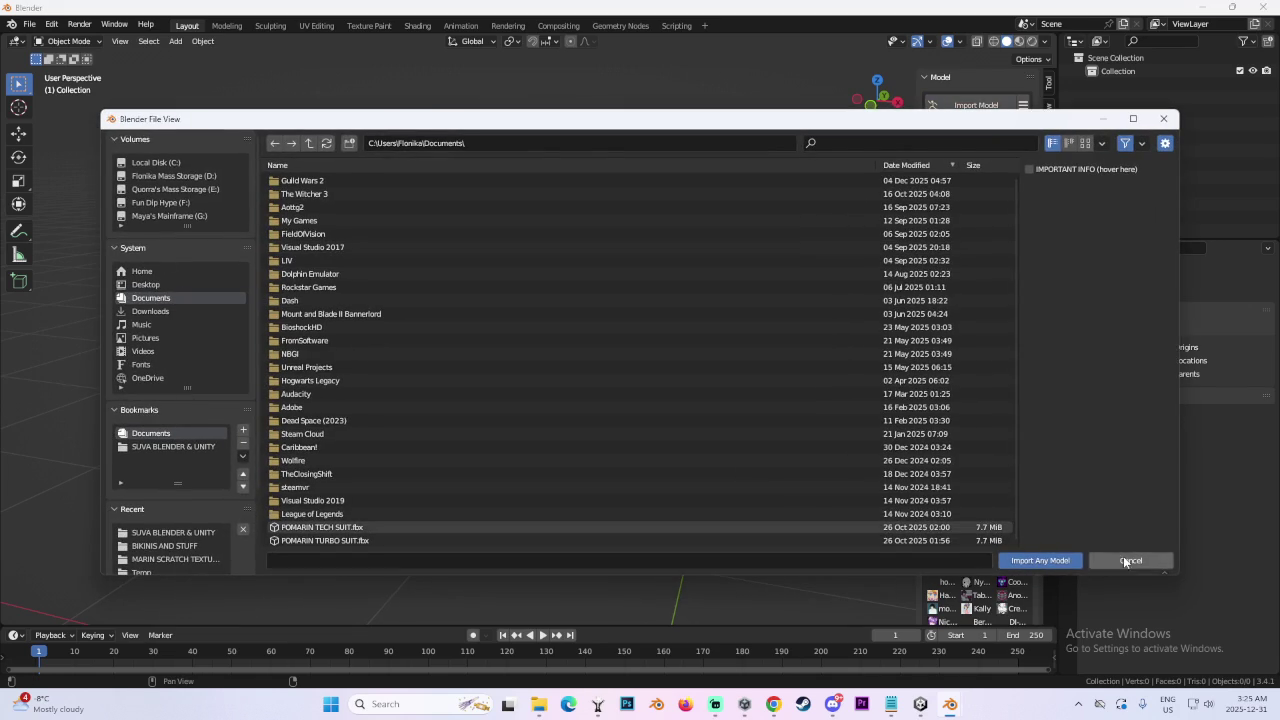
pyautogui.click(1118, 560)
pyautogui.click(30, 24)
pyautogui.click(50, 52)
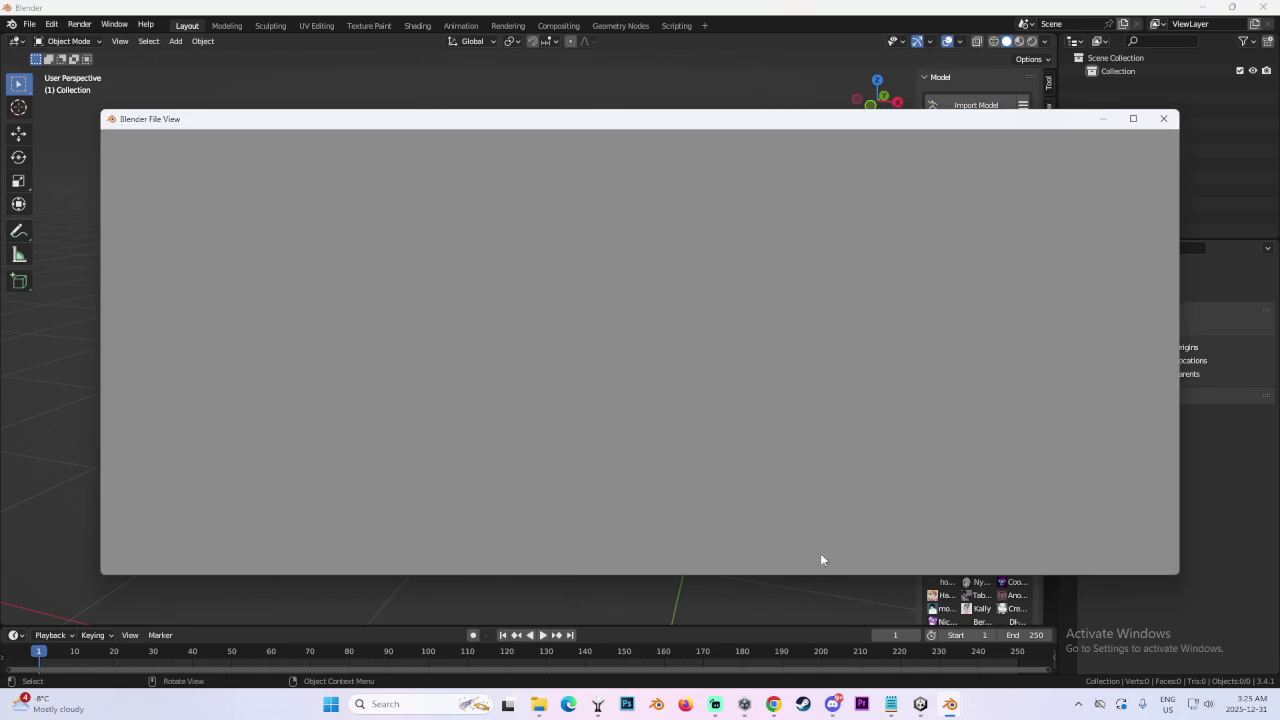
pyautogui.doubleClick(421, 474)
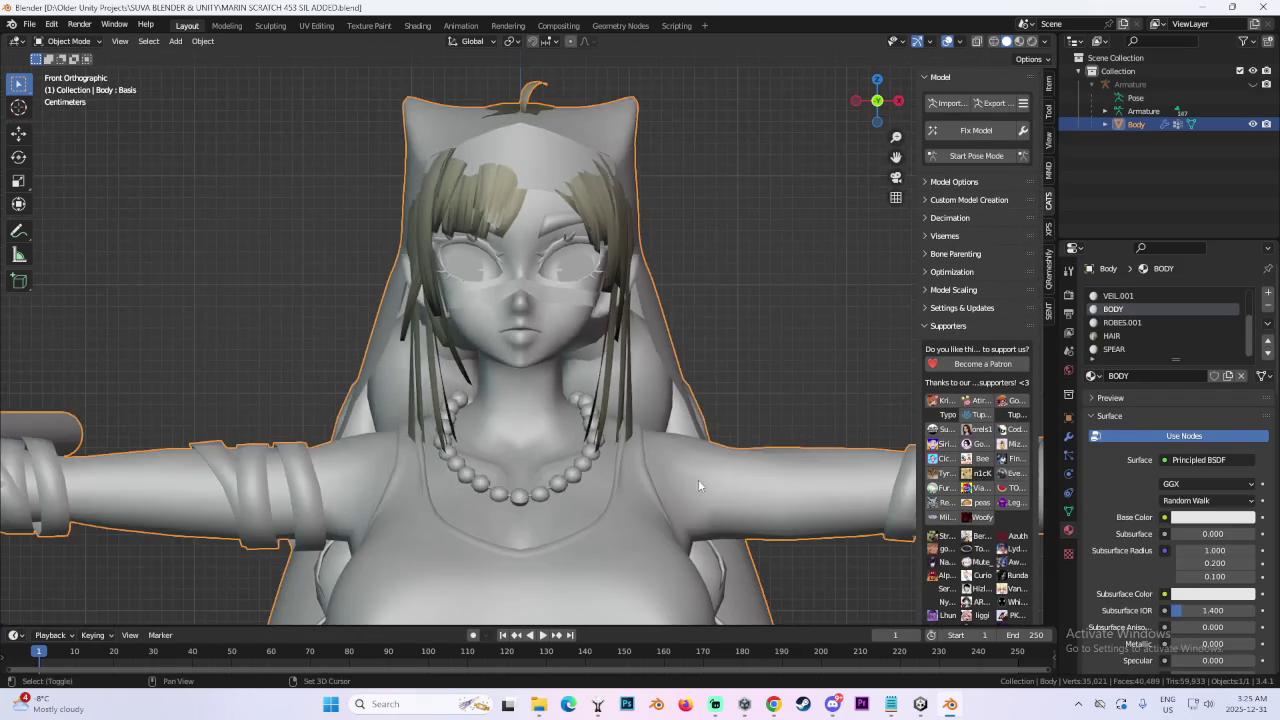
# Zoom and orbit around the loaded model, then return to Unity's Scene view.
pyautogui.keyDown('shift'); pyautogui.scroll(-5, 698, 479); pyautogui.keyUp('shift')
pyautogui.scroll(-3, 659, 398)
pyautogui.scroll(3, 633, 320)
pyautogui.moveTo(515, 284)
pyautogui.mouseDown(button='middle')
pyautogui.moveTo(590, 333)
pyautogui.moveTo(632, 464)
pyautogui.moveTo(669, 225)
pyautogui.moveTo(720, 235)
pyautogui.mouseUp(button='middle')
pyautogui.scroll(-5, 590, 333)
pyautogui.scroll(2, 607, 316)
pyautogui.scroll(3, 627, 440)
pyautogui.scroll(3, 656, 428)
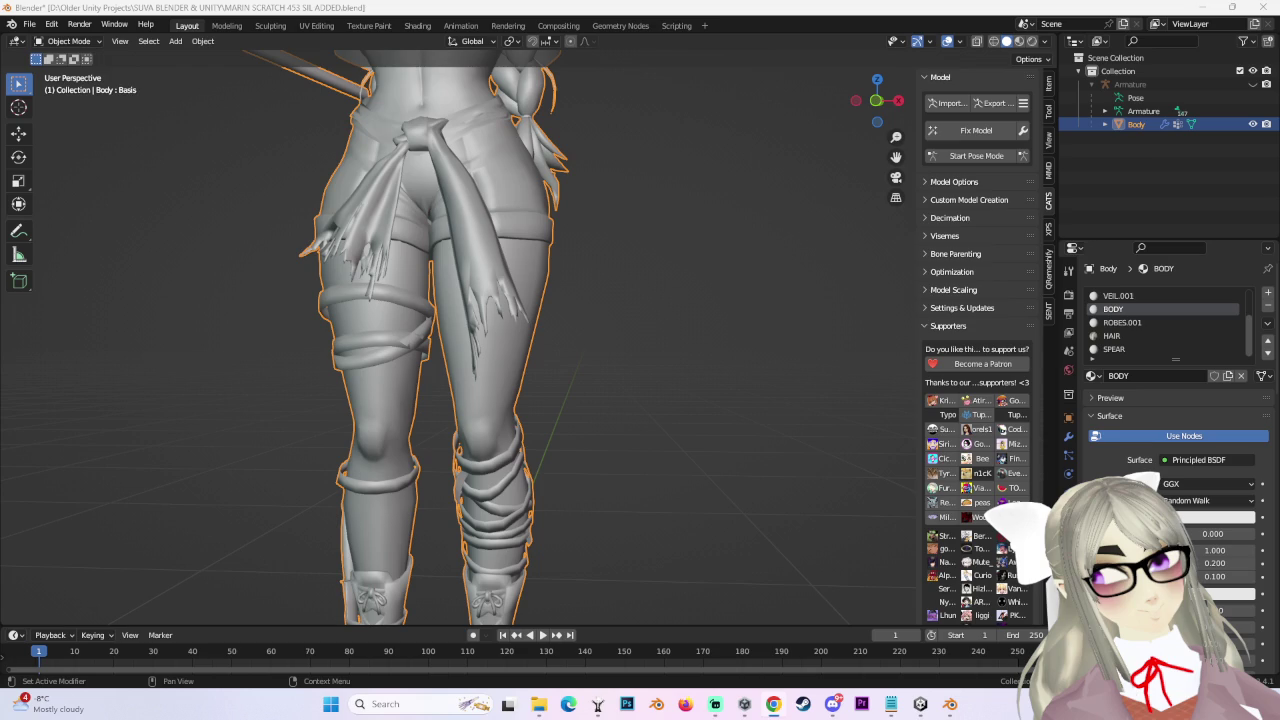
pyautogui.moveTo(561, 320)
pyautogui.mouseDown(button='middle')
pyautogui.moveTo(625, 343)
pyautogui.moveTo(660, 380)
pyautogui.mouseUp(button='middle')
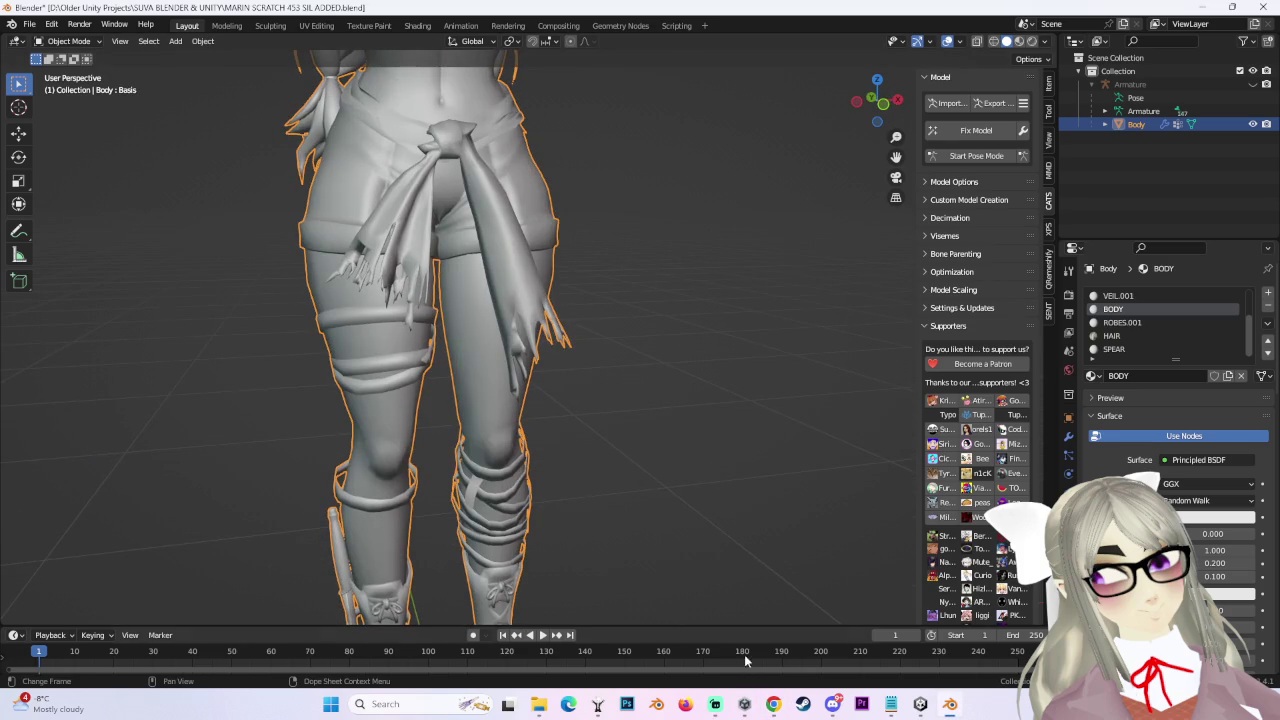
pyautogui.click(921, 705)
pyautogui.keyDown('alt'); pyautogui.moveTo(572, 322); pyautogui.dragTo(503, 388); pyautogui.keyUp('alt')
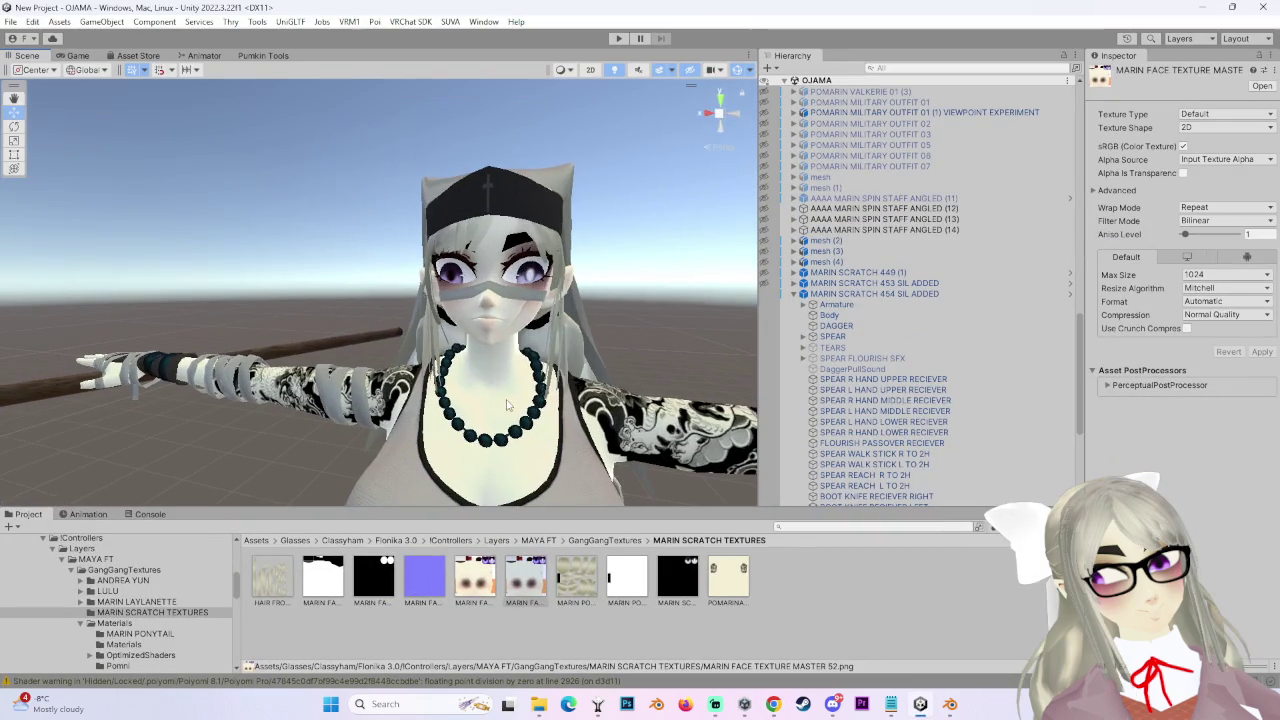
# Enable Alpha Is Transparency on the face texture and apply the import settings.
pyautogui.click(527, 598)
pyautogui.click(1183, 174)
pyautogui.click(1262, 352)
pyautogui.click(476, 578)
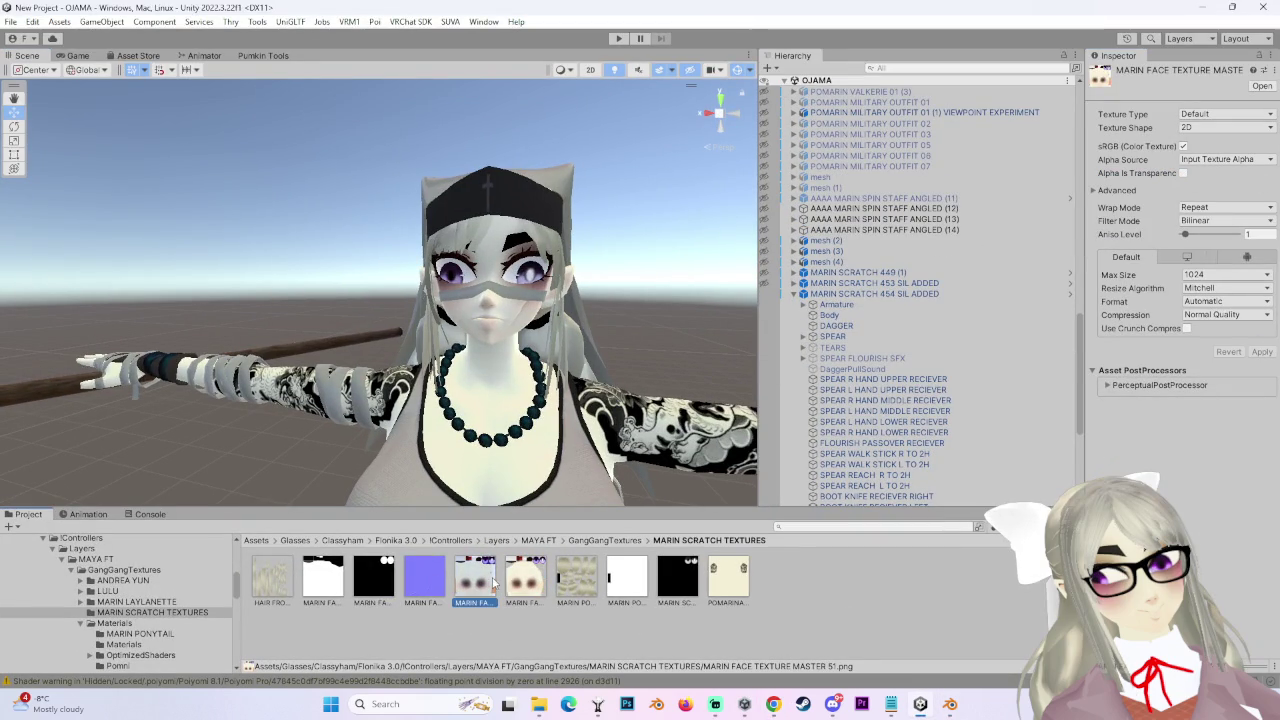
# Select the Body mesh and unlock the face material's Poiyomi shader.
pyautogui.click(1262, 352)
pyautogui.click(829, 315)
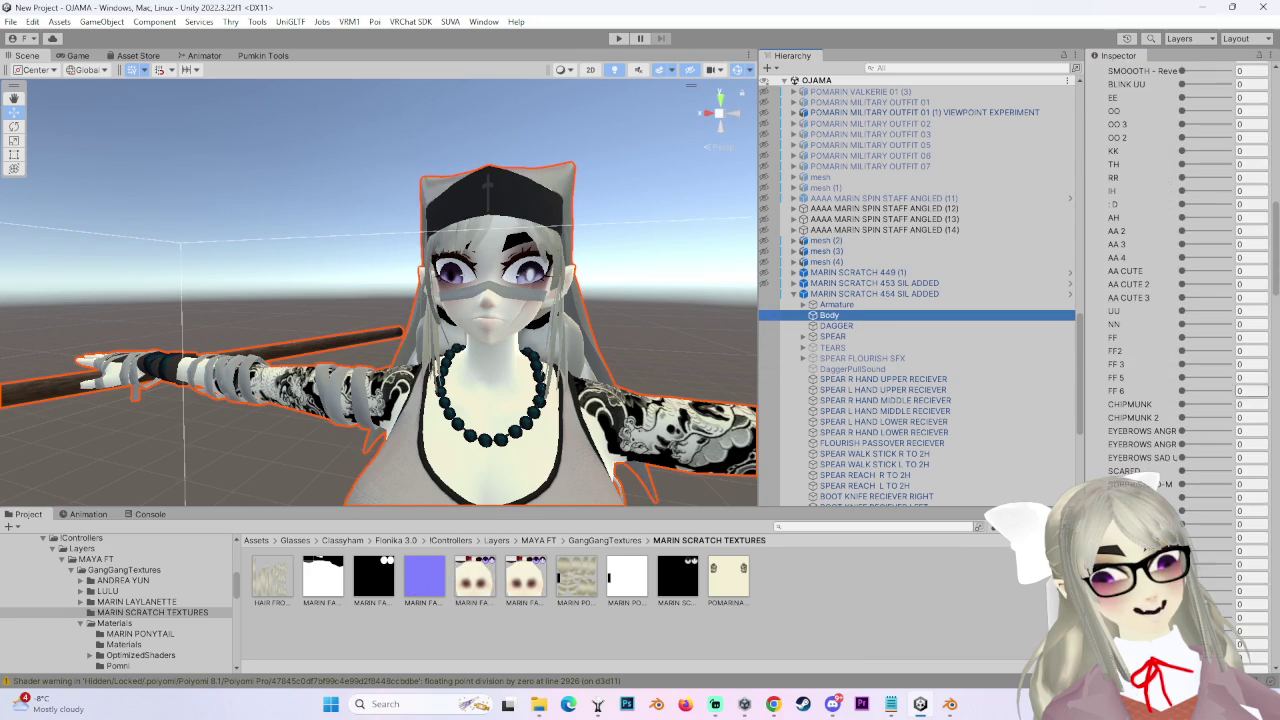
pyautogui.scroll(-10, 1262, 628)
pyautogui.scroll(-5, 1262, 628)
pyautogui.scroll(-5, 1230, 550)
pyautogui.scroll(-5, 1200, 470)
pyautogui.scroll(-5, 1172, 390)
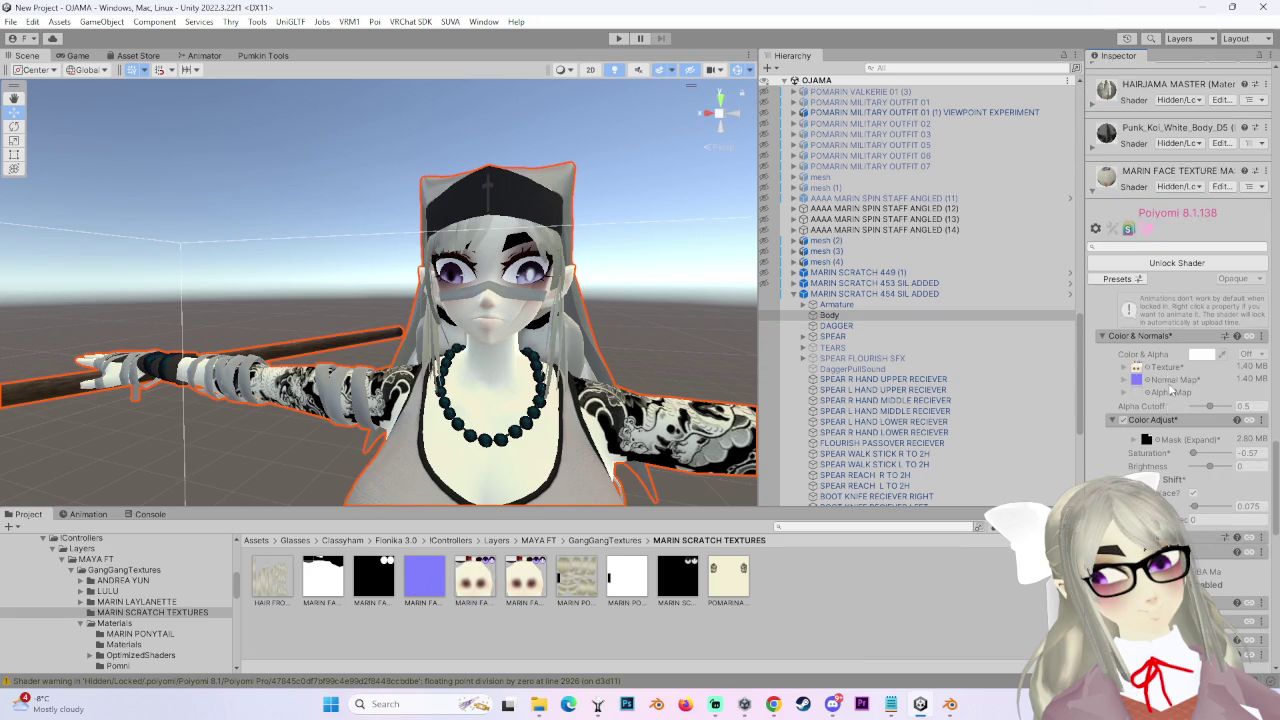
pyautogui.click(1180, 263)
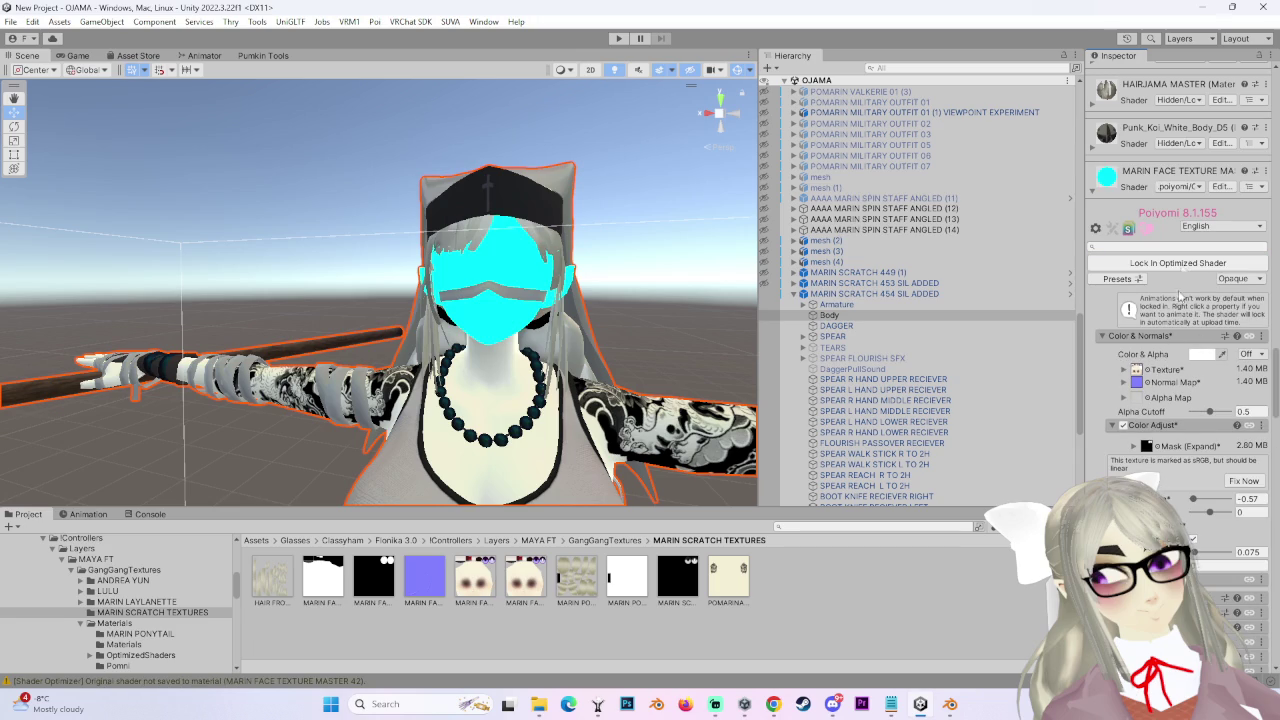
# Reveal the face texture file in File Explorer via Show in Explorer.
pyautogui.click(1137, 369)
pyautogui.rightClick(525, 578)
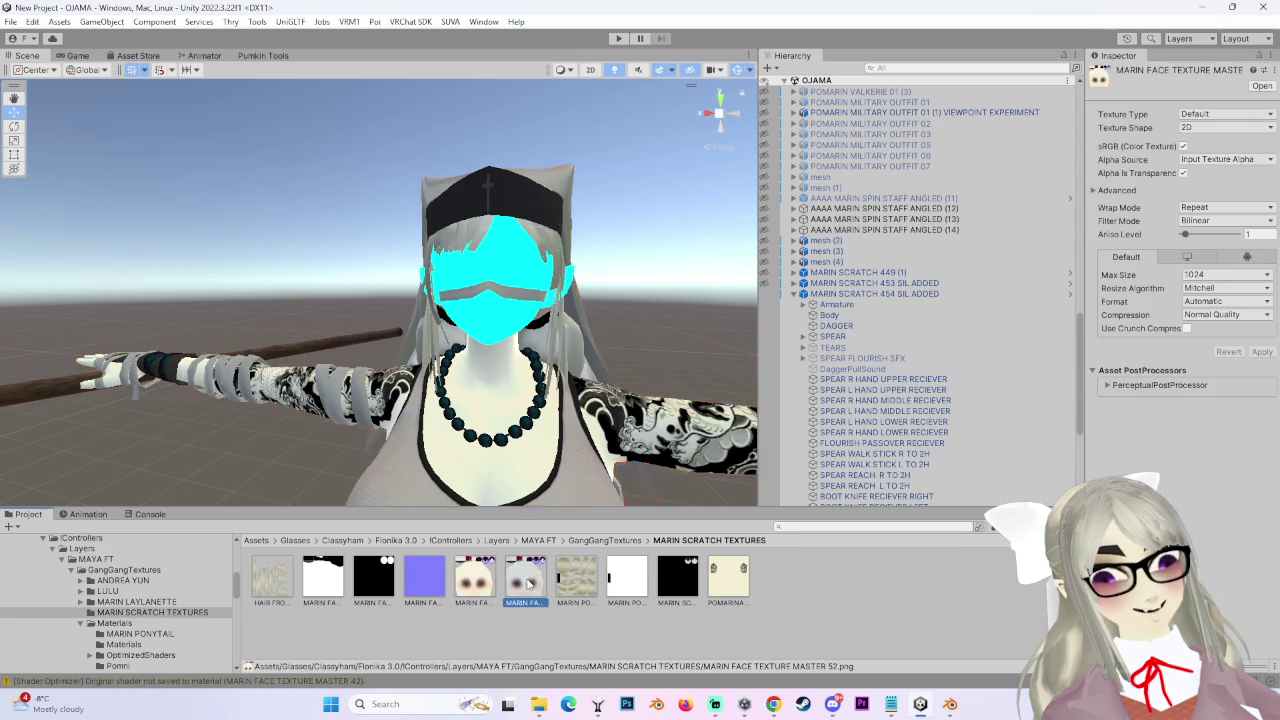
pyautogui.click(612, 92)
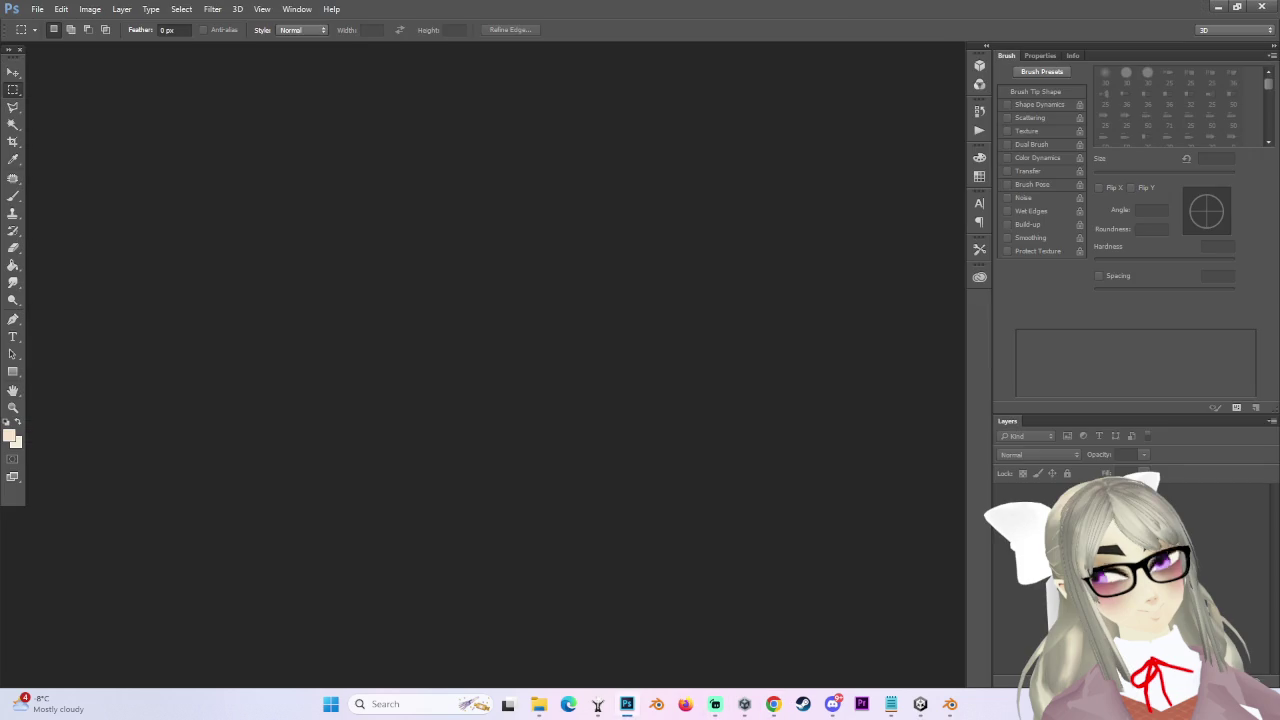
# Drag MARIN FACE TEXTURE MASTER 52.png into Photoshop, zoom in, undo a stretch, then return to Unity.
pyautogui.click(771, 705)
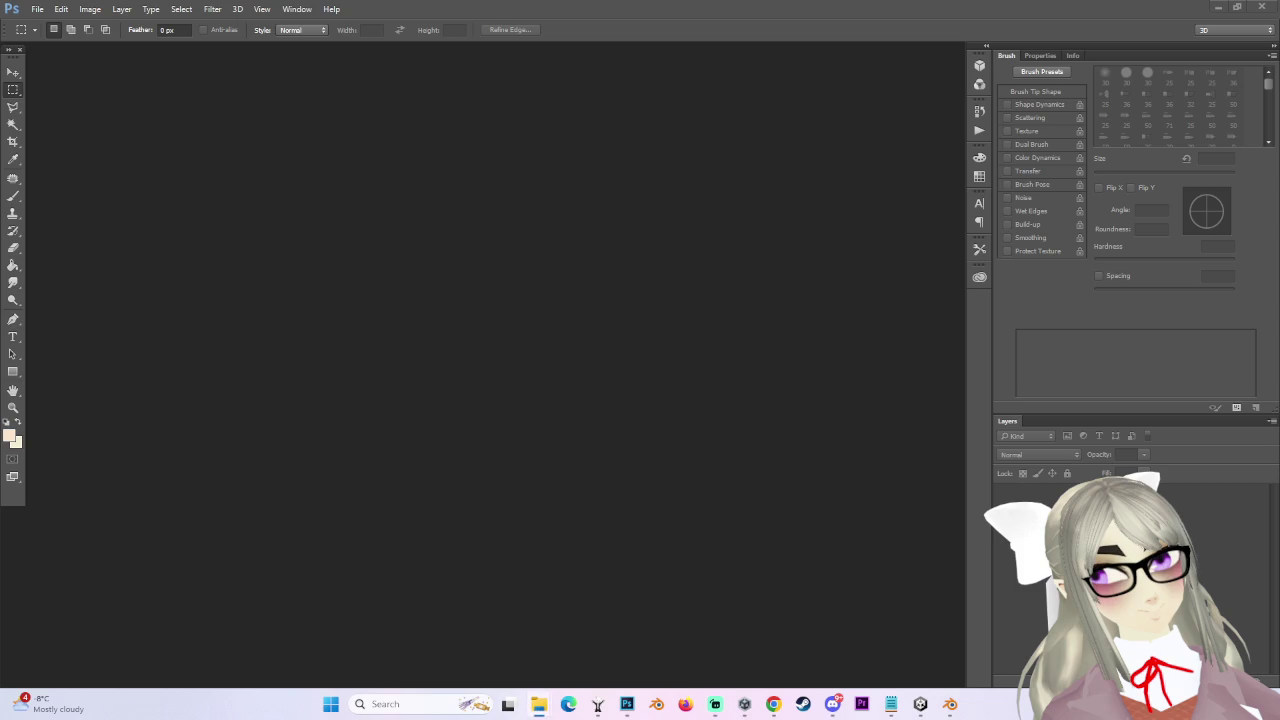
pyautogui.moveTo(766, 330); pyautogui.dragTo(512, 305)
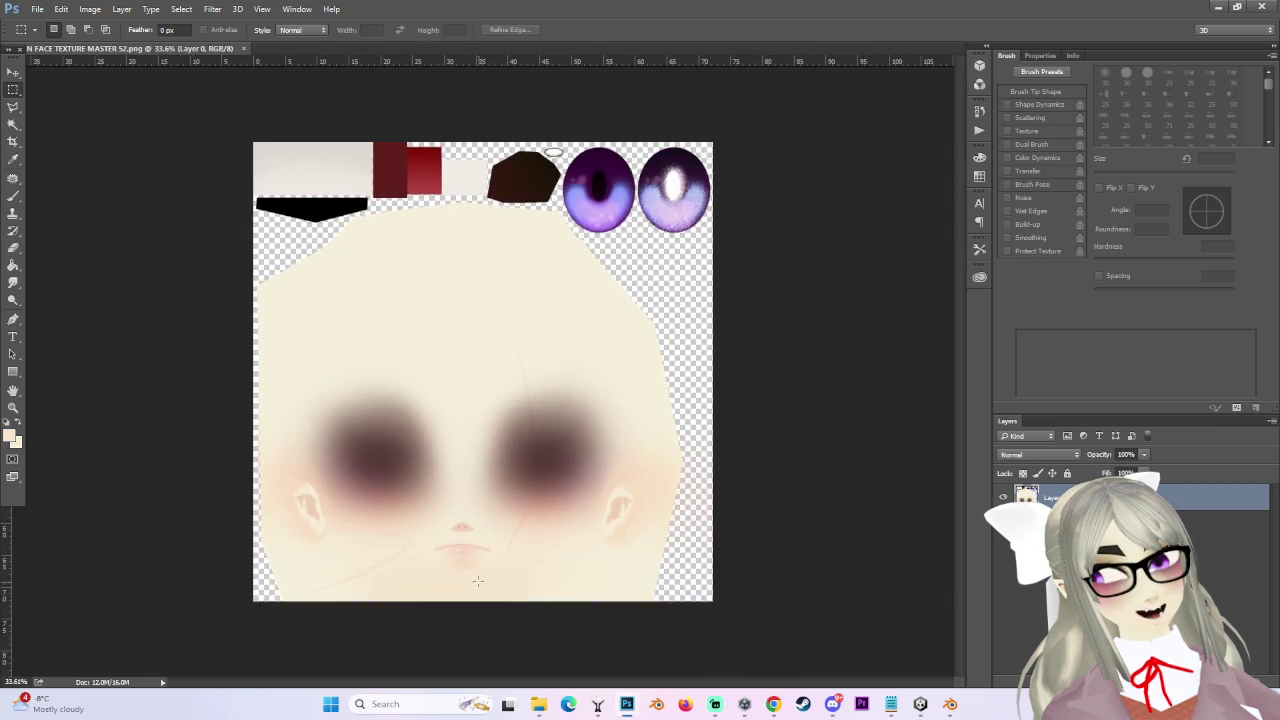
pyautogui.hotkey('ctrl', '+')
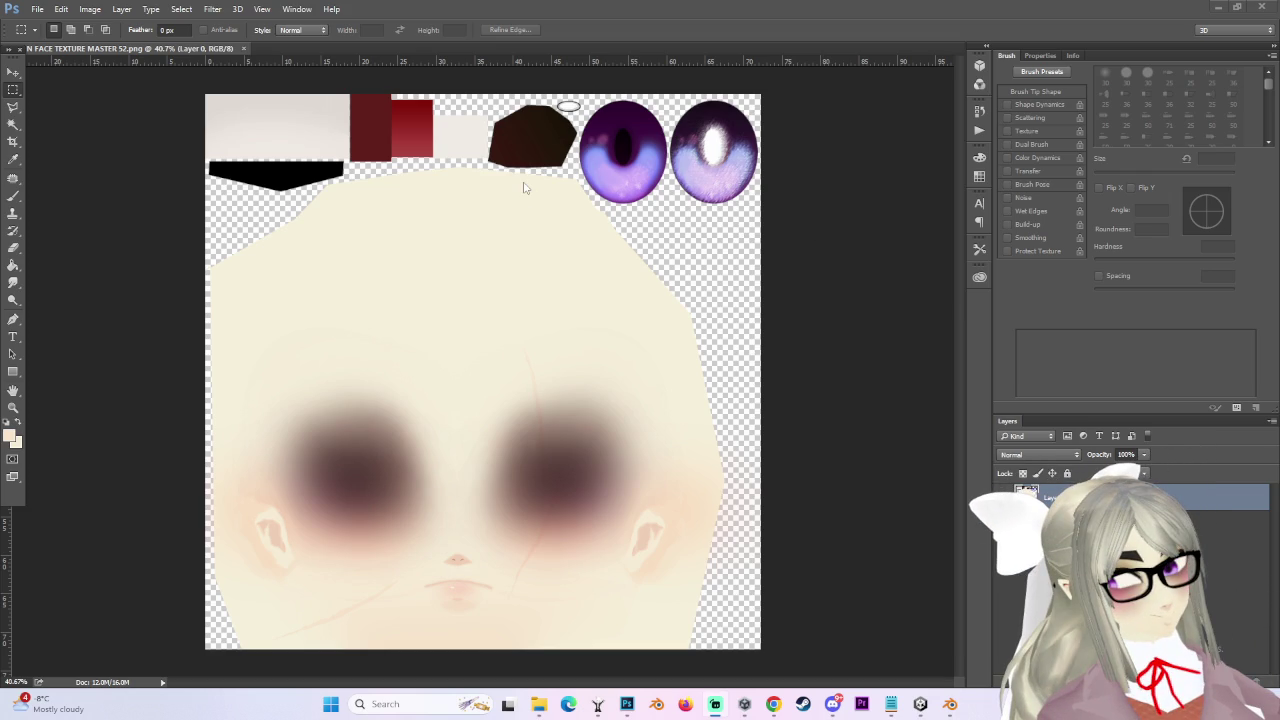
pyautogui.hotkey('ctrl', 'z')
pyautogui.hotkey('ctrl', 'z')
pyautogui.keyDown('alt'); pyautogui.scroll(-3, 505, 214); pyautogui.keyUp('alt')
pyautogui.keyDown('alt'); pyautogui.scroll(2, 574, 280); pyautogui.keyUp('alt')
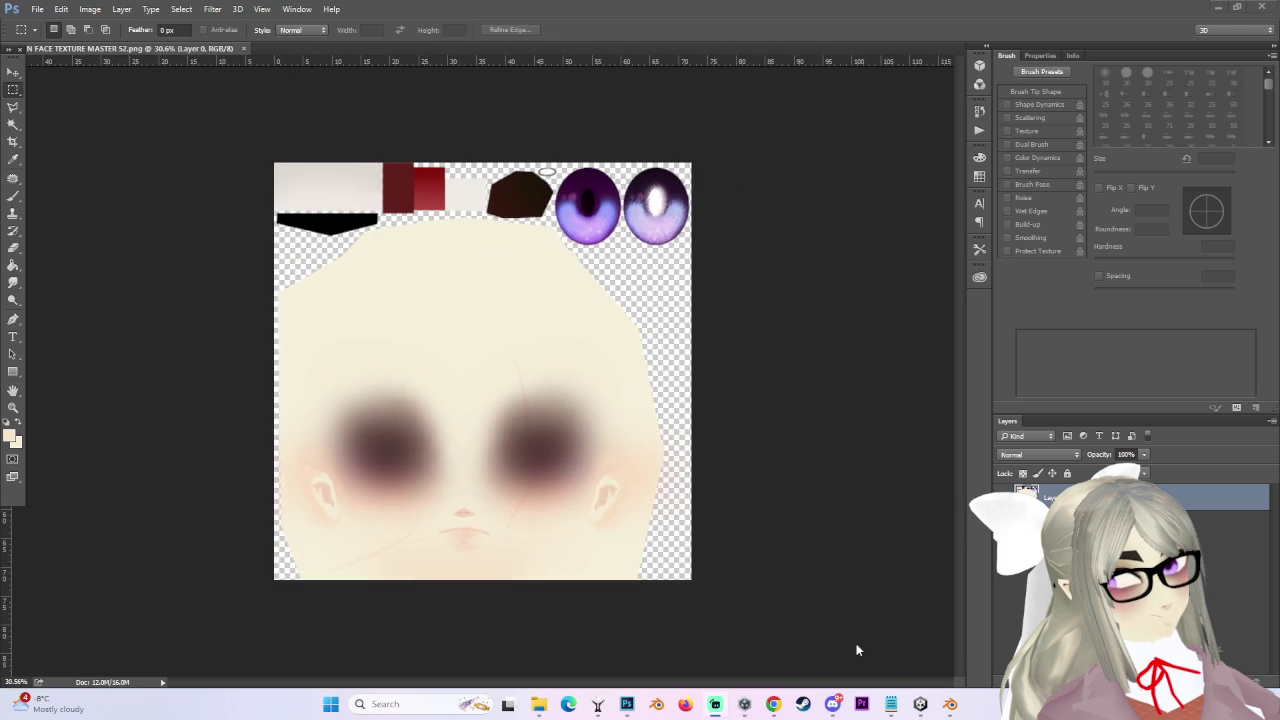
pyautogui.click(921, 704)
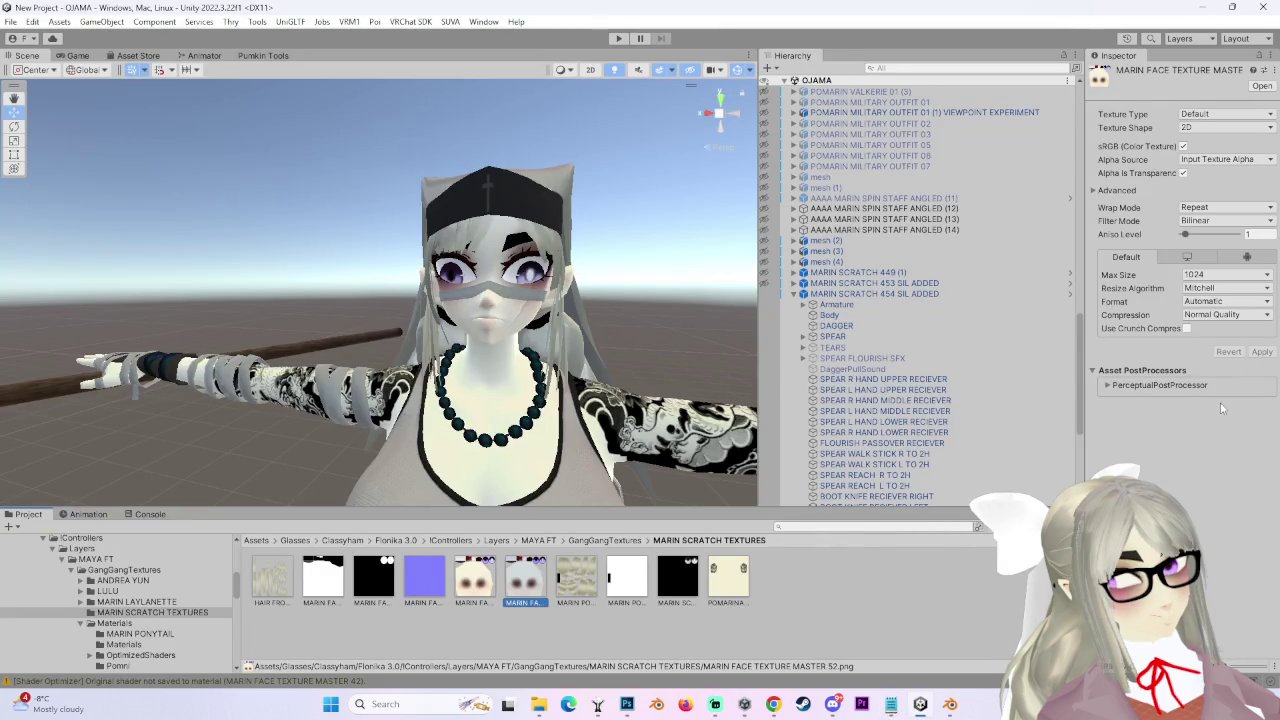
# Frame the MARIN SCRATCH 454 SIL ADDED avatar, zoom in, and orbit beneath the spear-holding arm.
pyautogui.moveTo(656, 308); pyautogui.dragTo(620, 342, button='right')
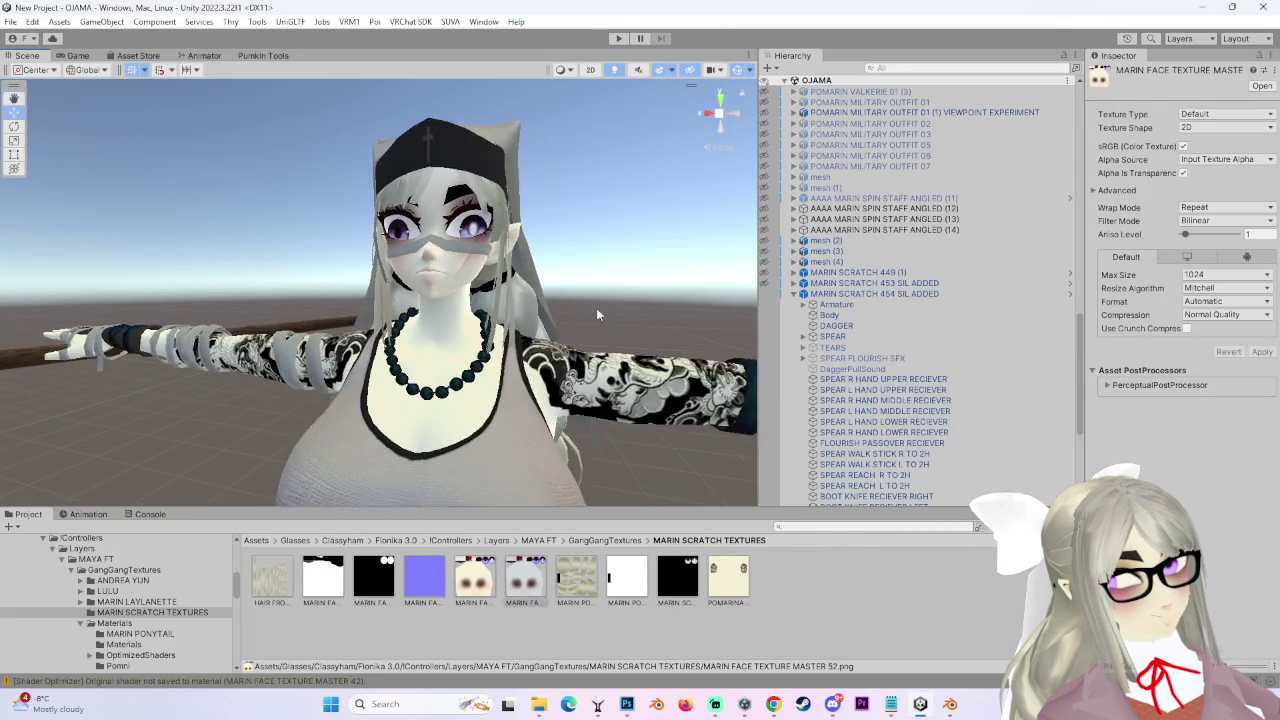
pyautogui.press('f')
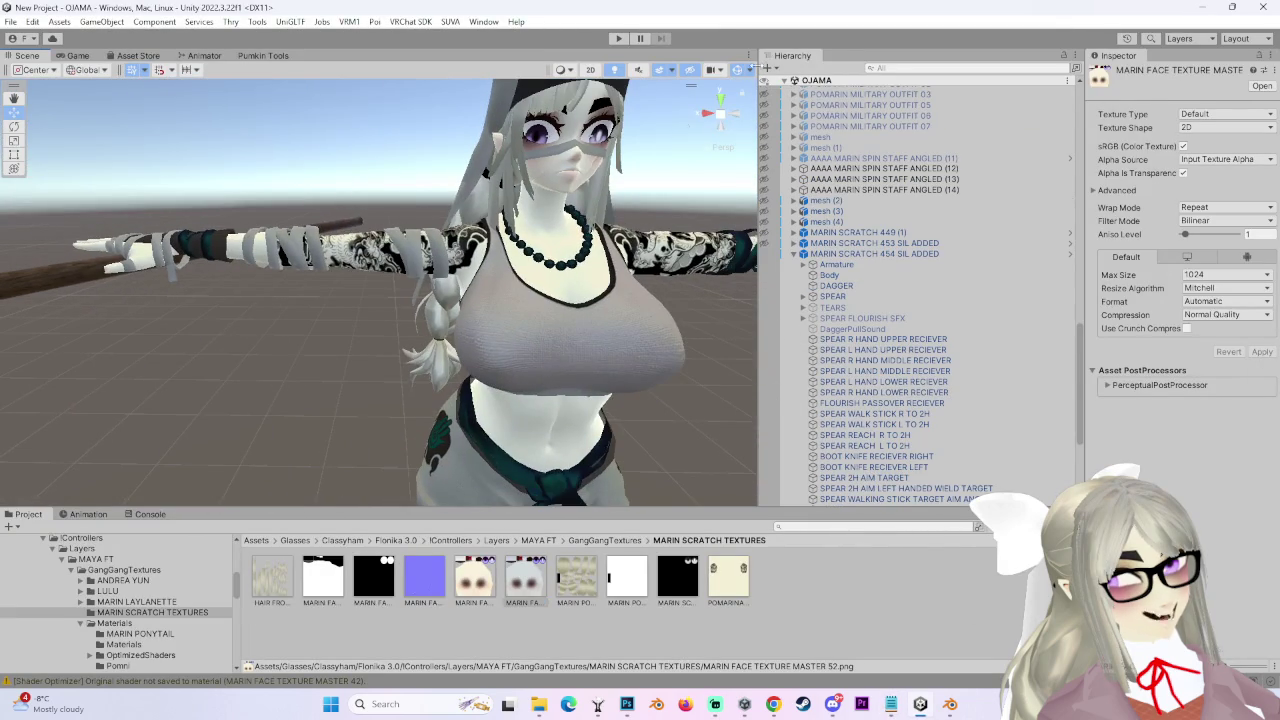
pyautogui.click(724, 115)
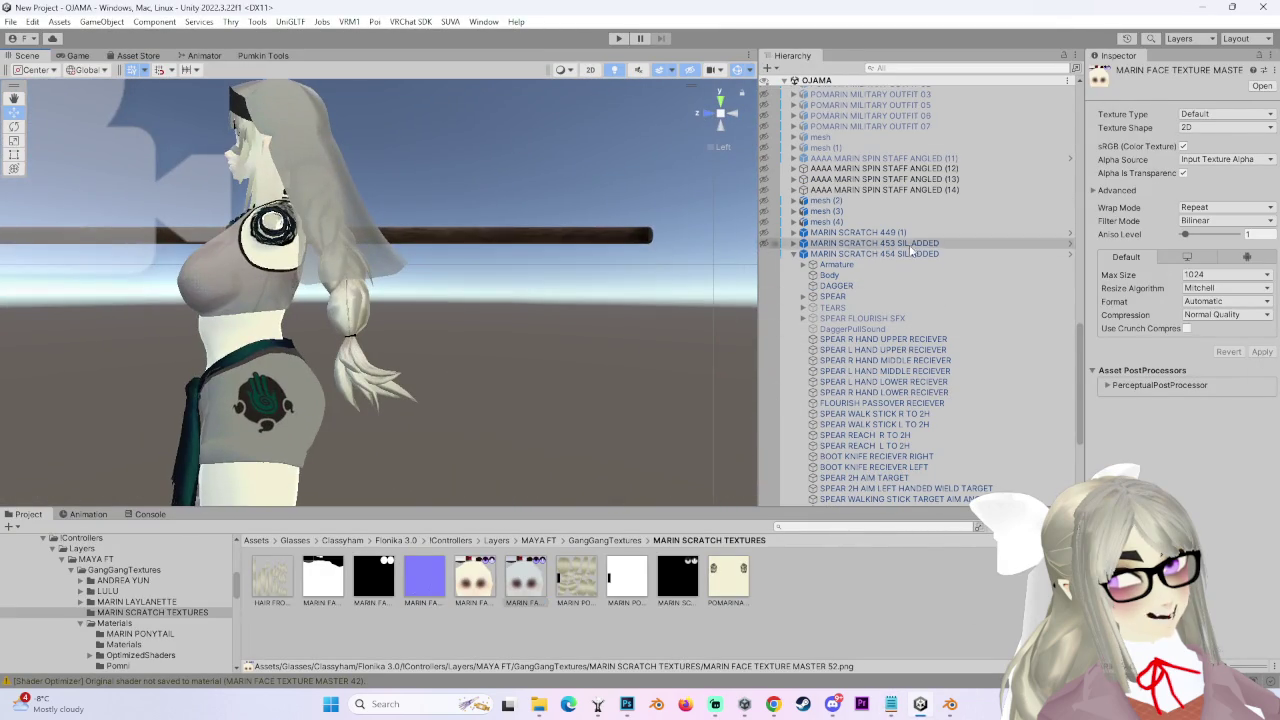
pyautogui.doubleClick(874, 253)
pyautogui.scroll(2, 500, 299)
pyautogui.scroll(2, 473, 359)
pyautogui.scroll(2, 470, 352)
pyautogui.scroll(2, 512, 347)
pyautogui.scroll(2, 512, 352)
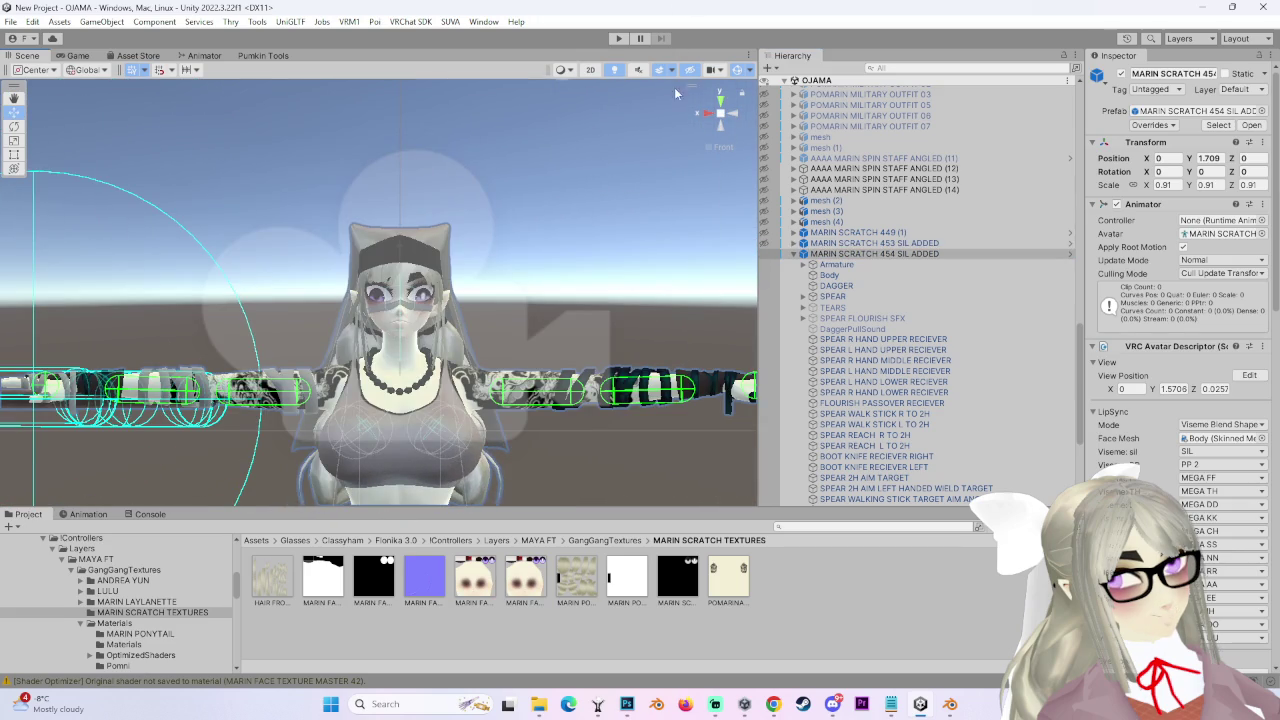
pyautogui.moveTo(576, 217)
pyautogui.keyDown('alt'); pyautogui.mouseDown()
pyautogui.moveTo(720, 240)
pyautogui.moveTo(491, 292)
pyautogui.moveTo(541, 361)
pyautogui.moveTo(571, 216)
pyautogui.moveTo(333, 181)
pyautogui.moveTo(450, 378)
pyautogui.moveTo(428, 207)
pyautogui.moveTo(506, 266)
pyautogui.mouseUp(); pyautogui.keyUp('alt')
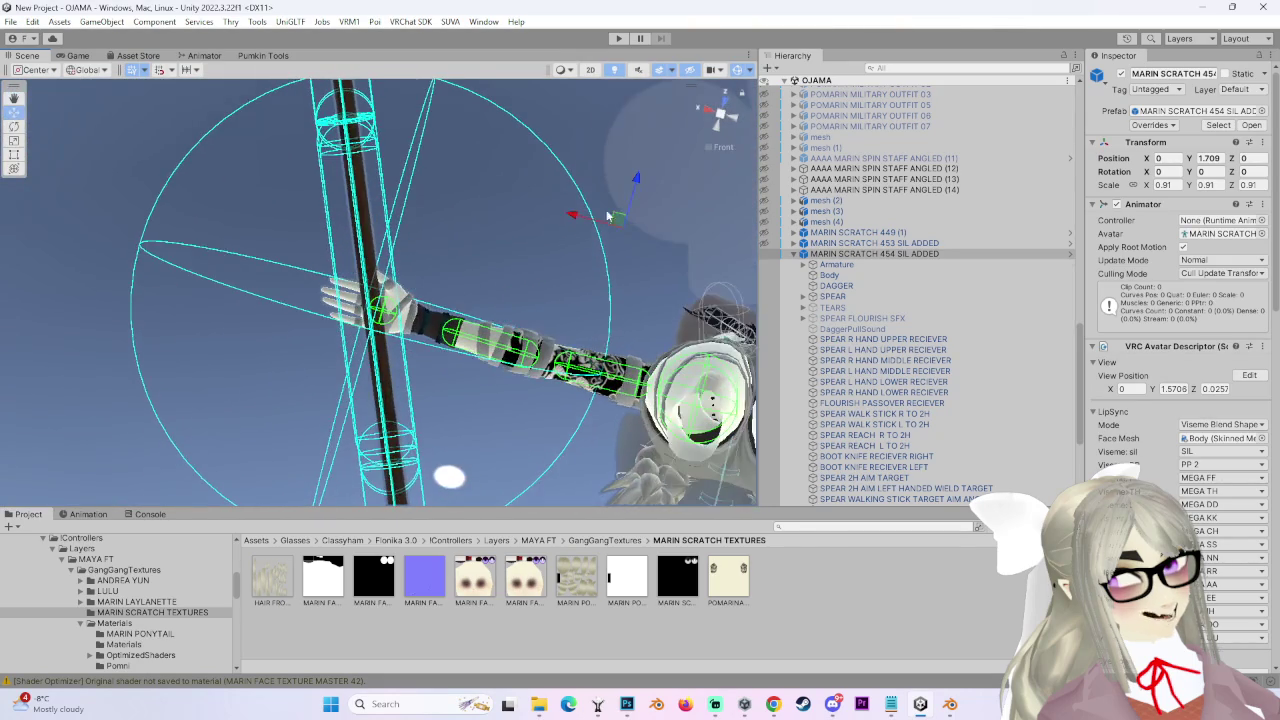
pyautogui.keyDown('alt'); pyautogui.moveTo(728, 122); pyautogui.dragTo(544, 367); pyautogui.keyUp('alt')
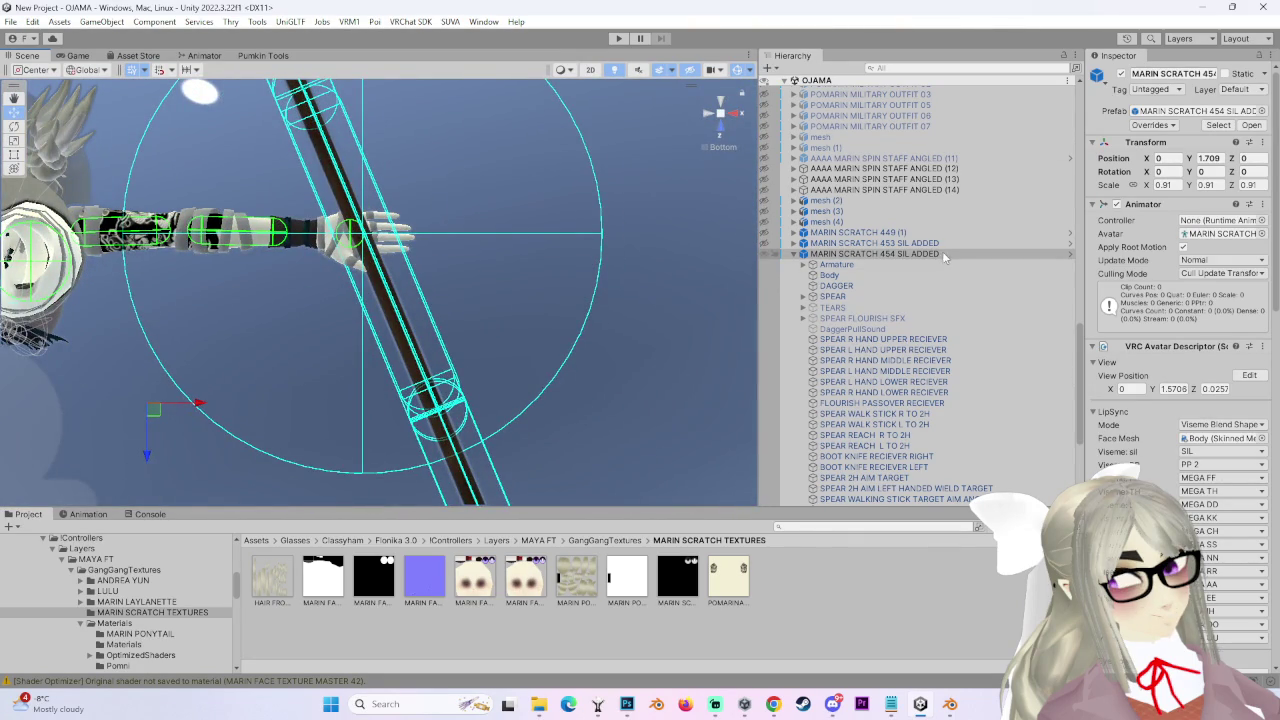
# Set SPEAR's Parent Constraint source SPEAR WALKING STICK TARGET to weight 1, then reselect the avatar.
pyautogui.click(871, 297)
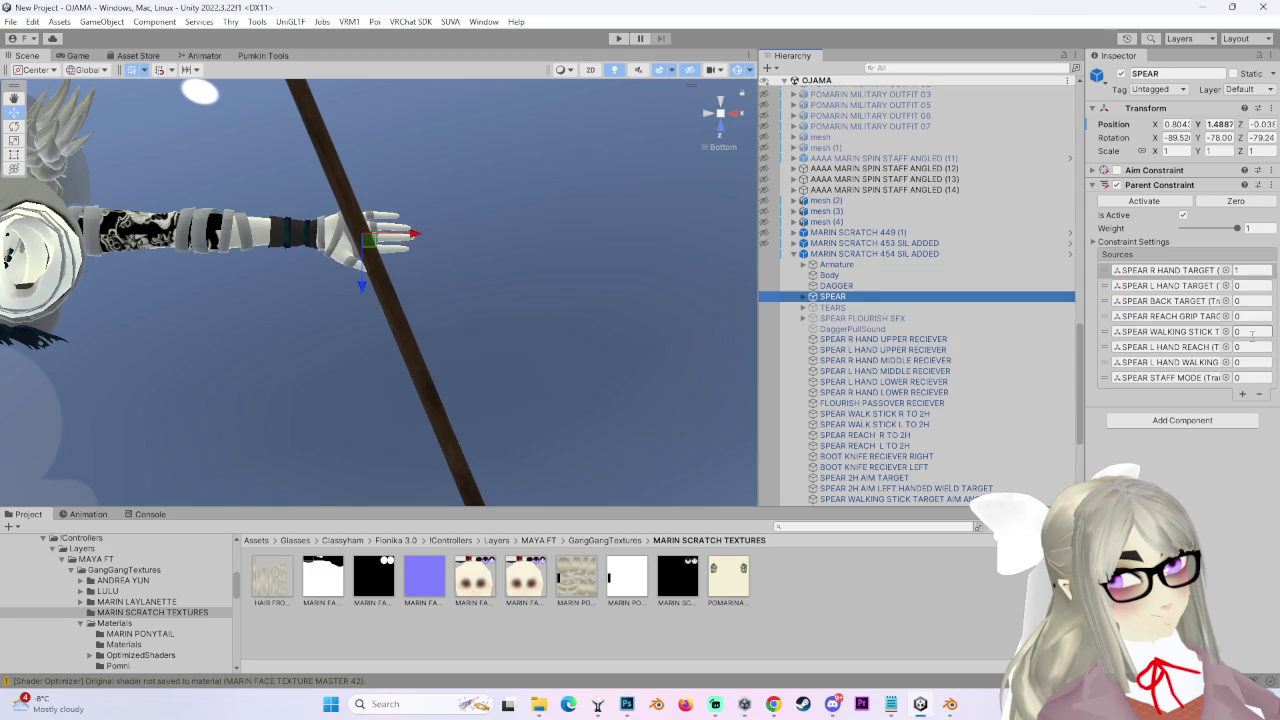
pyautogui.moveTo(1080, 343); pyautogui.dragTo(921, 343)
pyautogui.click(1060, 331)
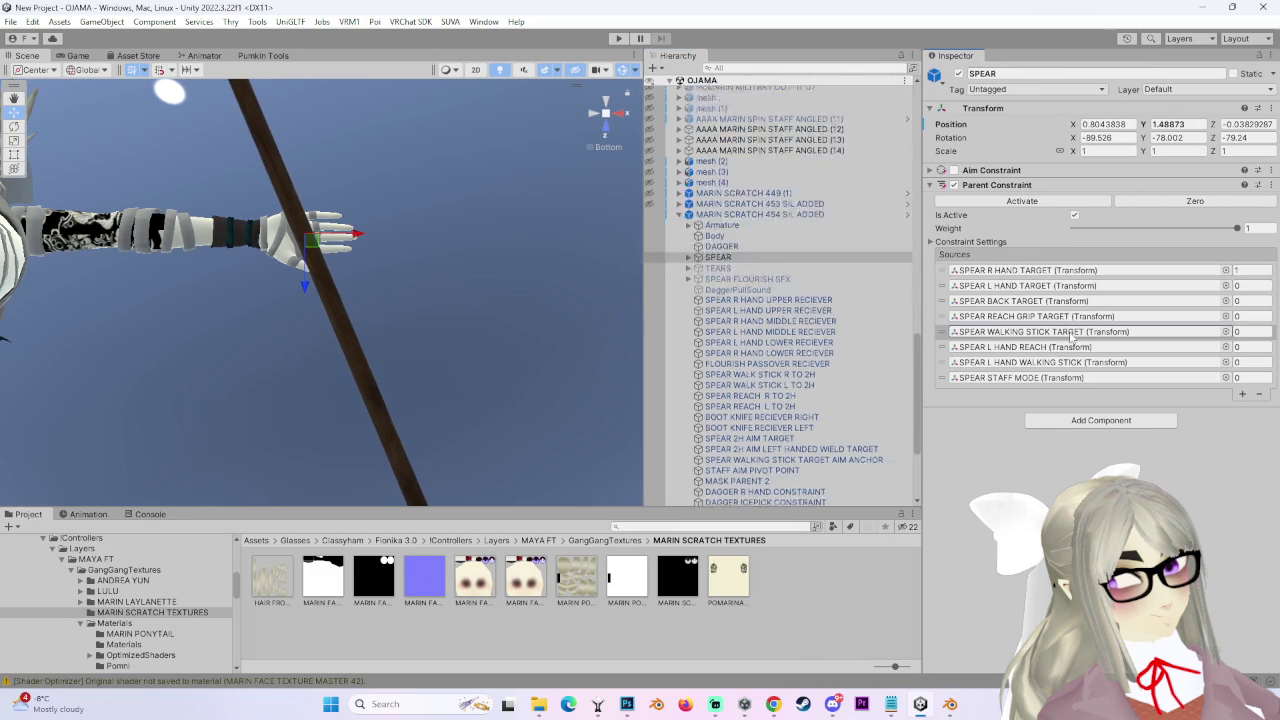
pyautogui.write('1')
pyautogui.press('BackSpace')
pyautogui.moveTo(280, 261)
pyautogui.mouseDown(button='right')
pyautogui.moveTo(407, 212)
pyautogui.moveTo(368, 379)
pyautogui.moveTo(563, 331)
pyautogui.mouseUp(button='right')
pyautogui.click(760, 137)
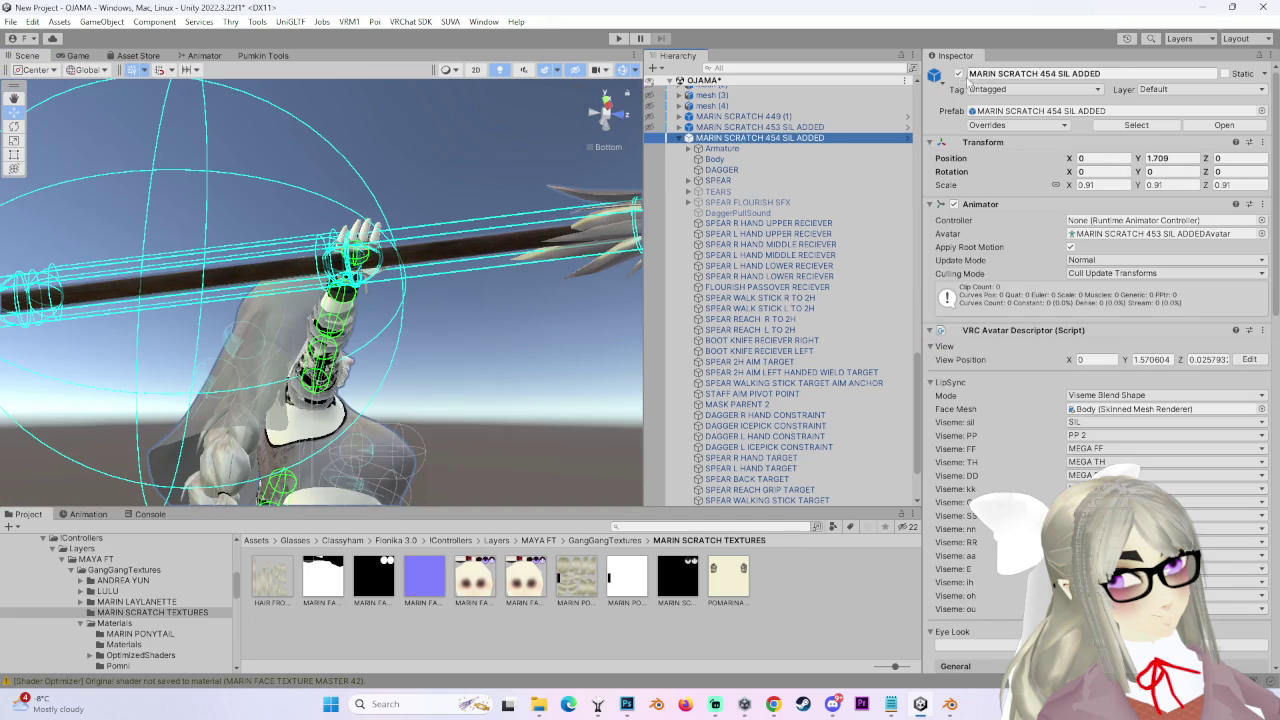
# Reselect the MARIN SCRATCH 454 SIL ADDED avatar and shift it sideways to X 1.107.
pyautogui.keyDown('ctrl'); pyautogui.click(806, 143); pyautogui.keyUp('ctrl')
pyautogui.scroll(-3, 788, 430)
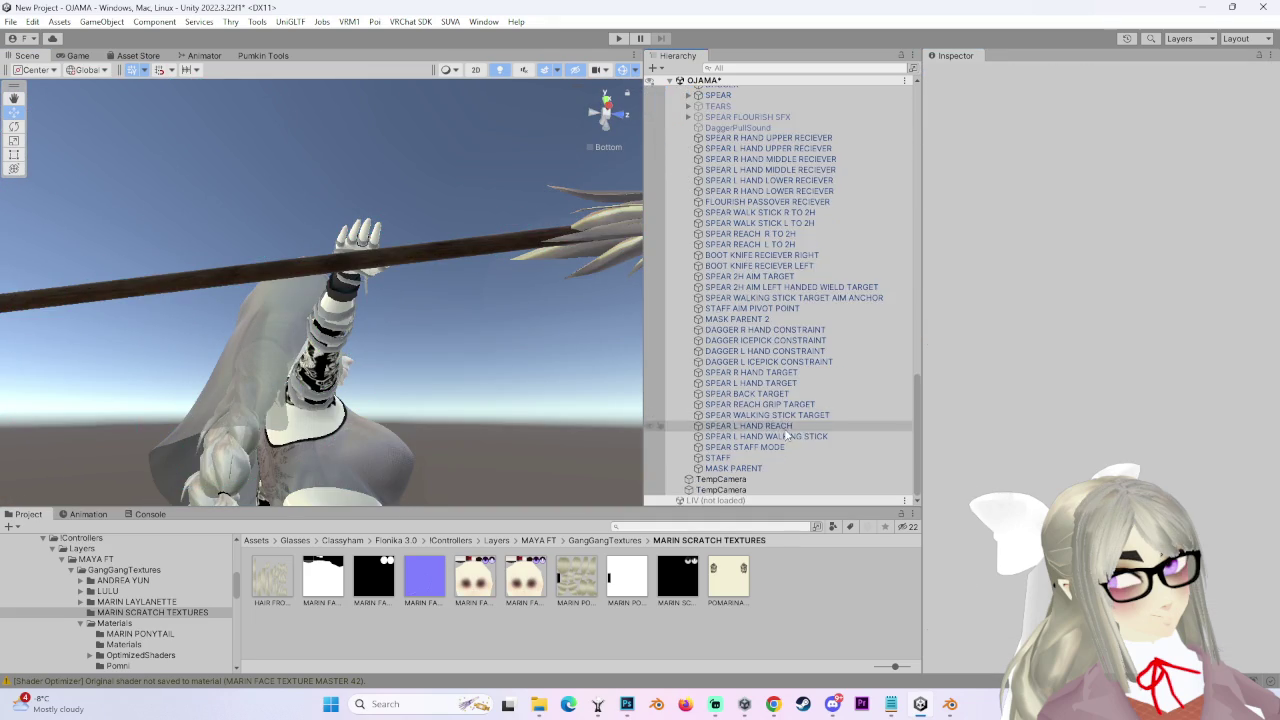
pyautogui.scroll(10, 788, 430)
pyautogui.scroll(-5, 786, 400)
pyautogui.hotkey('ctrl', 'z')
pyautogui.scroll(-3, 787, 380)
pyautogui.scroll(6, 787, 200)
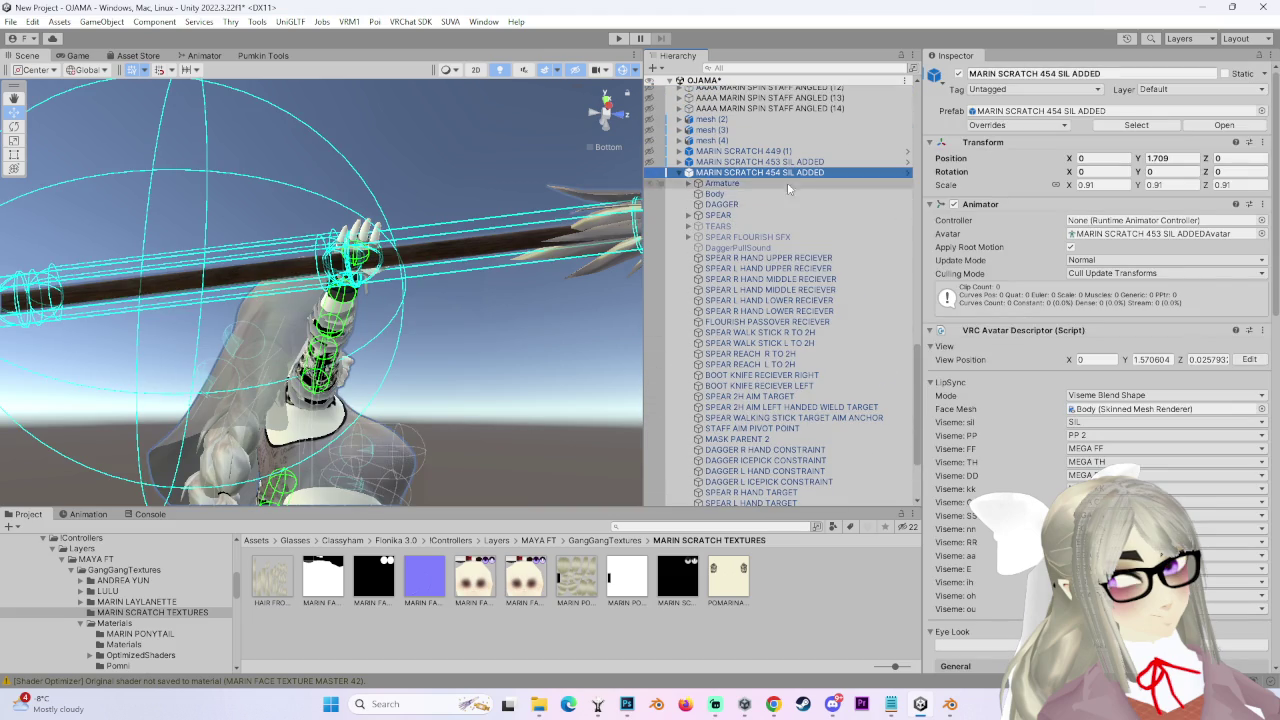
pyautogui.keyDown('ctrl'); pyautogui.click(365, 303); pyautogui.keyUp('ctrl')
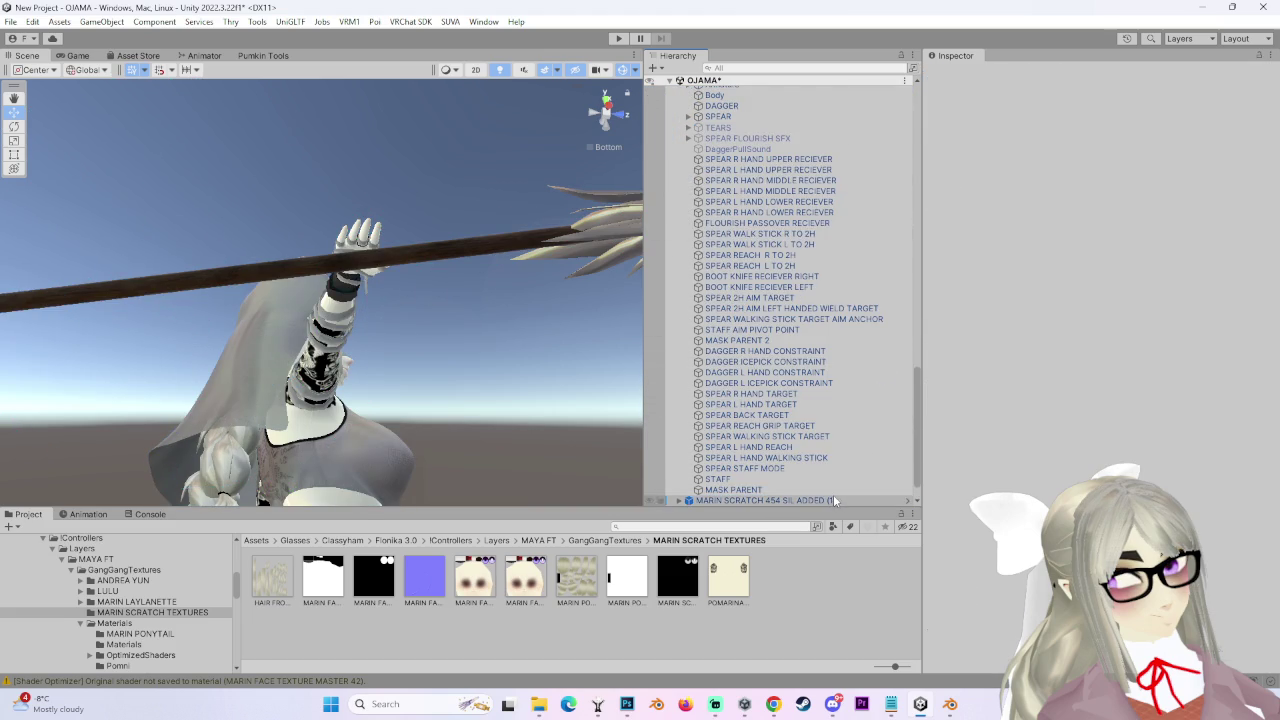
pyautogui.scroll(4, 830, 380)
pyautogui.doubleClick(760, 233)
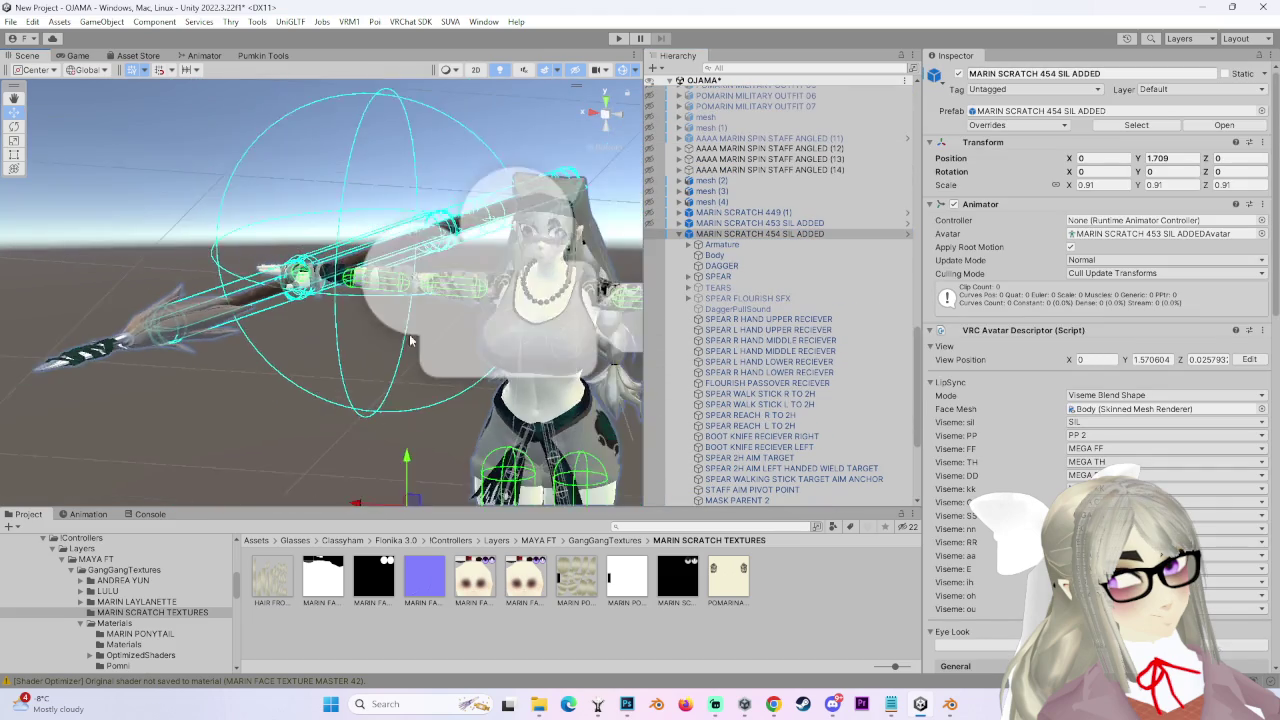
pyautogui.moveTo(352, 404); pyautogui.dragTo(30, 382)
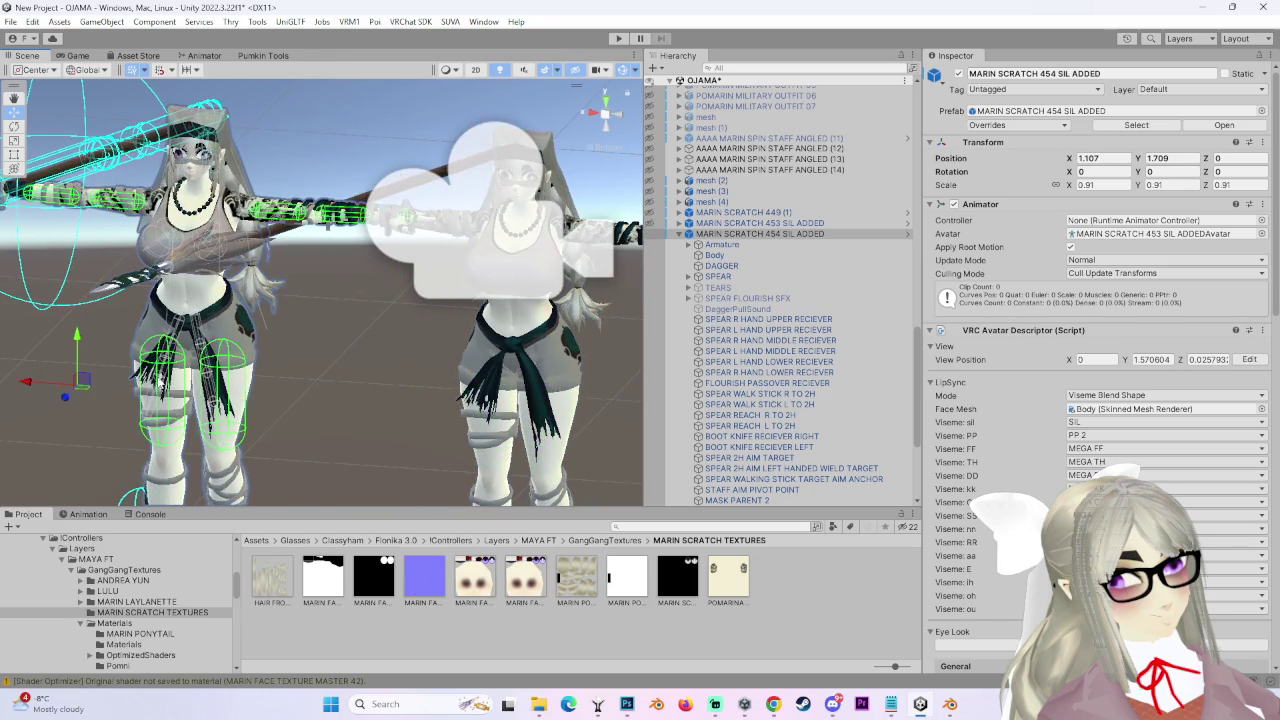
pyautogui.press('f')
pyautogui.moveTo(468, 303); pyautogui.dragTo(150, 303)
pyautogui.scroll(-4, 830, 438)
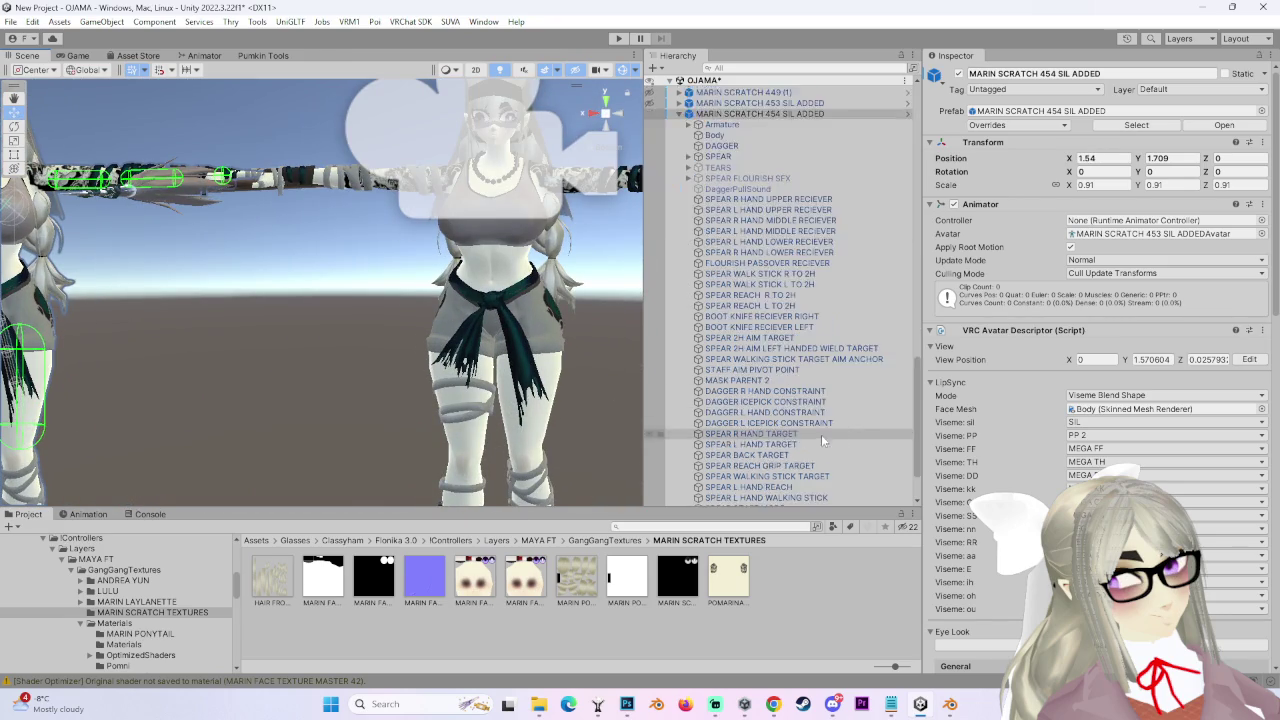
# Duplicate the avatar with Ctrl+D and rename the copy's suffix to SPEAR CONSTRAINTS EDIT.
pyautogui.hotkey('ctrl', 'd')
pyautogui.click(1090, 73)
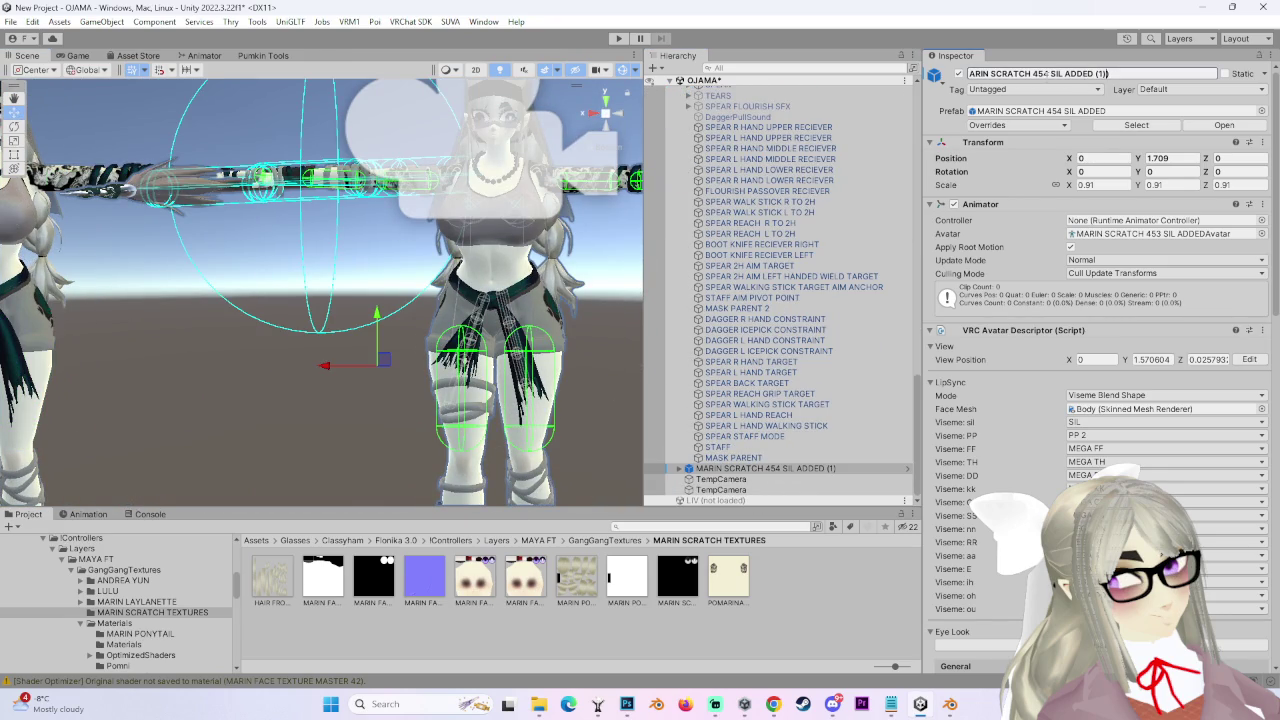
pyautogui.moveTo(1052, 73); pyautogui.dragTo(1175, 86)
pyautogui.write('SPEAR CONSTRAINTS E')
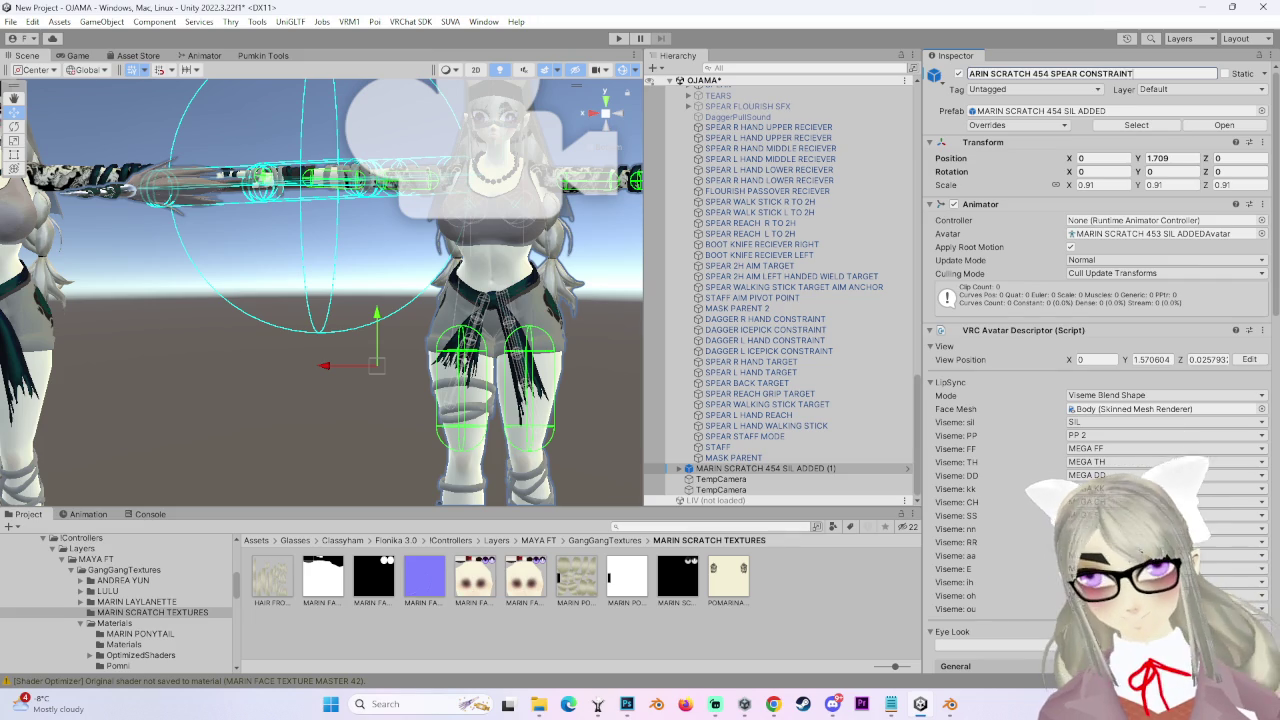
pyautogui.write('DIT')
pyautogui.press('Return')
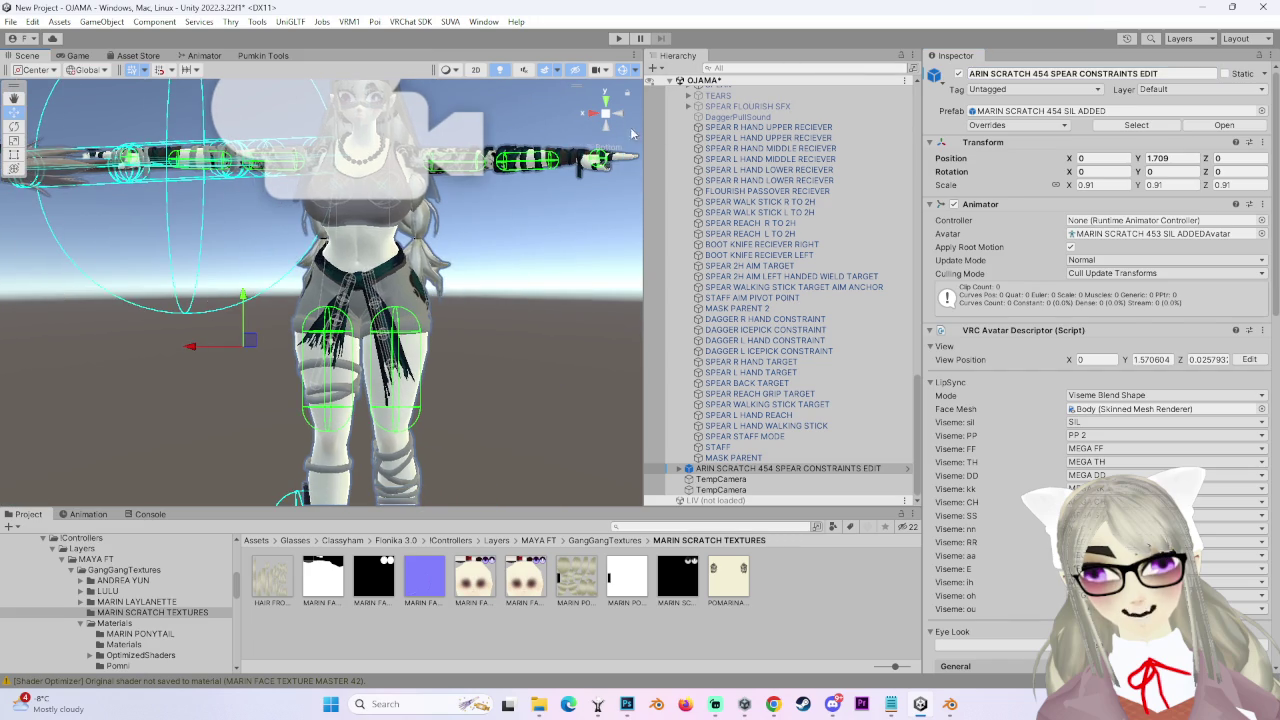
# Correct the copy's name to MARIN SCRATCH 454 SPEAR CONSTRAINTS EDIT and view it from the top.
pyautogui.moveTo(328, 196); pyautogui.dragTo(330, 200, button='right')
pyautogui.rightClick(790, 470)
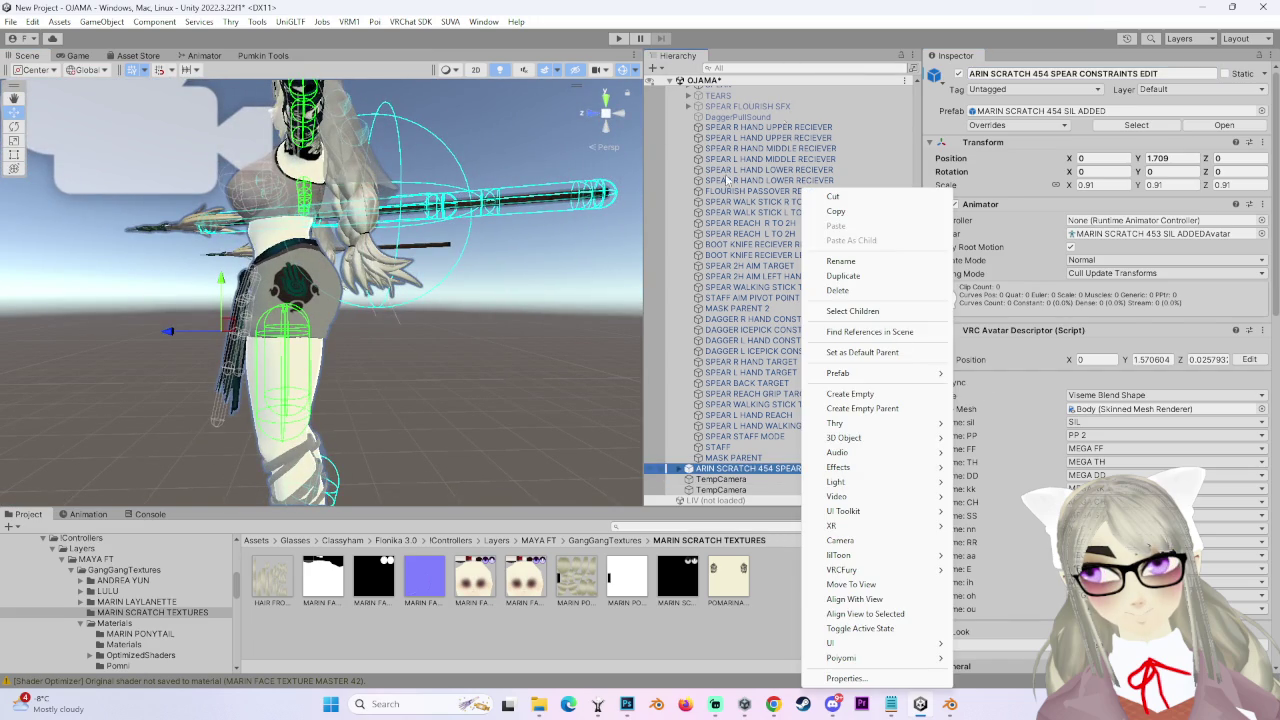
pyautogui.click(540, 150)
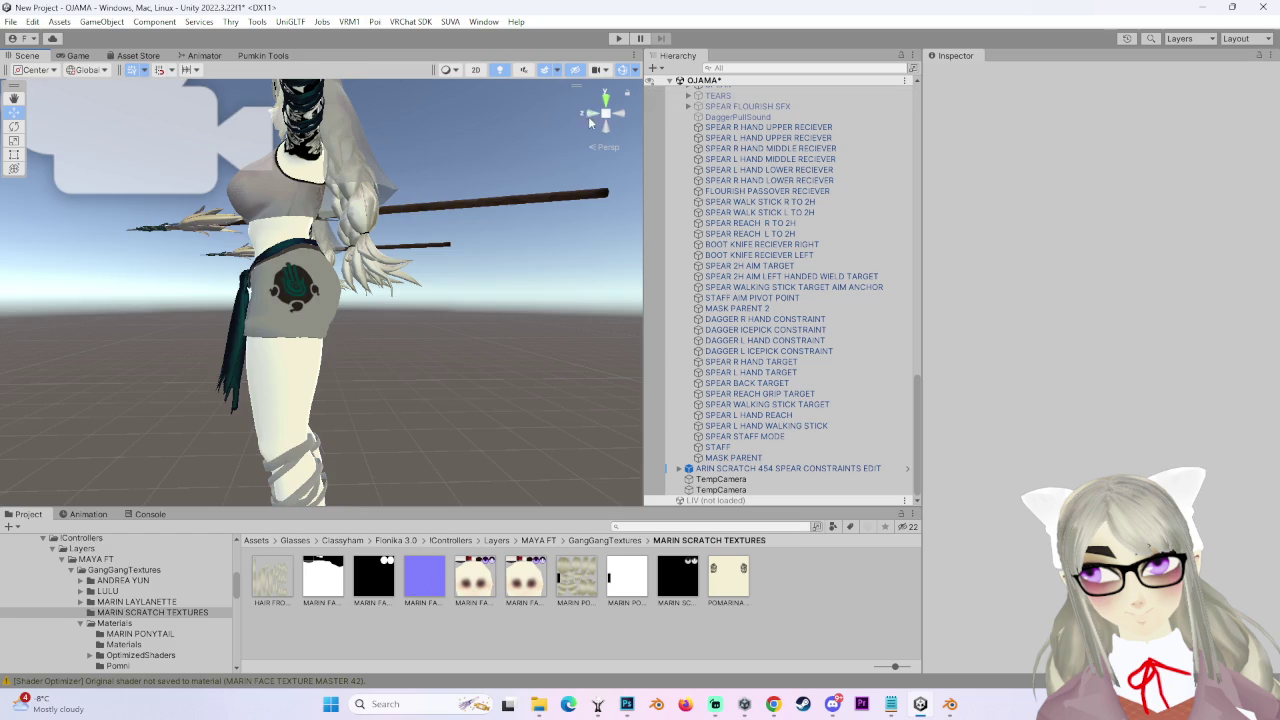
pyautogui.click(588, 118)
pyautogui.click(606, 116)
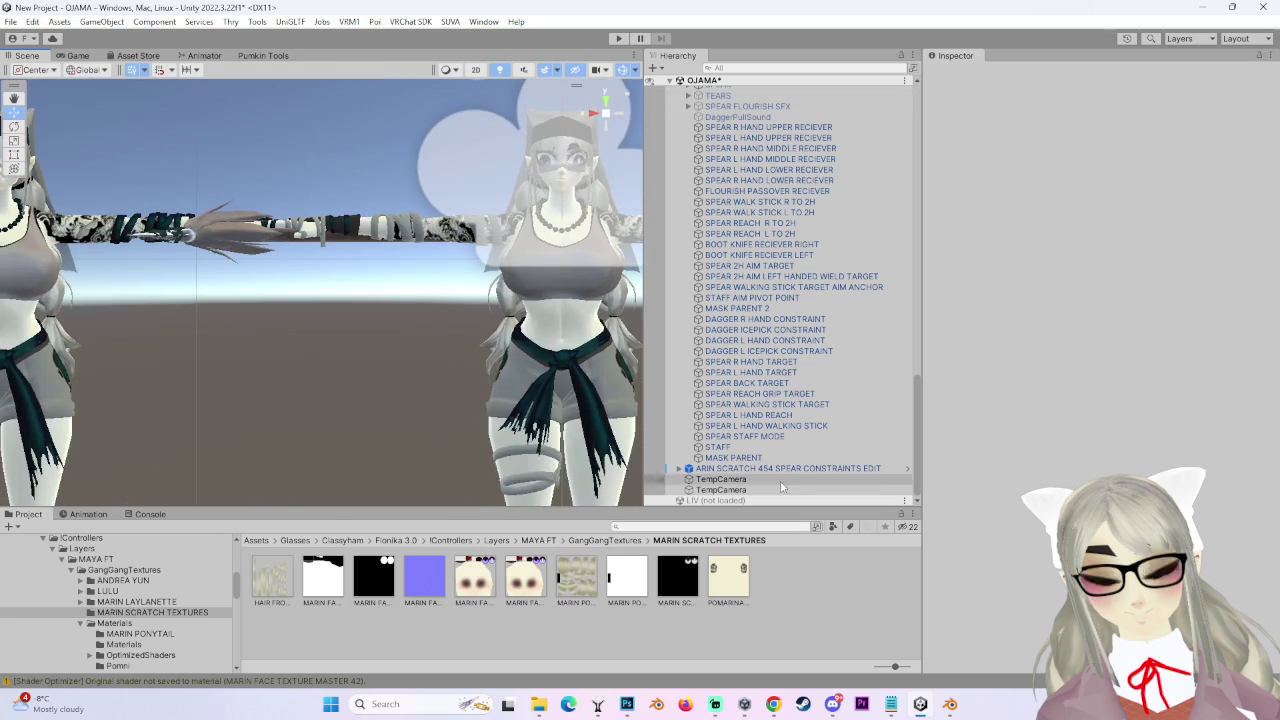
pyautogui.click(680, 468)
pyautogui.click(720, 348)
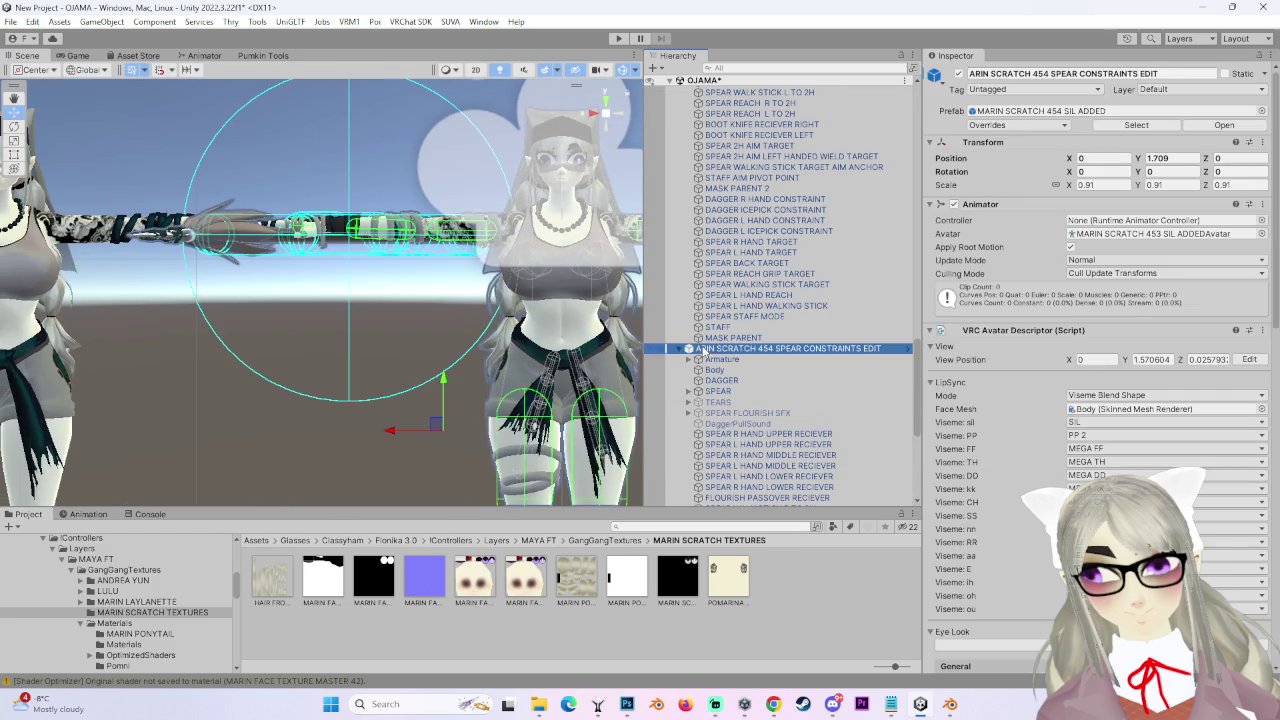
pyautogui.click(1060, 73)
pyautogui.click(969, 74)
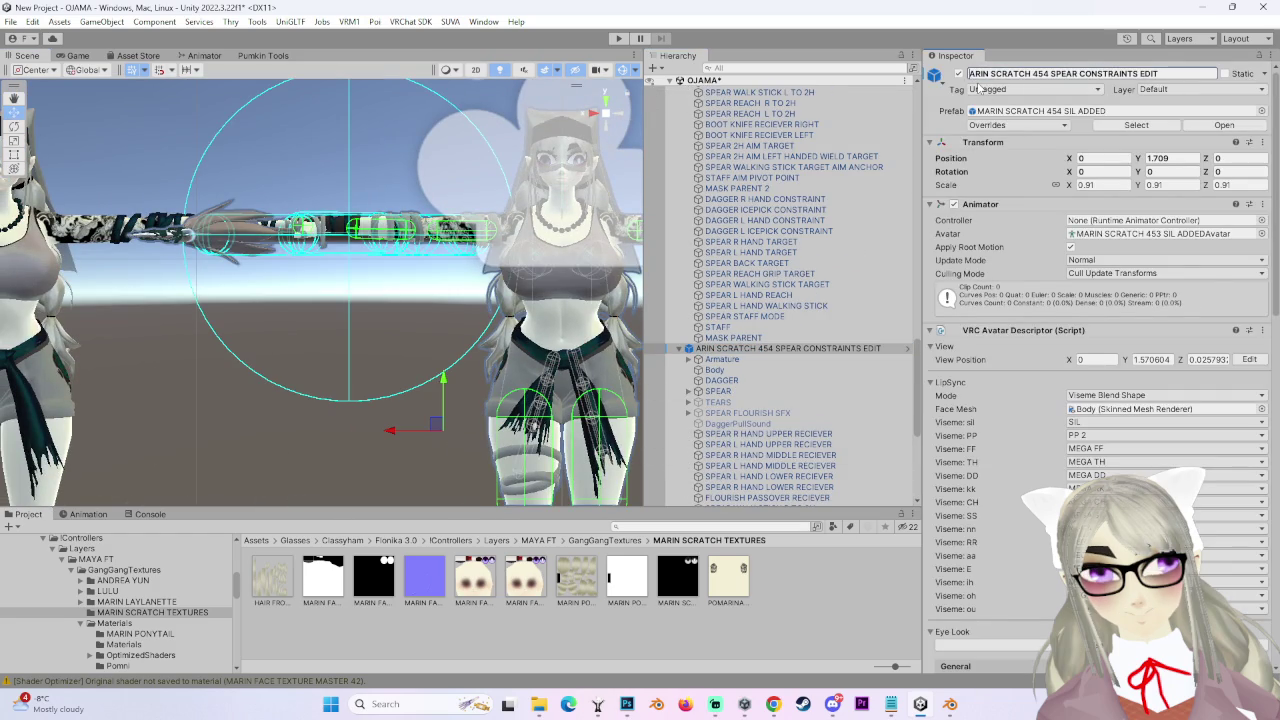
pyautogui.write('M')
pyautogui.press('Return')
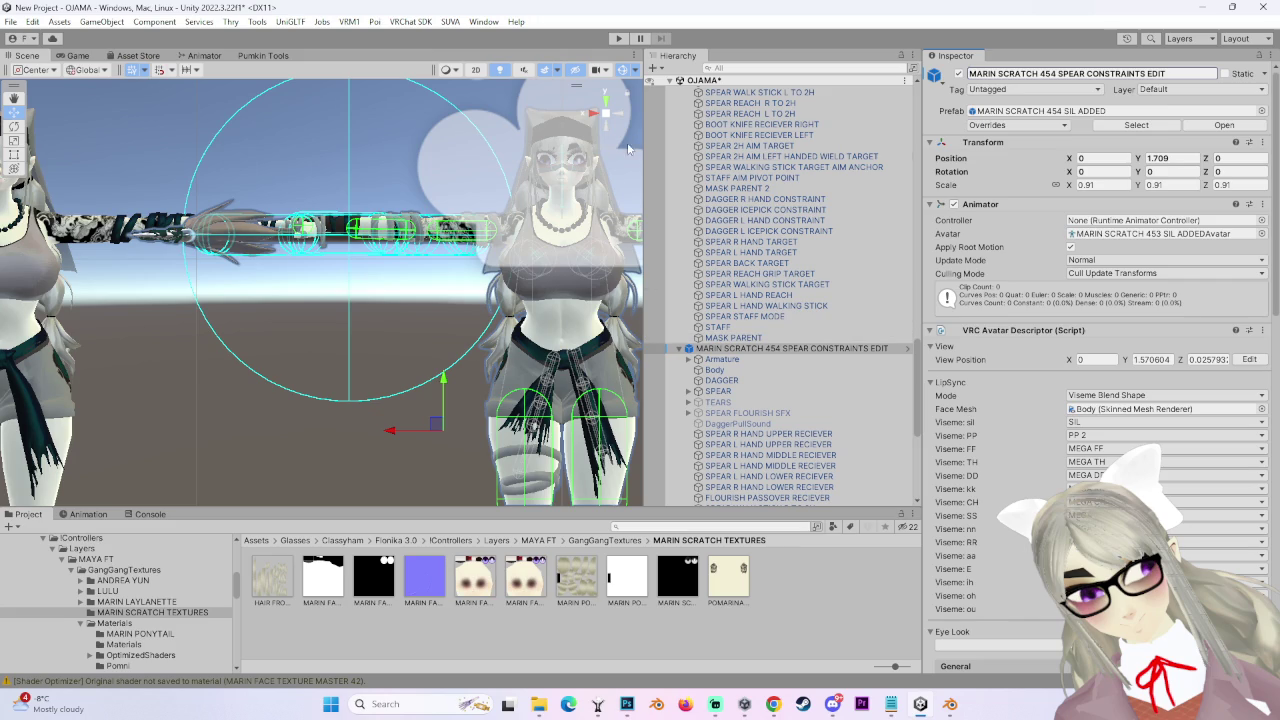
pyautogui.click(605, 97)
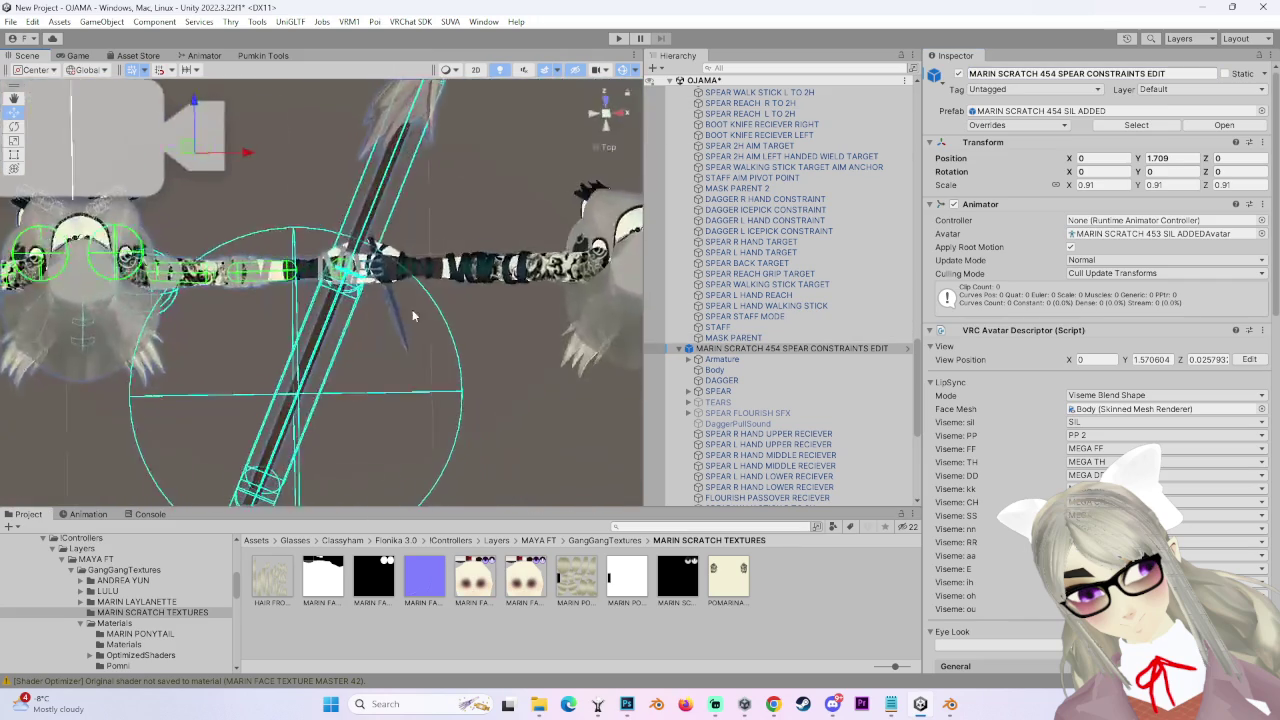
pyautogui.scroll(-3, 790, 408)
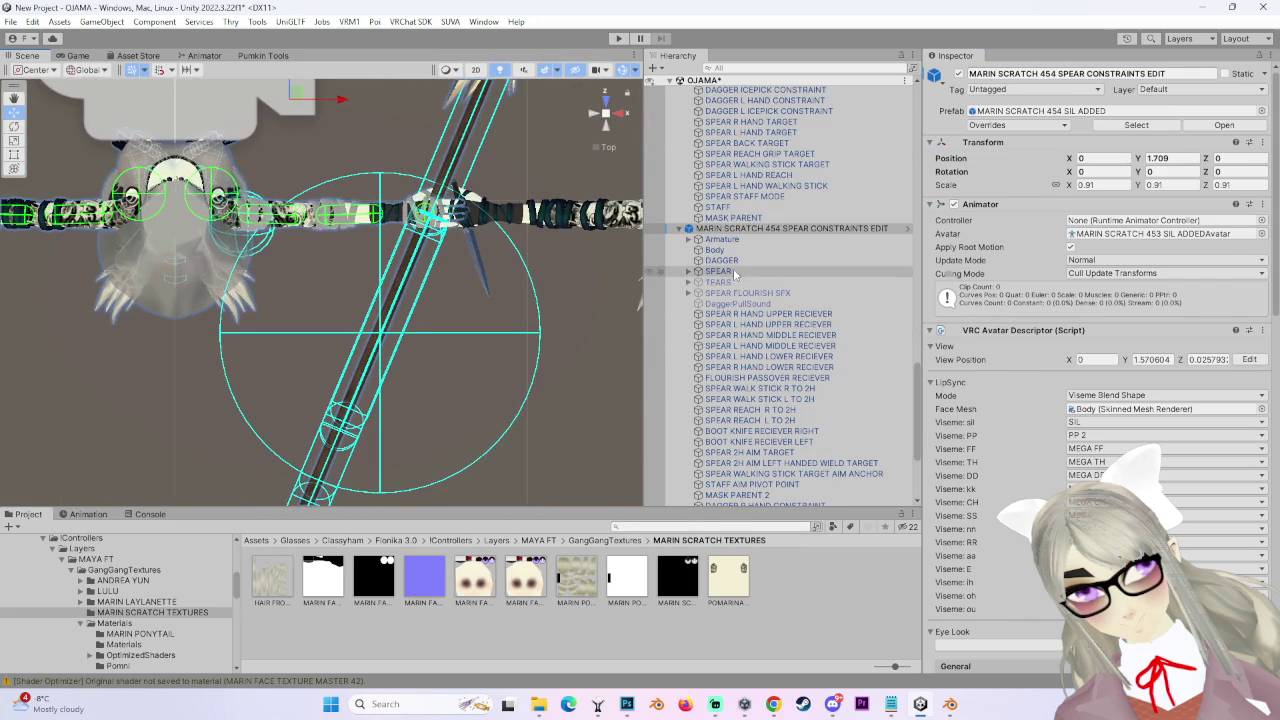
# Set the spear's walking-stick target weight to 1 and expand the spear's children.
pyautogui.click(718, 271)
pyautogui.click(1240, 331)
pyautogui.write('1')
pyautogui.press('Return')
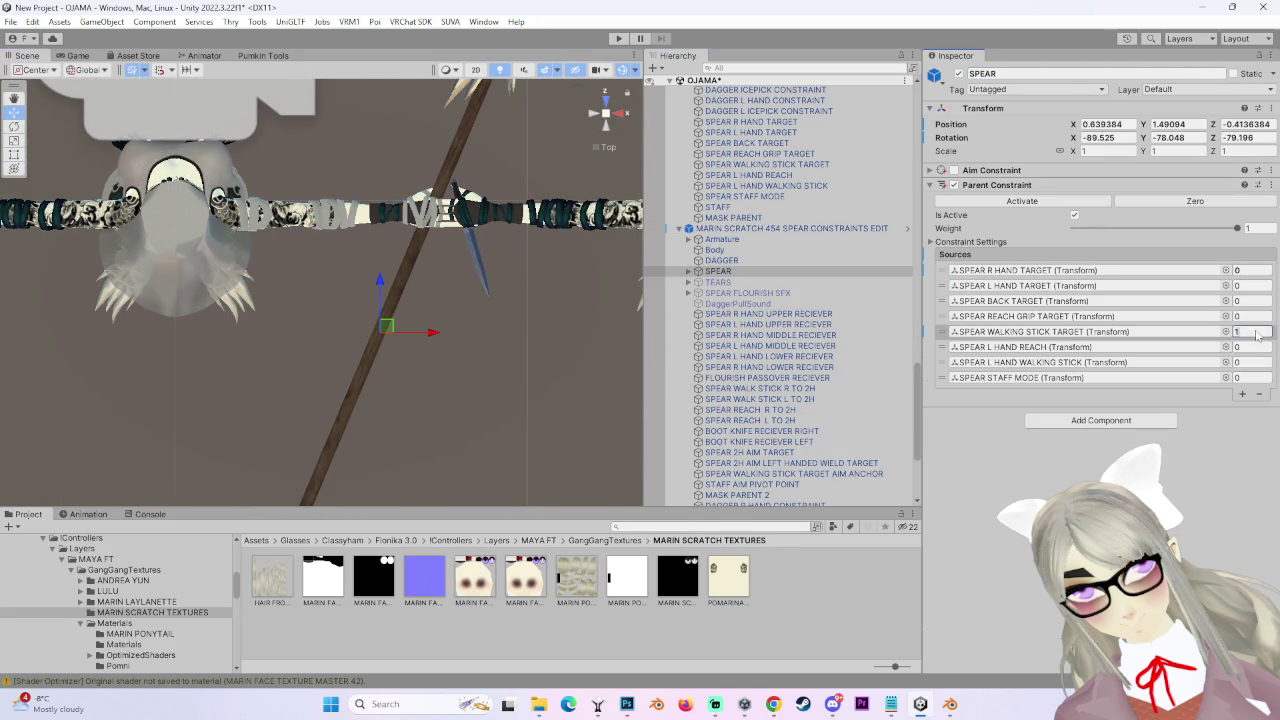
pyautogui.scroll(5, 424, 318)
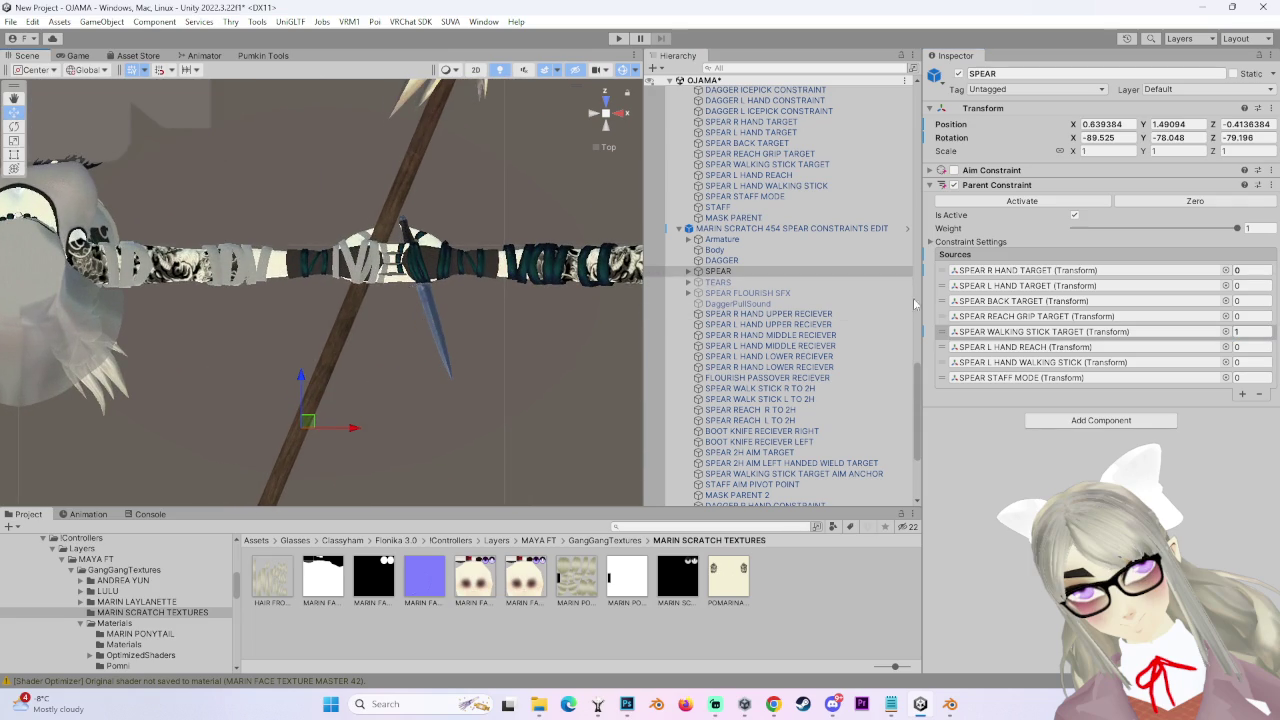
pyautogui.click(688, 271)
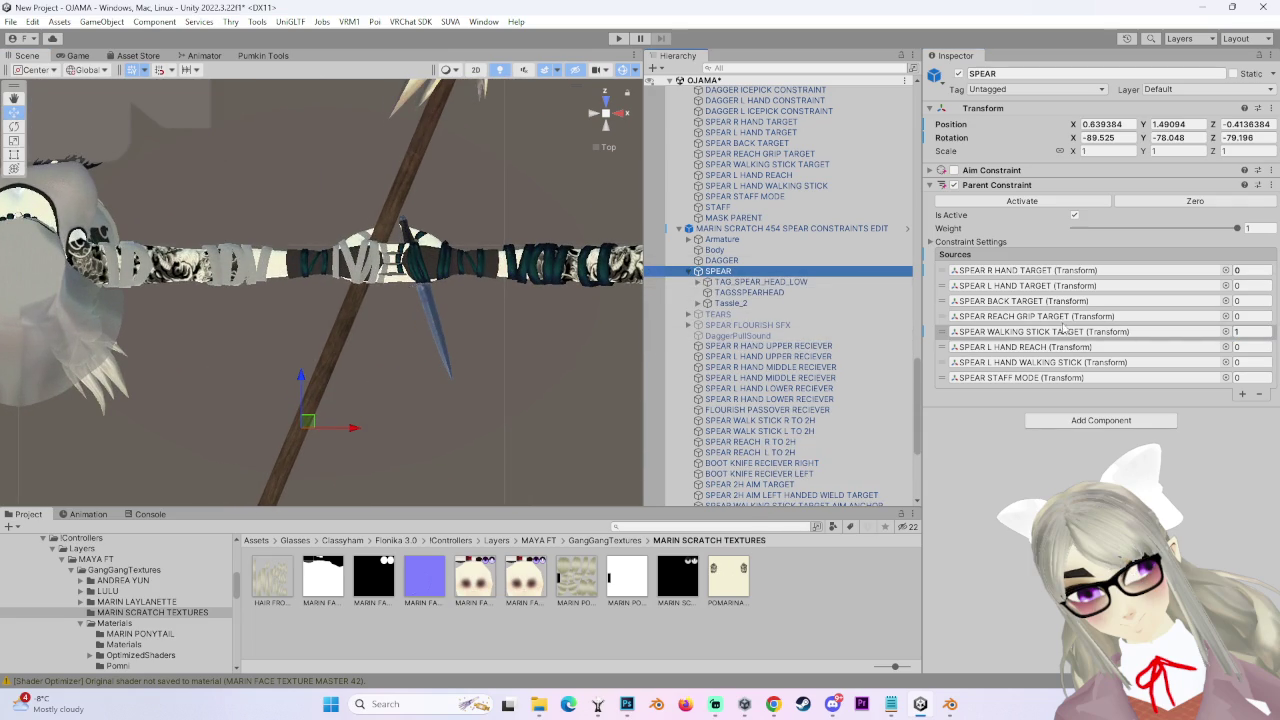
# Select SPEAR WALKING STICK TARGET and nudge it slightly along X and Y into place.
pyautogui.doubleClick(1040, 331)
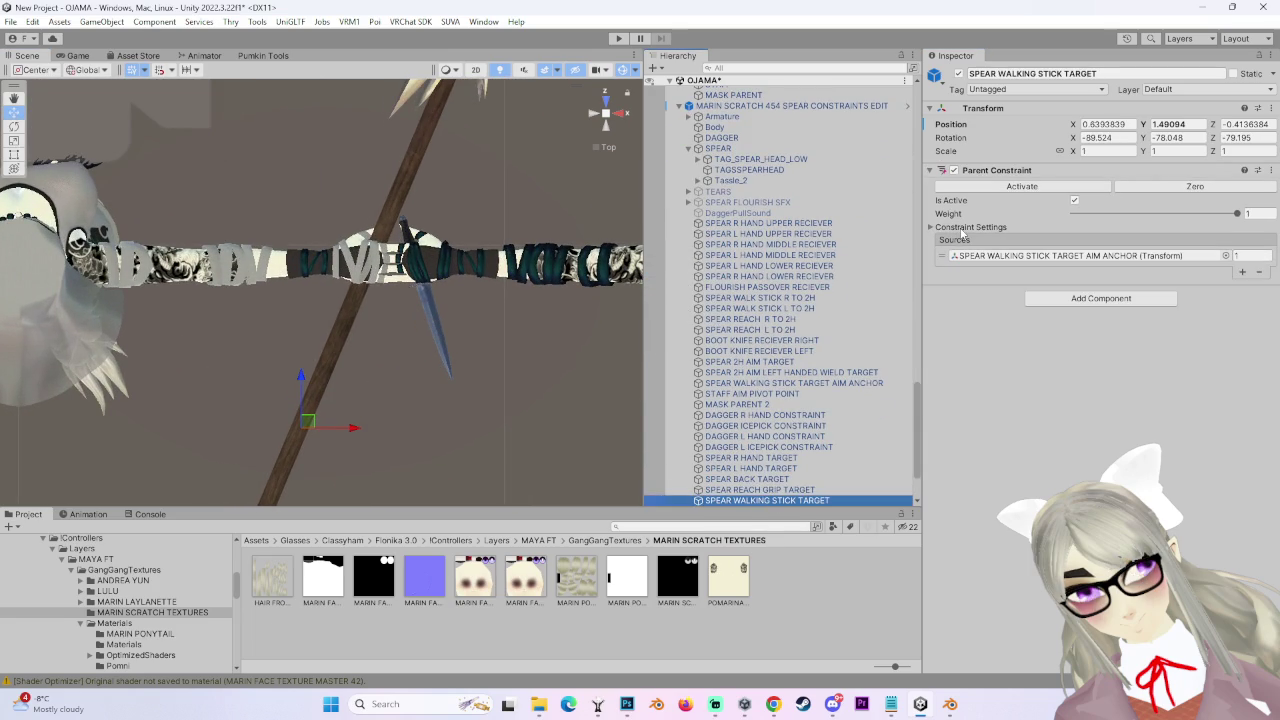
pyautogui.click(966, 228)
pyautogui.moveTo(478, 357); pyautogui.dragTo(456, 312, button='middle')
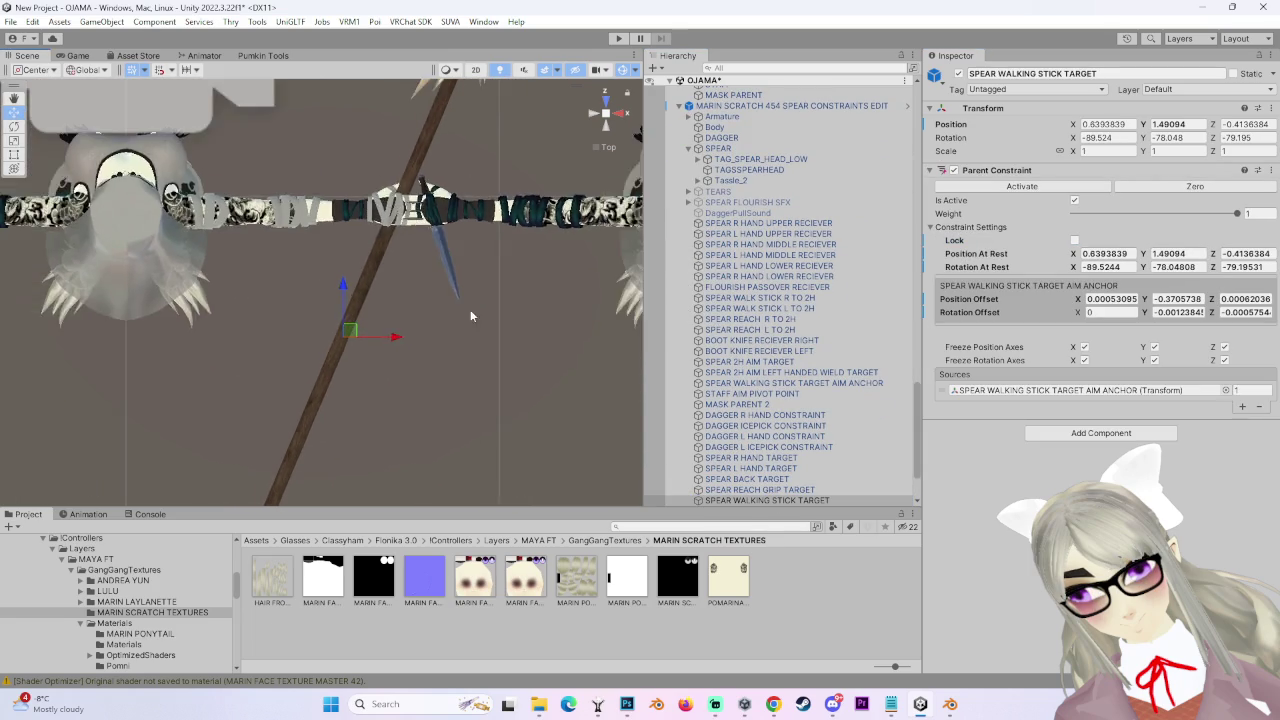
pyautogui.moveTo(426, 371)
pyautogui.mouseDown()
pyautogui.moveTo(414, 371)
pyautogui.moveTo(604, 309)
pyautogui.moveTo(302, 175)
pyautogui.mouseUp()
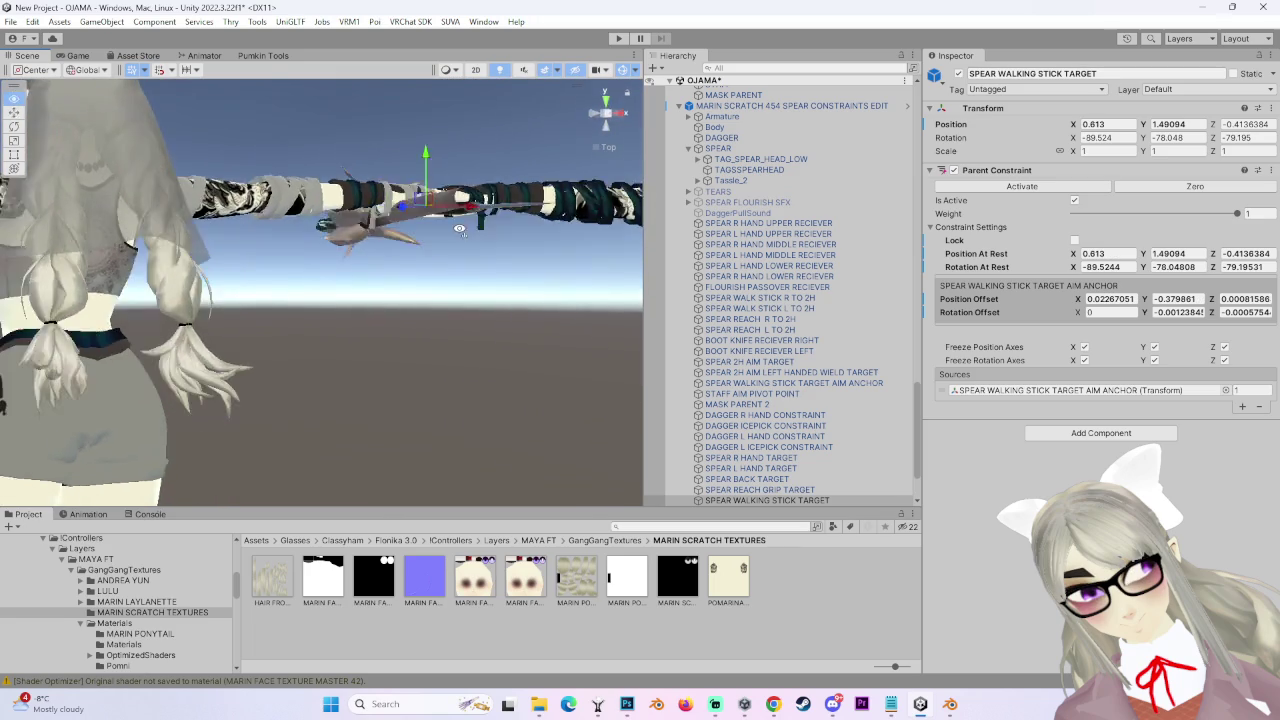
pyautogui.moveTo(229, 177); pyautogui.dragTo(286, 343, button='right')
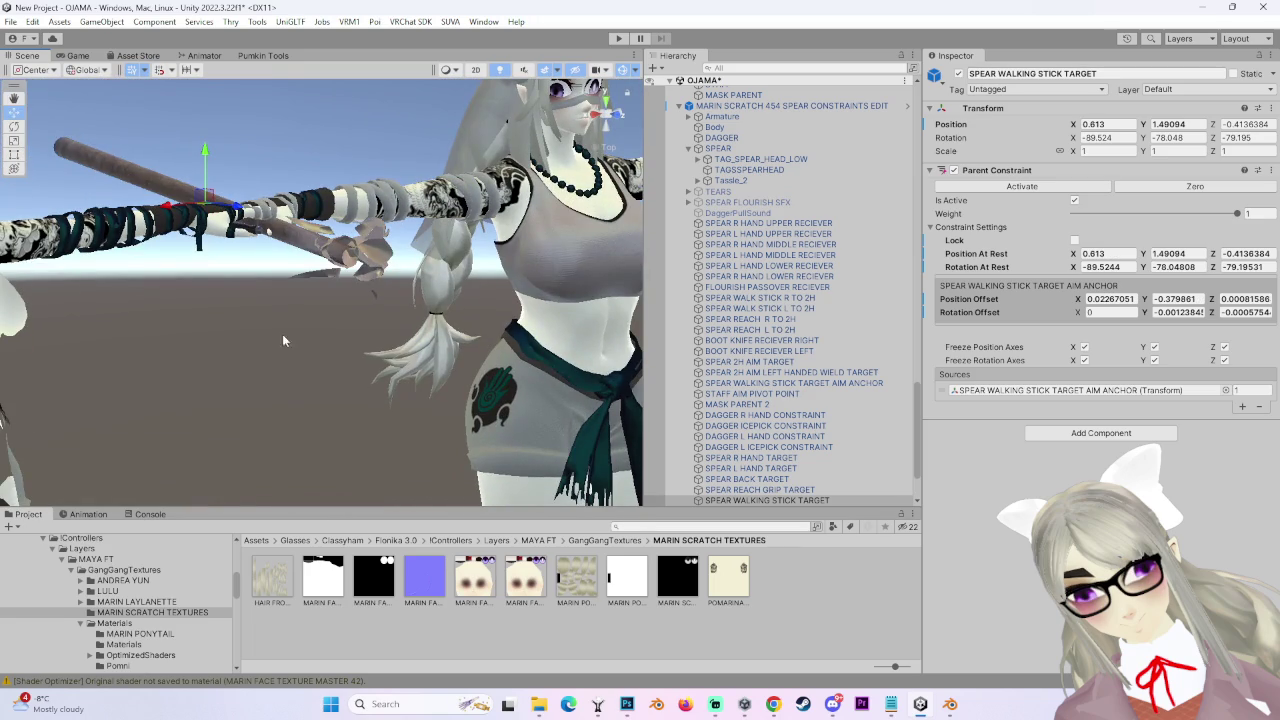
pyautogui.moveTo(207, 150); pyautogui.dragTo(207, 144)
pyautogui.moveTo(207, 144)
pyautogui.mouseDown(button='right')
pyautogui.moveTo(521, 249)
pyautogui.moveTo(319, 292)
pyautogui.mouseUp(button='right')
pyautogui.moveTo(222, 225); pyautogui.dragTo(222, 228)
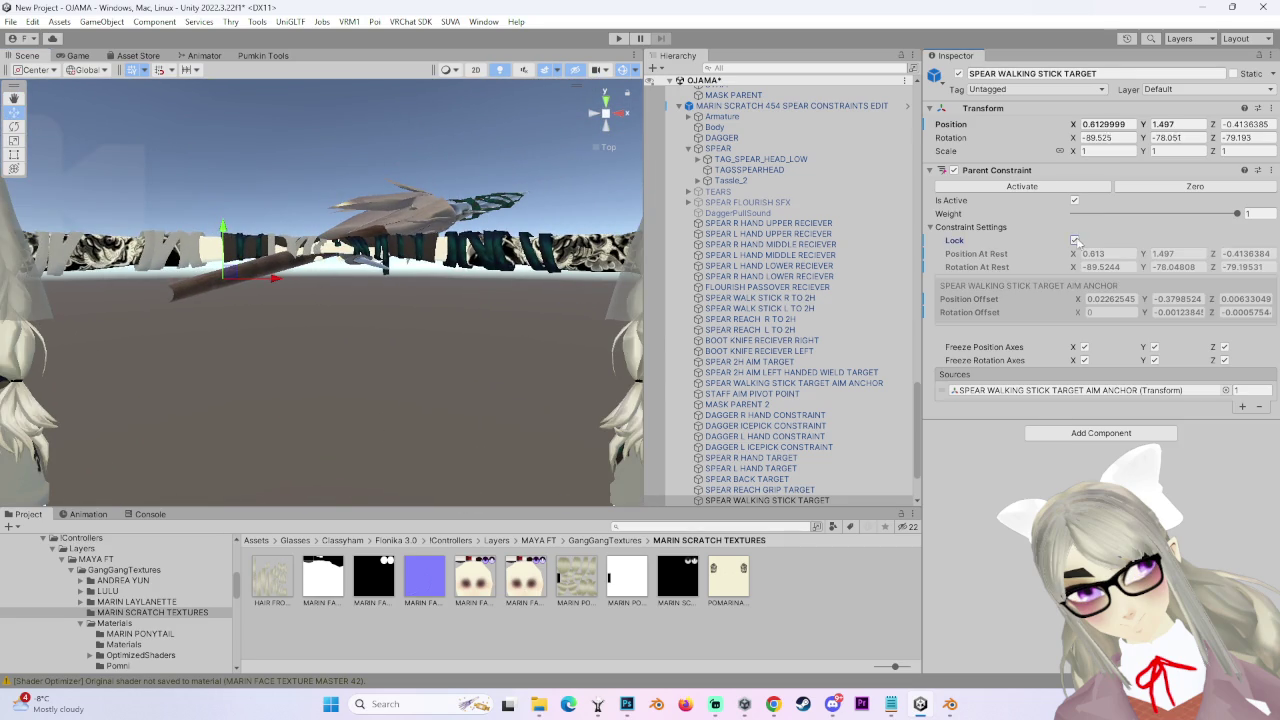
# Lock the walking-stick target's Parent Constraint and check the spear's pose and sources.
pyautogui.click(1075, 241)
pyautogui.moveTo(296, 430)
pyautogui.mouseDown(button='right')
pyautogui.moveTo(688, 265)
pyautogui.moveTo(349, 263)
pyautogui.mouseUp(button='right')
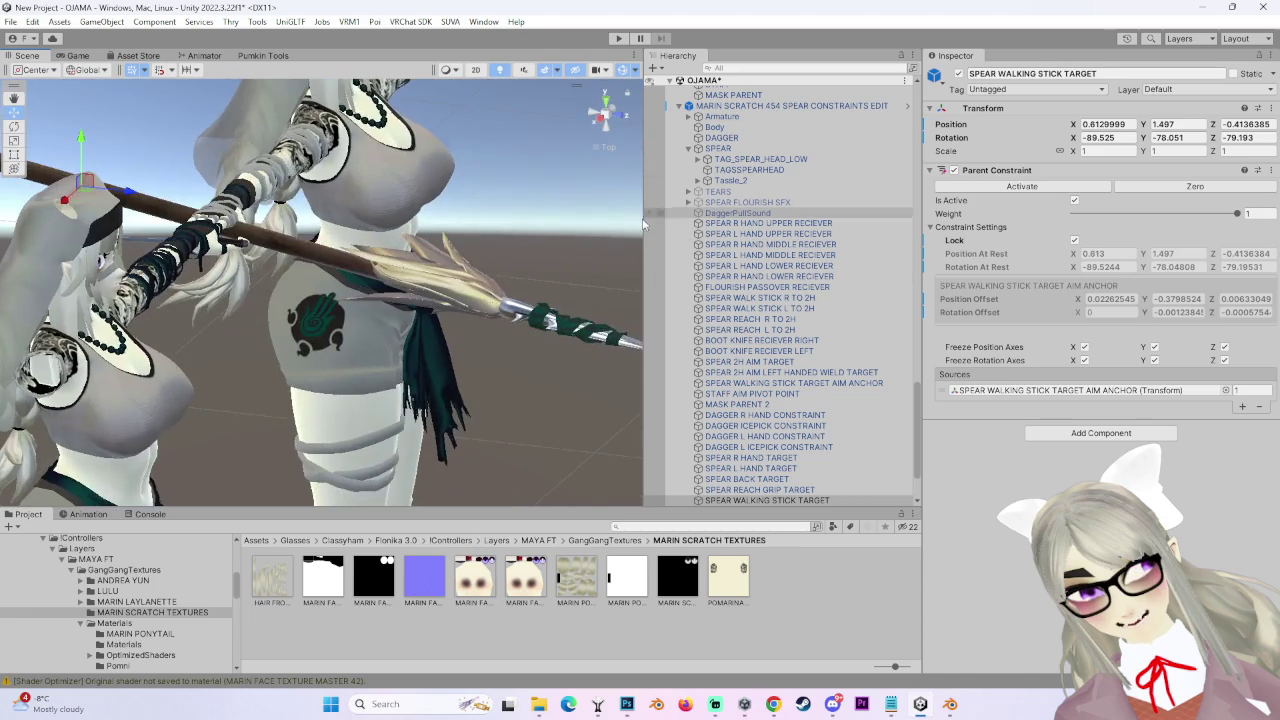
pyautogui.moveTo(600, 260); pyautogui.dragTo(443, 443, button='right')
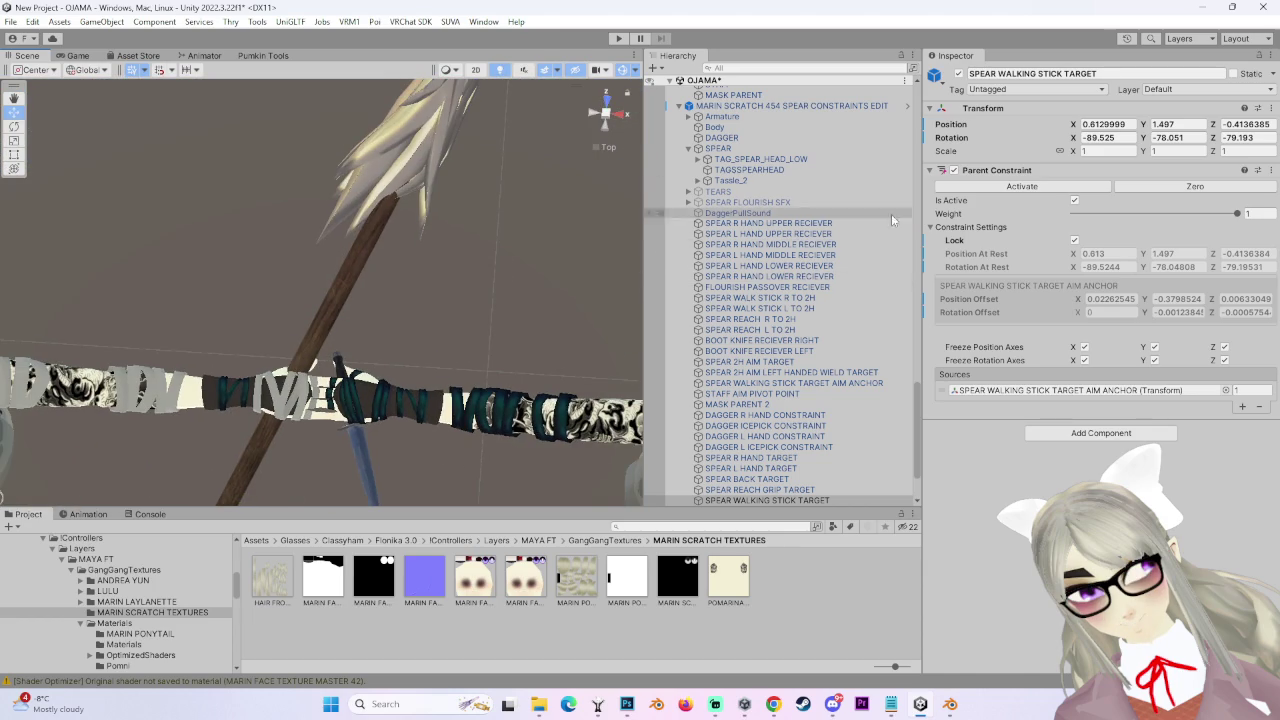
pyautogui.click(743, 147)
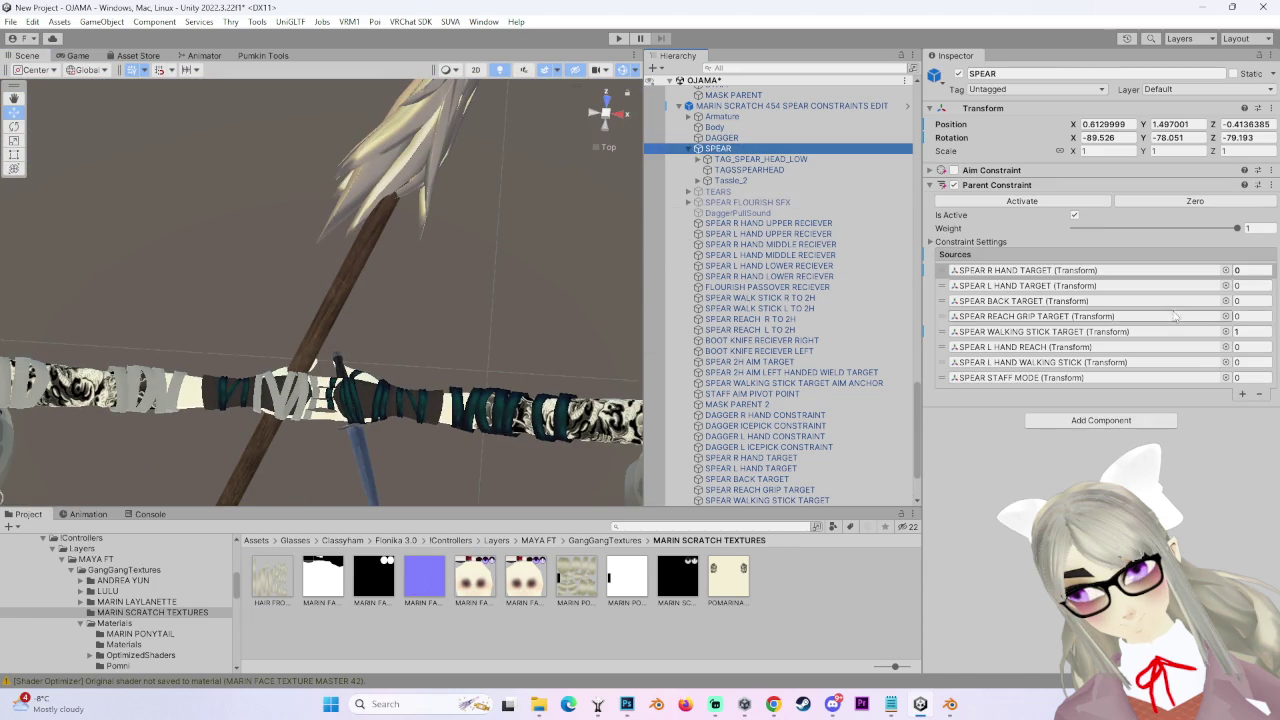
# On SPEAR's Parent Constraint, set SPEAR WALKING STICK TARGET weight to 0 and SPEAR R HAND TARGET to 1.
pyautogui.click(1234, 331)
pyautogui.click(1240, 270)
pyautogui.write('1')
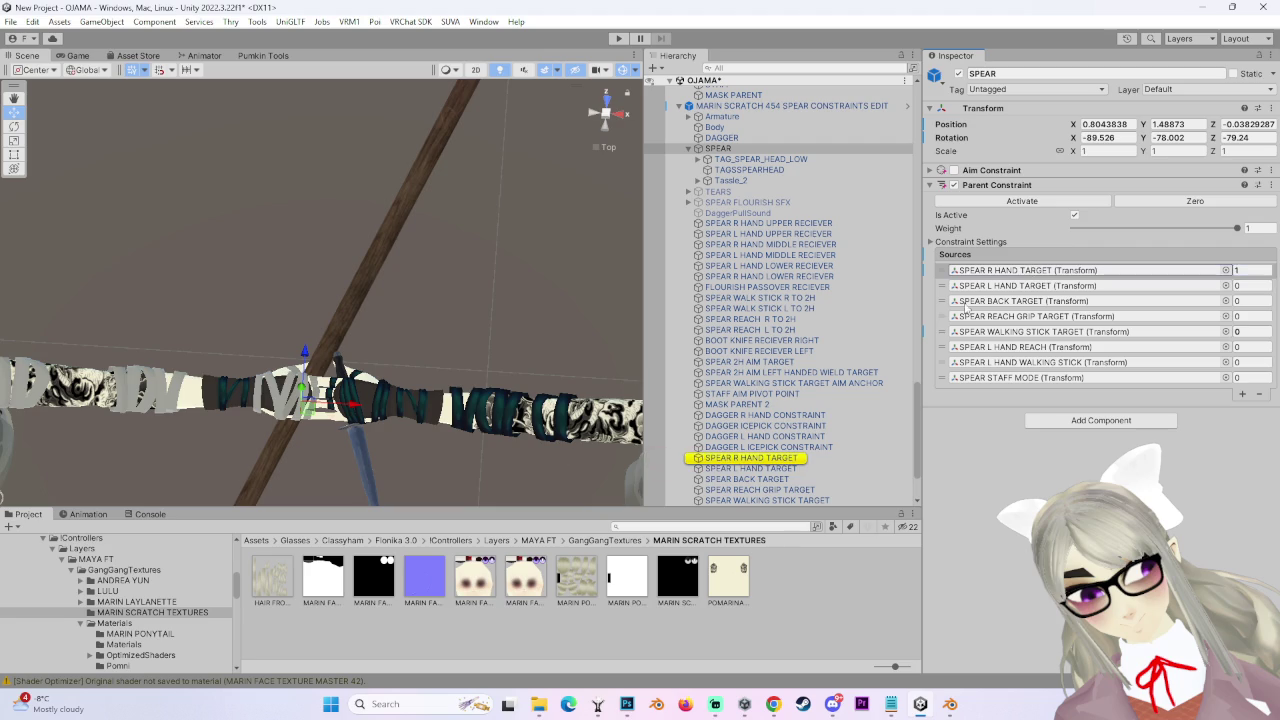
# Select SPEAR R HAND TARGET and lock its Parent Constraint at the current position.
pyautogui.keyDown('alt'); pyautogui.moveTo(418, 369); pyautogui.dragTo(520, 330); pyautogui.keyUp('alt')
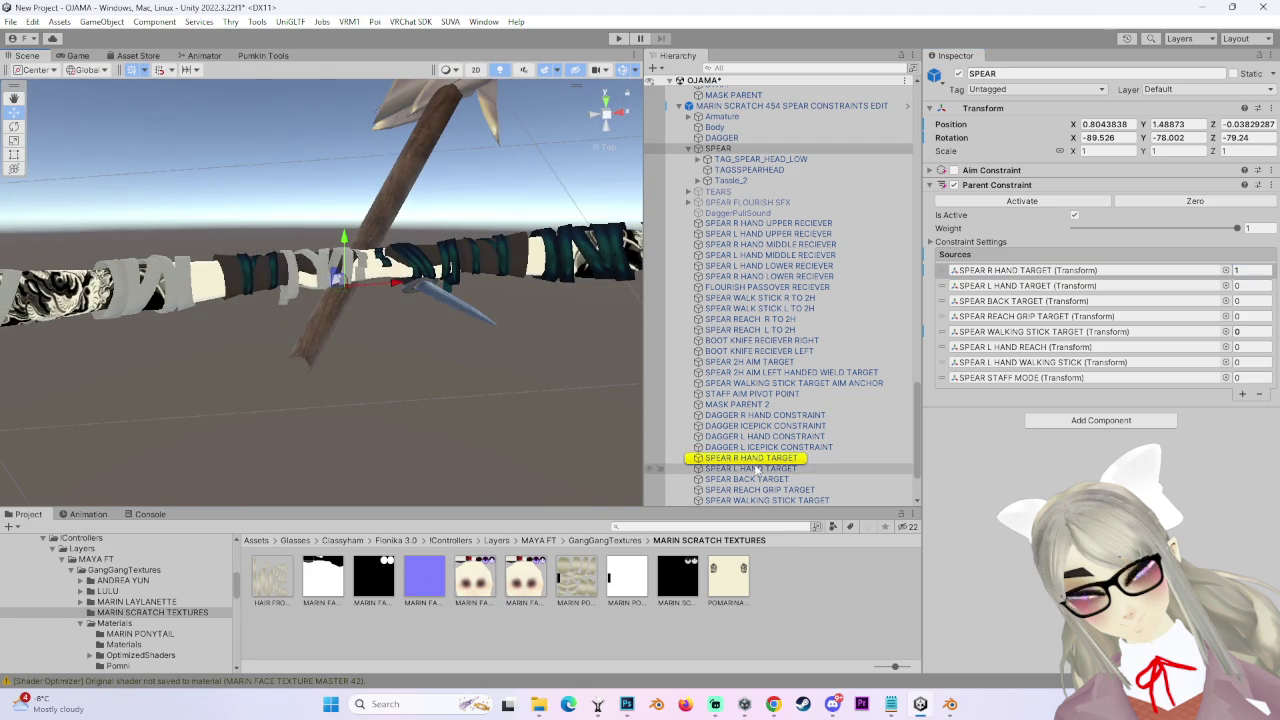
pyautogui.click(752, 458)
pyautogui.click(962, 233)
pyautogui.moveTo(330, 300)
pyautogui.keyDown('alt'); pyautogui.mouseDown()
pyautogui.moveTo(347, 355)
pyautogui.moveTo(400, 160)
pyautogui.moveTo(302, 383)
pyautogui.moveTo(263, 170)
pyautogui.moveTo(255, 268)
pyautogui.moveTo(236, 232)
pyautogui.mouseUp(); pyautogui.keyUp('alt')
pyautogui.keyDown('alt'); pyautogui.moveTo(381, 270); pyautogui.dragTo(600, 370); pyautogui.keyUp('alt')
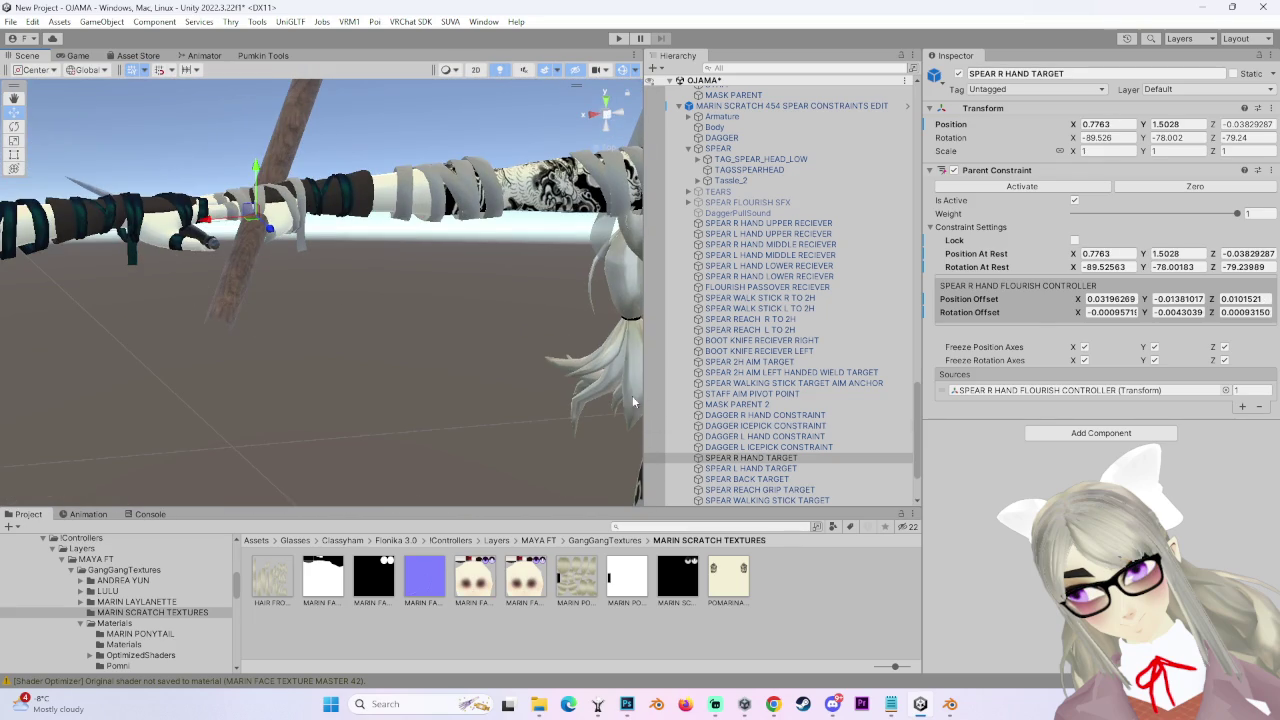
pyautogui.click(1074, 241)
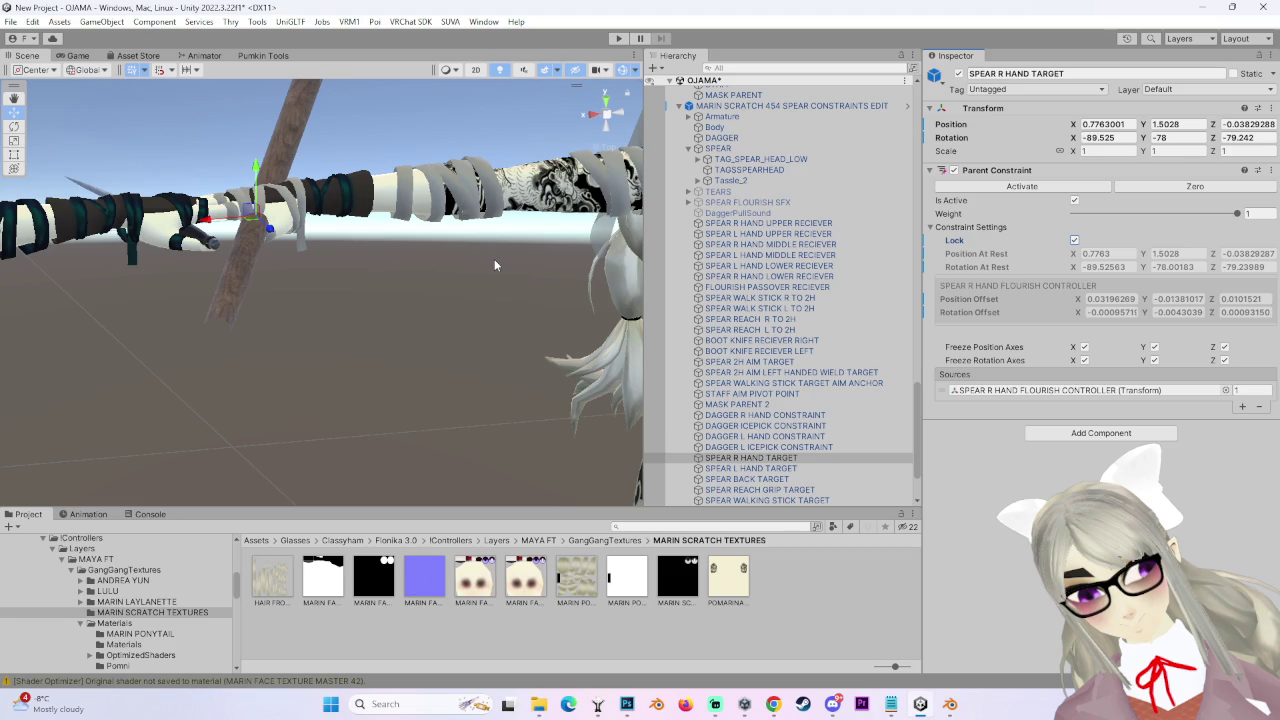
# Orbit and zoom around the spear to check its pose, then reselect SPEAR.
pyautogui.keyDown('alt'); pyautogui.moveTo(262, 404); pyautogui.dragTo(385, 284); pyautogui.keyUp('alt')
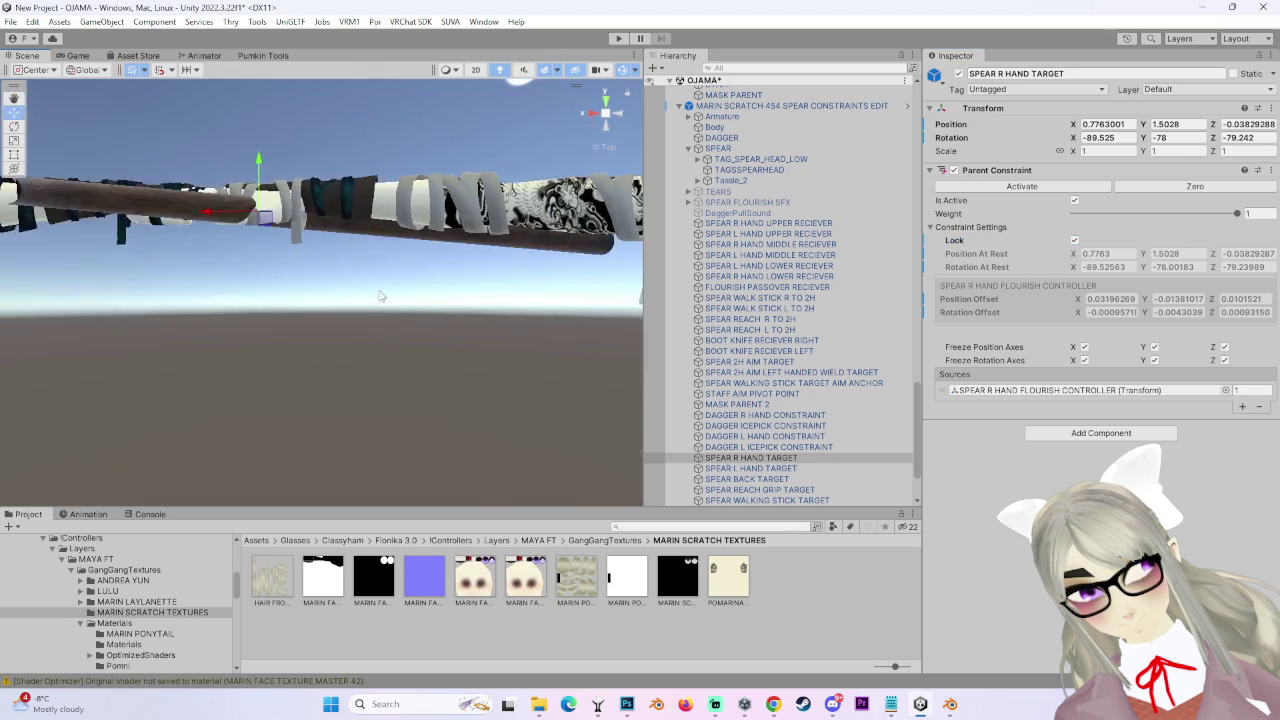
pyautogui.moveTo(385, 284)
pyautogui.mouseDown(button='right')
pyautogui.moveTo(420, 246)
pyautogui.moveTo(368, 346)
pyautogui.moveTo(416, 244)
pyautogui.moveTo(378, 279)
pyautogui.moveTo(488, 283)
pyautogui.moveTo(481, 316)
pyautogui.moveTo(520, 380)
pyautogui.mouseUp(button='right')
pyautogui.scroll(-3, 420, 246)
pyautogui.scroll(-2, 481, 316)
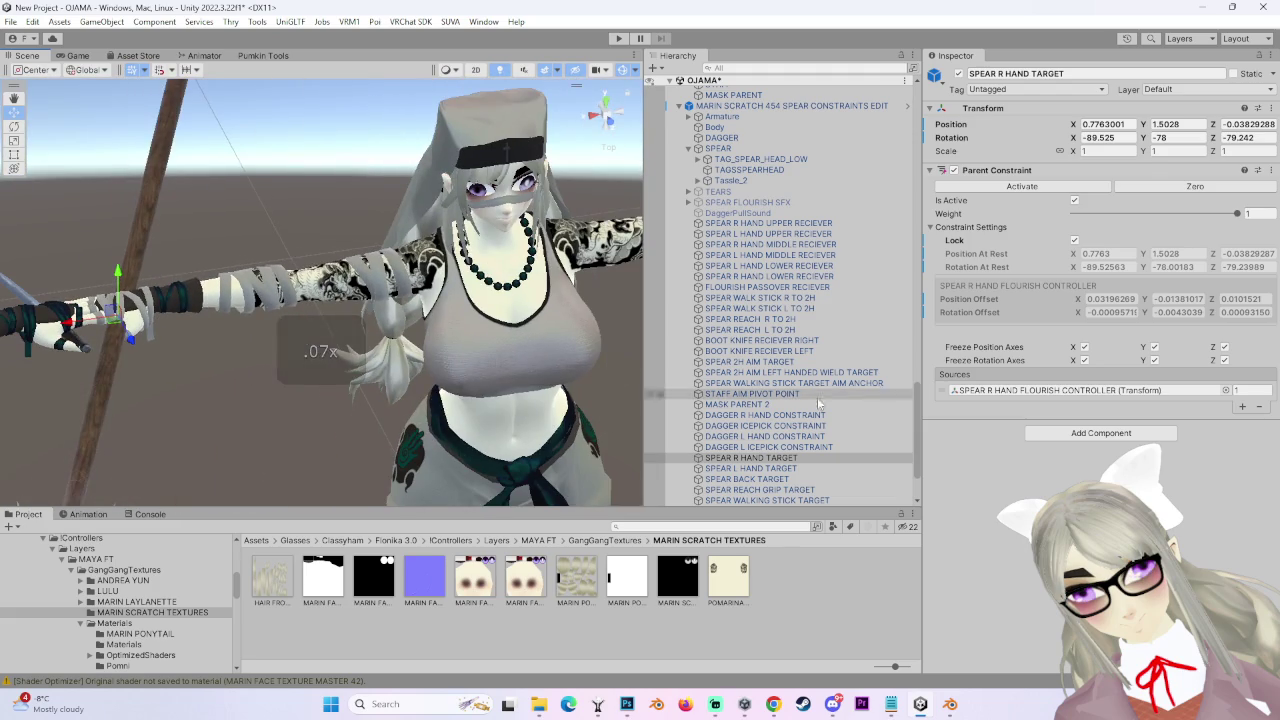
pyautogui.scroll(1, 717, 286)
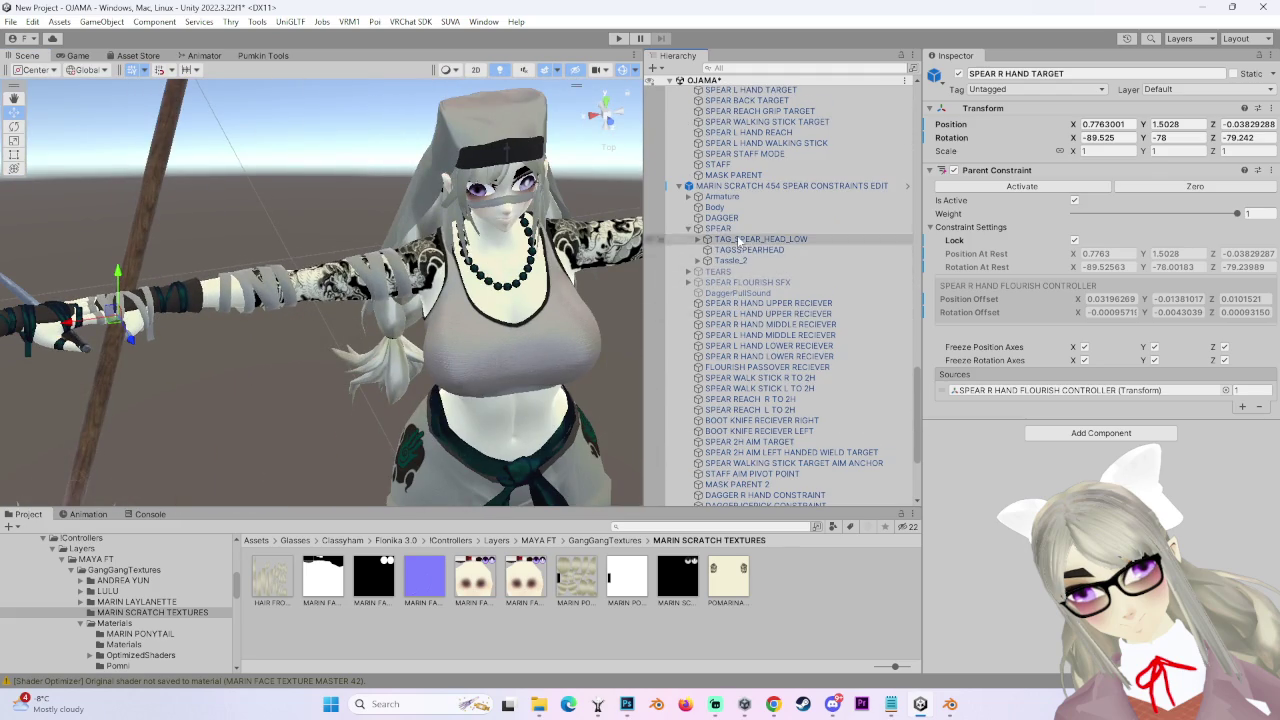
pyautogui.scroll(-3, 765, 412)
pyautogui.scroll(-1, 765, 412)
pyautogui.scroll(2, 765, 412)
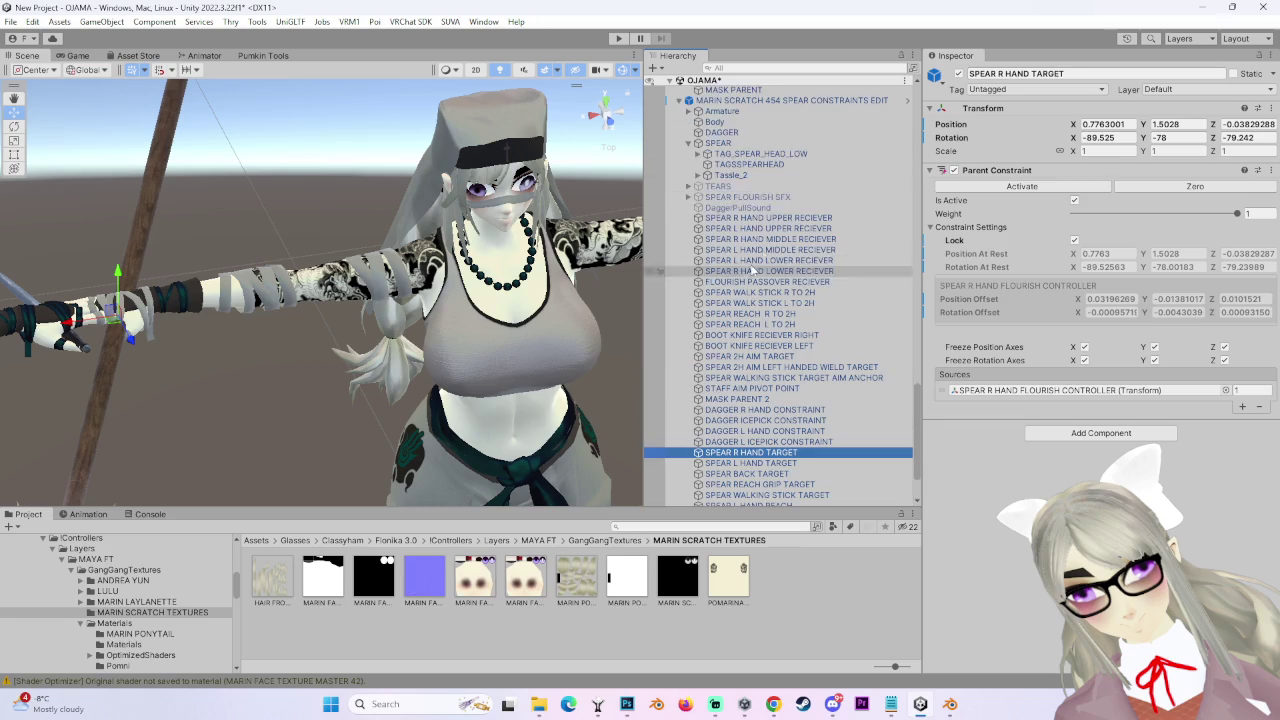
pyautogui.click(753, 142)
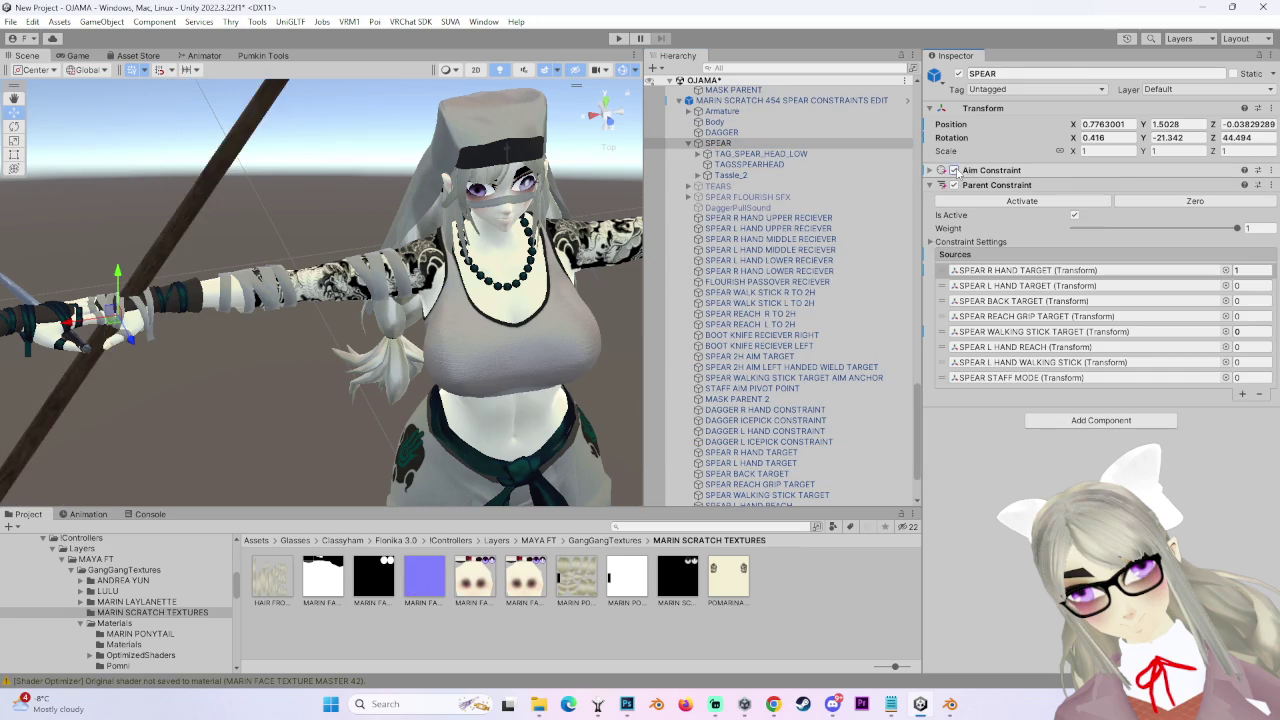
pyautogui.press('f')
pyautogui.keyDown('alt'); pyautogui.moveTo(304, 274); pyautogui.dragTo(328, 224); pyautogui.keyUp('alt')
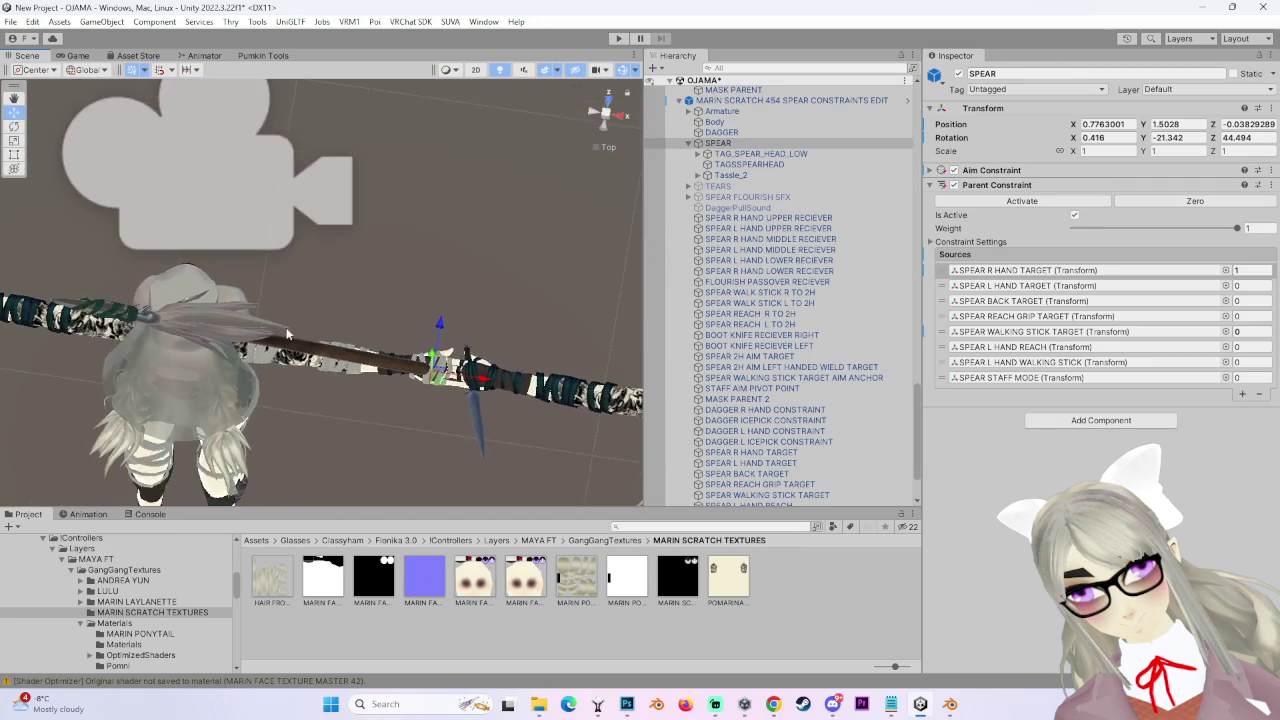
pyautogui.click(953, 170)
pyautogui.scroll(-2, 780, 230)
pyautogui.scroll(2, 446, 420)
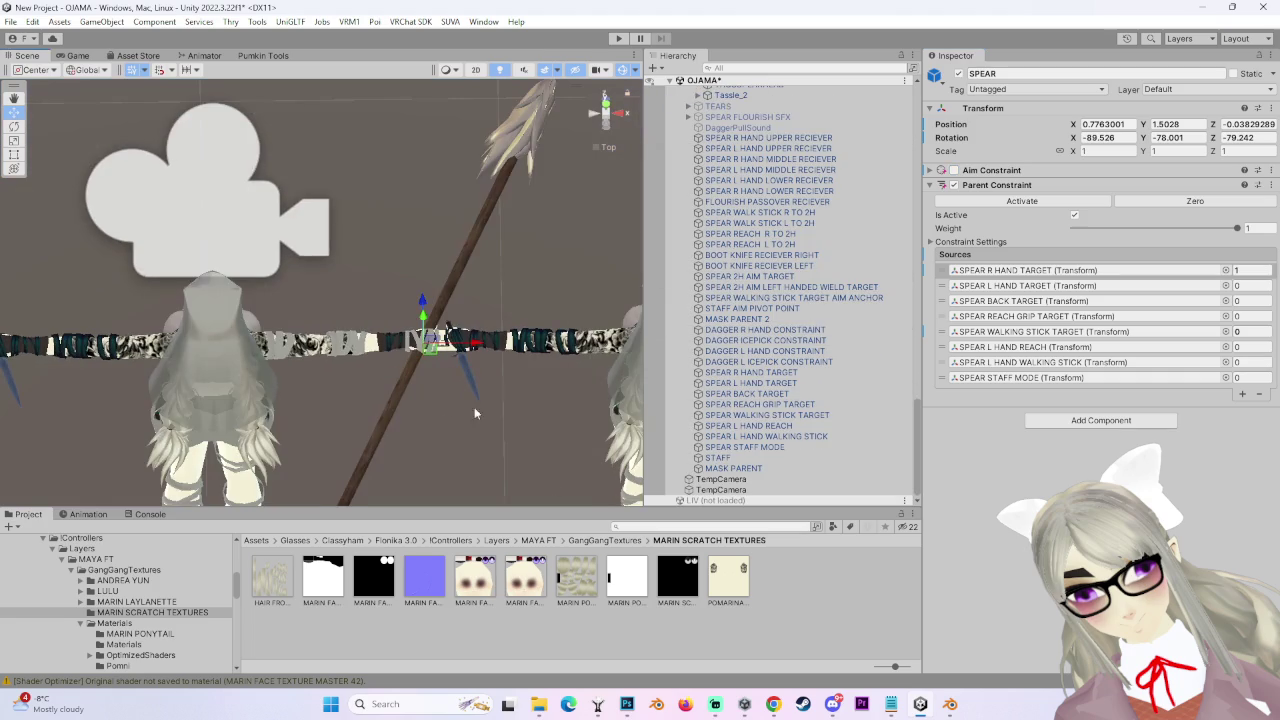
pyautogui.click(804, 416)
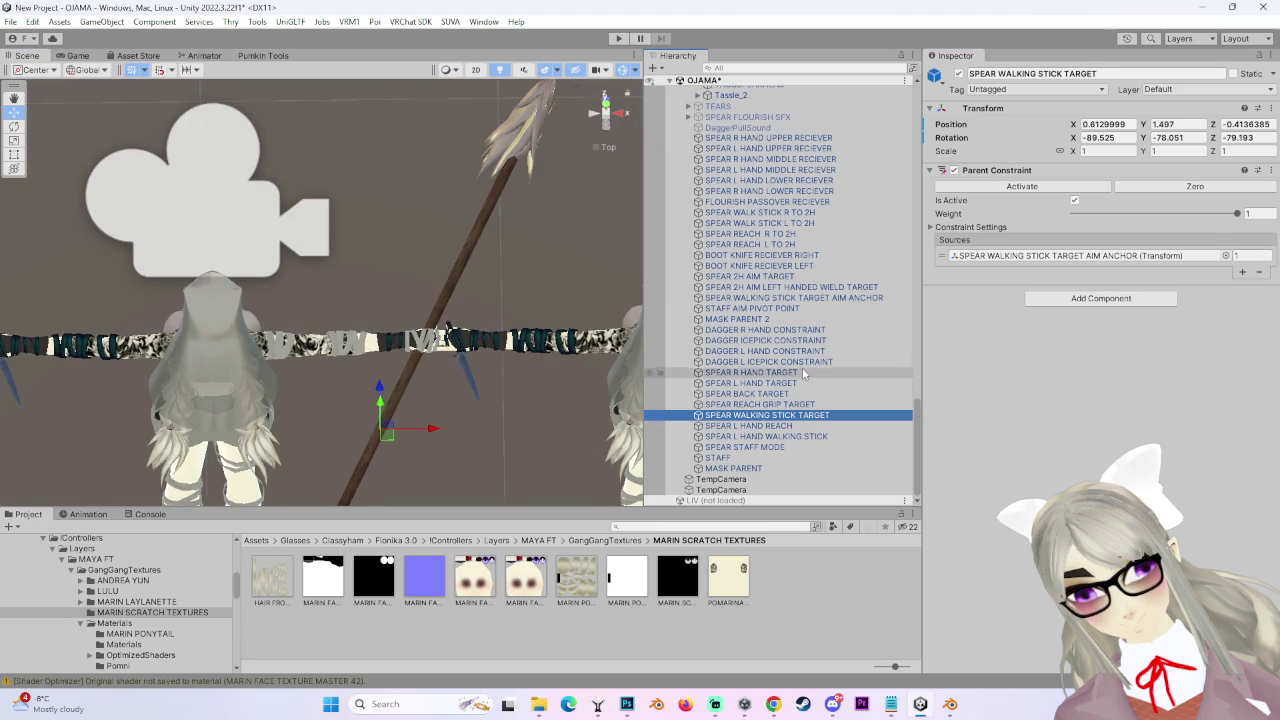
pyautogui.click(800, 330)
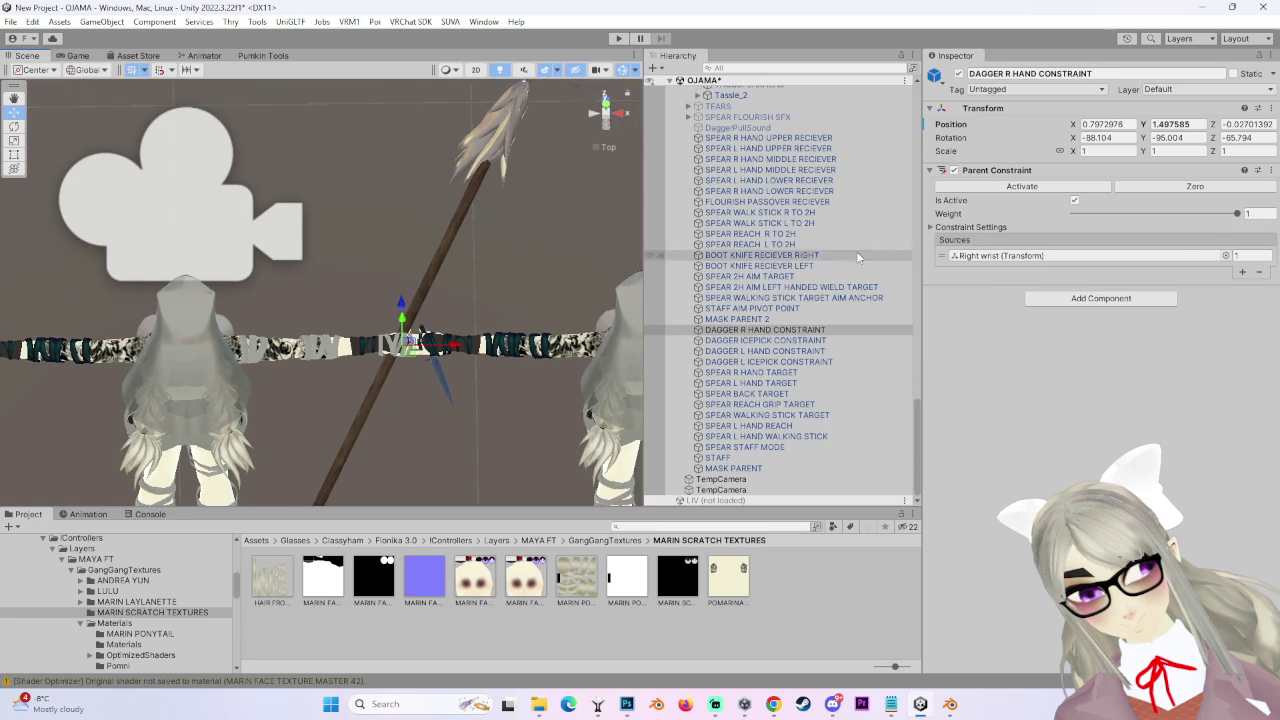
pyautogui.press('f')
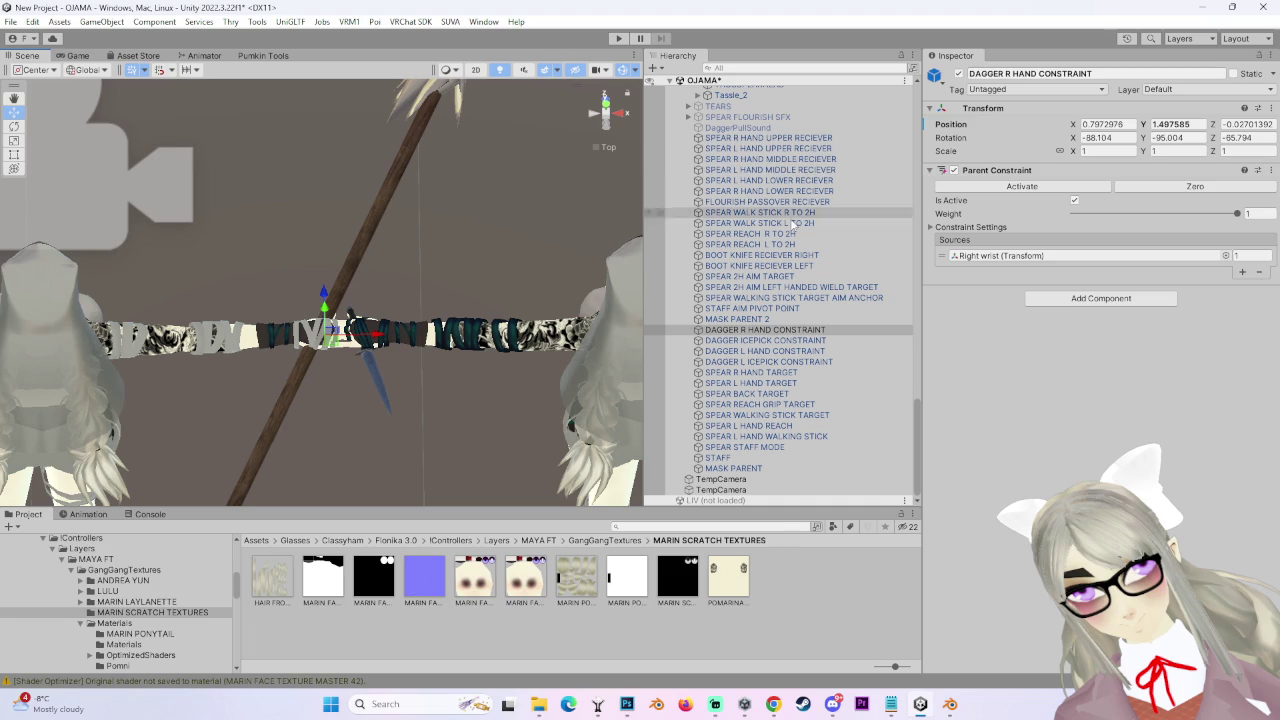
pyautogui.click(840, 289)
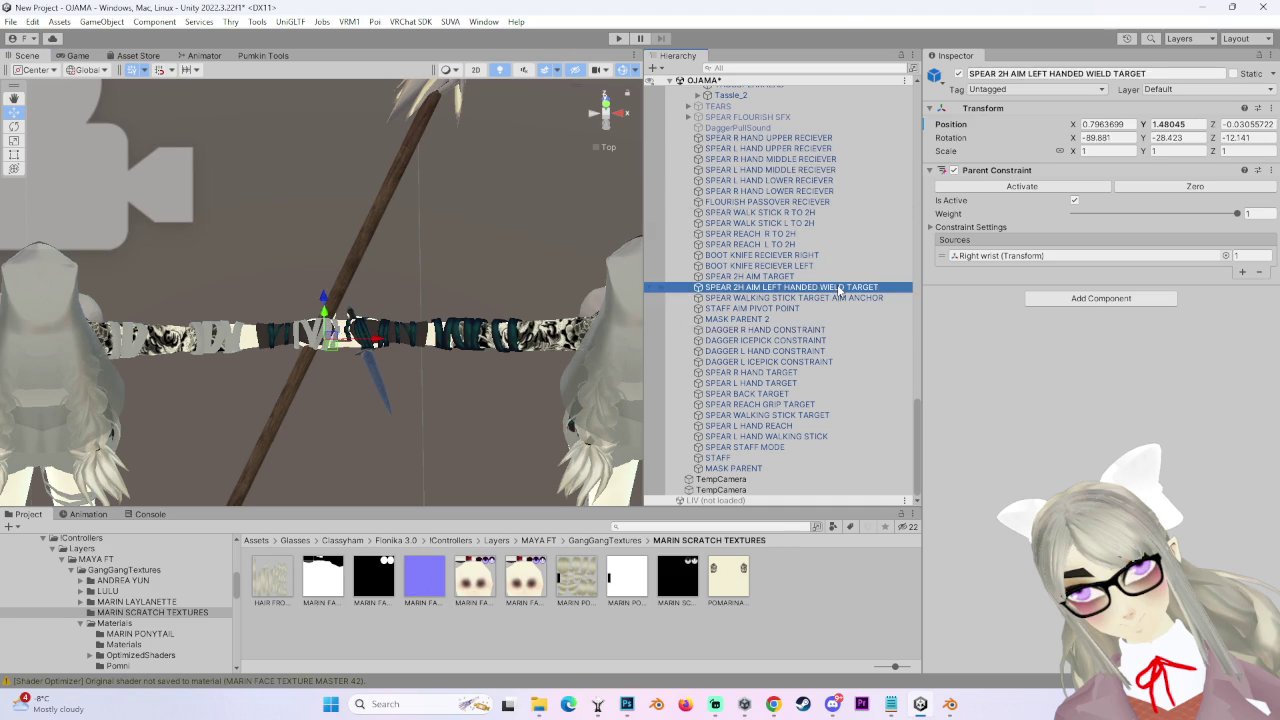
pyautogui.click(842, 299)
pyautogui.click(930, 171)
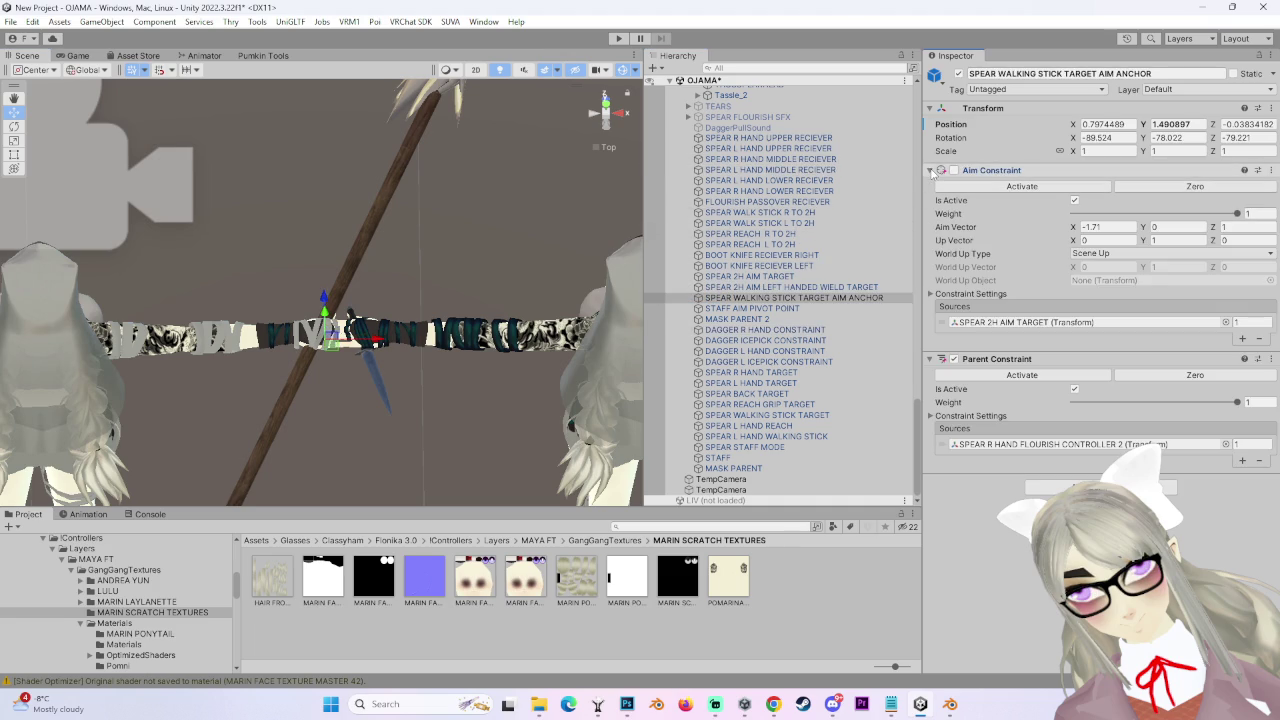
pyautogui.scroll(-3, 435, 326)
pyautogui.scroll(-3, 435, 330)
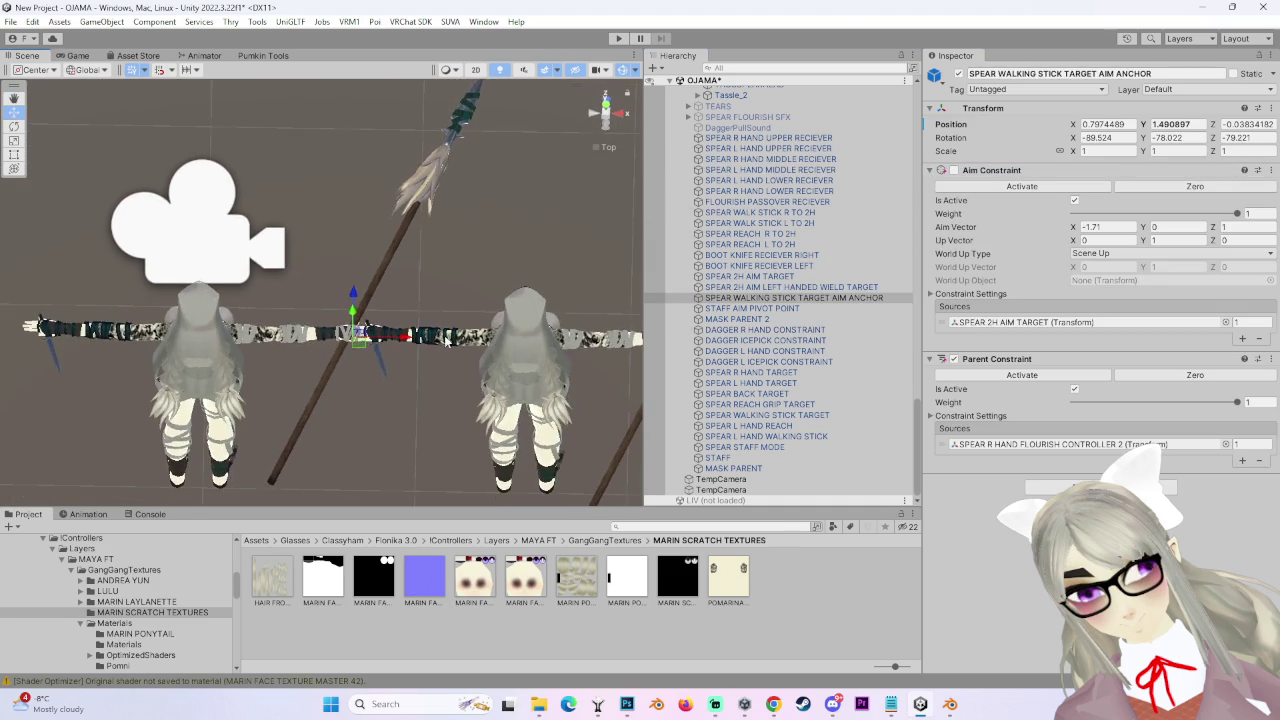
pyautogui.click(953, 171)
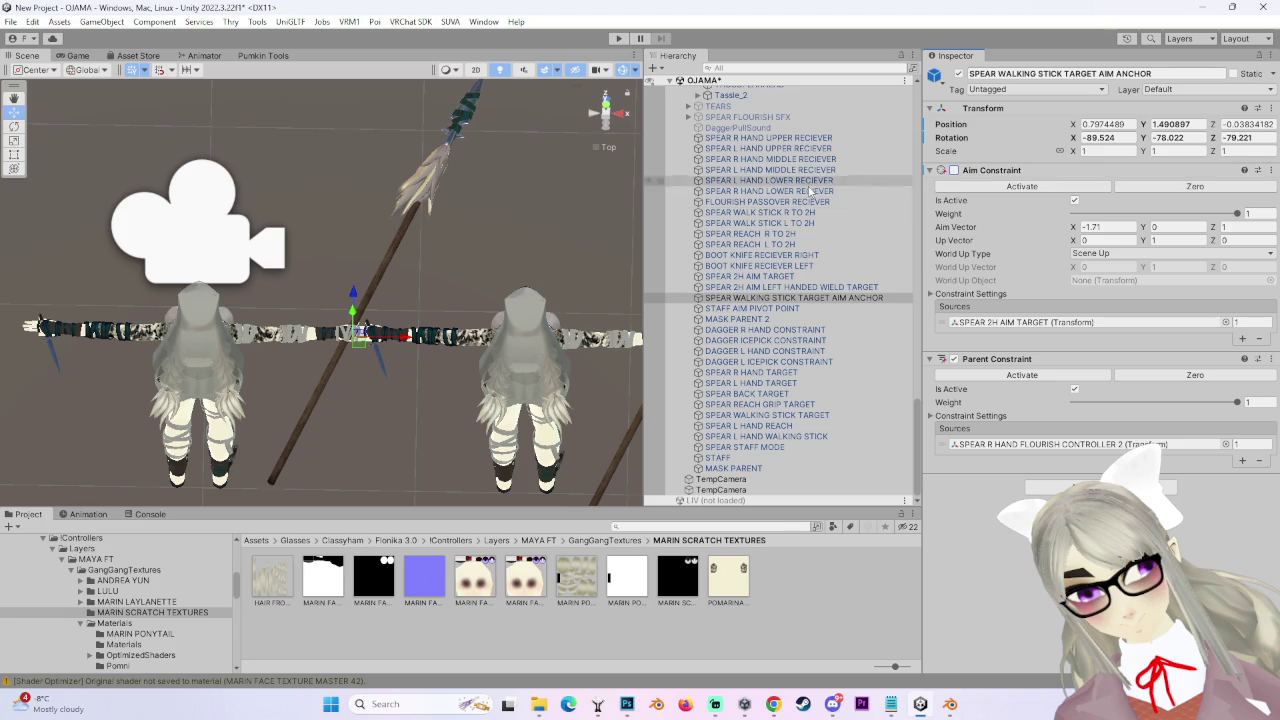
pyautogui.scroll(1, 537, 376)
pyautogui.scroll(1, 524, 375)
pyautogui.scroll(1, 549, 386)
pyautogui.scroll(1, 531, 382)
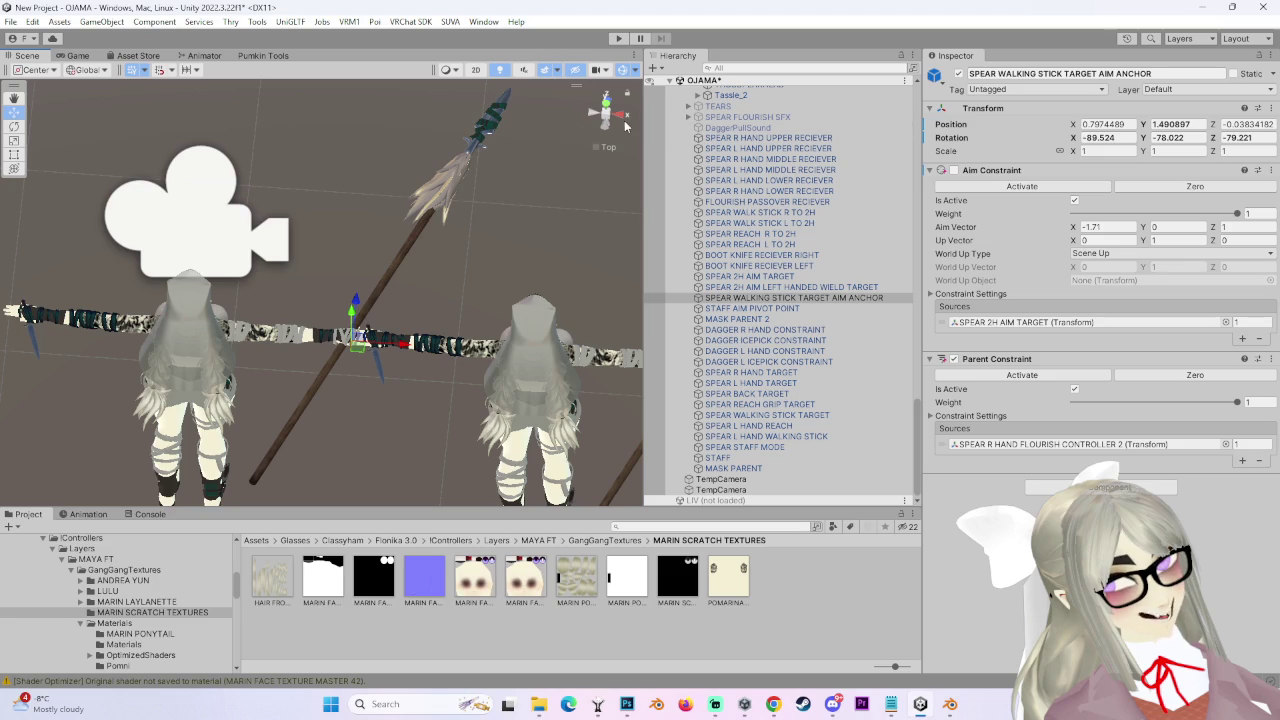
pyautogui.click(624, 118)
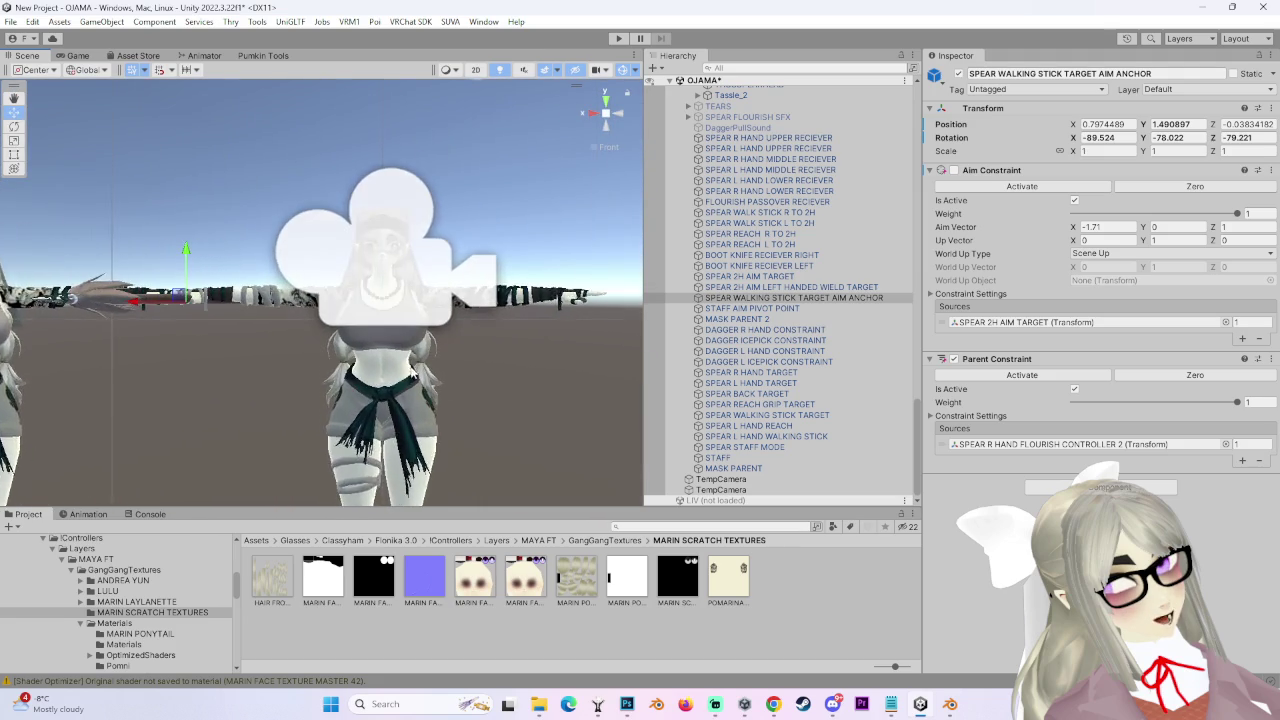
pyautogui.click(605, 112)
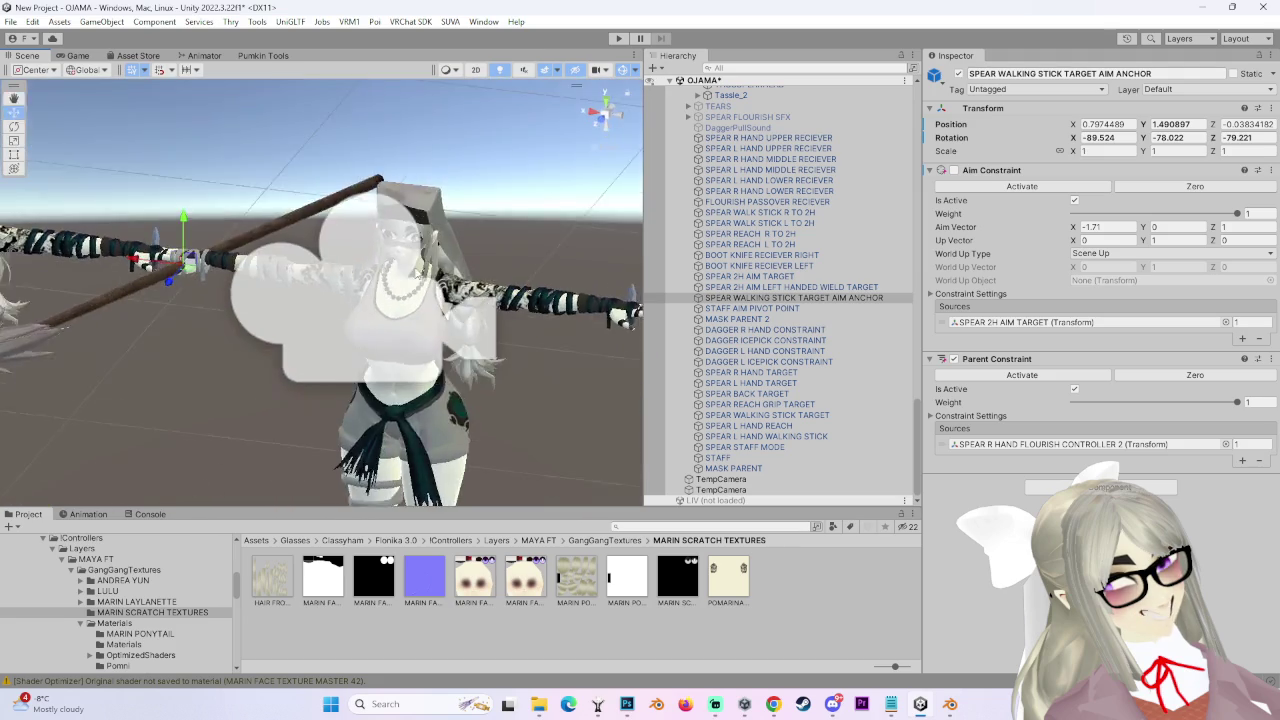
pyautogui.moveTo(435, 383); pyautogui.dragTo(458, 318, button='middle')
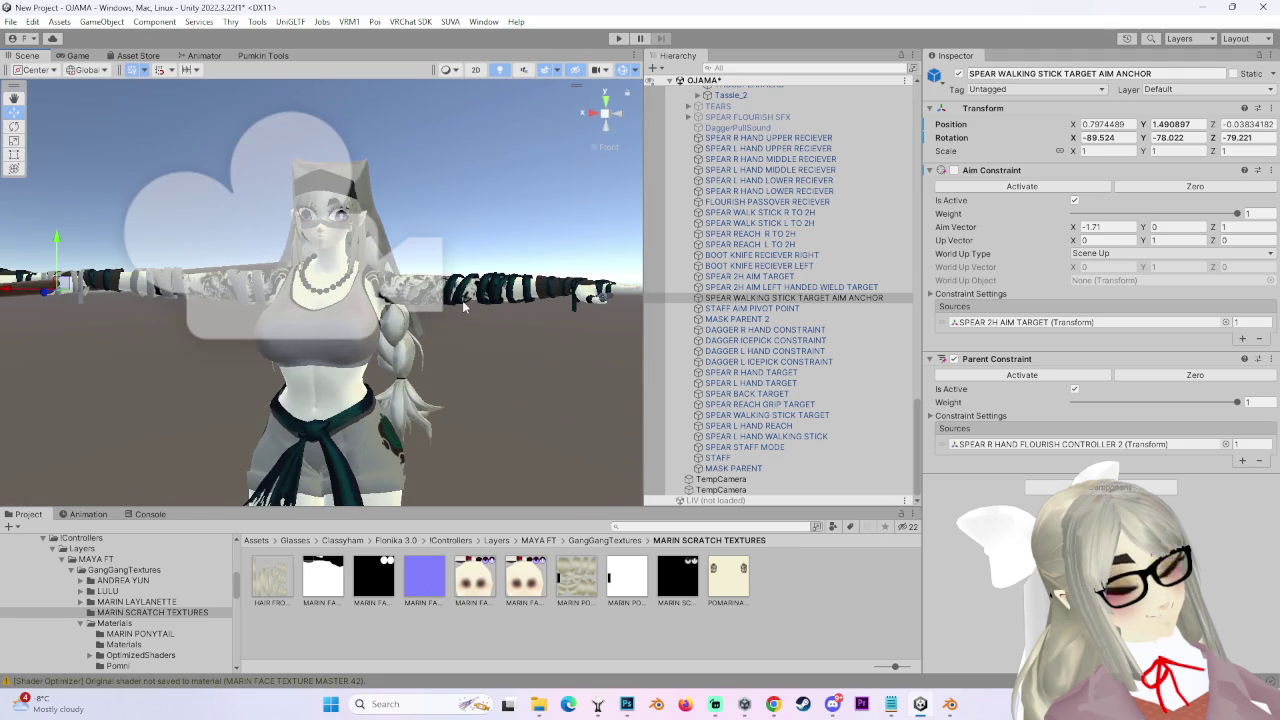
pyautogui.moveTo(462, 300)
pyautogui.mouseDown(button='right')
pyautogui.moveTo(402, 380)
pyautogui.moveTo(449, 412)
pyautogui.moveTo(422, 357)
pyautogui.moveTo(354, 392)
pyautogui.moveTo(442, 392)
pyautogui.moveTo(504, 167)
pyautogui.mouseUp(button='right')
pyautogui.click(600, 113)
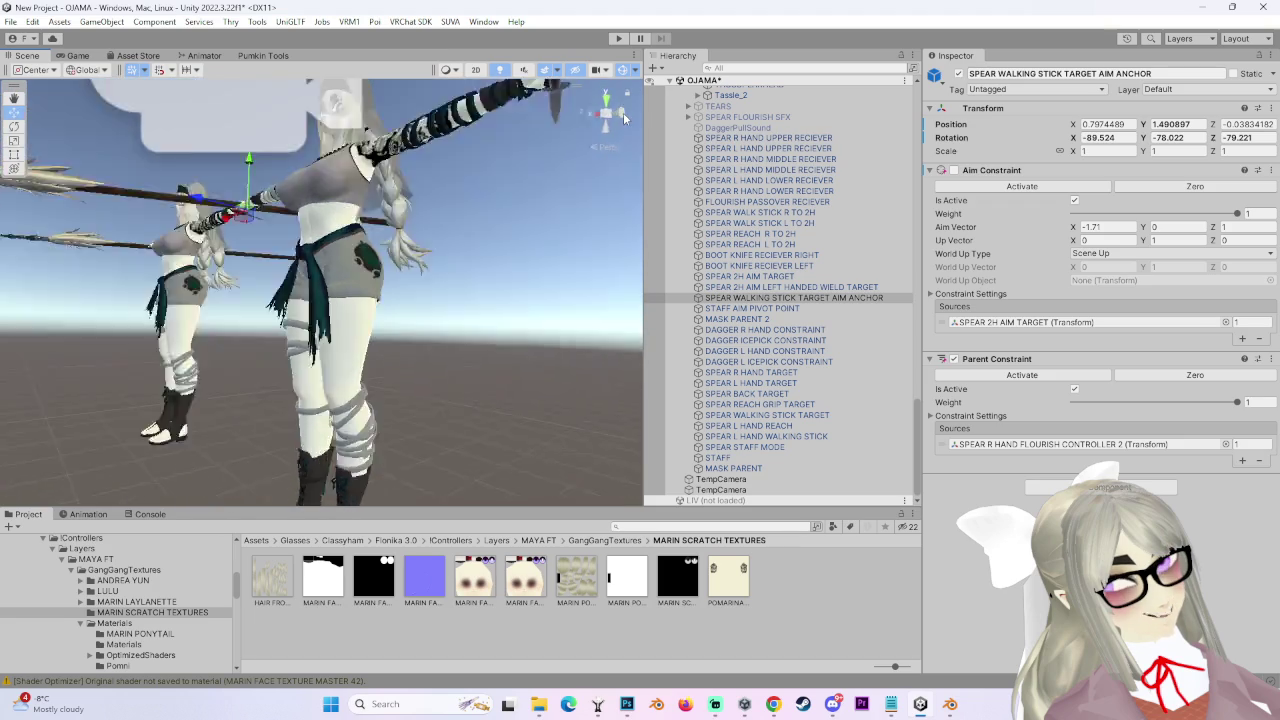
pyautogui.click(595, 112)
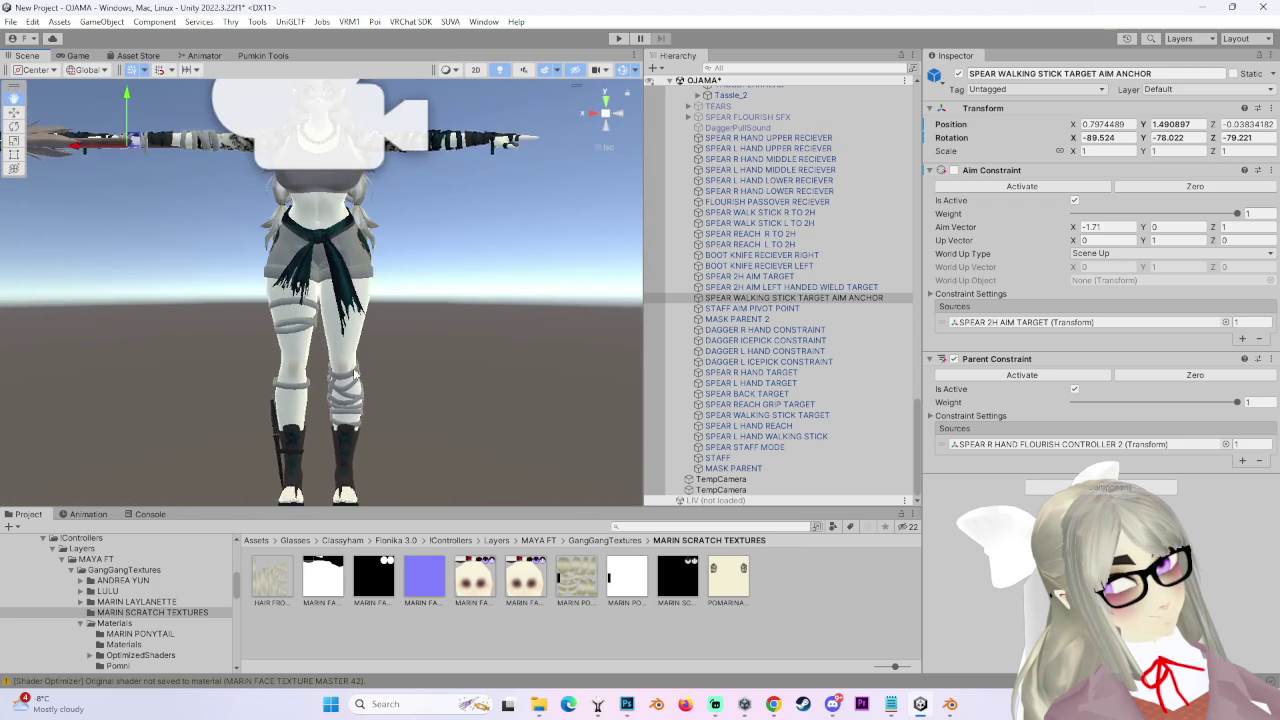
pyautogui.moveTo(390, 386)
pyautogui.mouseDown(button='right')
pyautogui.moveTo(426, 433)
pyautogui.moveTo(412, 380)
pyautogui.mouseUp(button='right')
pyautogui.scroll(-2, 503, 474)
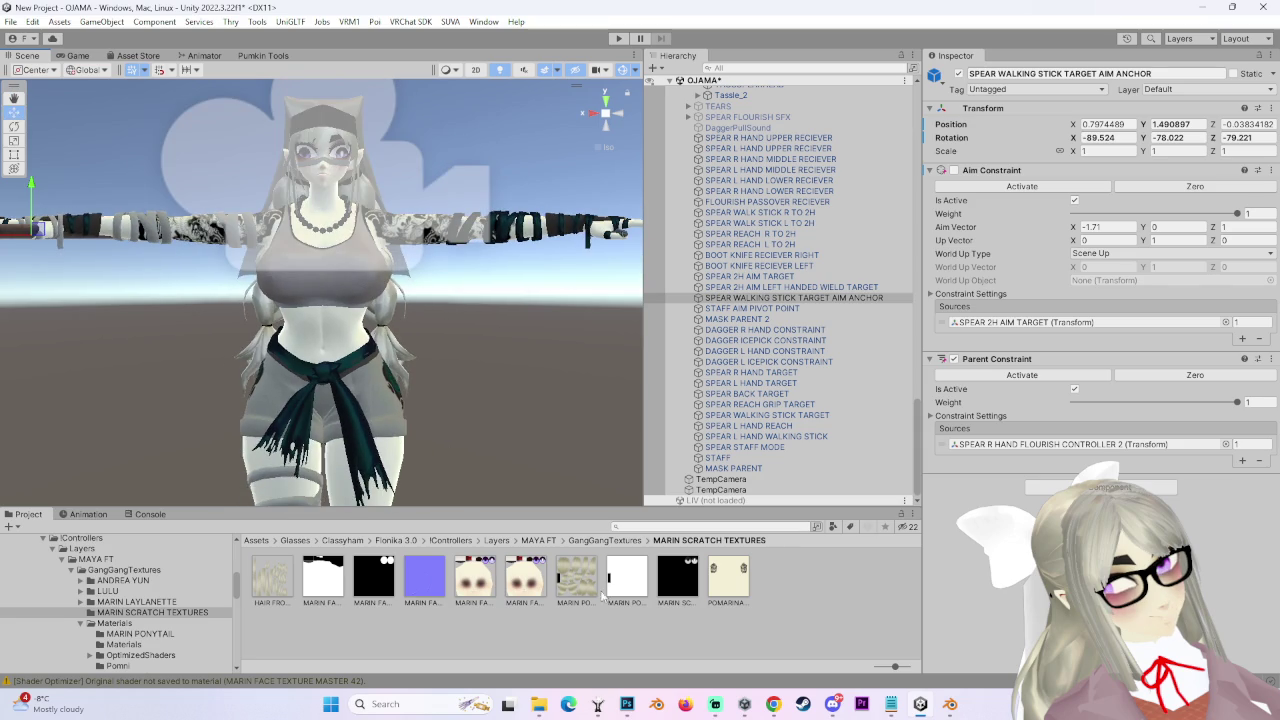
pyautogui.click(951, 706)
pyautogui.moveTo(881, 456); pyautogui.dragTo(615, 412, button='middle')
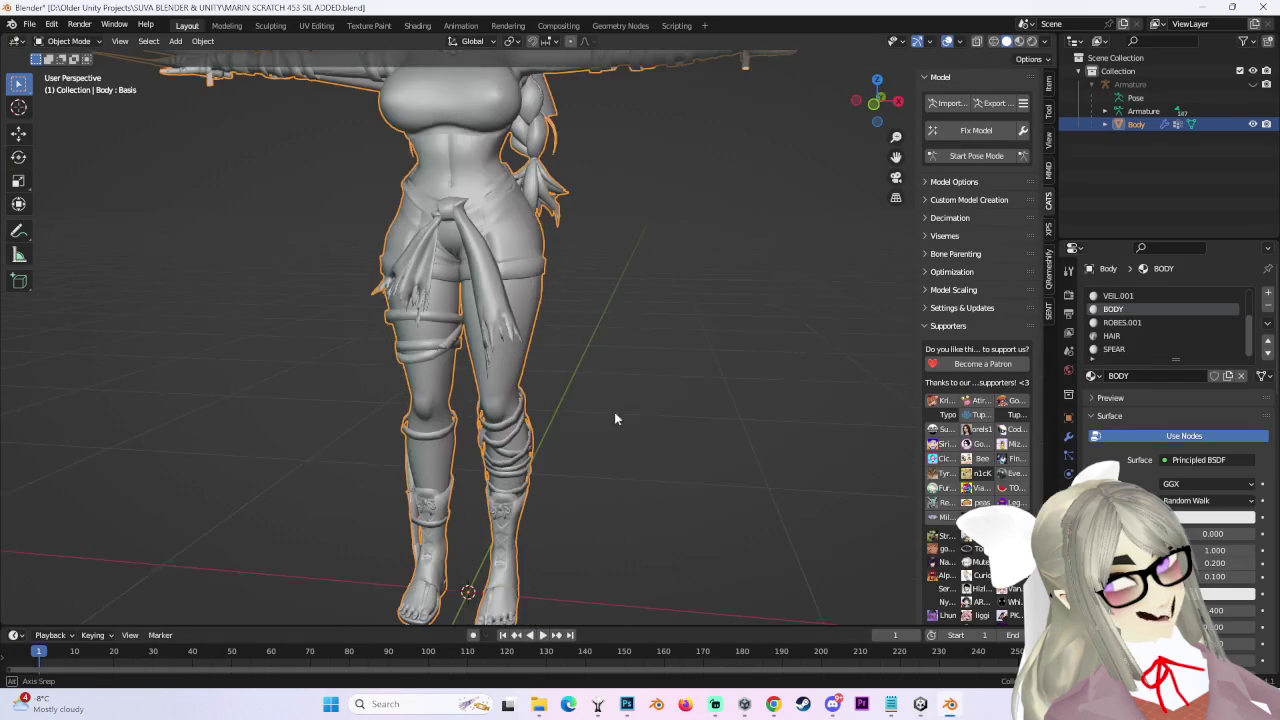
pyautogui.click(920, 704)
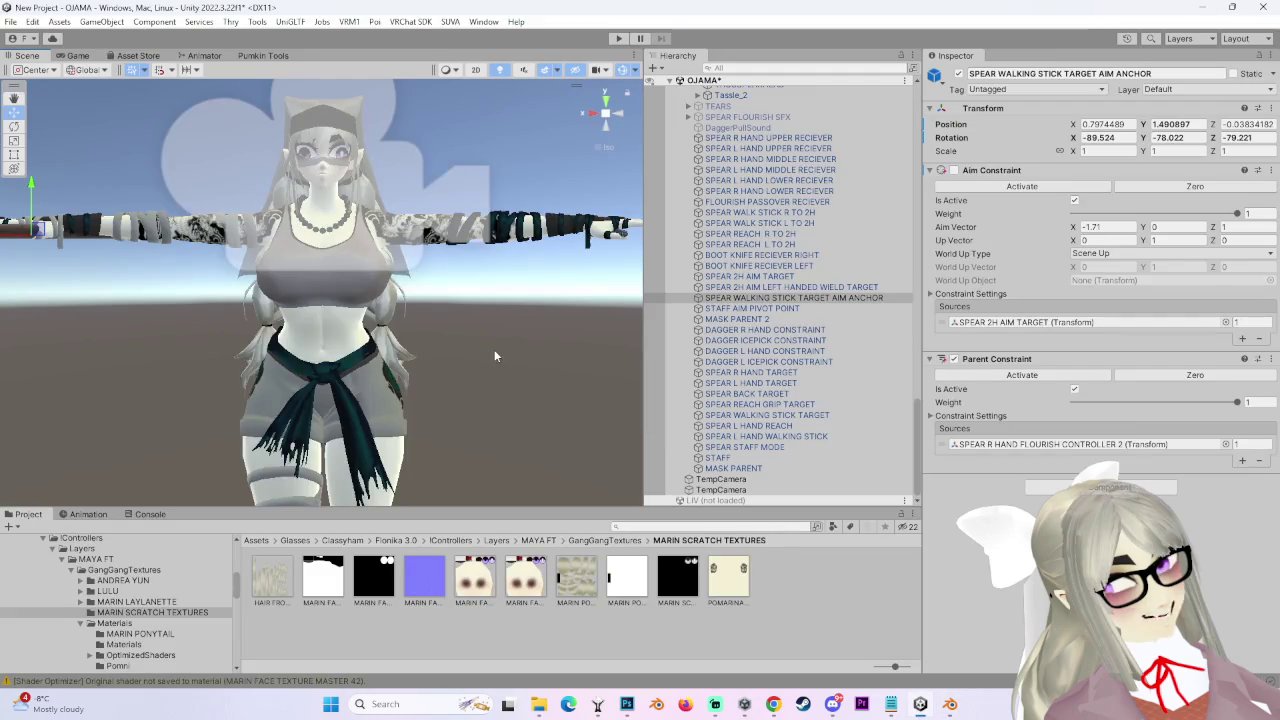
pyautogui.scroll(2, 494, 349)
pyautogui.moveTo(494, 349)
pyautogui.mouseDown(button='right')
pyautogui.moveTo(540, 317)
pyautogui.moveTo(412, 330)
pyautogui.mouseUp(button='right')
pyautogui.scroll(-3, 540, 317)
pyautogui.scroll(4, 509, 366)
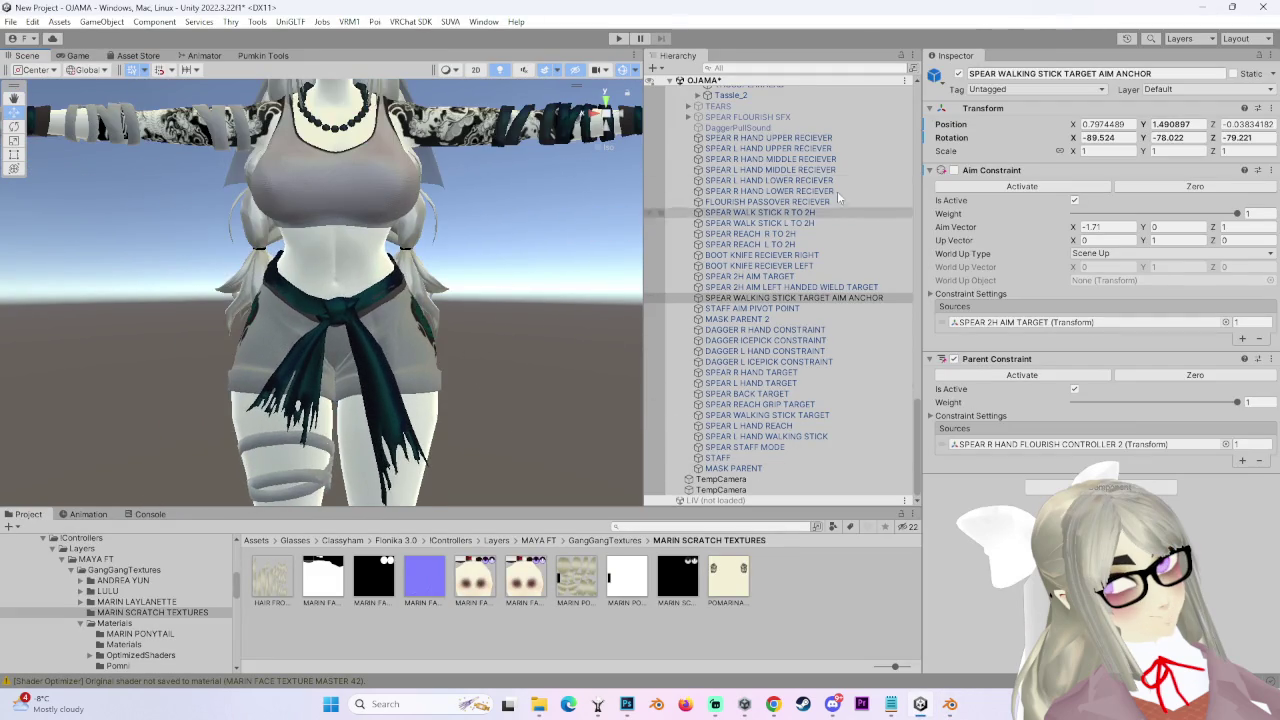
pyautogui.scroll(3, 760, 250)
# Select the avatar's Body mesh and scroll down through its materials in the Inspector.
pyautogui.click(735, 163)
pyautogui.scroll(-5, 1085, 380)
pyautogui.scroll(-5, 1085, 400)
pyautogui.scroll(-5, 1092, 438)
pyautogui.scroll(-5, 1092, 438)
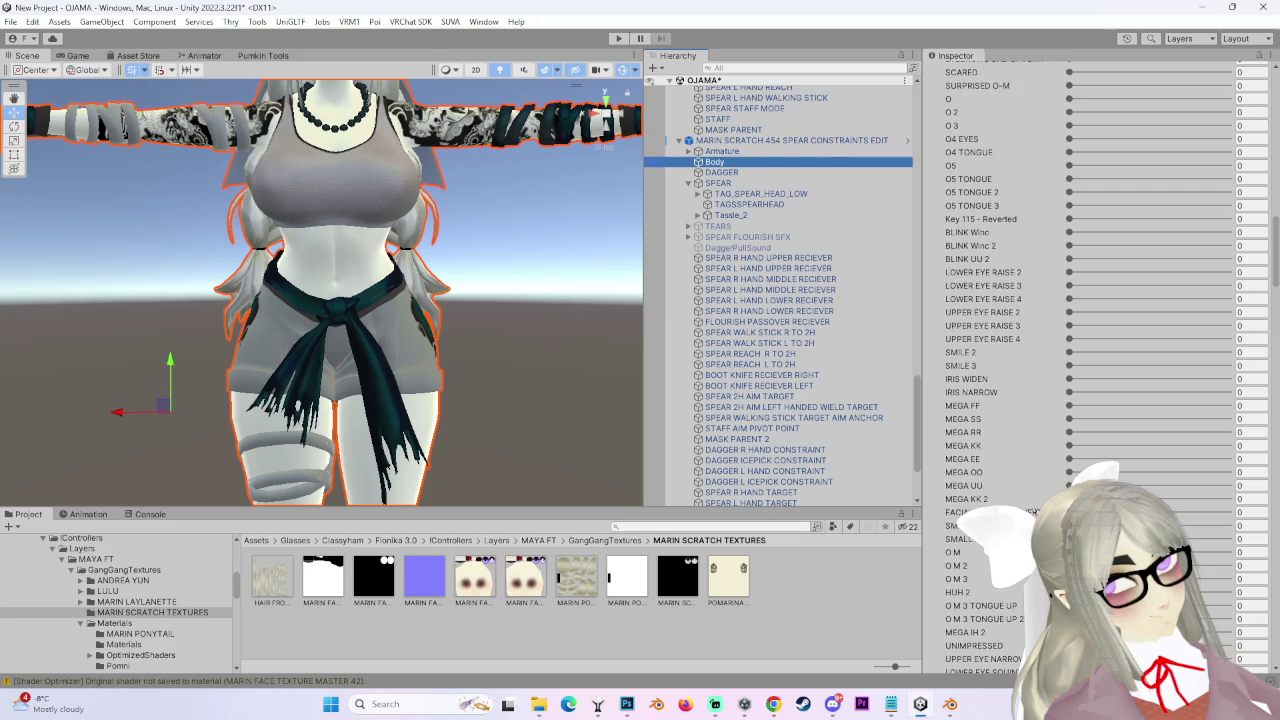
pyautogui.scroll(-5, 1092, 438)
pyautogui.scroll(-5, 1100, 380)
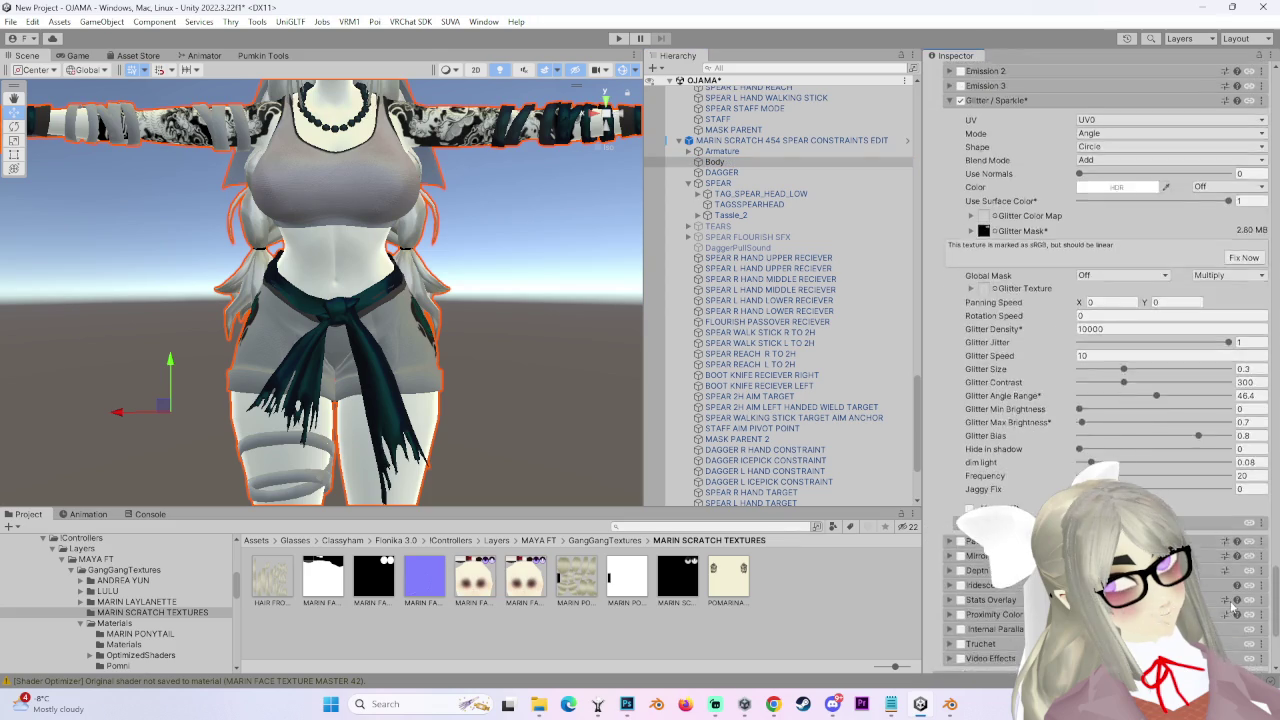
pyautogui.scroll(-3, 1050, 420)
pyautogui.scroll(-5, 1020, 435)
pyautogui.scroll(-5, 1020, 435)
# Ping the face material's texture in the project, then collapse that material.
pyautogui.scroll(2, 1020, 435)
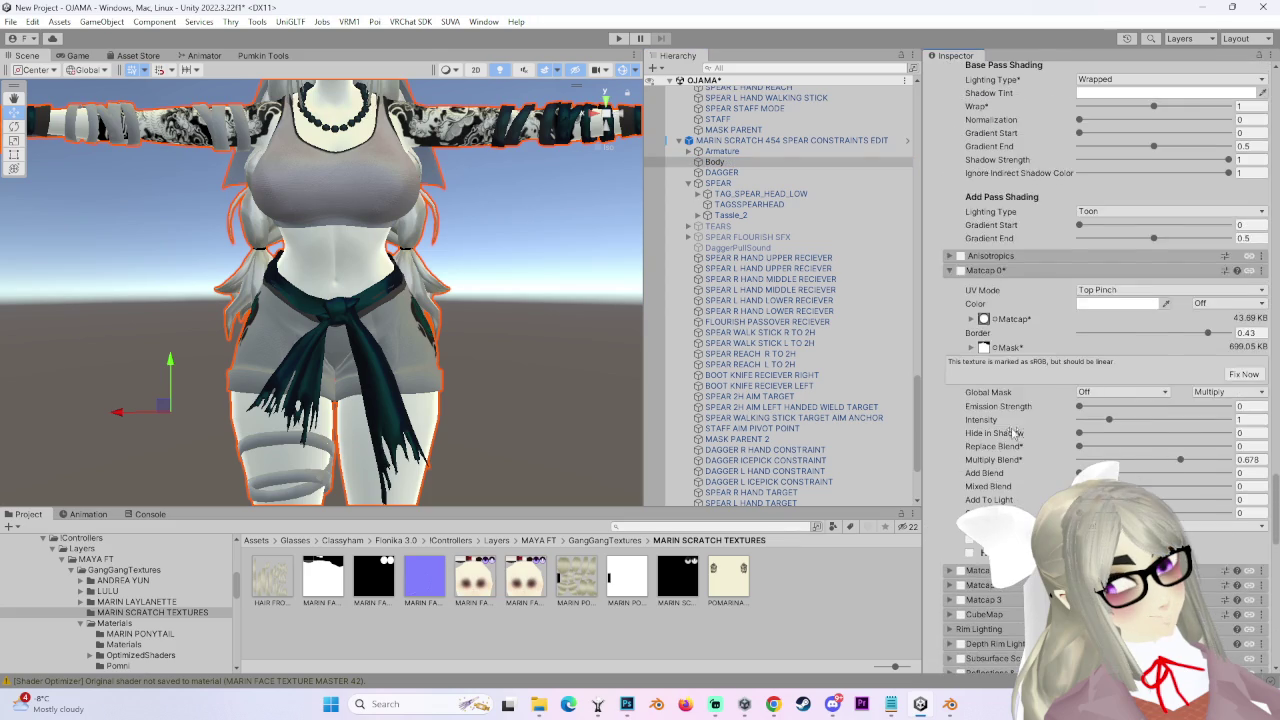
pyautogui.scroll(4, 1025, 440)
pyautogui.scroll(3, 1040, 375)
pyautogui.scroll(3, 1040, 375)
pyautogui.scroll(3, 1040, 375)
pyautogui.scroll(3, 1045, 380)
pyautogui.scroll(3, 1050, 380)
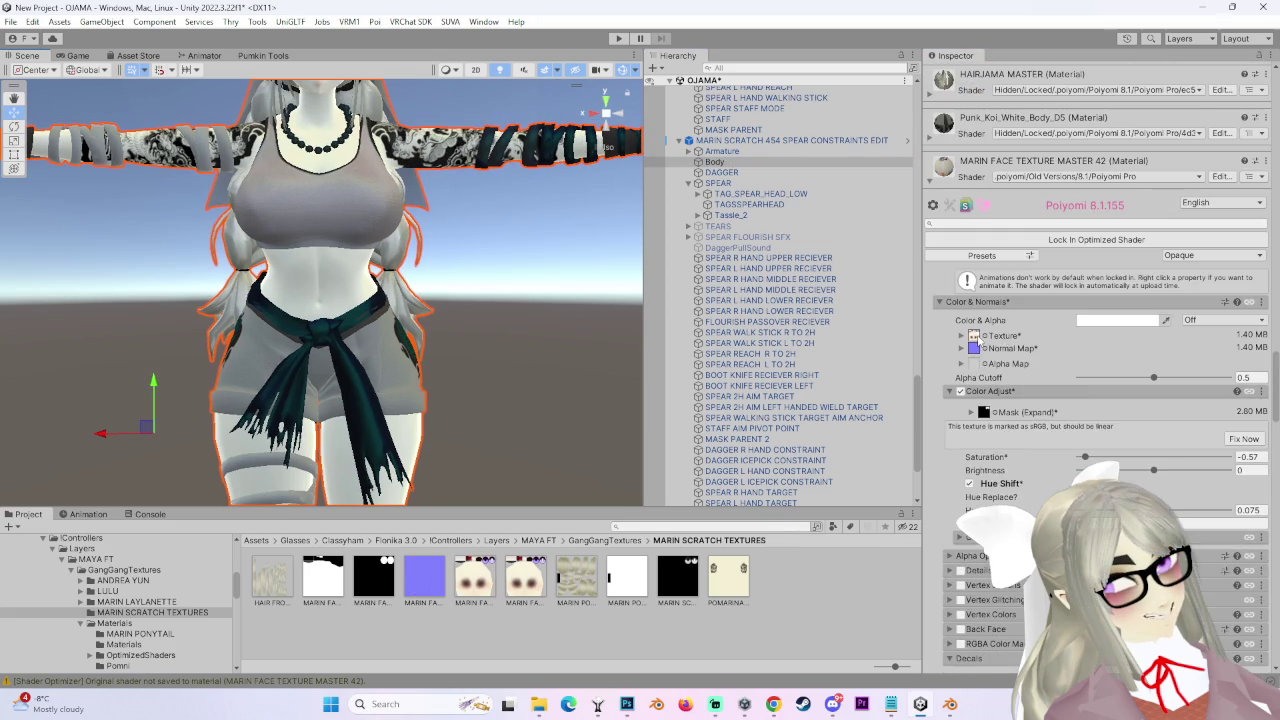
pyautogui.click(976, 339)
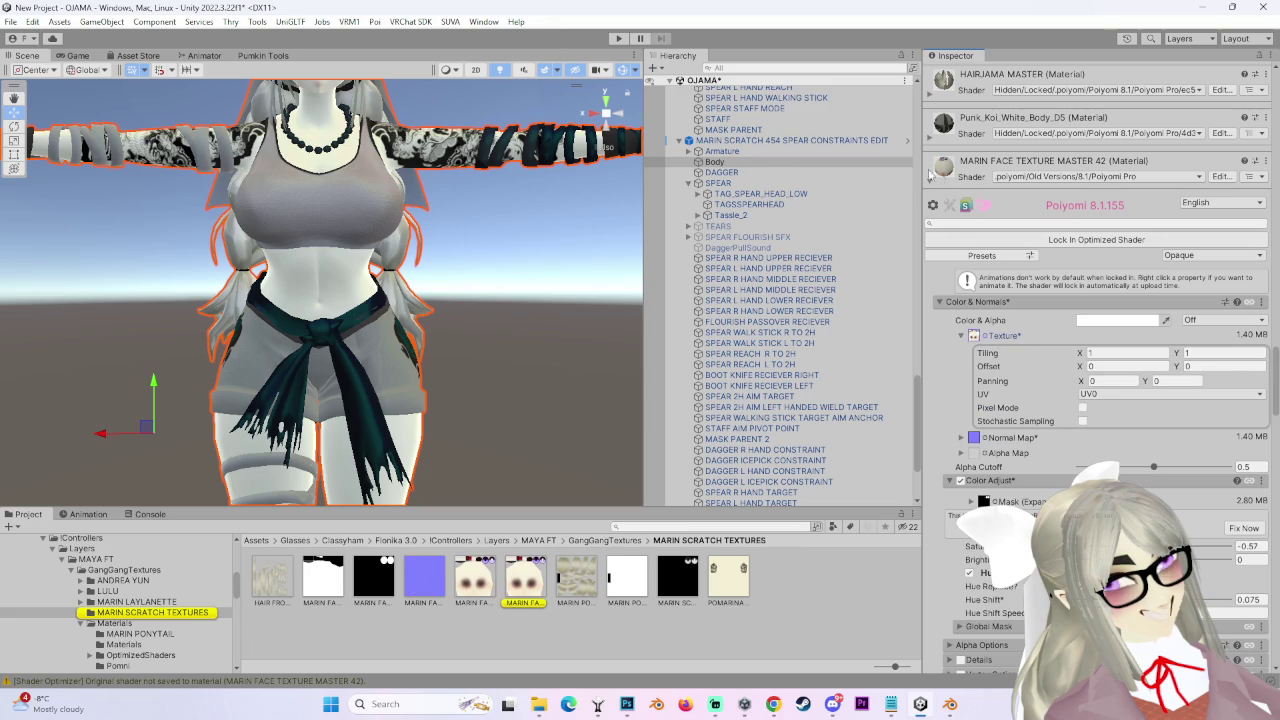
pyautogui.click(929, 181)
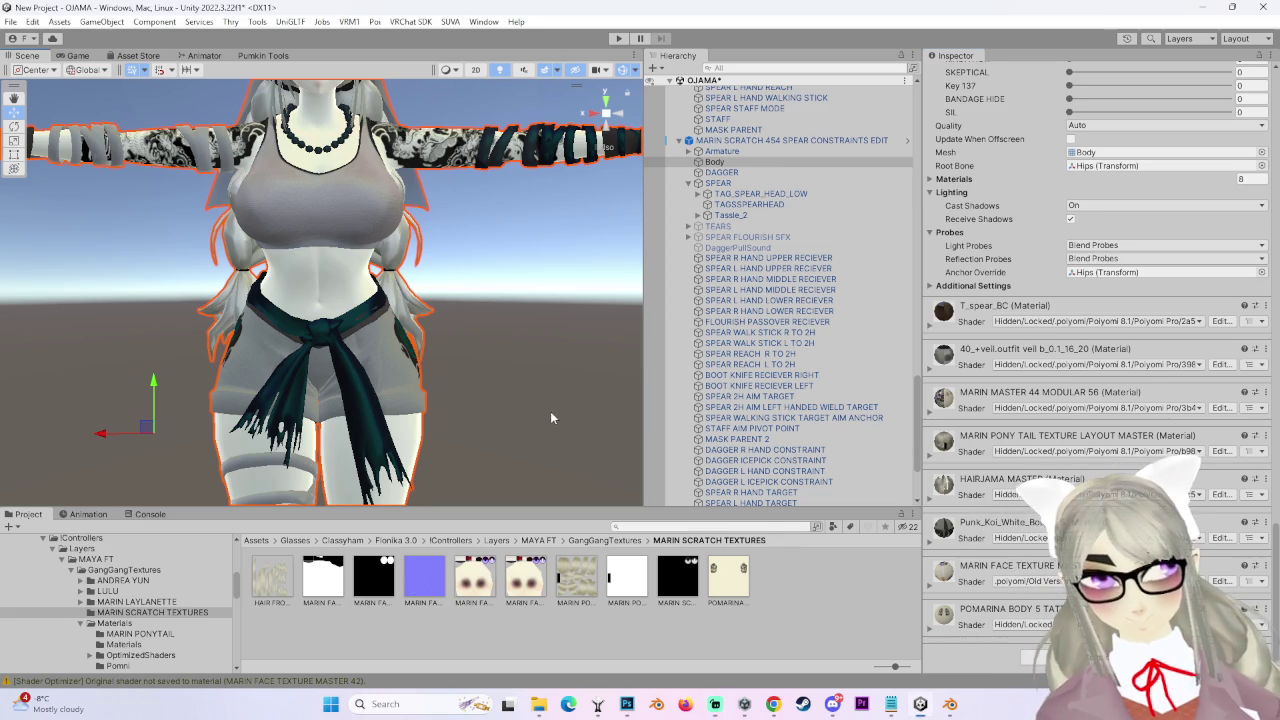
# Orbit close to the dagger-holding hand and select DAGGER to show its four Parent Constraint sources.
pyautogui.keyDown('alt'); pyautogui.moveTo(565, 411); pyautogui.dragTo(514, 413); pyautogui.keyUp('alt')
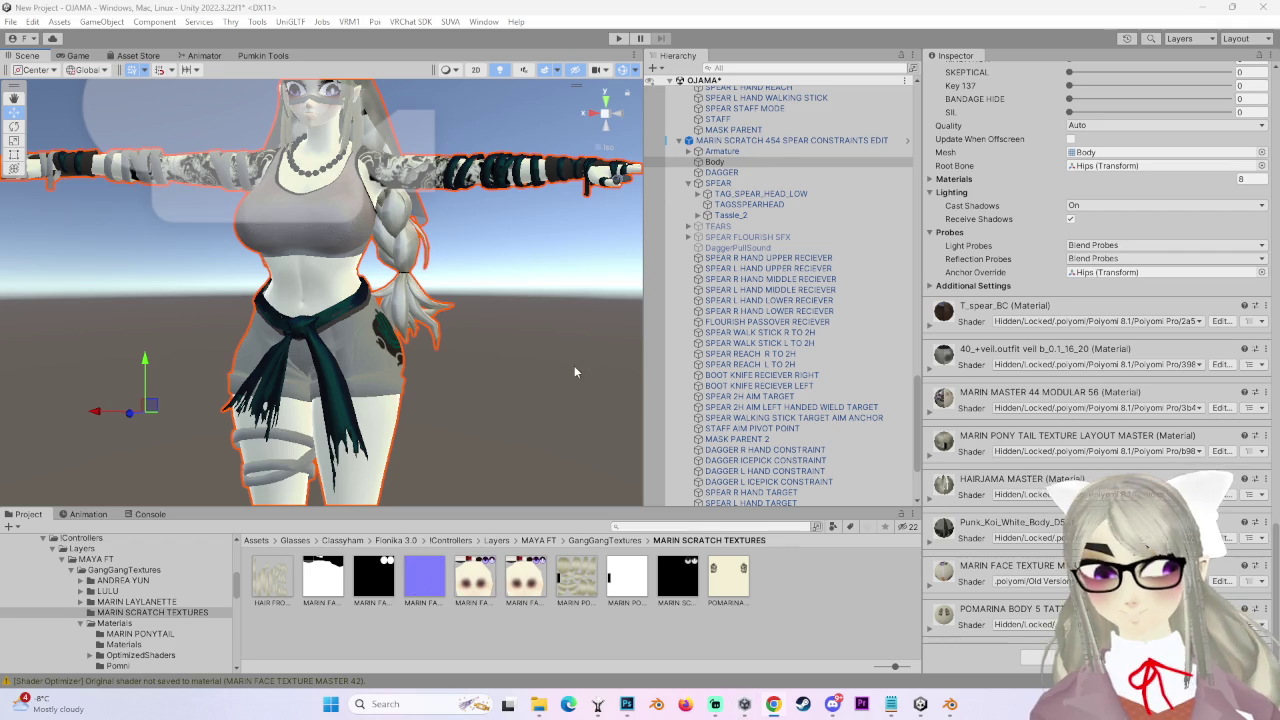
pyautogui.scroll(3, 576, 370)
pyautogui.moveTo(472, 402)
pyautogui.mouseDown(button='middle')
pyautogui.moveTo(485, 400)
pyautogui.moveTo(465, 445)
pyautogui.mouseUp(button='middle')
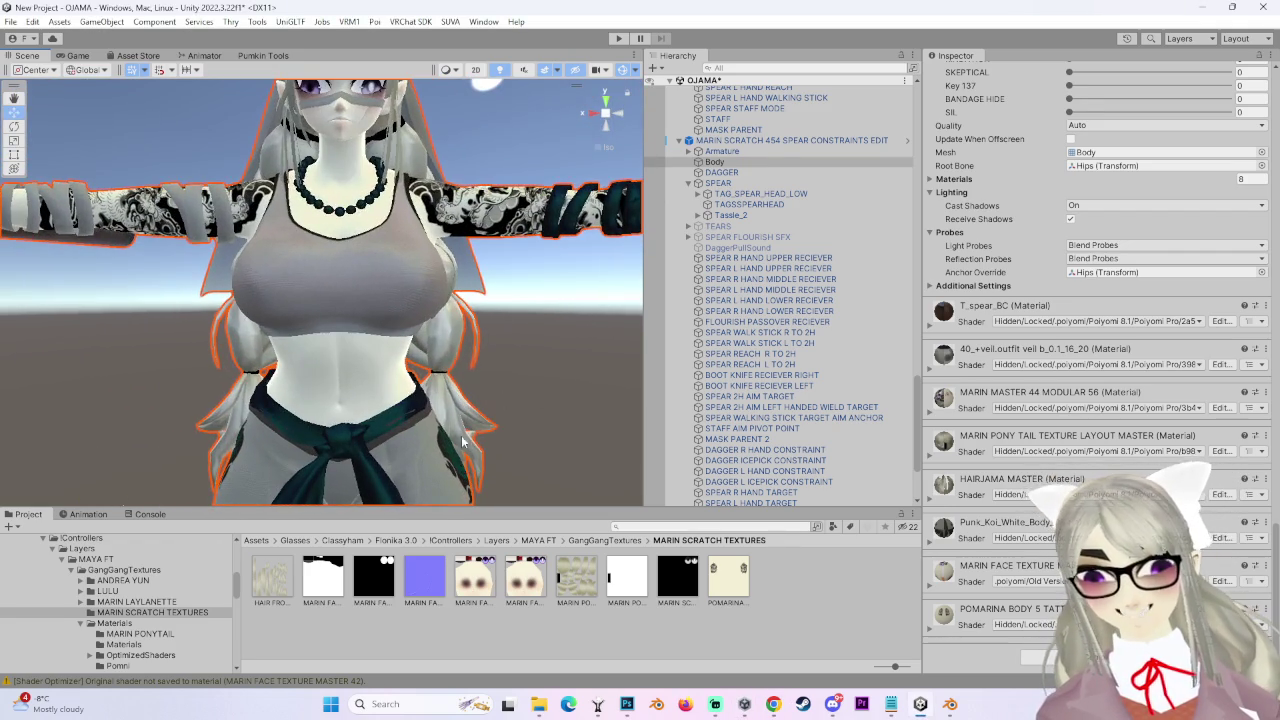
pyautogui.keyDown('alt'); pyautogui.moveTo(465, 438); pyautogui.dragTo(494, 432); pyautogui.keyUp('alt')
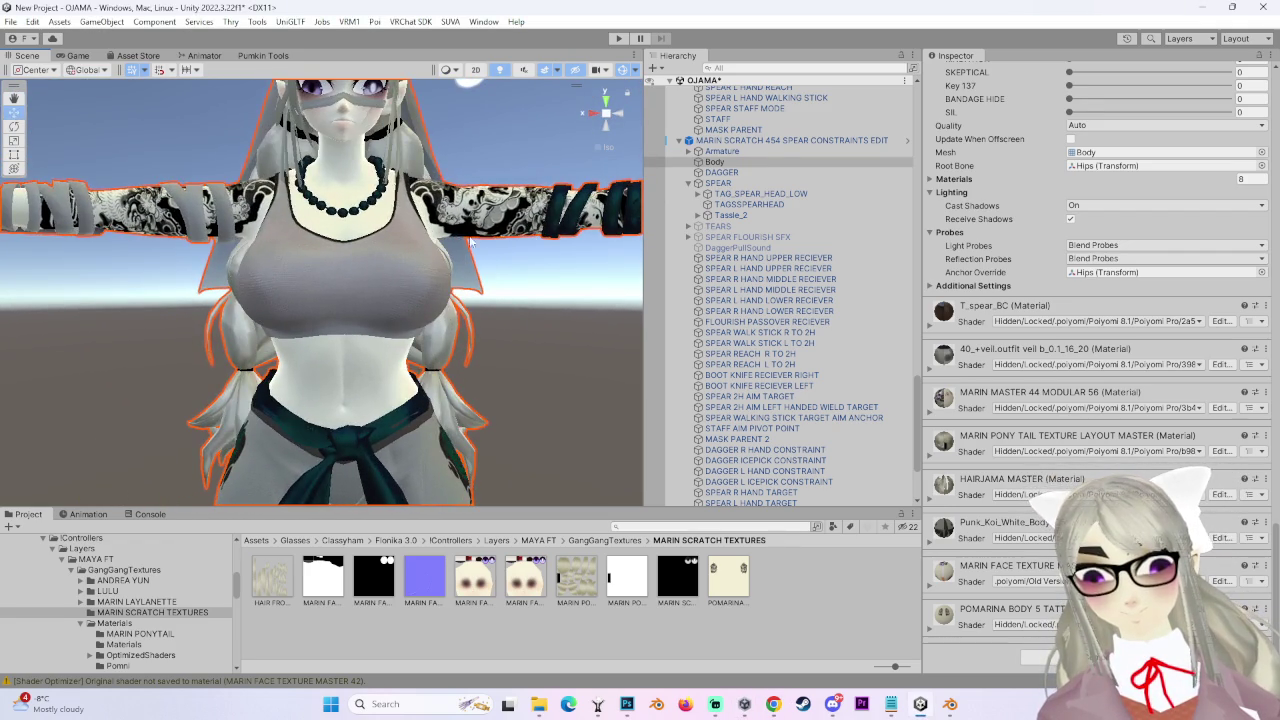
pyautogui.moveTo(472, 237); pyautogui.dragTo(413, 222, button='middle')
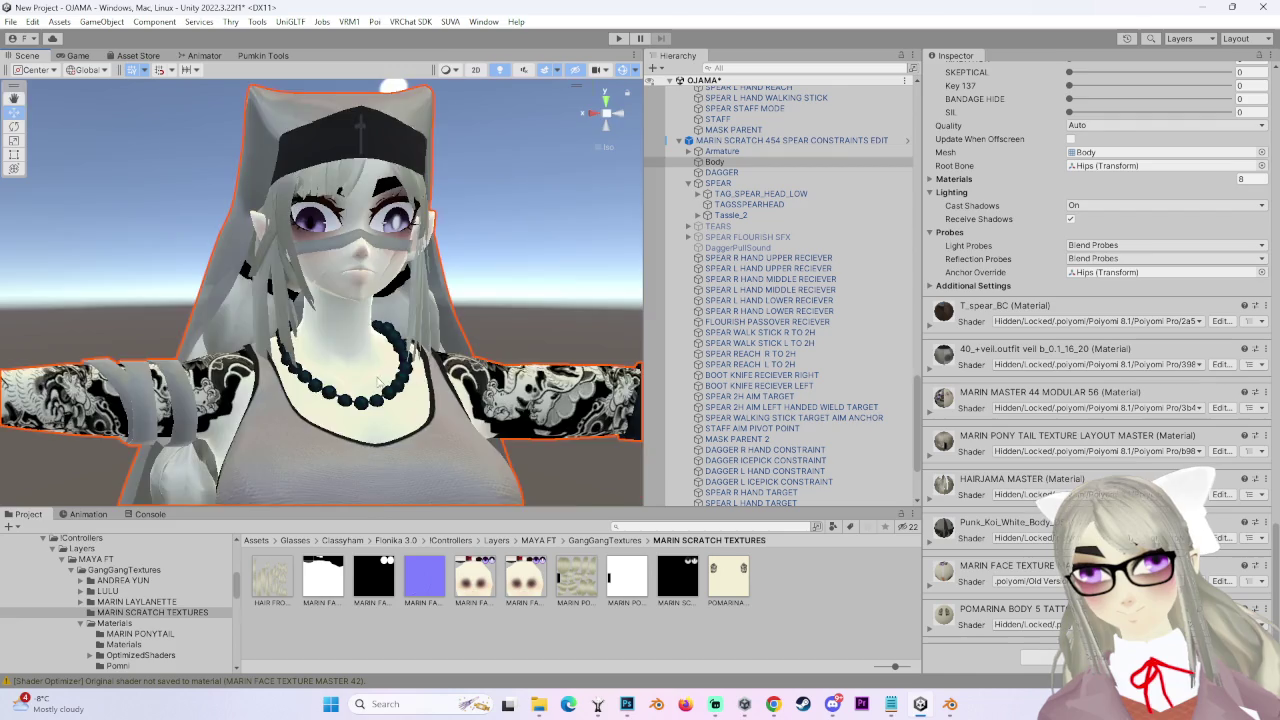
pyautogui.moveTo(413, 222)
pyautogui.keyDown('alt'); pyautogui.mouseDown()
pyautogui.moveTo(441, 397)
pyautogui.moveTo(415, 402)
pyautogui.moveTo(424, 428)
pyautogui.moveTo(503, 305)
pyautogui.moveTo(433, 312)
pyautogui.moveTo(420, 195)
pyautogui.moveTo(470, 200)
pyautogui.mouseUp(); pyautogui.keyUp('alt')
pyautogui.scroll(2, 430, 312)
pyautogui.click(790, 140)
pyautogui.click(758, 172)
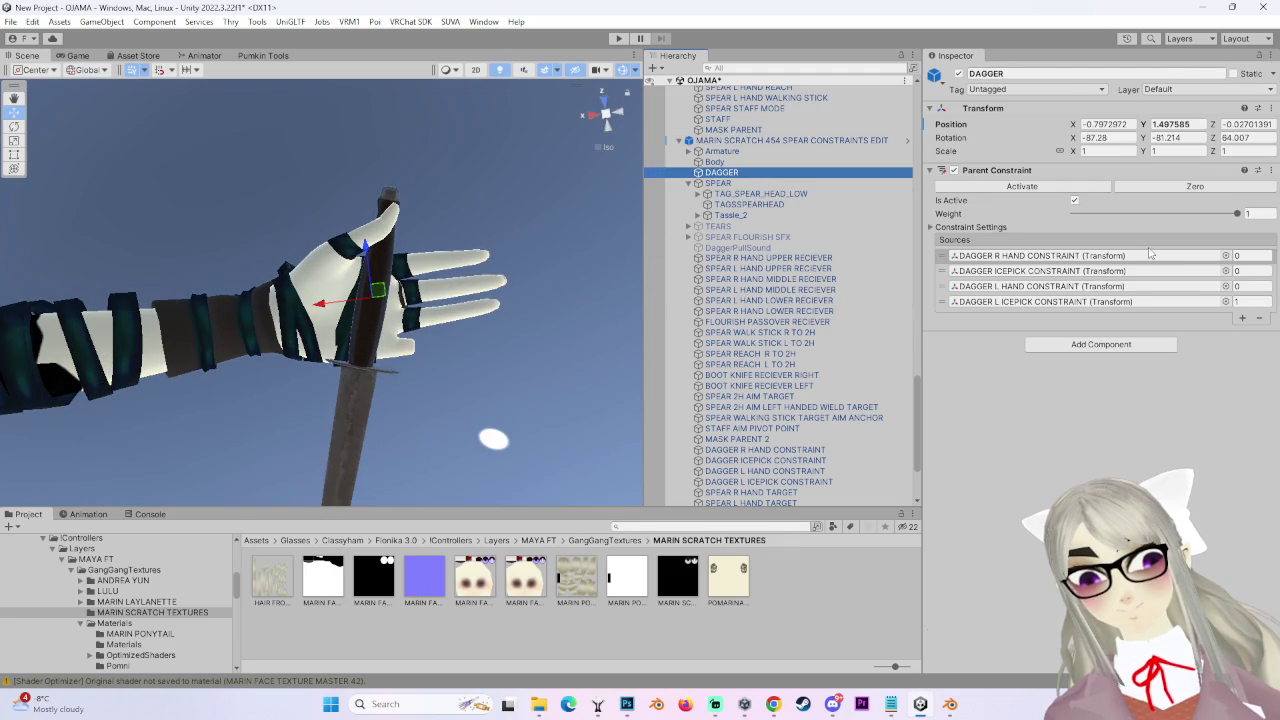
# Select DAGGER L ICEPICK CONSTRAINT and move it to raise the dagger slightly in the left hand.
pyautogui.click(1120, 256)
pyautogui.click(1096, 302)
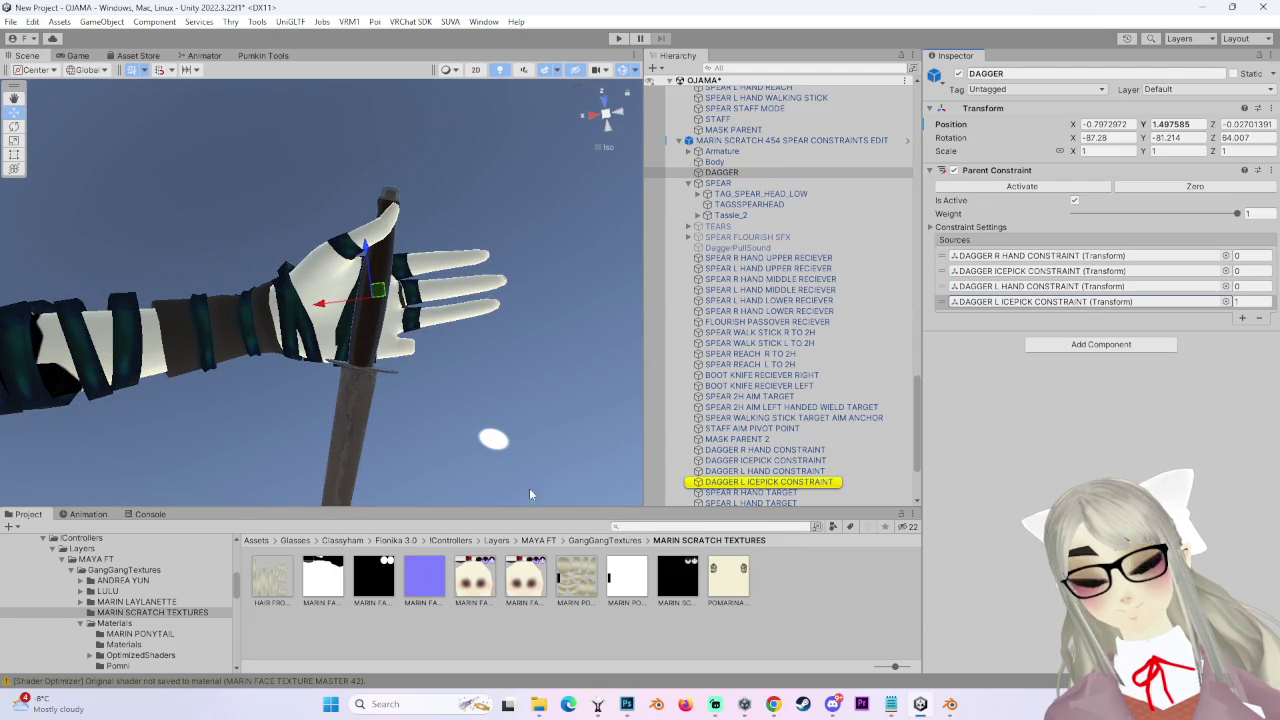
pyautogui.click(770, 482)
pyautogui.click(970, 227)
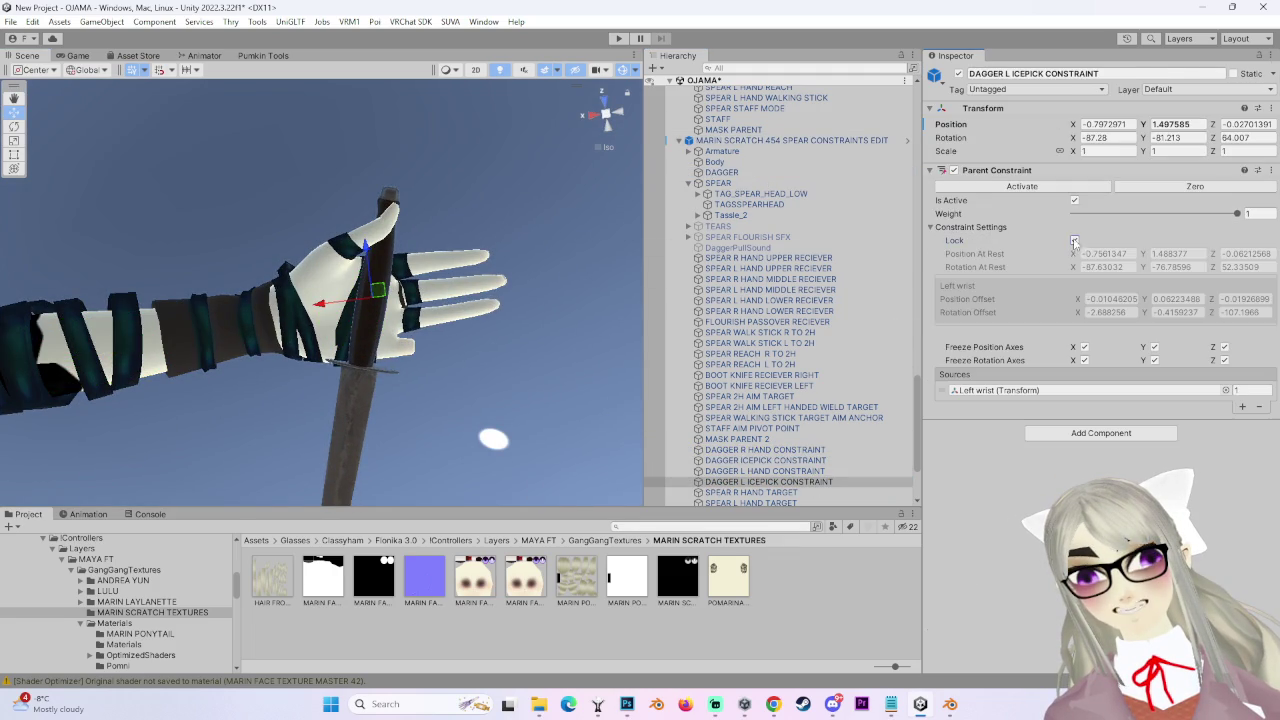
pyautogui.keyDown('alt'); pyautogui.moveTo(440, 400); pyautogui.dragTo(412, 390); pyautogui.keyUp('alt')
pyautogui.moveTo(309, 314)
pyautogui.mouseDown()
pyautogui.moveTo(318, 300)
pyautogui.moveTo(420, 350)
pyautogui.mouseUp()
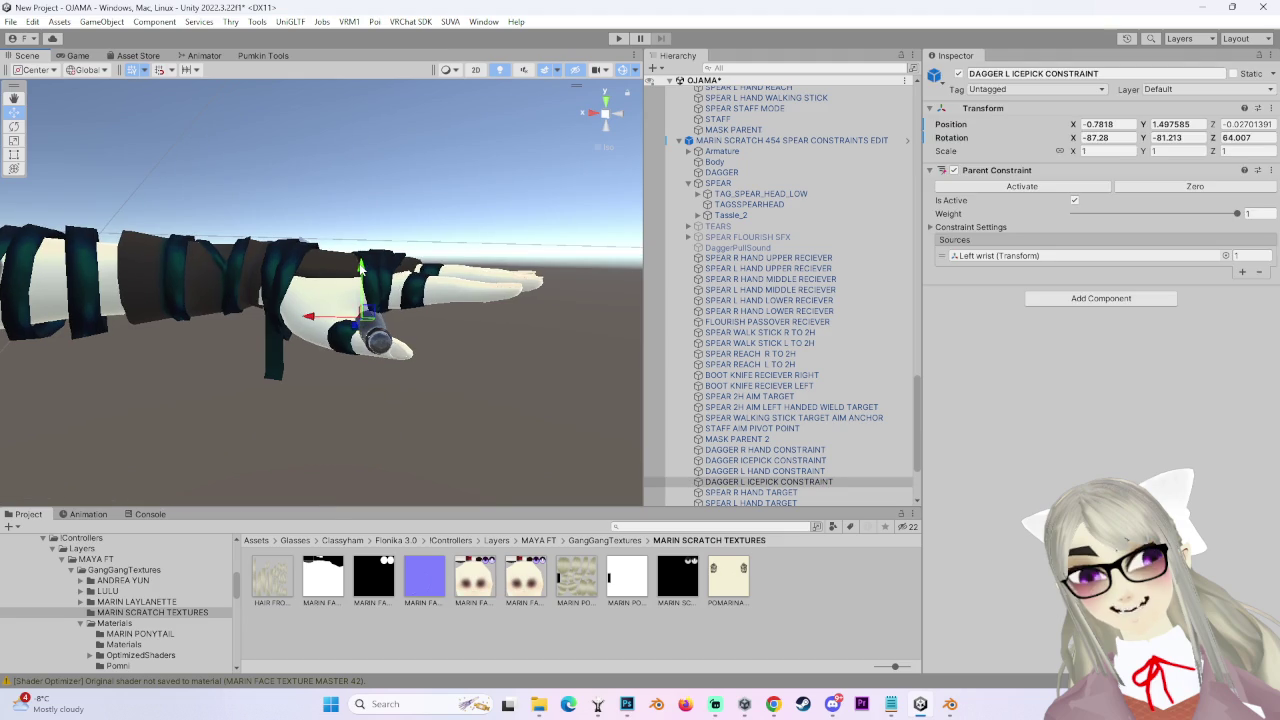
pyautogui.keyDown('alt'); pyautogui.moveTo(362, 262); pyautogui.dragTo(450, 252); pyautogui.keyUp('alt')
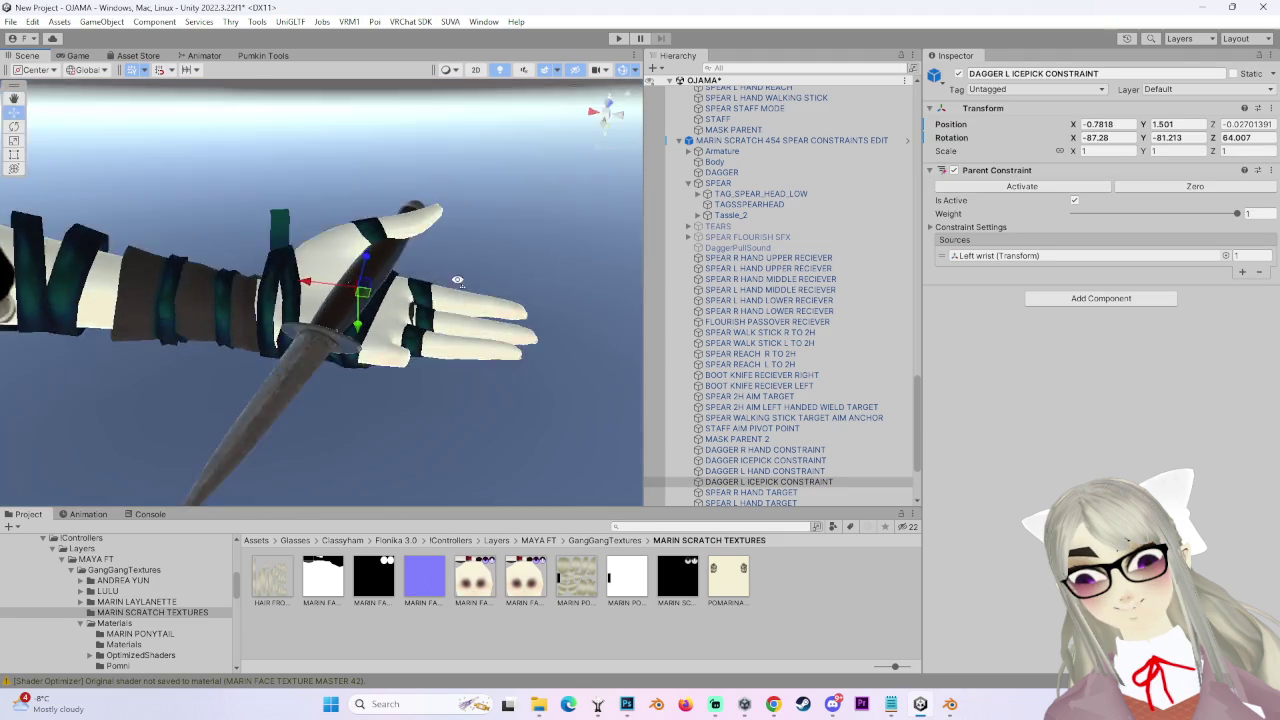
pyautogui.moveTo(357, 305)
pyautogui.mouseDown()
pyautogui.moveTo(378, 320)
pyautogui.moveTo(722, 222)
pyautogui.mouseUp()
pyautogui.click(976, 234)
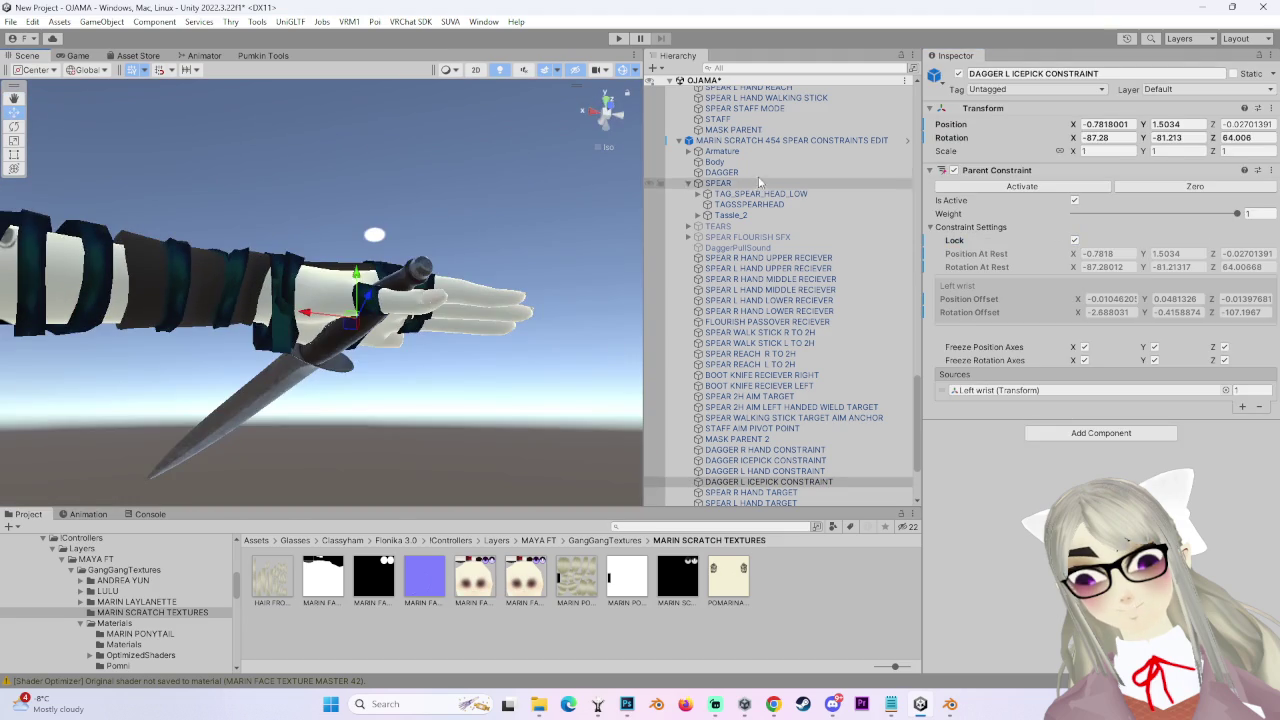
# Check DAGGER's sources, then orbit to a front view of the avatar and select SPEAR.
pyautogui.click(722, 172)
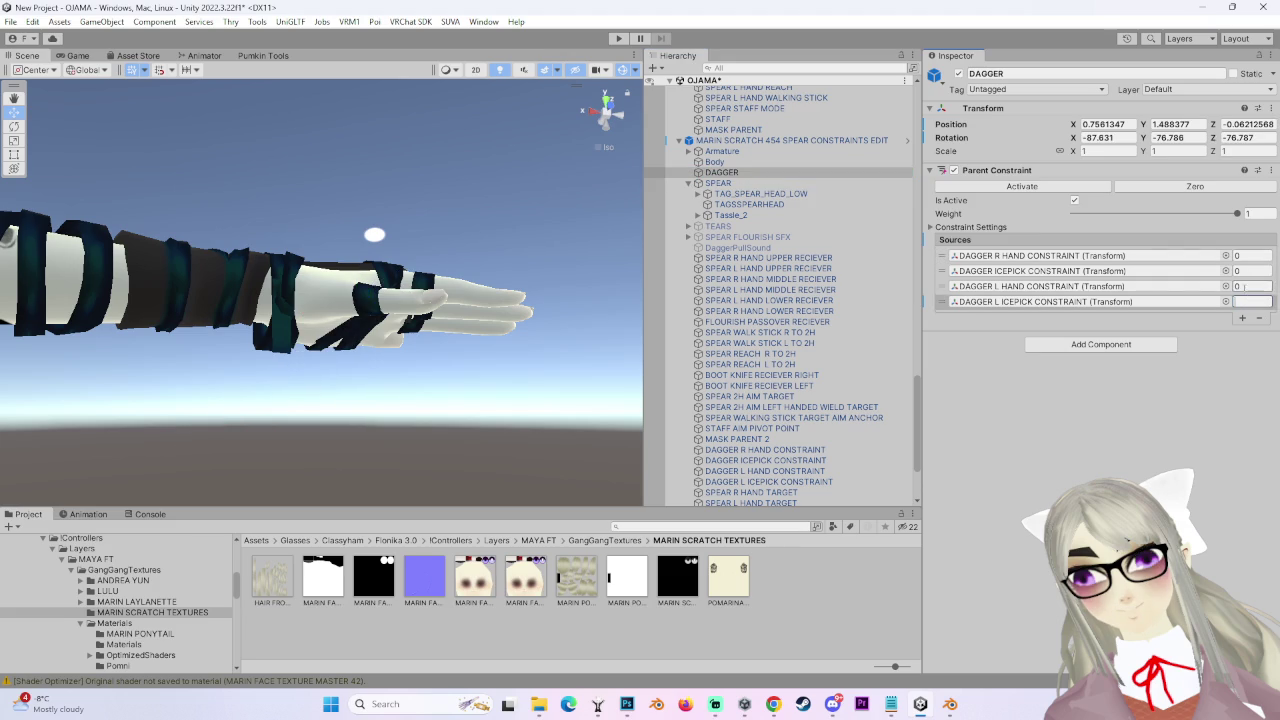
pyautogui.moveTo(325, 289)
pyautogui.keyDown('alt'); pyautogui.mouseDown()
pyautogui.moveTo(217, 368)
pyautogui.moveTo(256, 388)
pyautogui.mouseUp(); pyautogui.keyUp('alt')
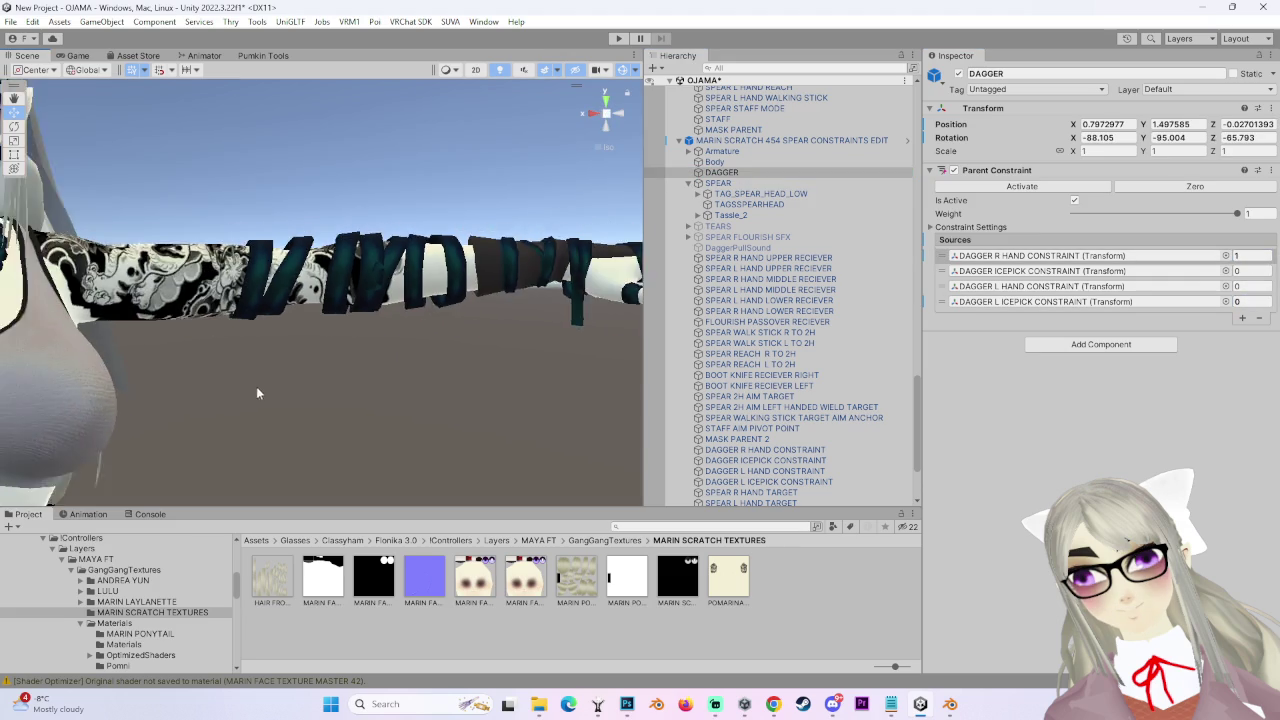
pyautogui.scroll(3, 771, 159)
pyautogui.click(773, 222)
pyautogui.moveTo(282, 336)
pyautogui.keyDown('alt'); pyautogui.mouseDown()
pyautogui.moveTo(239, 461)
pyautogui.moveTo(354, 461)
pyautogui.moveTo(496, 307)
pyautogui.moveTo(480, 300)
pyautogui.moveTo(560, 290)
pyautogui.mouseUp(); pyautogui.keyUp('alt')
pyautogui.click(748, 263)
# Orbit between the spear-holding arm and the whole avatar, then select DAGGER to check its constraints.
pyautogui.moveTo(565, 347)
pyautogui.keyDown('alt'); pyautogui.mouseDown()
pyautogui.moveTo(464, 250)
pyautogui.moveTo(440, 280)
pyautogui.moveTo(496, 372)
pyautogui.moveTo(402, 408)
pyautogui.moveTo(507, 331)
pyautogui.moveTo(467, 274)
pyautogui.moveTo(427, 311)
pyautogui.moveTo(342, 302)
pyautogui.moveTo(536, 376)
pyautogui.mouseUp(); pyautogui.keyUp('alt')
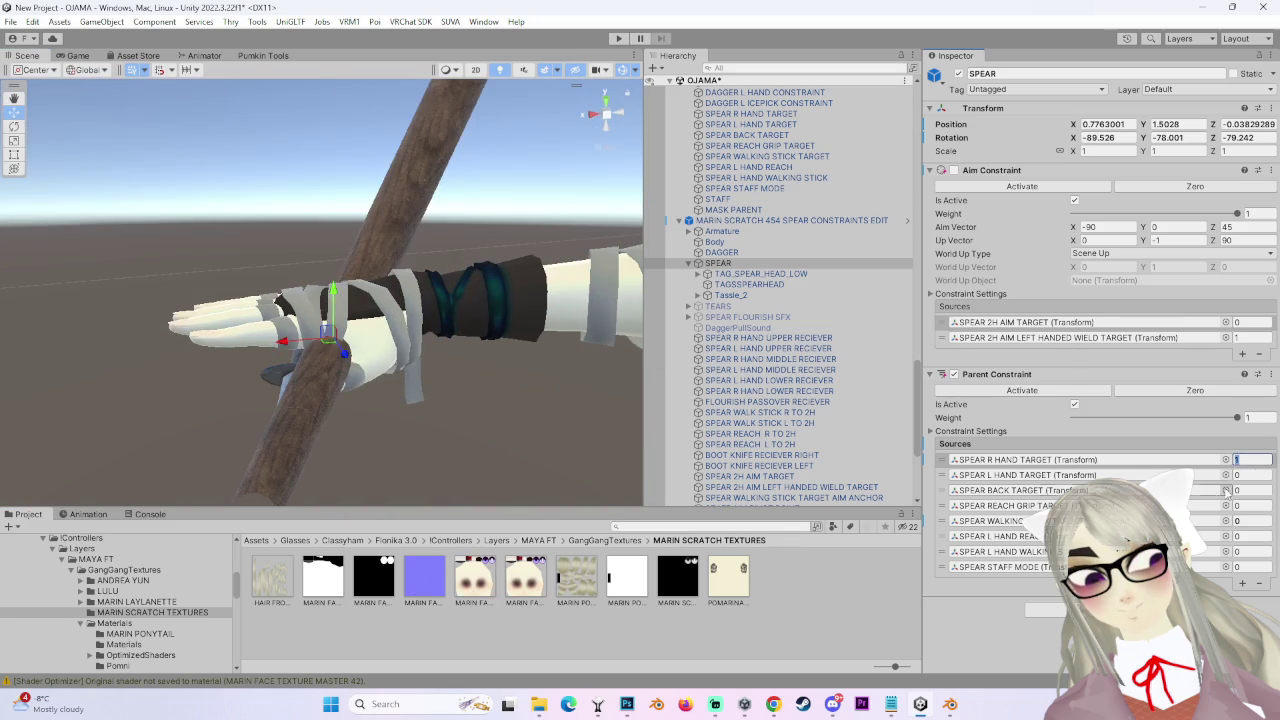
pyautogui.keyDown('alt'); pyautogui.moveTo(373, 353); pyautogui.dragTo(450, 336); pyautogui.keyUp('alt')
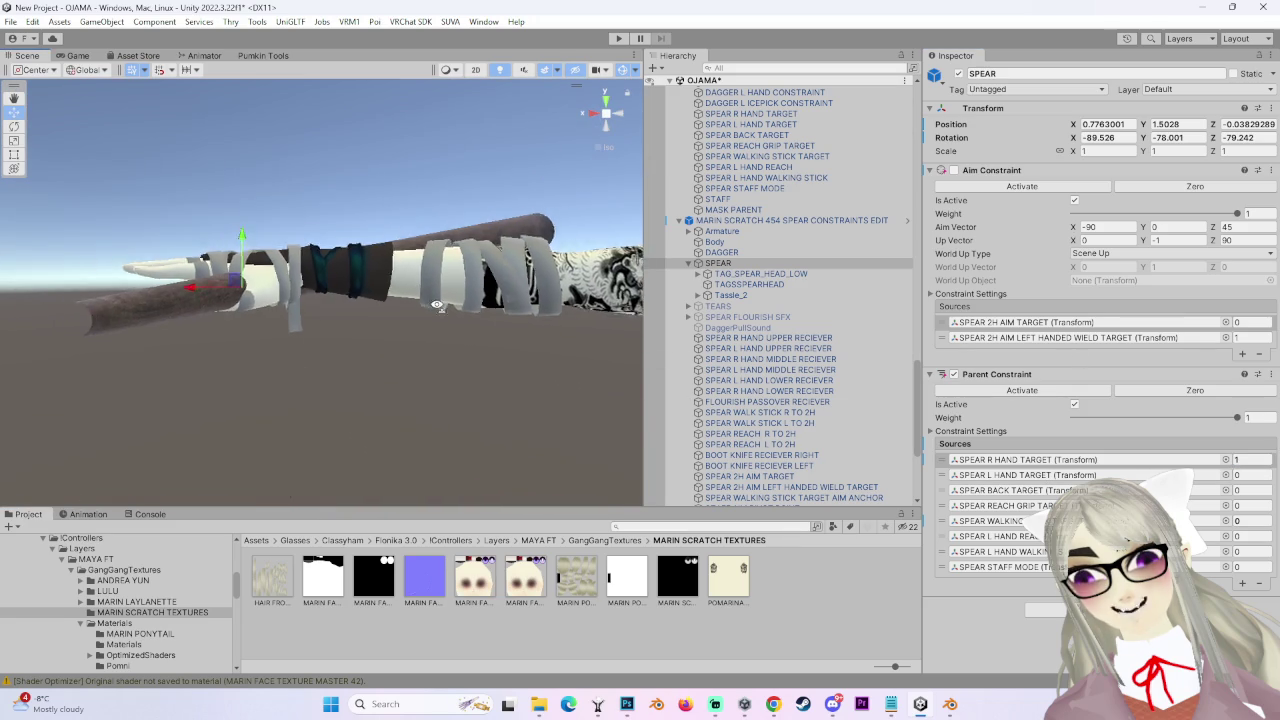
pyautogui.scroll(2, 474, 322)
pyautogui.moveTo(496, 462)
pyautogui.keyDown('alt'); pyautogui.mouseDown()
pyautogui.moveTo(366, 457)
pyautogui.moveTo(540, 420)
pyautogui.mouseUp(); pyautogui.keyUp('alt')
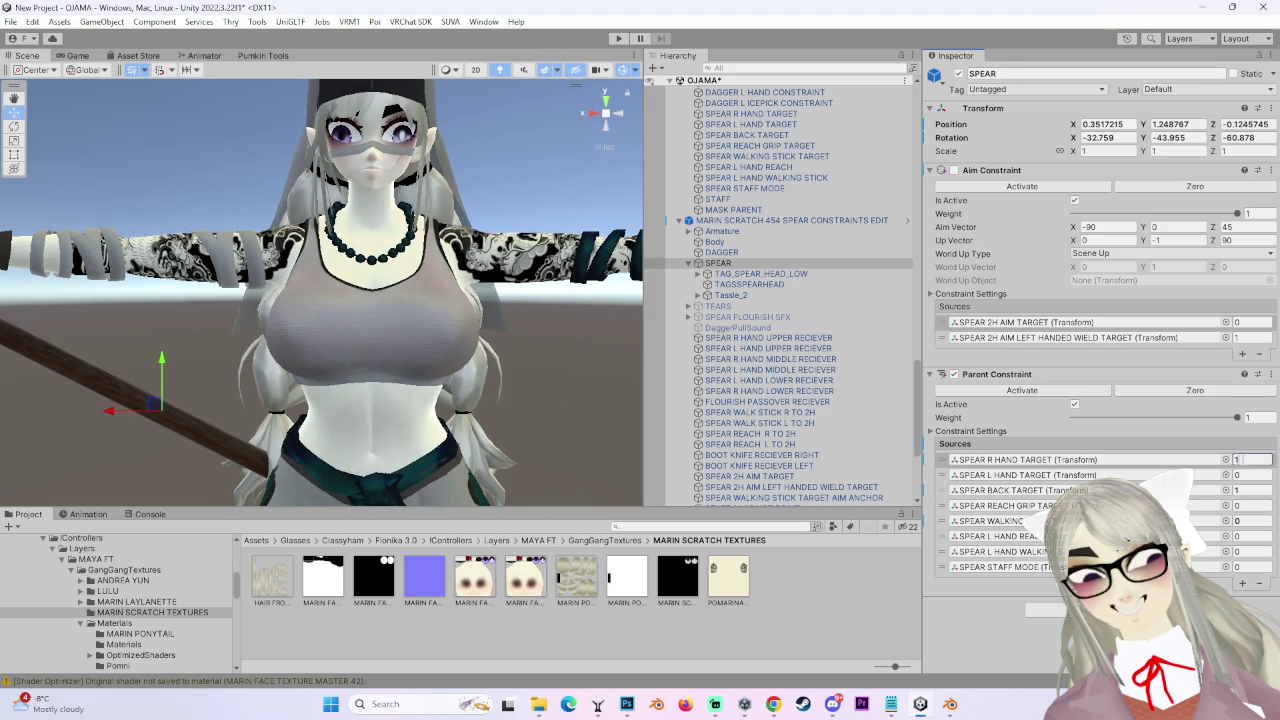
pyautogui.moveTo(490, 463)
pyautogui.keyDown('alt'); pyautogui.mouseDown()
pyautogui.moveTo(473, 139)
pyautogui.moveTo(779, 275)
pyautogui.mouseUp(); pyautogui.keyUp('alt')
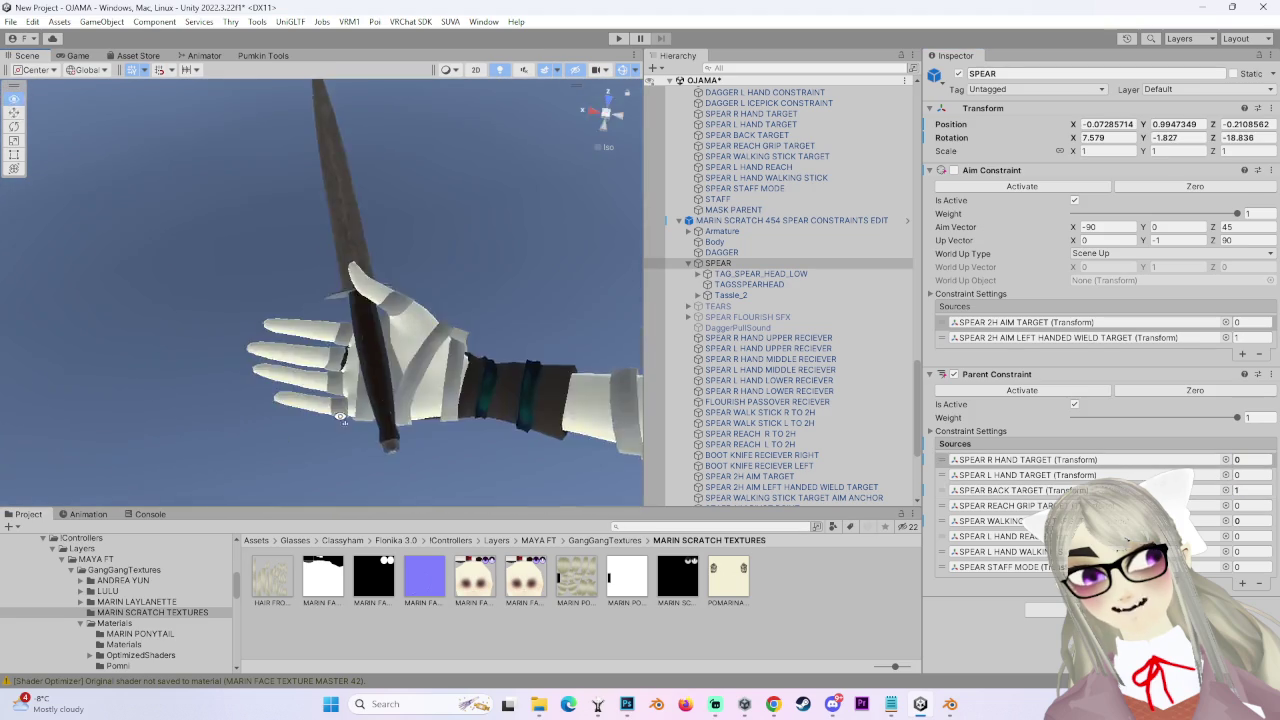
pyautogui.click(721, 252)
# Frame the dagger, view the hand from below, and show DAGGER R HAND CONSTRAINT's settings.
pyautogui.press('f')
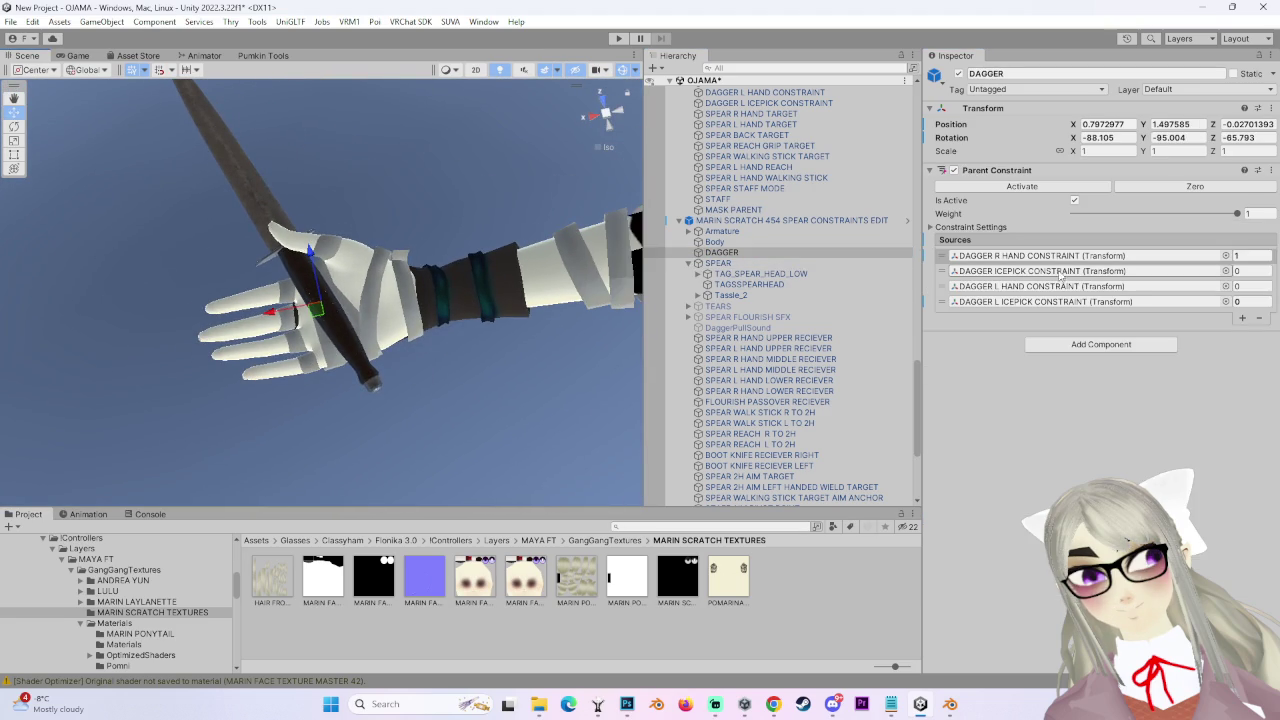
pyautogui.click(1030, 256)
pyautogui.click(620, 116)
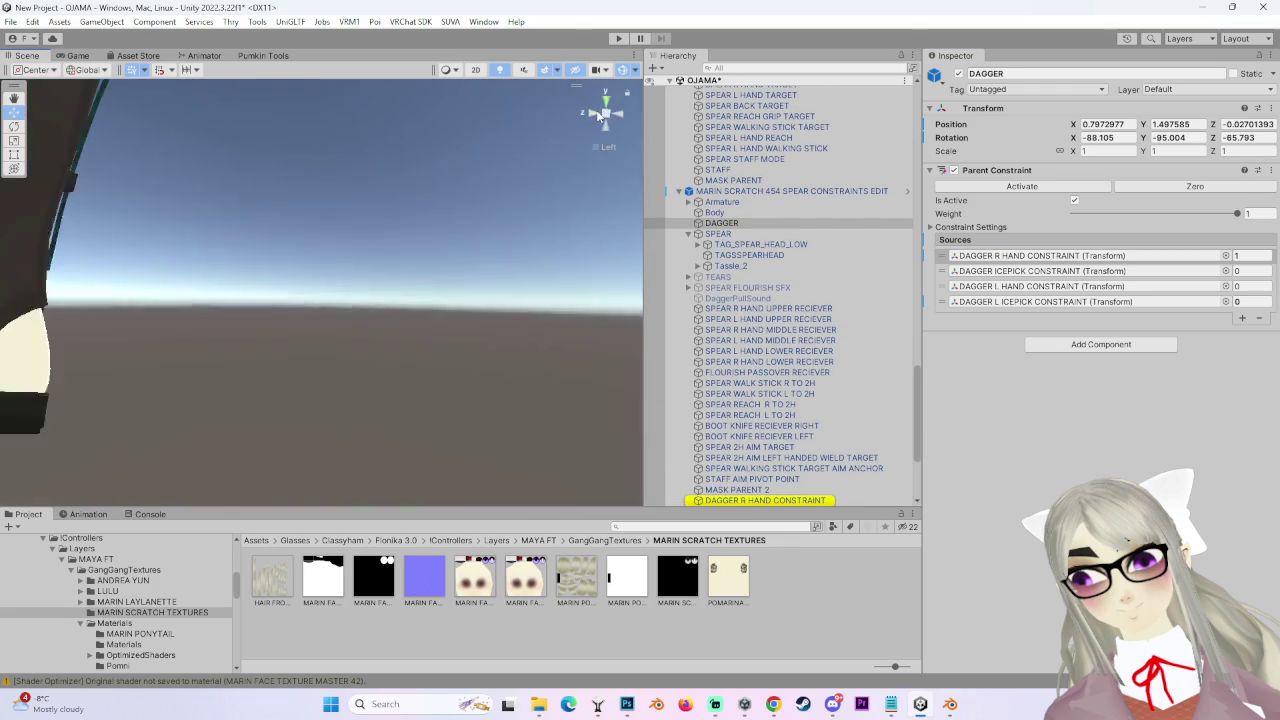
pyautogui.scroll(3, 446, 307)
pyautogui.scroll(2, 409, 329)
pyautogui.scroll(2, 336, 311)
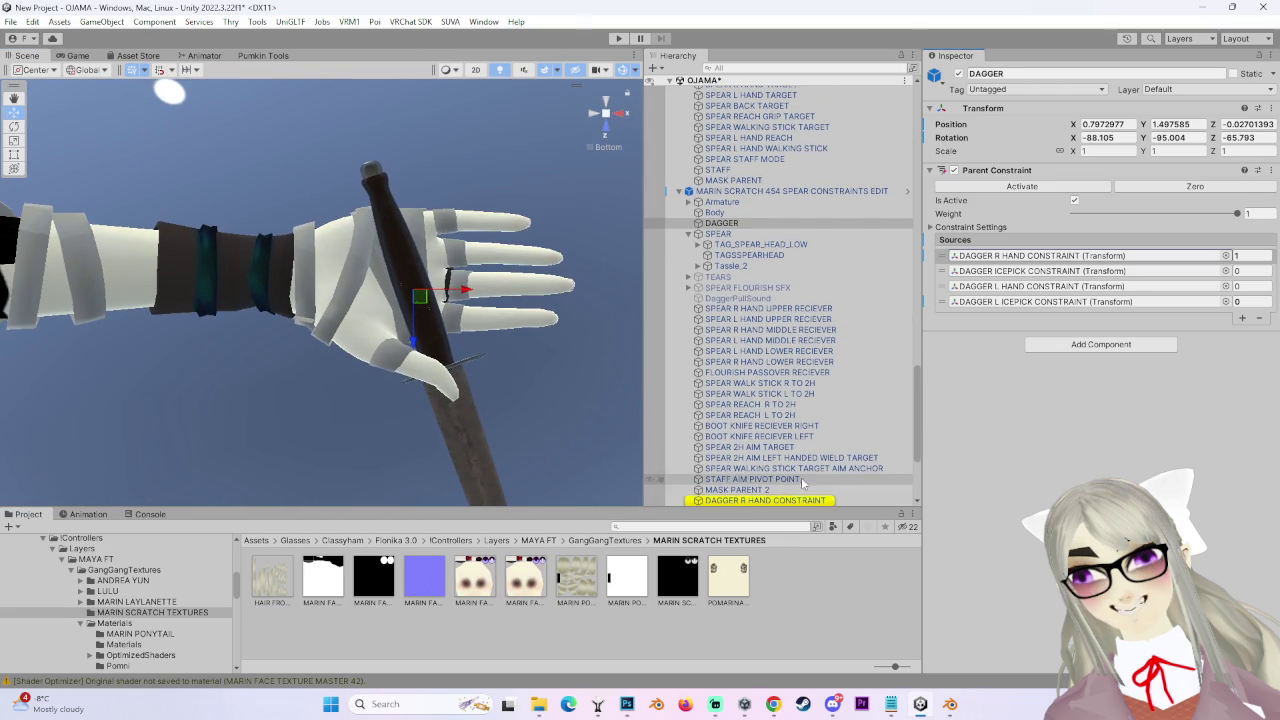
pyautogui.click(772, 500)
pyautogui.click(991, 229)
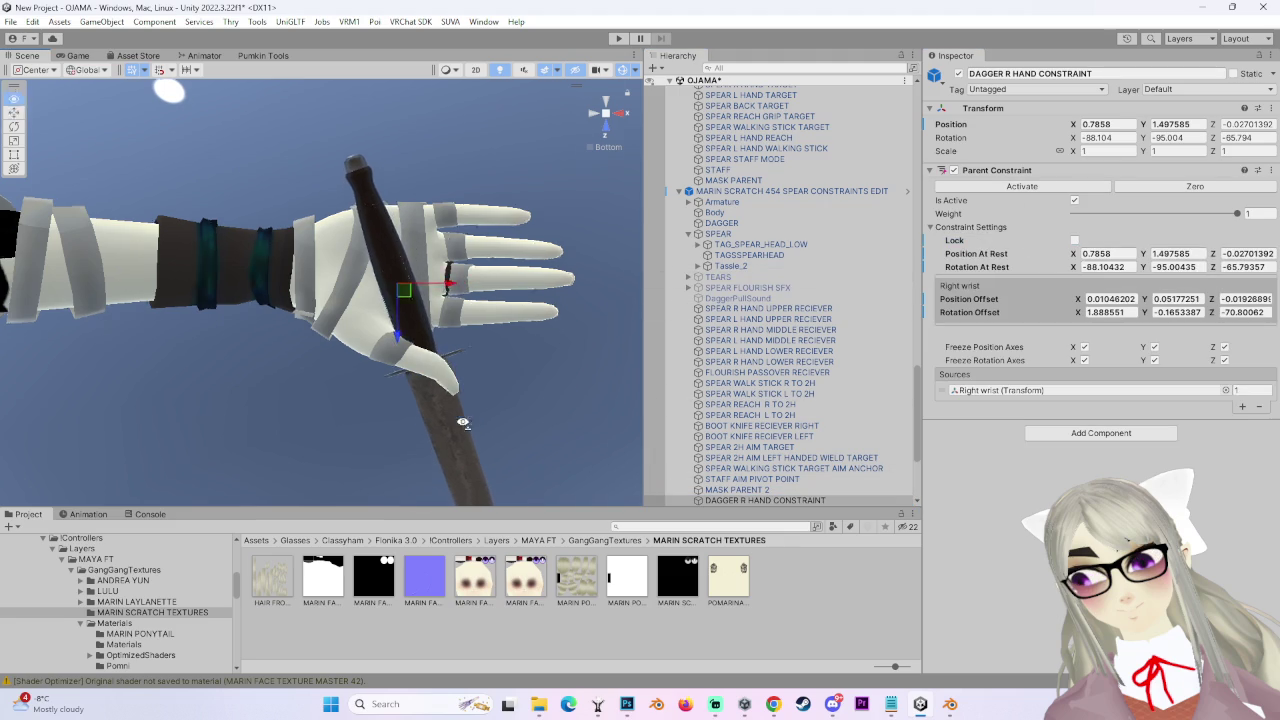
# Orbit and pan to centre the hand and dagger in a view from below.
pyautogui.moveTo(462, 424); pyautogui.dragTo(462, 383, button='right')
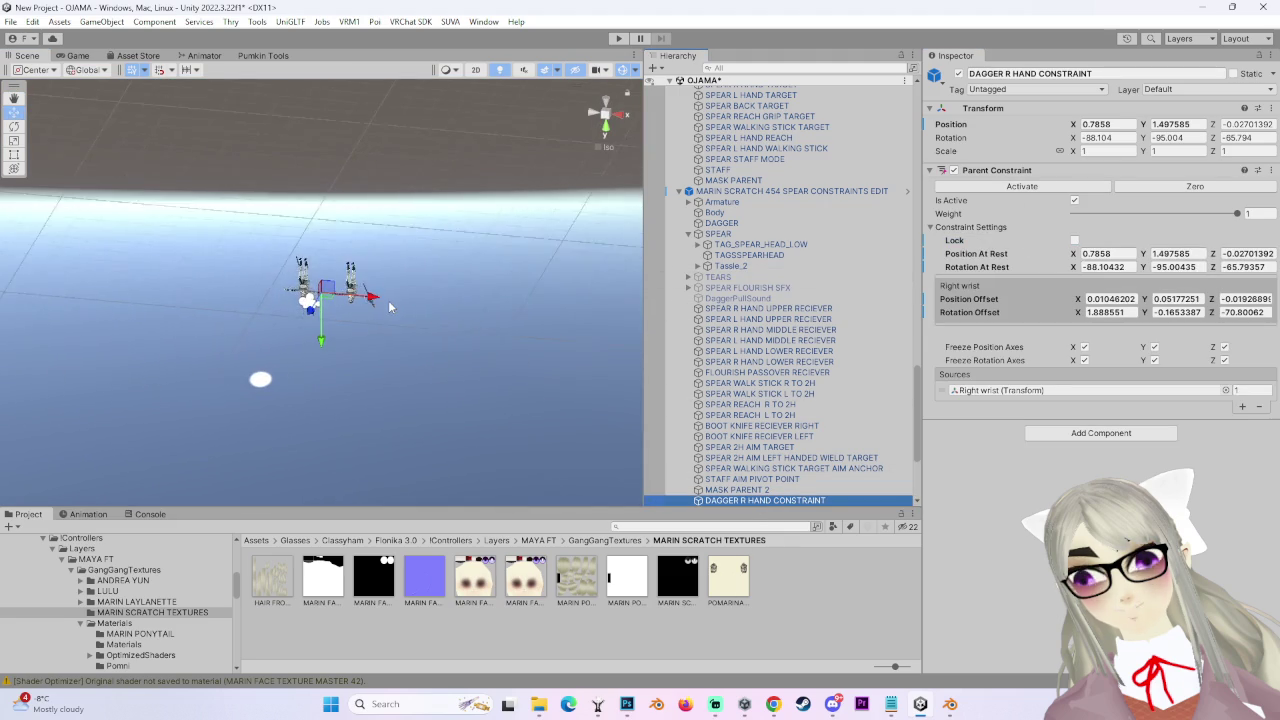
pyautogui.moveTo(329, 338)
pyautogui.mouseDown(button='right')
pyautogui.moveTo(365, 184)
pyautogui.moveTo(455, 270)
pyautogui.moveTo(500, 258)
pyautogui.moveTo(378, 291)
pyautogui.moveTo(370, 331)
pyautogui.moveTo(428, 275)
pyautogui.mouseUp(button='right')
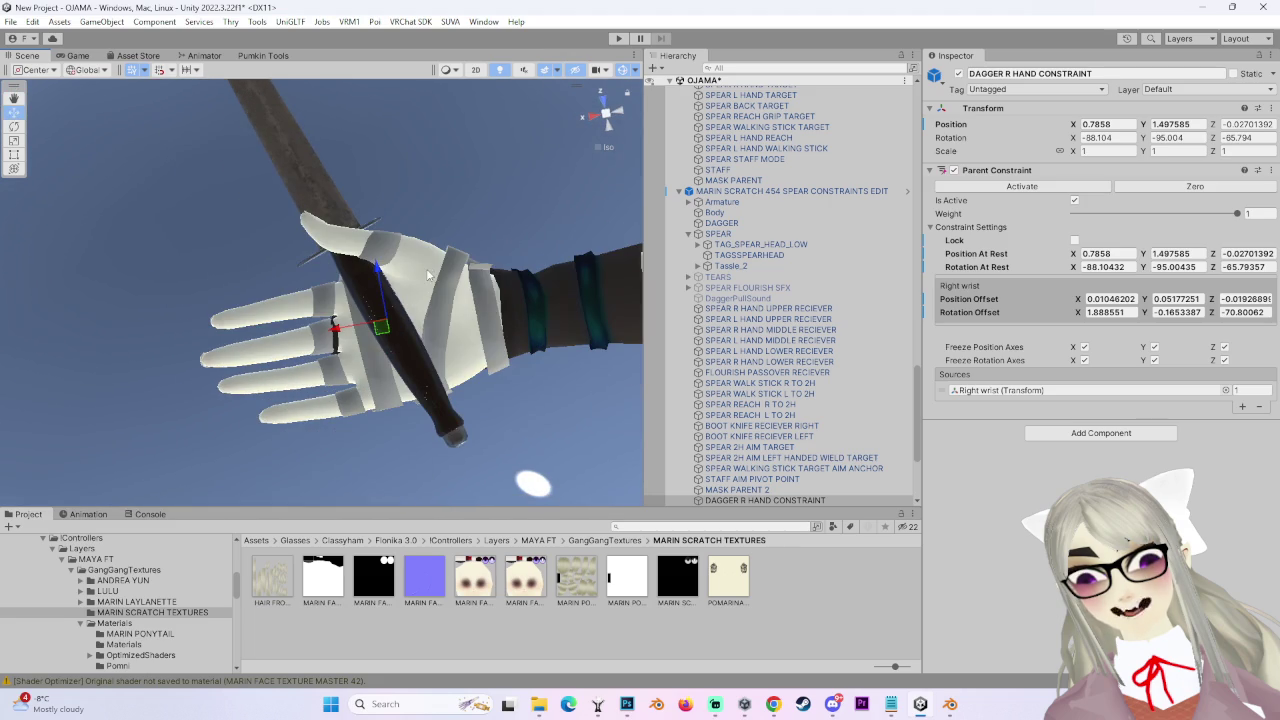
pyautogui.moveTo(424, 254)
pyautogui.mouseDown(button='middle')
pyautogui.moveTo(386, 286)
pyautogui.moveTo(390, 262)
pyautogui.mouseUp(button='middle')
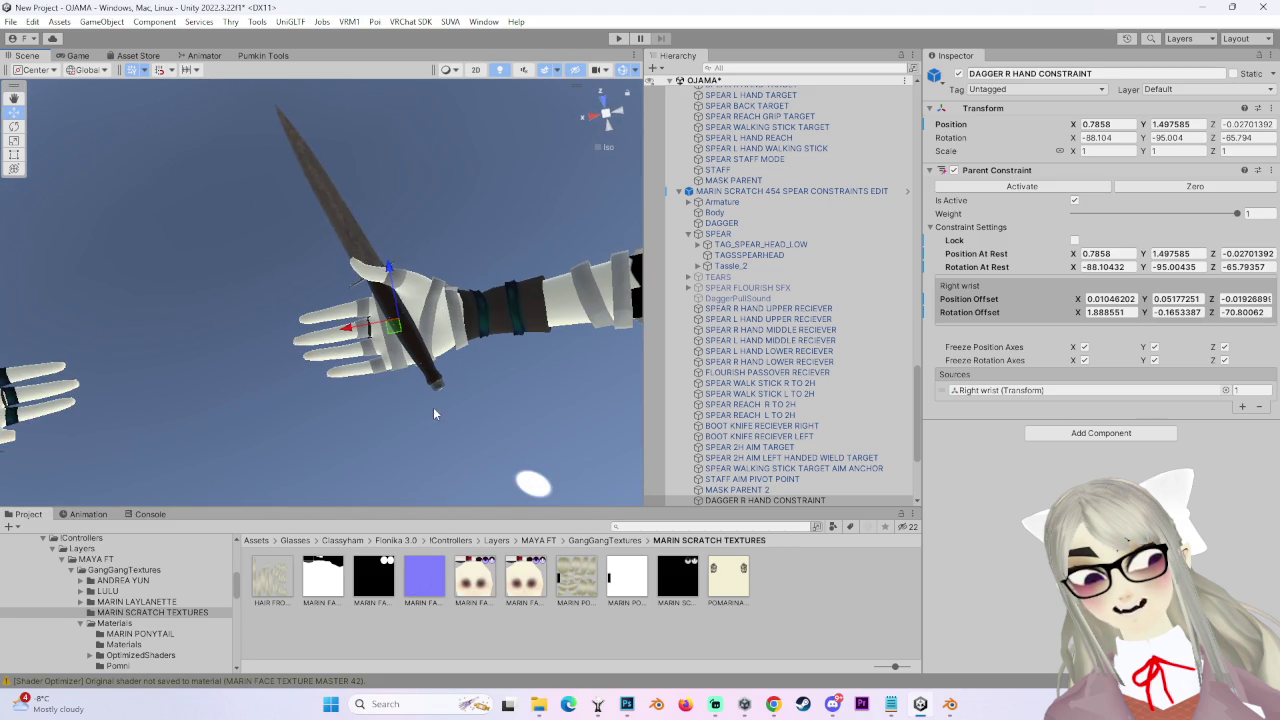
pyautogui.moveTo(398, 262); pyautogui.dragTo(407, 271, button='right')
pyautogui.moveTo(405, 346); pyautogui.dragTo(469, 342, button='right')
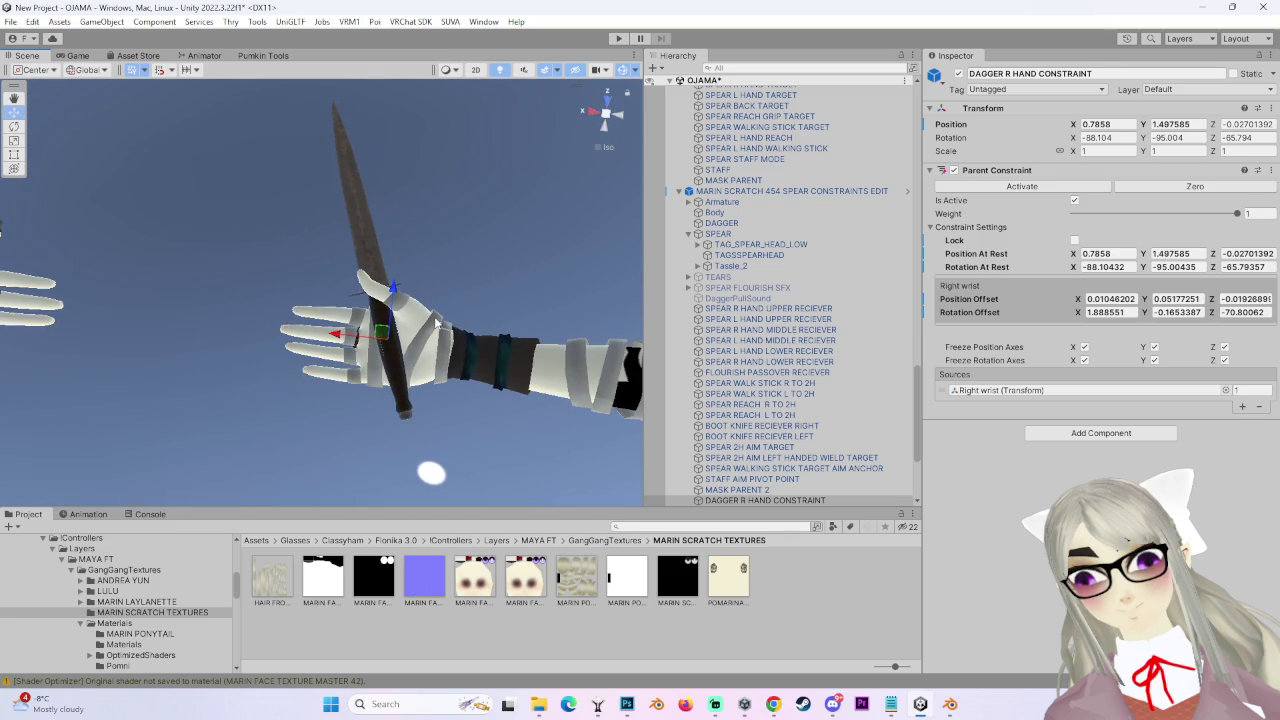
pyautogui.moveTo(400, 292); pyautogui.dragTo(426, 325, button='middle')
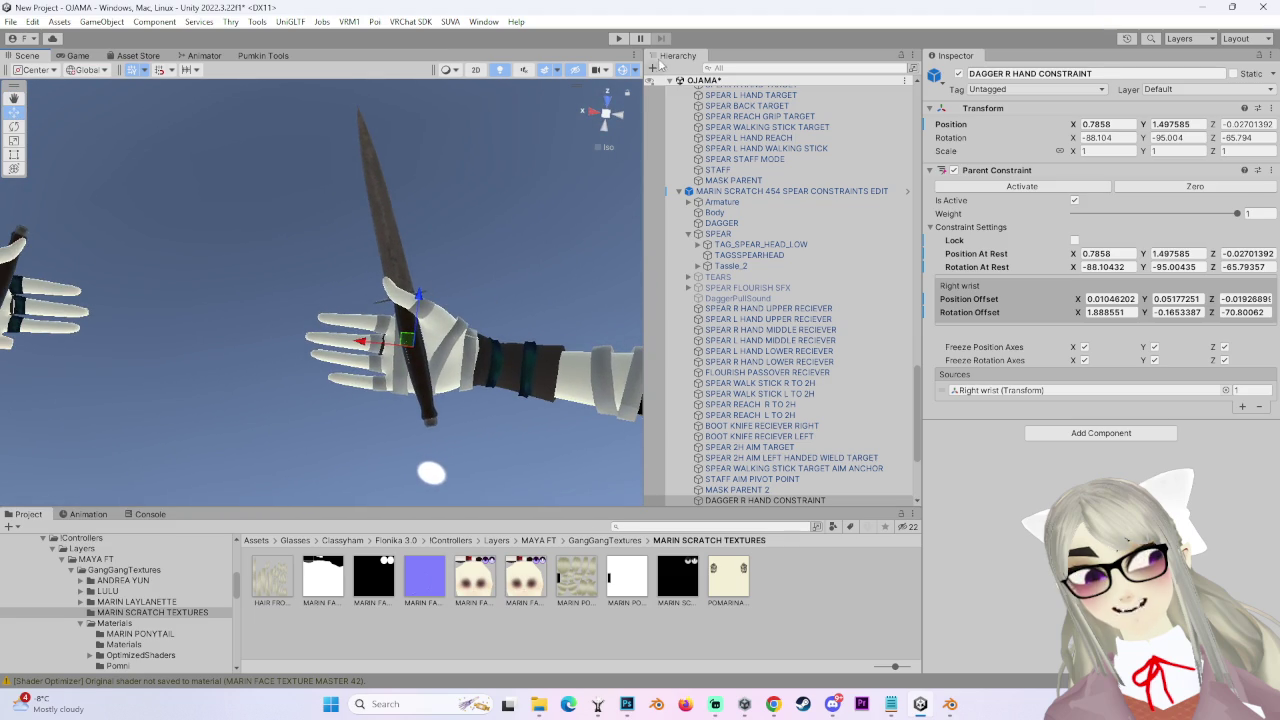
pyautogui.click(619, 119)
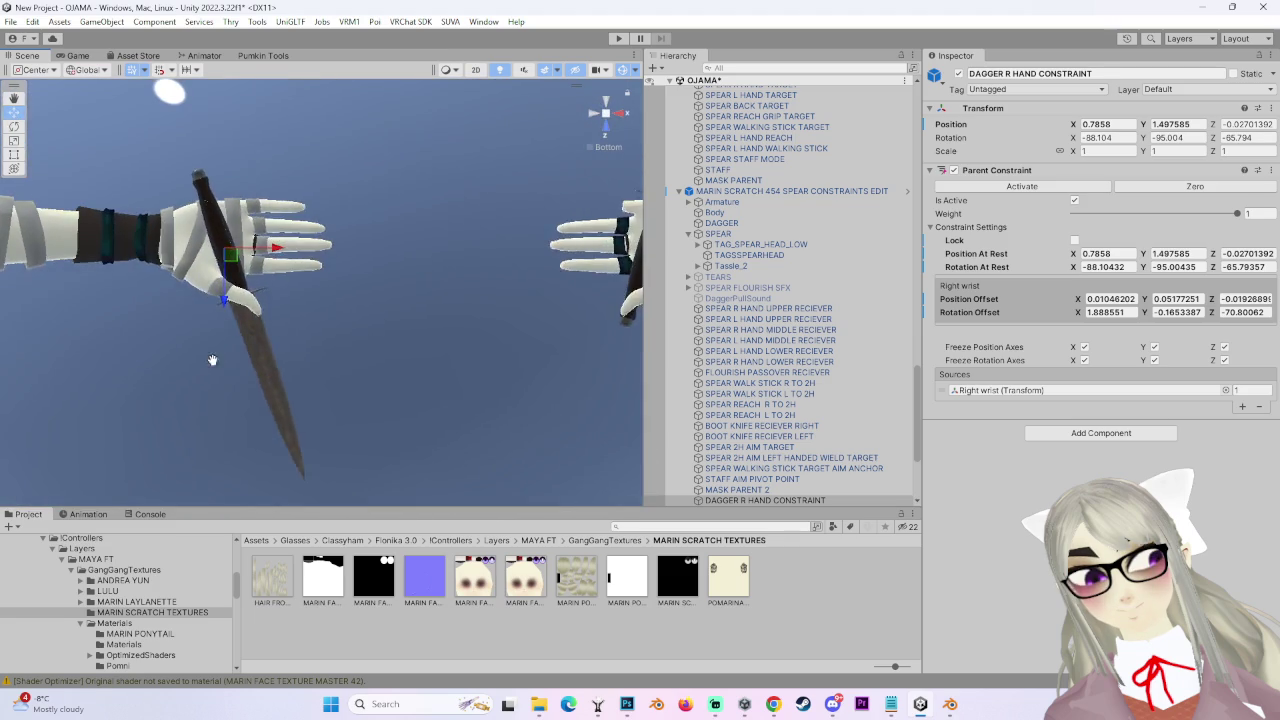
pyautogui.moveTo(199, 366); pyautogui.dragTo(374, 367, button='middle')
# Inspect the dagger from the side and palm, then return to DAGGER's constraint sources.
pyautogui.scroll(-2, 428, 378)
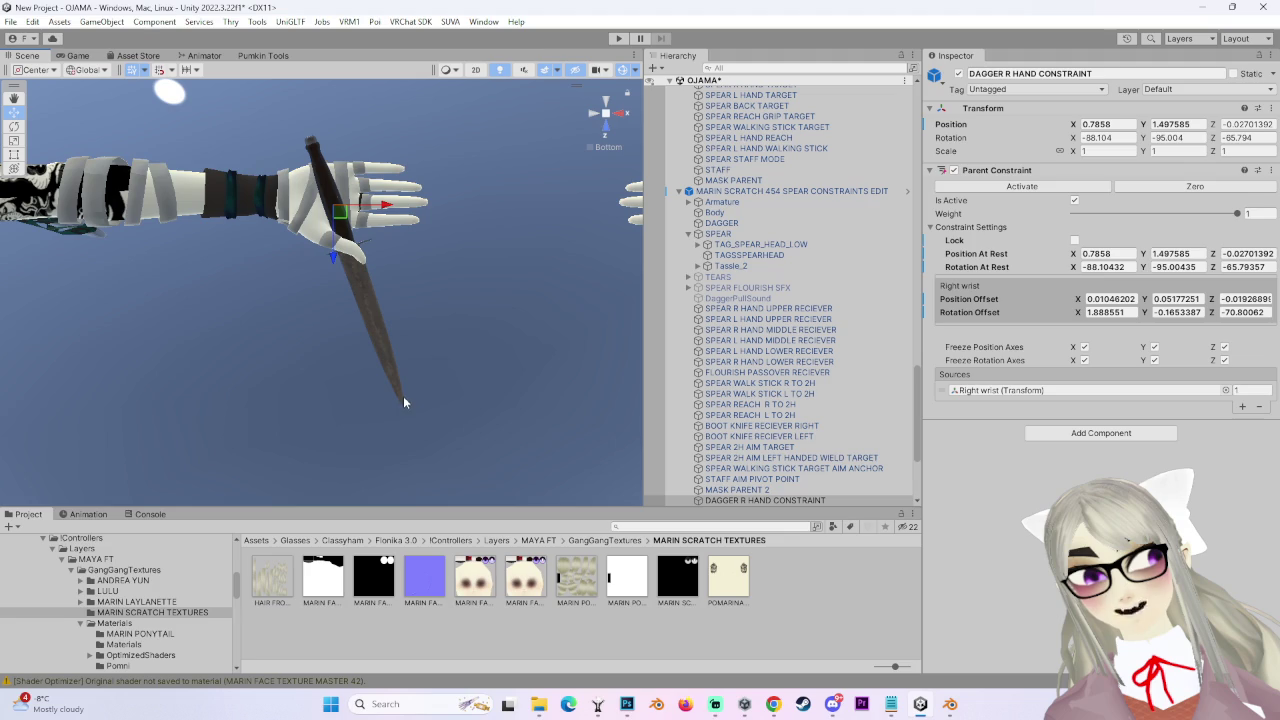
pyautogui.moveTo(320, 183)
pyautogui.keyDown('alt'); pyautogui.mouseDown()
pyautogui.moveTo(612, 401)
pyautogui.moveTo(347, 424)
pyautogui.moveTo(303, 392)
pyautogui.mouseUp(); pyautogui.keyUp('alt')
pyautogui.scroll(2, 303, 392)
pyautogui.scroll(2, 280, 321)
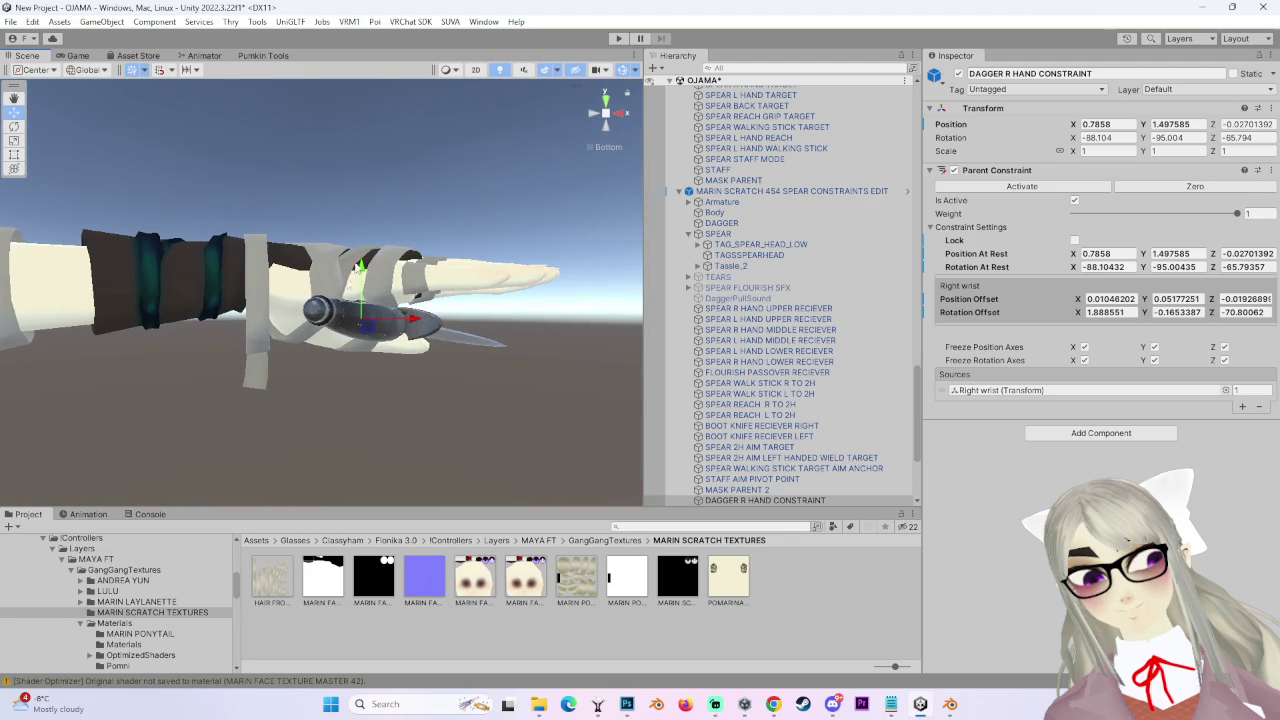
pyautogui.moveTo(362, 257)
pyautogui.keyDown('alt'); pyautogui.mouseDown()
pyautogui.moveTo(345, 272)
pyautogui.moveTo(345, 357)
pyautogui.moveTo(398, 375)
pyautogui.moveTo(423, 457)
pyautogui.moveTo(394, 372)
pyautogui.mouseUp(); pyautogui.keyUp('alt')
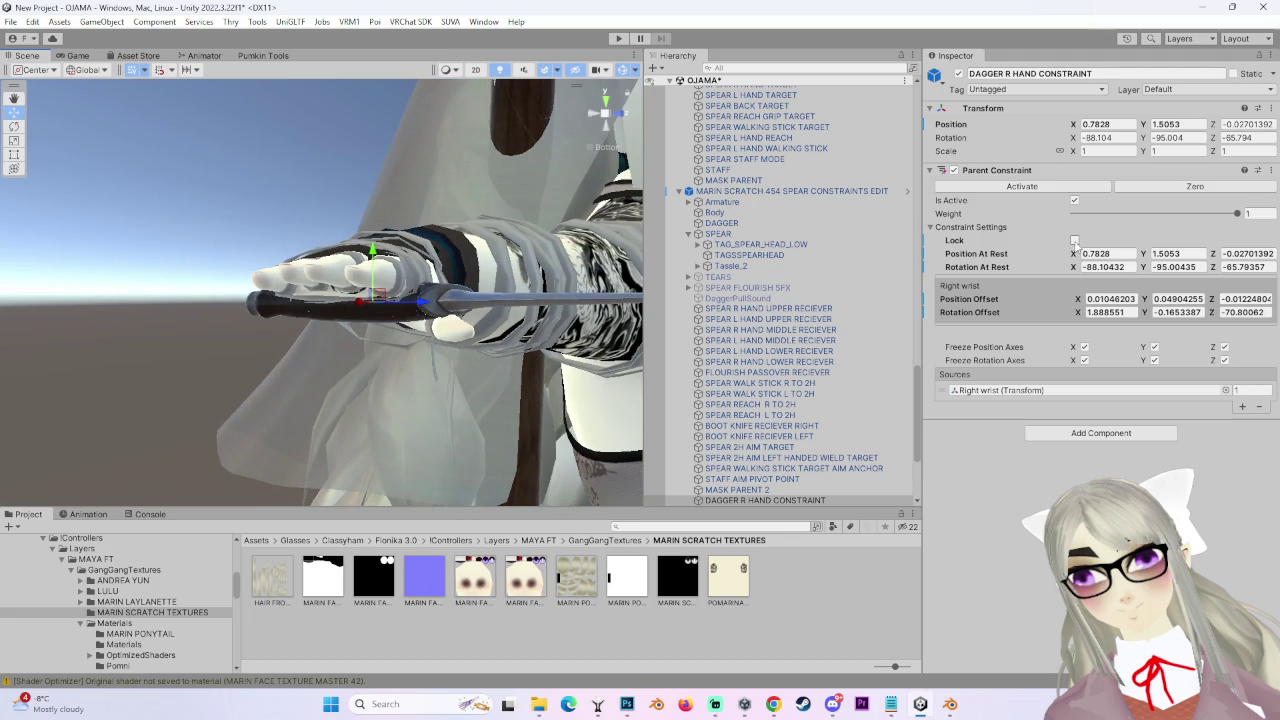
pyautogui.click(721, 222)
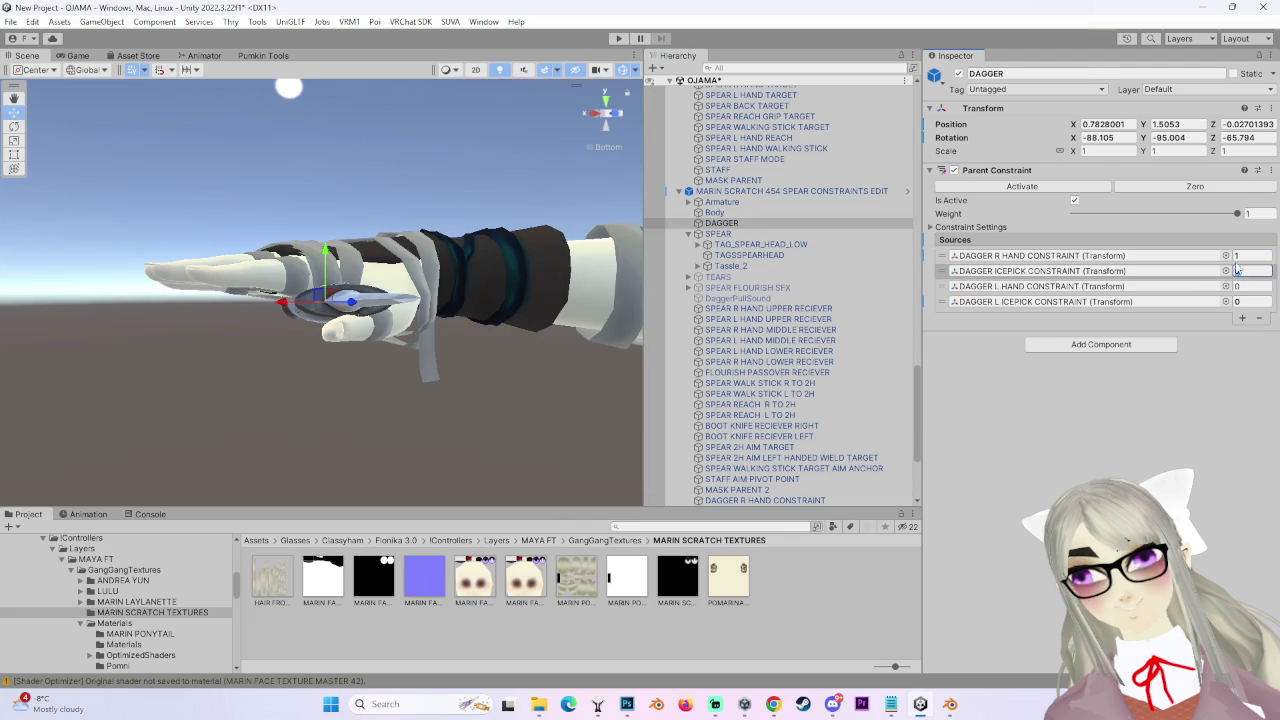
pyautogui.keyDown('alt'); pyautogui.moveTo(352, 293); pyautogui.dragTo(551, 126); pyautogui.keyUp('alt')
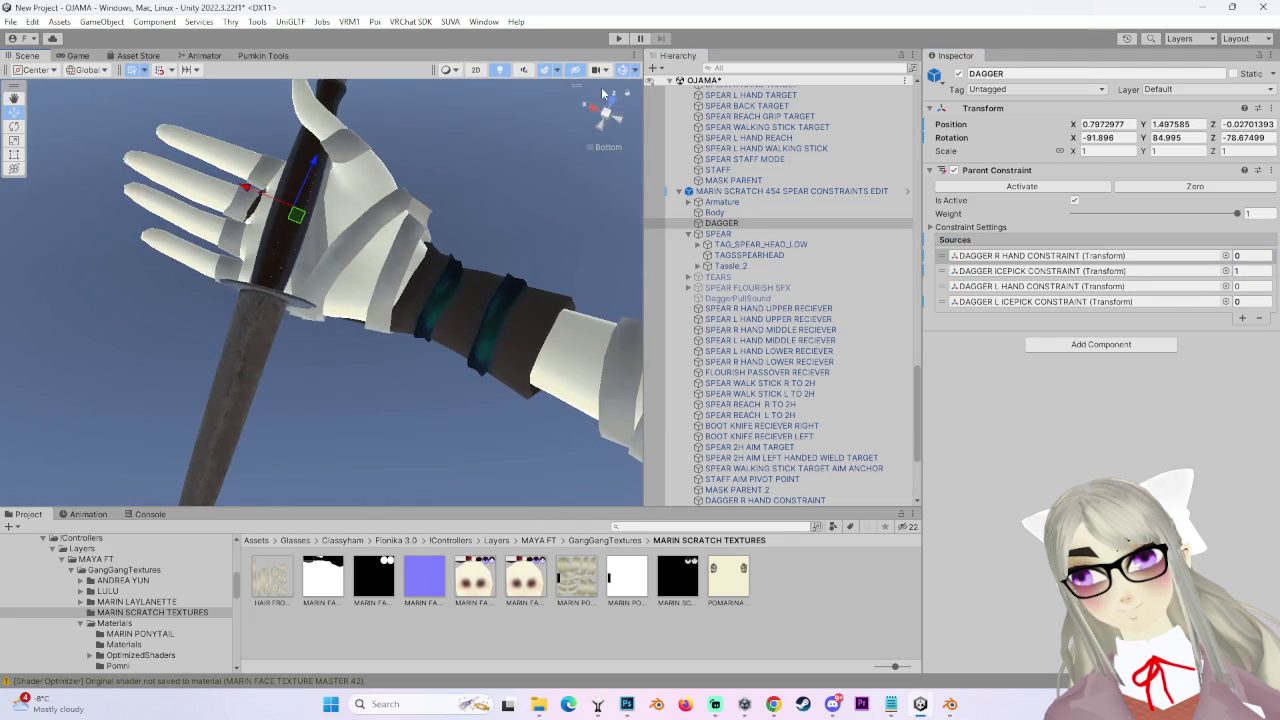
# Show DAGGER ICEPICK CONSTRAINT's settings and nudge the dagger's position in the hand.
pyautogui.click(621, 122)
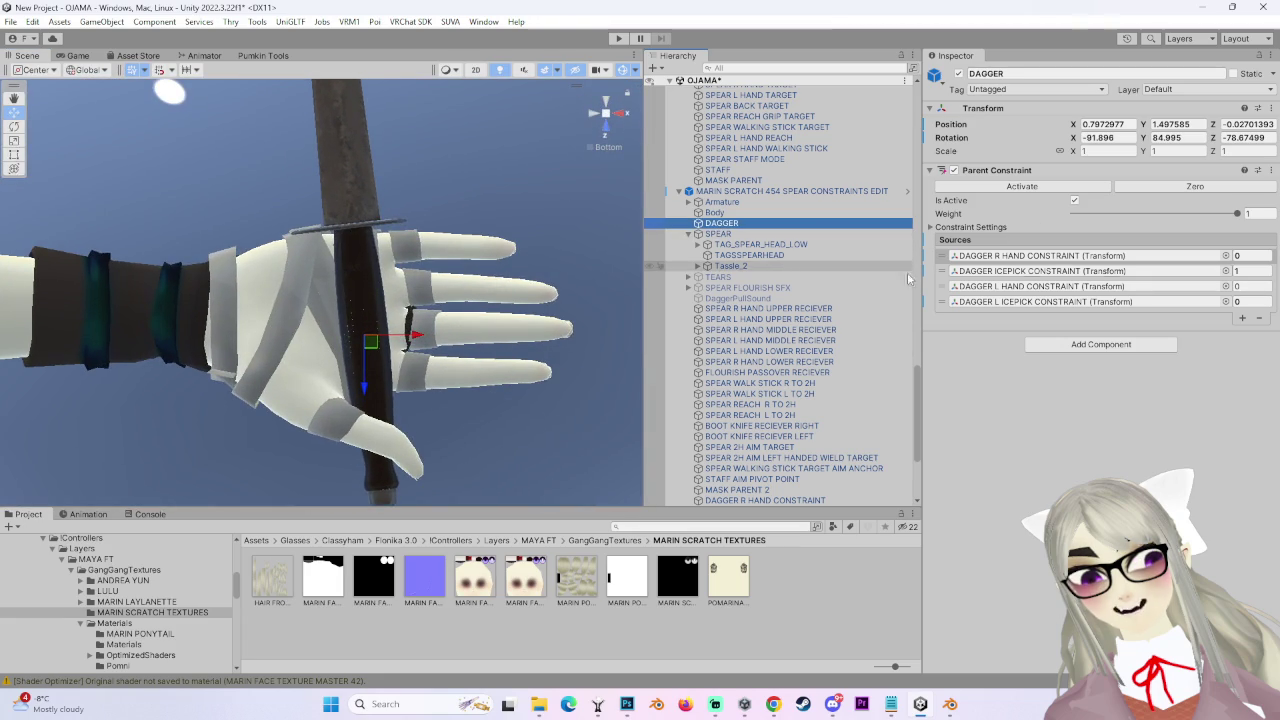
pyautogui.click(1105, 272)
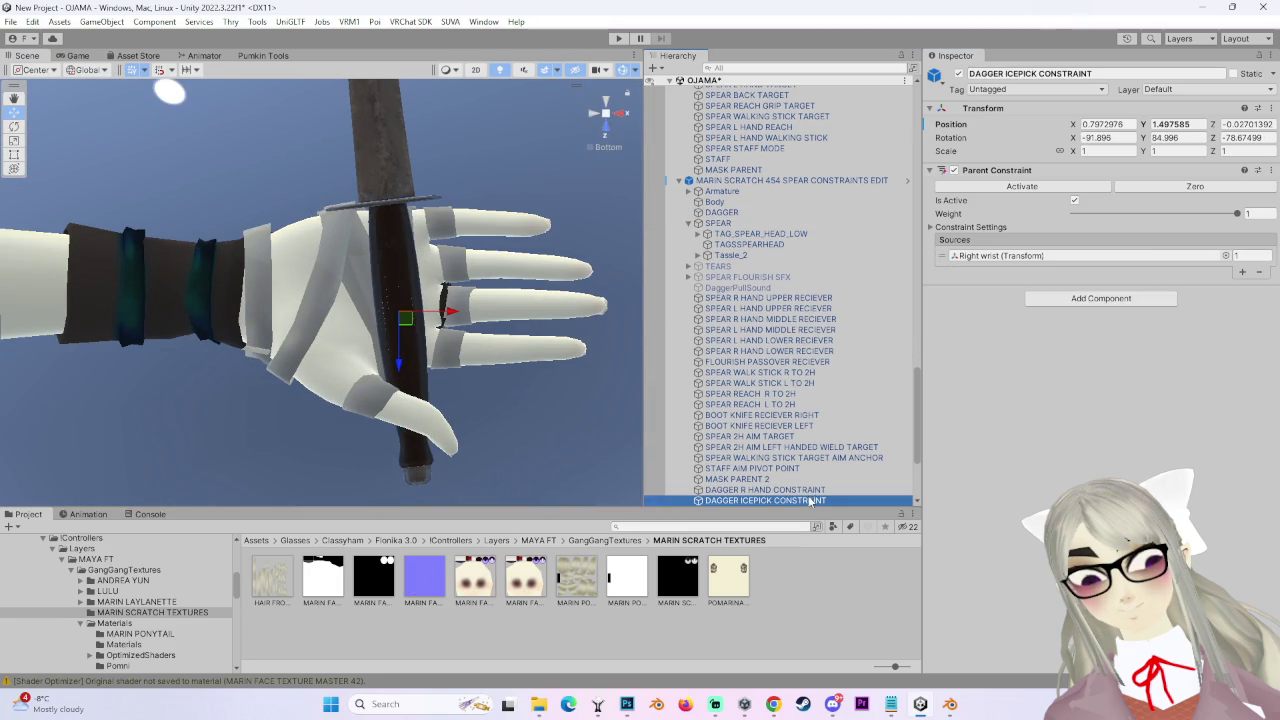
pyautogui.click(1013, 228)
pyautogui.moveTo(460, 300)
pyautogui.keyDown('alt'); pyautogui.mouseDown()
pyautogui.moveTo(528, 303)
pyautogui.moveTo(446, 316)
pyautogui.mouseUp(); pyautogui.keyUp('alt')
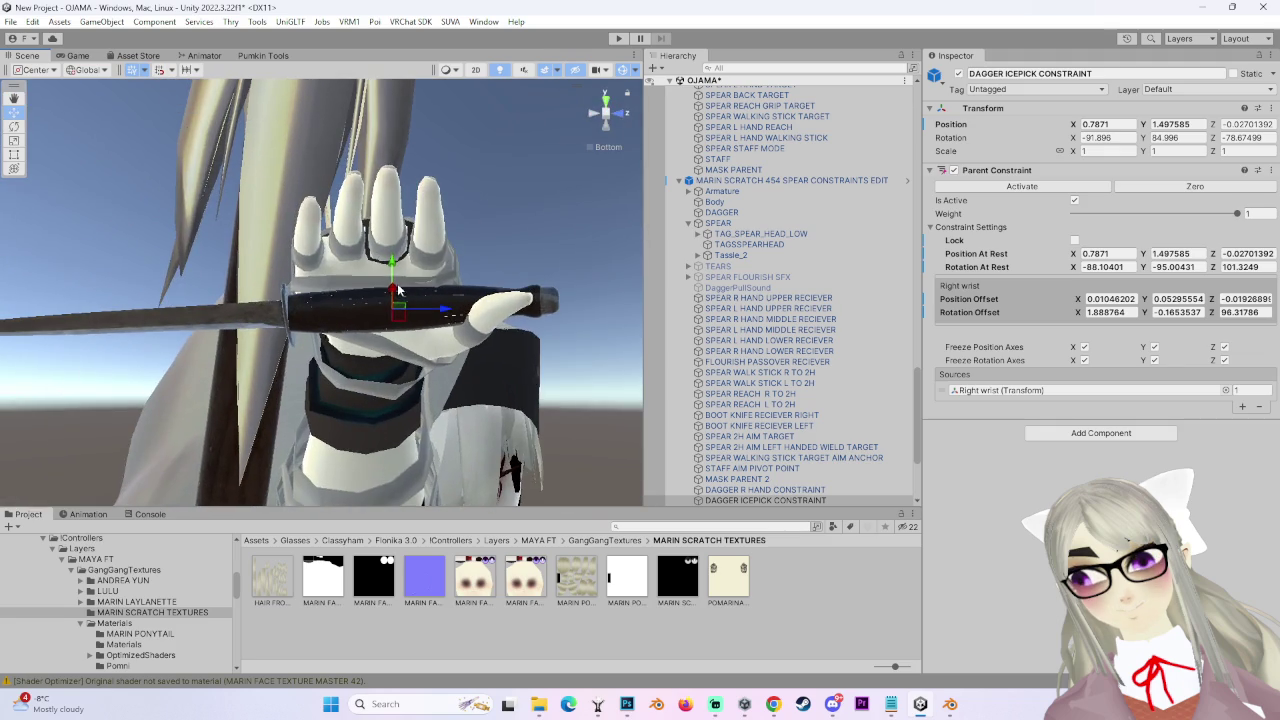
pyautogui.moveTo(423, 265)
pyautogui.keyDown('alt'); pyautogui.mouseDown()
pyautogui.moveTo(456, 360)
pyautogui.moveTo(470, 187)
pyautogui.moveTo(453, 432)
pyautogui.moveTo(299, 340)
pyautogui.moveTo(345, 307)
pyautogui.mouseUp(); pyautogui.keyUp('alt')
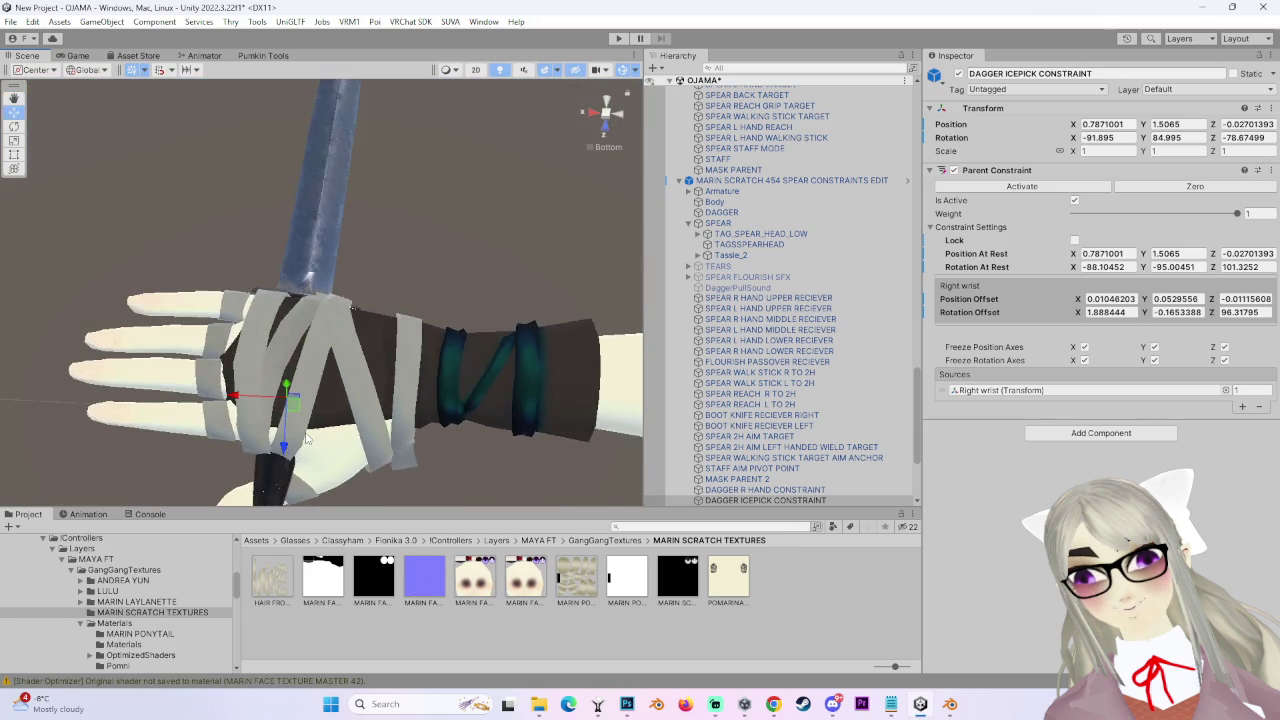
# Check the icepick grip from several angles, reselect DAGGER ICEPICK CONSTRAINT, then select DAGGER.
pyautogui.moveTo(304, 336)
pyautogui.keyDown('alt'); pyautogui.mouseDown()
pyautogui.moveTo(369, 303)
pyautogui.moveTo(372, 358)
pyautogui.mouseUp(); pyautogui.keyUp('alt')
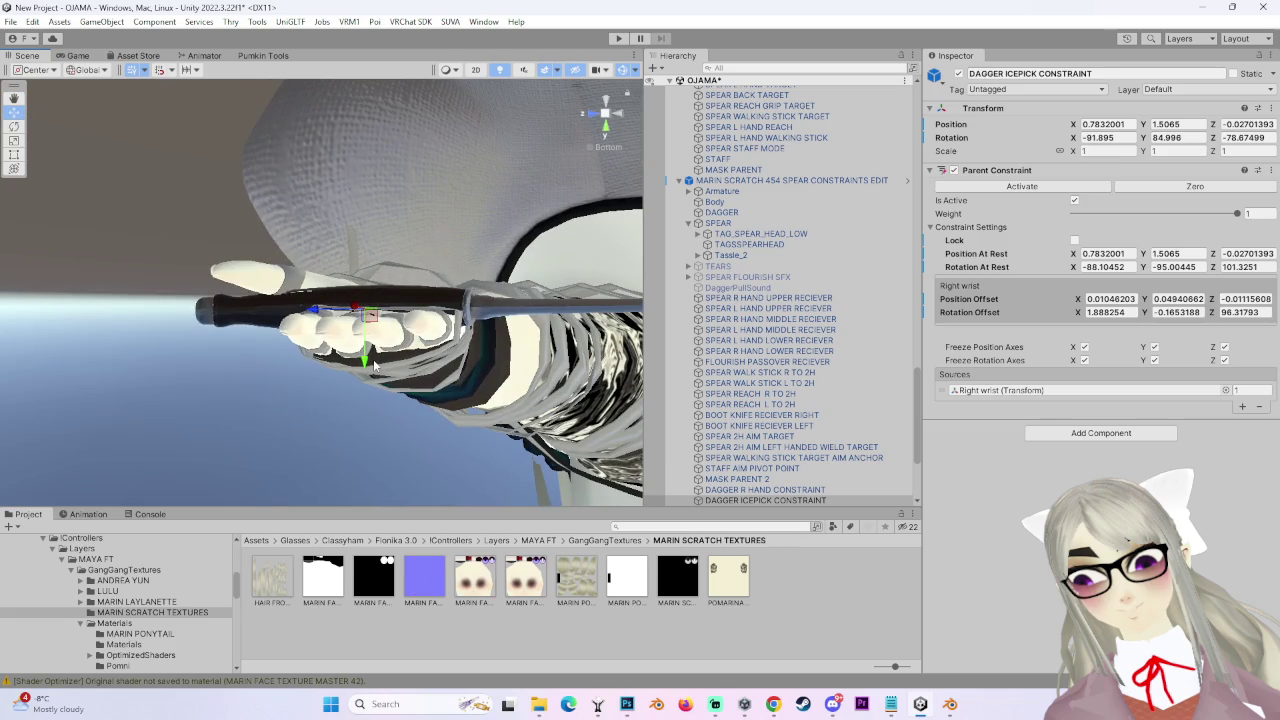
pyautogui.keyDown('alt'); pyautogui.moveTo(367, 360); pyautogui.dragTo(873, 196); pyautogui.keyUp('alt')
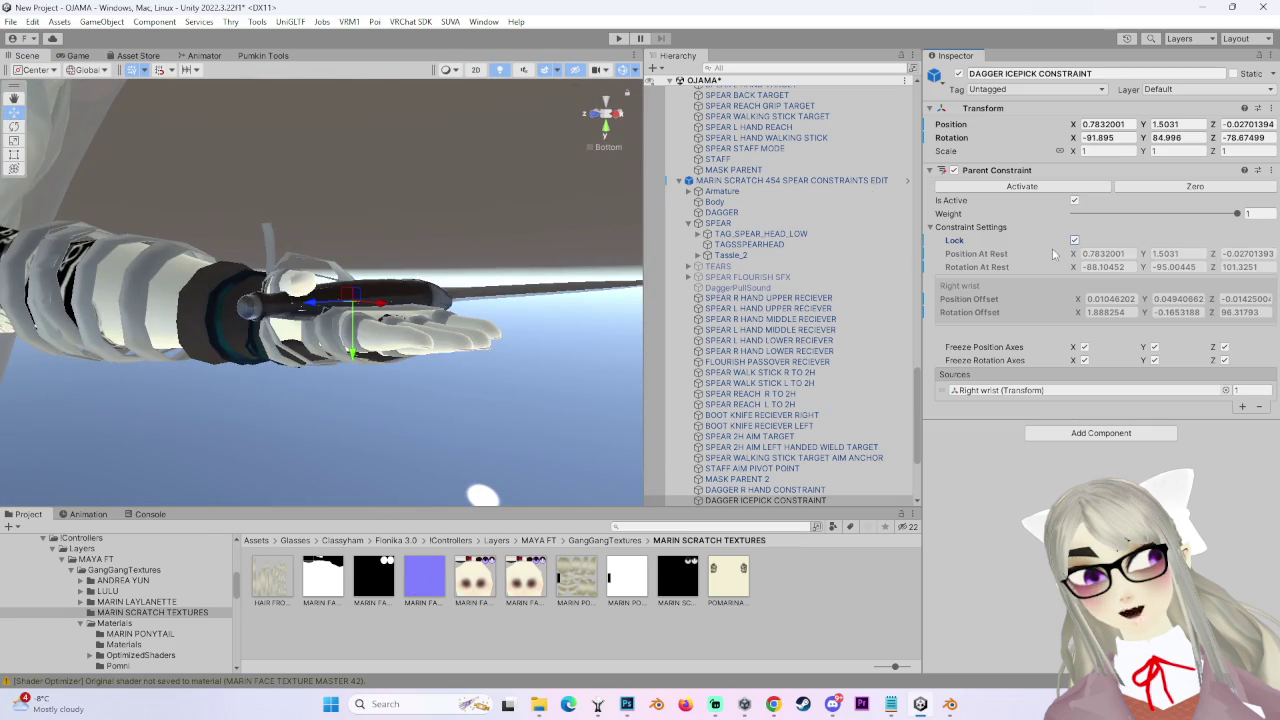
pyautogui.keyDown('alt'); pyautogui.moveTo(400, 300); pyautogui.dragTo(446, 348); pyautogui.keyUp('alt')
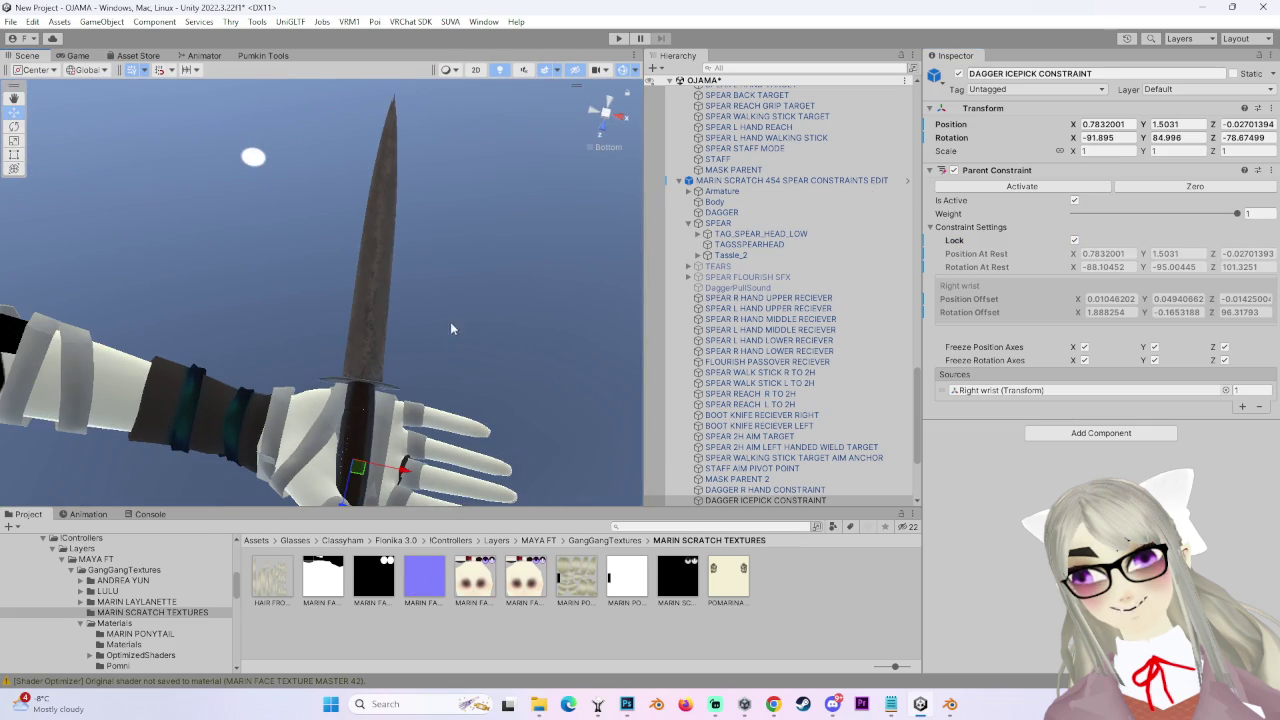
pyautogui.moveTo(480, 130)
pyautogui.keyDown('alt'); pyautogui.mouseDown()
pyautogui.moveTo(465, 240)
pyautogui.moveTo(852, 372)
pyautogui.mouseUp(); pyautogui.keyUp('alt')
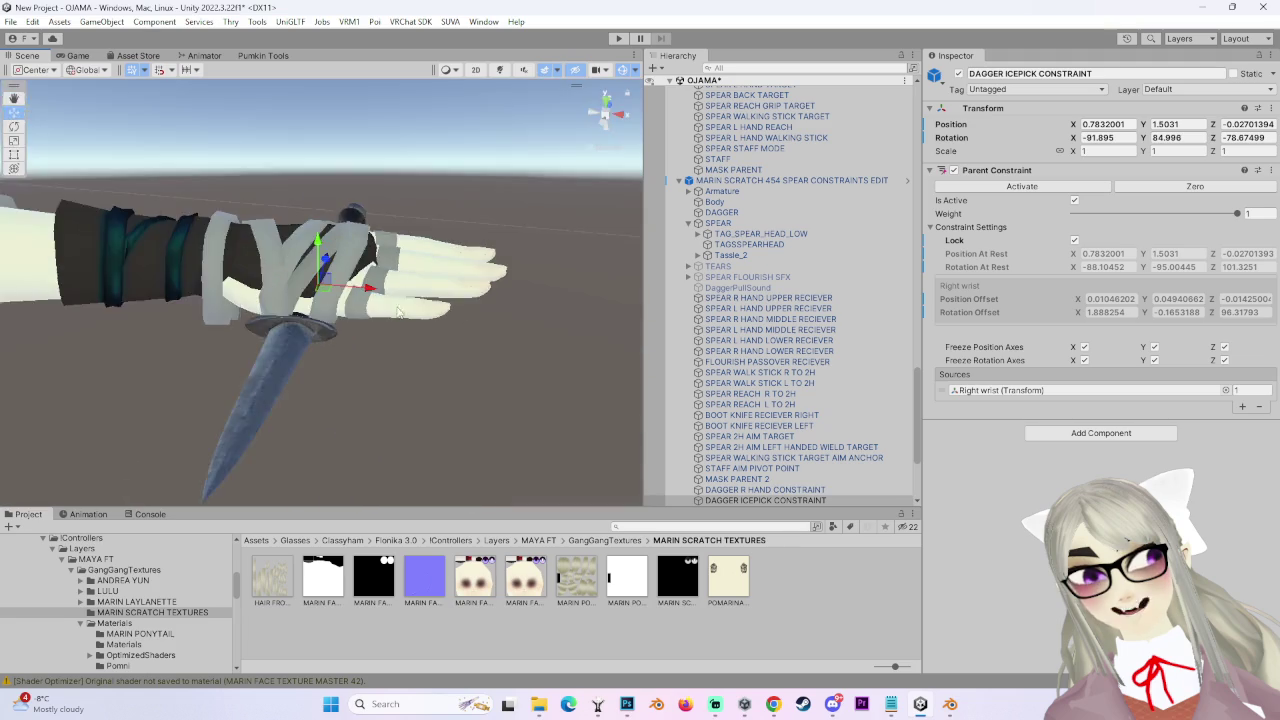
pyautogui.scroll(-3, 852, 372)
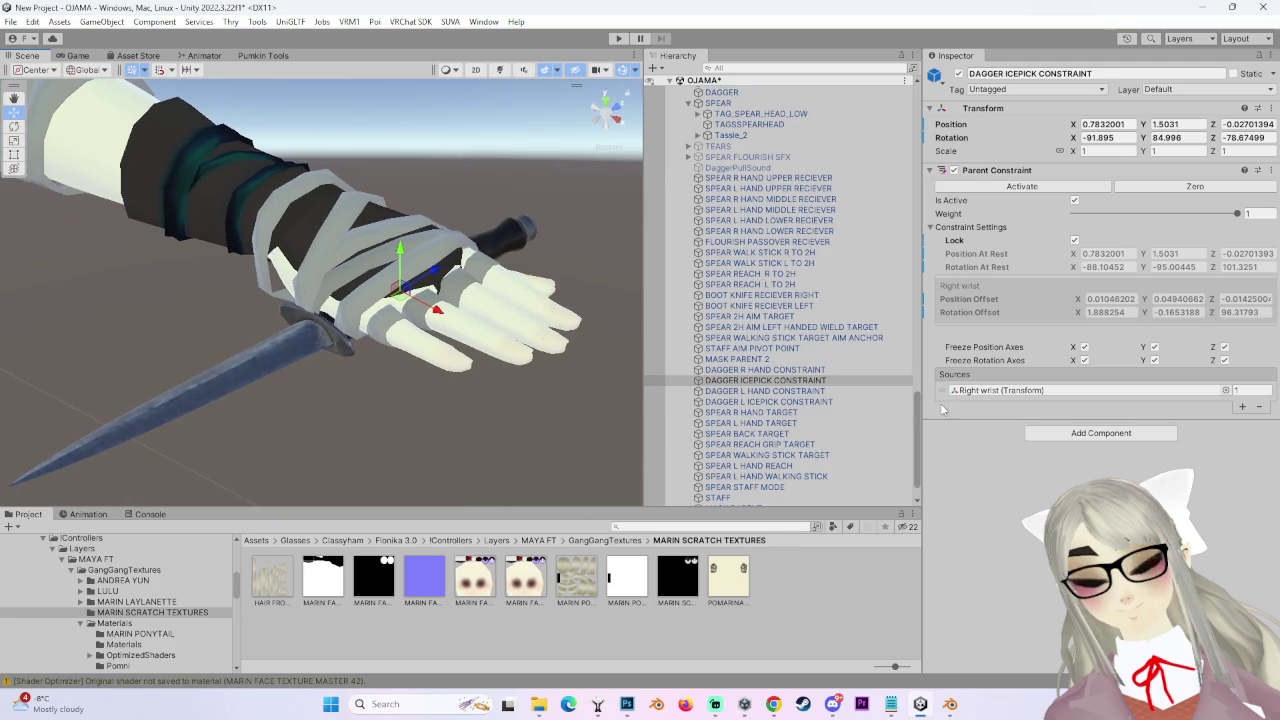
pyautogui.click(814, 391)
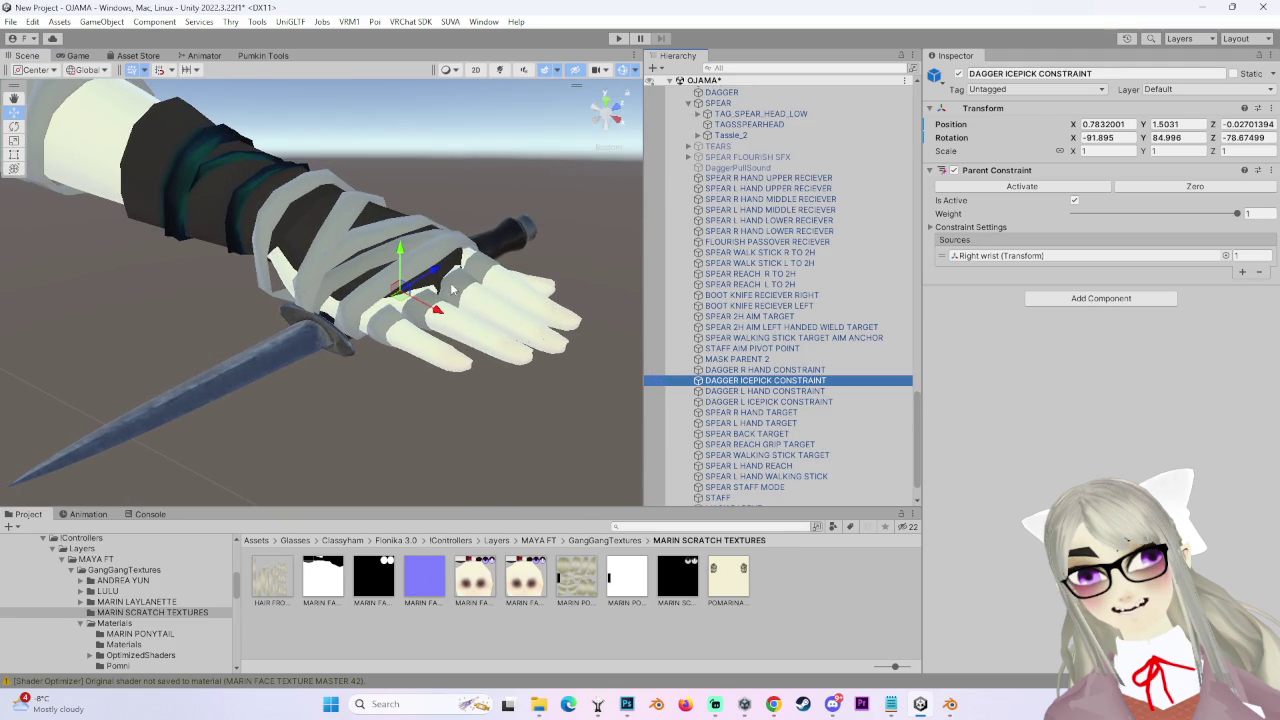
pyautogui.scroll(1, 781, 196)
pyautogui.click(748, 133)
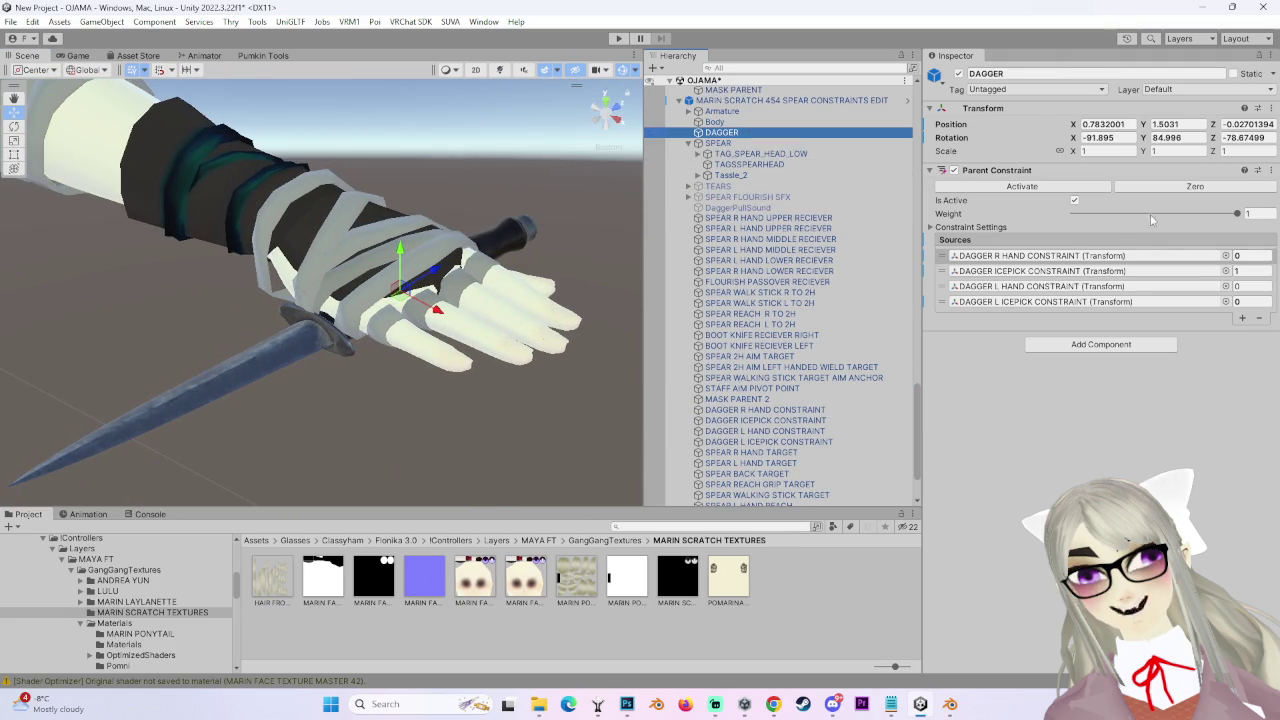
# Set DAGGER's left-hand constraint source weight to 1.
pyautogui.click(1248, 286)
pyautogui.write('1')
pyautogui.press('Return')
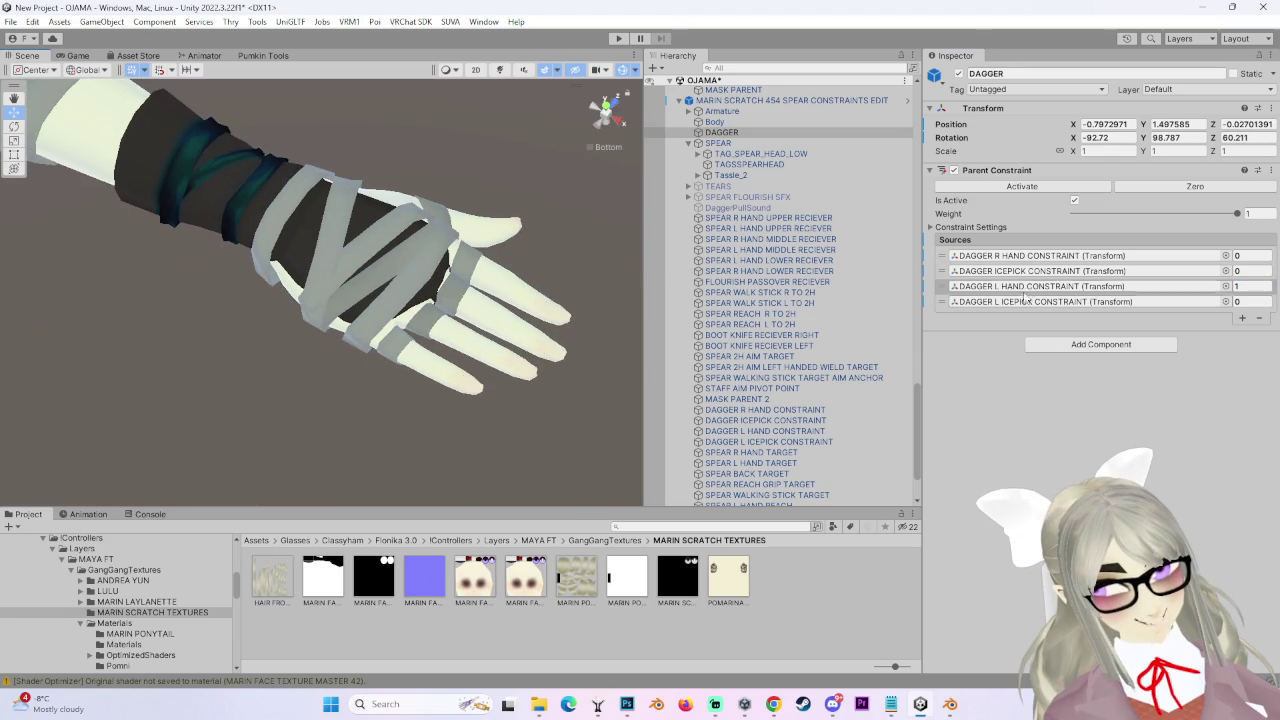
# Frame DAGGER L HAND CONSTRAINT, show its settings, and slide the dagger along X.
pyautogui.doubleClick(797, 433)
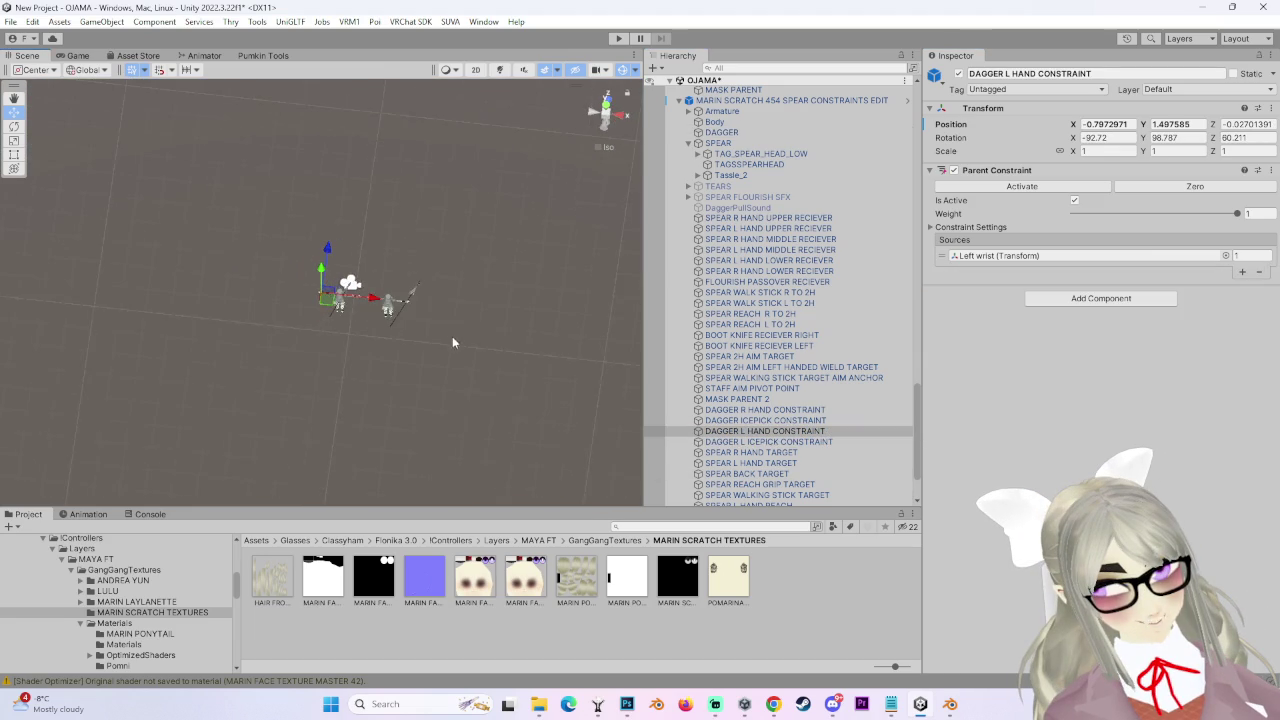
pyautogui.scroll(2, 355, 314)
pyautogui.scroll(2, 349, 310)
pyautogui.scroll(3, 347, 313)
pyautogui.scroll(3, 347, 318)
pyautogui.moveTo(347, 318)
pyautogui.keyDown('alt'); pyautogui.mouseDown()
pyautogui.moveTo(416, 154)
pyautogui.moveTo(388, 218)
pyautogui.moveTo(405, 245)
pyautogui.moveTo(503, 277)
pyautogui.moveTo(505, 313)
pyautogui.mouseUp(); pyautogui.keyUp('alt')
pyautogui.click(622, 121)
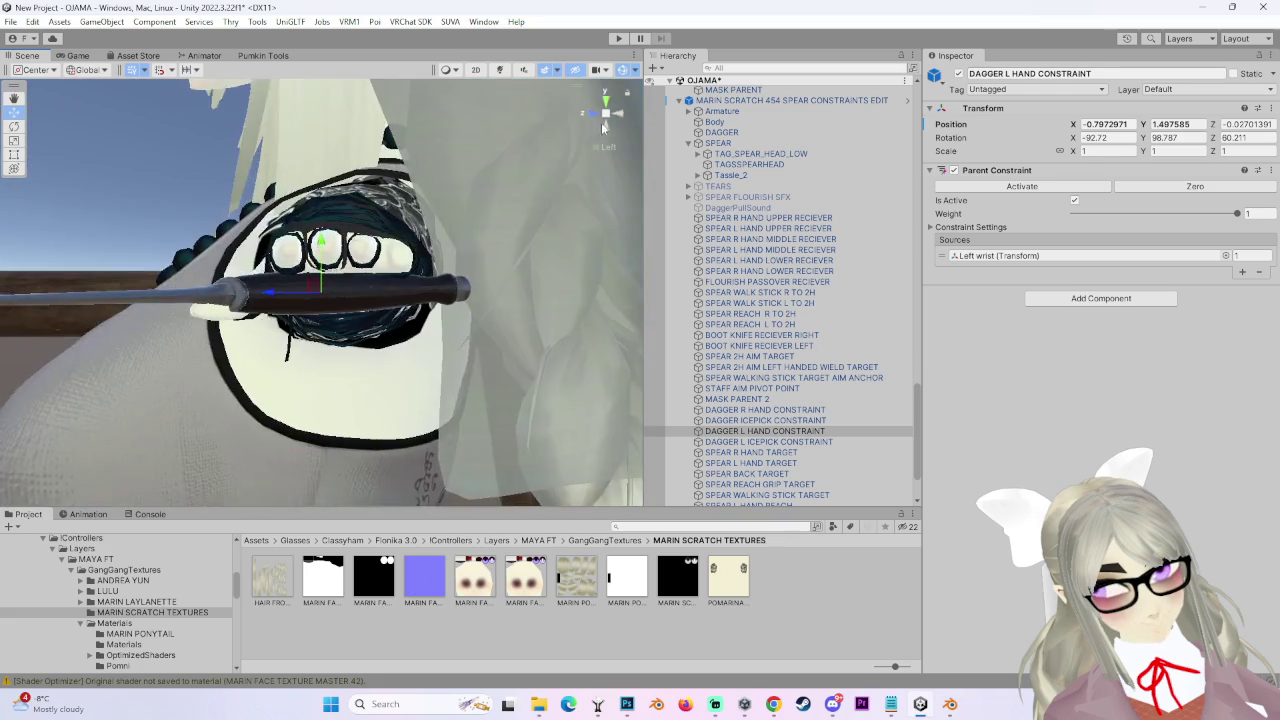
pyautogui.click(977, 230)
pyautogui.moveTo(368, 292); pyautogui.dragTo(450, 320)
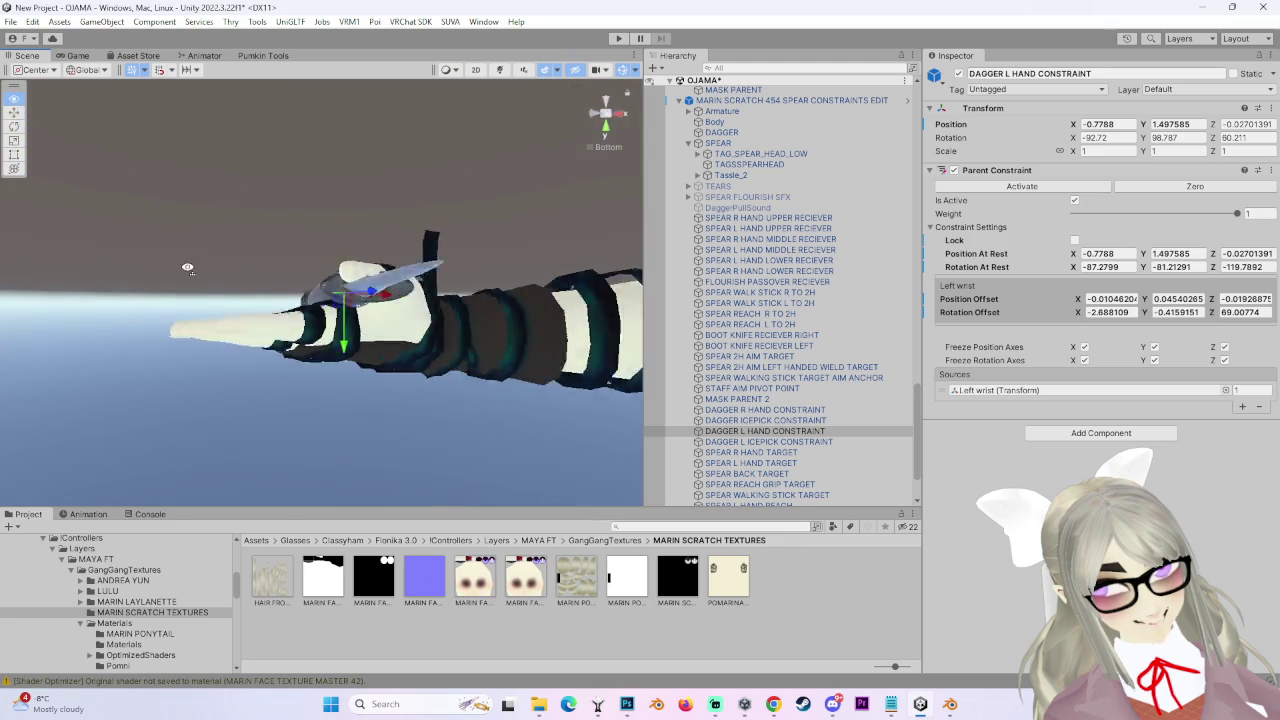
# Check the dagger in the palm from above and the side, then lock the constraint.
pyautogui.moveTo(373, 303)
pyautogui.keyDown('alt'); pyautogui.mouseDown()
pyautogui.moveTo(386, 313)
pyautogui.moveTo(310, 352)
pyautogui.moveTo(313, 425)
pyautogui.mouseUp(); pyautogui.keyUp('alt')
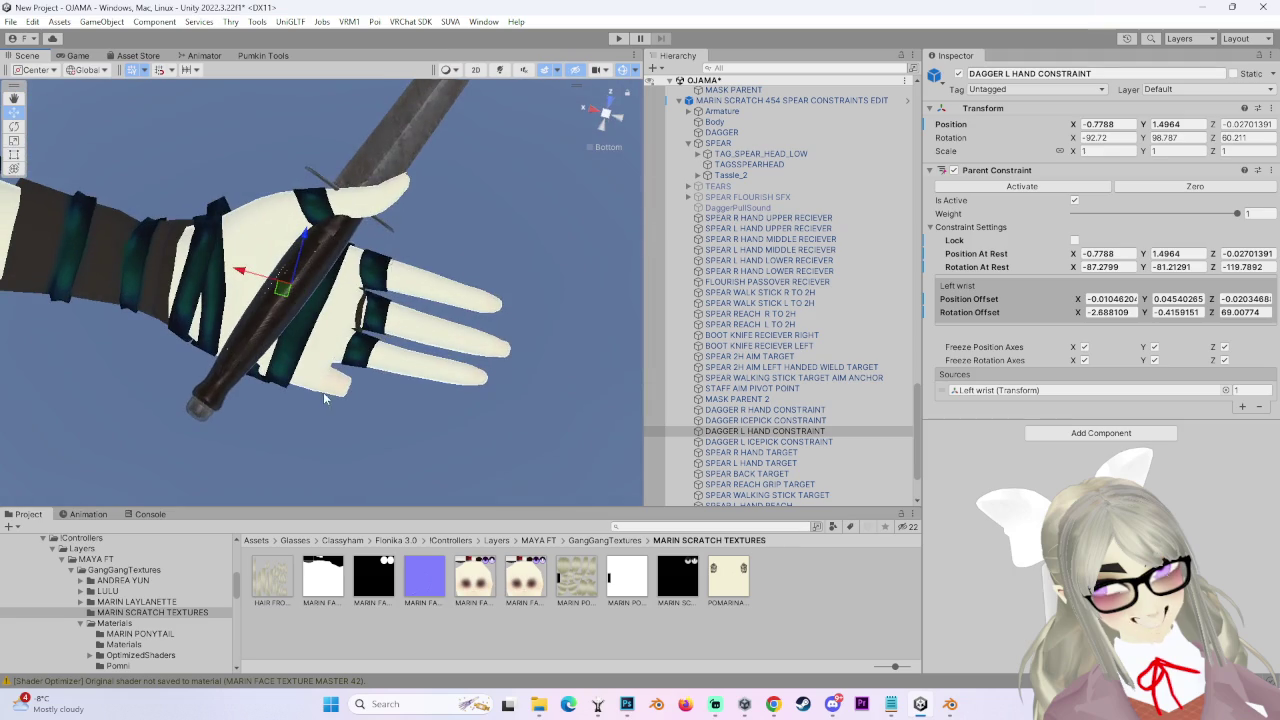
pyautogui.keyDown('alt'); pyautogui.moveTo(313, 425); pyautogui.dragTo(437, 338); pyautogui.keyUp('alt')
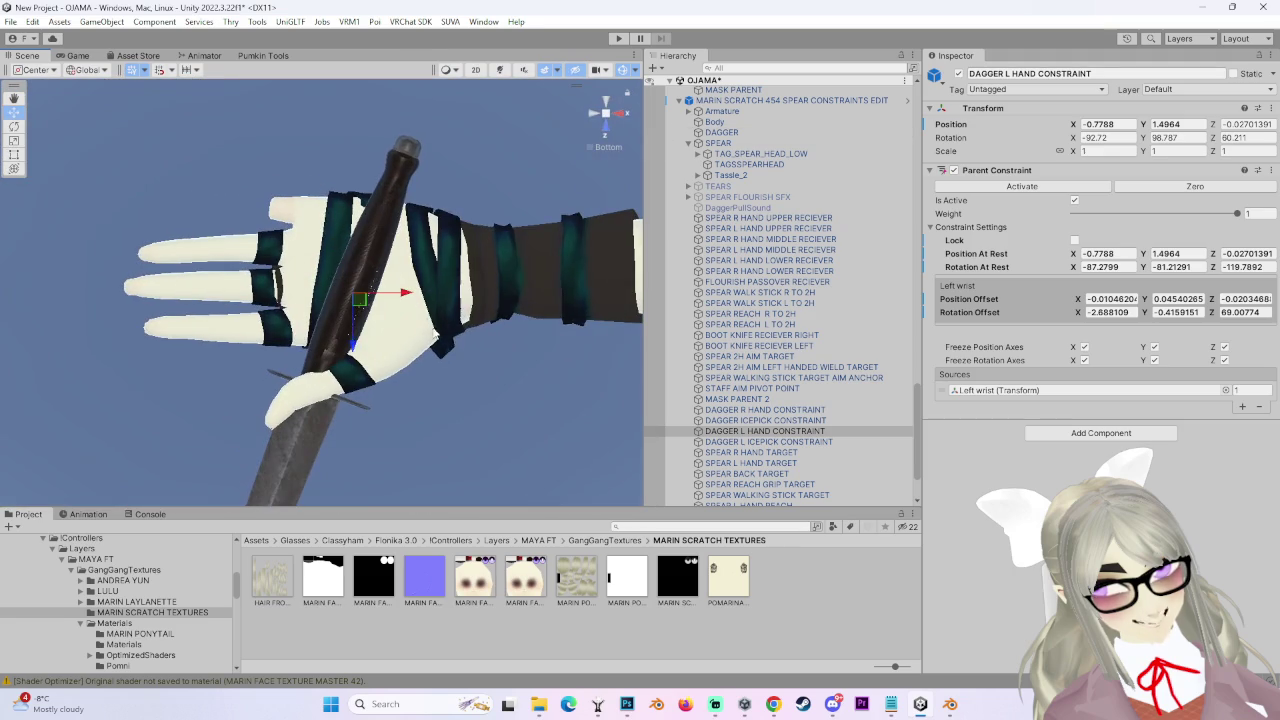
pyautogui.moveTo(415, 268)
pyautogui.keyDown('alt'); pyautogui.mouseDown()
pyautogui.moveTo(162, 256)
pyautogui.moveTo(371, 358)
pyautogui.moveTo(924, 335)
pyautogui.mouseUp(); pyautogui.keyUp('alt')
pyautogui.click(1075, 241)
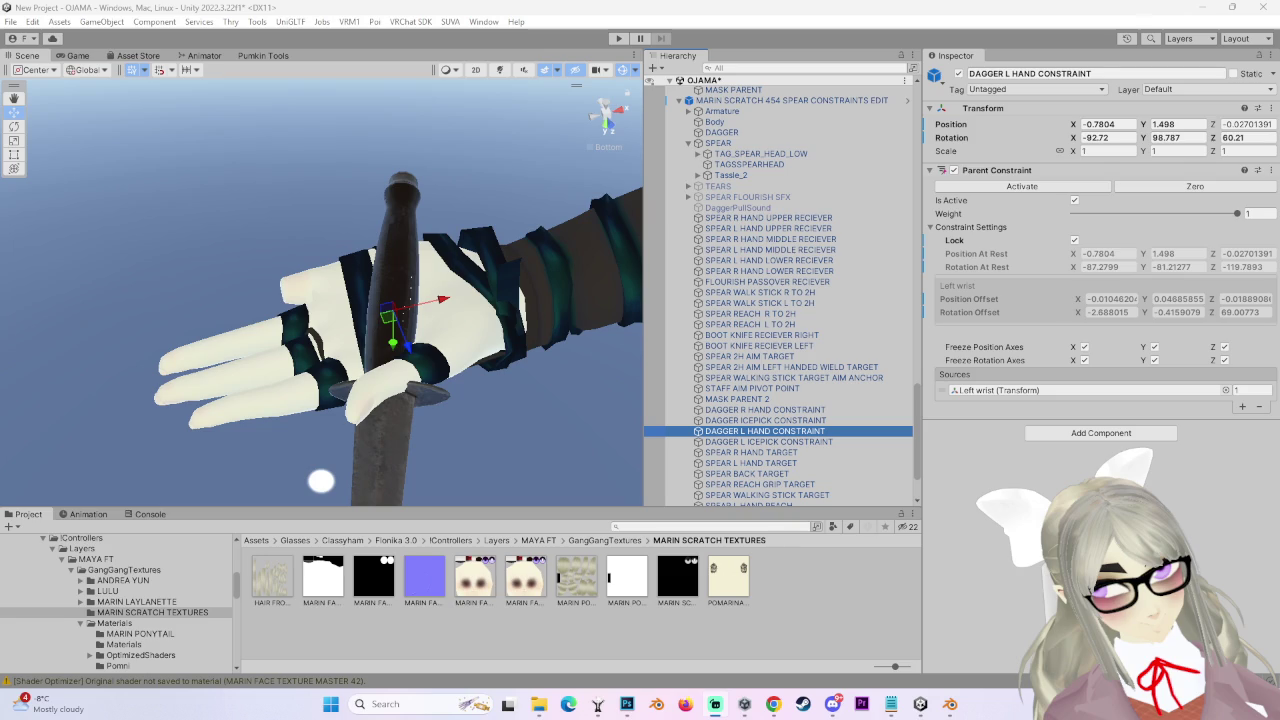
# Recheck the grip angle from several sides and lock the adjusted dagger pose at Y 1.5071.
pyautogui.moveTo(428, 352)
pyautogui.keyDown('alt'); pyautogui.mouseDown()
pyautogui.moveTo(395, 250)
pyautogui.moveTo(196, 325)
pyautogui.moveTo(415, 283)
pyautogui.moveTo(300, 315)
pyautogui.mouseUp(); pyautogui.keyUp('alt')
pyautogui.moveTo(300, 315); pyautogui.dragTo(281, 327, button='middle')
pyautogui.moveTo(281, 327)
pyautogui.keyDown('alt'); pyautogui.mouseDown()
pyautogui.moveTo(352, 230)
pyautogui.moveTo(391, 394)
pyautogui.moveTo(408, 306)
pyautogui.mouseUp(); pyautogui.keyUp('alt')
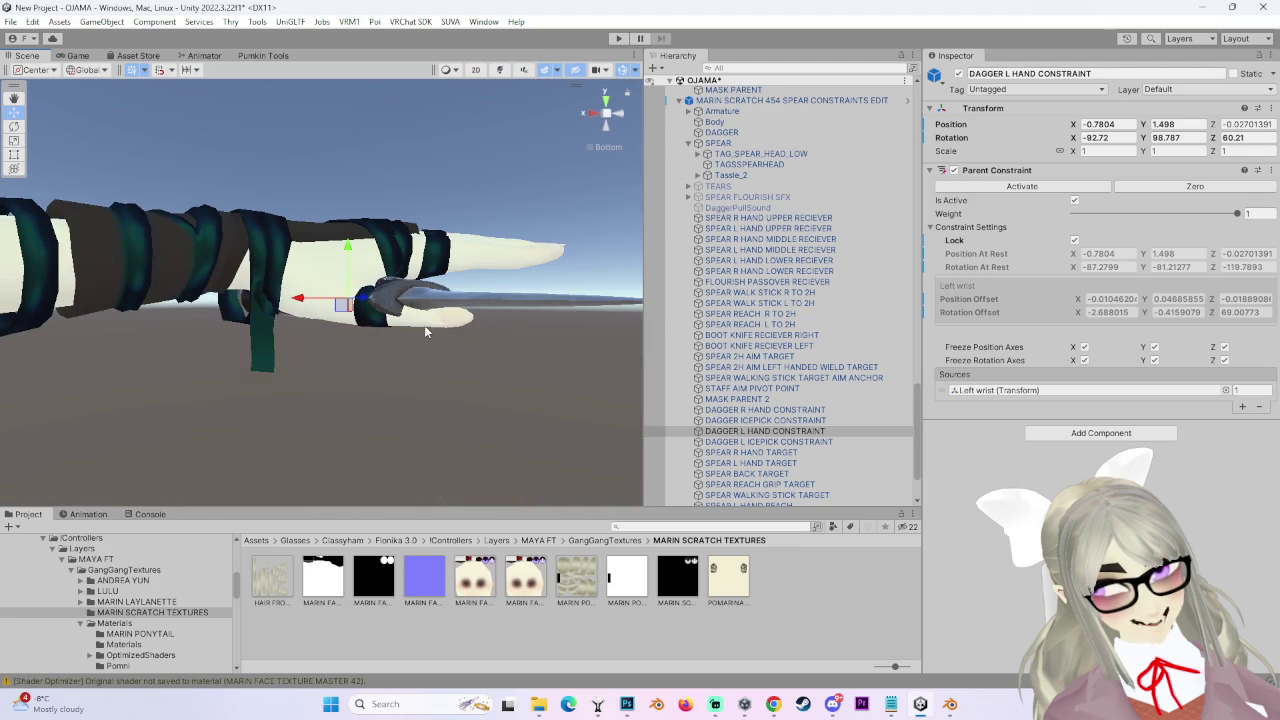
pyautogui.keyDown('alt'); pyautogui.moveTo(424, 325); pyautogui.dragTo(367, 248); pyautogui.keyUp('alt')
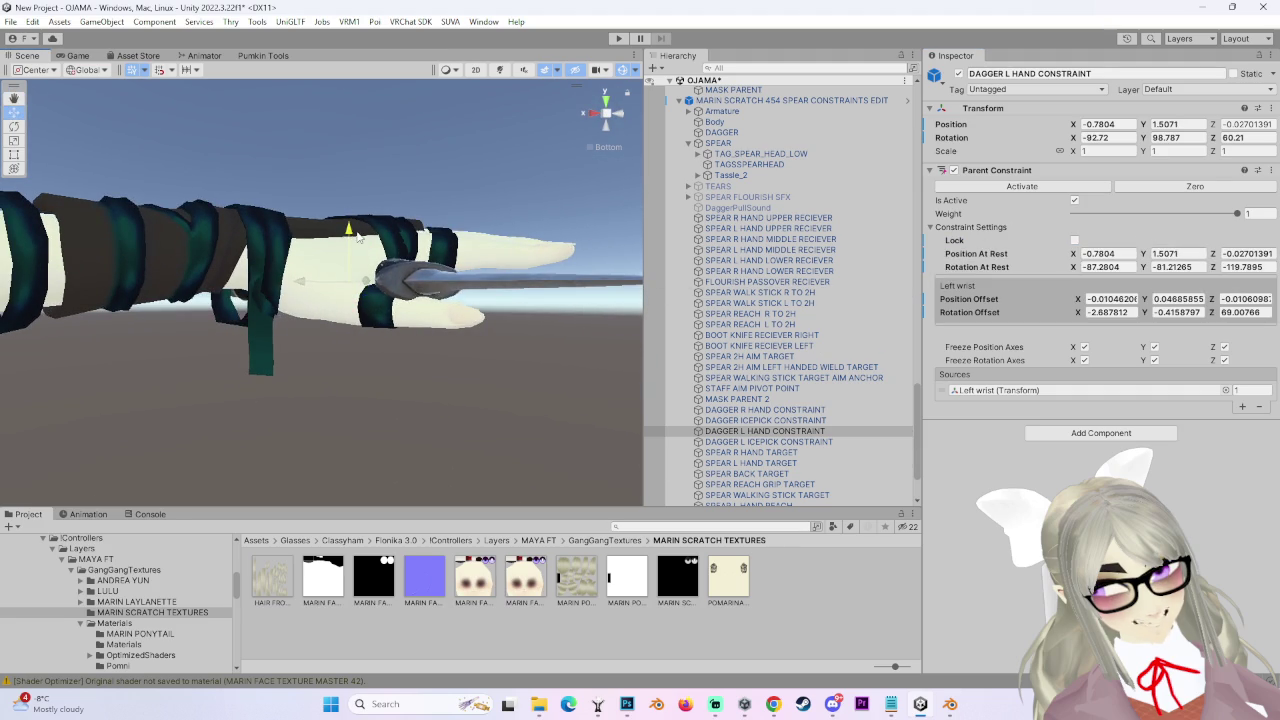
pyautogui.moveTo(533, 249)
pyautogui.keyDown('alt'); pyautogui.mouseDown()
pyautogui.moveTo(384, 300)
pyautogui.moveTo(221, 282)
pyautogui.mouseUp(); pyautogui.keyUp('alt')
pyautogui.keyDown('alt'); pyautogui.moveTo(240, 344); pyautogui.dragTo(117, 346); pyautogui.keyUp('alt')
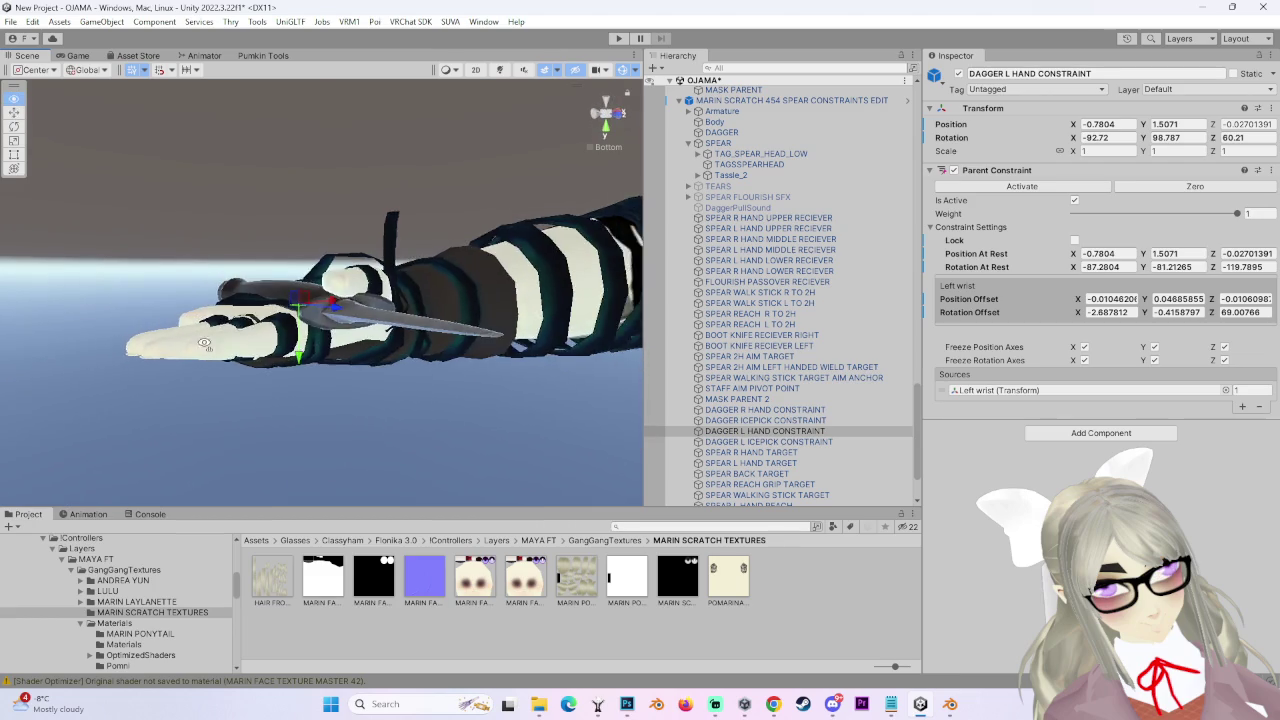
pyautogui.click(1075, 240)
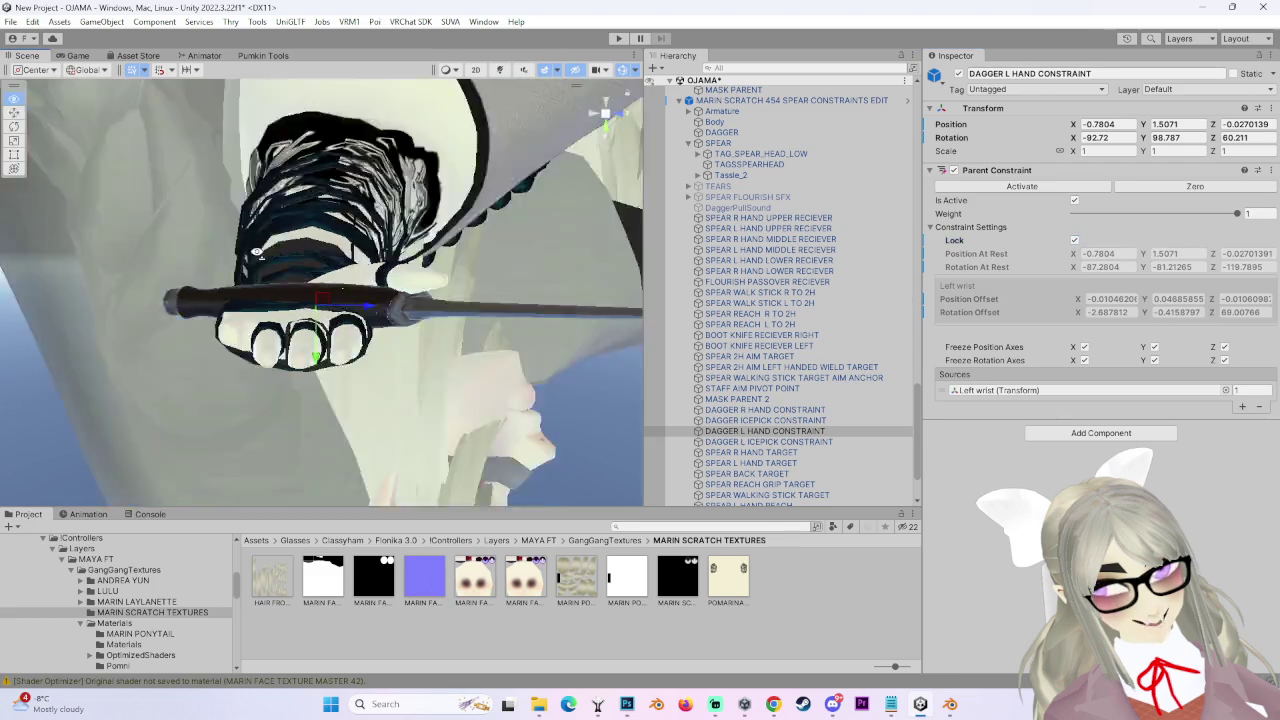
# Switch to a perspective front view of the character and select SPEAR.
pyautogui.moveTo(420, 380)
pyautogui.keyDown('alt'); pyautogui.mouseDown()
pyautogui.moveTo(568, 406)
pyautogui.moveTo(391, 323)
pyautogui.moveTo(504, 398)
pyautogui.mouseUp(); pyautogui.keyUp('alt')
pyautogui.click(606, 114)
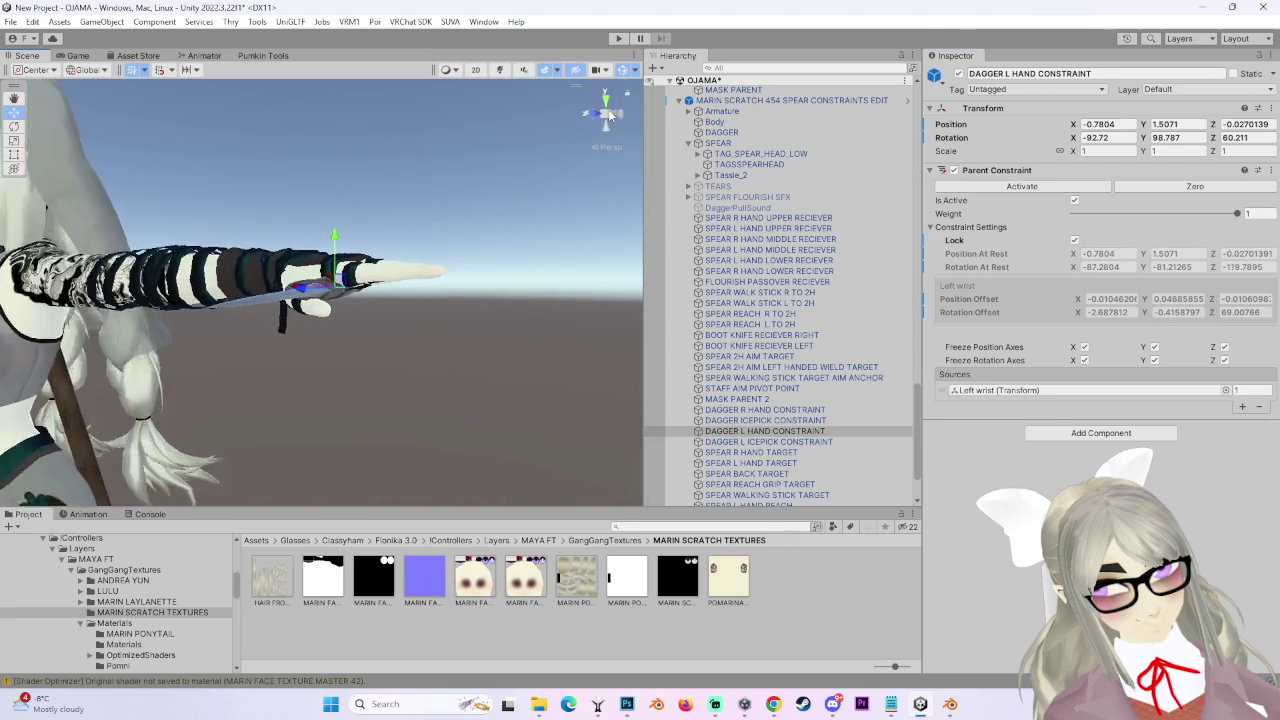
pyautogui.click(597, 113)
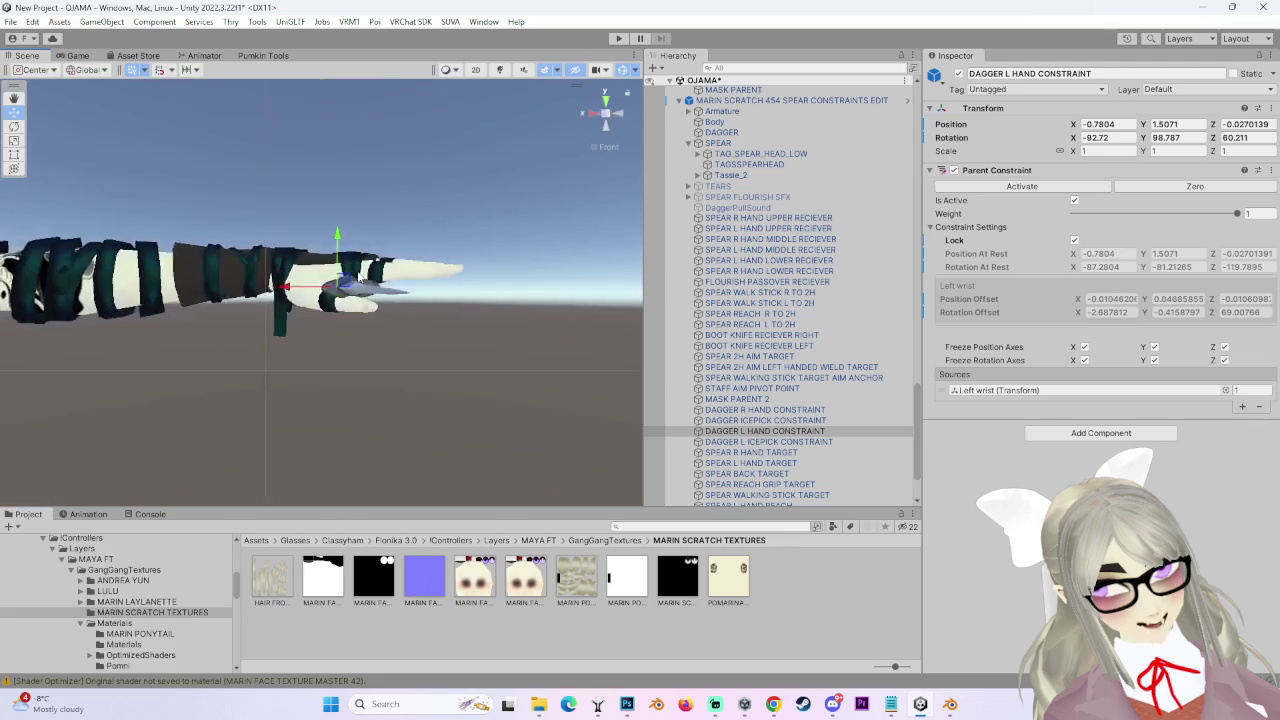
pyautogui.keyDown('alt'); pyautogui.moveTo(74, 367); pyautogui.dragTo(633, 183); pyautogui.keyUp('alt')
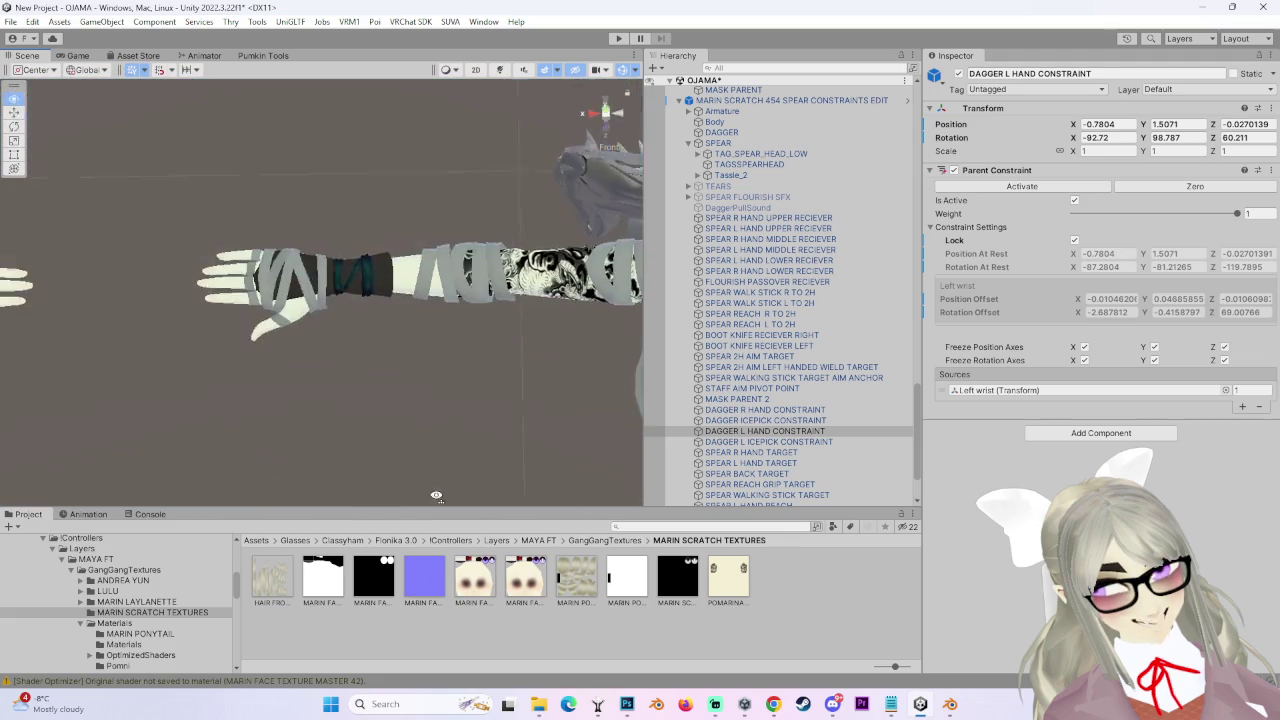
pyautogui.click(718, 143)
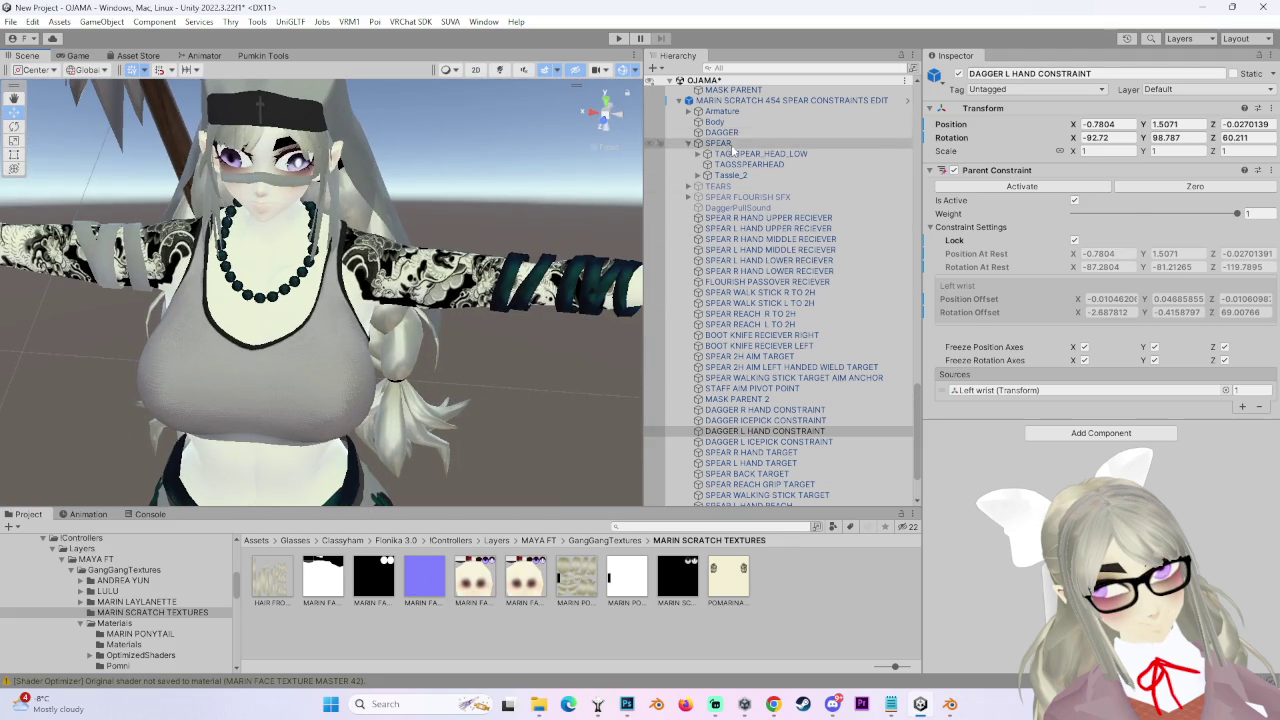
# Select DAGGER and set its DAGGER R HAND CONSTRAINT source weight to 1.
pyautogui.press('f')
pyautogui.scroll(2, 787, 272)
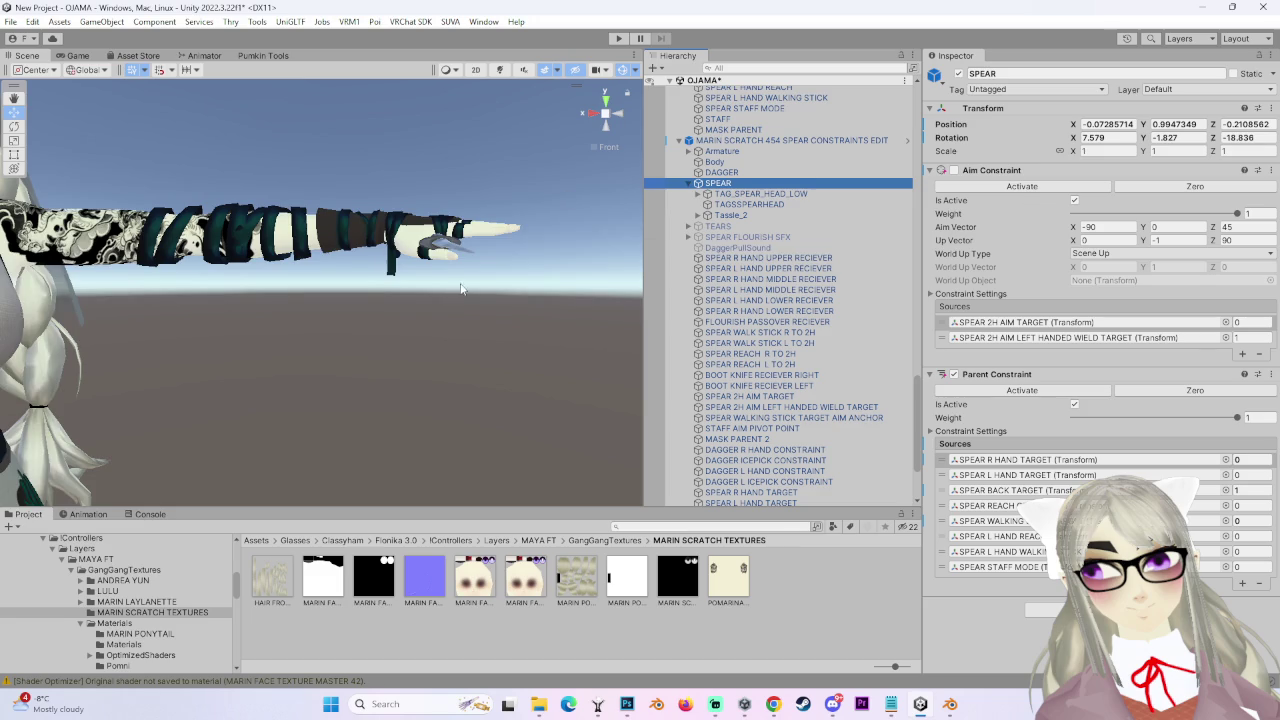
pyautogui.scroll(3, 780, 300)
pyautogui.click(722, 292)
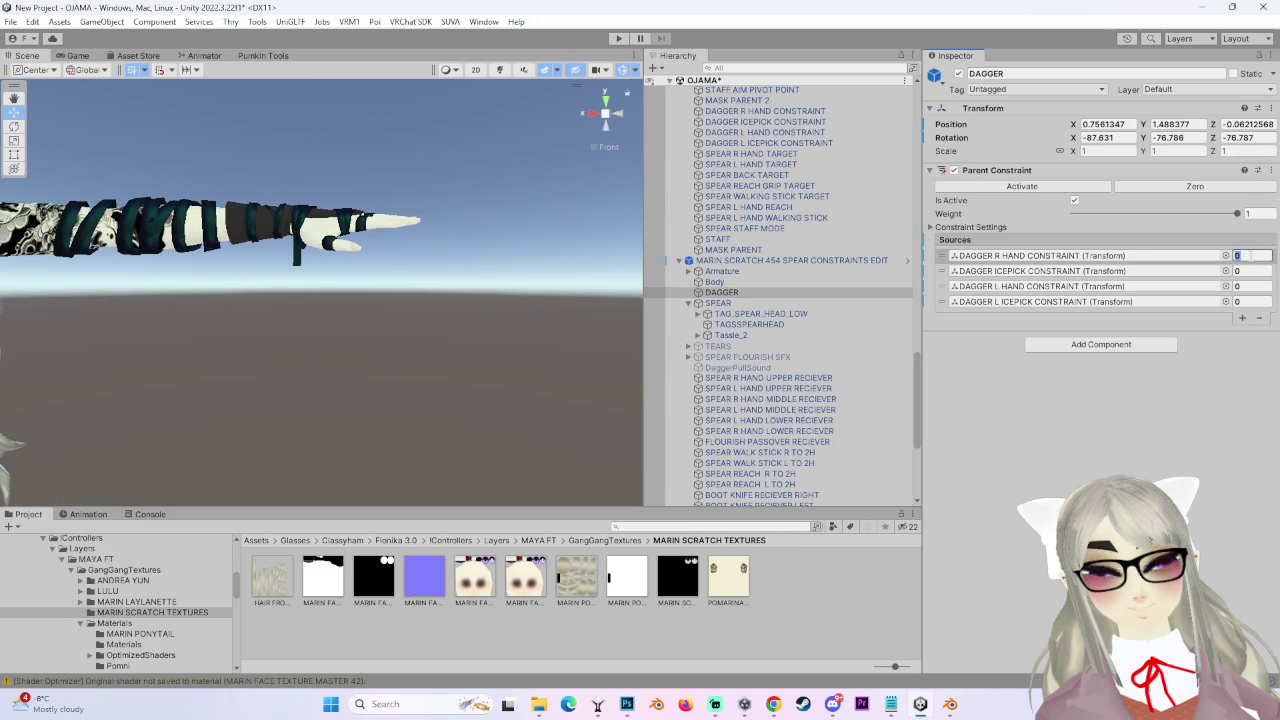
# Orbit around the character from above, the front and the left side to check the dagger.
pyautogui.moveTo(421, 337); pyautogui.dragTo(559, 328, button='middle')
pyautogui.scroll(5, 559, 328)
pyautogui.moveTo(579, 287)
pyautogui.keyDown('alt'); pyautogui.mouseDown()
pyautogui.moveTo(546, 333)
pyautogui.moveTo(484, 368)
pyautogui.moveTo(584, 338)
pyautogui.moveTo(637, 133)
pyautogui.mouseUp(); pyautogui.keyUp('alt')
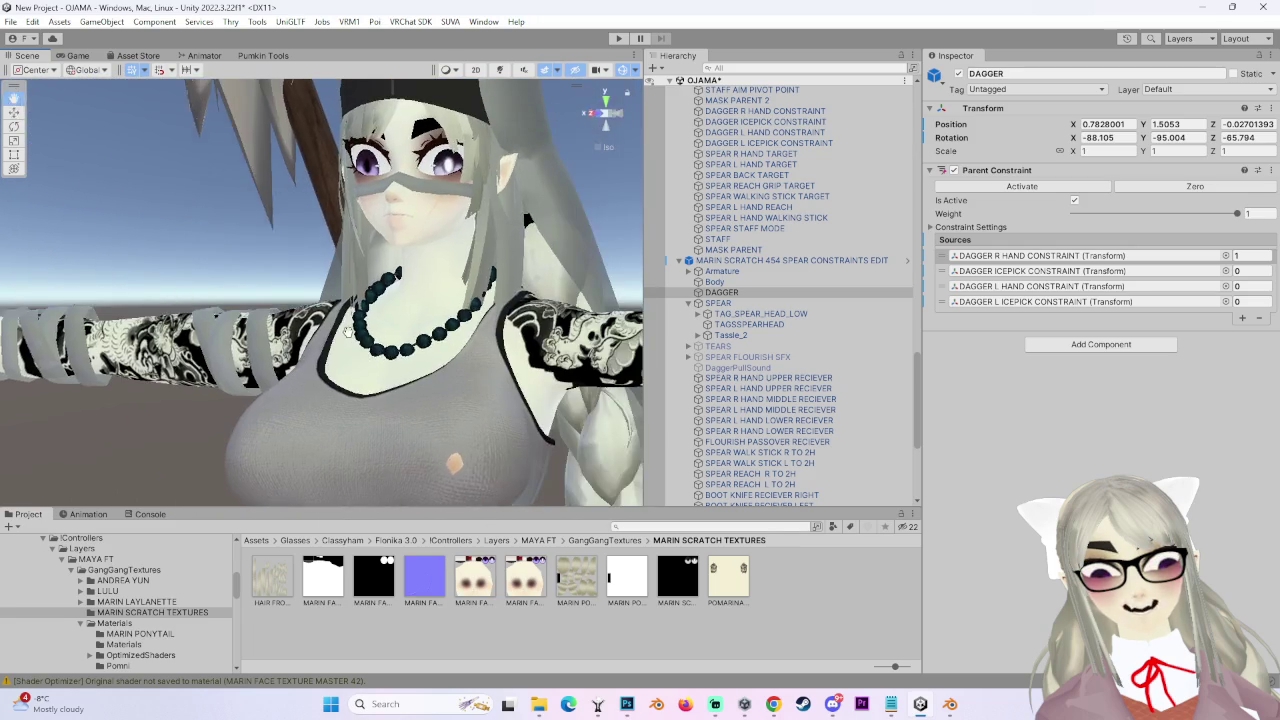
pyautogui.click(617, 117)
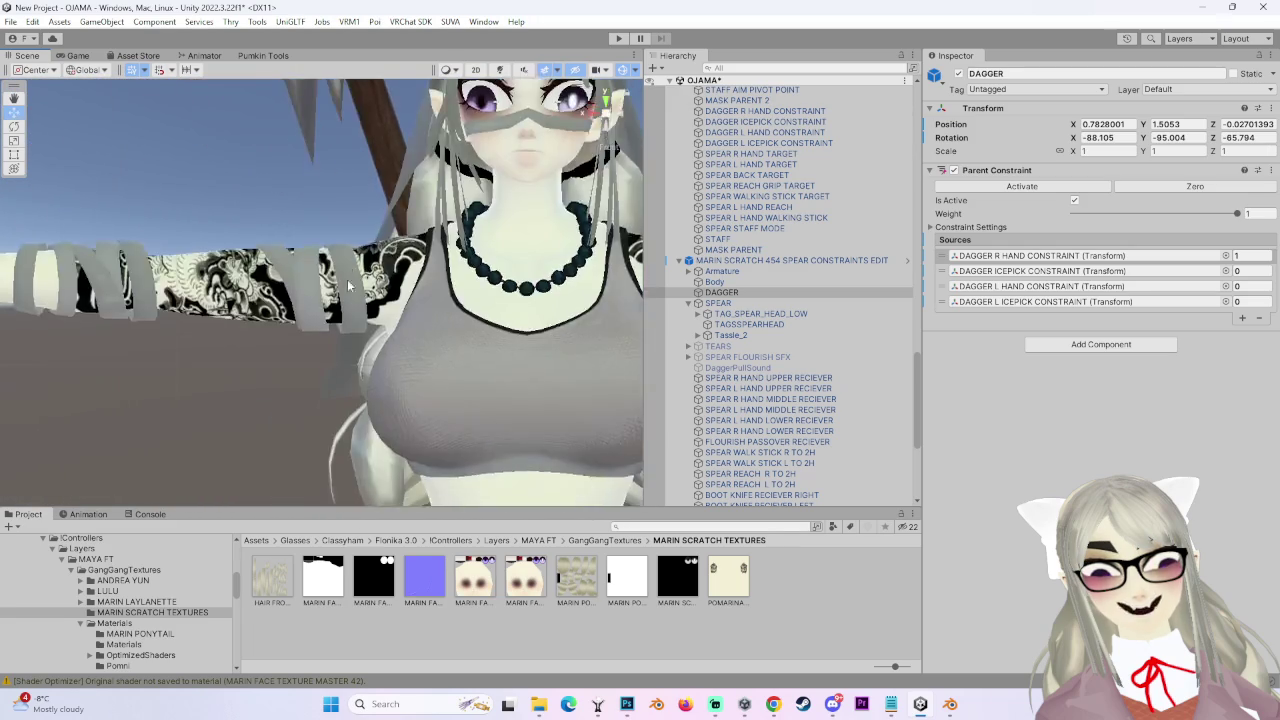
pyautogui.scroll(-3, 375, 392)
pyautogui.moveTo(375, 392)
pyautogui.keyDown('alt'); pyautogui.mouseDown()
pyautogui.moveTo(344, 303)
pyautogui.moveTo(317, 310)
pyautogui.moveTo(296, 385)
pyautogui.mouseUp(); pyautogui.keyUp('alt')
pyautogui.click(613, 117)
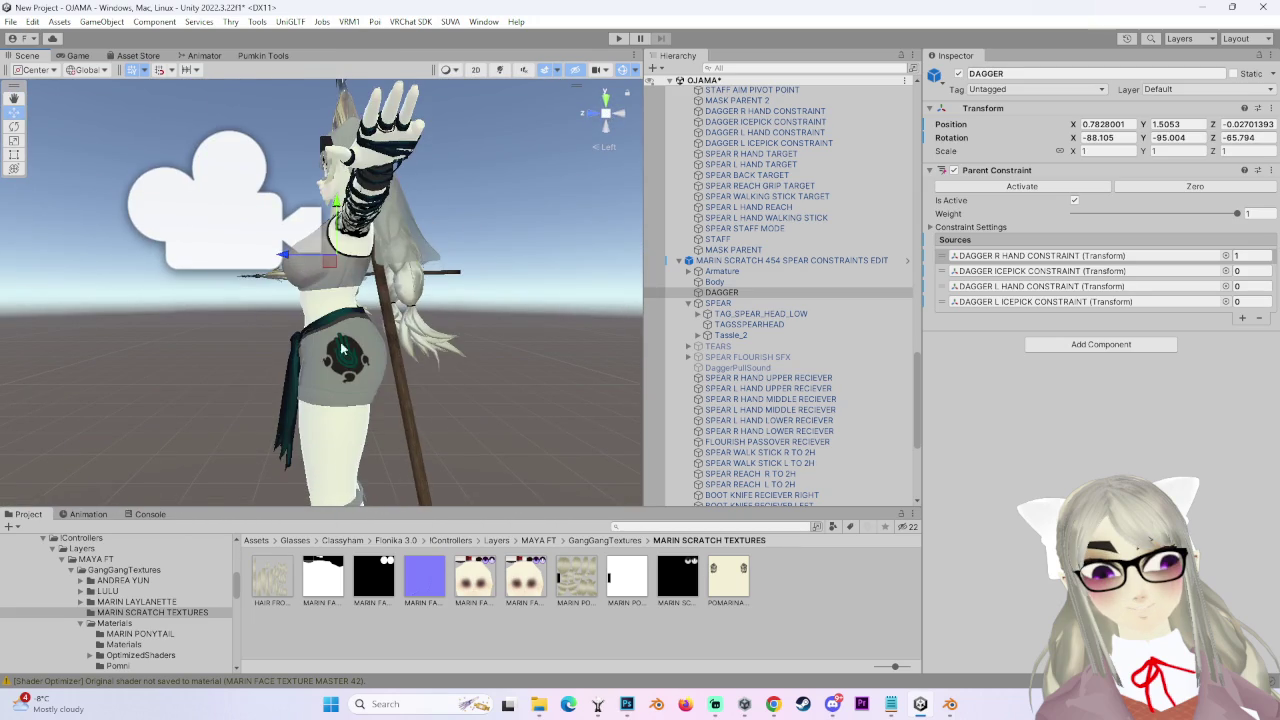
# Look over the legs and torso, then zoom in on the dagger in the right hand.
pyautogui.moveTo(606, 118); pyautogui.dragTo(632, 120, button='right')
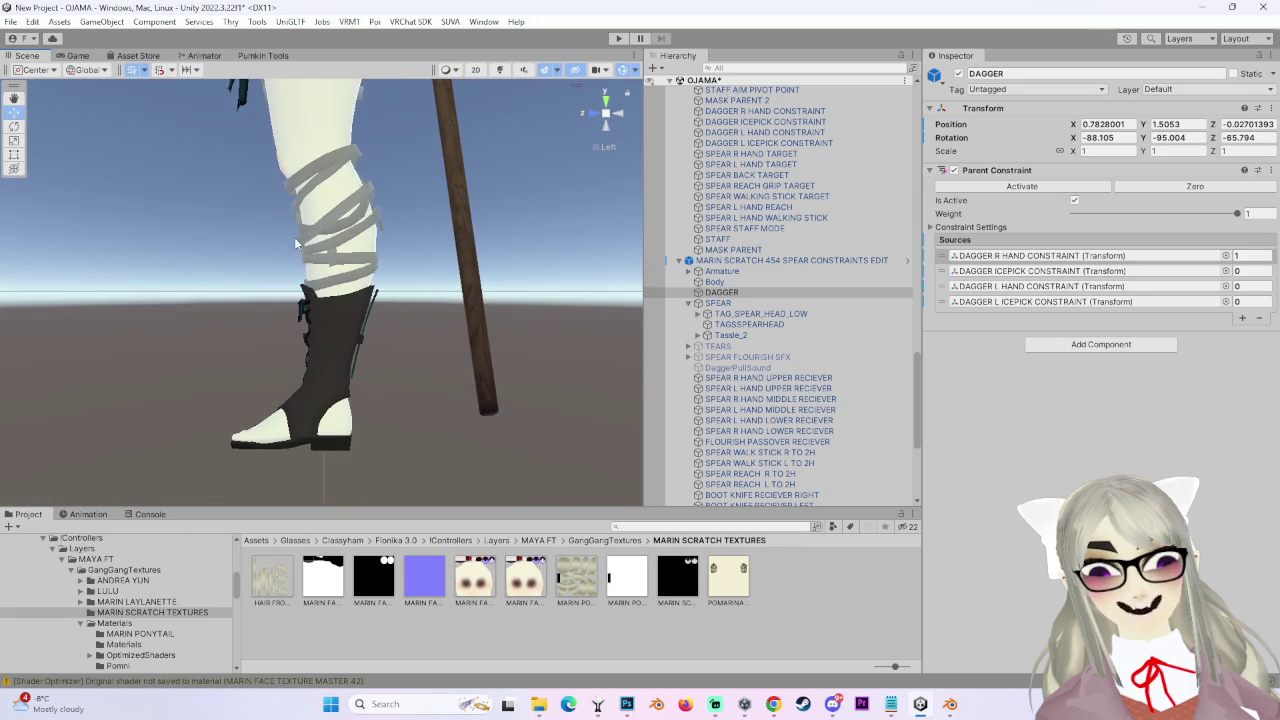
pyautogui.click(592, 112)
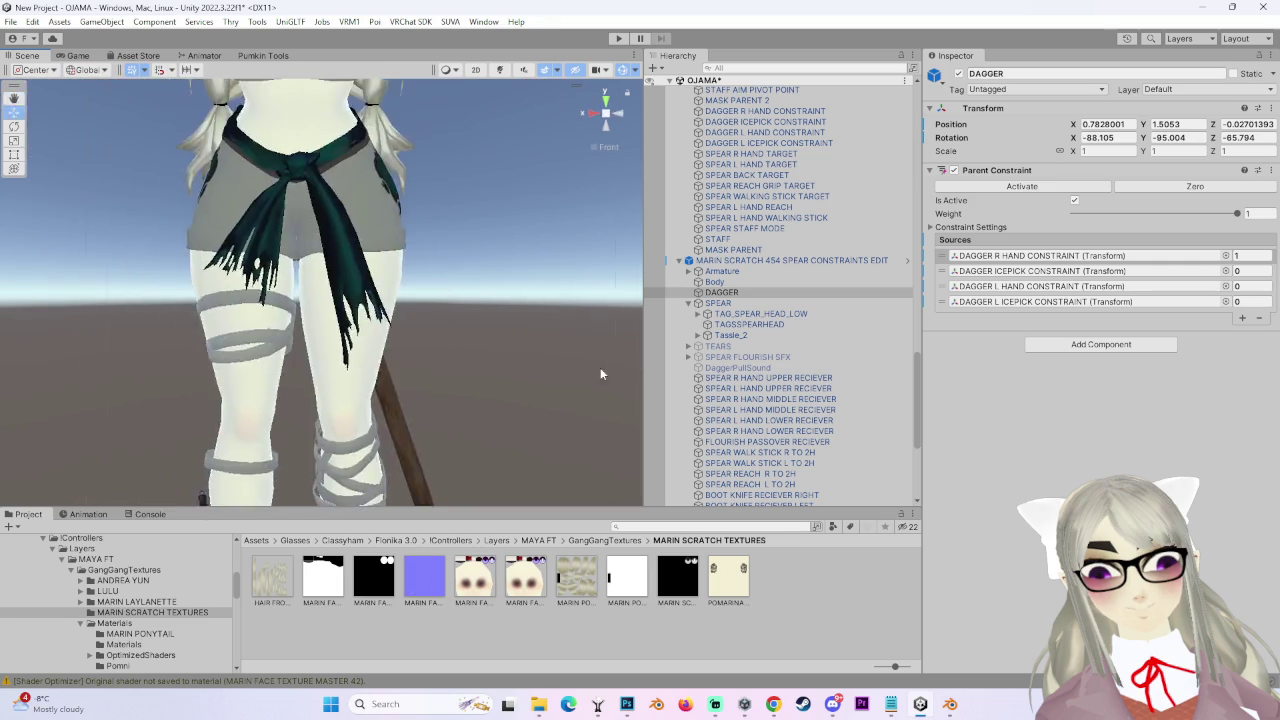
pyautogui.moveTo(416, 295)
pyautogui.mouseDown(button='right')
pyautogui.moveTo(496, 373)
pyautogui.moveTo(520, 236)
pyautogui.mouseUp(button='right')
pyautogui.moveTo(470, 294)
pyautogui.mouseDown(button='middle')
pyautogui.moveTo(480, 304)
pyautogui.moveTo(384, 237)
pyautogui.moveTo(419, 315)
pyautogui.mouseUp(button='middle')
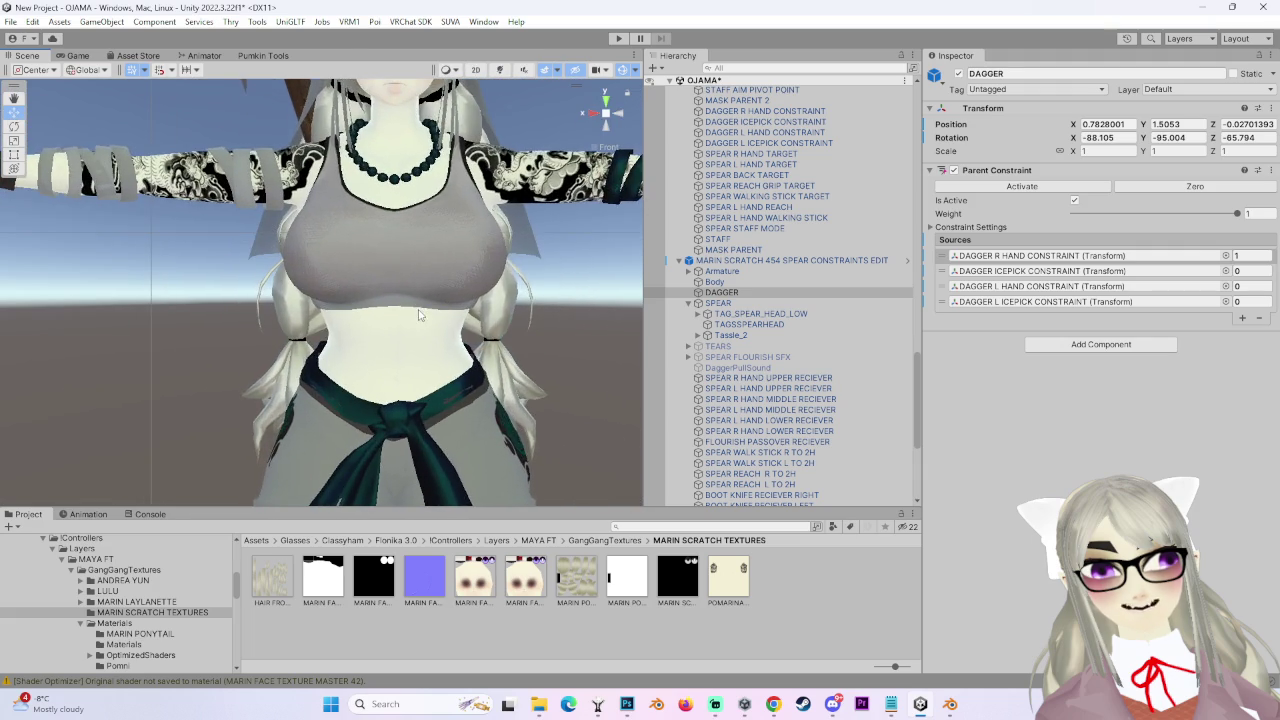
pyautogui.moveTo(419, 315)
pyautogui.keyDown('alt'); pyautogui.mouseDown()
pyautogui.moveTo(503, 297)
pyautogui.moveTo(498, 326)
pyautogui.moveTo(369, 349)
pyautogui.moveTo(488, 293)
pyautogui.mouseUp(); pyautogui.keyUp('alt')
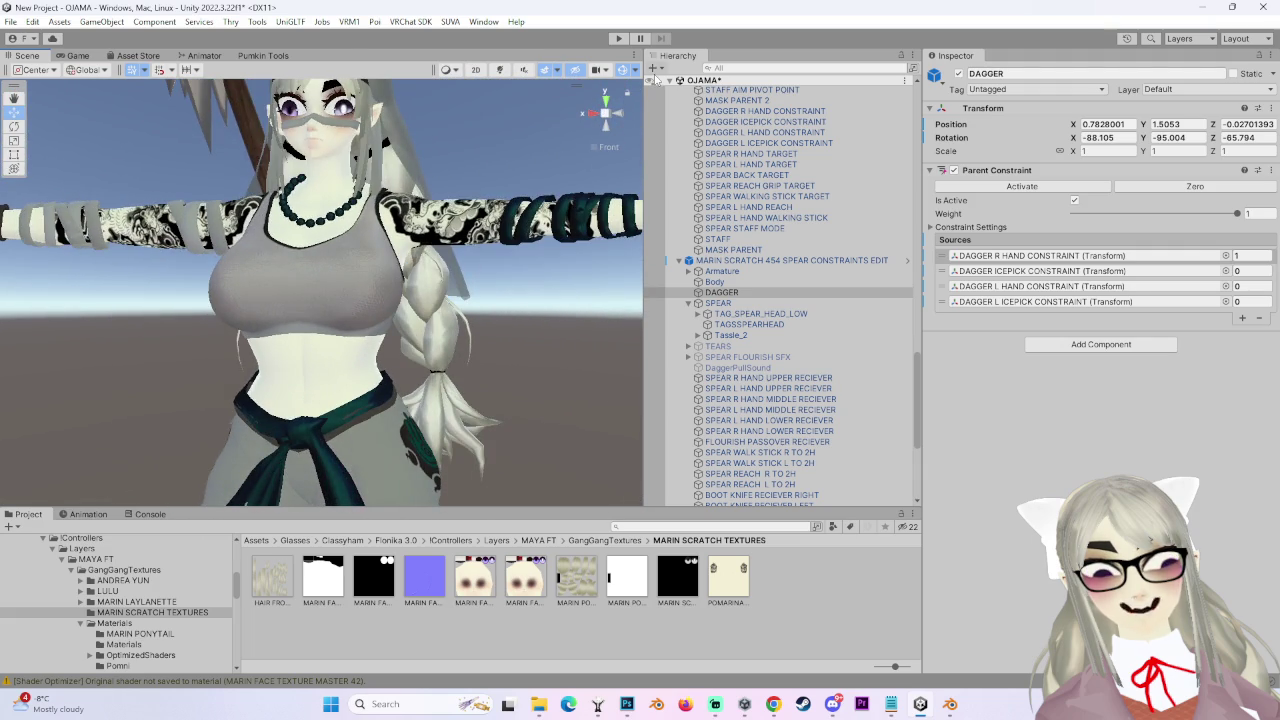
pyautogui.click(609, 114)
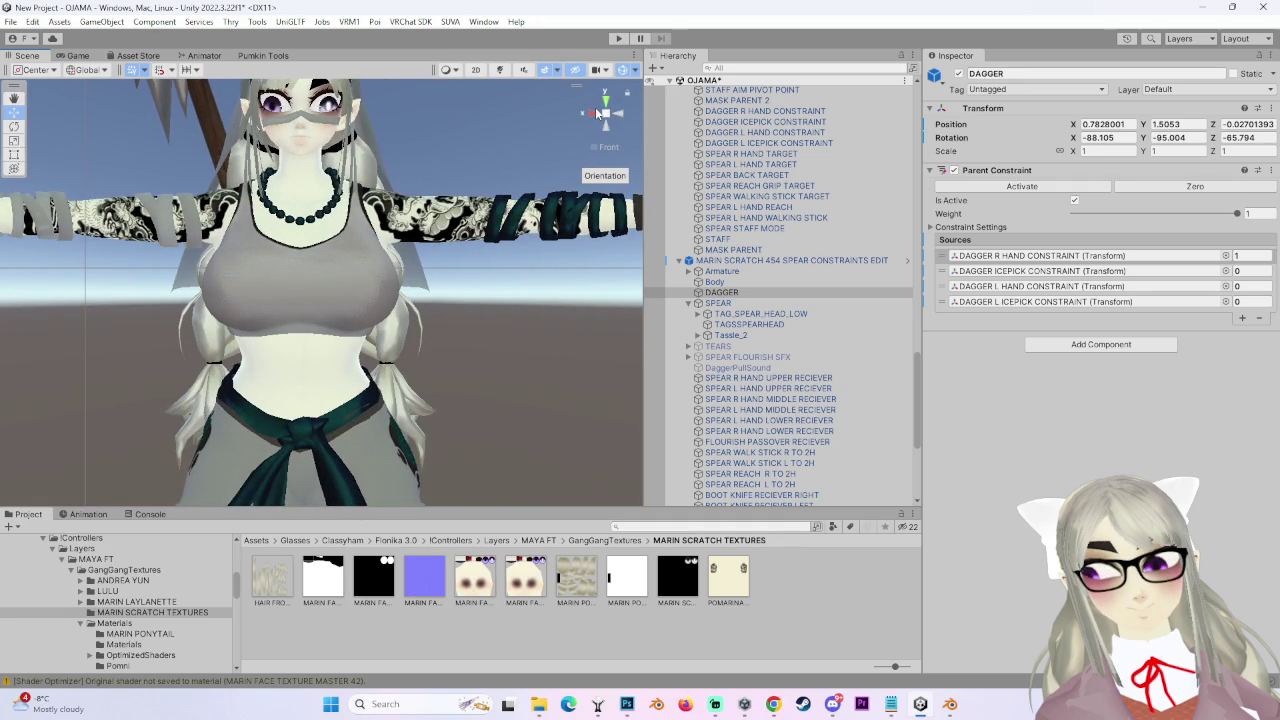
pyautogui.moveTo(585, 112)
pyautogui.keyDown('alt'); pyautogui.mouseDown()
pyautogui.moveTo(334, 437)
pyautogui.moveTo(690, 348)
pyautogui.mouseUp(); pyautogui.keyUp('alt')
pyautogui.press('f')
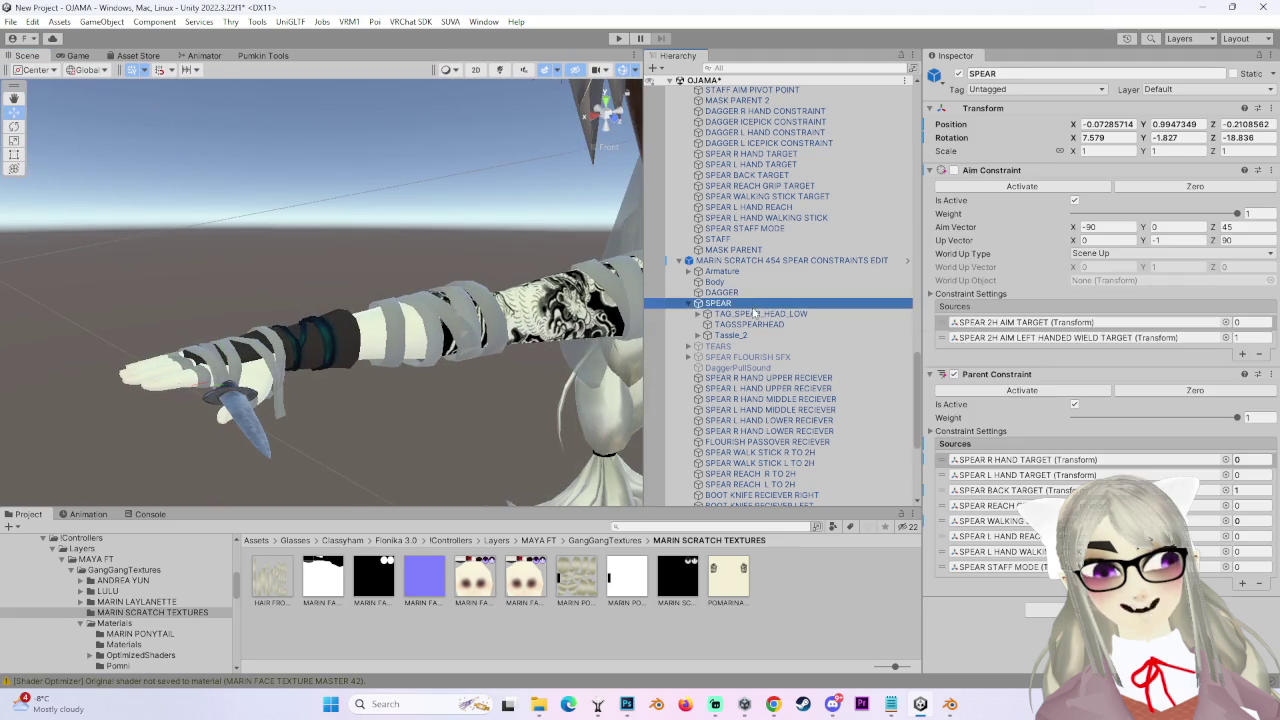
# Select the SPEAR and set its SPEAR R HAND TARGET source weight to 1.
pyautogui.keyDown('alt'); pyautogui.moveTo(378, 338); pyautogui.dragTo(430, 330); pyautogui.keyUp('alt')
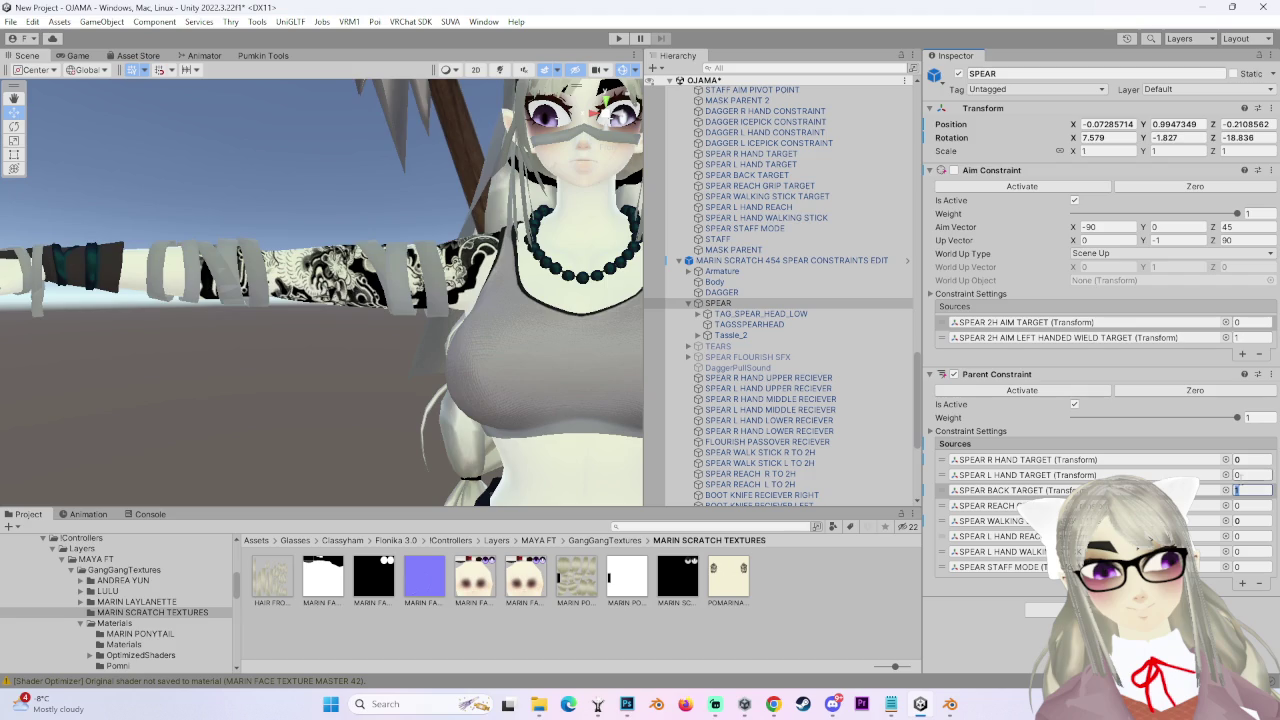
pyautogui.click(605, 105)
pyautogui.moveTo(303, 303)
pyautogui.keyDown('alt'); pyautogui.mouseDown()
pyautogui.moveTo(386, 334)
pyautogui.moveTo(276, 309)
pyautogui.moveTo(313, 236)
pyautogui.moveTo(313, 278)
pyautogui.moveTo(398, 325)
pyautogui.moveTo(422, 322)
pyautogui.moveTo(477, 207)
pyautogui.moveTo(353, 282)
pyautogui.moveTo(359, 338)
pyautogui.moveTo(424, 390)
pyautogui.moveTo(383, 395)
pyautogui.moveTo(470, 318)
pyautogui.moveTo(324, 400)
pyautogui.mouseUp(); pyautogui.keyUp('alt')
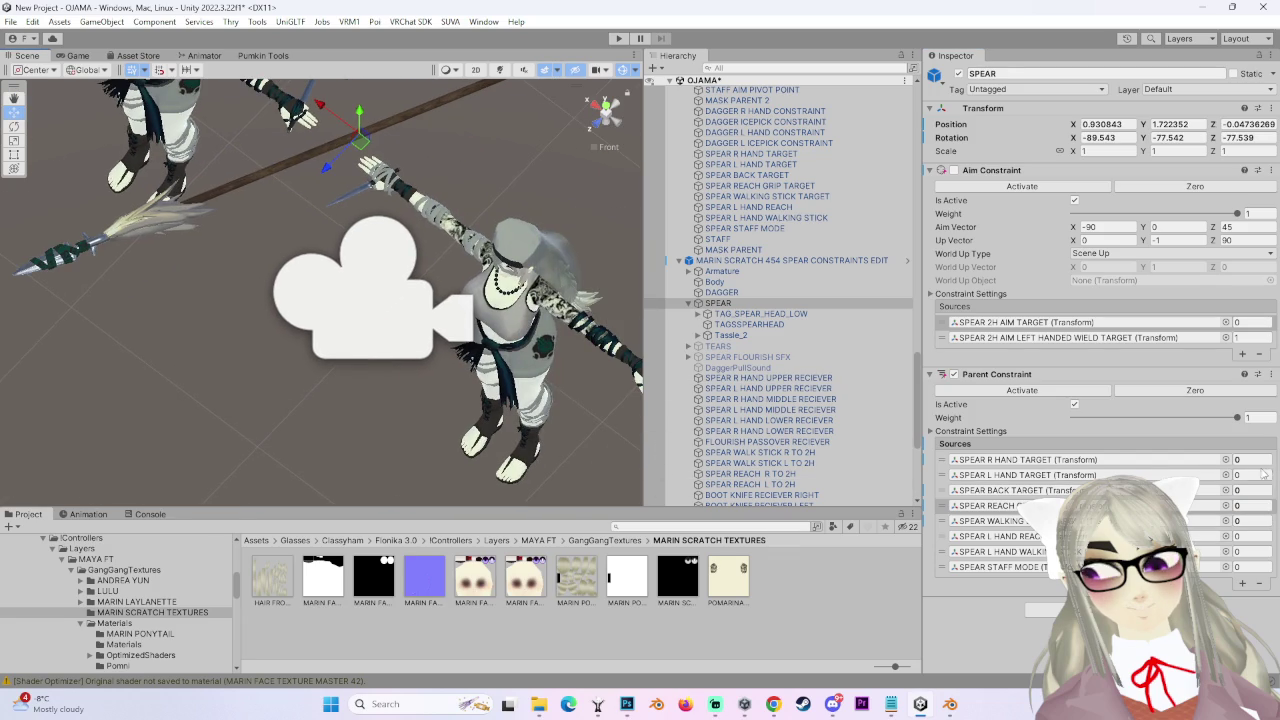
pyautogui.write('1')
# Orbit around the character from several angles to confirm the spear snaps to the right hand.
pyautogui.keyDown('alt'); pyautogui.moveTo(462, 396); pyautogui.dragTo(351, 327); pyautogui.keyUp('alt')
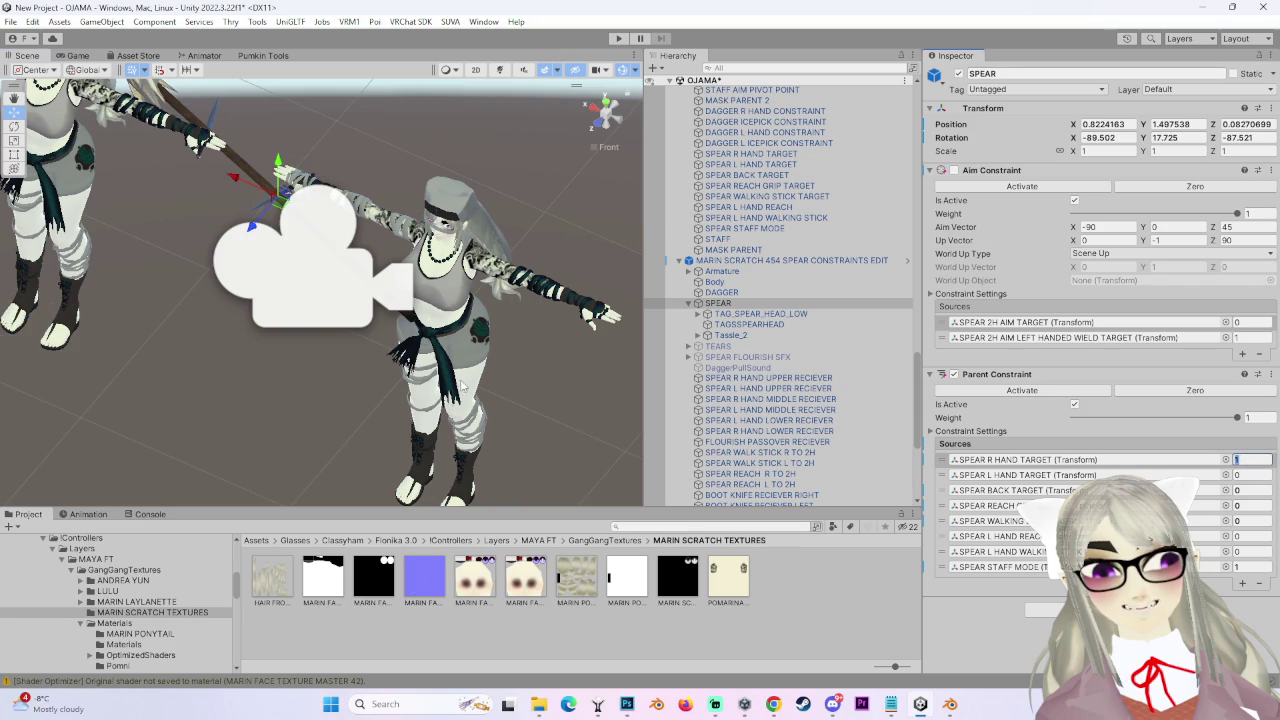
pyautogui.keyDown('alt'); pyautogui.moveTo(404, 375); pyautogui.dragTo(445, 283); pyautogui.keyUp('alt')
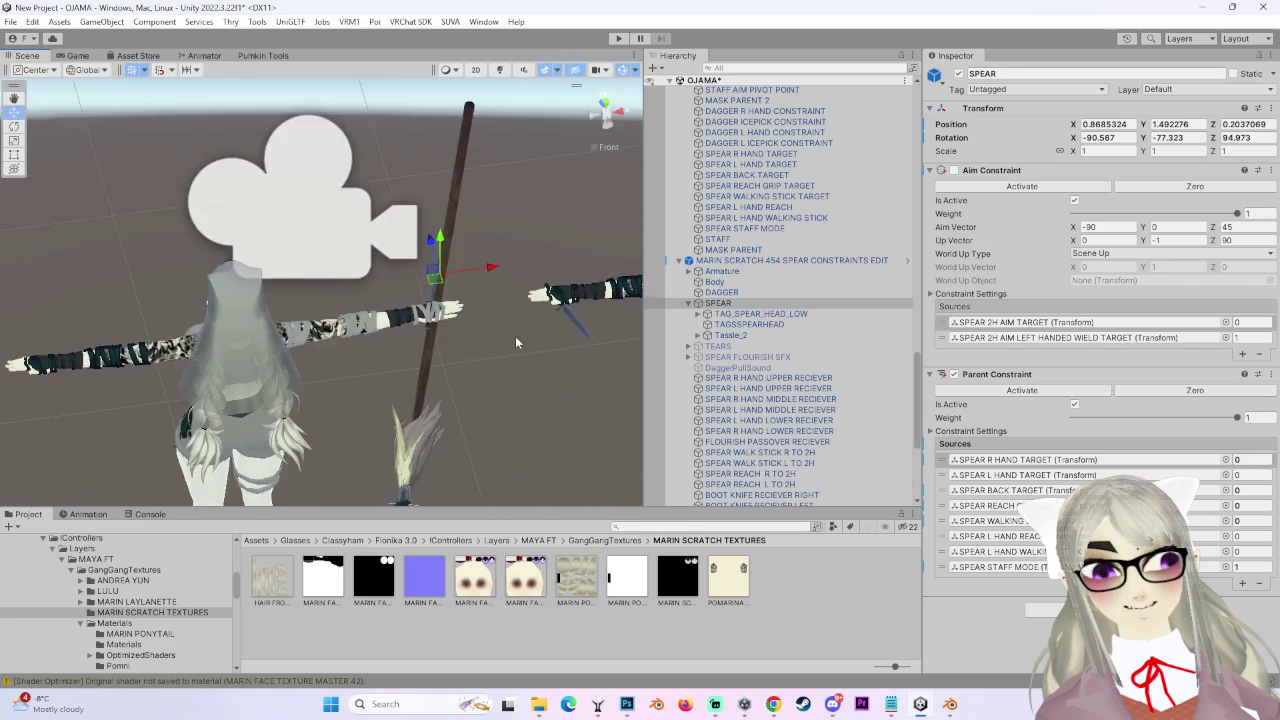
pyautogui.moveTo(445, 283)
pyautogui.keyDown('alt'); pyautogui.mouseDown()
pyautogui.moveTo(494, 304)
pyautogui.moveTo(257, 283)
pyautogui.moveTo(363, 297)
pyautogui.moveTo(320, 297)
pyautogui.mouseUp(); pyautogui.keyUp('alt')
pyautogui.click(605, 102)
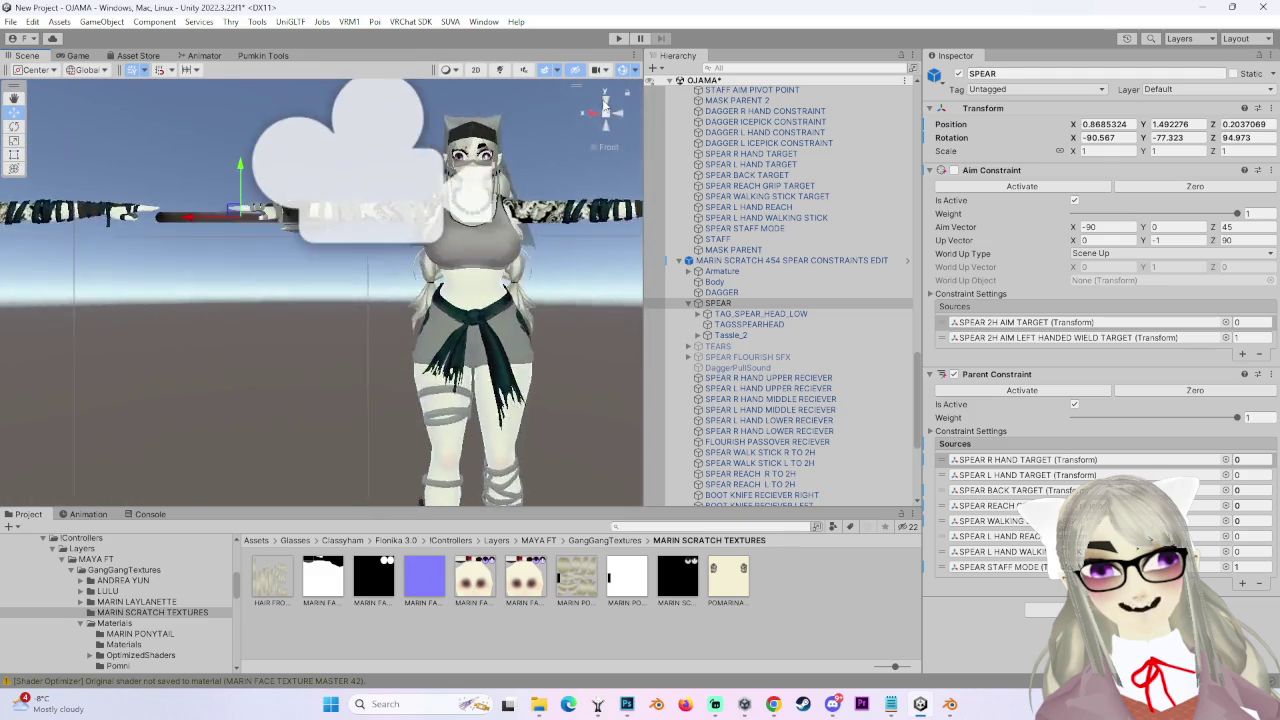
pyautogui.scroll(2, 370, 300)
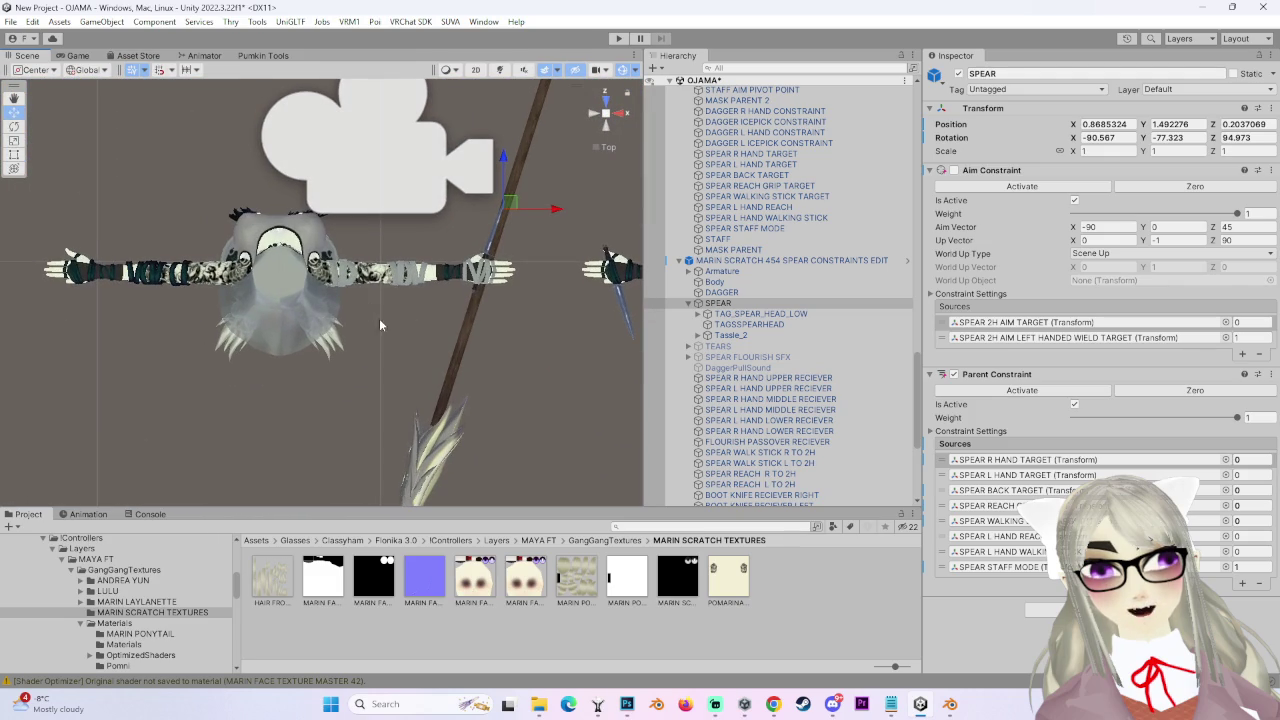
pyautogui.moveTo(465, 376)
pyautogui.keyDown('alt'); pyautogui.mouseDown()
pyautogui.moveTo(506, 323)
pyautogui.moveTo(338, 280)
pyautogui.mouseUp(); pyautogui.keyUp('alt')
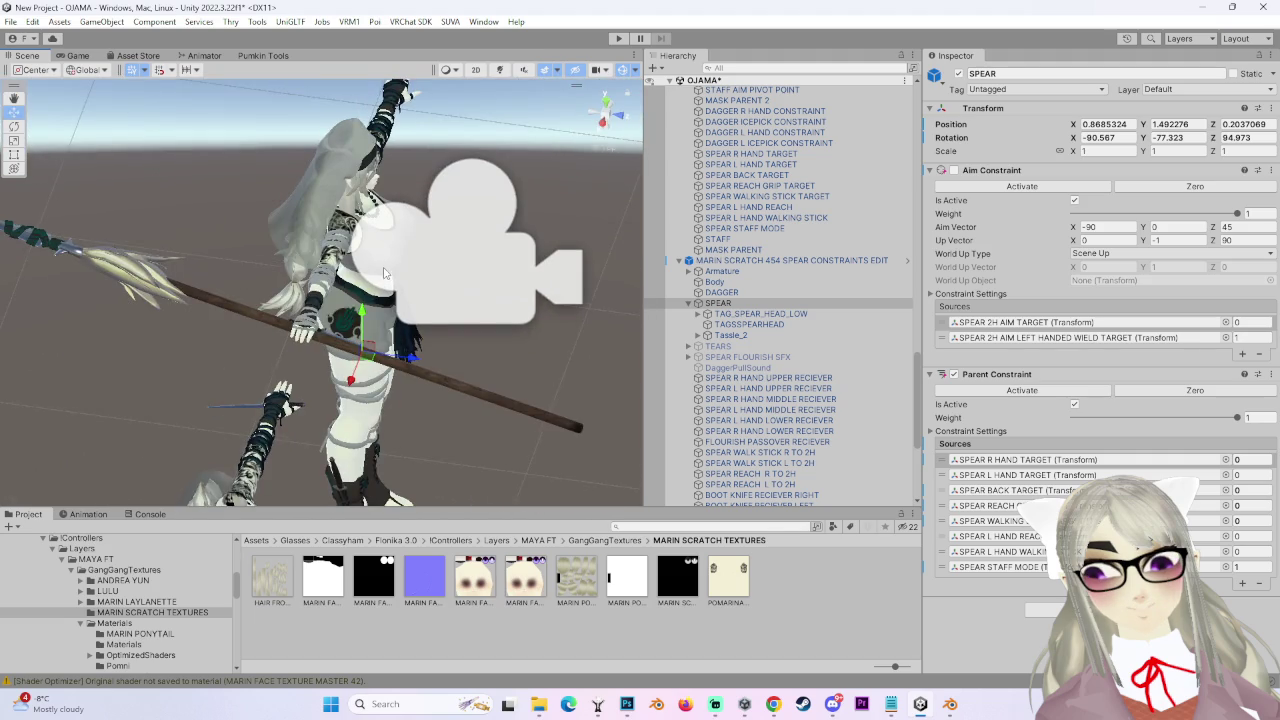
pyautogui.moveTo(384, 273); pyautogui.dragTo(447, 341, button='middle')
pyautogui.moveTo(607, 125)
pyautogui.keyDown('alt'); pyautogui.mouseDown()
pyautogui.moveTo(490, 306)
pyautogui.moveTo(498, 351)
pyautogui.moveTo(358, 440)
pyautogui.moveTo(476, 344)
pyautogui.moveTo(281, 351)
pyautogui.moveTo(433, 408)
pyautogui.moveTo(375, 400)
pyautogui.moveTo(386, 387)
pyautogui.mouseUp(); pyautogui.keyUp('alt')
# Locate the SPEAR L HAND WALKING STICK target and inspect the spear from other angles.
pyautogui.click(1015, 551)
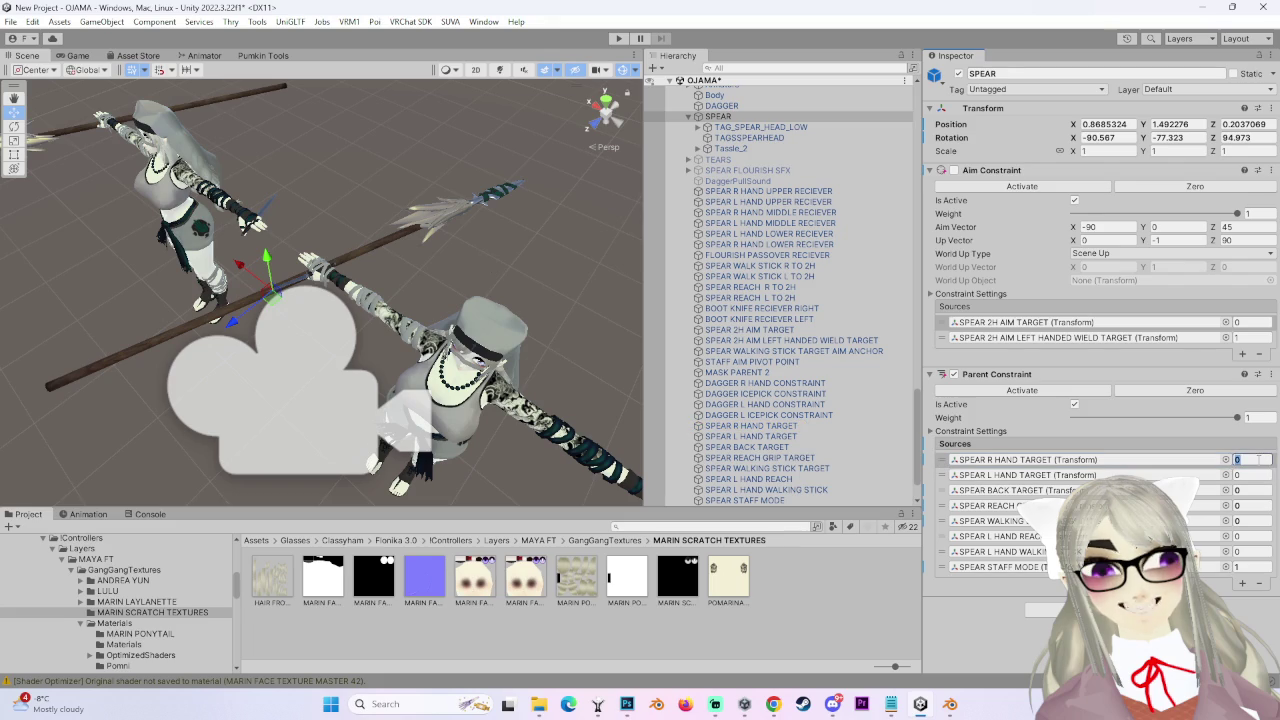
pyautogui.keyDown('alt'); pyautogui.moveTo(510, 365); pyautogui.dragTo(404, 437); pyautogui.keyUp('alt')
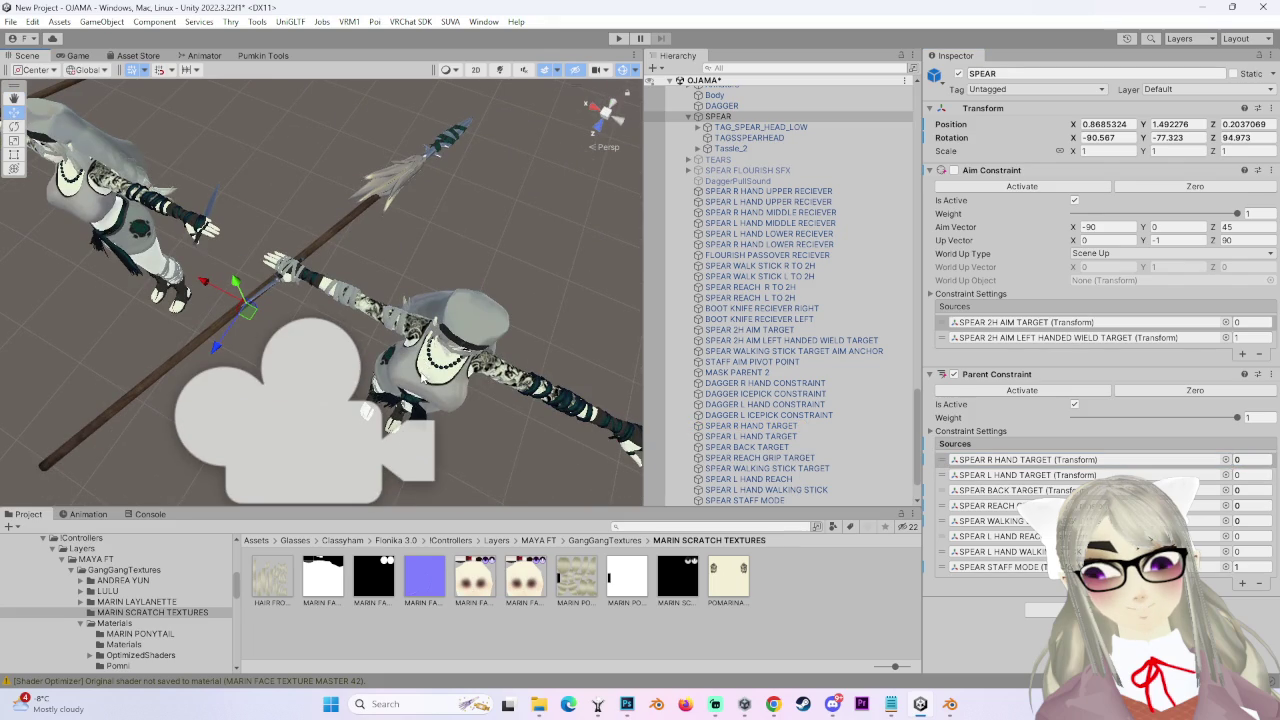
pyautogui.moveTo(420, 380)
pyautogui.keyDown('alt'); pyautogui.mouseDown()
pyautogui.moveTo(440, 420)
pyautogui.moveTo(460, 385)
pyautogui.moveTo(462, 400)
pyautogui.moveTo(367, 415)
pyautogui.moveTo(380, 400)
pyautogui.moveTo(360, 423)
pyautogui.moveTo(414, 410)
pyautogui.moveTo(301, 368)
pyautogui.moveTo(376, 405)
pyautogui.moveTo(345, 378)
pyautogui.moveTo(363, 321)
pyautogui.moveTo(390, 350)
pyautogui.moveTo(445, 336)
pyautogui.moveTo(434, 405)
pyautogui.moveTo(492, 310)
pyautogui.moveTo(306, 315)
pyautogui.moveTo(466, 342)
pyautogui.moveTo(291, 340)
pyautogui.moveTo(391, 388)
pyautogui.moveTo(453, 320)
pyautogui.moveTo(440, 340)
pyautogui.moveTo(468, 345)
pyautogui.mouseUp(); pyautogui.keyUp('alt')
pyautogui.scroll(2, 432, 345)
pyautogui.scroll(1, 434, 410)
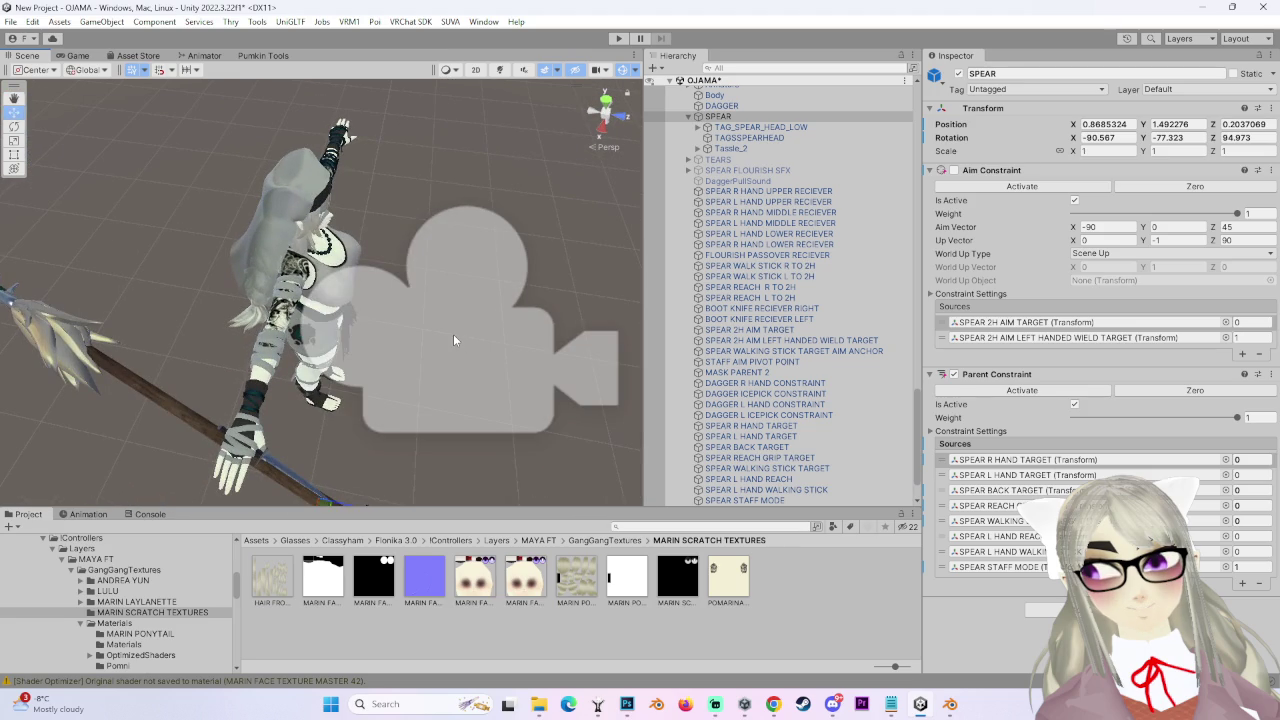
pyautogui.moveTo(393, 340)
pyautogui.keyDown('alt'); pyautogui.mouseDown()
pyautogui.moveTo(443, 351)
pyautogui.moveTo(453, 323)
pyautogui.moveTo(238, 345)
pyautogui.moveTo(393, 306)
pyautogui.moveTo(453, 360)
pyautogui.mouseUp(); pyautogui.keyUp('alt')
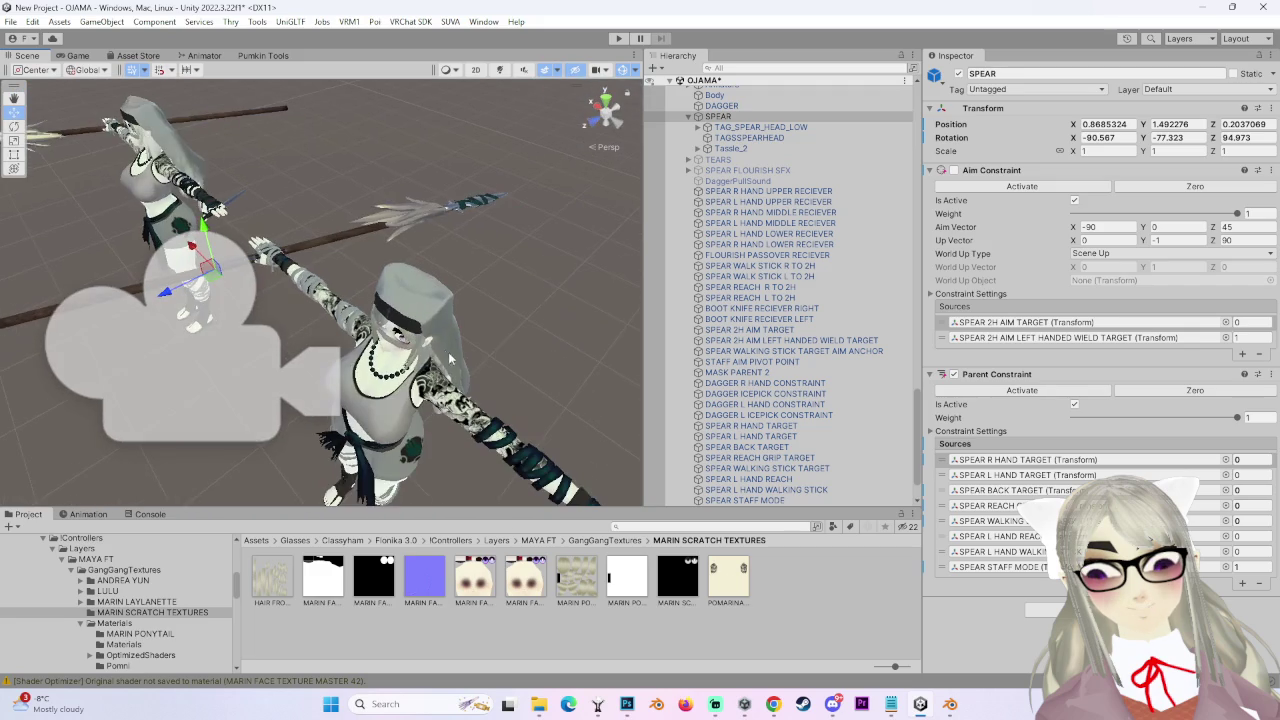
pyautogui.moveTo(578, 427)
pyautogui.keyDown('alt'); pyautogui.mouseDown()
pyautogui.moveTo(498, 422)
pyautogui.moveTo(416, 448)
pyautogui.moveTo(440, 411)
pyautogui.moveTo(474, 397)
pyautogui.moveTo(450, 340)
pyautogui.moveTo(367, 290)
pyautogui.moveTo(355, 337)
pyautogui.moveTo(442, 349)
pyautogui.moveTo(419, 311)
pyautogui.moveTo(470, 326)
pyautogui.moveTo(450, 375)
pyautogui.moveTo(430, 354)
pyautogui.mouseUp(); pyautogui.keyUp('alt')
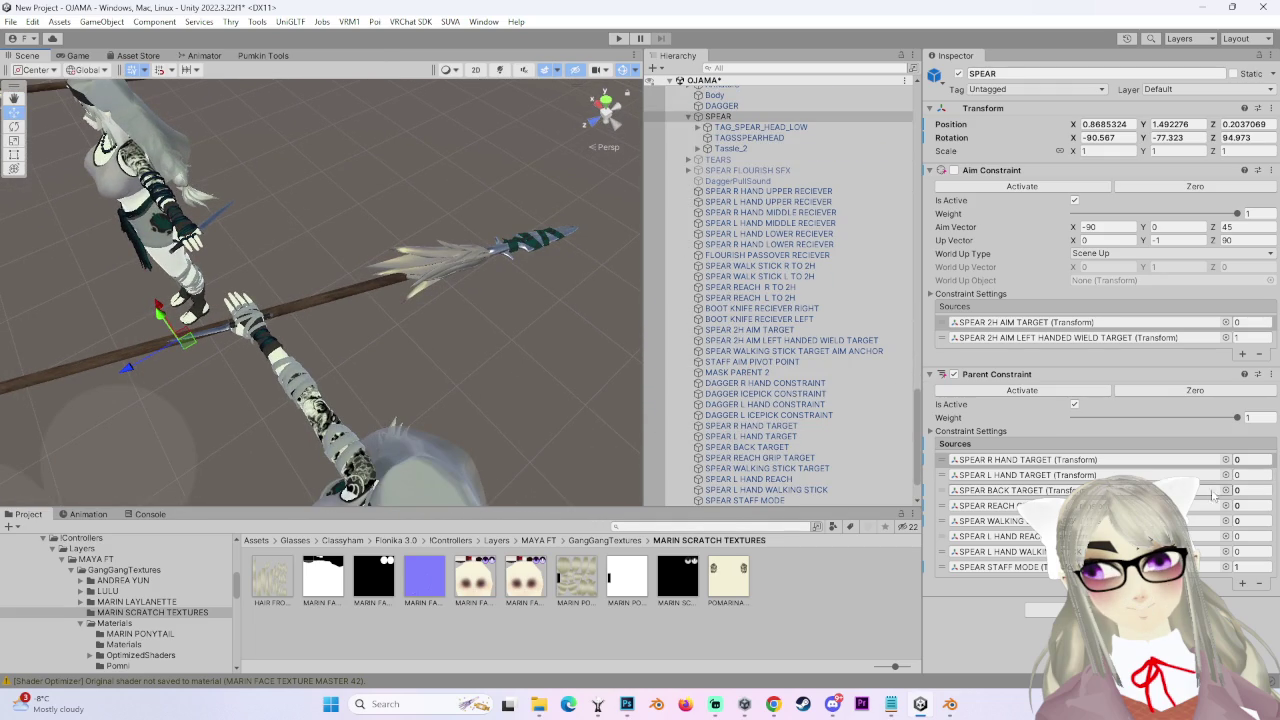
# Enter 1 for the weight again, view the characters front-on and select the avatar root.
pyautogui.write('1')
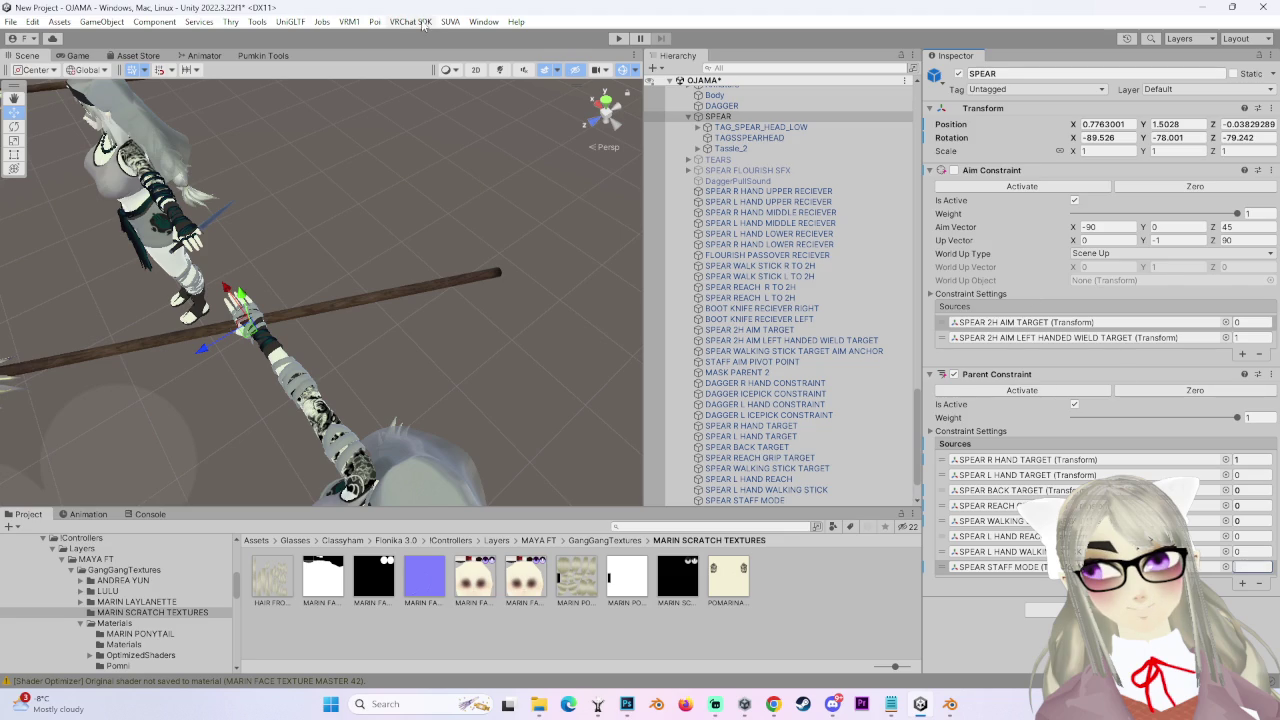
pyautogui.click(591, 118)
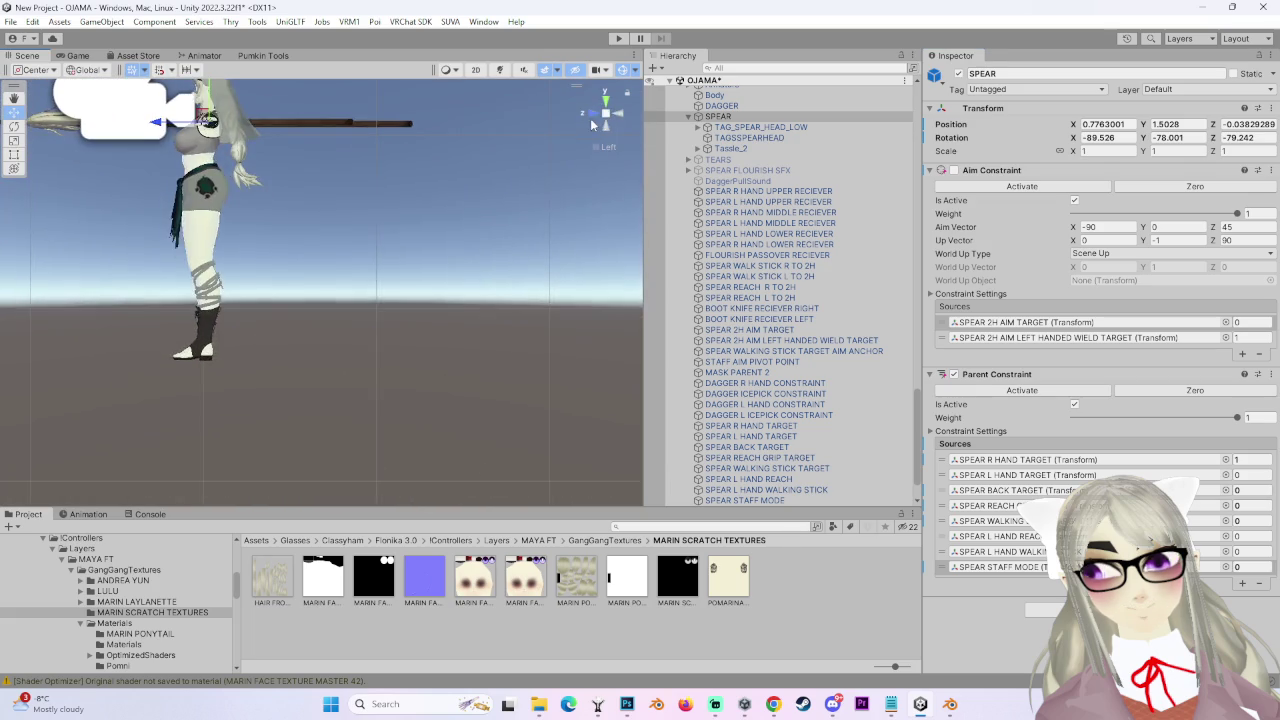
pyautogui.scroll(3, 780, 300)
pyautogui.scroll(2, 780, 300)
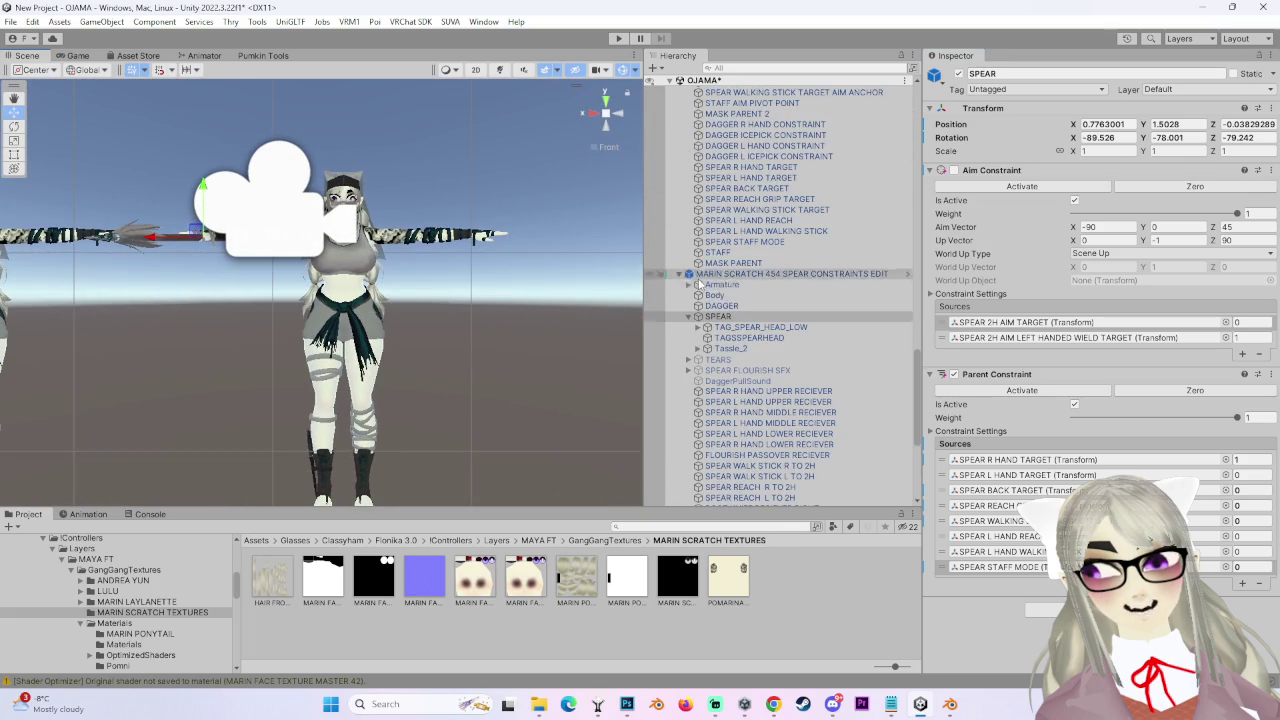
pyautogui.click(790, 273)
# Frame the avatar, zoom onto its face and chest, and orbit along the arm and spear.
pyautogui.press('f')
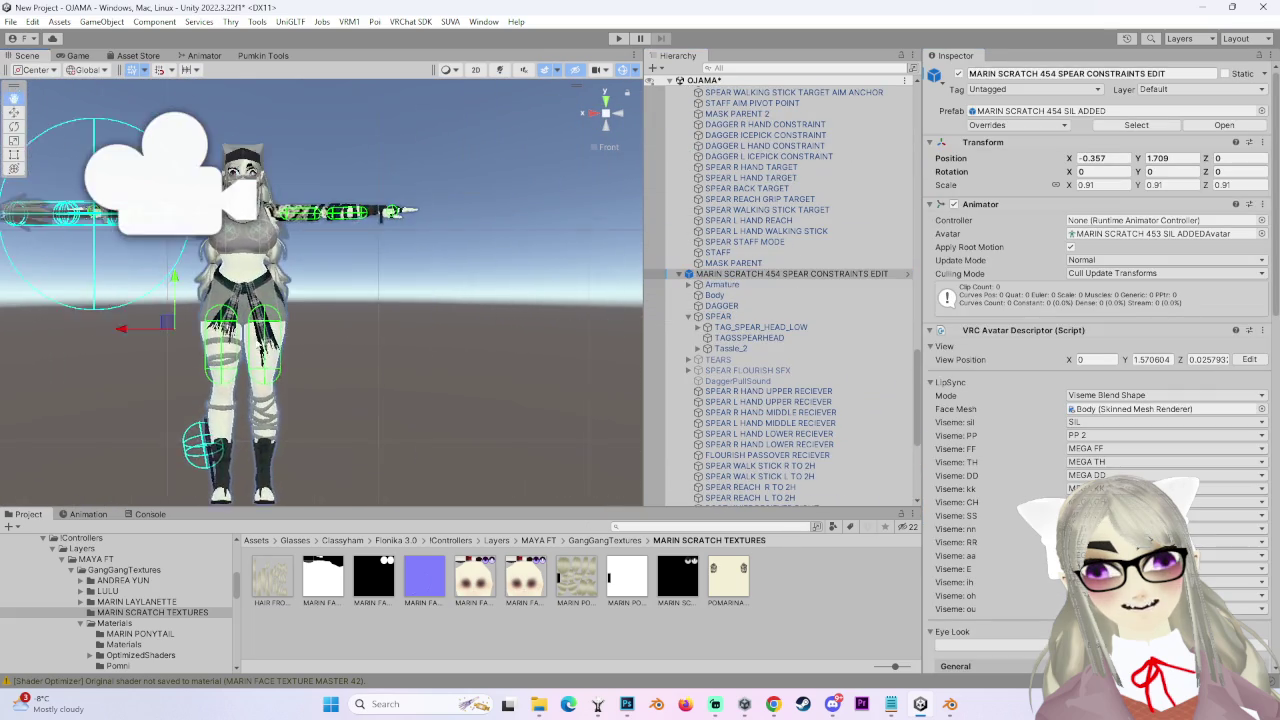
pyautogui.press('f')
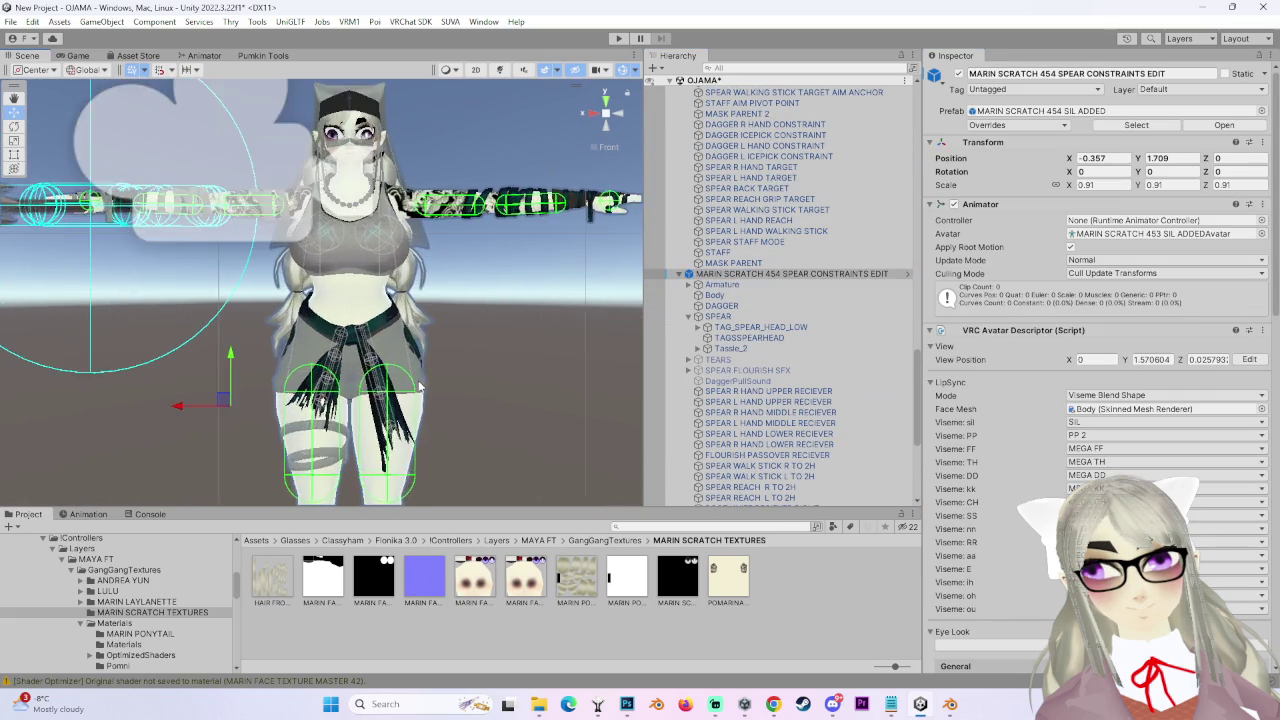
pyautogui.press('f')
pyautogui.moveTo(370, 400); pyautogui.dragTo(322, 314, button='middle')
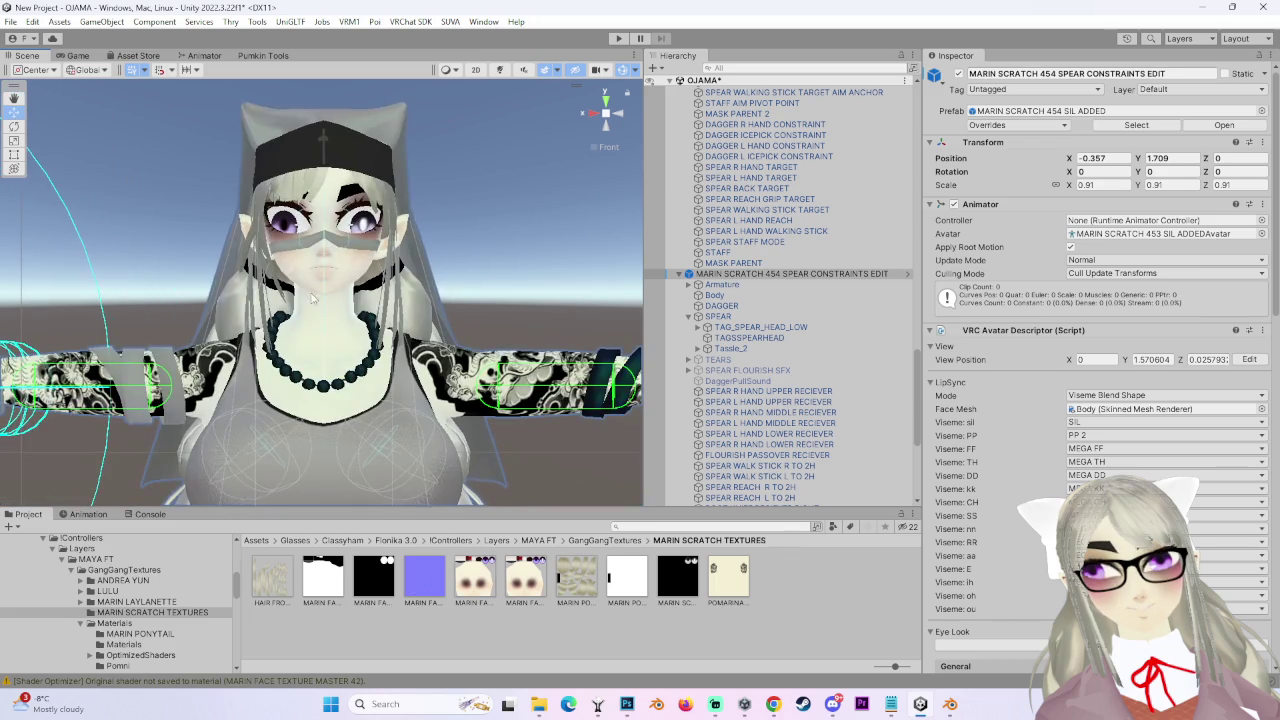
pyautogui.moveTo(284, 346)
pyautogui.keyDown('alt'); pyautogui.mouseDown()
pyautogui.moveTo(408, 340)
pyautogui.moveTo(336, 311)
pyautogui.mouseUp(); pyautogui.keyUp('alt')
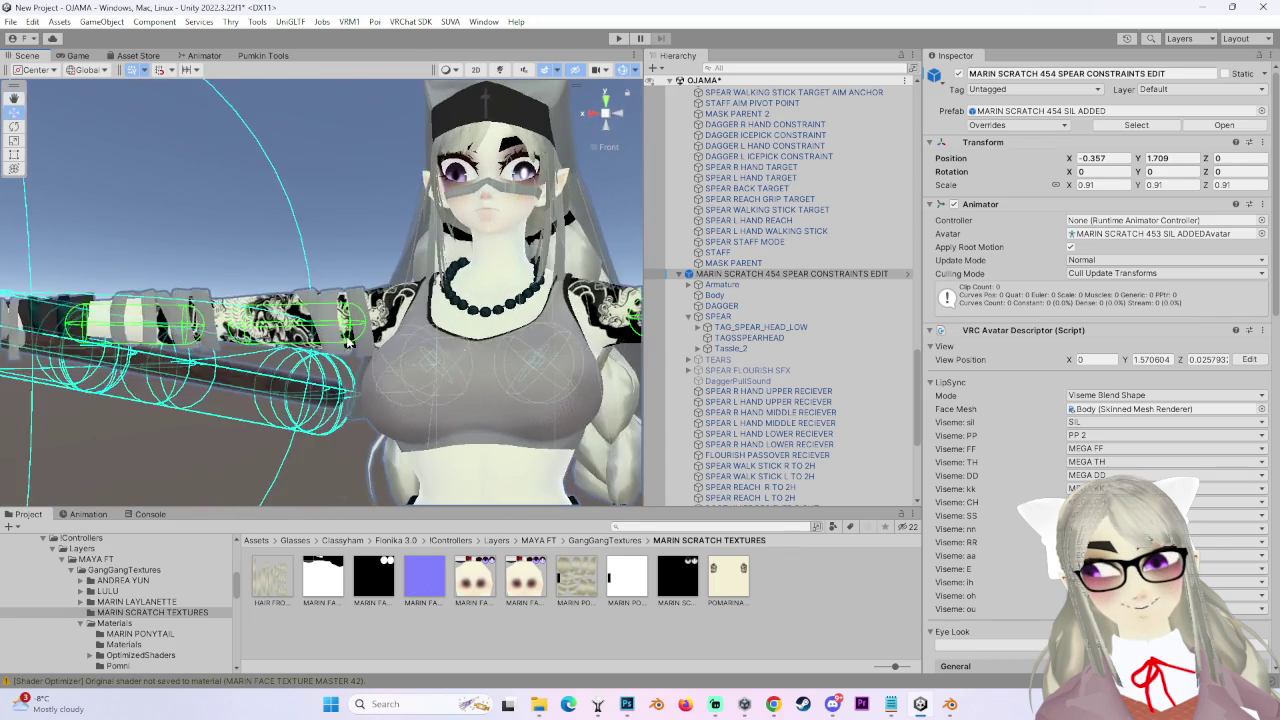
pyautogui.scroll(3, 337, 312)
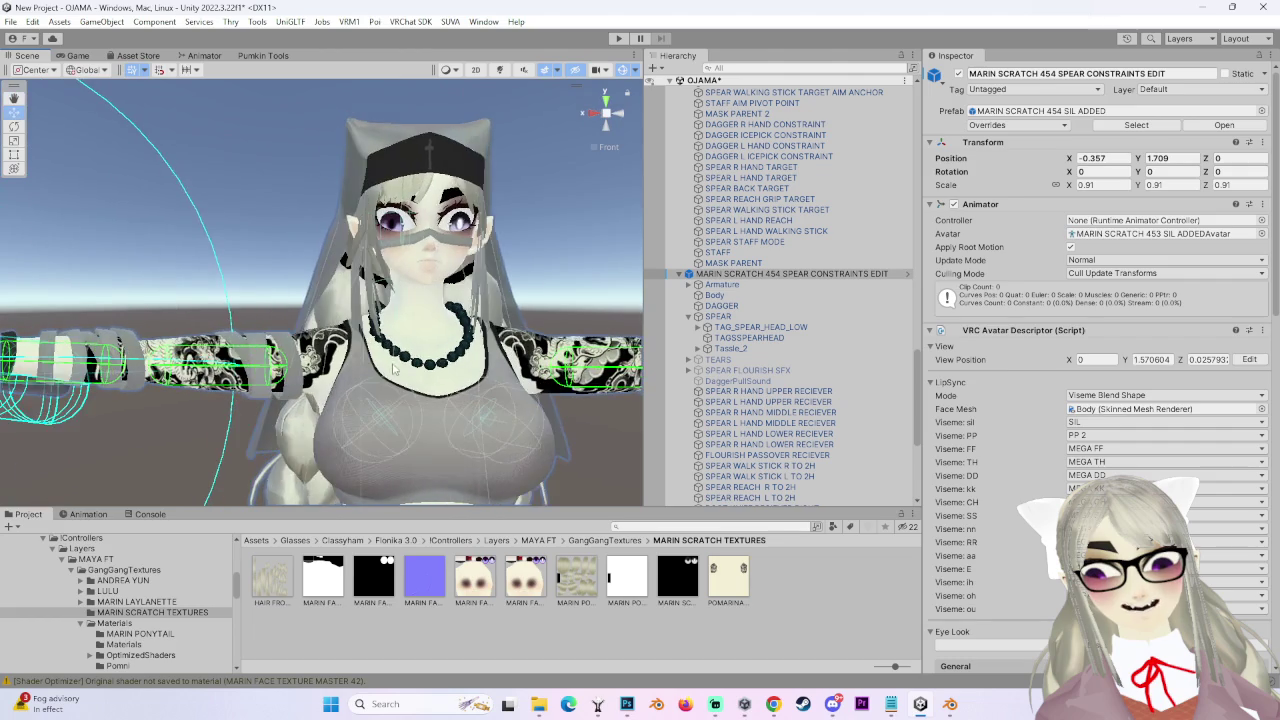
pyautogui.keyDown('alt'); pyautogui.moveTo(396, 367); pyautogui.dragTo(444, 358); pyautogui.keyUp('alt')
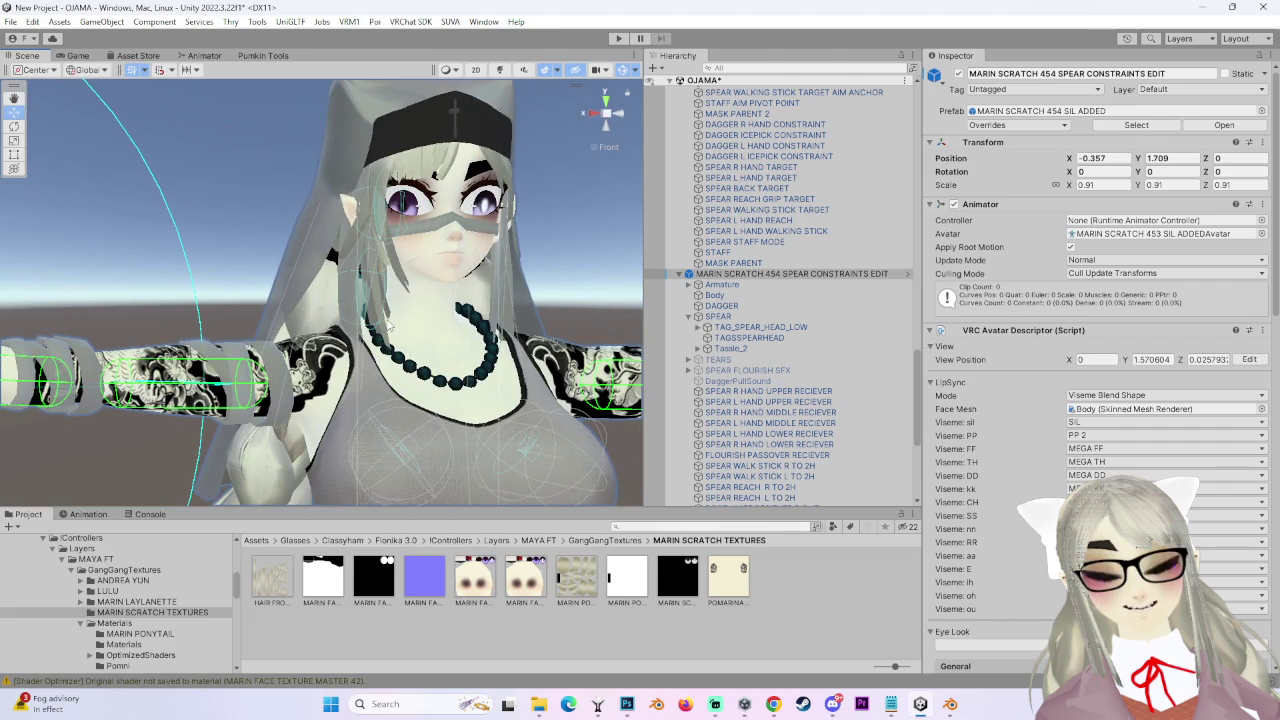
pyautogui.moveTo(624, 117)
pyautogui.keyDown('alt'); pyautogui.mouseDown()
pyautogui.moveTo(388, 434)
pyautogui.moveTo(286, 399)
pyautogui.moveTo(503, 285)
pyautogui.moveTo(403, 373)
pyautogui.moveTo(476, 407)
pyautogui.moveTo(435, 428)
pyautogui.moveTo(439, 445)
pyautogui.mouseUp(); pyautogui.keyUp('alt')
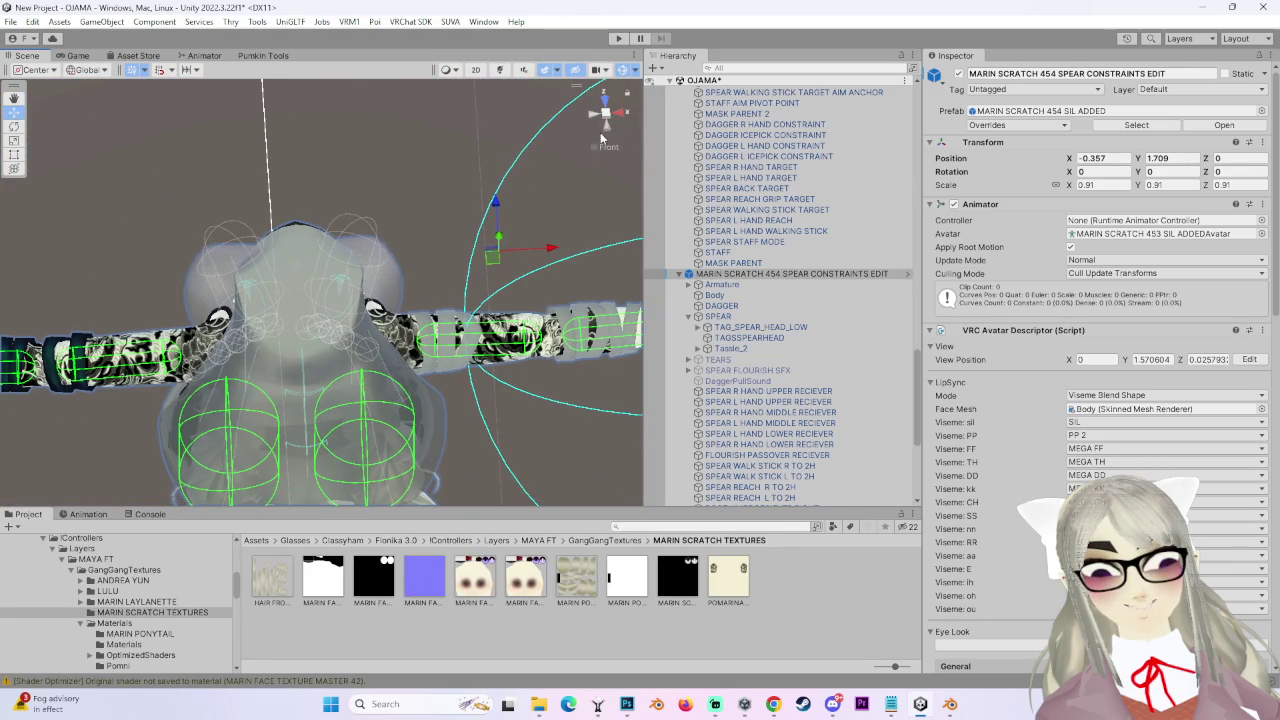
# View the avatar from behind, the side and the front using the view gizmo.
pyautogui.click(600, 132)
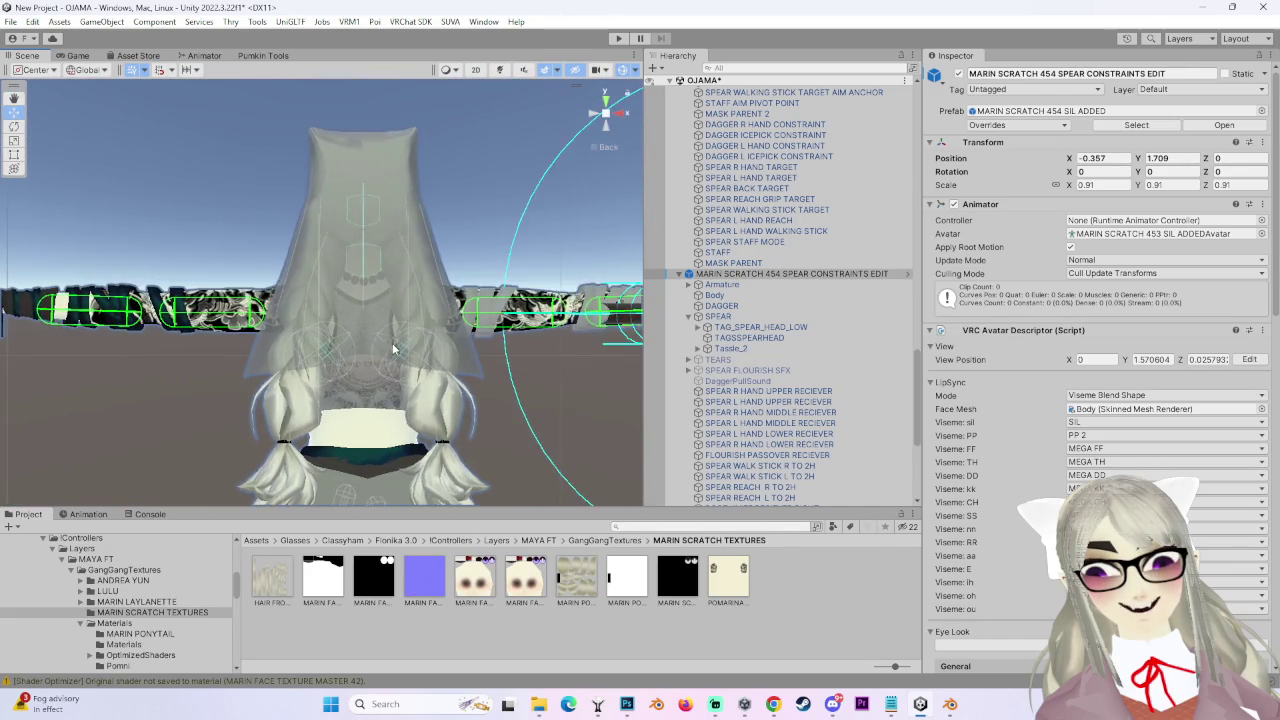
pyautogui.click(626, 116)
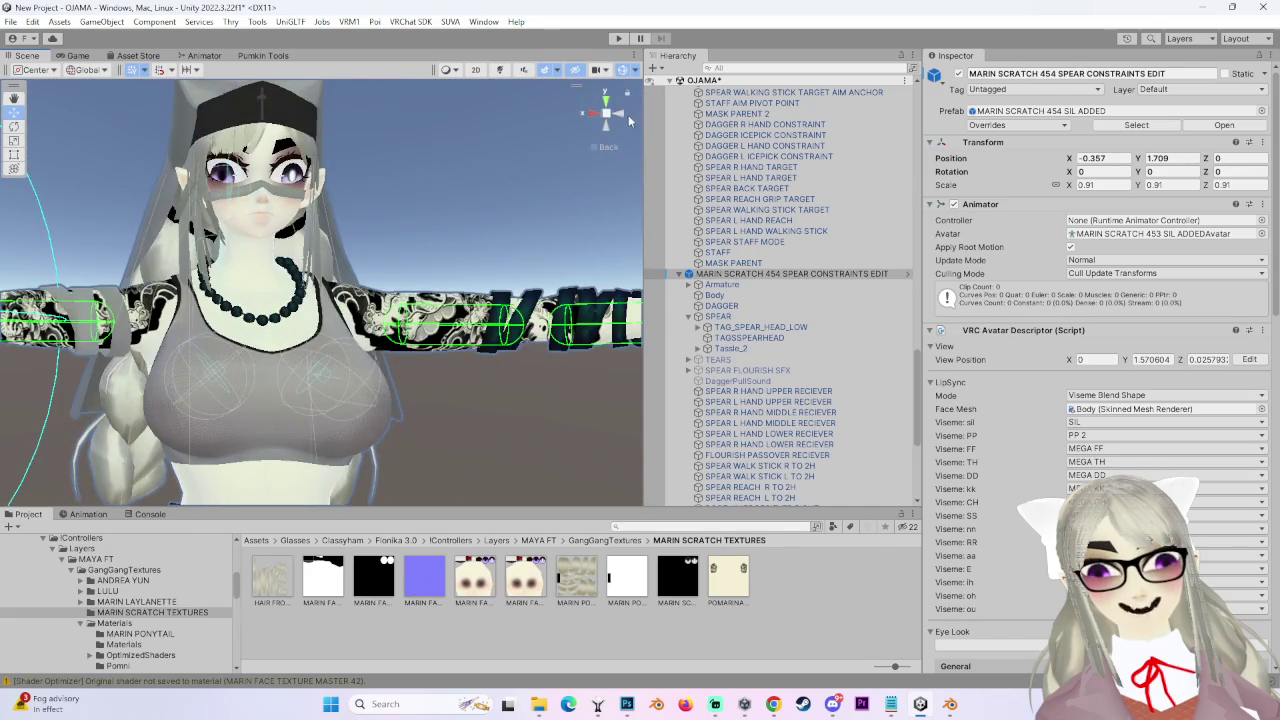
pyautogui.click(592, 116)
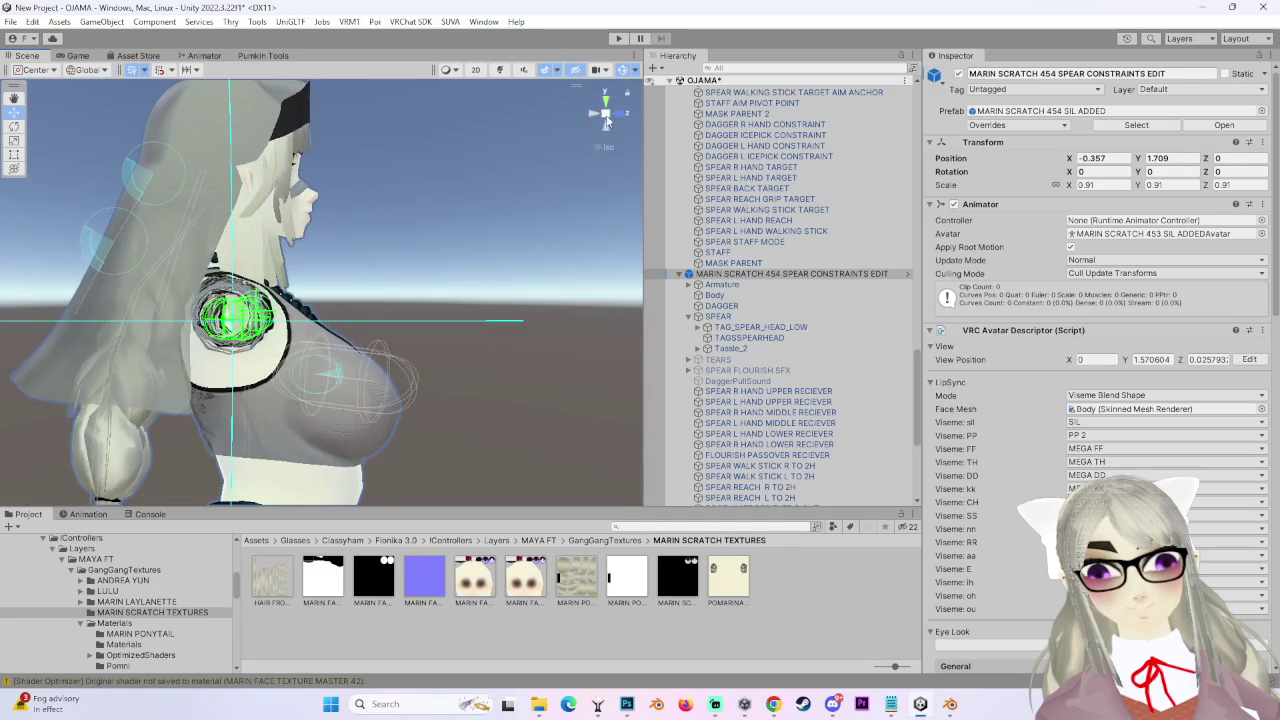
pyautogui.click(622, 117)
pyautogui.scroll(5, 510, 350)
pyautogui.scroll(-1, 510, 345)
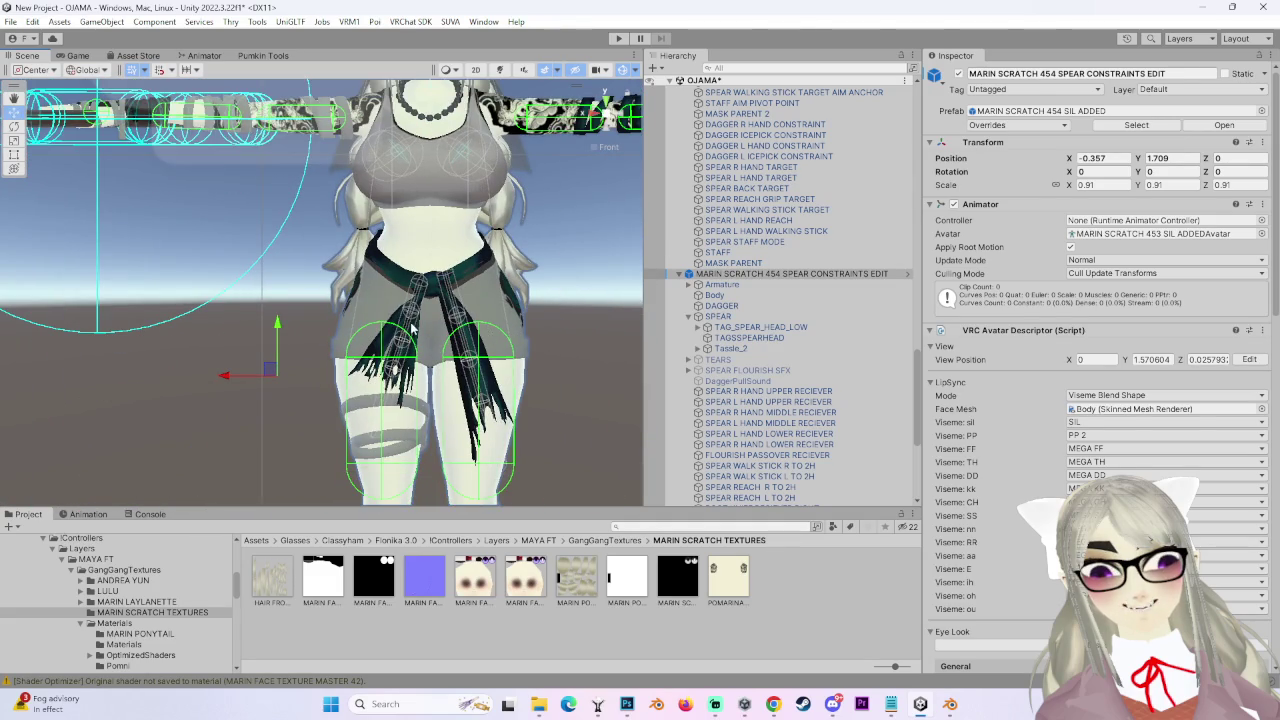
pyautogui.scroll(-1, 440, 333)
pyautogui.scroll(1, 430, 350)
# Reframe the head, torso and outstretched arms, then return to the front view.
pyautogui.moveTo(420, 370)
pyautogui.keyDown('alt'); pyautogui.mouseDown()
pyautogui.moveTo(388, 397)
pyautogui.moveTo(322, 371)
pyautogui.mouseUp(); pyautogui.keyUp('alt')
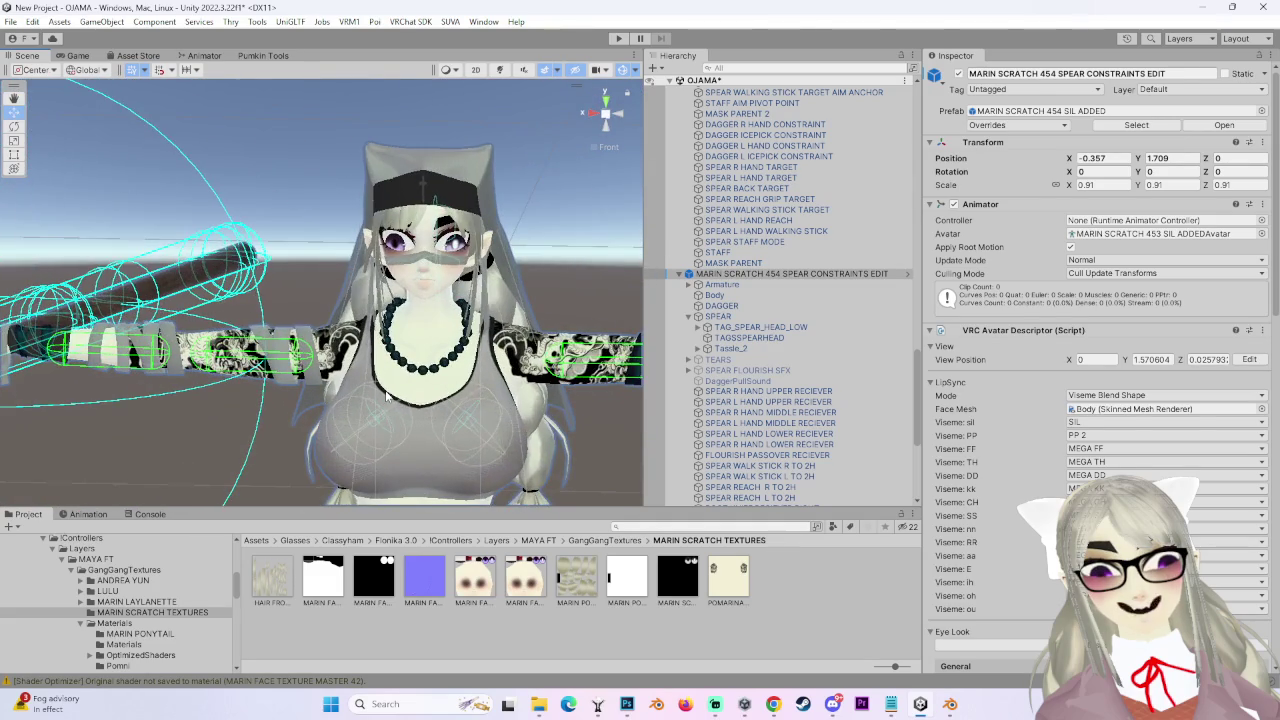
pyautogui.scroll(2, 322, 371)
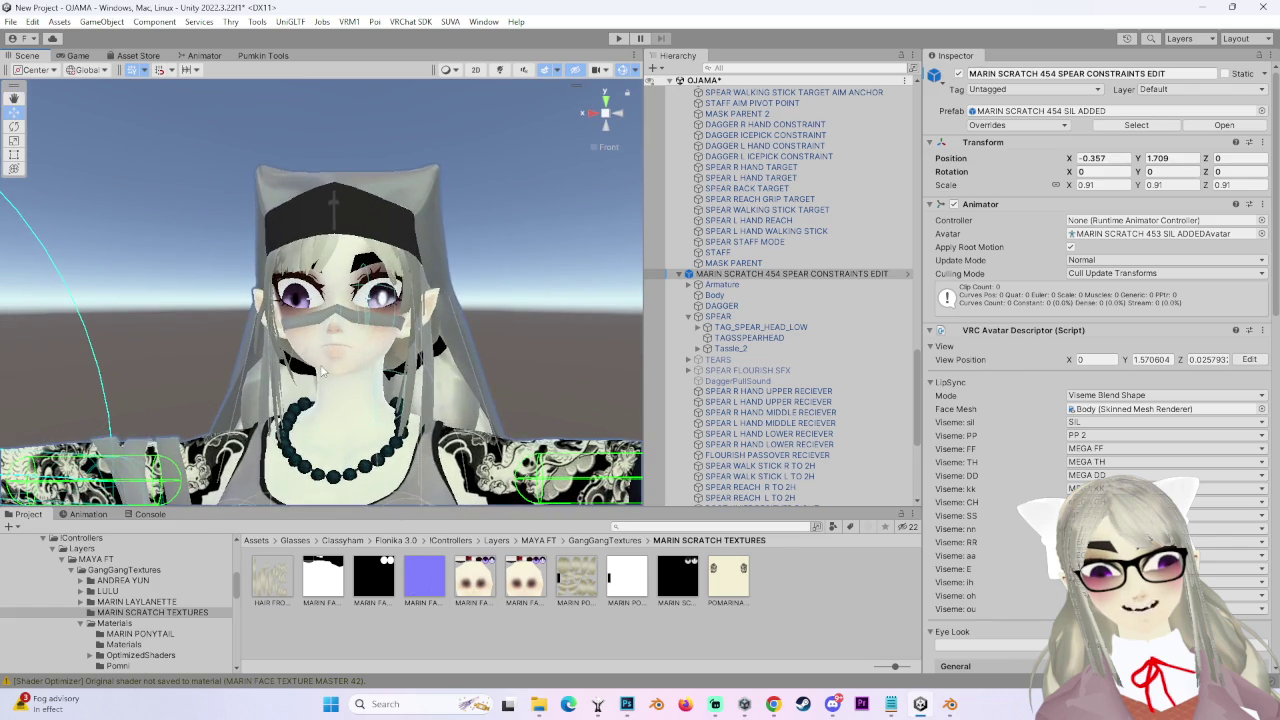
pyautogui.moveTo(321, 371); pyautogui.dragTo(396, 404, button='middle')
pyautogui.keyDown('alt'); pyautogui.moveTo(399, 371); pyautogui.dragTo(378, 391); pyautogui.keyUp('alt')
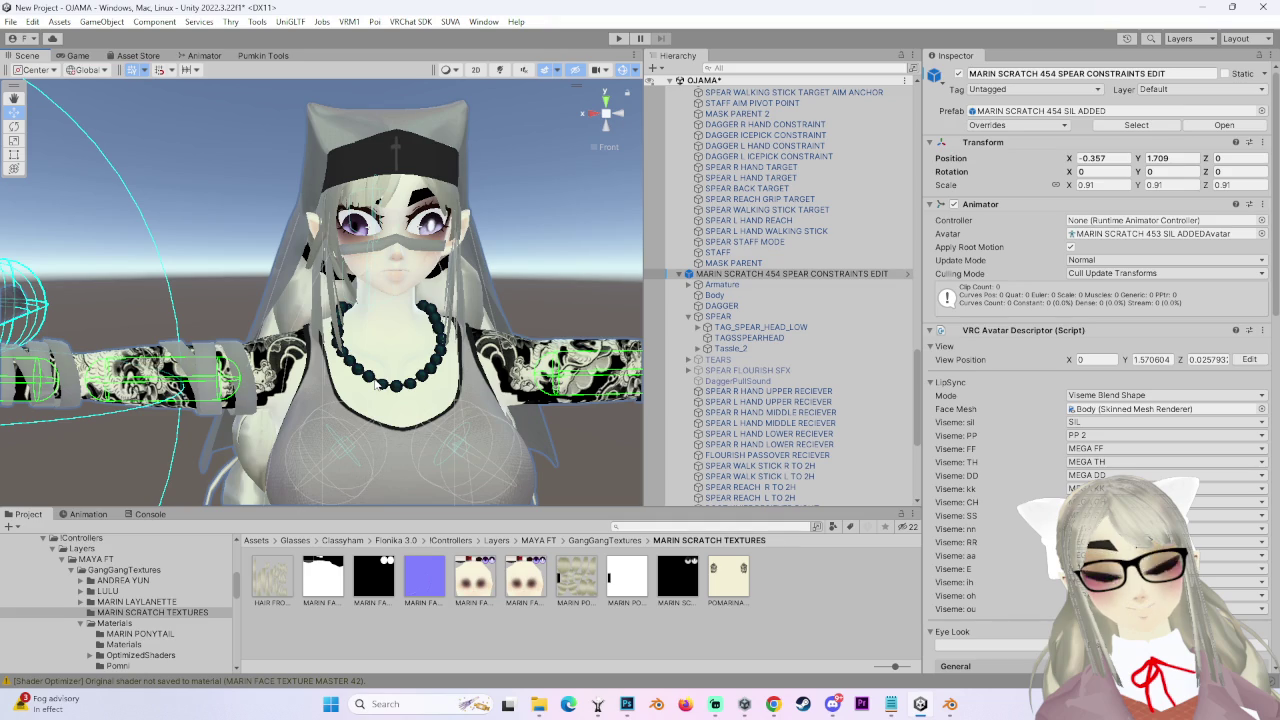
pyautogui.keyDown('alt'); pyautogui.moveTo(359, 389); pyautogui.dragTo(416, 322); pyautogui.keyUp('alt')
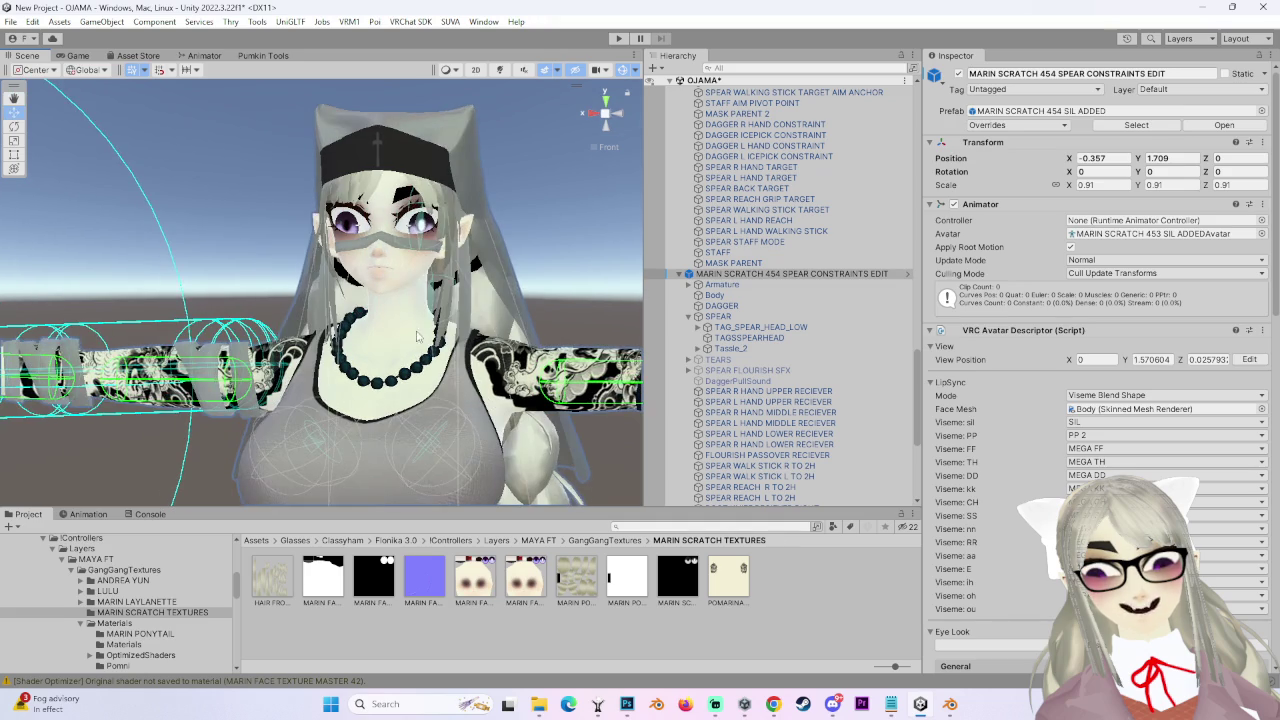
pyautogui.moveTo(613, 120)
pyautogui.keyDown('alt'); pyautogui.mouseDown()
pyautogui.moveTo(527, 199)
pyautogui.moveTo(456, 327)
pyautogui.moveTo(575, 85)
pyautogui.moveTo(645, 112)
pyautogui.moveTo(320, 288)
pyautogui.moveTo(454, 317)
pyautogui.moveTo(546, 316)
pyautogui.moveTo(180, 333)
pyautogui.moveTo(196, 298)
pyautogui.moveTo(338, 263)
pyautogui.mouseUp(); pyautogui.keyUp('alt')
pyautogui.click(606, 116)
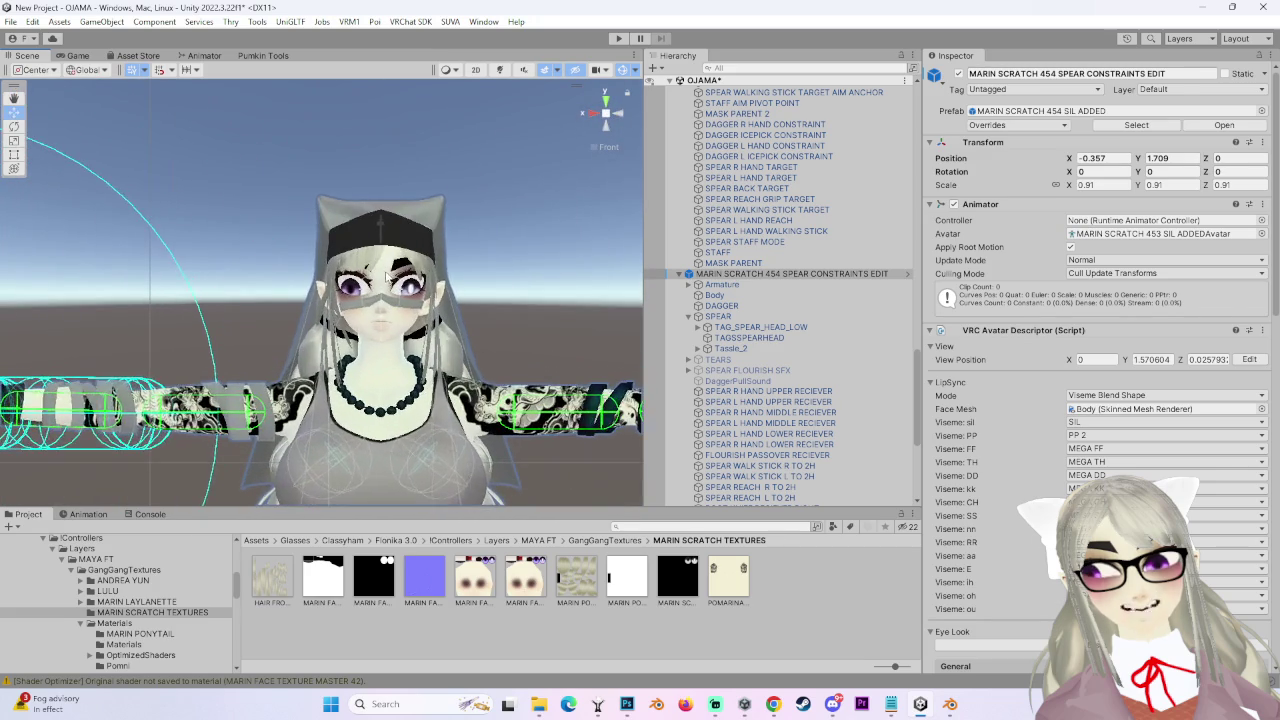
# Select the Body mesh to show its blend shapes and widen the Scene view panel.
pyautogui.click(367, 313)
pyautogui.moveTo(300, 313)
pyautogui.keyDown('alt'); pyautogui.mouseDown()
pyautogui.moveTo(367, 313)
pyautogui.moveTo(634, 207)
pyautogui.moveTo(600, 260)
pyautogui.mouseUp(); pyautogui.keyUp('alt')
pyautogui.moveTo(644, 330)
pyautogui.mouseDown()
pyautogui.moveTo(776, 330)
pyautogui.moveTo(765, 335)
pyautogui.mouseUp()
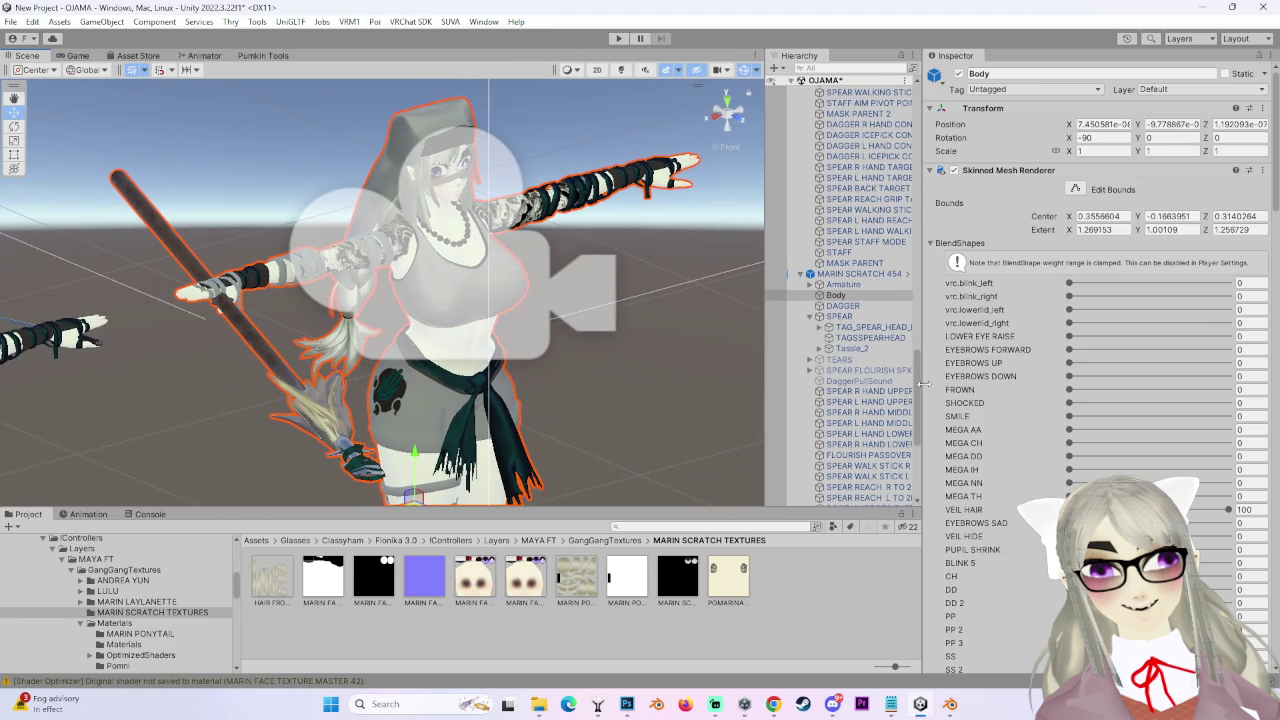
# Widen the Scene and Hierarchy panels and select TempCamera.
pyautogui.moveTo(922, 381); pyautogui.dragTo(1100, 381)
pyautogui.moveTo(746, 310)
pyautogui.keyDown('alt'); pyautogui.mouseDown()
pyautogui.moveTo(580, 275)
pyautogui.moveTo(669, 281)
pyautogui.mouseUp(); pyautogui.keyUp('alt')
pyautogui.click(501, 261)
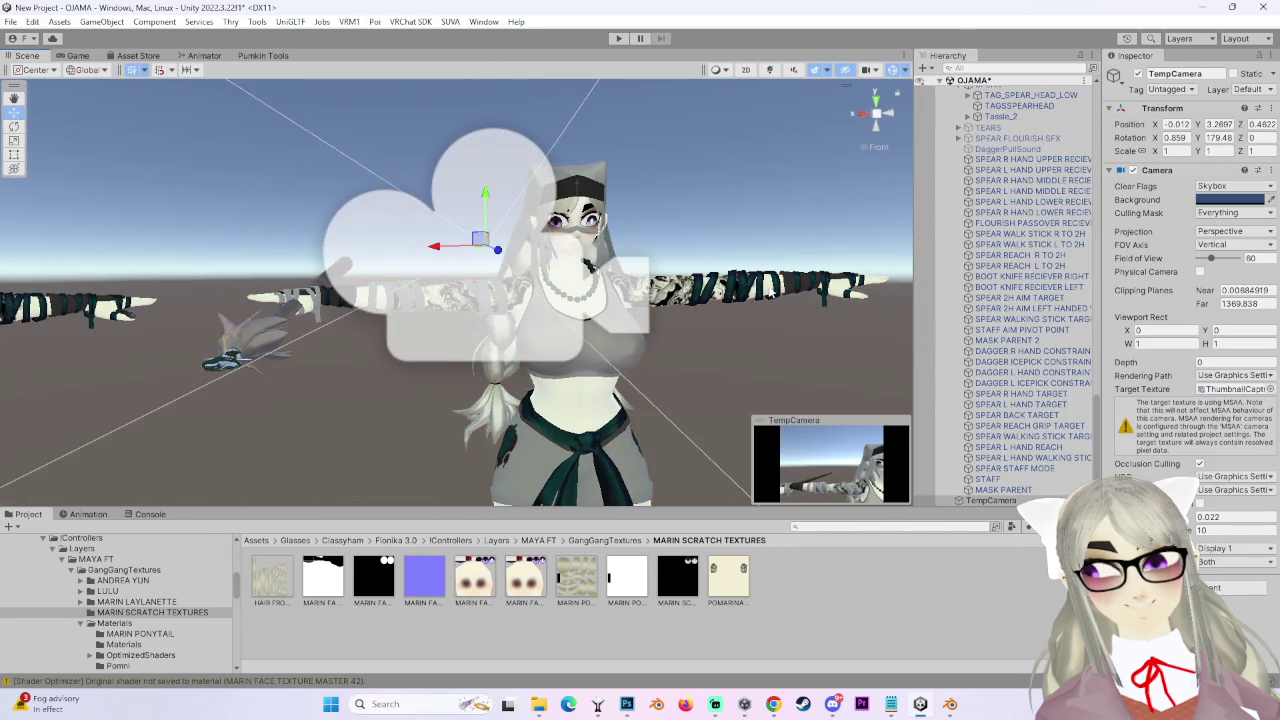
pyautogui.keyDown('alt'); pyautogui.moveTo(501, 261); pyautogui.dragTo(580, 265); pyautogui.keyUp('alt')
# Delete TempCamera, then orbit back to a front view of the avatar and deselect it.
pyautogui.rightClick(985, 500)
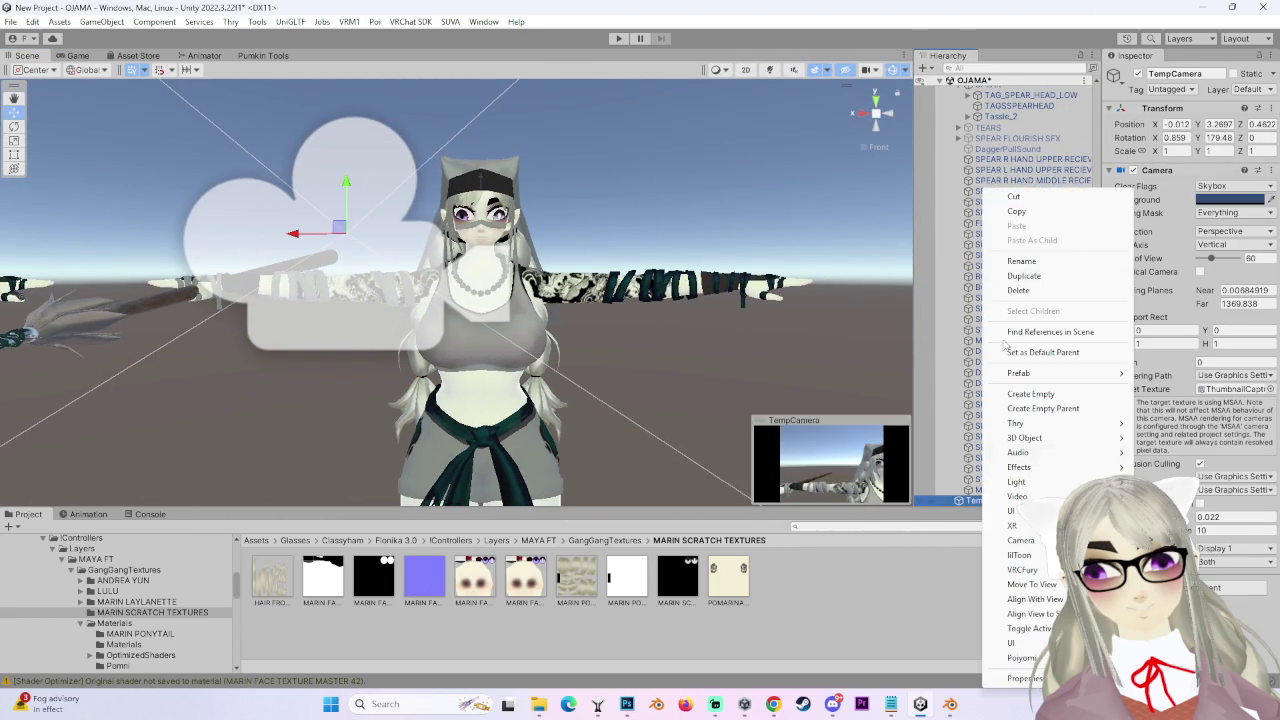
pyautogui.click(1018, 290)
pyautogui.hotkey('ctrl', 'z')
pyautogui.rightClick(1000, 490)
pyautogui.click(1047, 290)
pyautogui.click(815, 285)
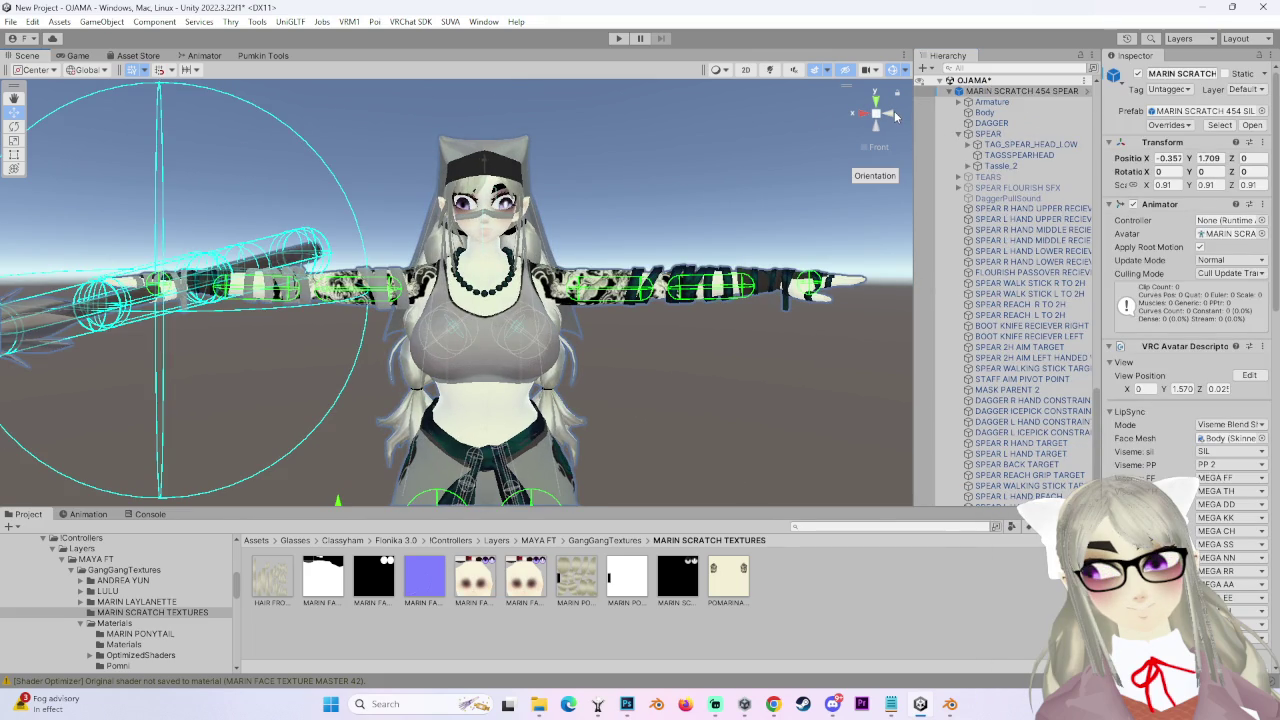
pyautogui.moveTo(883, 115)
pyautogui.mouseDown()
pyautogui.moveTo(708, 341)
pyautogui.moveTo(628, 329)
pyautogui.moveTo(637, 474)
pyautogui.mouseUp()
pyautogui.click(624, 440)
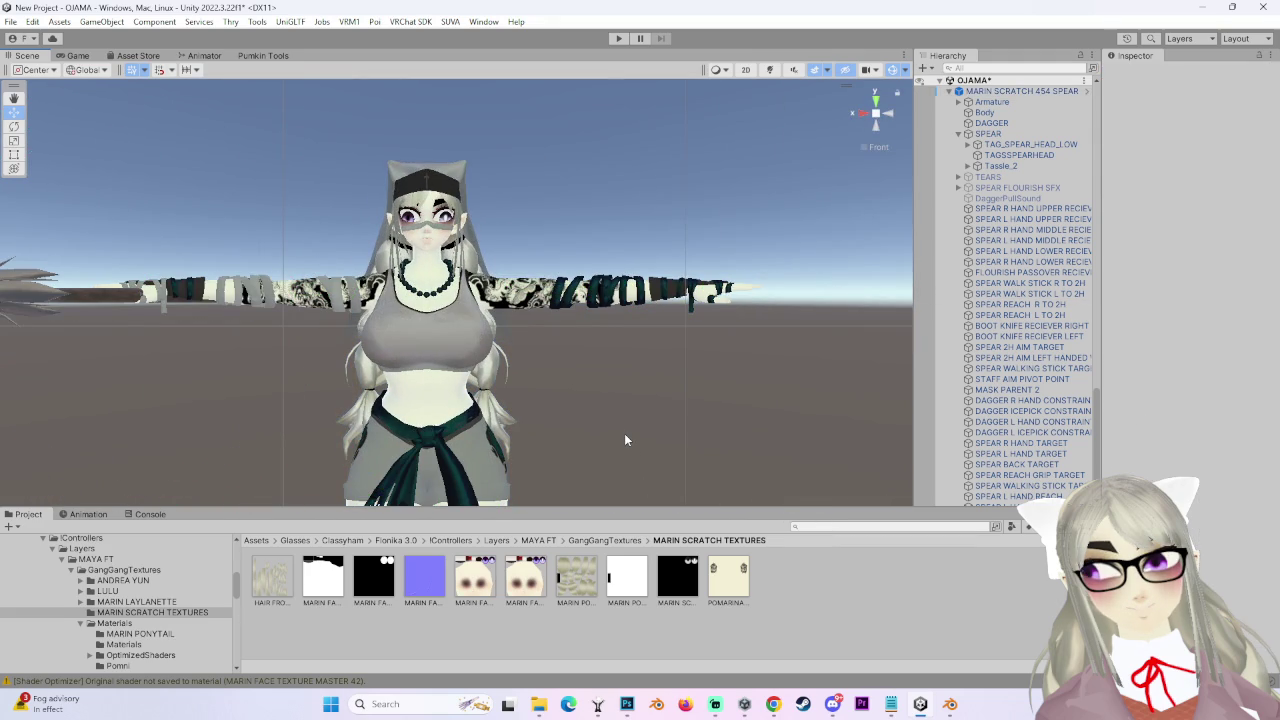
# Select the MARIN SCRATCH 454 SPEAR avatar, frame it, and toggle its child objects in the Hierarchy.
pyautogui.scroll(3, 590, 378)
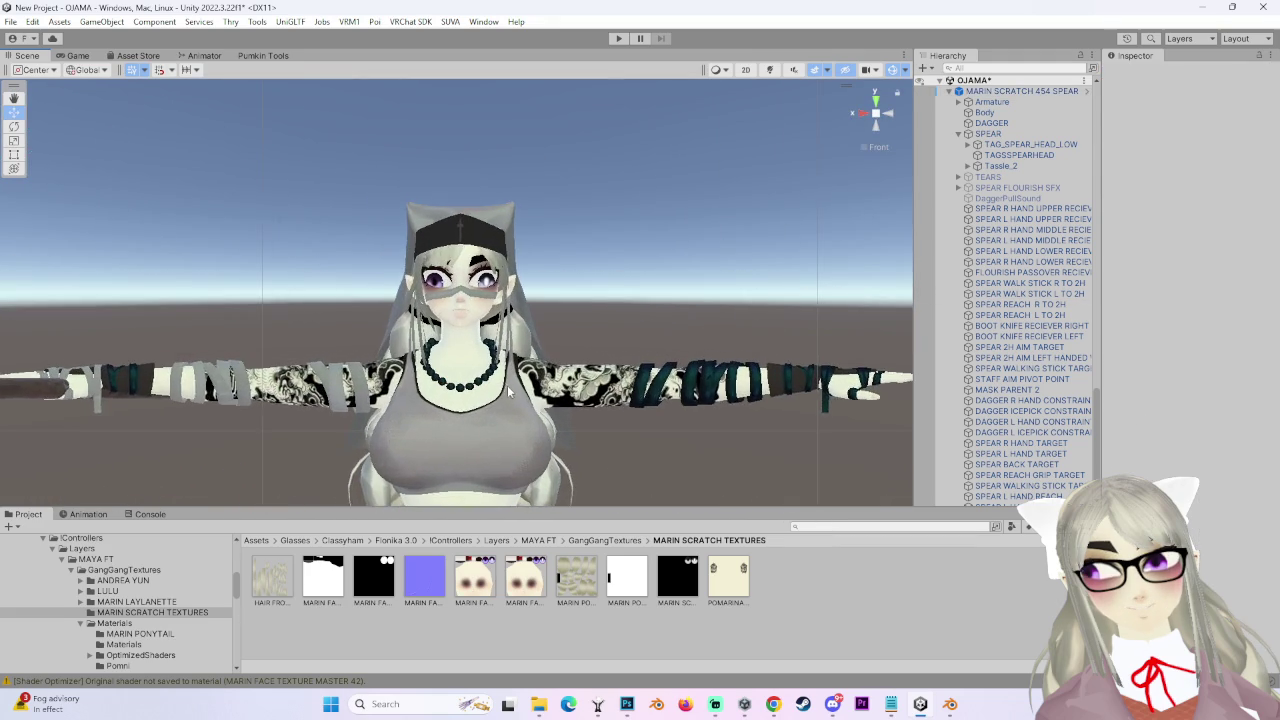
pyautogui.click(531, 428)
pyautogui.scroll(-2, 531, 428)
pyautogui.scroll(3, 1003, 261)
pyautogui.click(1003, 251)
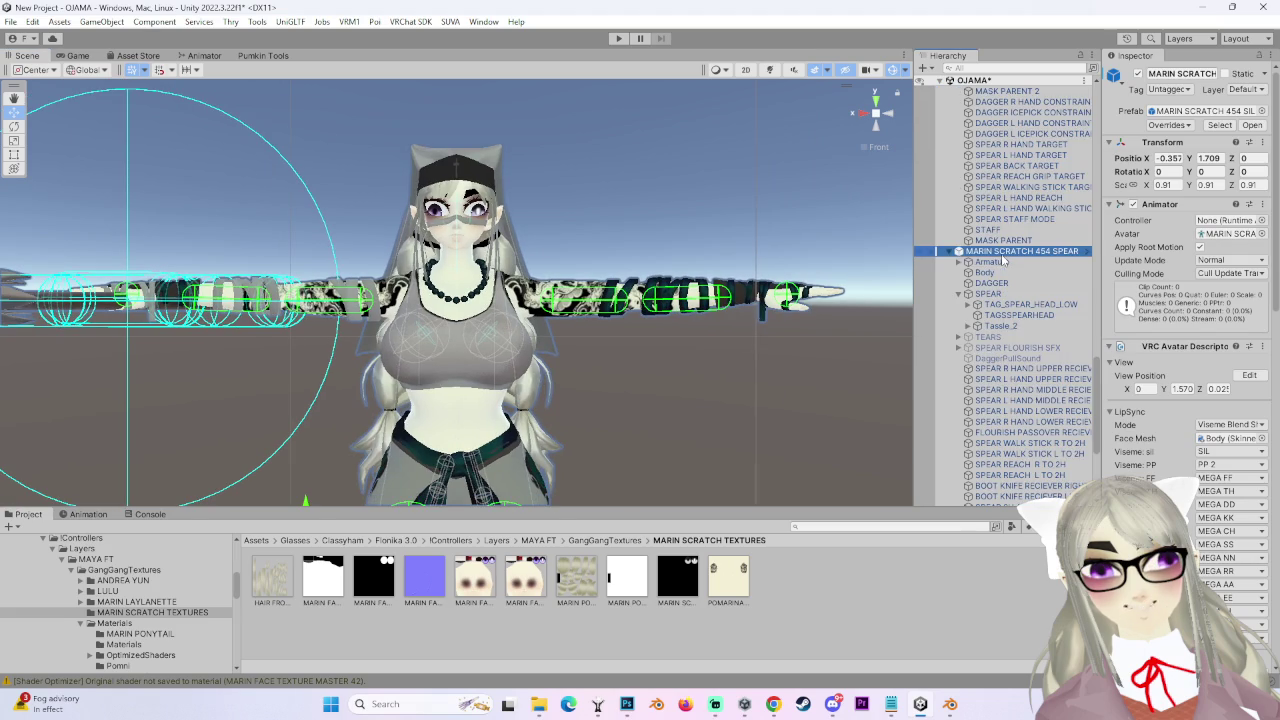
pyautogui.click(955, 251)
pyautogui.press('f')
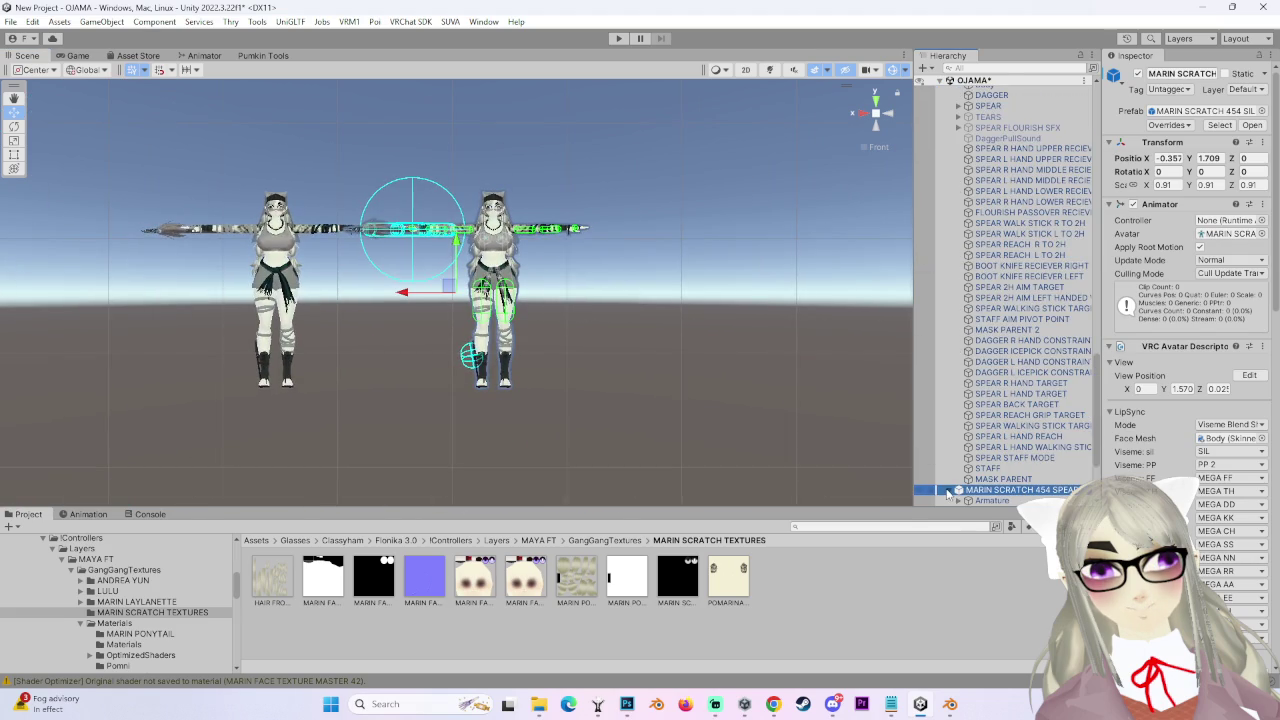
pyautogui.click(950, 490)
pyautogui.scroll(2, 589, 334)
pyautogui.scroll(2, 540, 380)
pyautogui.scroll(2, 517, 409)
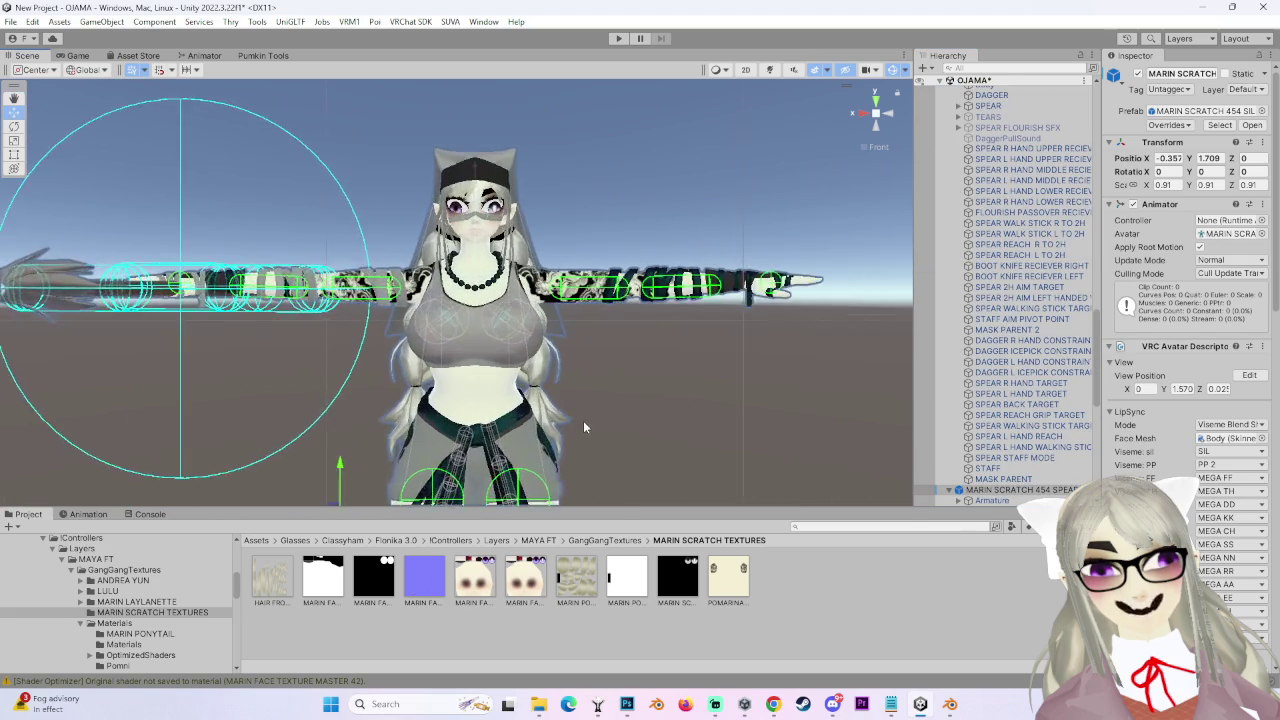
pyautogui.click(680, 342)
# Orbit the avatar through three-quarter and high side angles, ending on a front view.
pyautogui.keyDown('alt'); pyautogui.moveTo(634, 390); pyautogui.dragTo(560, 400); pyautogui.keyUp('alt')
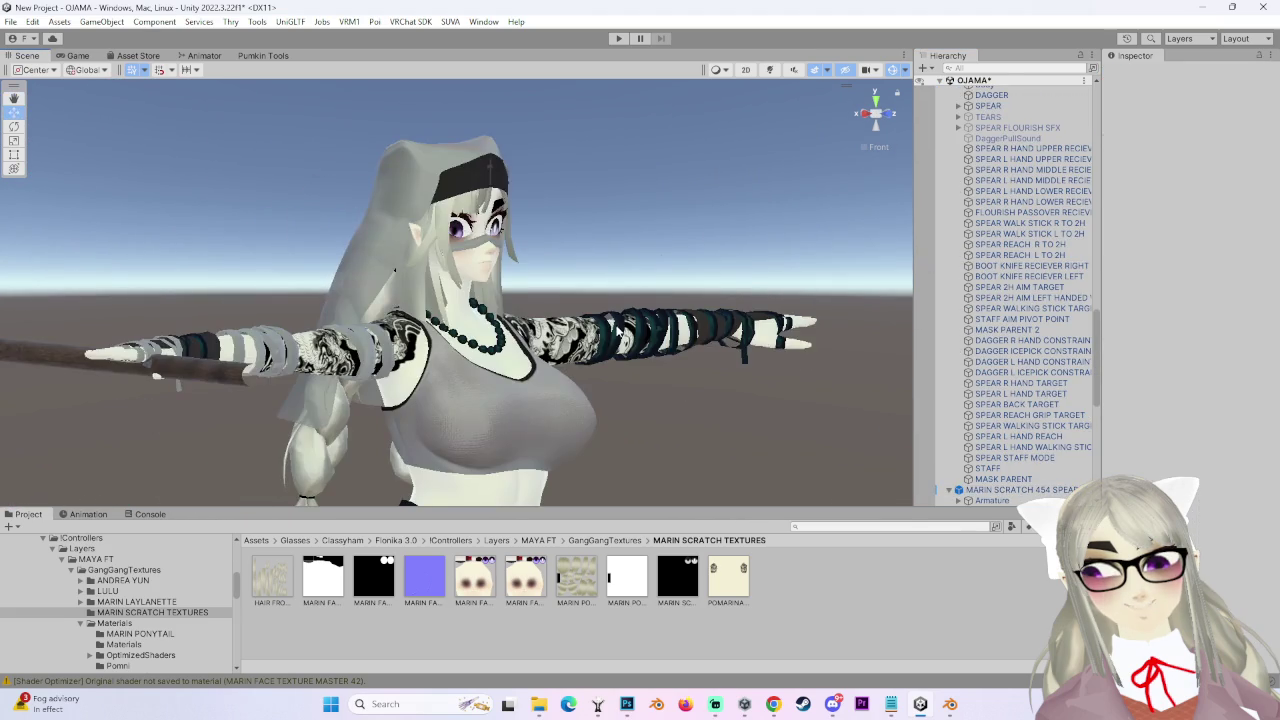
pyautogui.click(884, 122)
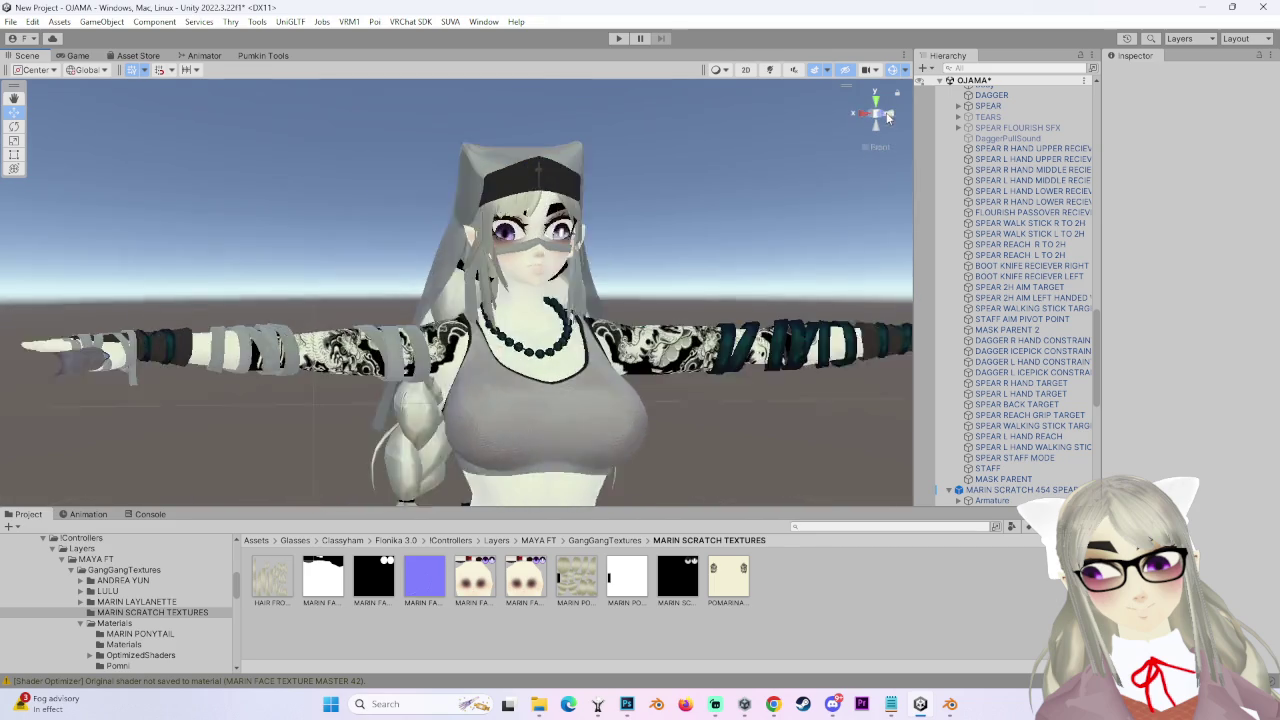
pyautogui.click(607, 258)
pyautogui.keyDown('alt'); pyautogui.moveTo(607, 258); pyautogui.dragTo(517, 270); pyautogui.keyUp('alt')
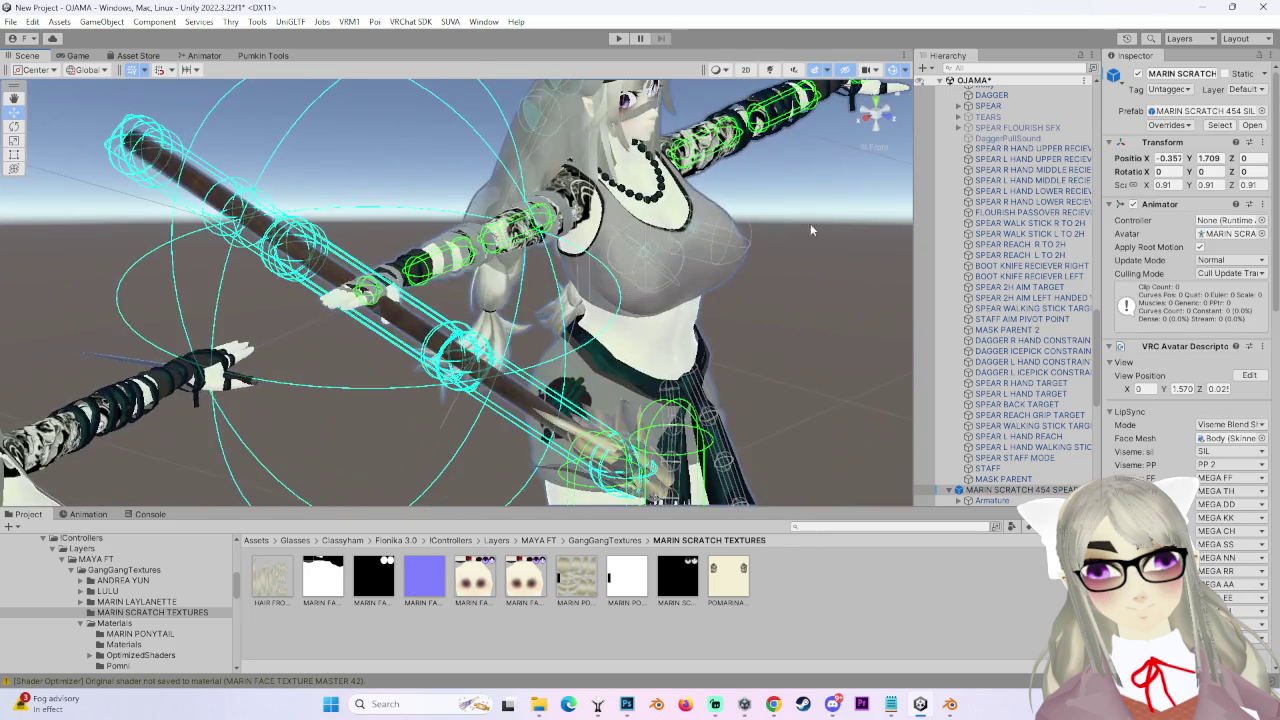
pyautogui.click(810, 230)
pyautogui.moveTo(810, 230)
pyautogui.keyDown('alt'); pyautogui.mouseDown()
pyautogui.moveTo(728, 319)
pyautogui.moveTo(665, 268)
pyautogui.mouseUp(); pyautogui.keyUp('alt')
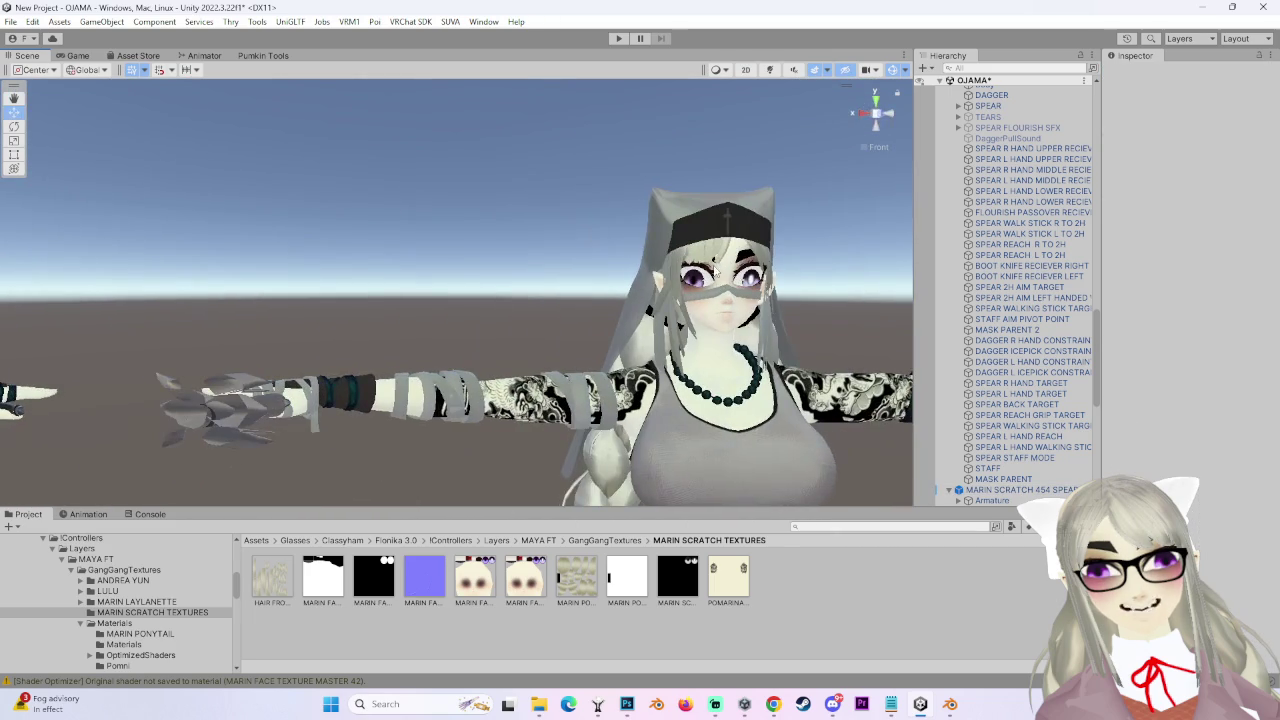
pyautogui.moveTo(893, 131)
pyautogui.keyDown('alt'); pyautogui.mouseDown()
pyautogui.moveTo(578, 228)
pyautogui.moveTo(722, 334)
pyautogui.moveTo(700, 320)
pyautogui.mouseUp(); pyautogui.keyUp('alt')
pyautogui.click(578, 228)
pyautogui.scroll(2, 678, 307)
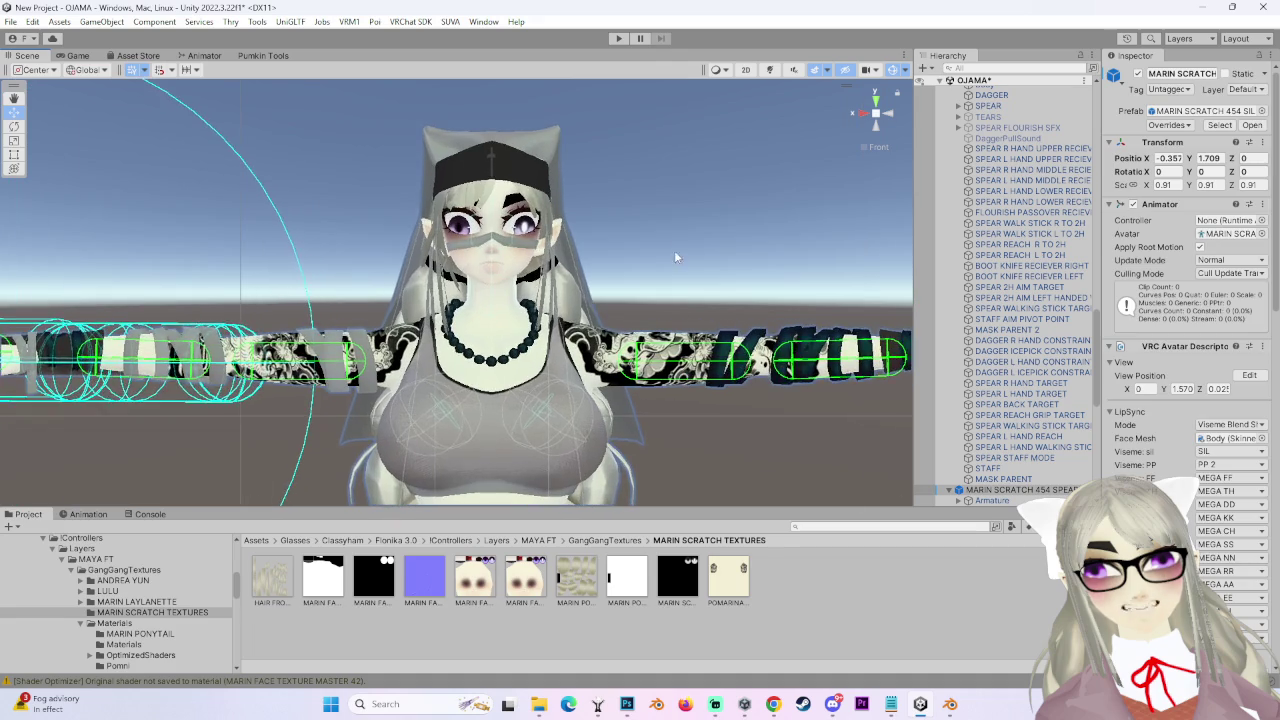
pyautogui.click(671, 238)
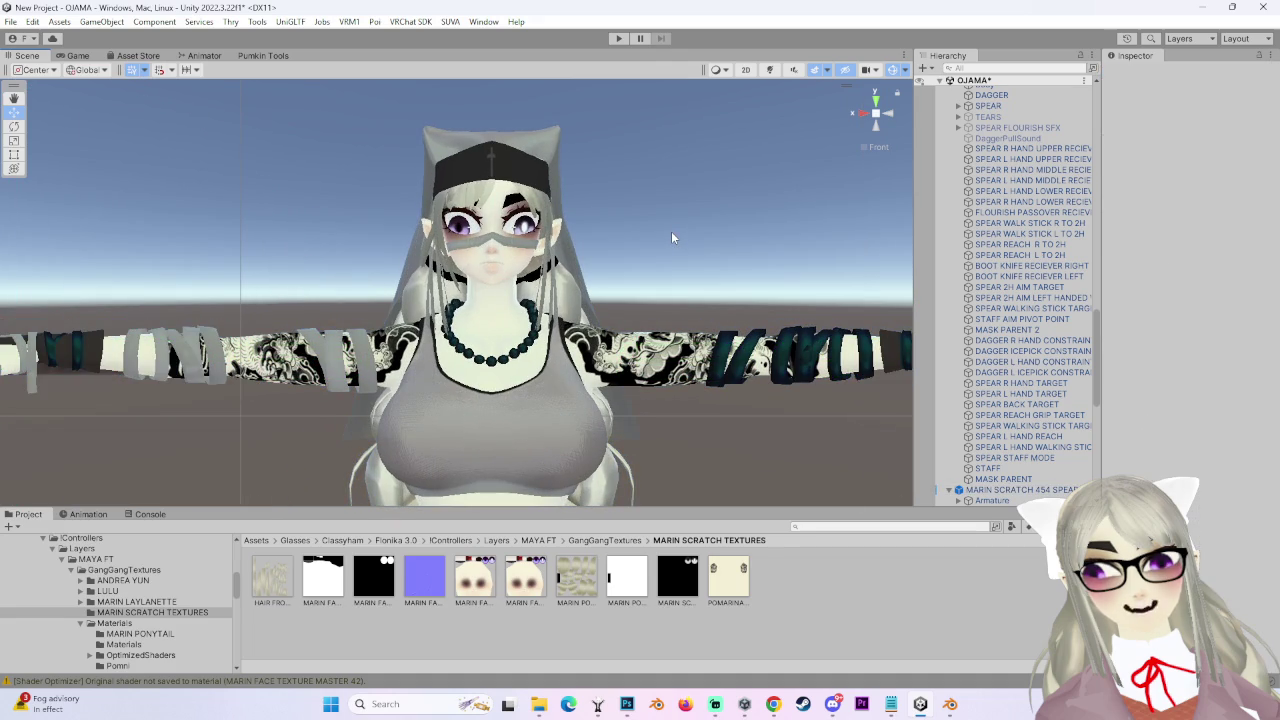
pyautogui.moveTo(659, 238)
pyautogui.keyDown('alt'); pyautogui.mouseDown()
pyautogui.moveTo(593, 375)
pyautogui.moveTo(537, 410)
pyautogui.moveTo(566, 428)
pyautogui.moveTo(520, 370)
pyautogui.moveTo(552, 388)
pyautogui.mouseUp(); pyautogui.keyUp('alt')
pyautogui.click(593, 375)
pyautogui.click(876, 112)
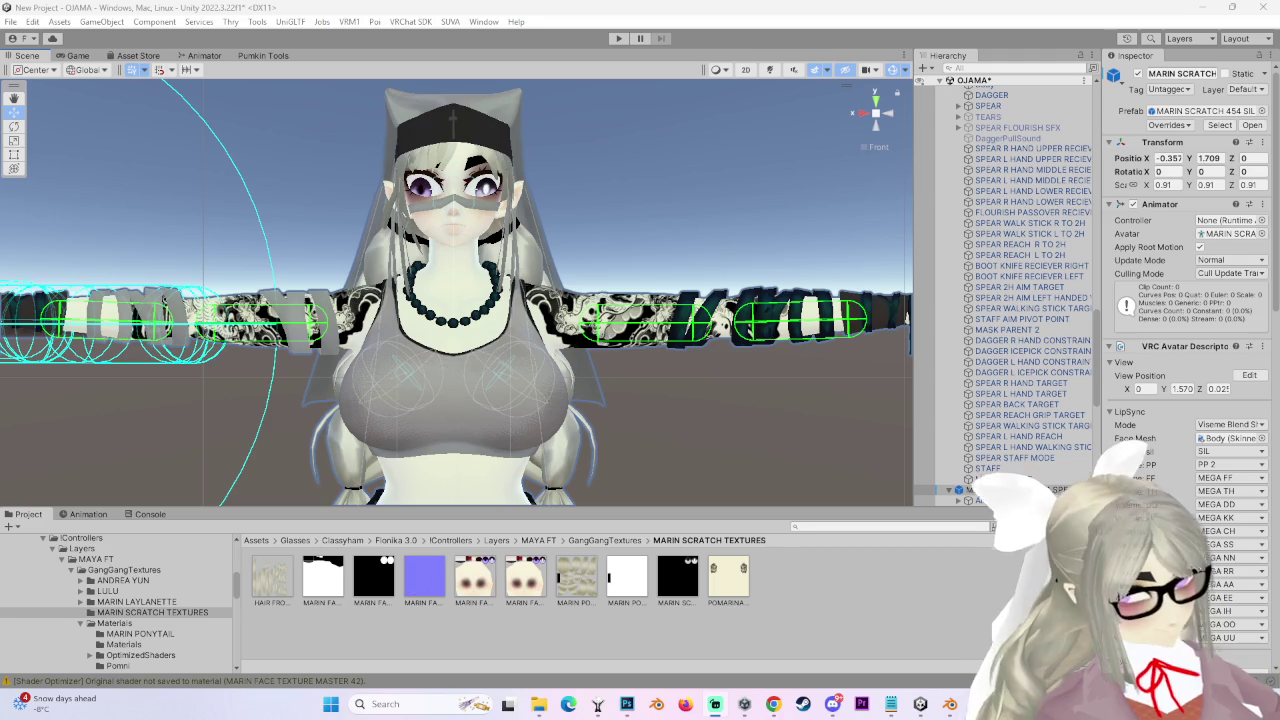
# Inspect the face and torso close up, widen the Inspector, and show MARIN FACE TEXTURE MASTER 52's settings.
pyautogui.keyDown('alt'); pyautogui.moveTo(753, 249); pyautogui.dragTo(624, 285); pyautogui.keyUp('alt')
pyautogui.moveTo(895, 123)
pyautogui.keyDown('alt'); pyautogui.mouseDown()
pyautogui.moveTo(668, 340)
pyautogui.moveTo(634, 424)
pyautogui.moveTo(601, 355)
pyautogui.moveTo(735, 322)
pyautogui.mouseUp(); pyautogui.keyUp('alt')
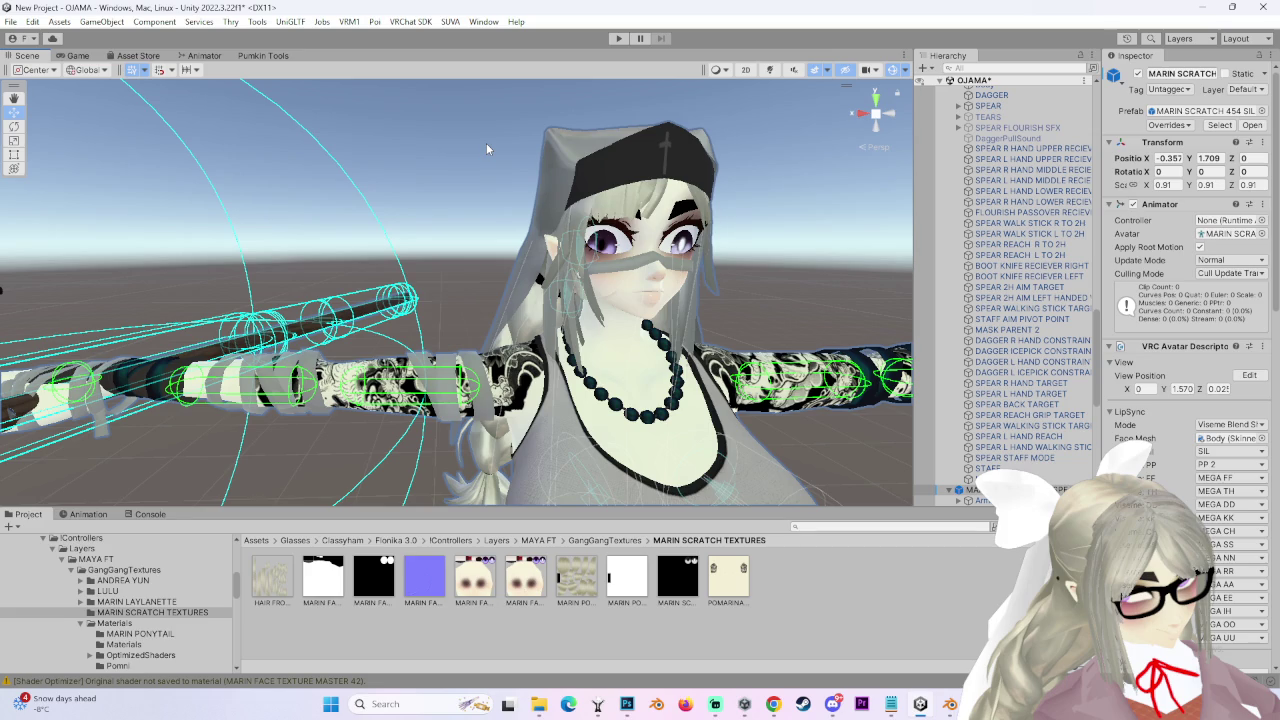
pyautogui.keyDown('alt'); pyautogui.moveTo(486, 148); pyautogui.dragTo(640, 370); pyautogui.keyUp('alt')
pyautogui.scroll(3, 626, 423)
pyautogui.moveTo(626, 429)
pyautogui.keyDown('alt'); pyautogui.mouseDown()
pyautogui.moveTo(606, 443)
pyautogui.moveTo(611, 337)
pyautogui.moveTo(482, 364)
pyautogui.moveTo(537, 403)
pyautogui.moveTo(386, 397)
pyautogui.moveTo(371, 320)
pyautogui.moveTo(550, 343)
pyautogui.moveTo(418, 310)
pyautogui.moveTo(550, 276)
pyautogui.moveTo(620, 300)
pyautogui.mouseUp(); pyautogui.keyUp('alt')
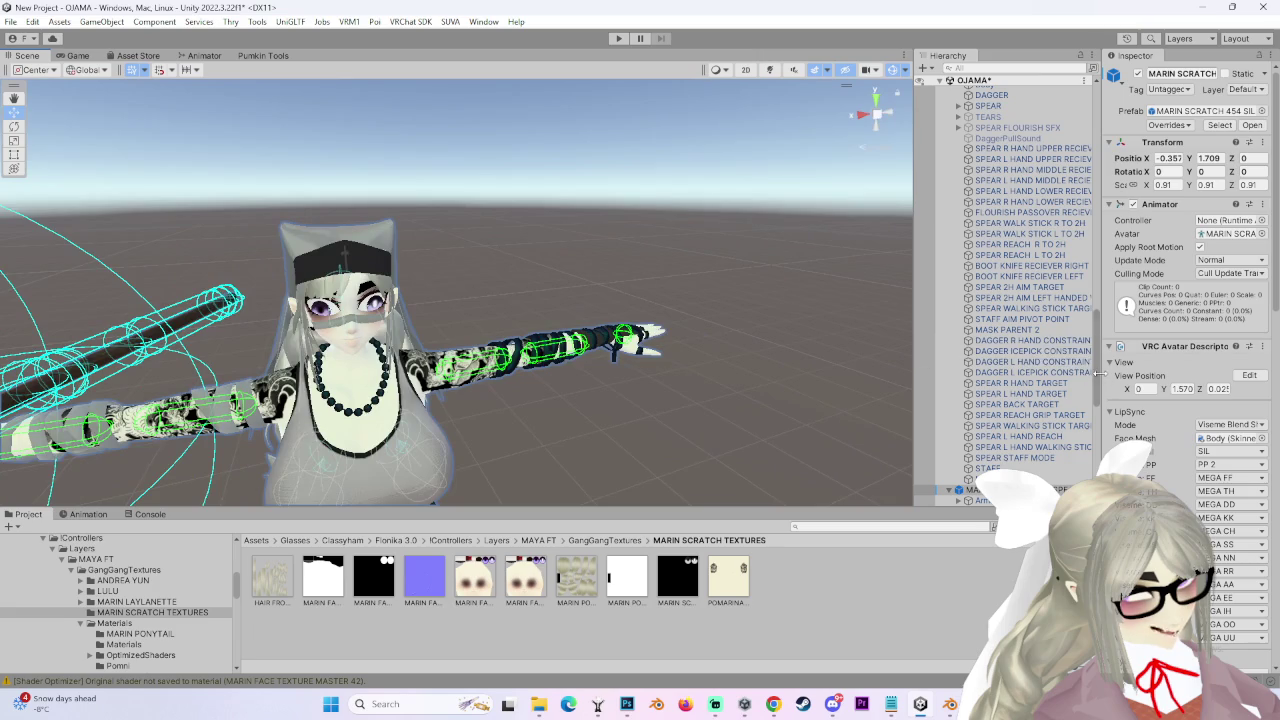
pyautogui.moveTo(1100, 373); pyautogui.dragTo(925, 373)
pyautogui.moveTo(600, 320)
pyautogui.keyDown('alt'); pyautogui.mouseDown()
pyautogui.moveTo(578, 301)
pyautogui.moveTo(572, 312)
pyautogui.moveTo(472, 288)
pyautogui.moveTo(600, 250)
pyautogui.moveTo(750, 130)
pyautogui.mouseUp(); pyautogui.keyUp('alt')
pyautogui.scroll(-3, 742, 115)
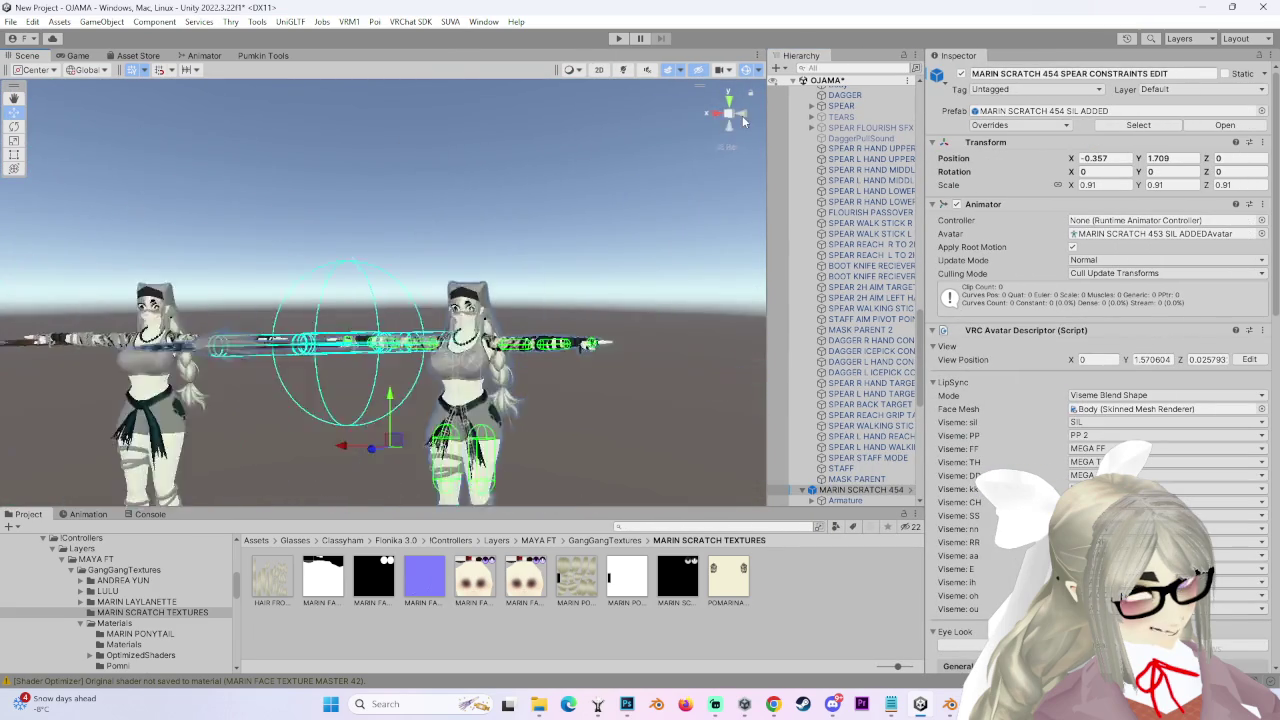
pyautogui.click(742, 115)
pyautogui.click(535, 586)
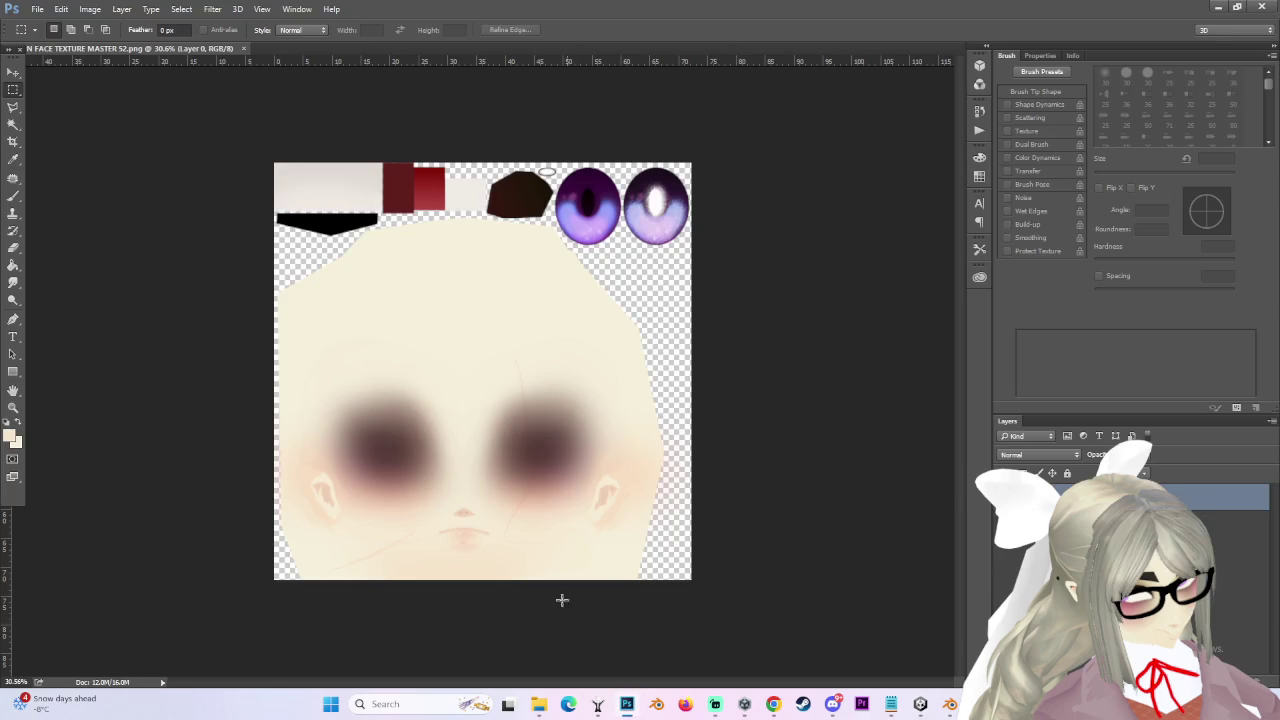
pyautogui.keyDown('alt'); pyautogui.scroll(3, 485, 482); pyautogui.keyUp('alt')
pyautogui.keyDown('alt'); pyautogui.scroll(-1, 510, 403); pyautogui.keyUp('alt')
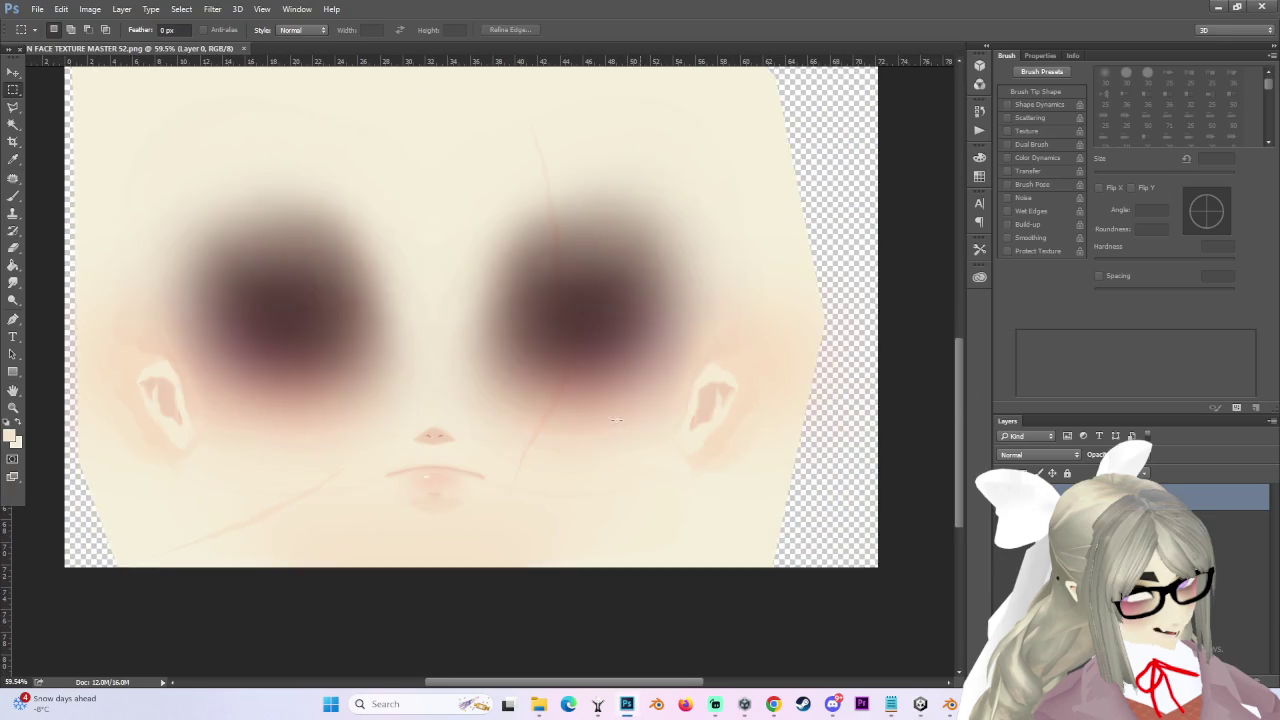
pyautogui.keyDown('alt'); pyautogui.scroll(-2, 510, 403); pyautogui.keyUp('alt')
pyautogui.keyDown('alt'); pyautogui.scroll(2, 510, 403); pyautogui.keyUp('alt')
pyautogui.keyDown('alt'); pyautogui.scroll(-2, 520, 430); pyautogui.keyUp('alt')
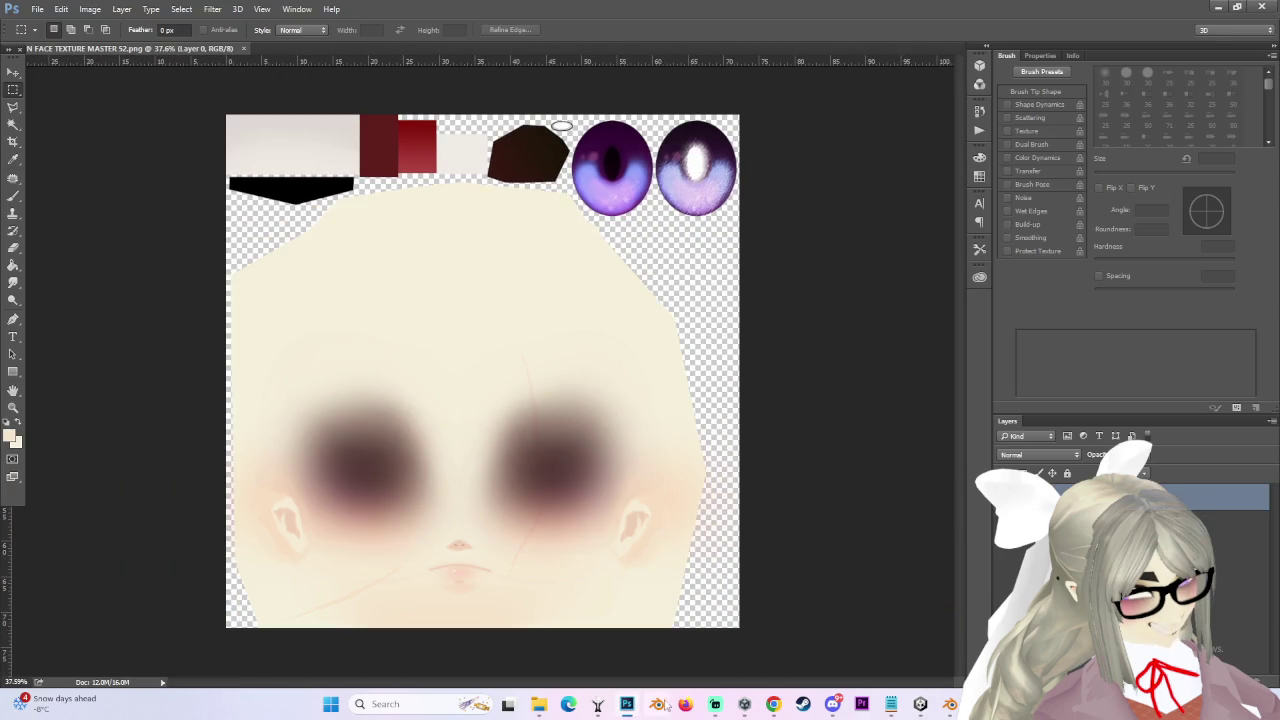
pyautogui.hotkey('alt', 'Tab')
pyautogui.click(714, 132)
# Search Google for 'blood png' and browse the image results.
pyautogui.write('b')
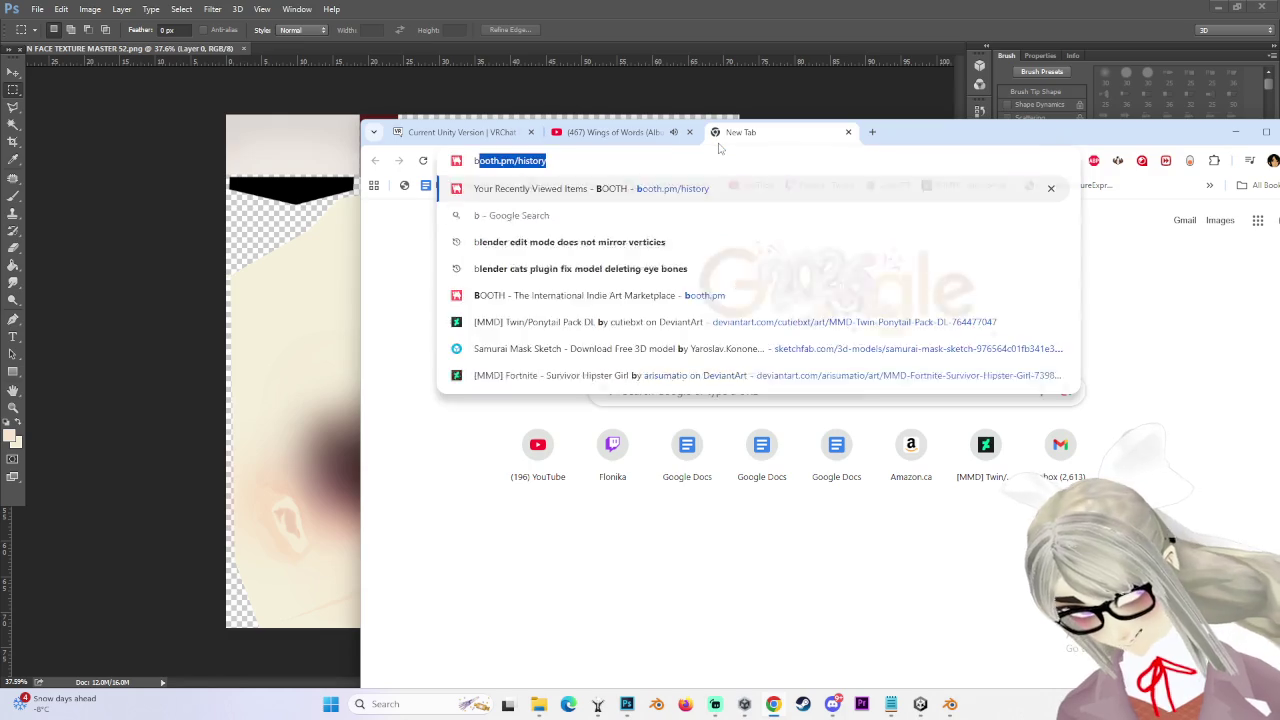
pyautogui.write('lood')
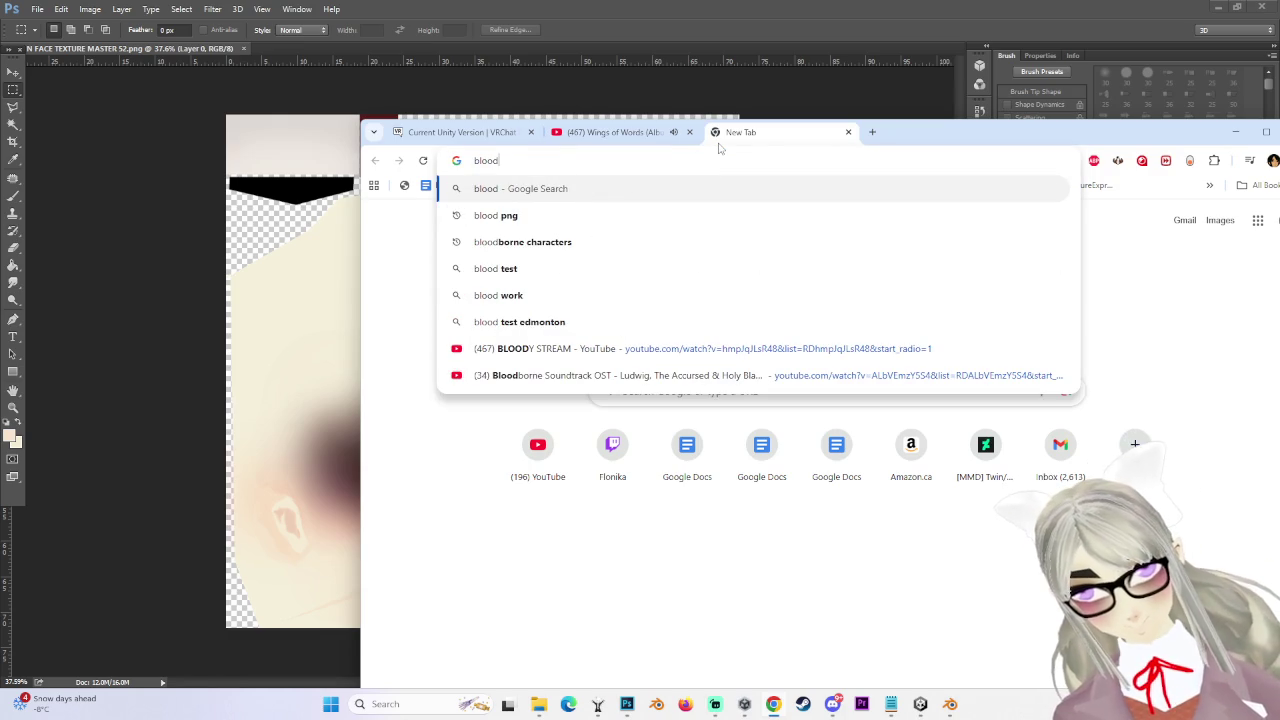
pyautogui.write(' png')
pyautogui.press('Return')
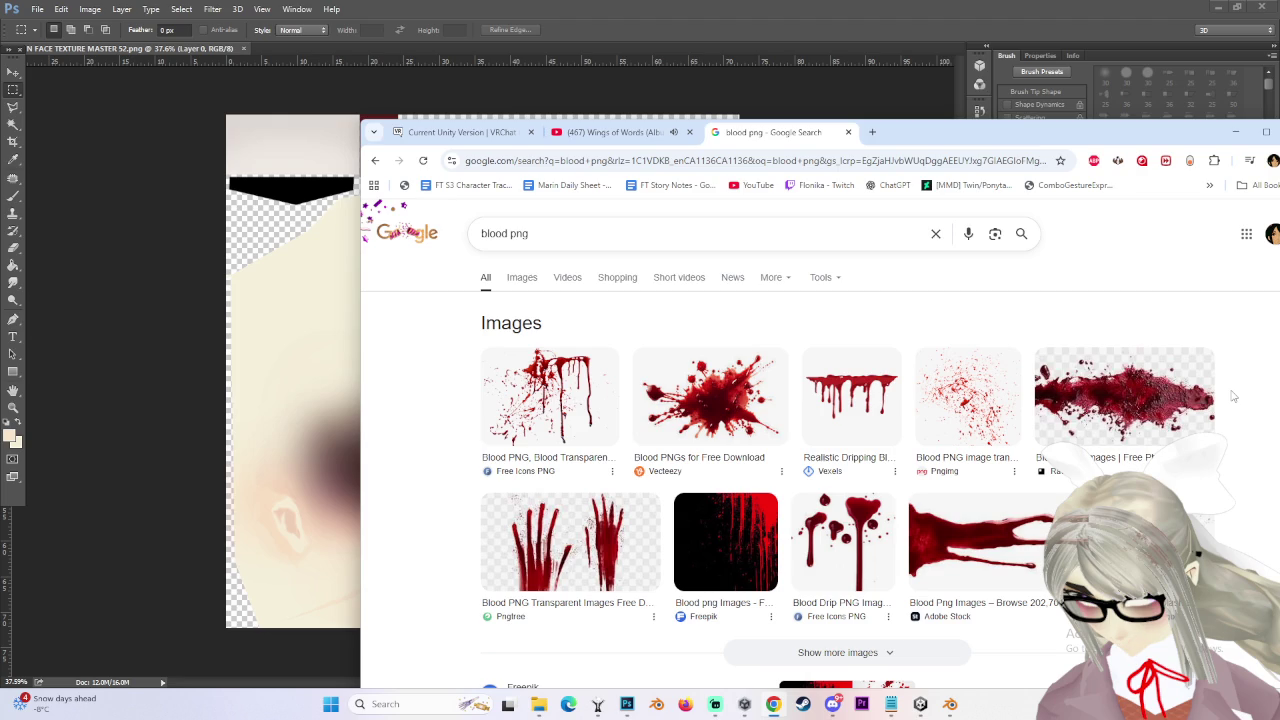
pyautogui.click(521, 277)
pyautogui.scroll(-3, 920, 410)
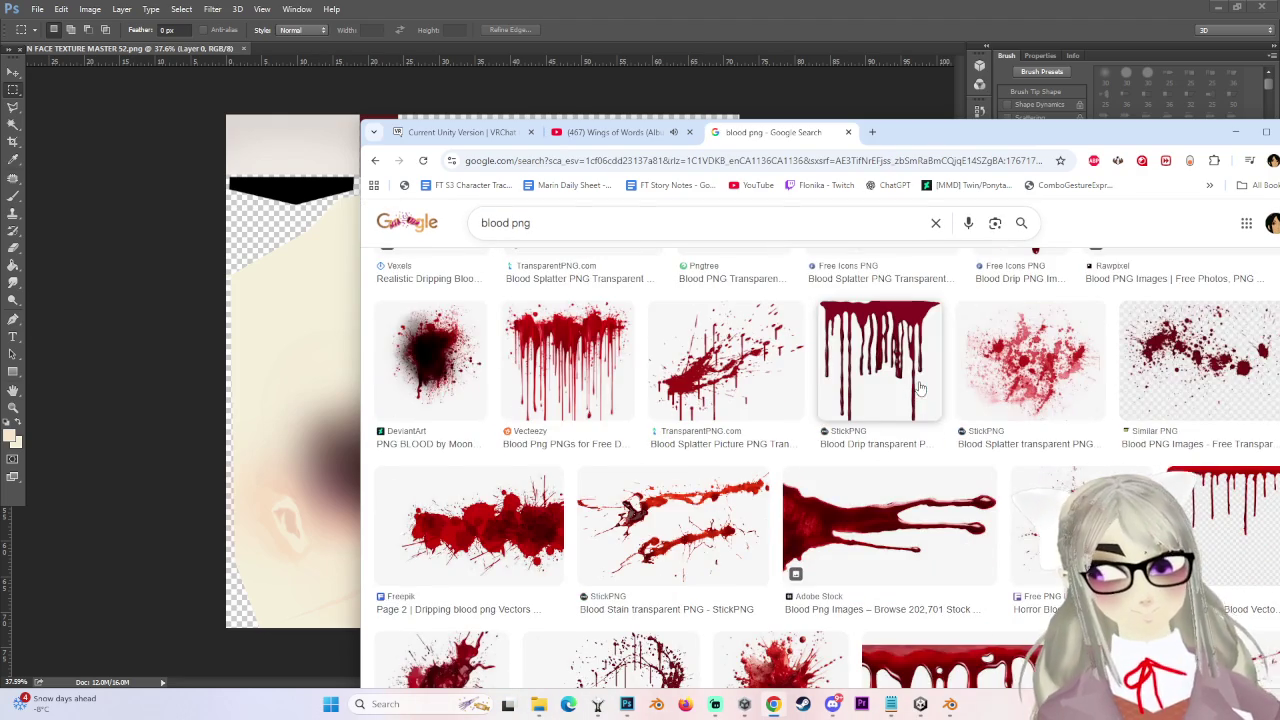
pyautogui.scroll(-2, 1253, 488)
# Open a blood splatter picture in its own tab, copy the image, and return to Photoshop.
pyautogui.rightClick(956, 462)
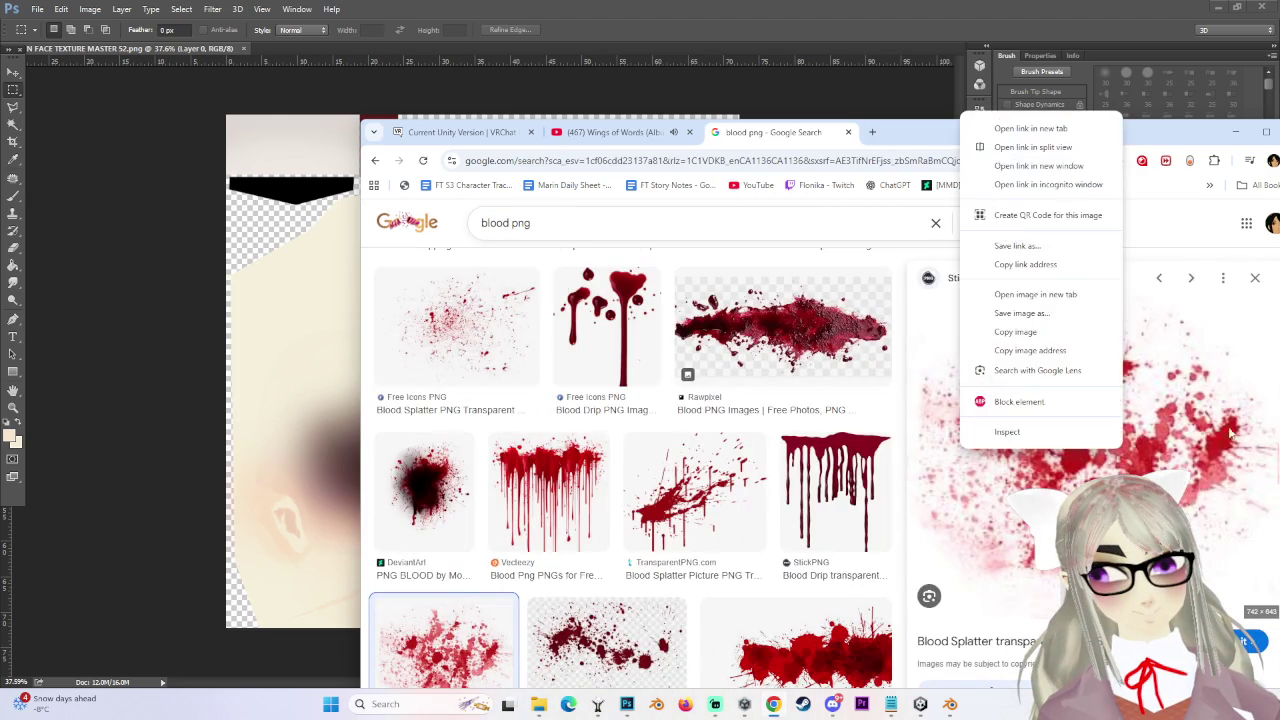
pyautogui.click(1040, 291)
pyautogui.click(910, 132)
pyautogui.rightClick(898, 400)
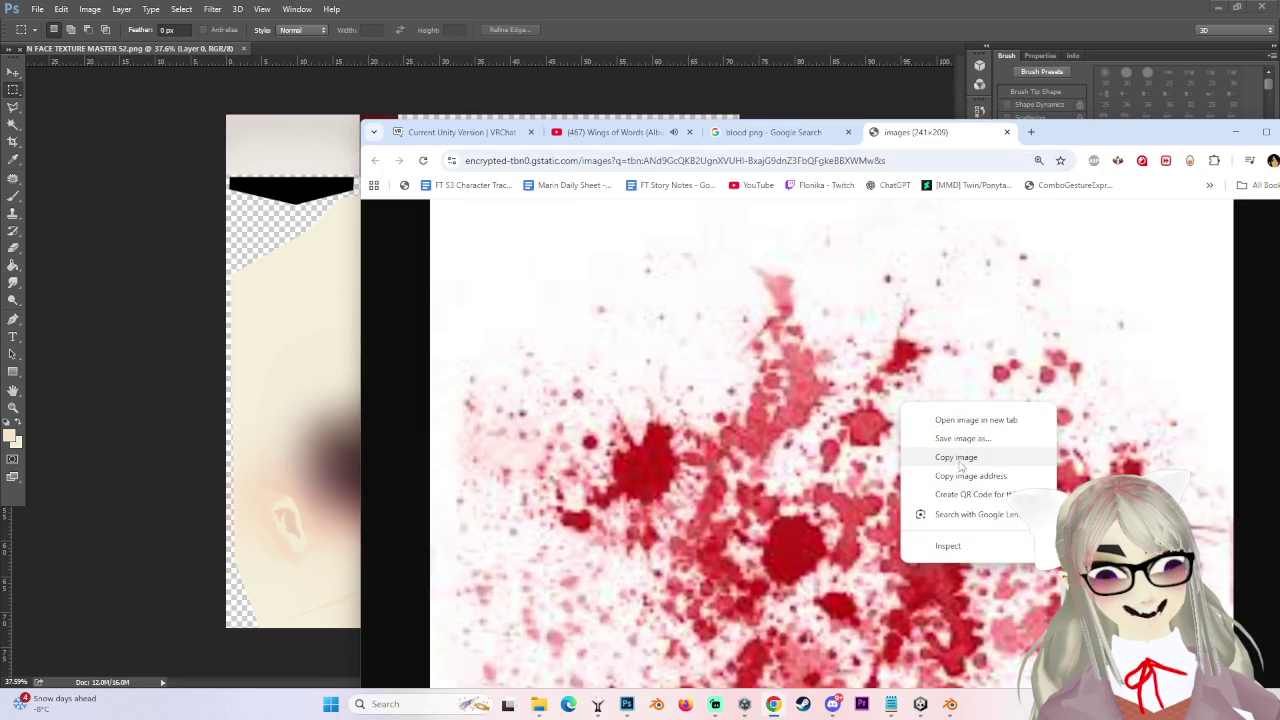
pyautogui.click(950, 452)
pyautogui.hotkey('alt', 'Tab')
# Paste the blood splatter as a new layer, enlarge it to about 468%, and shift it over the face.
pyautogui.hotkey('ctrl', 'v')
pyautogui.keyDown('alt'); pyautogui.scroll(5, 495, 390); pyautogui.keyUp('alt')
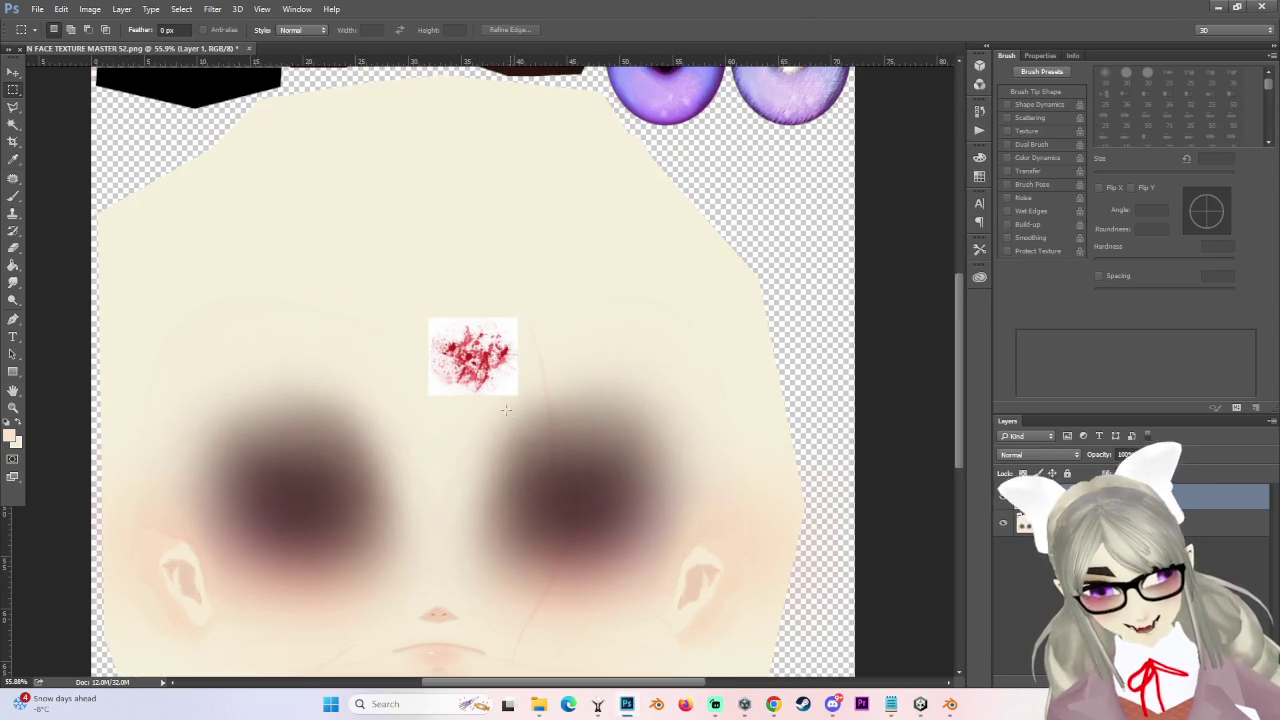
pyautogui.hotkey('ctrl', 't')
pyautogui.keyDown('alt'); pyautogui.scroll(-3, 503, 400); pyautogui.keyUp('alt')
pyautogui.keyDown('alt'); pyautogui.scroll(-1, 509, 395); pyautogui.keyUp('alt')
pyautogui.moveTo(509, 394); pyautogui.dragTo(700, 560)
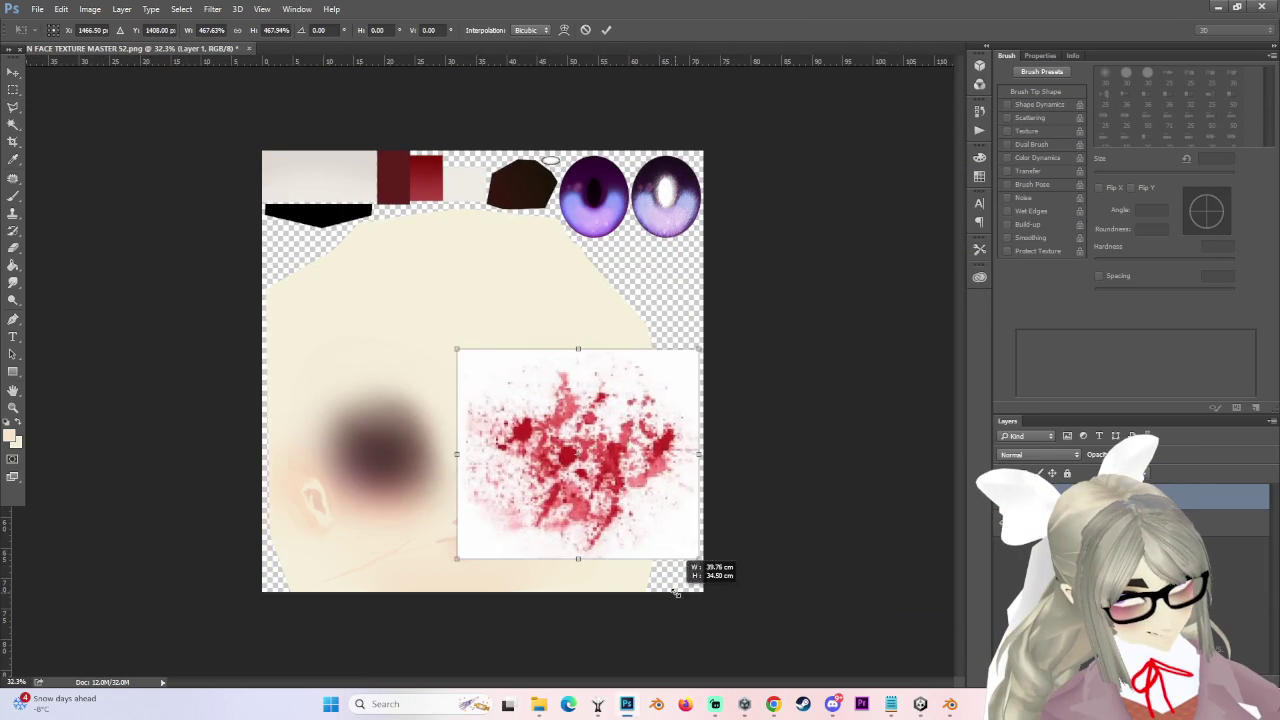
pyautogui.moveTo(615, 459); pyautogui.dragTo(435, 450)
pyautogui.press('Return')
pyautogui.keyDown('alt'); pyautogui.scroll(2, 495, 453); pyautogui.keyUp('alt')
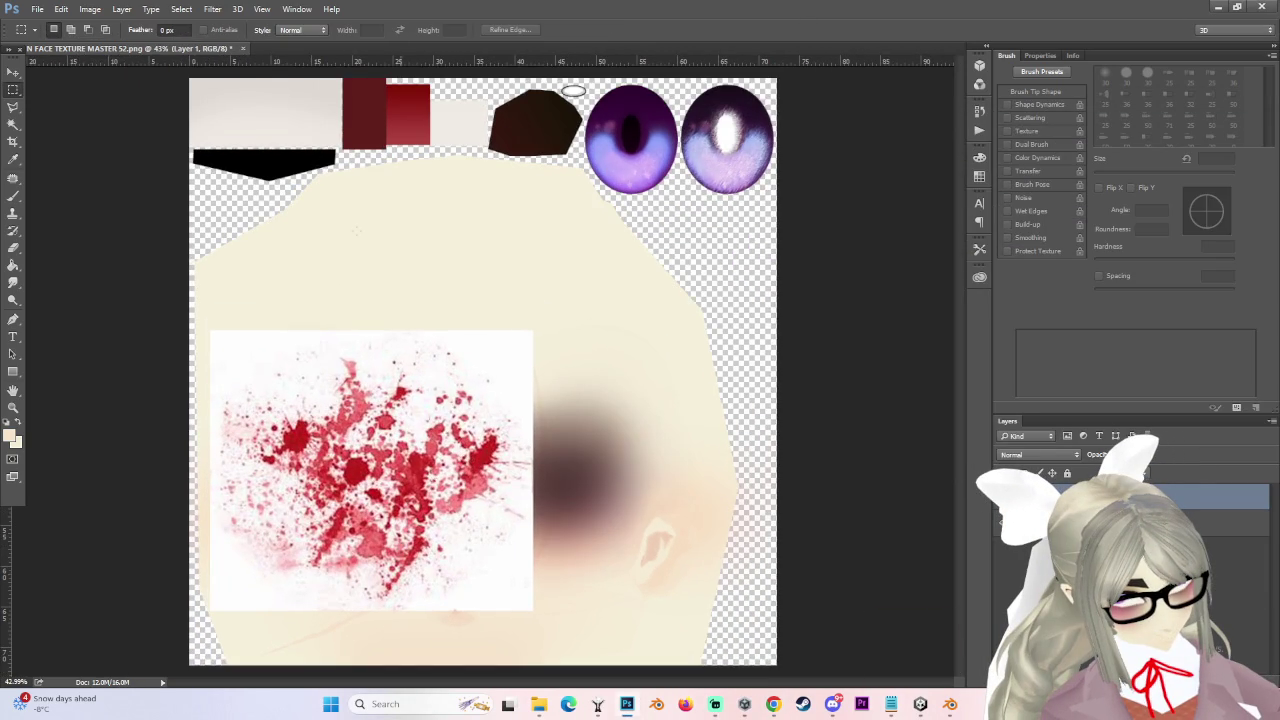
# Move the splatter up and right and set its blend mode to Multiply.
pyautogui.click(13, 72)
pyautogui.moveTo(509, 470); pyautogui.dragTo(571, 392)
pyautogui.keyDown('alt'); pyautogui.scroll(-1, 591, 494); pyautogui.keyUp('alt')
pyautogui.keyDown('alt'); pyautogui.scroll(1, 627, 492); pyautogui.keyUp('alt')
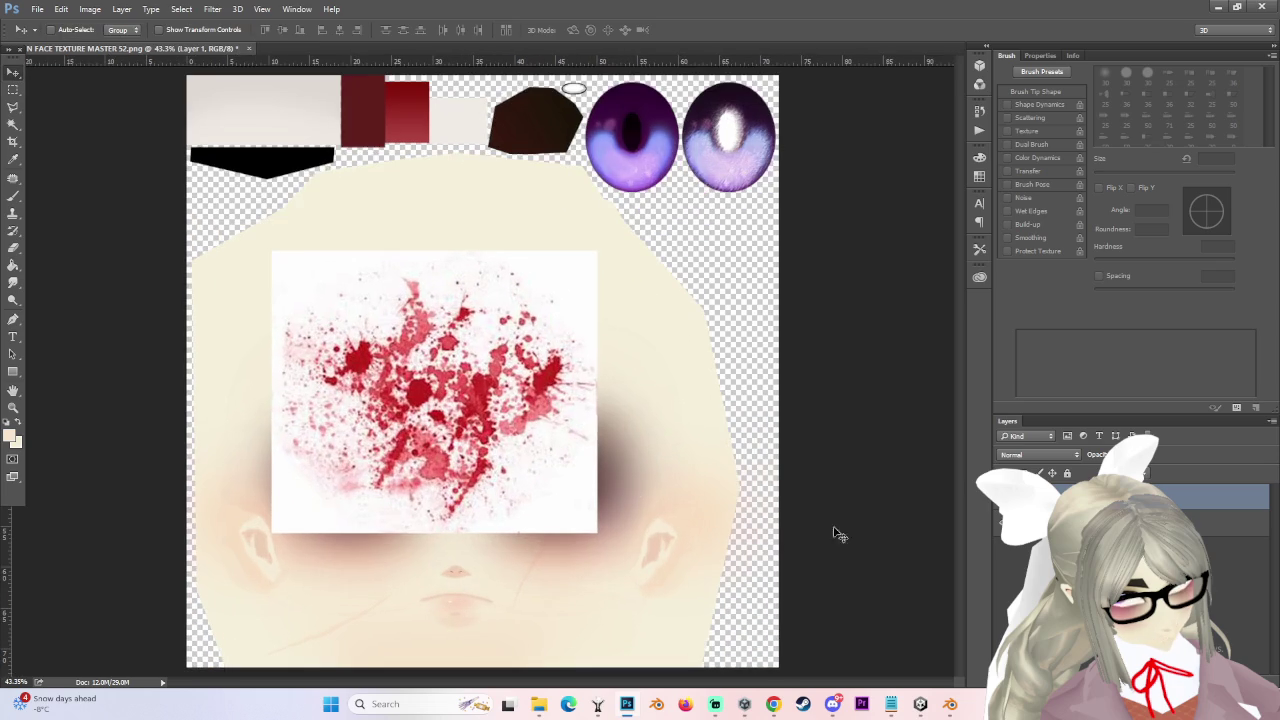
pyautogui.click(1040, 454)
pyautogui.click(1040, 491)
# Position the splatter between the eyes and clip it to the face layer.
pyautogui.moveTo(435, 413); pyautogui.dragTo(465, 397)
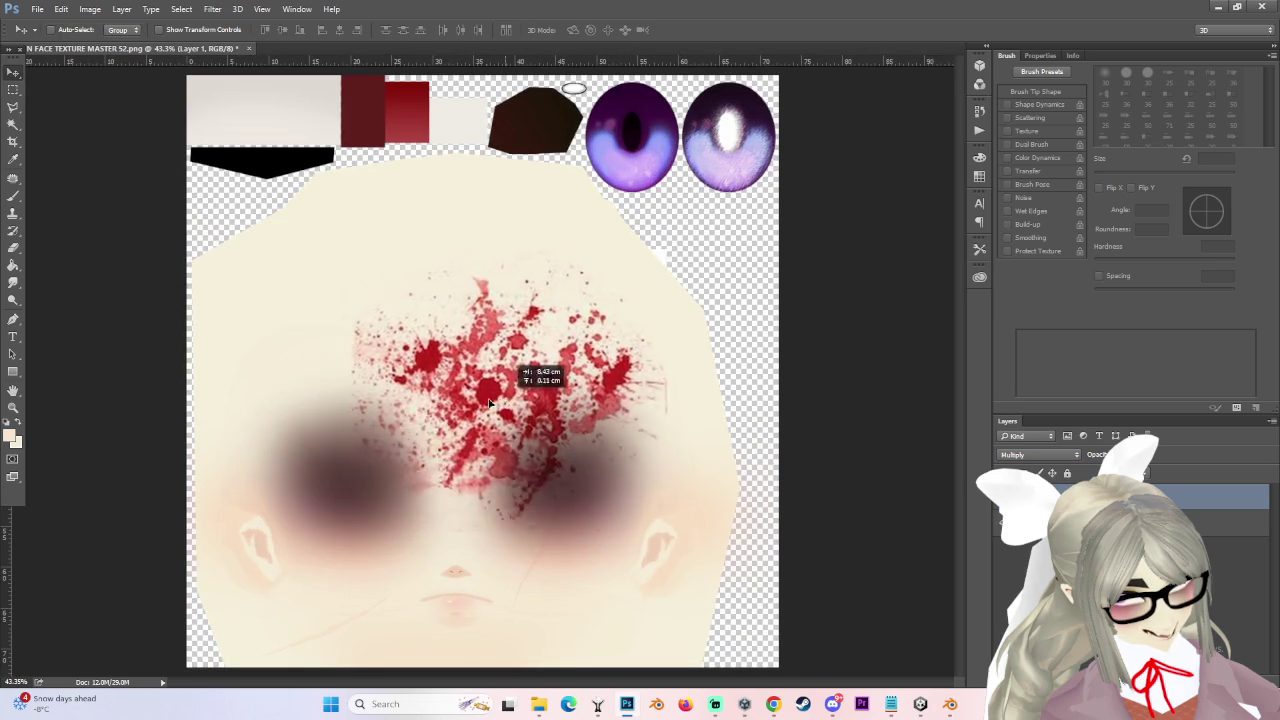
pyautogui.keyDown('alt'); pyautogui.scroll(-2, 475, 380); pyautogui.keyUp('alt')
pyautogui.moveTo(480, 350); pyautogui.dragTo(425, 370)
pyautogui.keyDown('alt'); pyautogui.scroll(3, 490, 385); pyautogui.keyUp('alt')
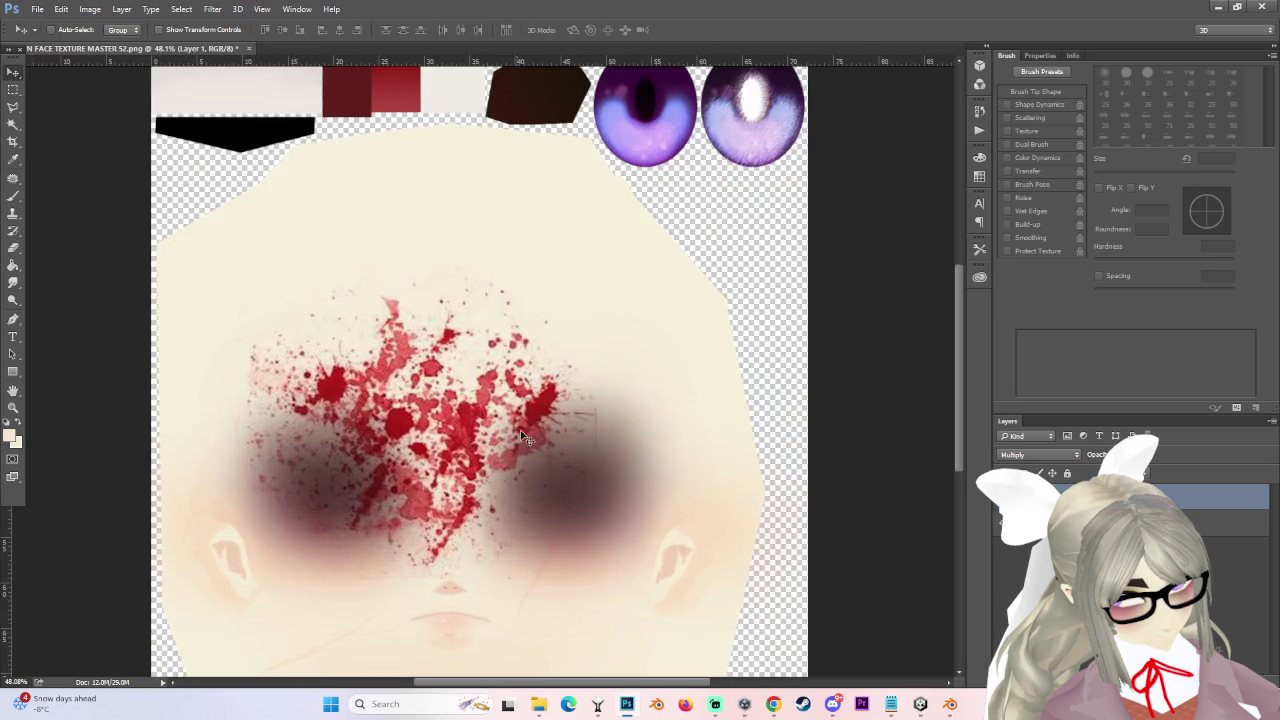
pyautogui.keyDown('alt'); pyautogui.scroll(-2, 308, 422); pyautogui.keyUp('alt')
pyautogui.keyDown('alt'); pyautogui.scroll(1, 273, 409); pyautogui.keyUp('alt')
pyautogui.moveTo(209, 391); pyautogui.dragTo(197, 399)
pyautogui.rightClick(1090, 497)
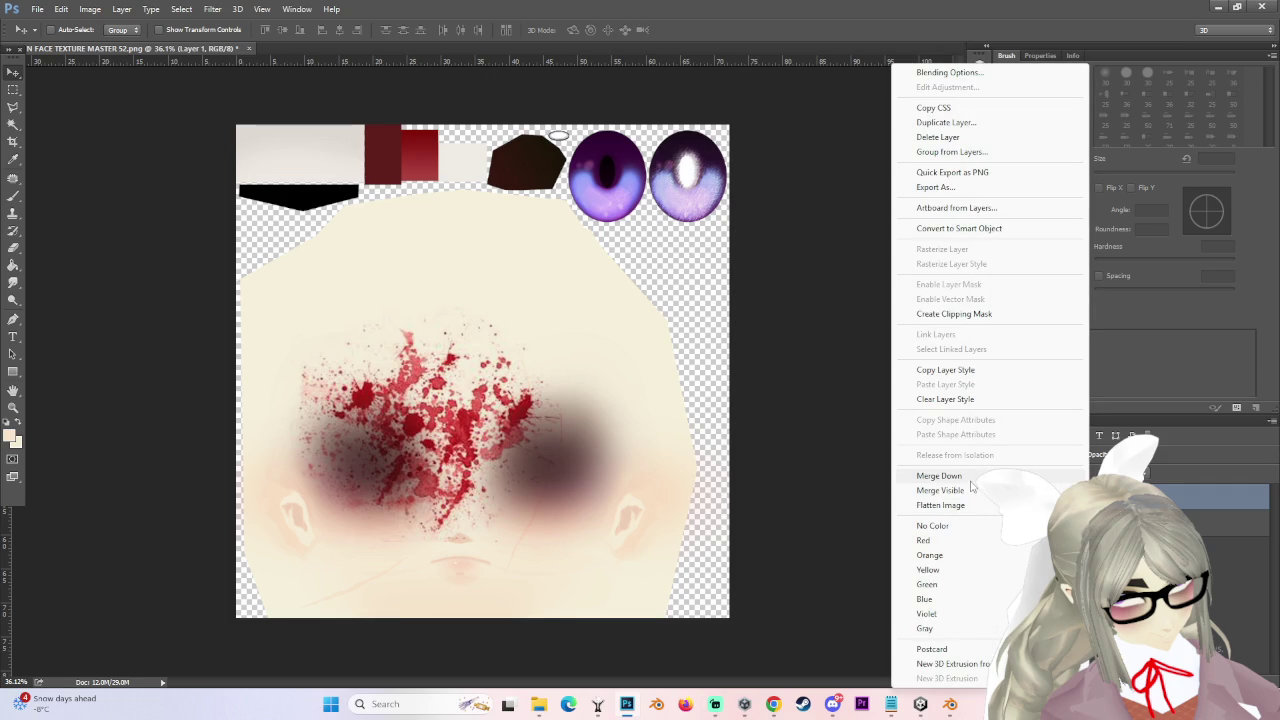
pyautogui.click(953, 313)
# Undo the last move, then enlarge the splatter to about 125% and shift it up.
pyautogui.moveTo(426, 449); pyautogui.dragTo(546, 459)
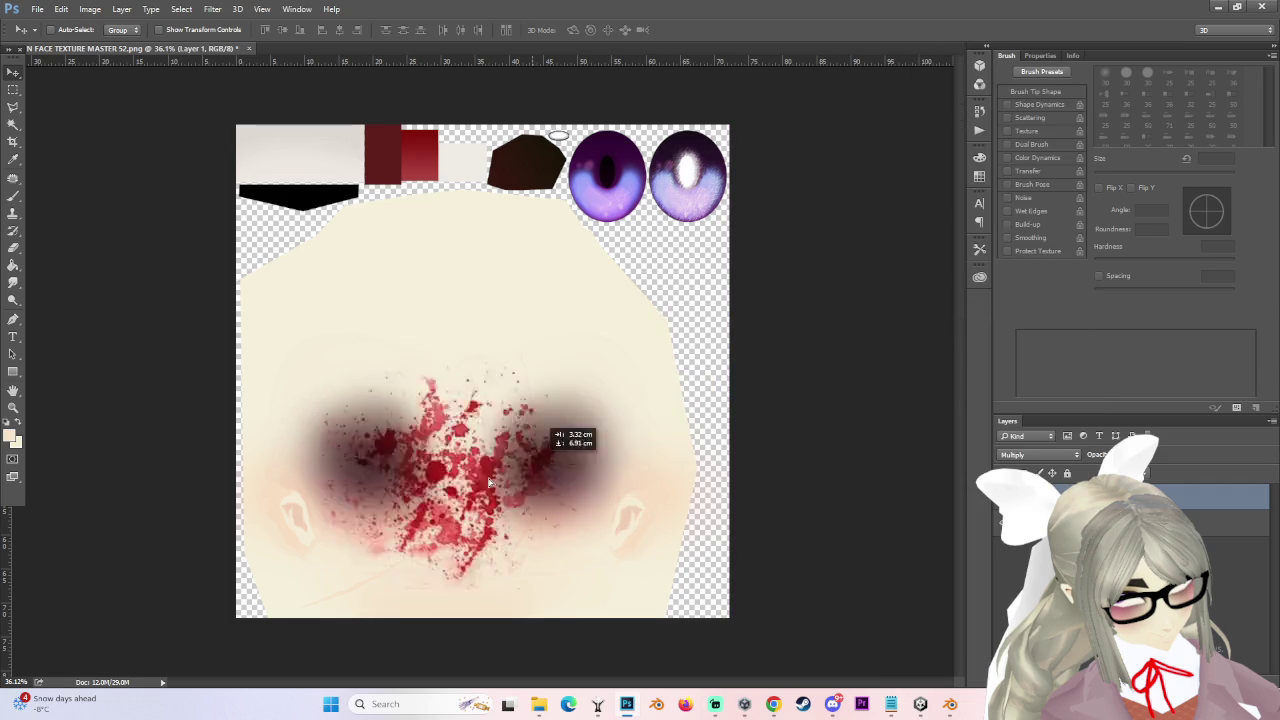
pyautogui.keyDown('alt'); pyautogui.scroll(-2, 540, 470); pyautogui.keyUp('alt')
pyautogui.keyDown('alt'); pyautogui.scroll(2, 535, 475); pyautogui.keyUp('alt')
pyautogui.hotkey('ctrl', 'z')
pyautogui.hotkey('ctrl', 't')
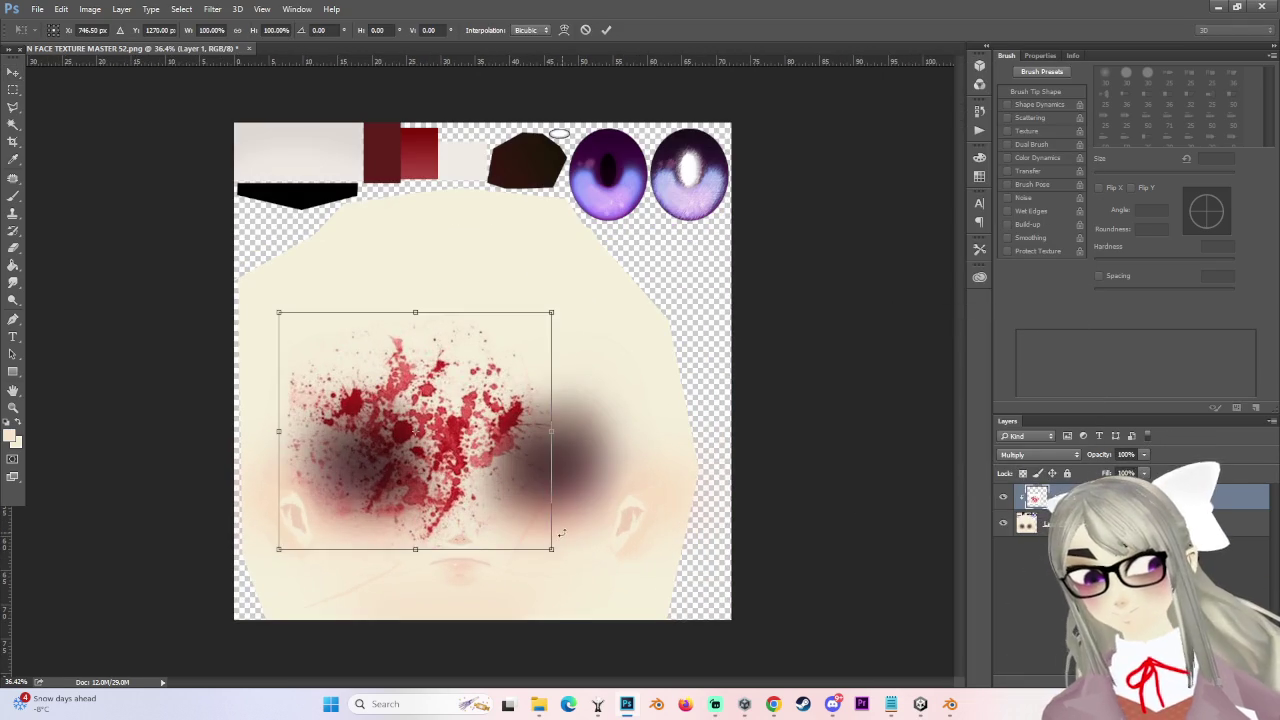
pyautogui.moveTo(561, 533); pyautogui.dragTo(612, 580)
pyautogui.moveTo(537, 449)
pyautogui.mouseDown()
pyautogui.moveTo(529, 420)
pyautogui.moveTo(535, 500)
pyautogui.mouseUp()
pyautogui.keyDown('alt'); pyautogui.scroll(-1, 540, 489); pyautogui.keyUp('alt')
pyautogui.press('Return')
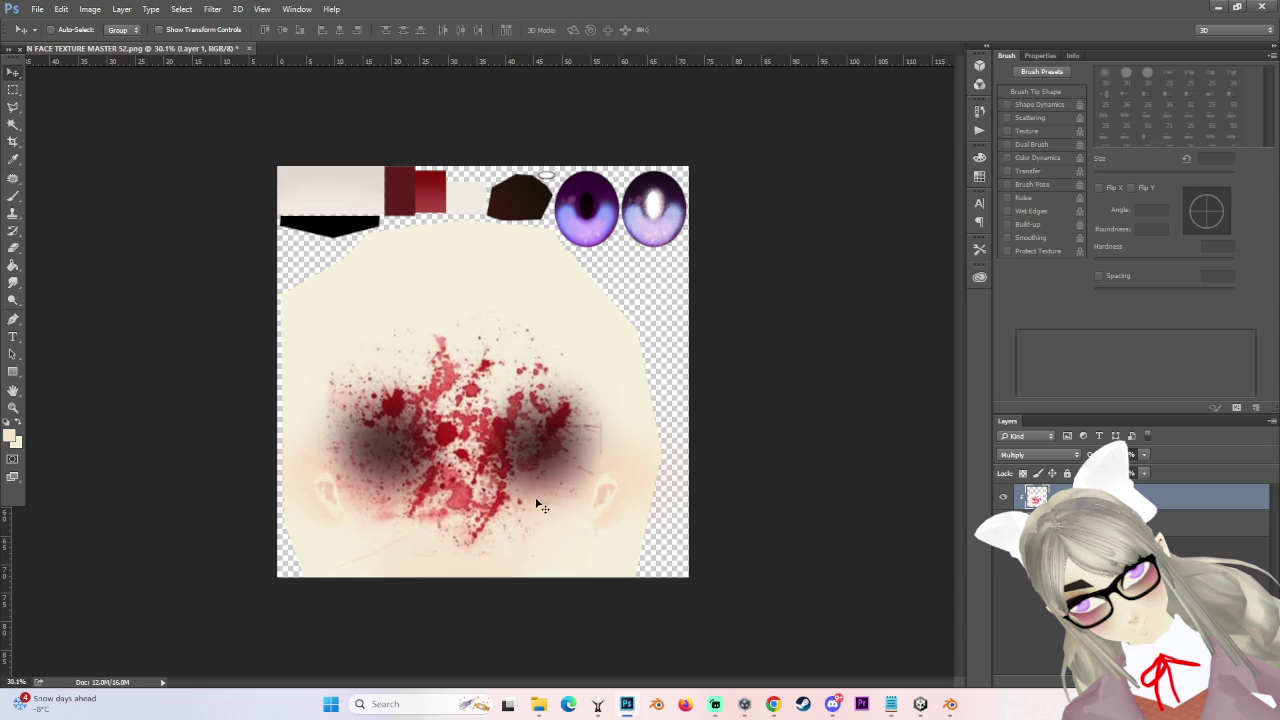
# Resize the splatter again, stretching it toward the lower right.
pyautogui.keyDown('alt'); pyautogui.scroll(1, 540, 470); pyautogui.keyUp('alt')
pyautogui.hotkey('ctrl', 't')
pyautogui.moveTo(620, 577)
pyautogui.mouseDown()
pyautogui.moveTo(698, 649)
pyautogui.moveTo(597, 520)
pyautogui.moveTo(538, 402)
pyautogui.moveTo(560, 412)
pyautogui.mouseUp()
pyautogui.press('Return')
pyautogui.keyDown('alt'); pyautogui.scroll(-1, 597, 520); pyautogui.keyUp('alt')
pyautogui.keyDown('alt'); pyautogui.scroll(1, 565, 415); pyautogui.keyUp('alt')
pyautogui.keyDown('alt'); pyautogui.scroll(1, 566, 414); pyautogui.keyUp('alt')
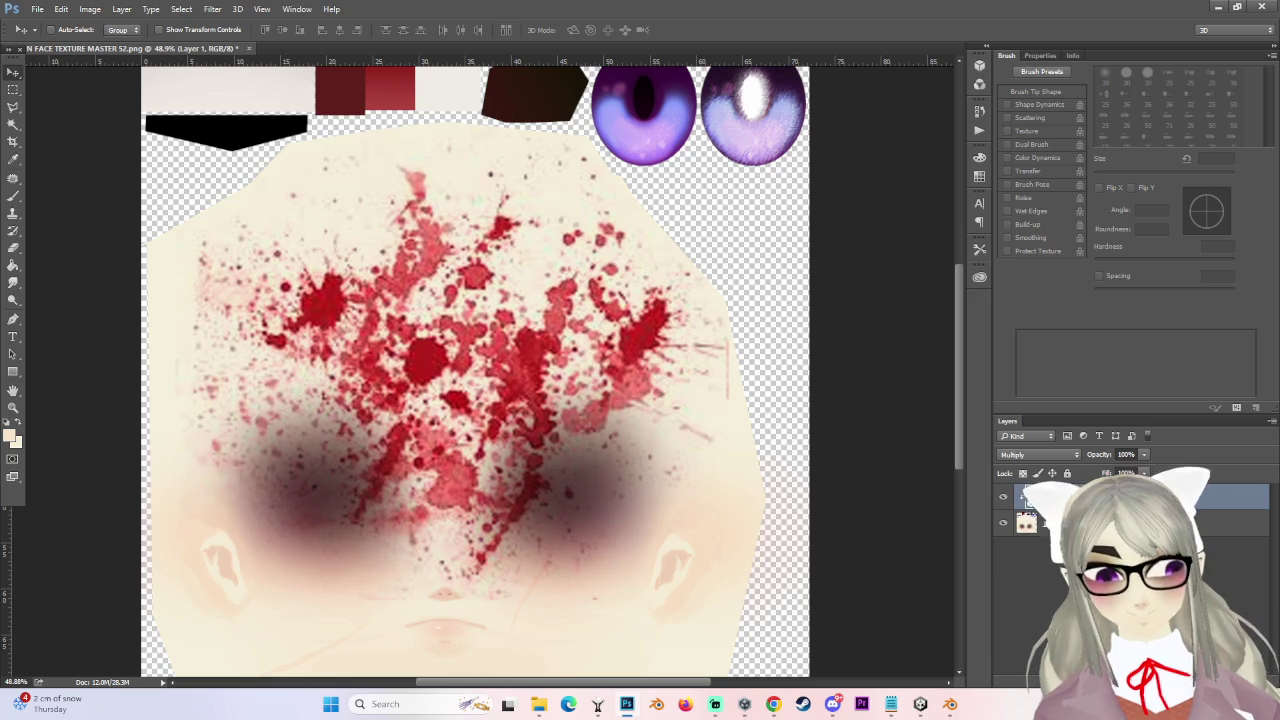
# Compare the face with and without the splatter, then nudge it into final position.
pyautogui.hotkey('ctrl', 'z')
pyautogui.hotkey('ctrl', 'z')
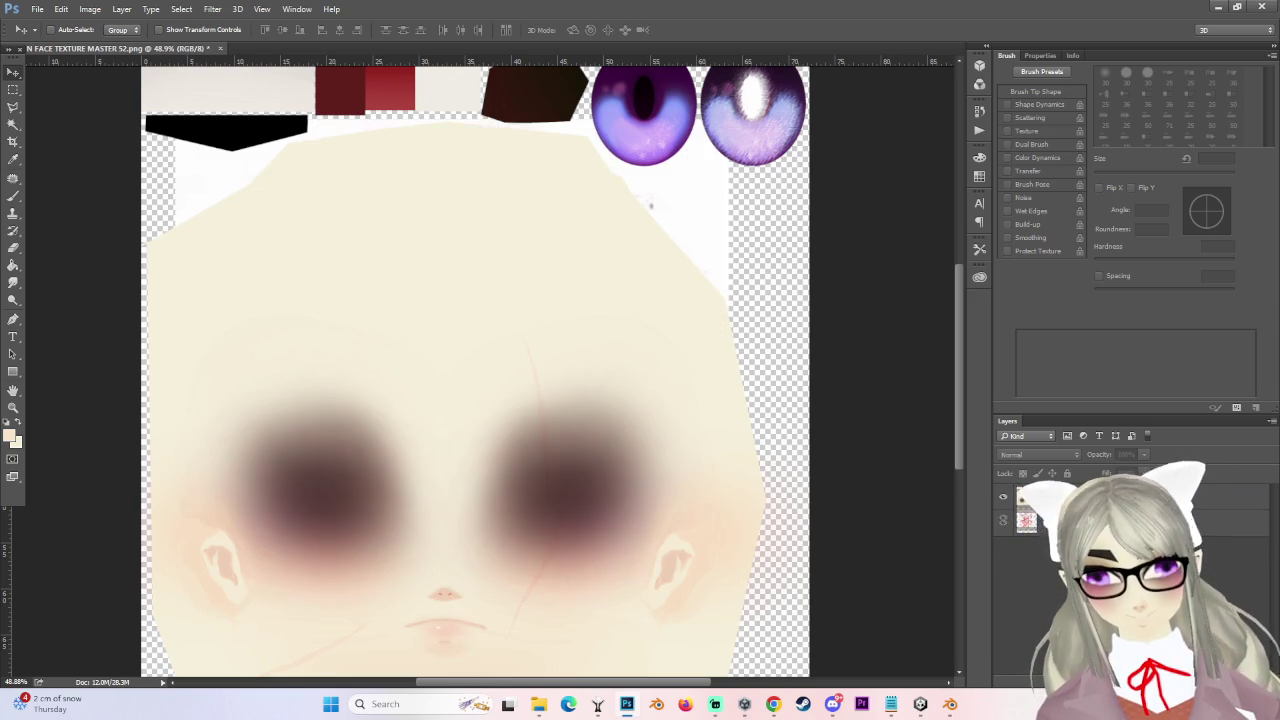
pyautogui.hotkey('ctrl', 'shift', 'z')
pyautogui.keyDown('alt'); pyautogui.scroll(-1, 574, 431); pyautogui.keyUp('alt')
pyautogui.keyDown('alt'); pyautogui.scroll(-1, 574, 431); pyautogui.keyUp('alt')
pyautogui.moveTo(573, 364); pyautogui.dragTo(565, 368)
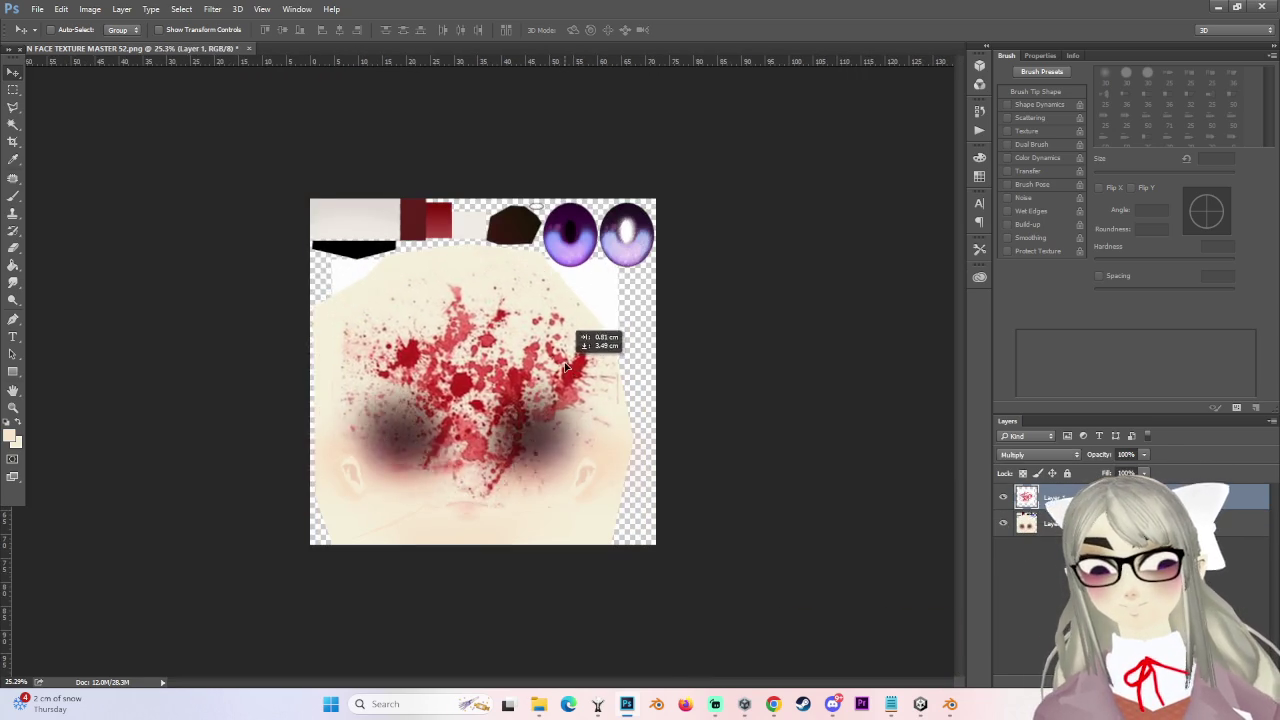
pyautogui.keyDown('alt'); pyautogui.scroll(2, 562, 378); pyautogui.keyUp('alt')
pyautogui.keyDown('alt'); pyautogui.scroll(-1, 560, 384); pyautogui.keyUp('alt')
pyautogui.keyDown('alt'); pyautogui.scroll(2, 558, 390); pyautogui.keyUp('alt')
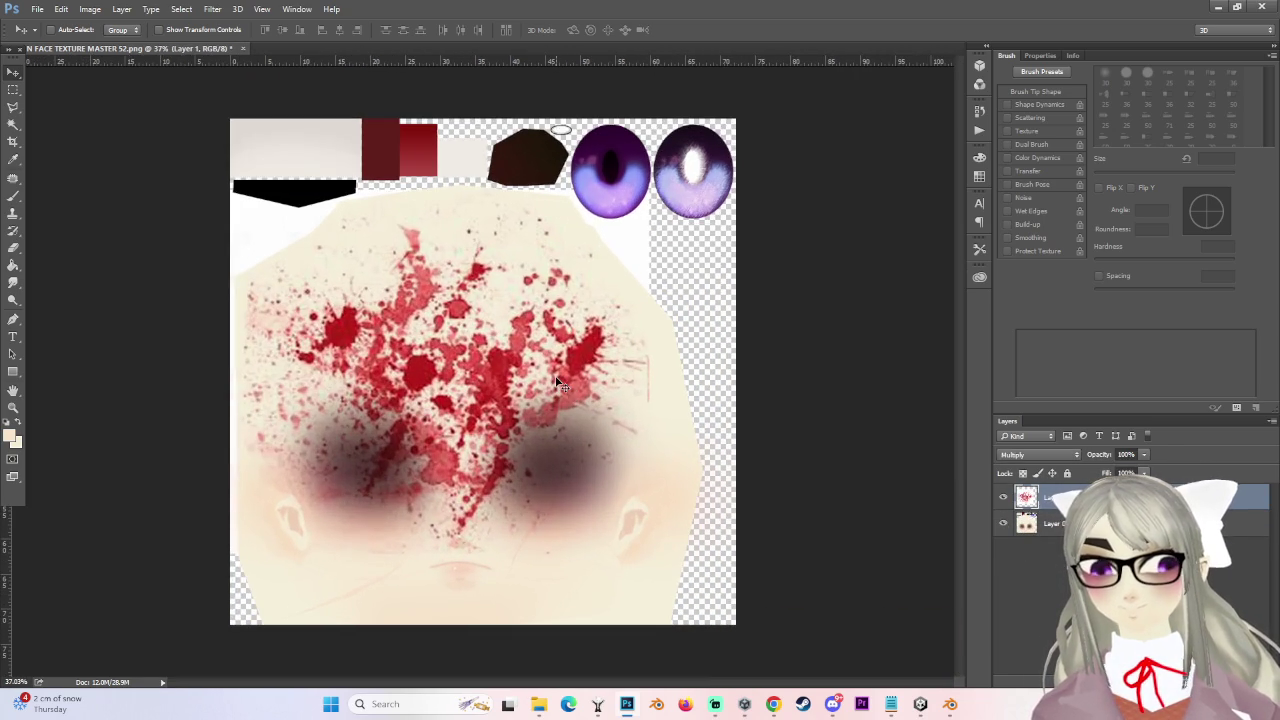
pyautogui.keyDown('alt'); pyautogui.scroll(-1, 558, 385); pyautogui.keyUp('alt')
# Duplicate the blood splatter layer, hide the original, and nudge the copy on the face.
pyautogui.hotkey('ctrl', 'j')
pyautogui.click(1003, 522)
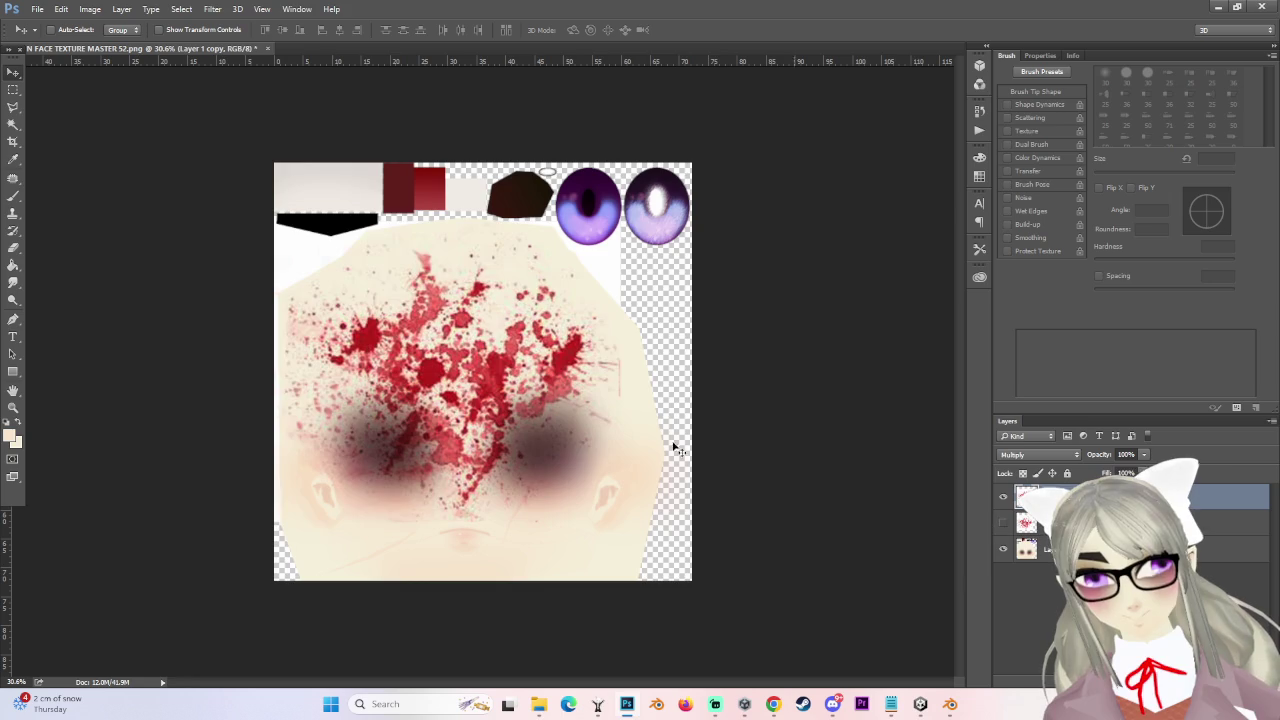
pyautogui.keyDown('alt'); pyautogui.scroll(1, 465, 412); pyautogui.keyUp('alt')
pyautogui.moveTo(580, 388); pyautogui.dragTo(579, 392)
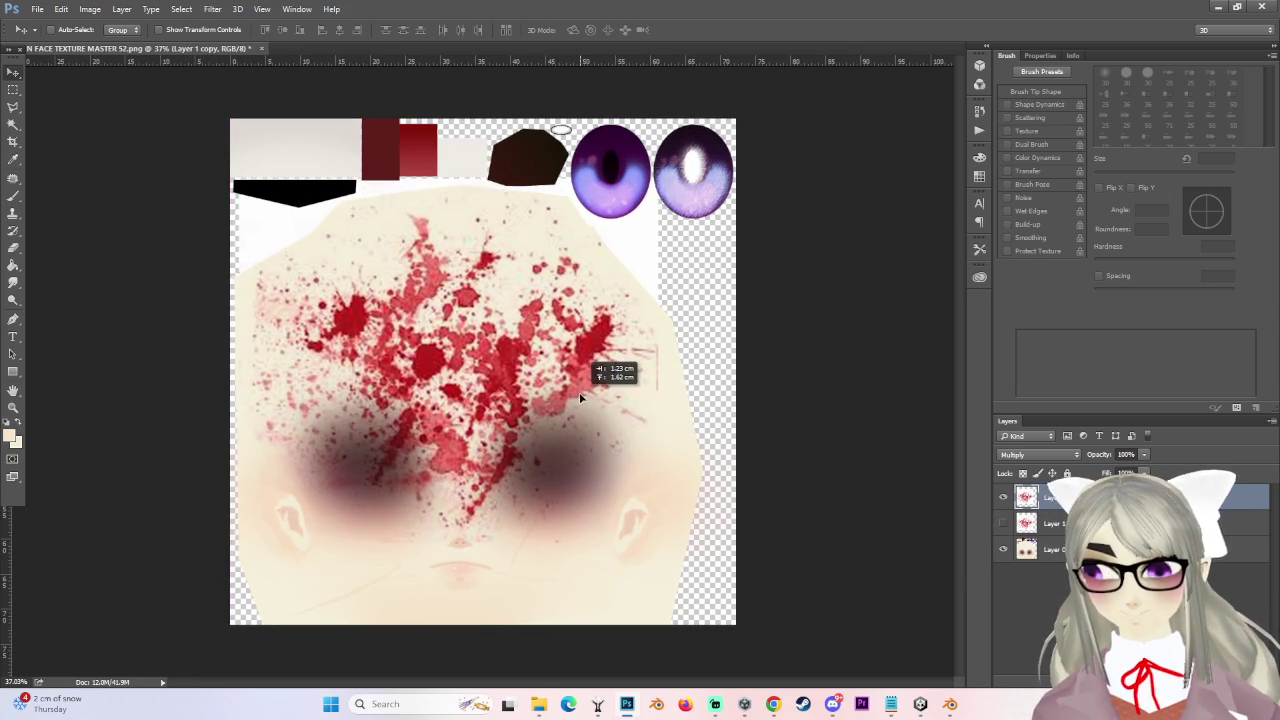
# Select the Eraser with a larger brush, hide the splatter layer, and bring Chrome forward.
pyautogui.click(12, 249)
pyautogui.press(']')
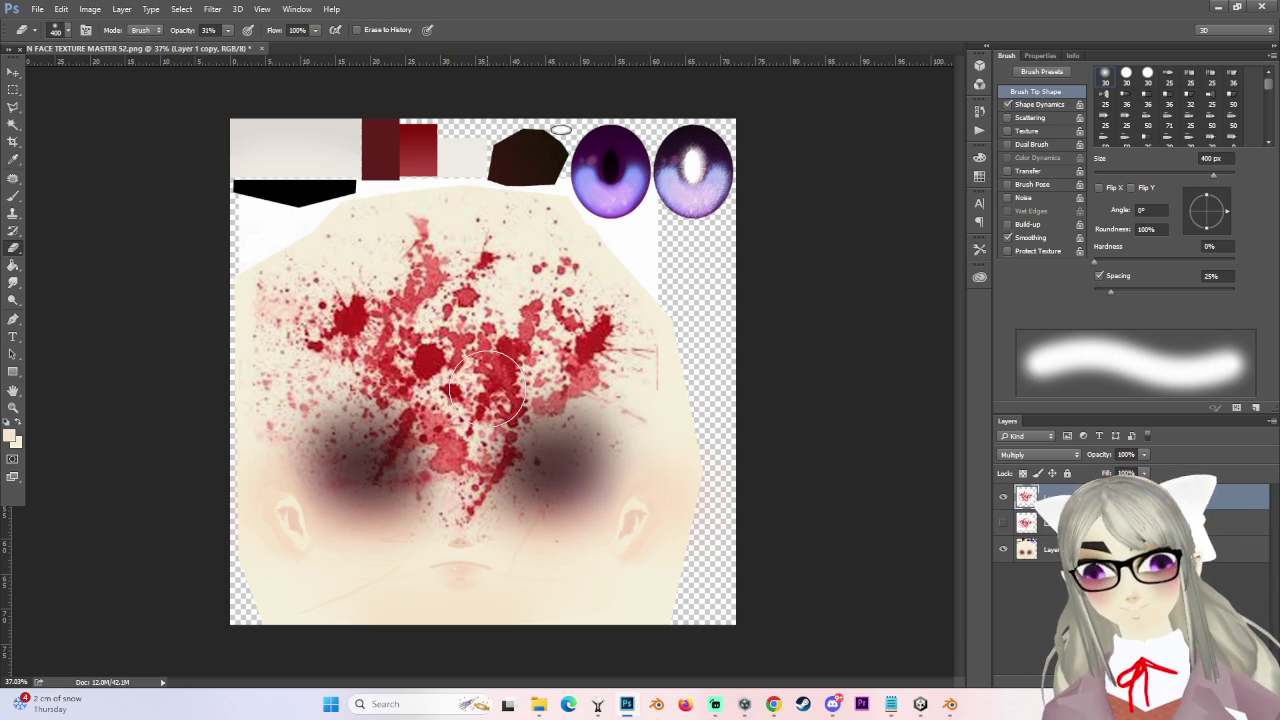
pyautogui.click(1001, 497)
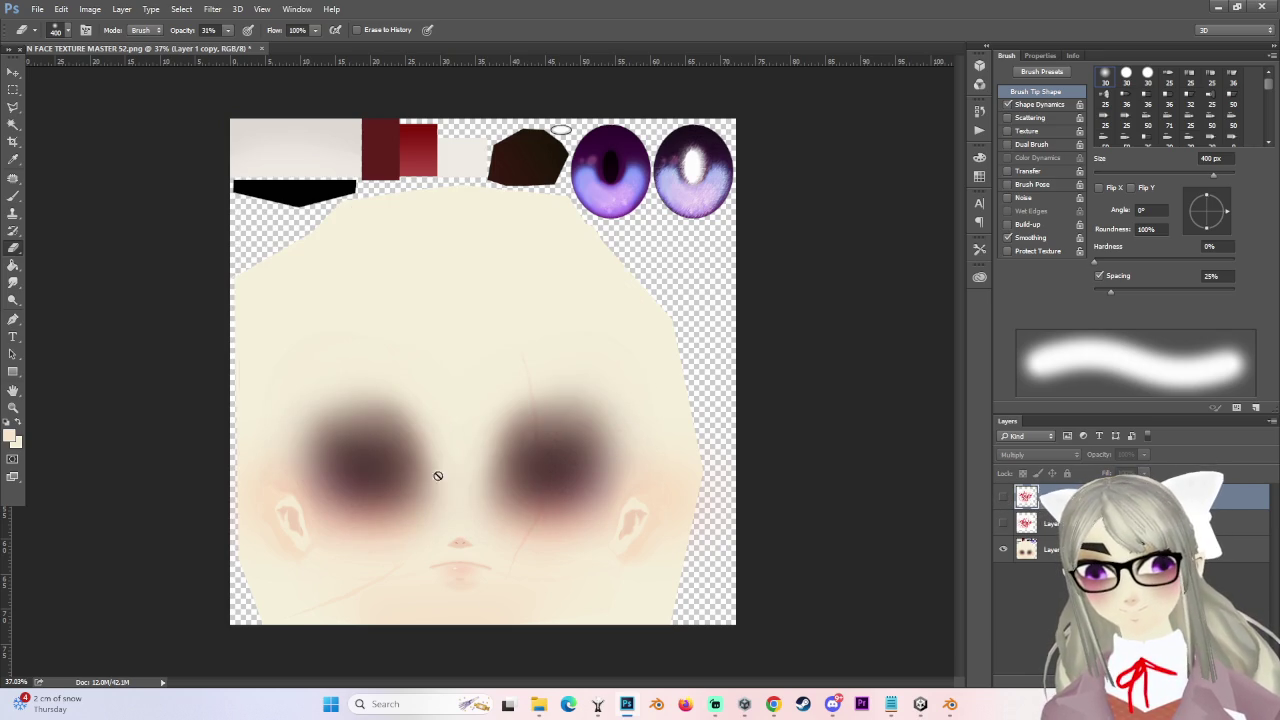
pyautogui.click(773, 704)
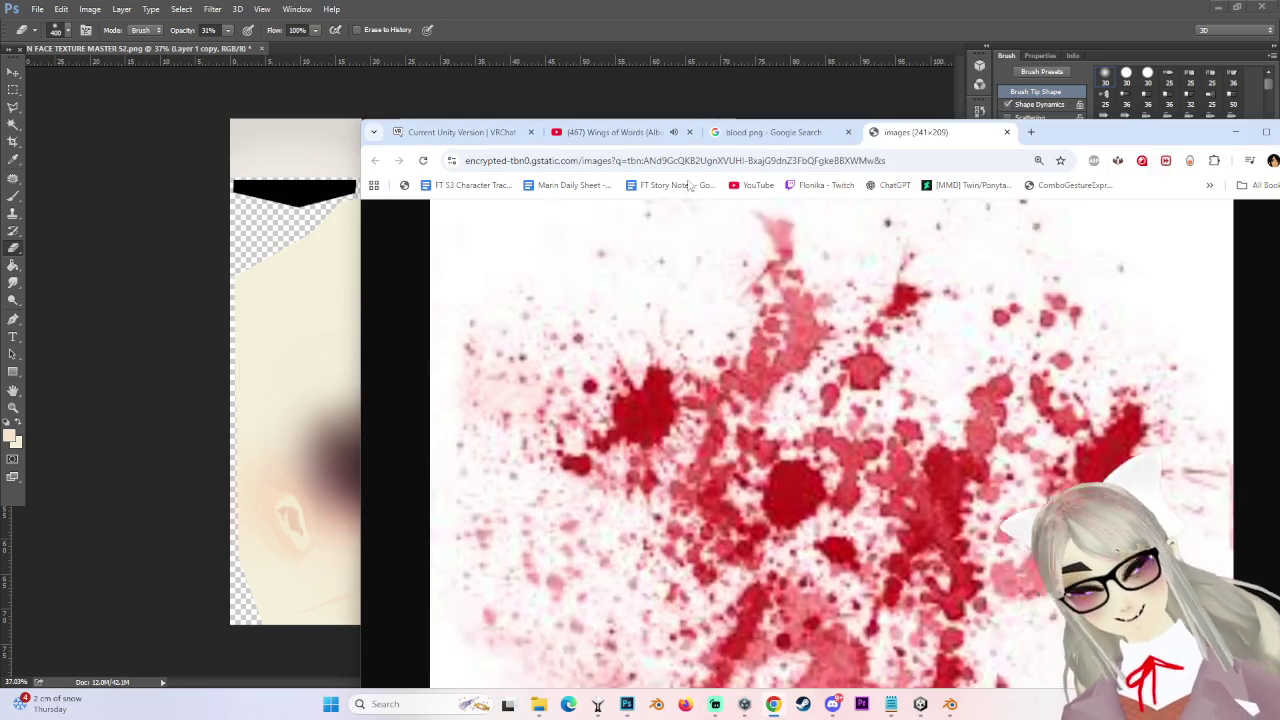
# Browse through the blood png image search results.
pyautogui.click(770, 132)
pyautogui.scroll(-2, 598, 357)
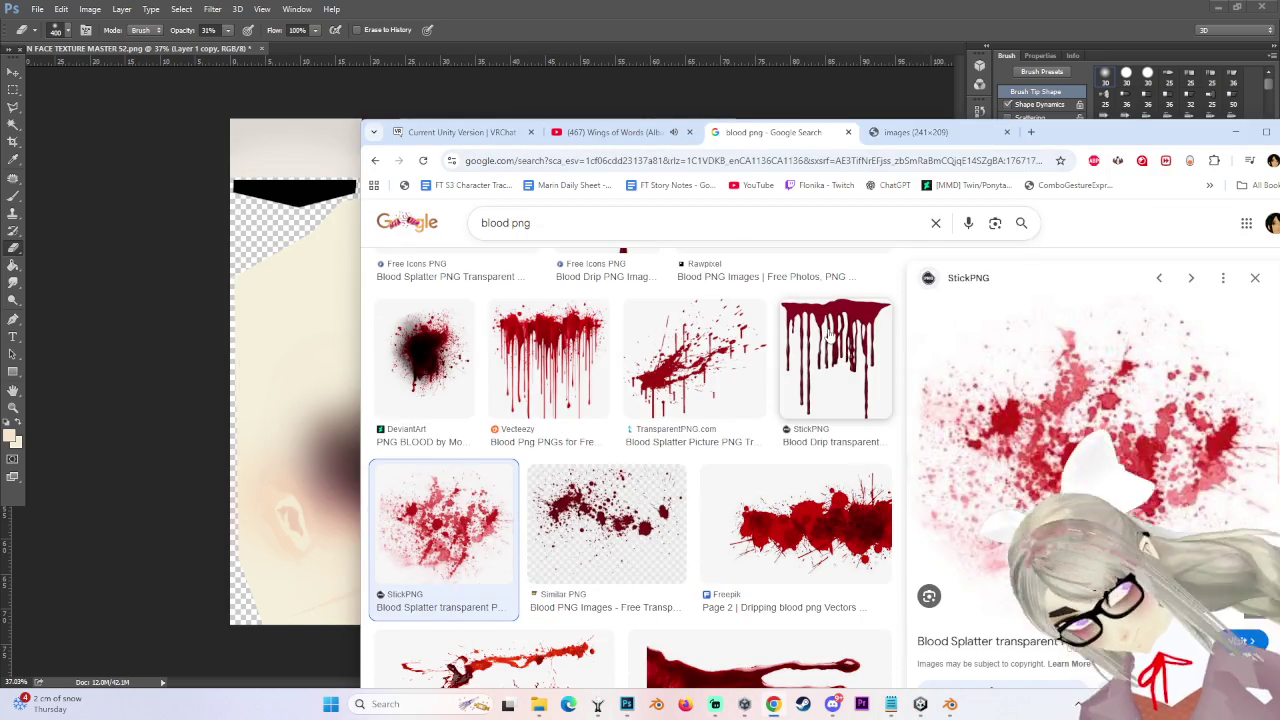
pyautogui.scroll(-2, 597, 376)
pyautogui.scroll(-1, 597, 380)
pyautogui.scroll(-2, 598, 400)
pyautogui.scroll(-1, 599, 428)
pyautogui.scroll(2, 620, 432)
pyautogui.scroll(2, 690, 440)
pyautogui.scroll(-1, 670, 480)
pyautogui.scroll(-2, 670, 478)
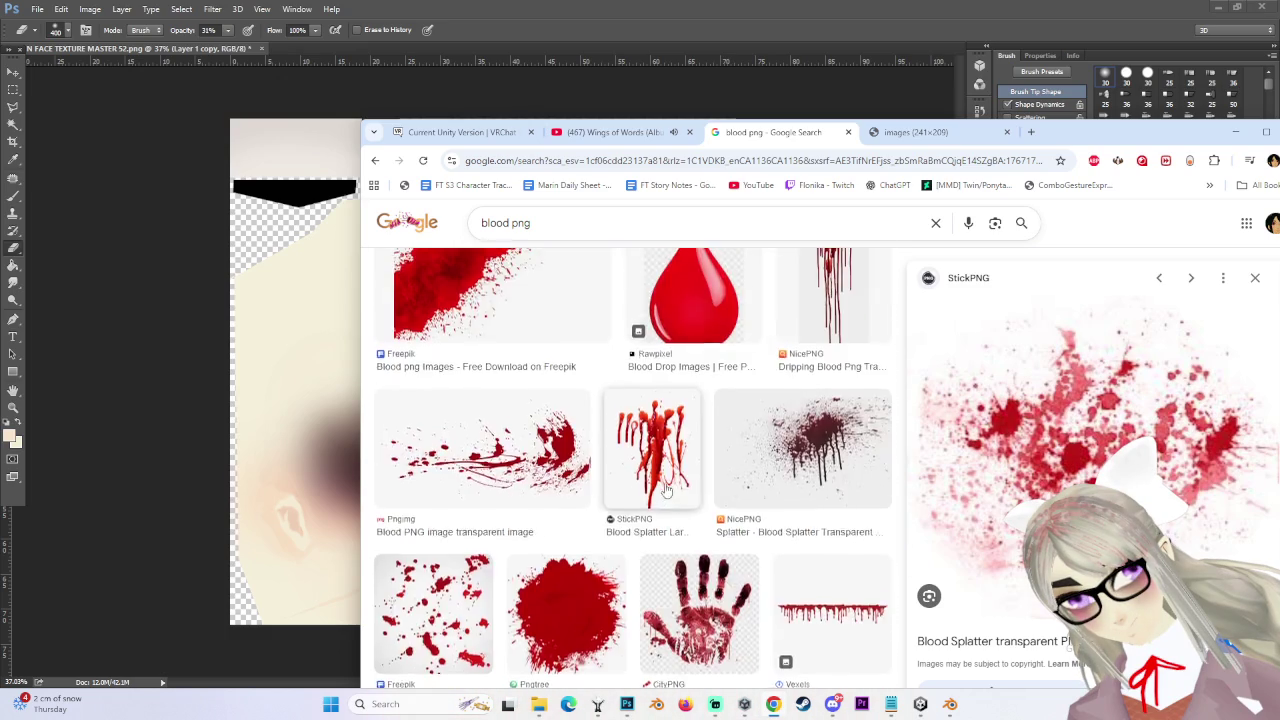
pyautogui.scroll(-2, 669, 476)
pyautogui.scroll(-2, 668, 473)
pyautogui.scroll(-1, 668, 473)
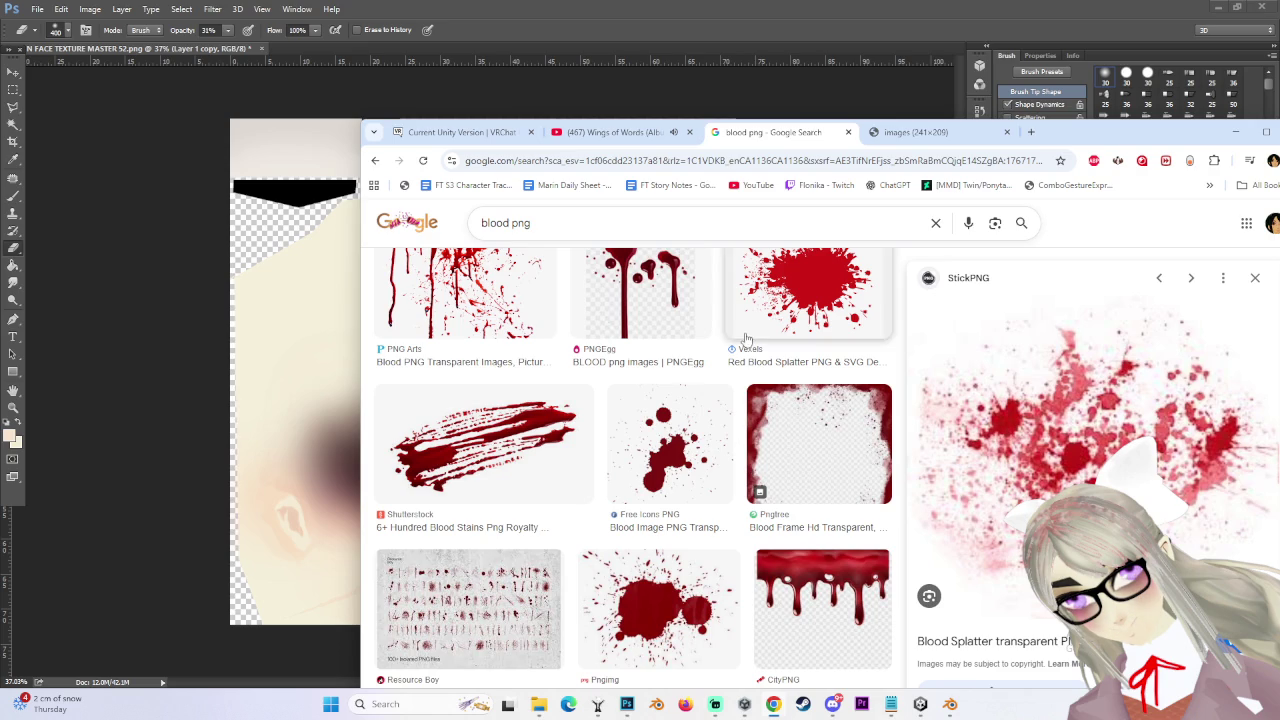
# Reposition the browser window and scroll the blood png results again for a streak image.
pyautogui.click(610, 132)
pyautogui.moveTo(780, 132); pyautogui.dragTo(523, 63)
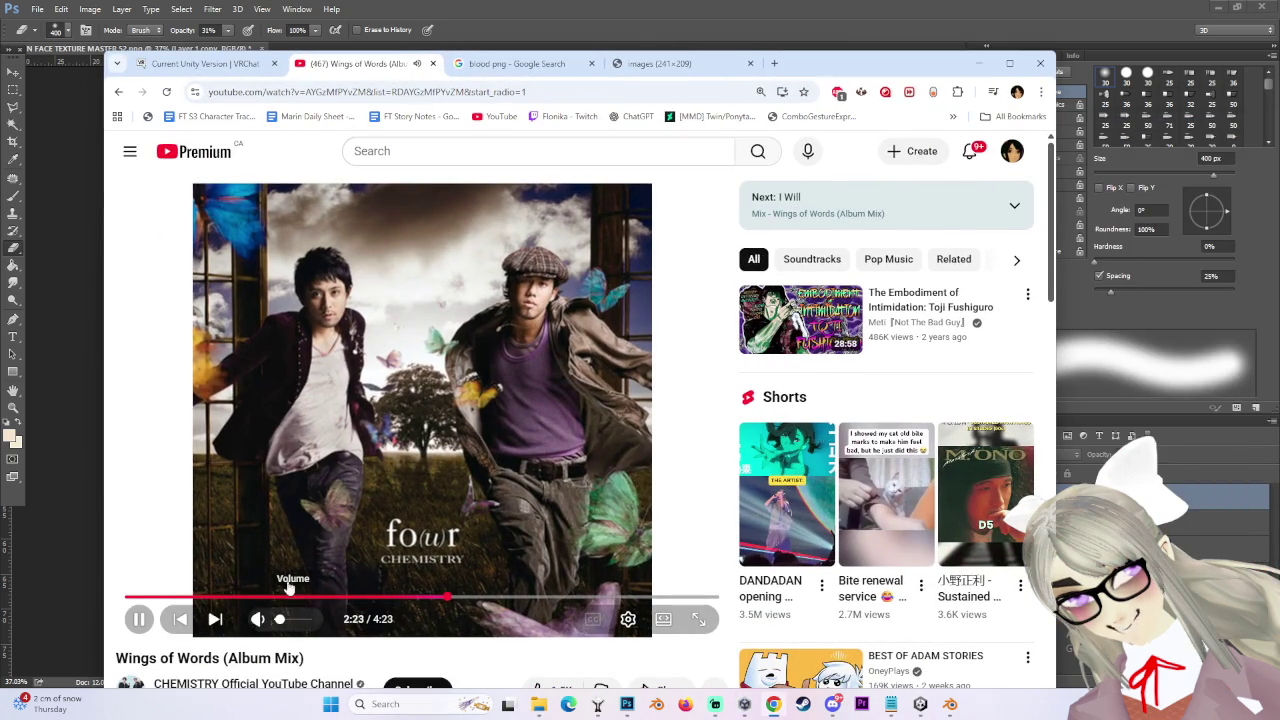
pyautogui.click(655, 65)
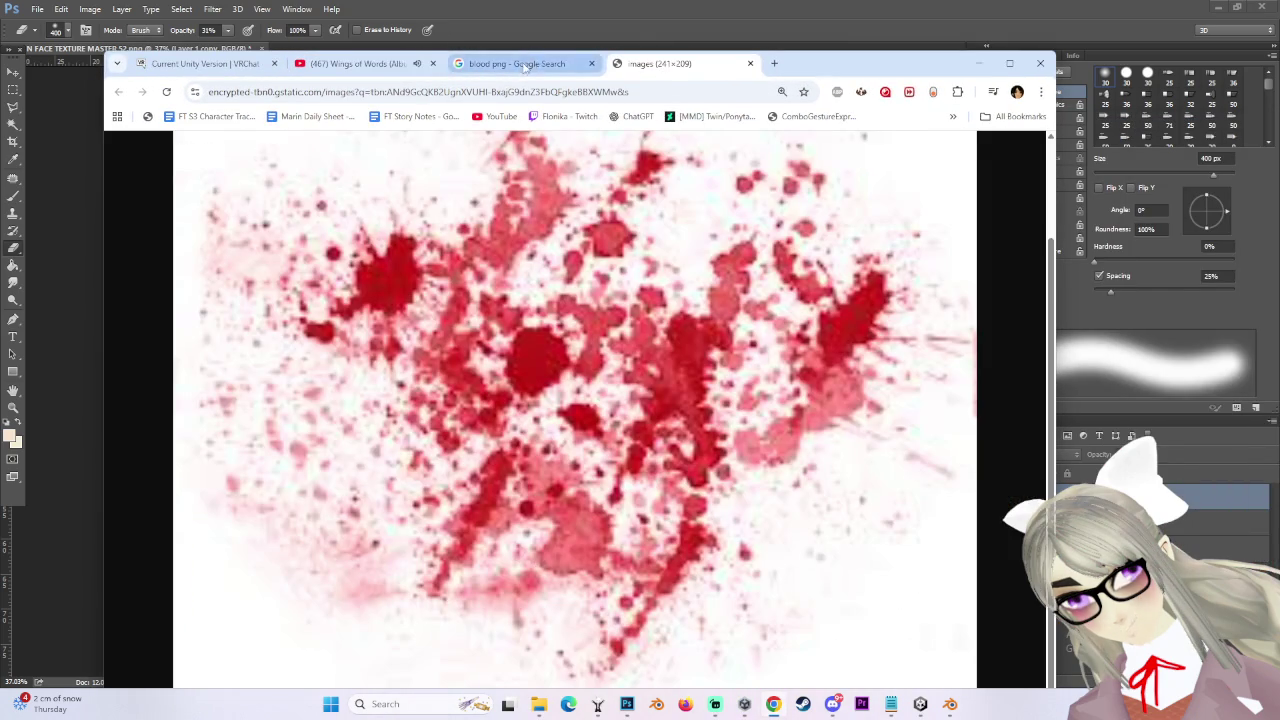
pyautogui.click(520, 63)
pyautogui.scroll(-2, 555, 500)
pyautogui.scroll(-3, 563, 483)
pyautogui.scroll(-2, 563, 483)
pyautogui.scroll(-2, 540, 500)
pyautogui.scroll(-2, 515, 520)
pyautogui.scroll(-2, 490, 538)
pyautogui.scroll(-5, 490, 538)
pyautogui.scroll(-3, 486, 537)
pyautogui.scroll(5, 490, 530)
pyautogui.scroll(4, 510, 505)
pyautogui.scroll(4, 540, 500)
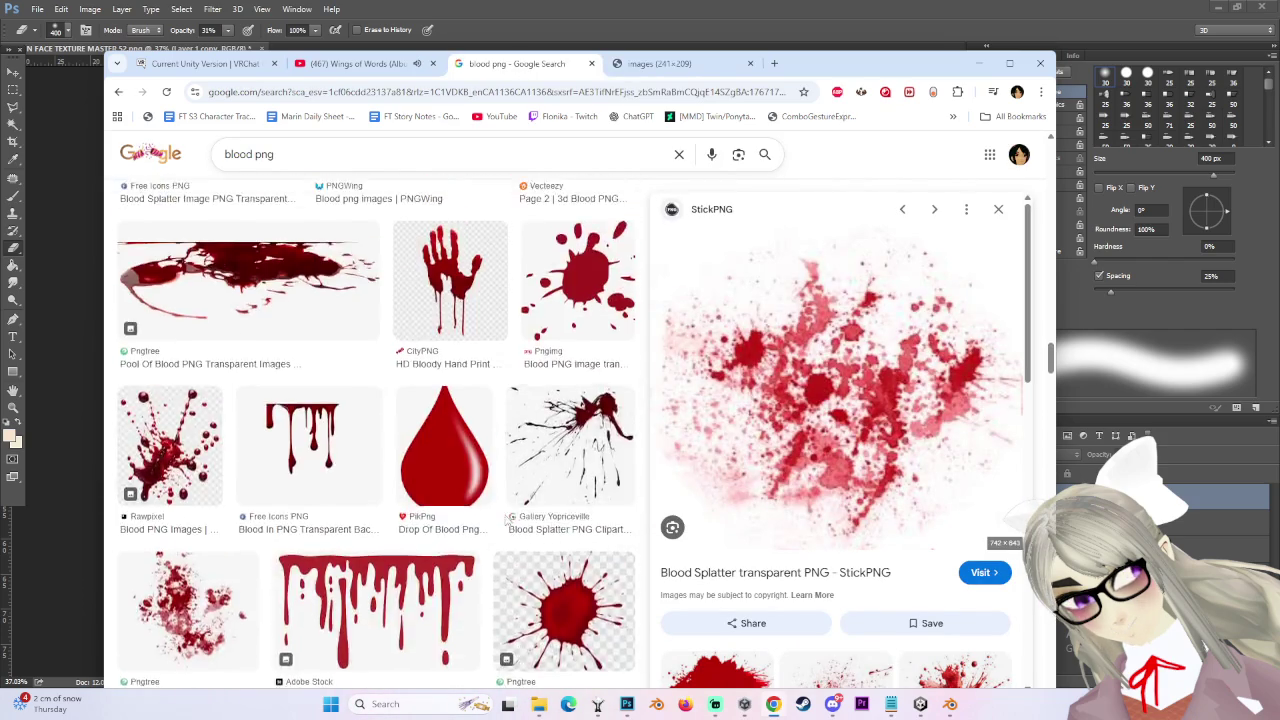
pyautogui.scroll(-3, 600, 508)
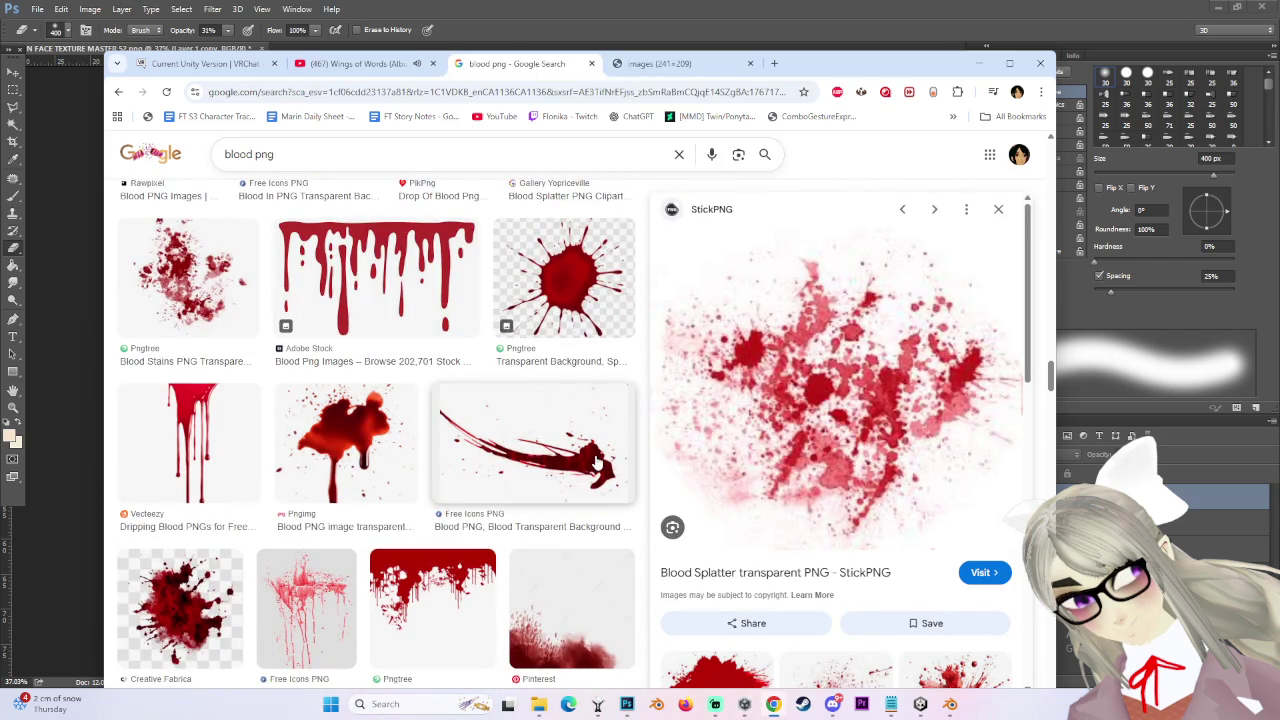
# Preview the blood streak image and open it in its own tab.
pyautogui.click(597, 462)
pyautogui.rightClick(876, 312)
pyautogui.click(910, 492)
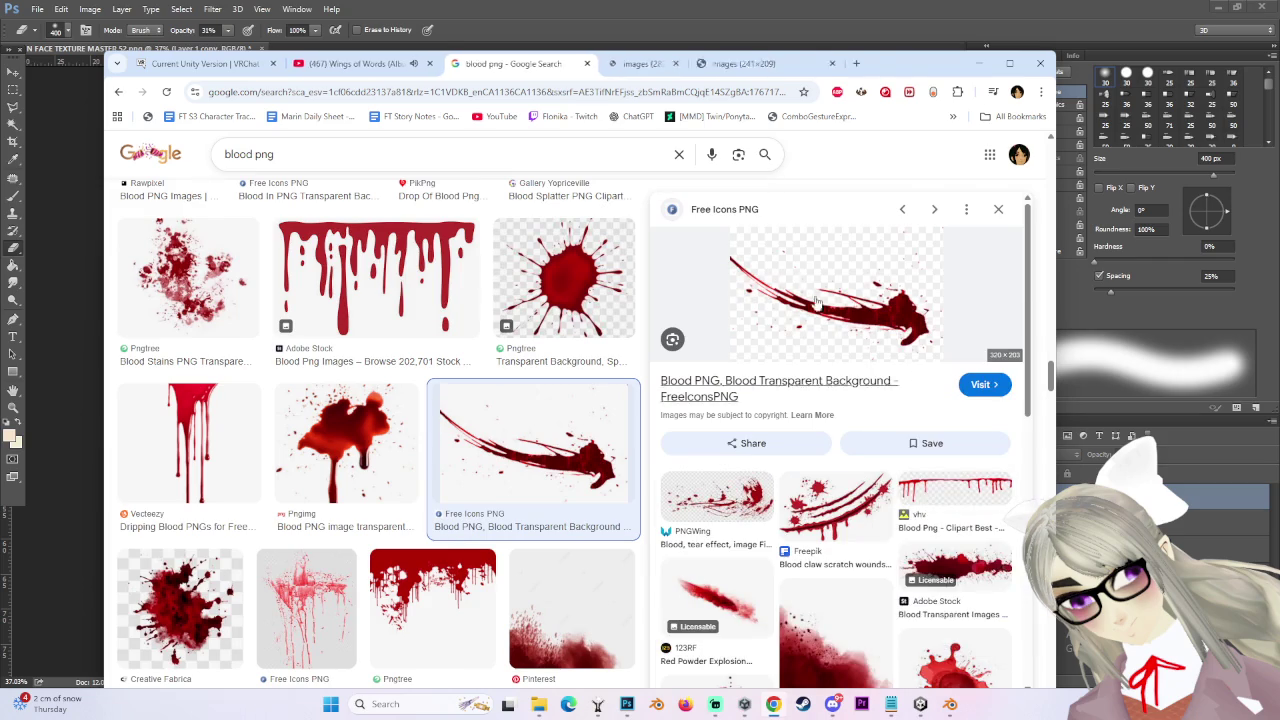
pyautogui.scroll(-4, 856, 503)
pyautogui.scroll(-3, 856, 503)
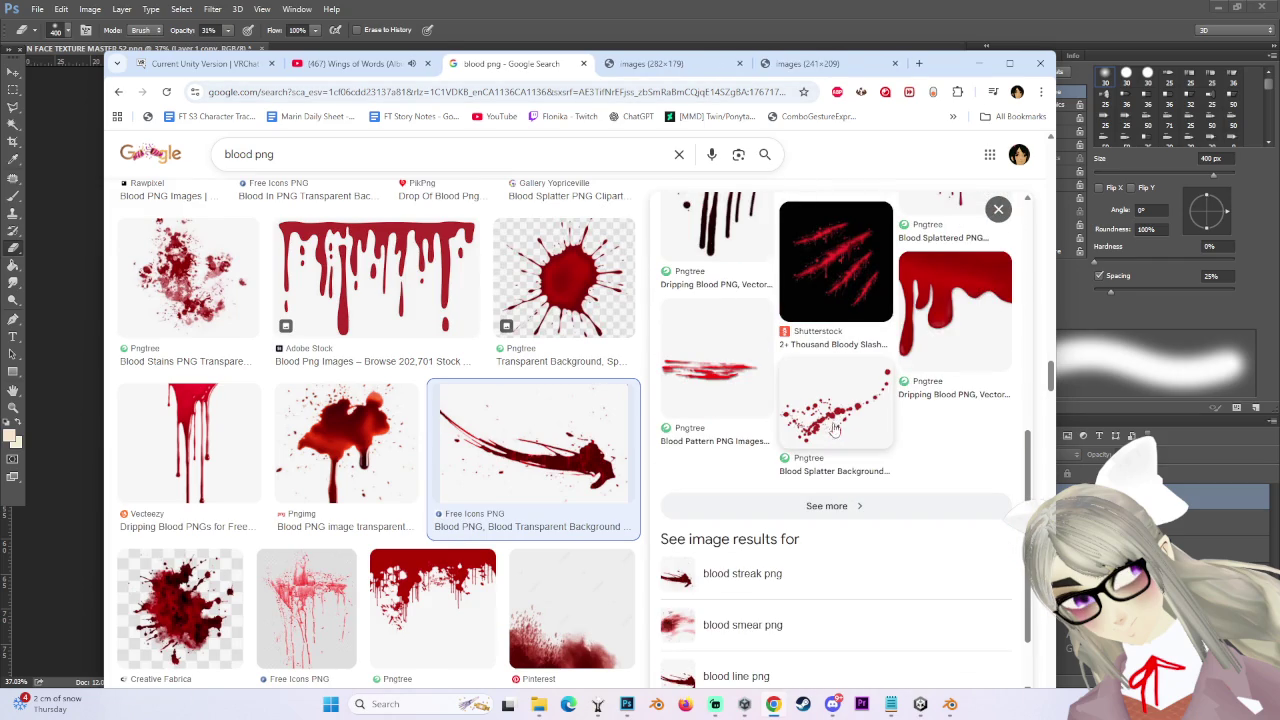
# Copy the full-size blood streak image and return to Photoshop.
pyautogui.click(670, 63)
pyautogui.rightClick(657, 394)
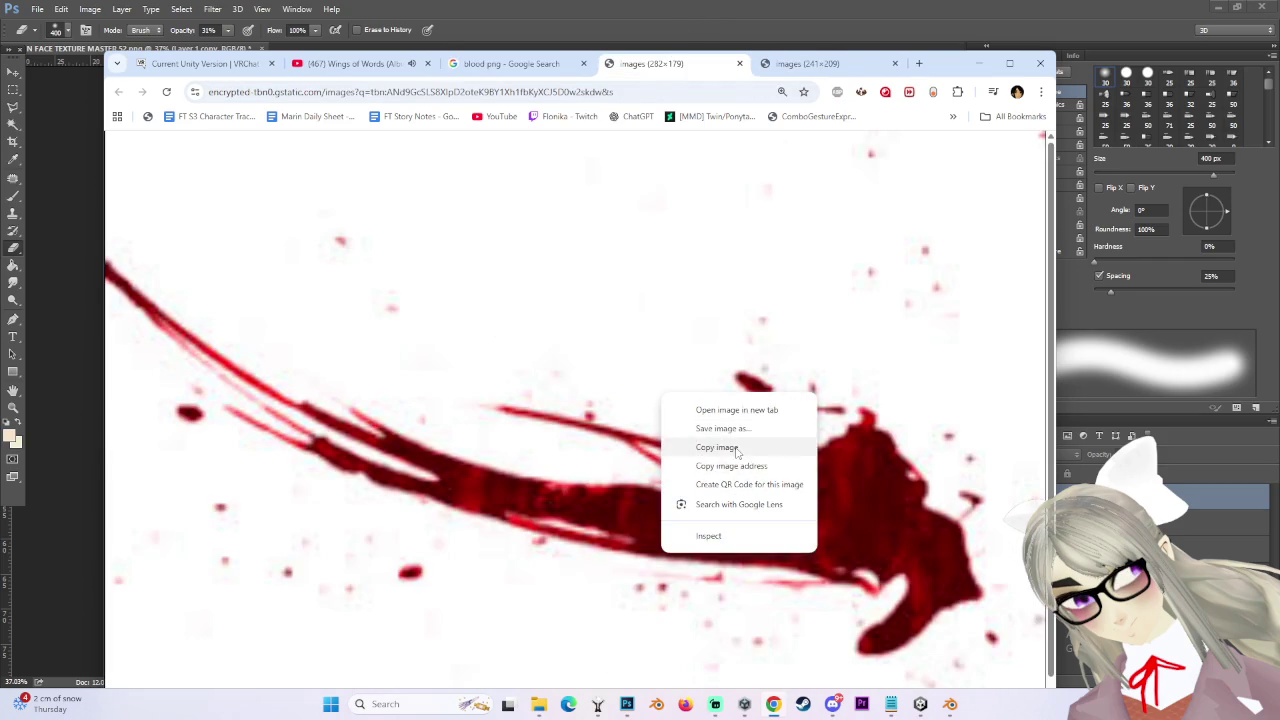
pyautogui.click(690, 446)
pyautogui.hotkey('alt', 'Tab')
pyautogui.keyDown('alt'); pyautogui.scroll(2, 605, 424); pyautogui.keyUp('alt')
pyautogui.click(560, 478)
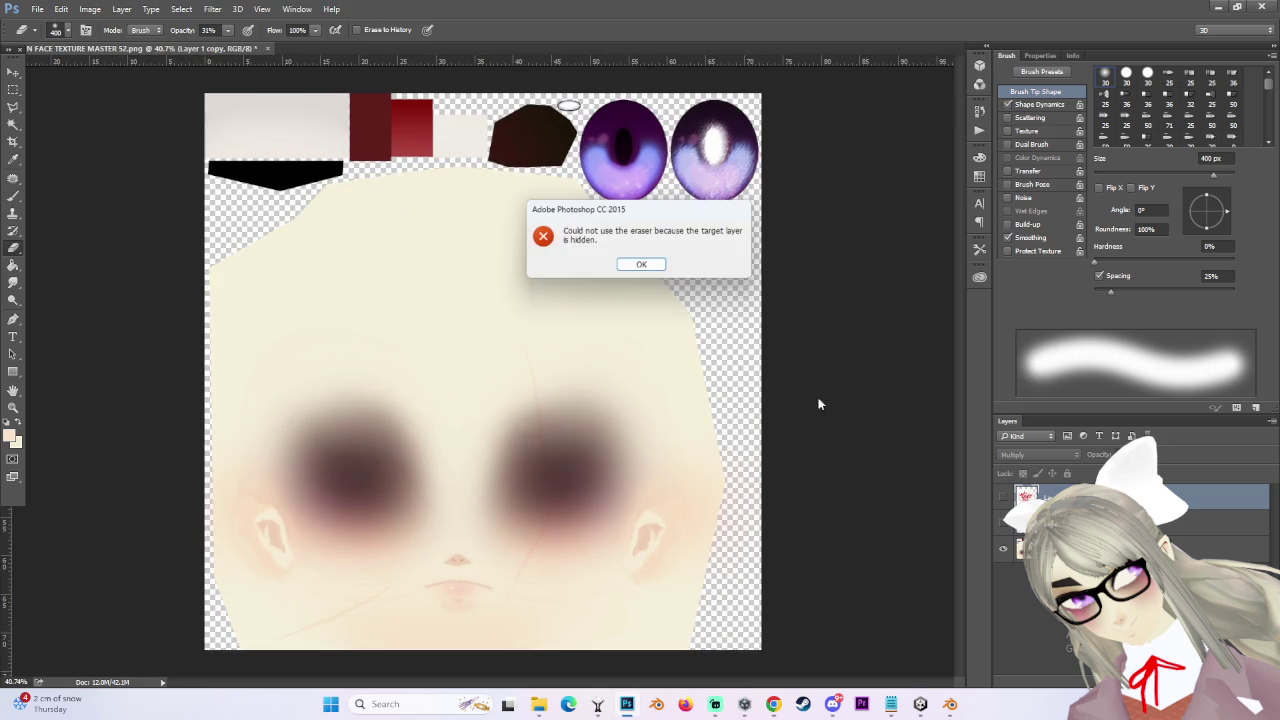
# Dismiss the hidden-layer error and paste the blood streak as a new layer between the eyes.
pyautogui.click(642, 264)
pyautogui.click(13, 89)
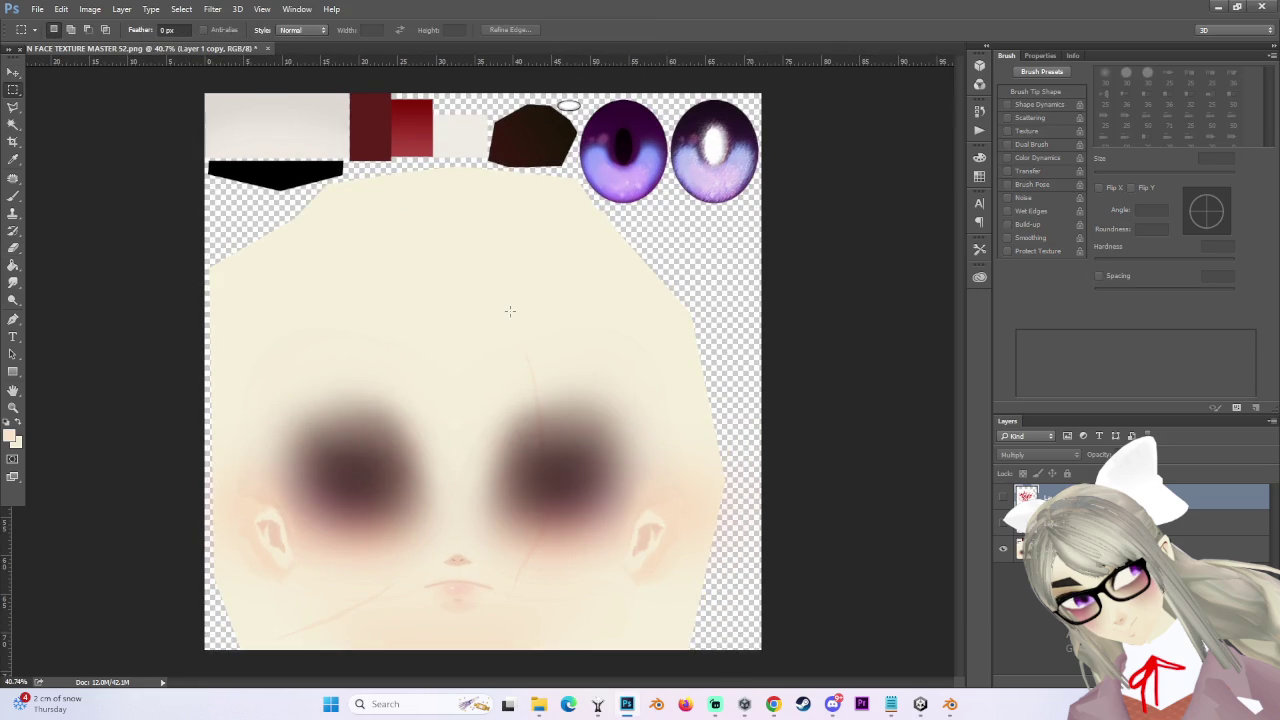
pyautogui.hotkey('ctrl', 'v')
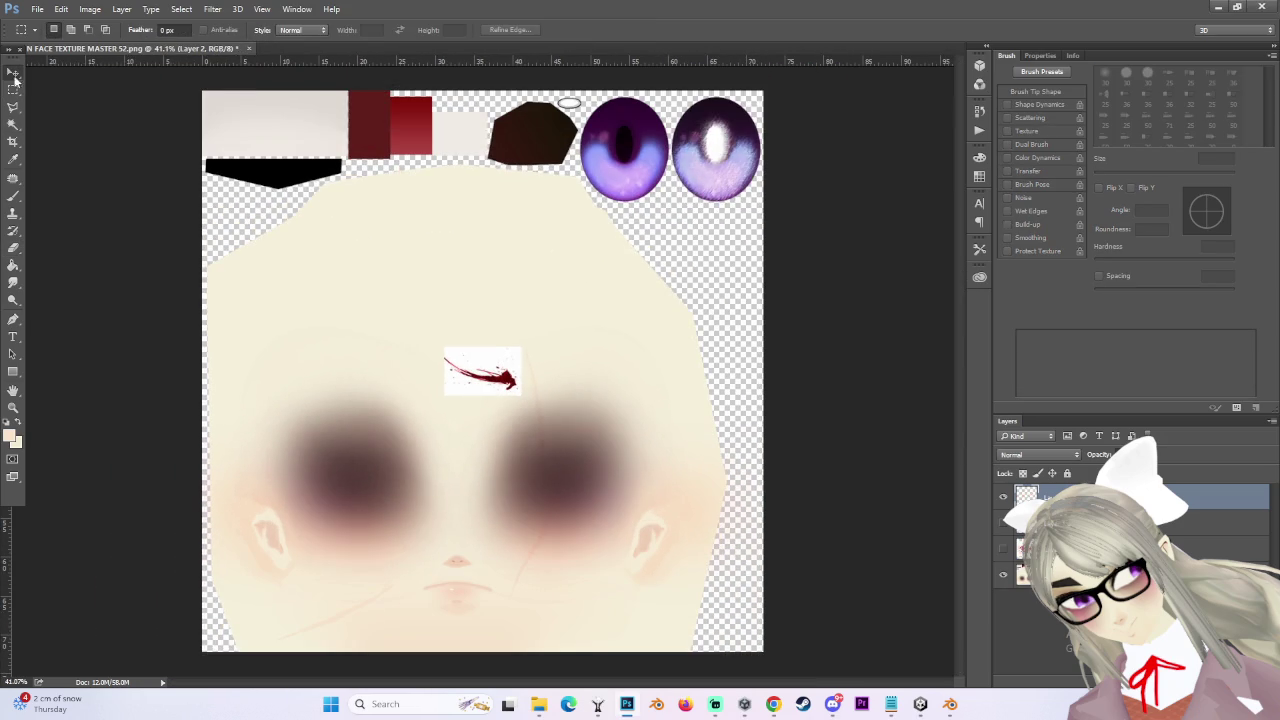
pyautogui.click(13, 73)
pyautogui.moveTo(482, 372); pyautogui.dragTo(465, 482)
# Set the streak layer to Multiply and move it onto the left cheek.
pyautogui.click(1040, 455)
pyautogui.click(1020, 538)
pyautogui.moveTo(594, 484); pyautogui.dragTo(688, 545)
pyautogui.keyDown('alt'); pyautogui.scroll(1, 640, 535); pyautogui.keyUp('alt')
pyautogui.keyDown('alt'); pyautogui.scroll(-2, 614, 523); pyautogui.keyUp('alt')
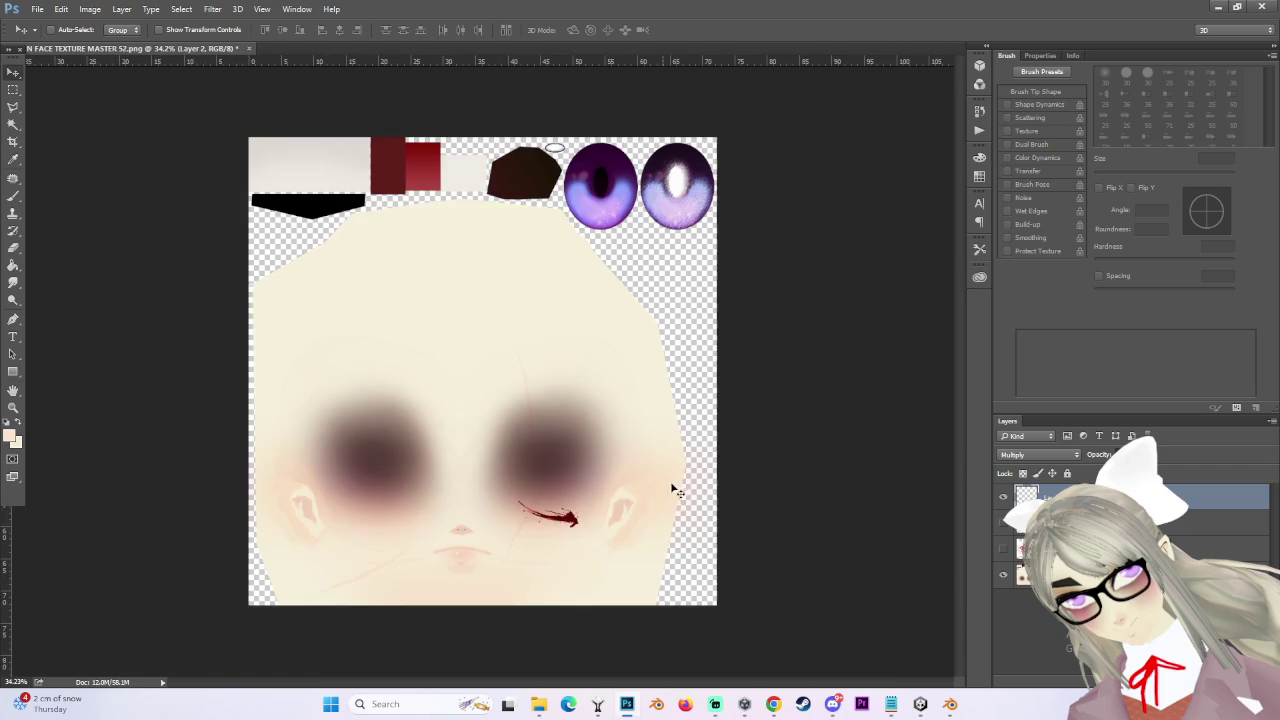
pyautogui.moveTo(668, 497); pyautogui.dragTo(477, 505)
pyautogui.keyDown('alt'); pyautogui.scroll(2, 425, 478); pyautogui.keyUp('alt')
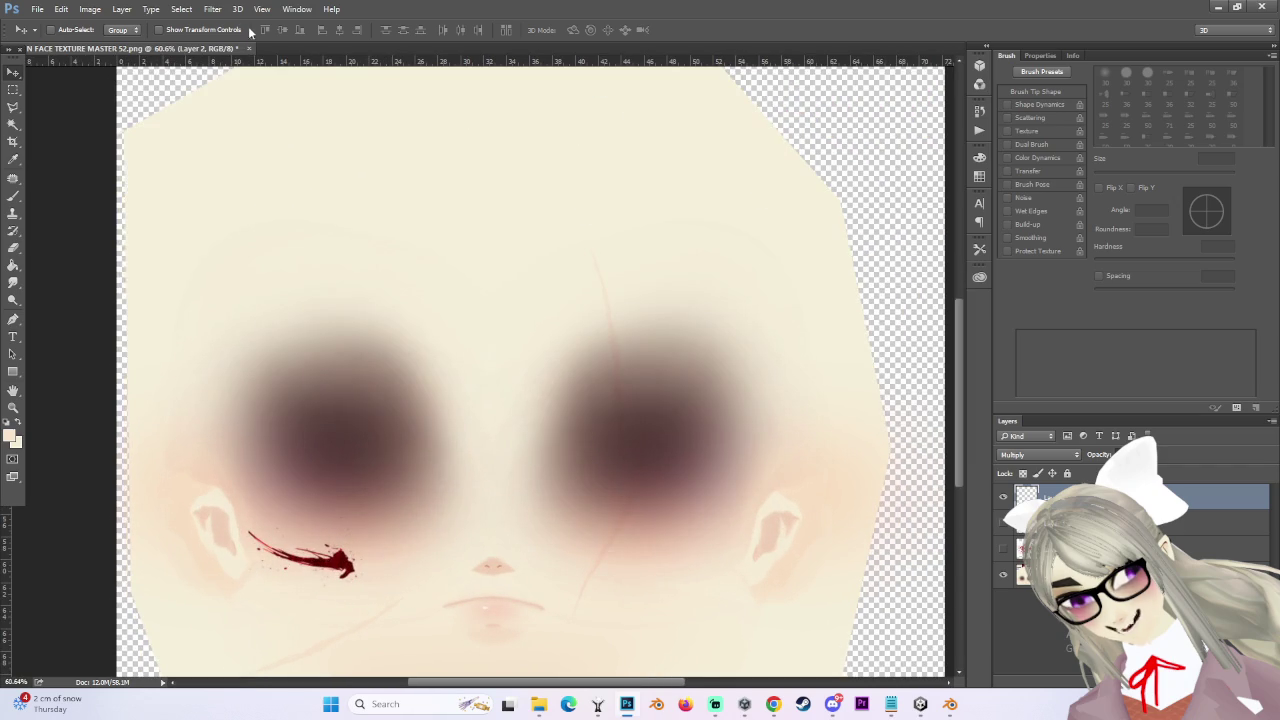
# Apply a Gaussian Blur to the streak, then hide the streak layer.
pyautogui.click(212, 9)
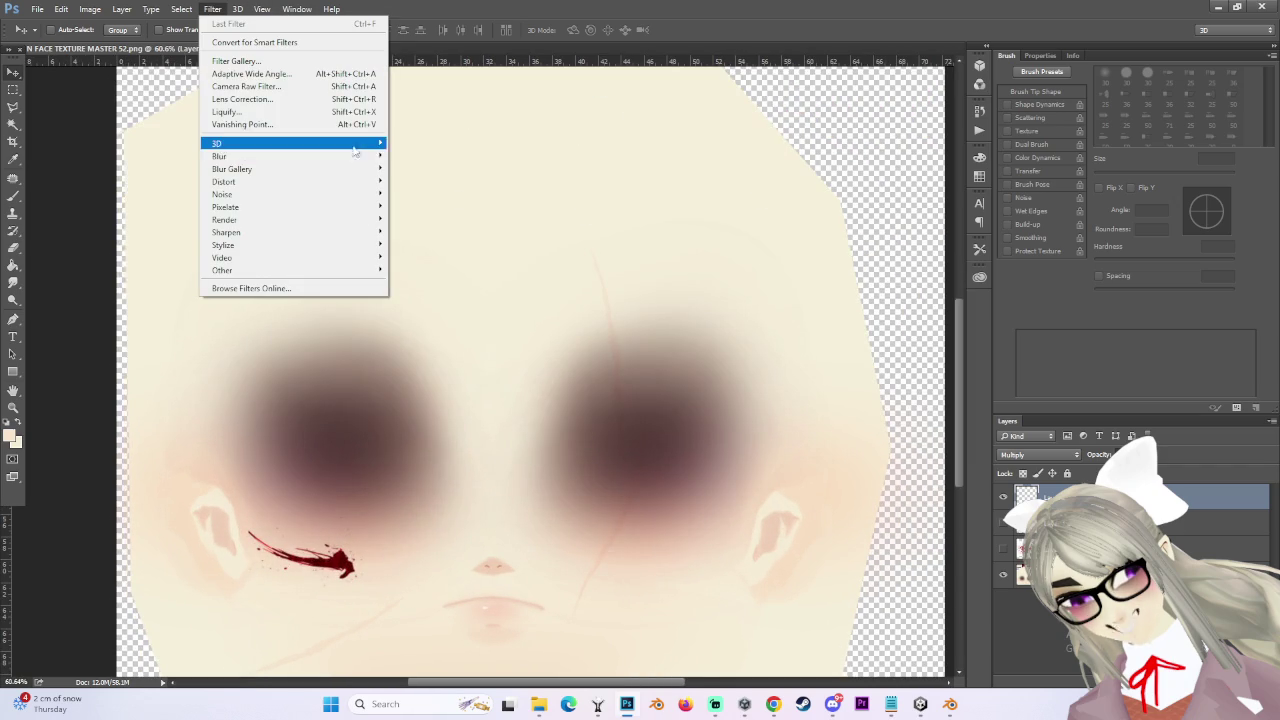
pyautogui.moveTo(290, 156)
pyautogui.click(505, 199)
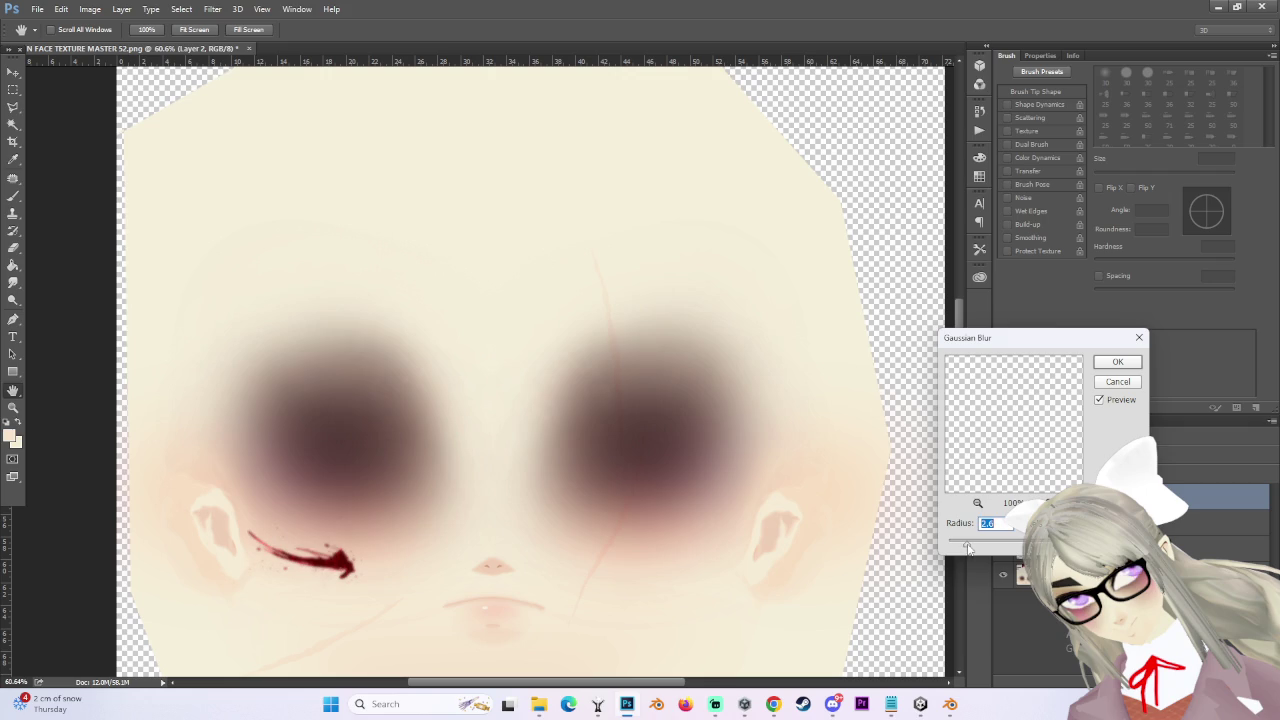
pyautogui.click(1127, 364)
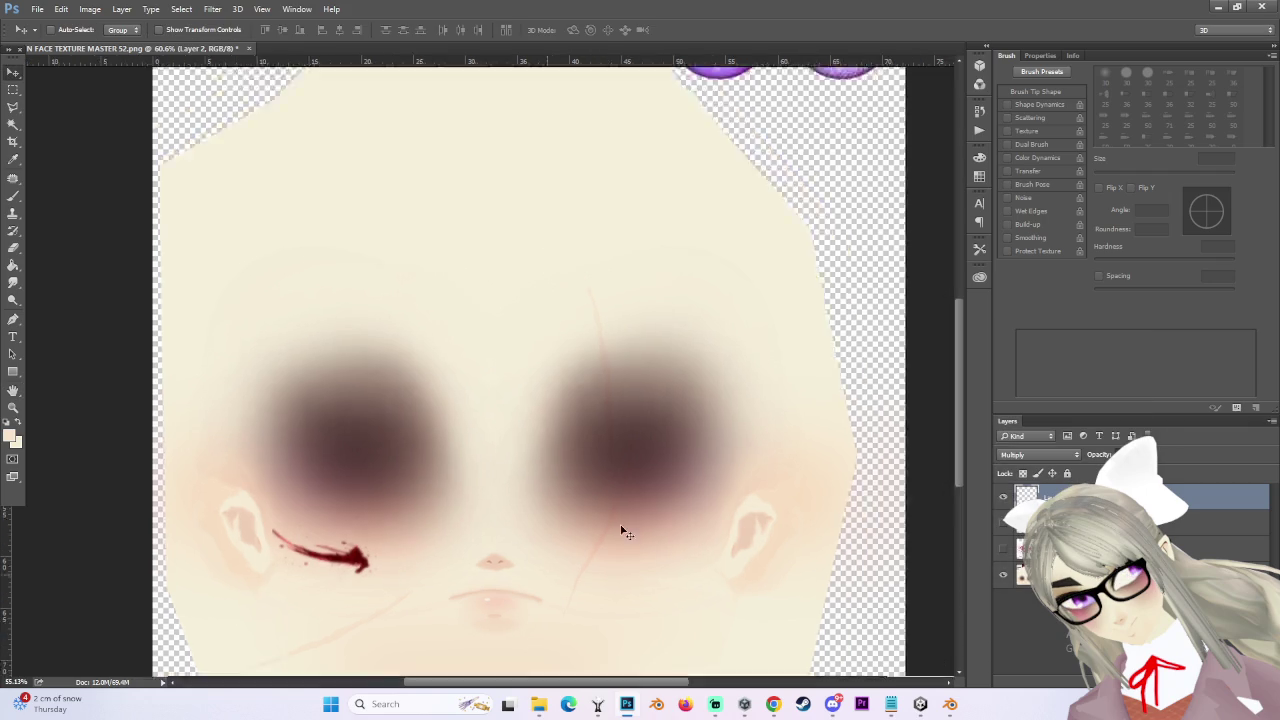
pyautogui.keyDown('alt'); pyautogui.scroll(-3, 529, 529); pyautogui.keyUp('alt')
pyautogui.click(1002, 496)
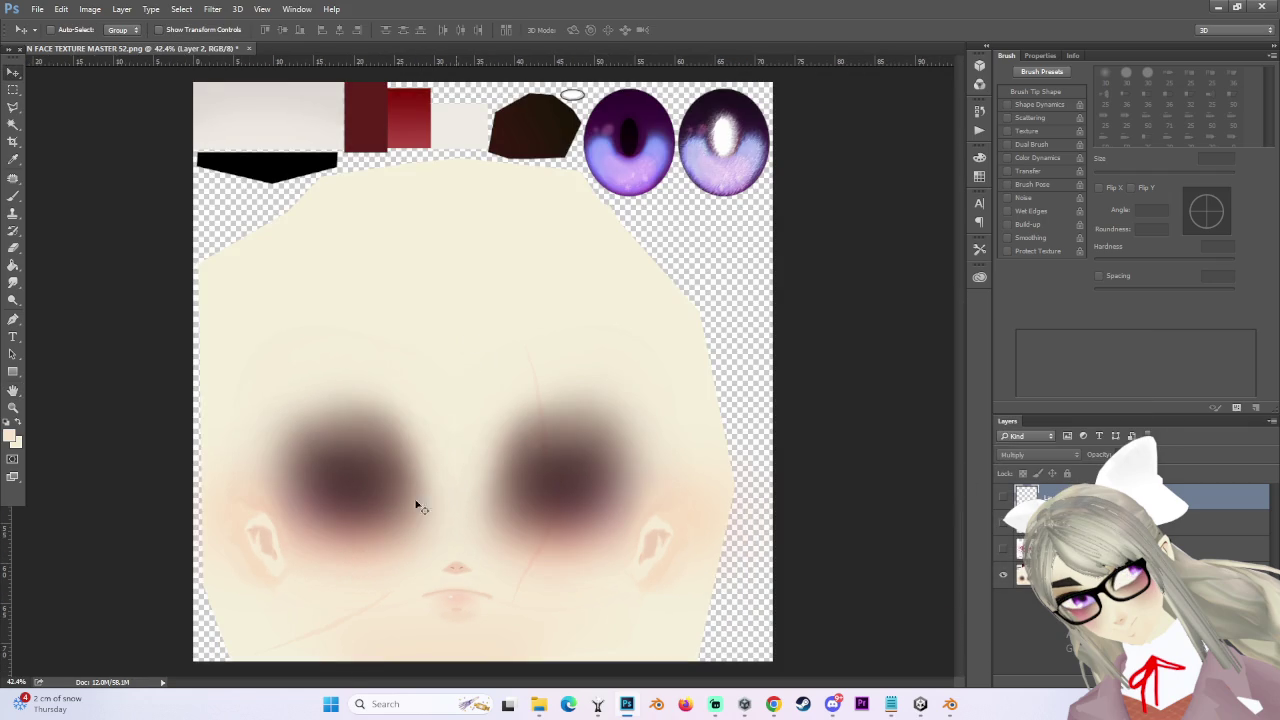
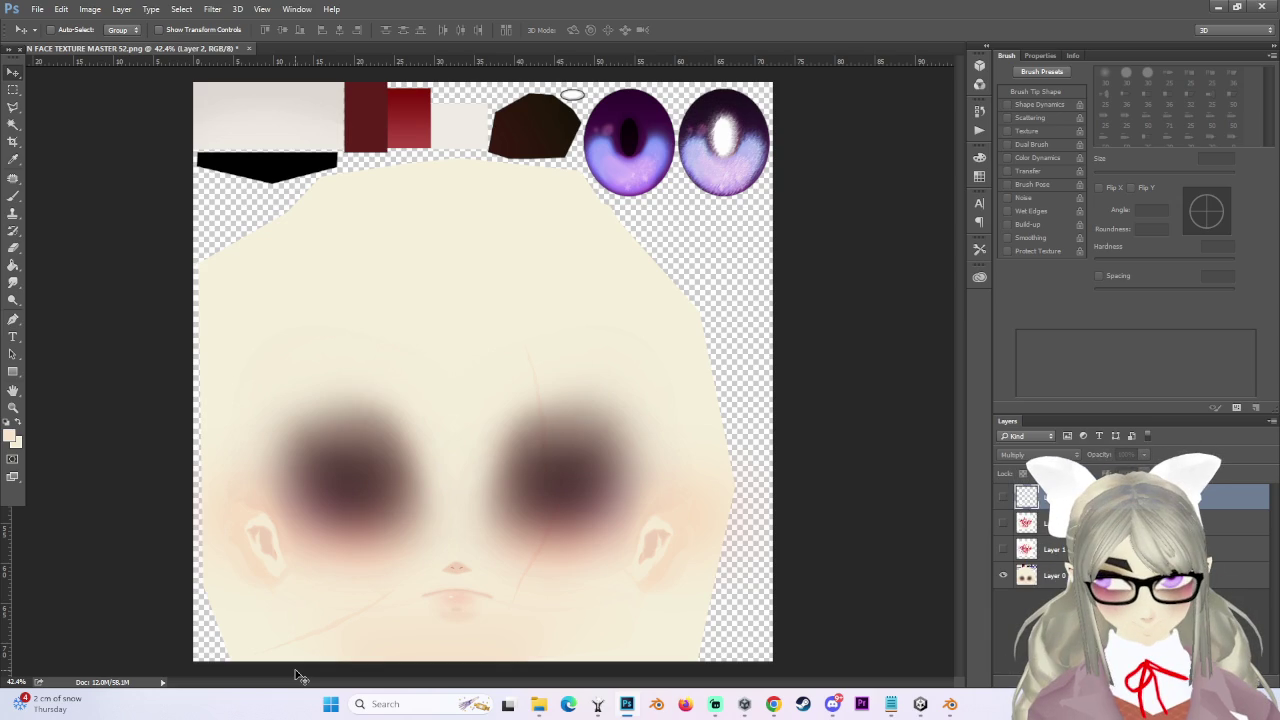
# Browse the blood images in the browser, previewing the Horror Blood PNG, then return to Photoshop.
pyautogui.click(776, 705)
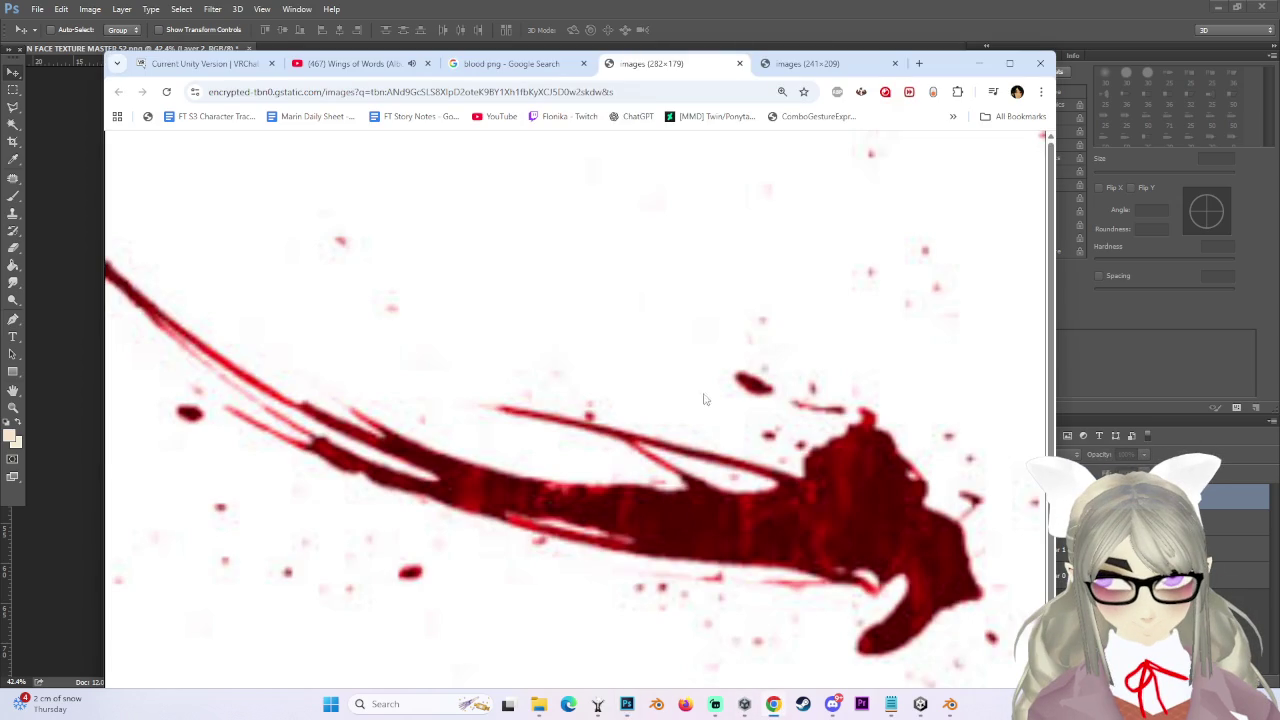
pyautogui.middleClick(665, 66)
pyautogui.scroll(-3, 425, 489)
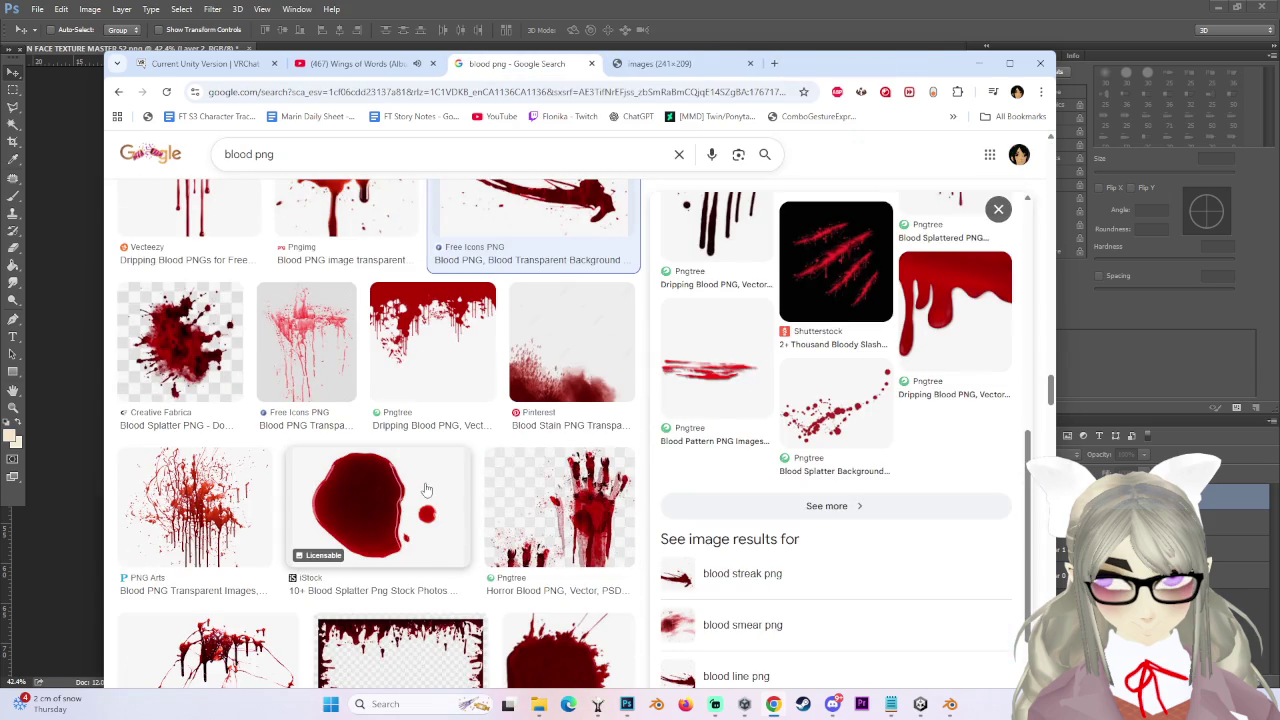
pyautogui.scroll(-1, 421, 486)
pyautogui.click(604, 395)
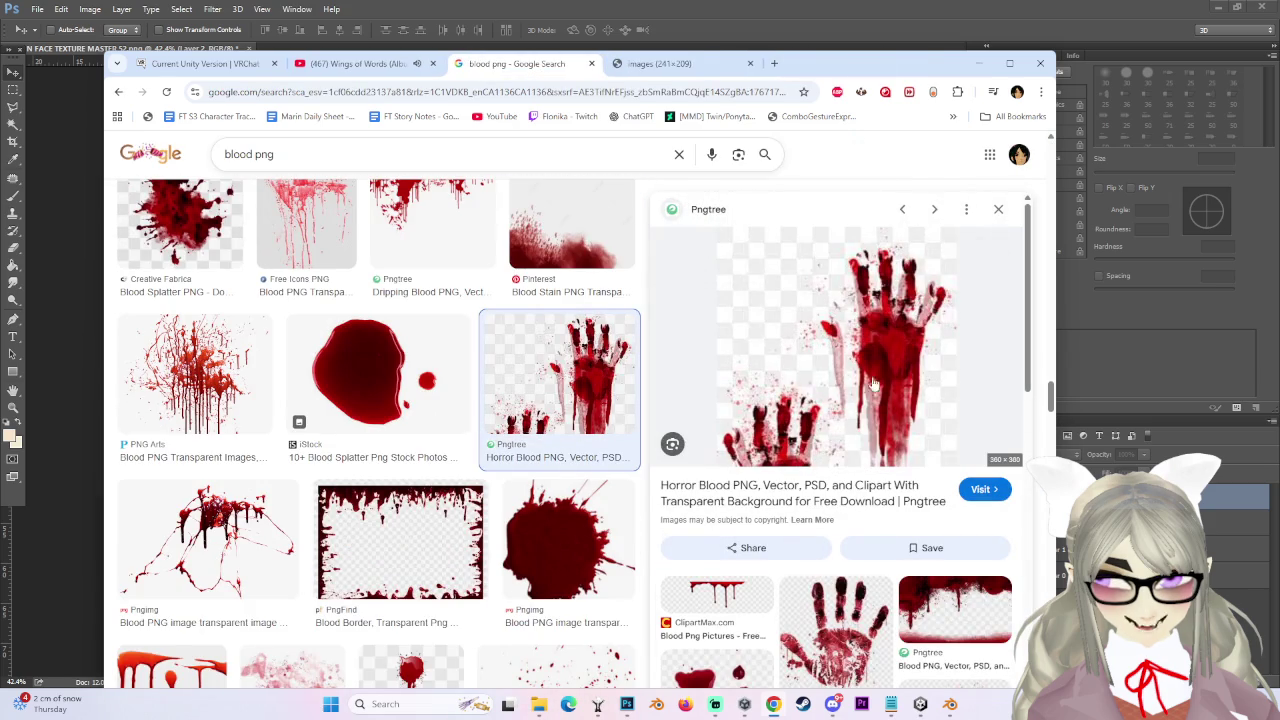
pyautogui.scroll(-2, 884, 372)
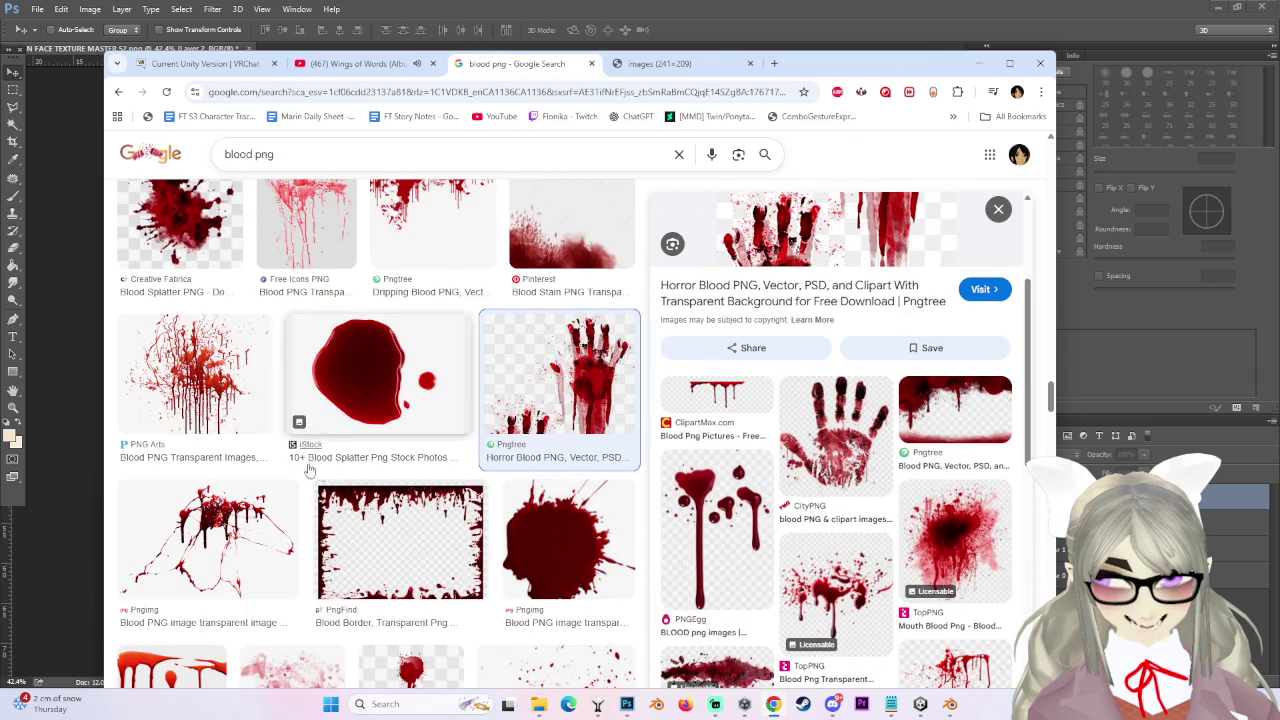
pyautogui.scroll(-3, 312, 470)
pyautogui.scroll(-3, 342, 525)
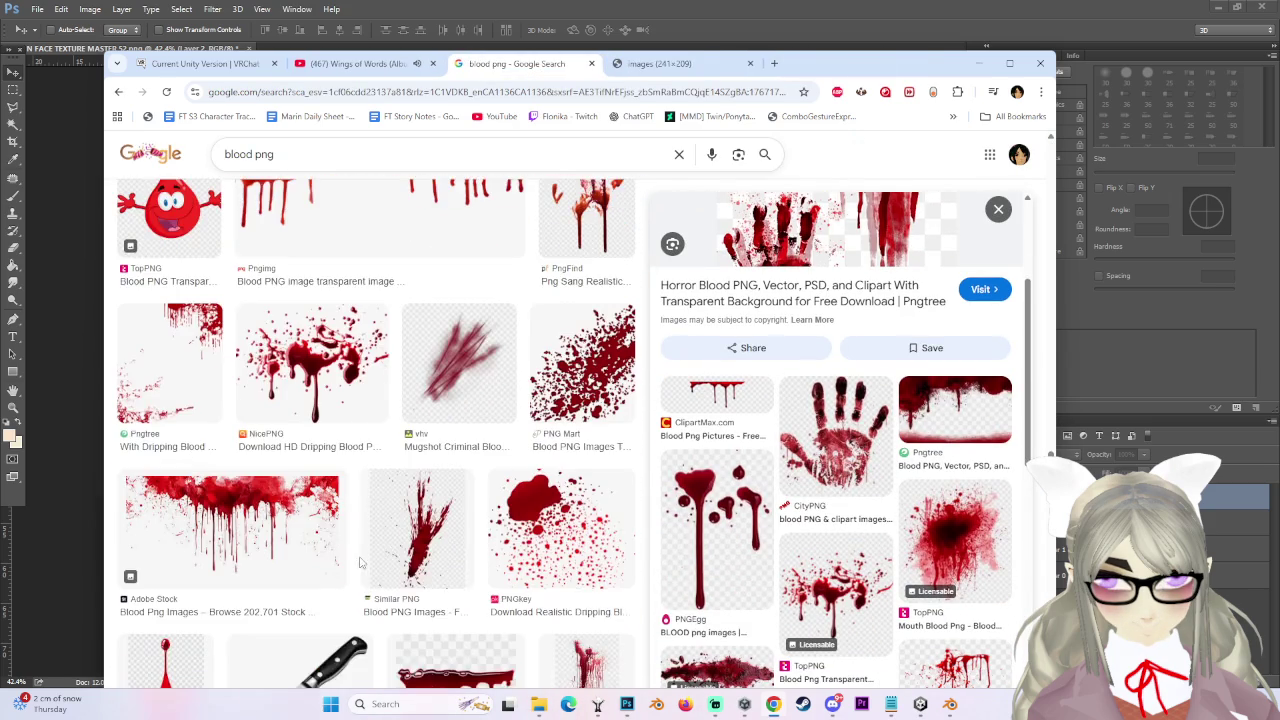
pyautogui.scroll(-3, 560, 480)
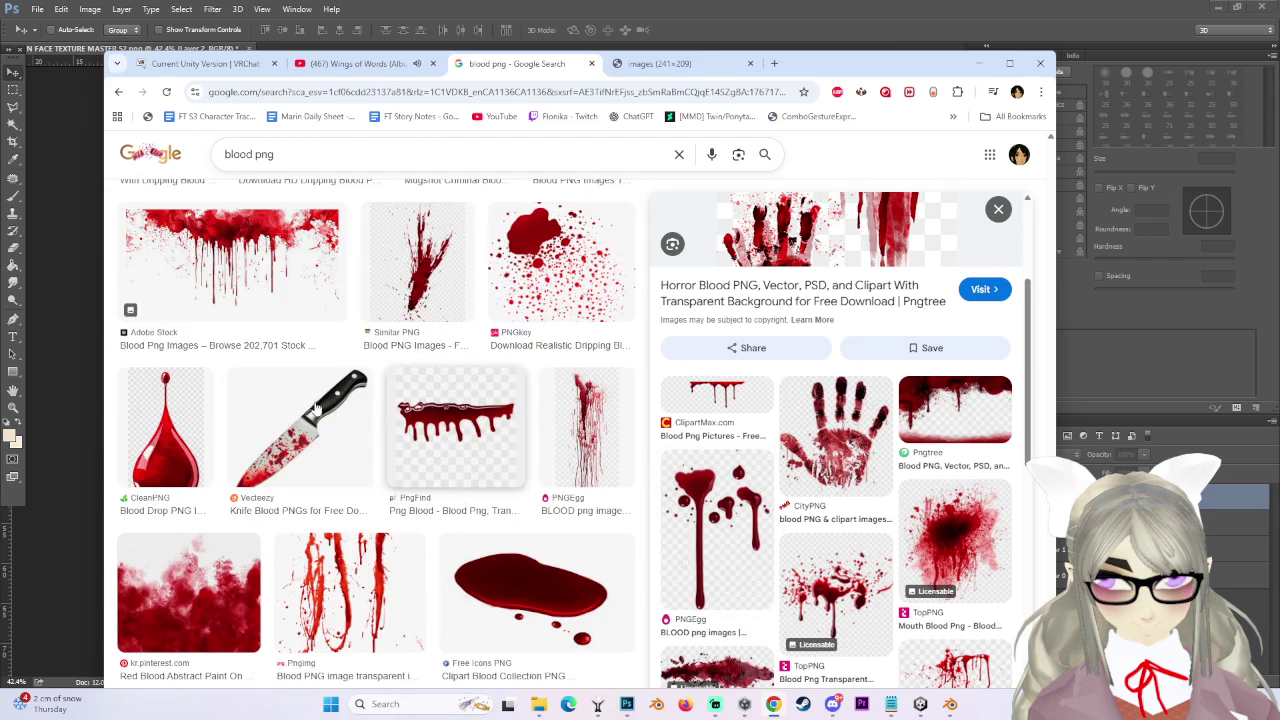
pyautogui.scroll(-3, 285, 268)
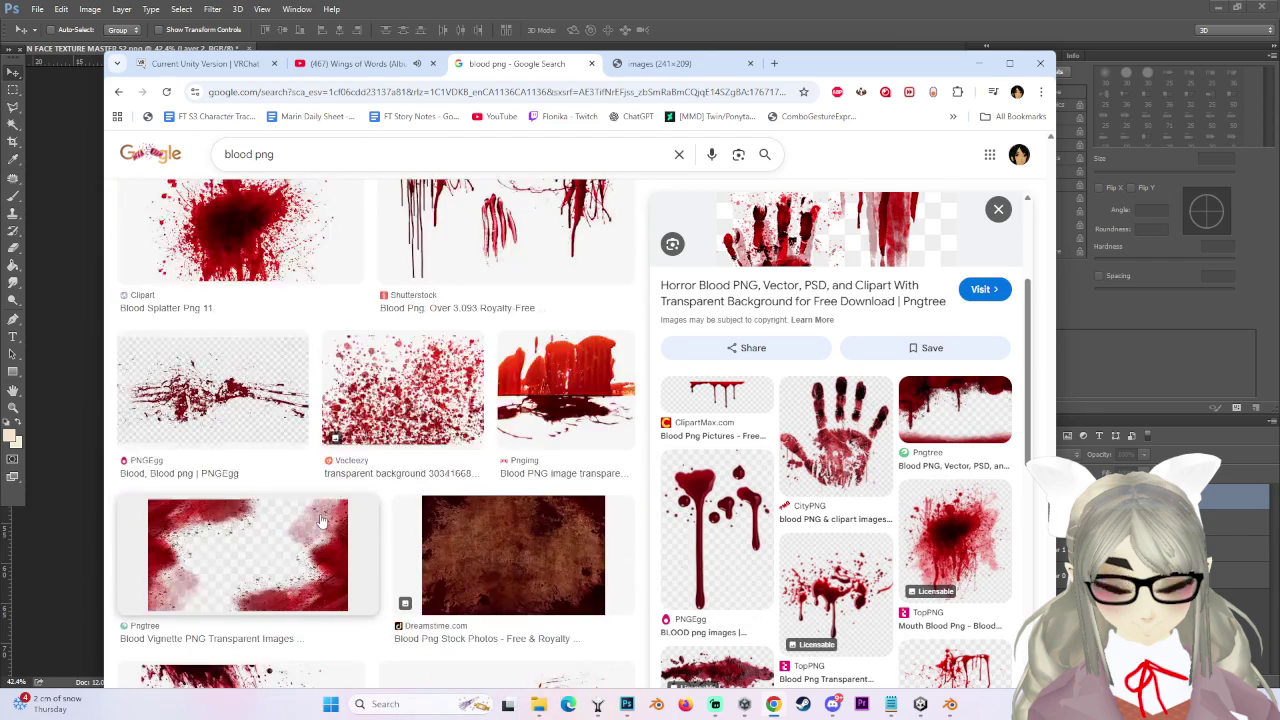
pyautogui.scroll(-3, 427, 509)
pyautogui.scroll(2, 427, 509)
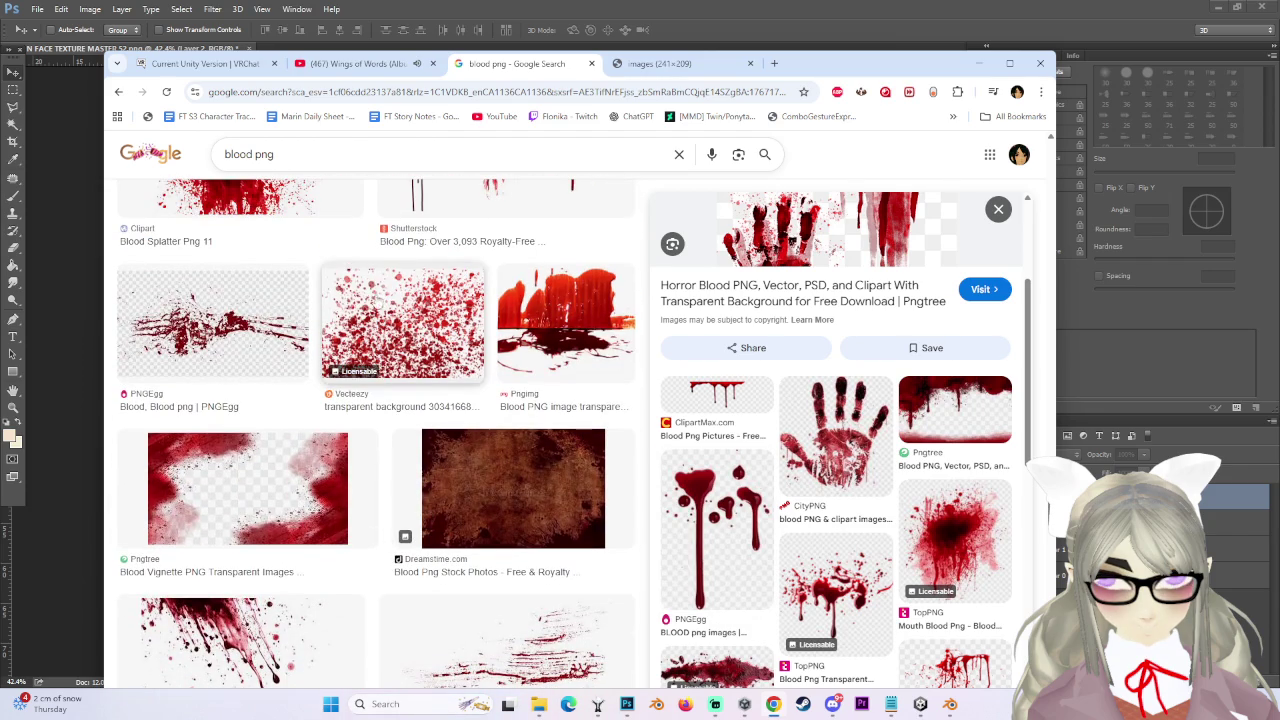
pyautogui.moveTo(822, 73); pyautogui.dragTo(1150, 122)
pyautogui.hotkey('alt', 'Tab')
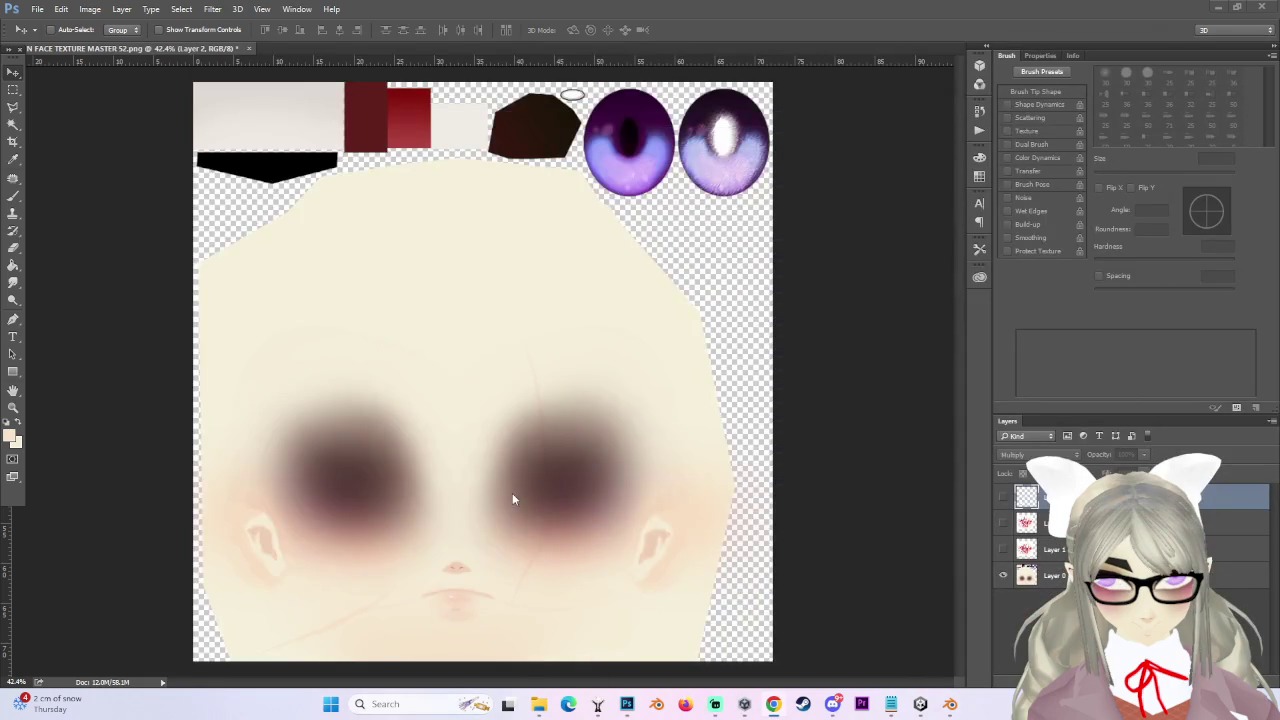
# Show the blood splatter layer and fade its centre-left and upper-left parts with a 700 px eraser.
pyautogui.keyDown('alt'); pyautogui.scroll(-2, 512, 498); pyautogui.keyUp('alt')
pyautogui.click(1002, 523)
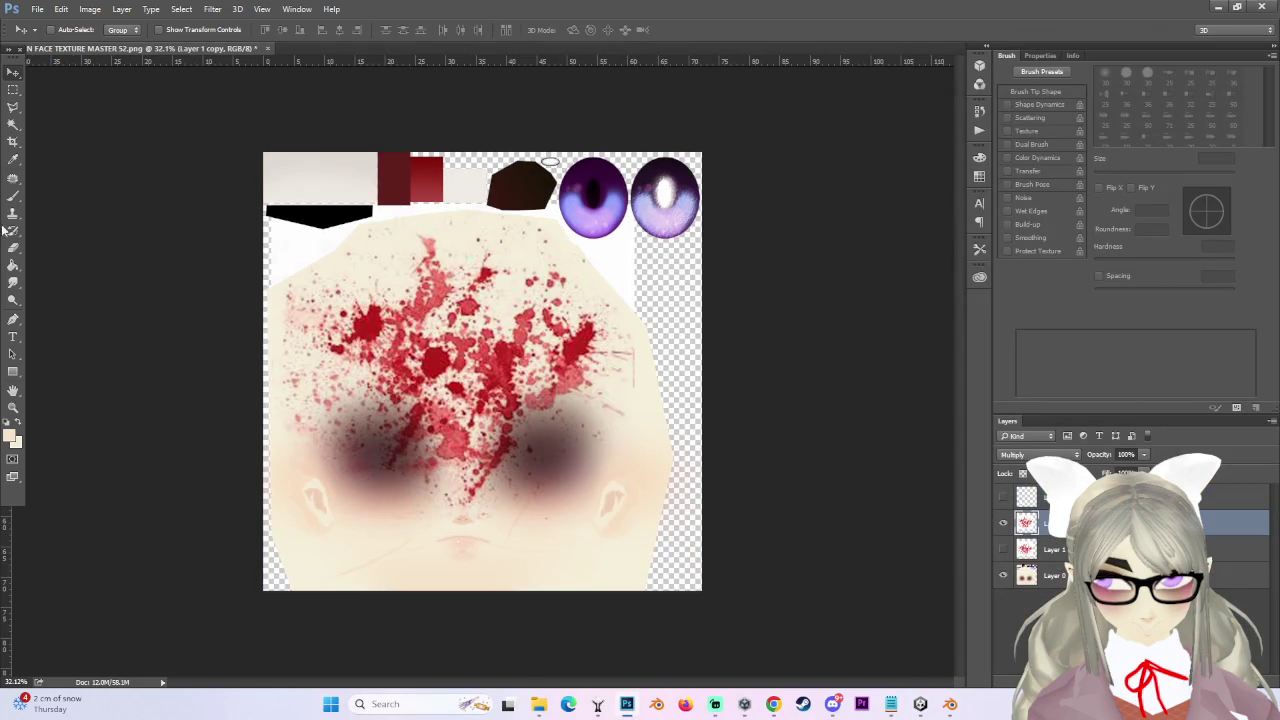
pyautogui.click(13, 283)
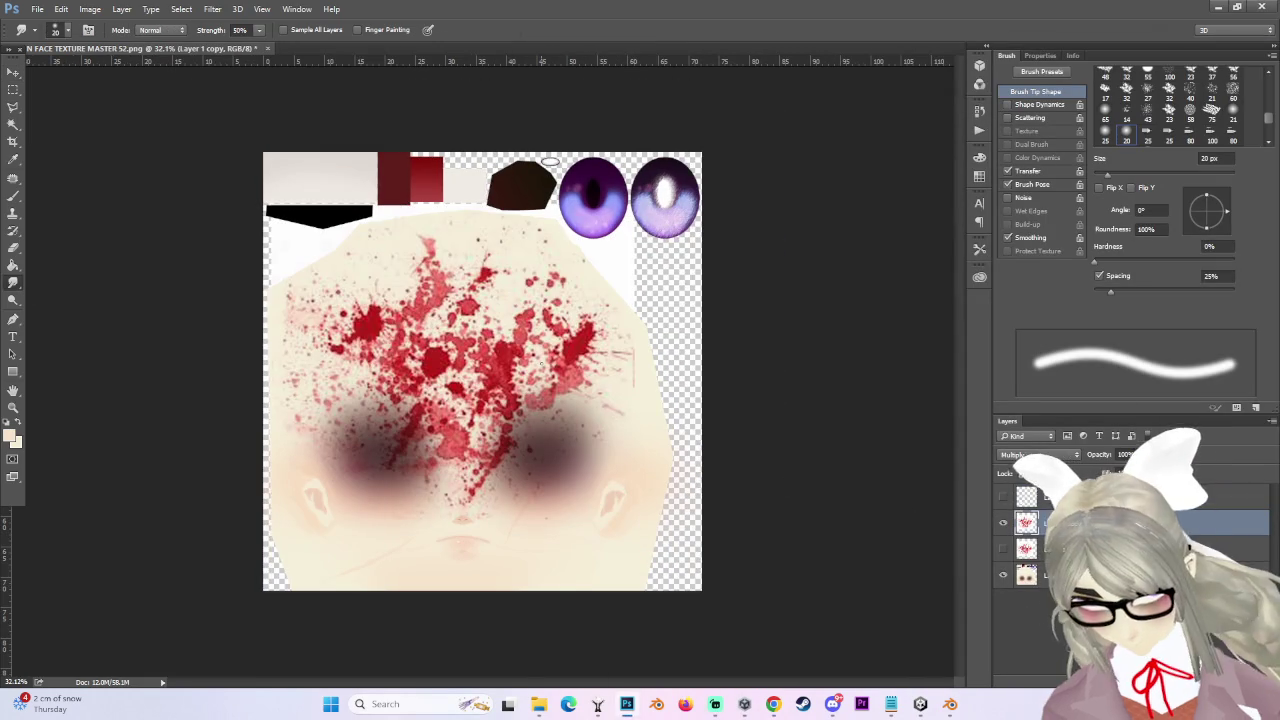
pyautogui.click(20, 248)
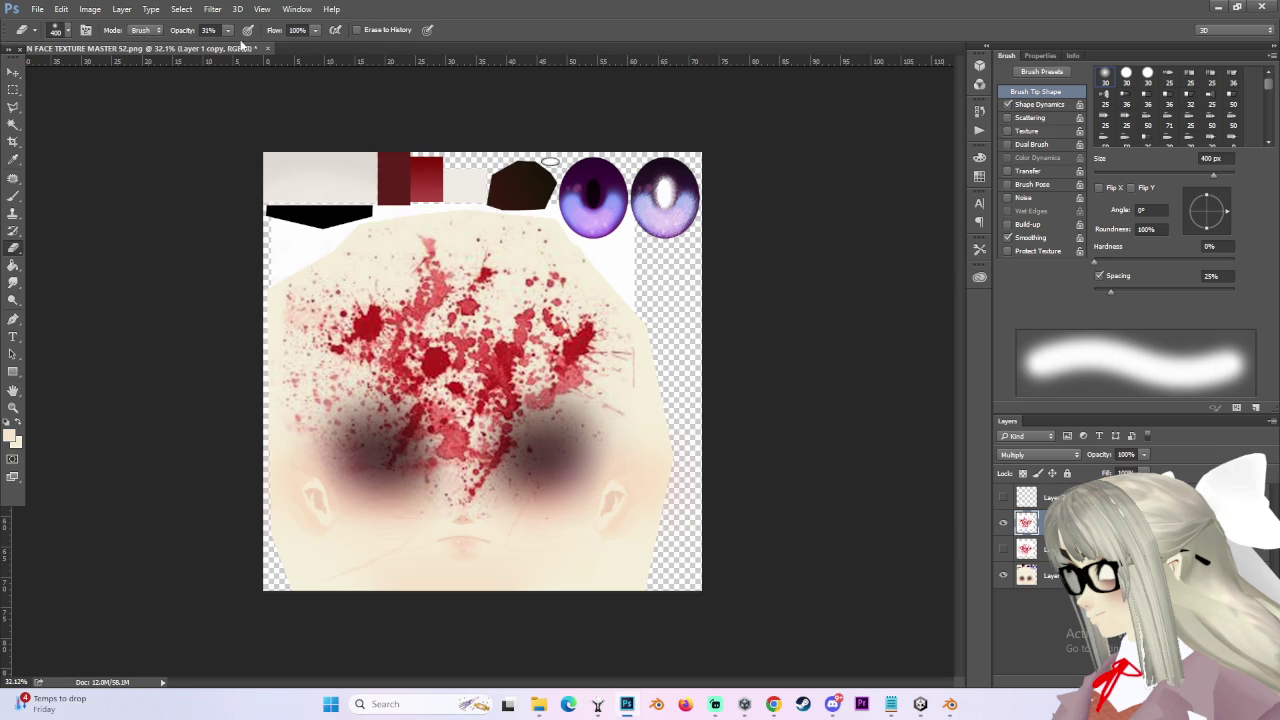
pyautogui.press(']')
pyautogui.press(']')
pyautogui.press(']')
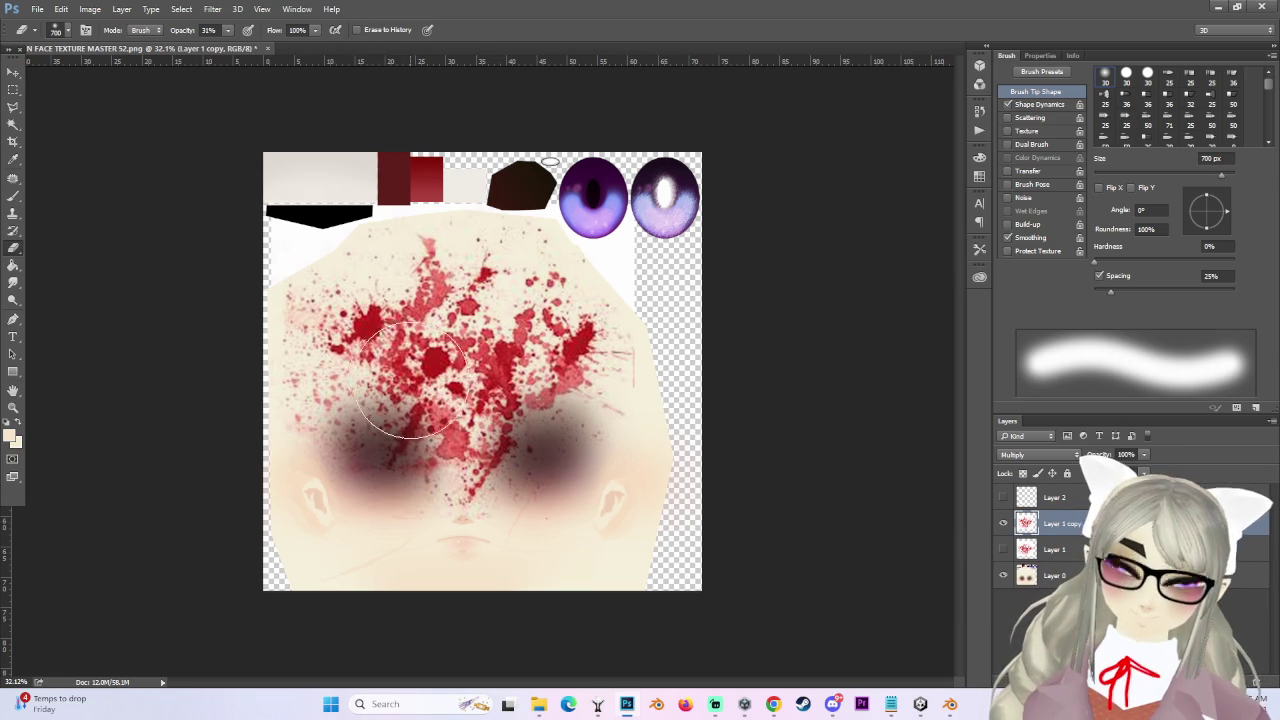
pyautogui.moveTo(470, 340); pyautogui.dragTo(400, 430)
pyautogui.moveTo(420, 360); pyautogui.dragTo(390, 470)
pyautogui.moveTo(262, 376); pyautogui.dragTo(249, 386)
# Shift the splatter right and down over the right cheek, then erase its right-edge parts.
pyautogui.click(13, 72)
pyautogui.moveTo(560, 440); pyautogui.dragTo(650, 480)
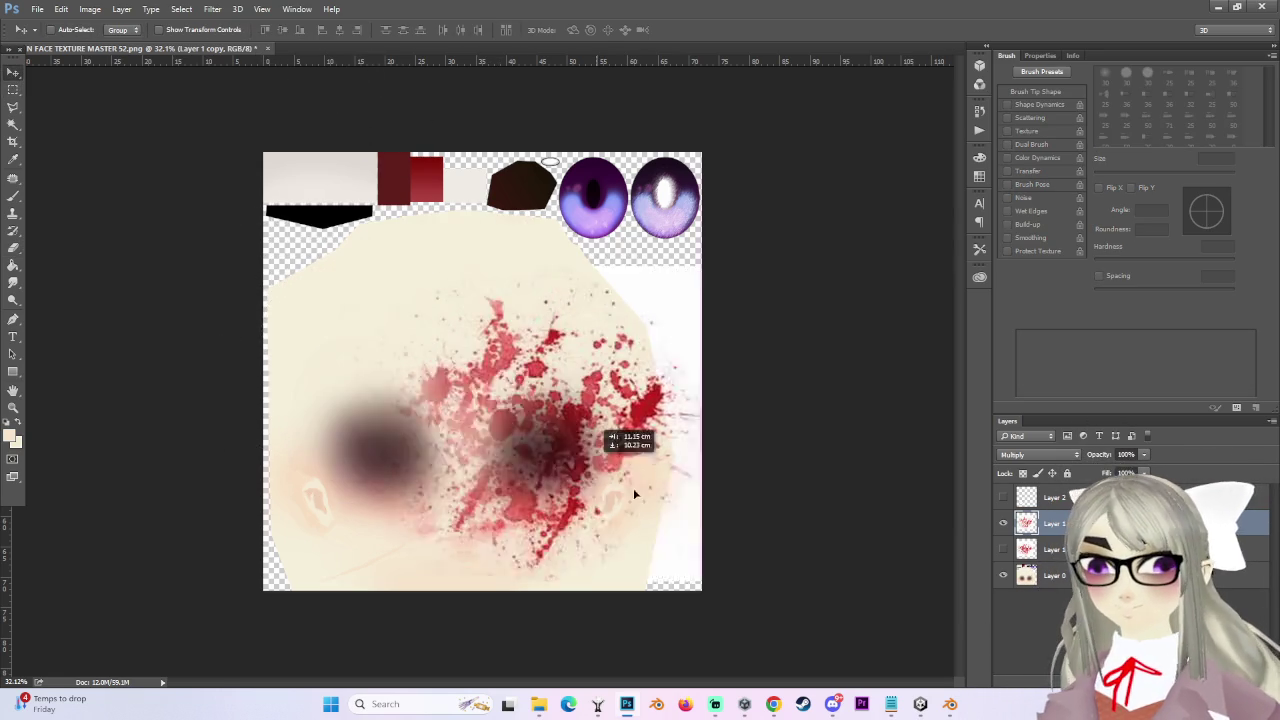
pyautogui.keyDown('alt'); pyautogui.scroll(1, 686, 580); pyautogui.keyUp('alt')
pyautogui.press('e')
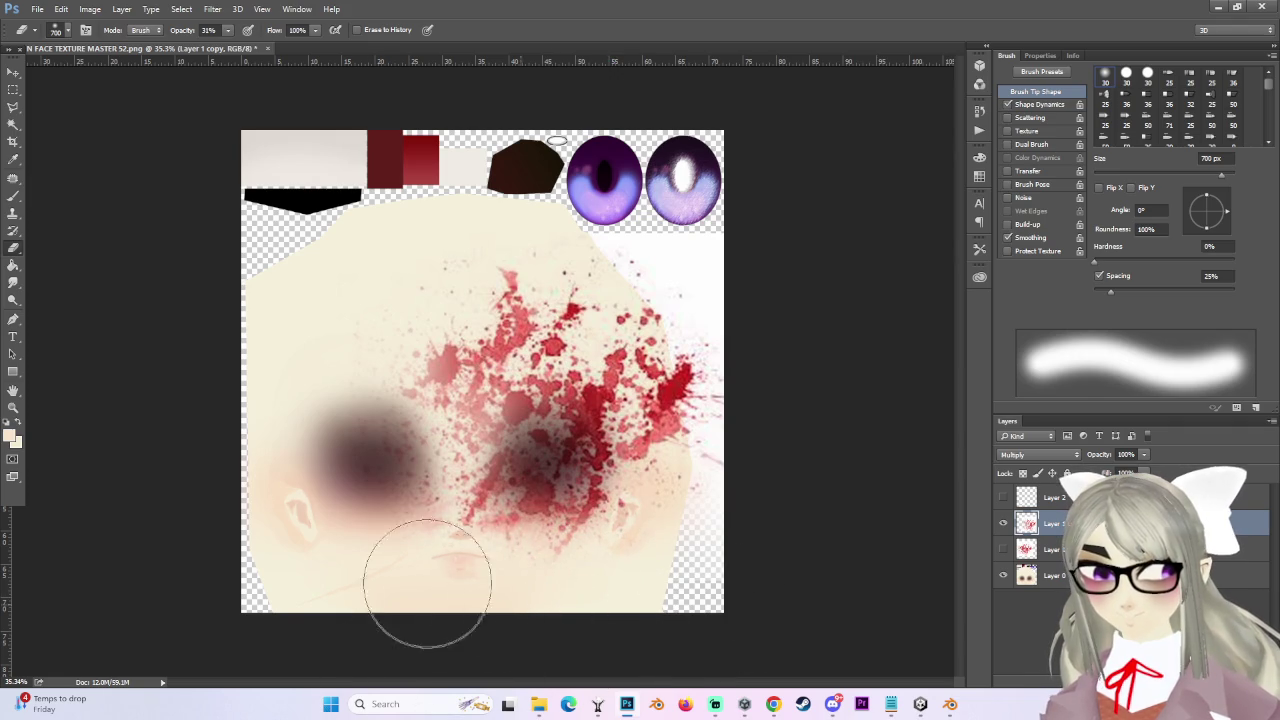
pyautogui.moveTo(665, 485); pyautogui.dragTo(856, 565)
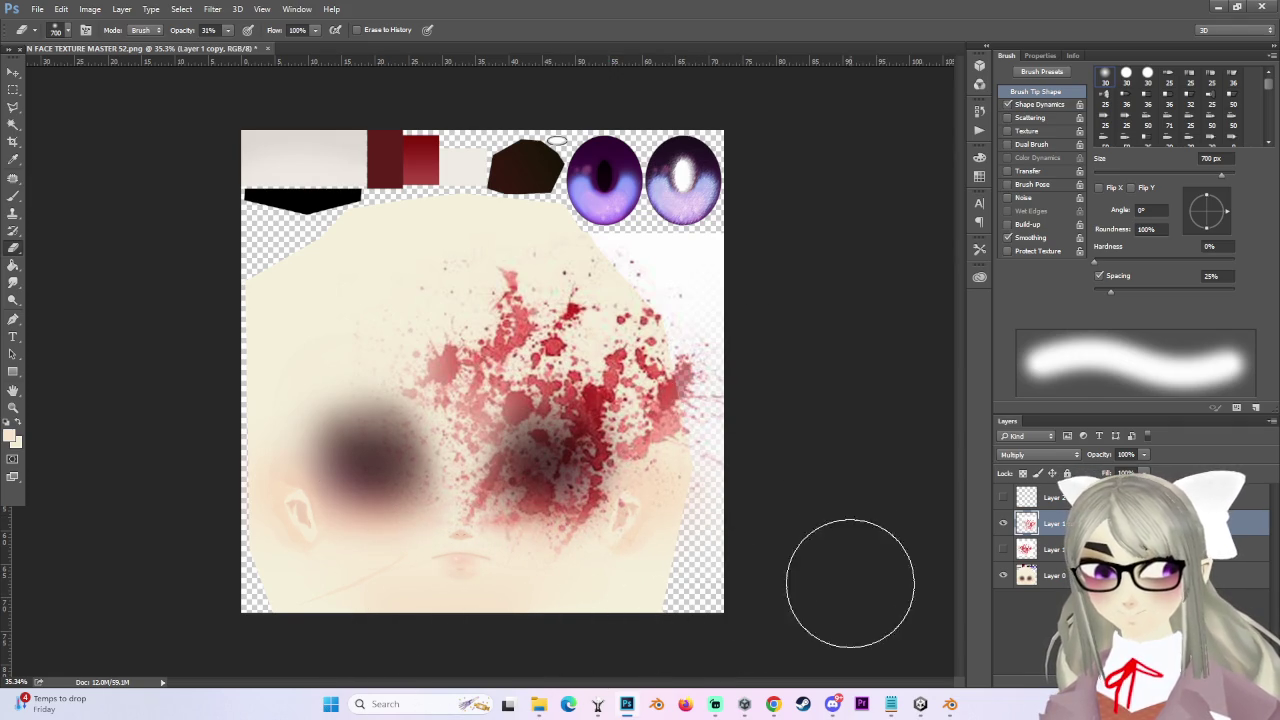
pyautogui.moveTo(665, 365)
pyautogui.mouseDown()
pyautogui.moveTo(811, 353)
pyautogui.moveTo(757, 443)
pyautogui.mouseUp()
# Lighten the remaining splatter with 1000, 800 and 600 px erasers, undoing the last stroke.
pyautogui.press(']')
pyautogui.press(']')
pyautogui.press(']')
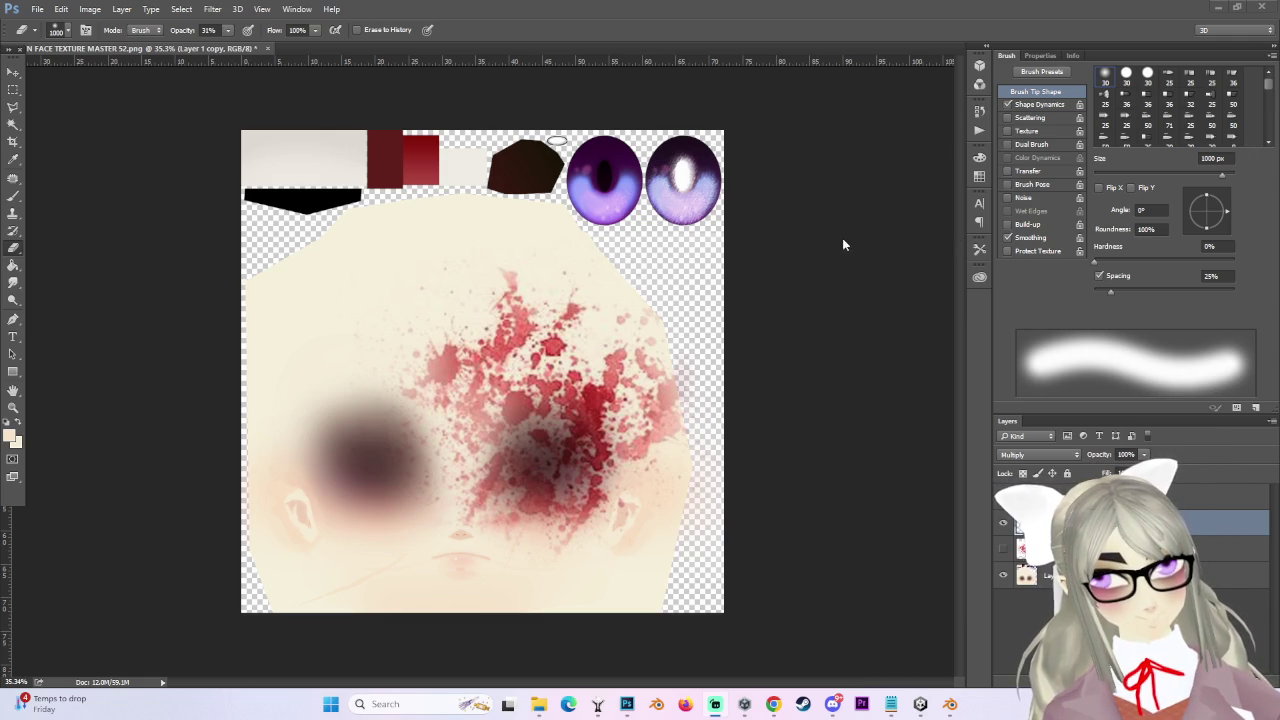
pyautogui.keyDown('alt'); pyautogui.scroll(1, 476, 366); pyautogui.keyUp('alt')
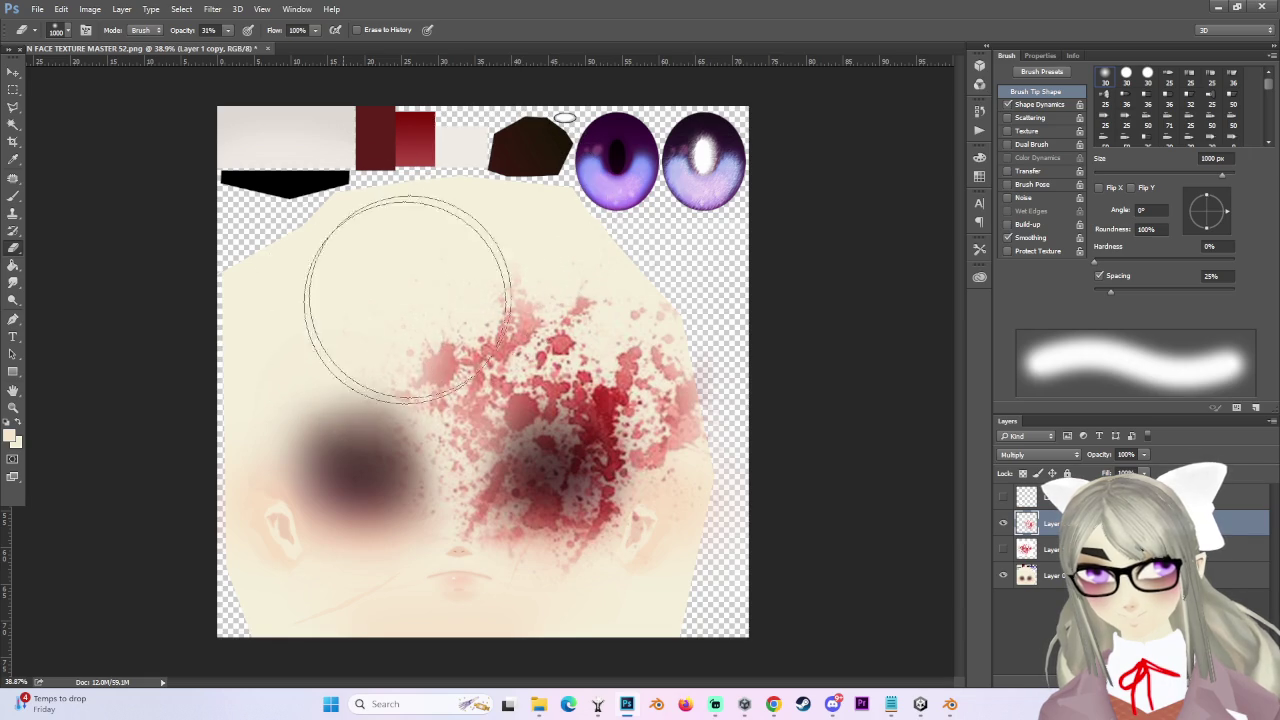
pyautogui.press('[')
pyautogui.press('[')
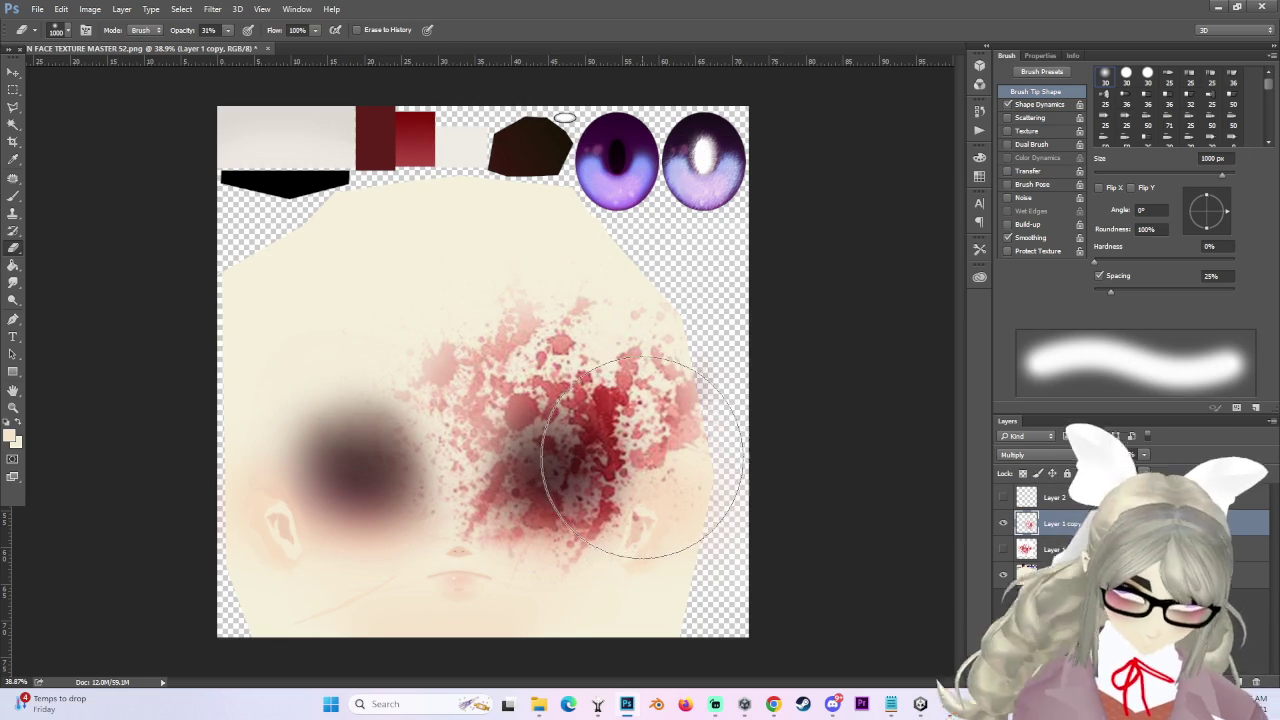
pyautogui.moveTo(631, 534)
pyautogui.mouseDown()
pyautogui.moveTo(571, 471)
pyautogui.moveTo(643, 571)
pyautogui.mouseUp()
pyautogui.press('[')
pyautogui.press('[')
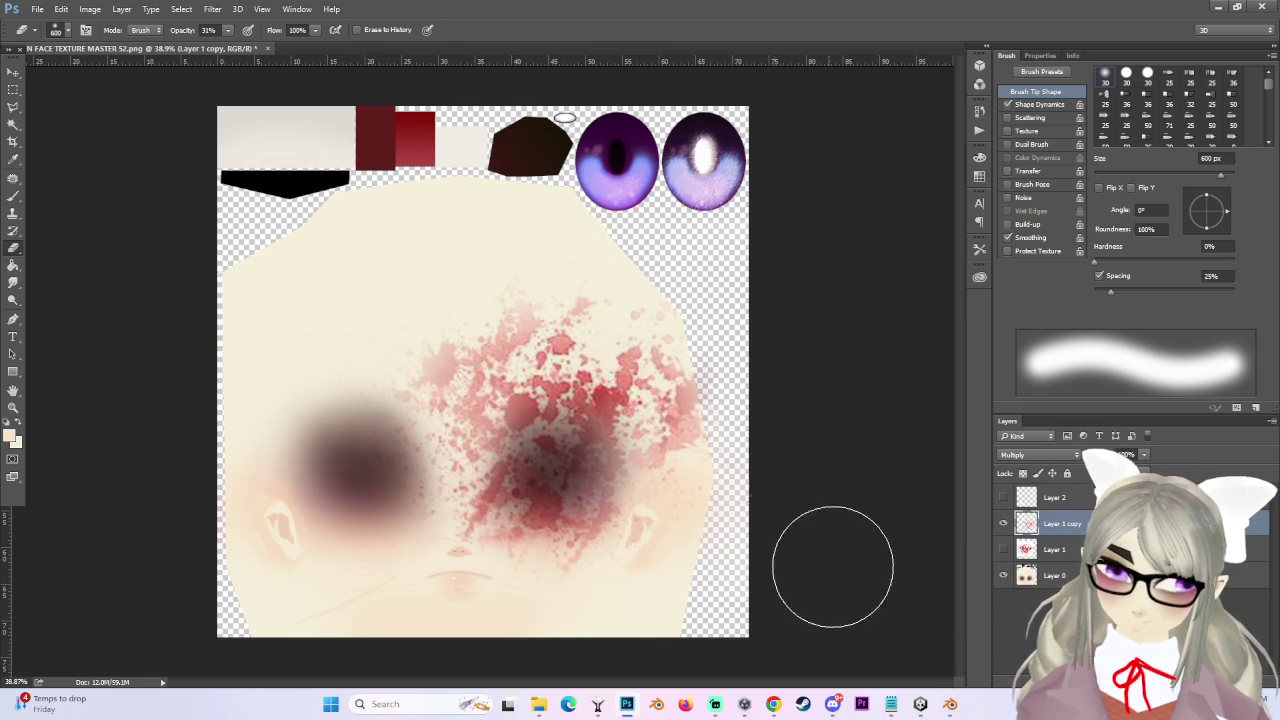
pyautogui.moveTo(542, 429); pyautogui.dragTo(512, 408)
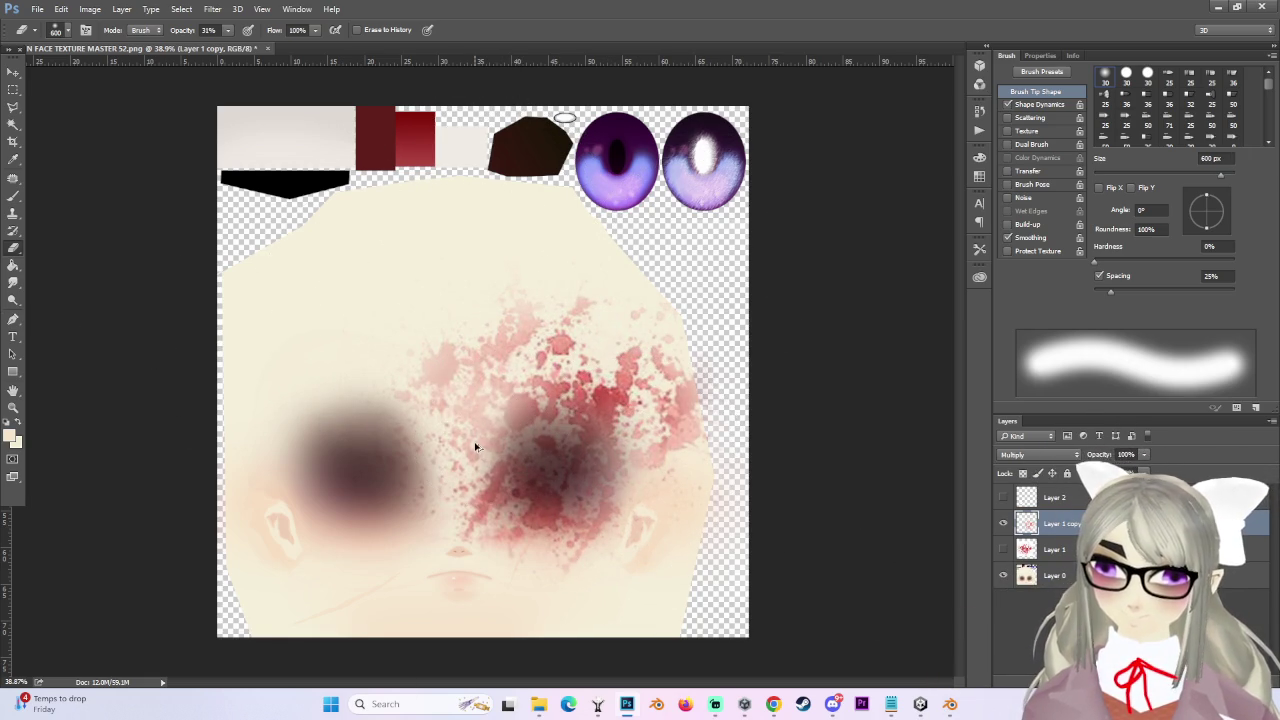
pyautogui.hotkey('ctrl', 'z')
pyautogui.click(13, 283)
pyautogui.press(']')
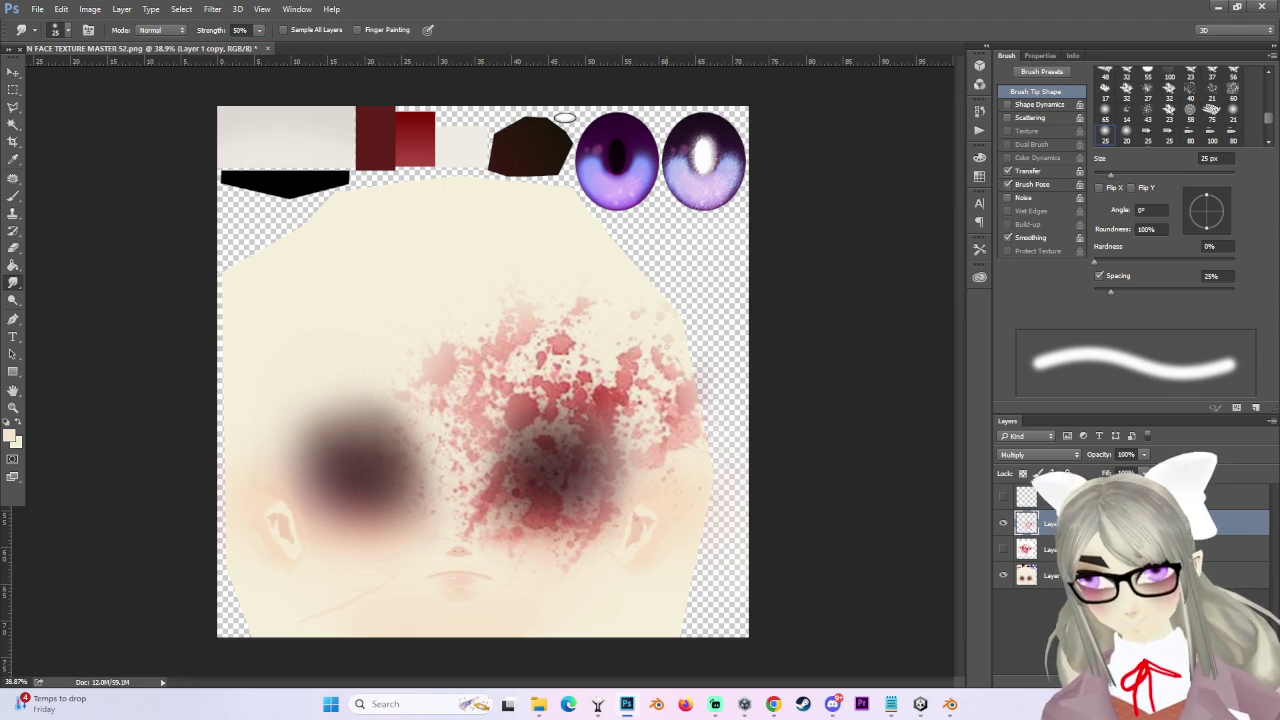
# Adjust the smudge brush between 200 and 800 px, settling just under 300 px.
pyautogui.press(']')
pyautogui.press(']')
pyautogui.press(']')
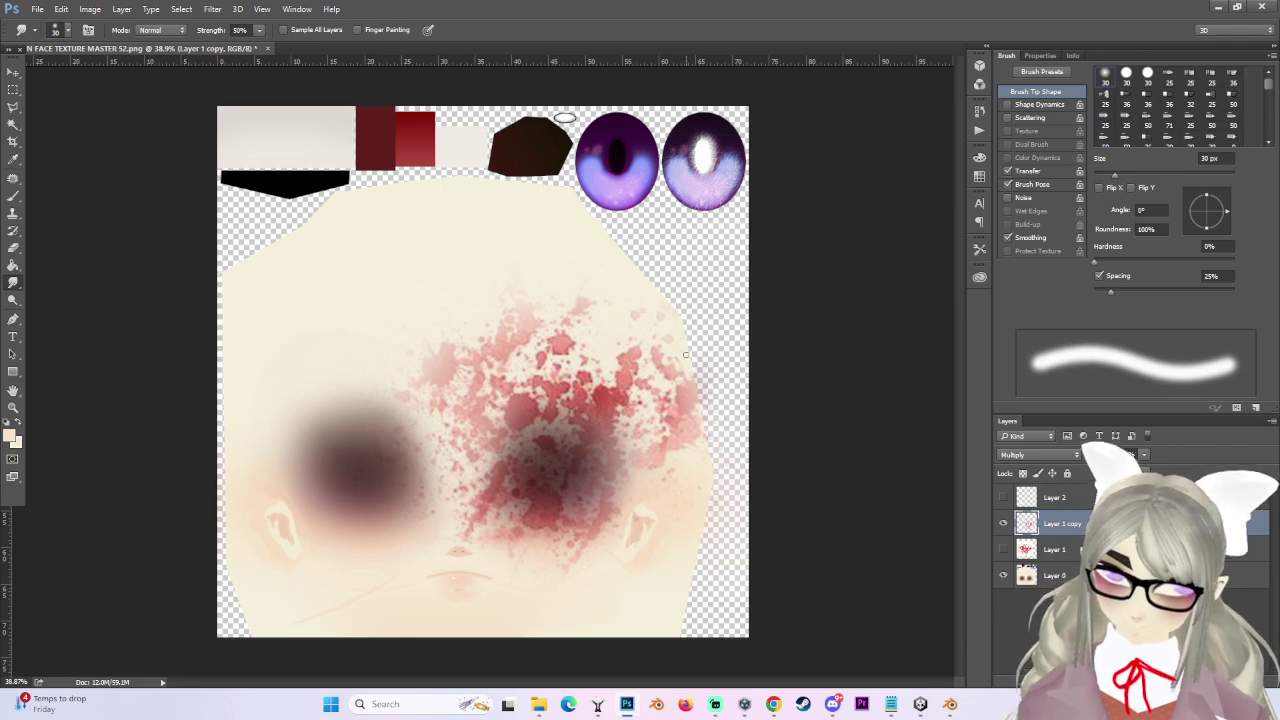
pyautogui.press('[')
pyautogui.press('[')
pyautogui.press('[')
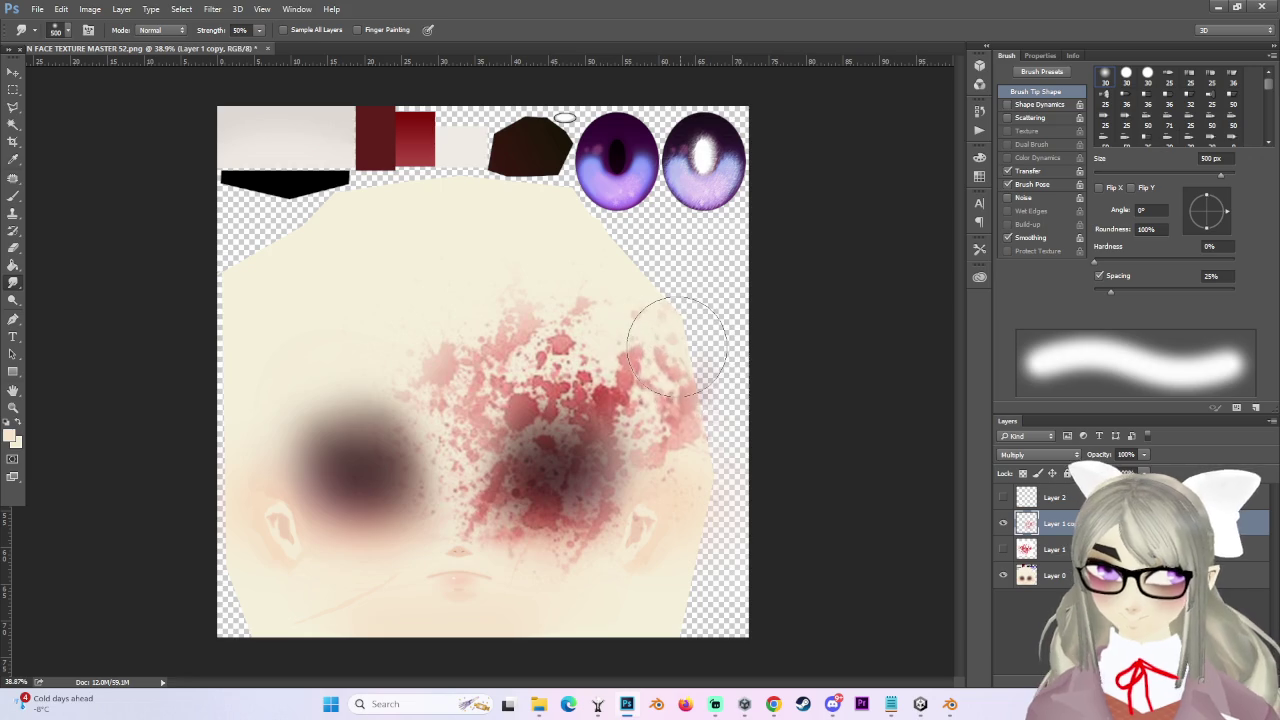
pyautogui.keyDown('alt'); pyautogui.scroll(2, 686, 486); pyautogui.keyUp('alt')
pyautogui.press('[')
pyautogui.press('[')
pyautogui.press('[')
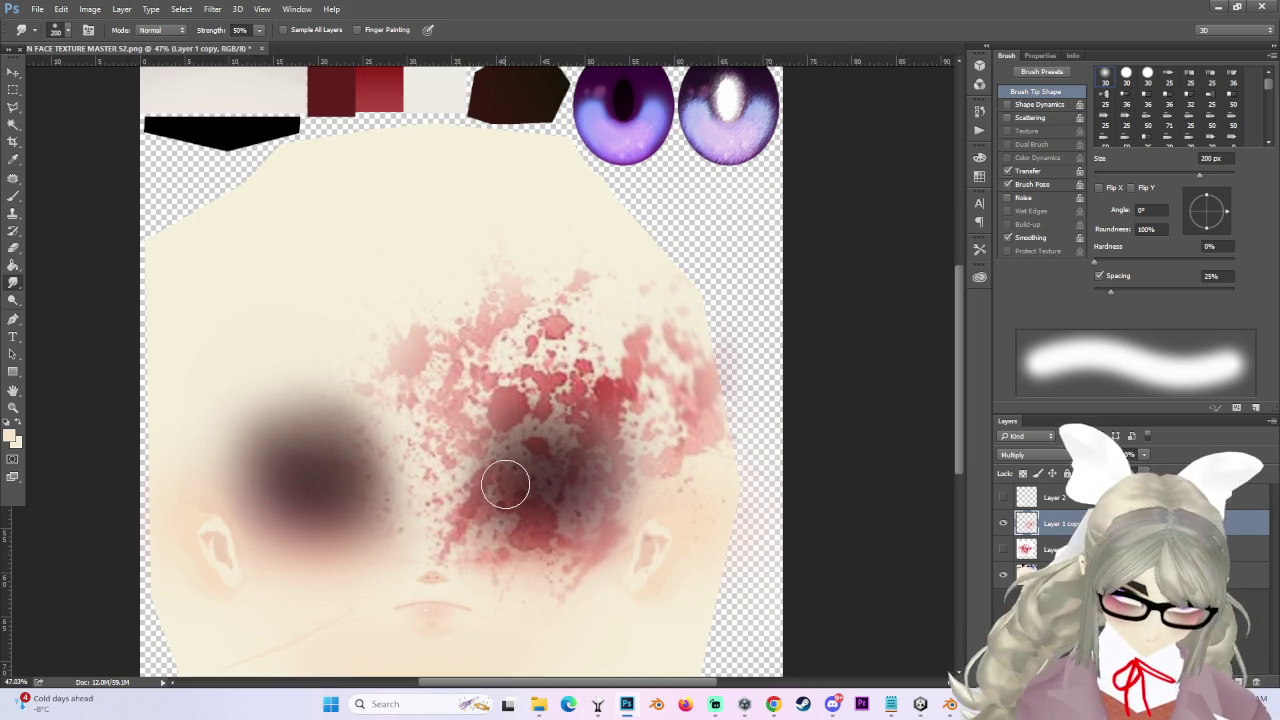
pyautogui.press(']')
pyautogui.press(']')
pyautogui.press(']')
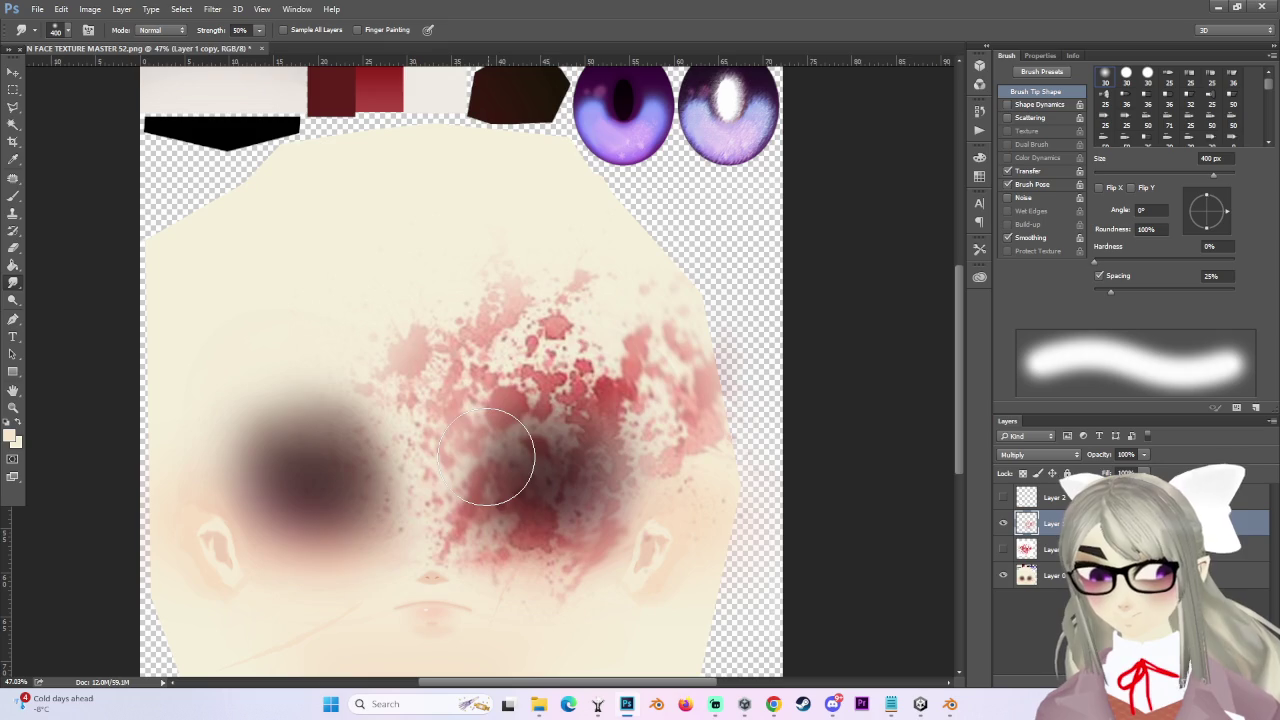
pyautogui.keyDown('alt'); pyautogui.scroll(1, 545, 375); pyautogui.keyUp('alt')
pyautogui.press('[')
pyautogui.press('[')
pyautogui.press('[')
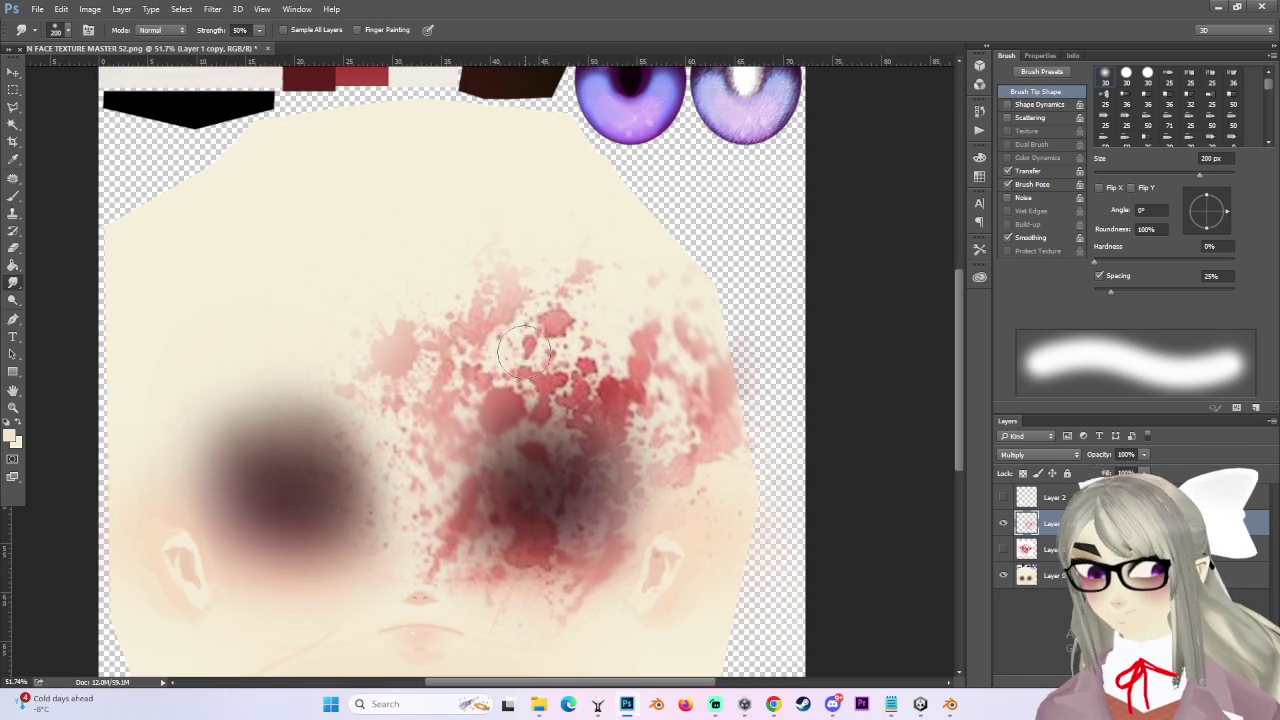
pyautogui.keyDown('alt'); pyautogui.scroll(-3, 537, 392); pyautogui.keyUp('alt')
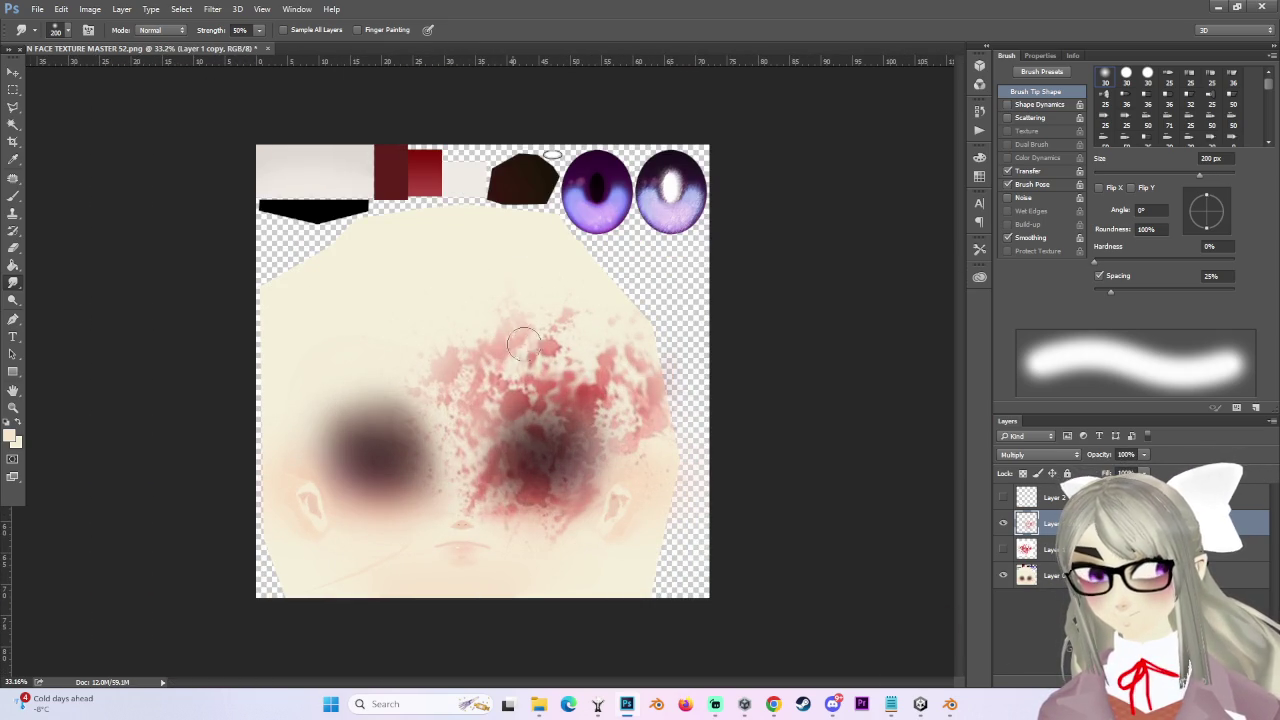
pyautogui.keyDown('alt'); pyautogui.scroll(-1, 512, 340); pyautogui.keyUp('alt')
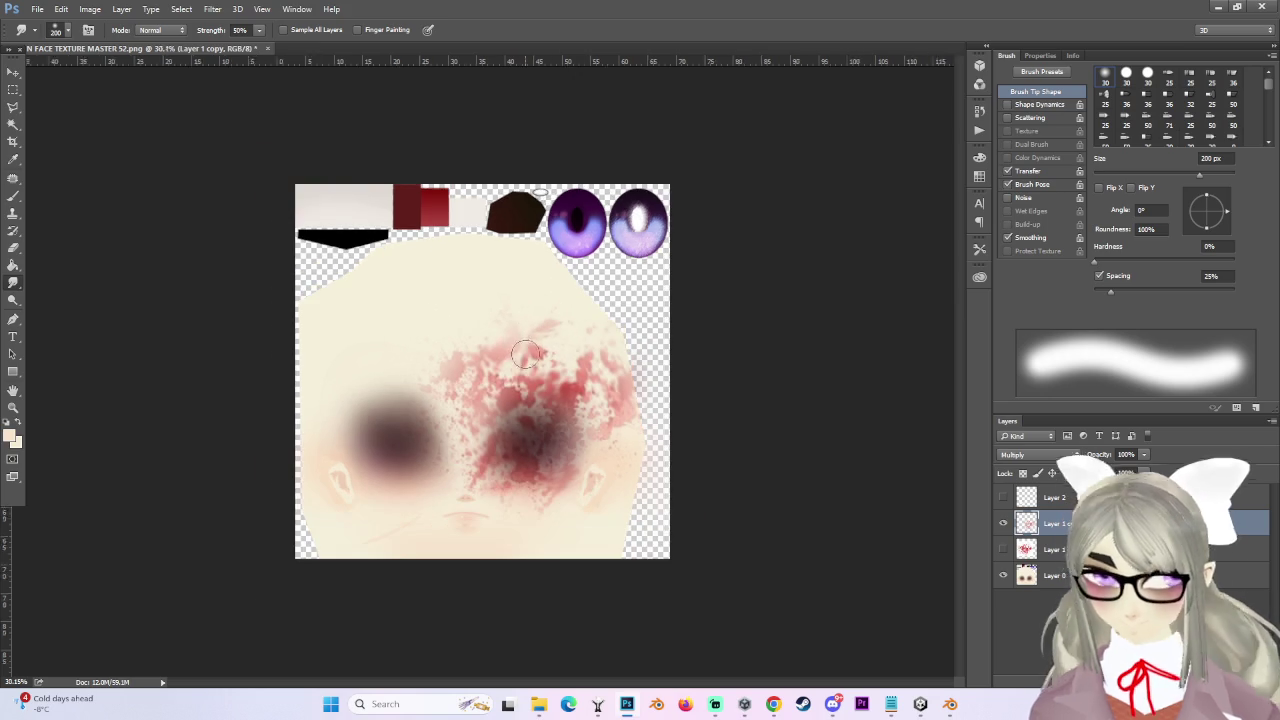
pyautogui.press(']')
pyautogui.press(']')
pyautogui.press(']')
pyautogui.press('[')
pyautogui.press('[')
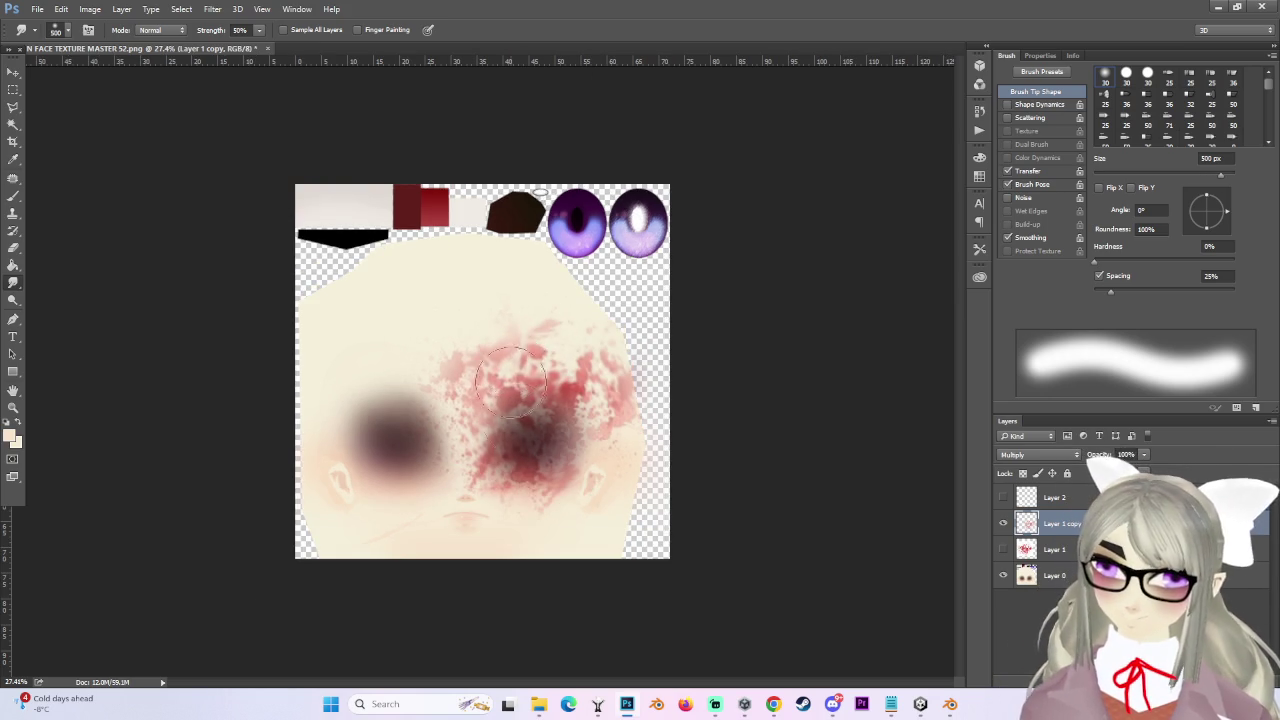
pyautogui.keyDown('alt'); pyautogui.scroll(2, 500, 366); pyautogui.keyUp('alt')
pyautogui.press('[')
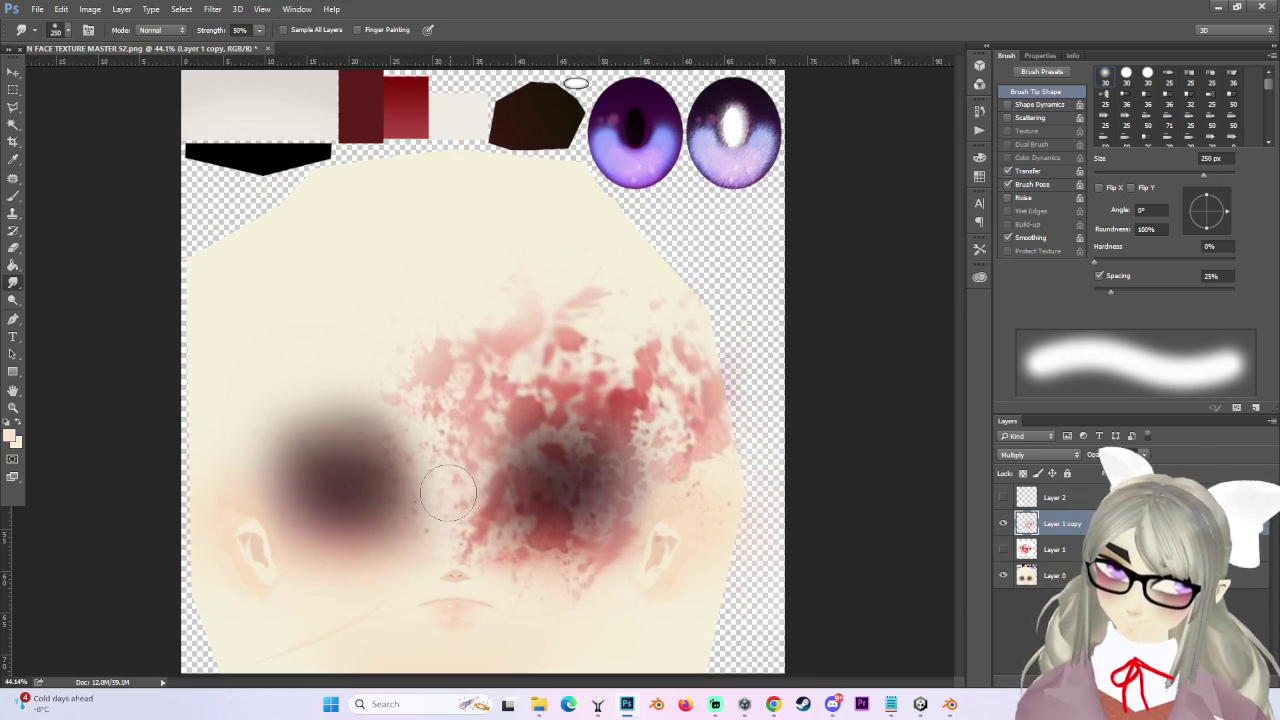
# Smudge the pink blotches between the eyes so they blend into the skin.
pyautogui.moveTo(422, 364); pyautogui.dragTo(440, 384)
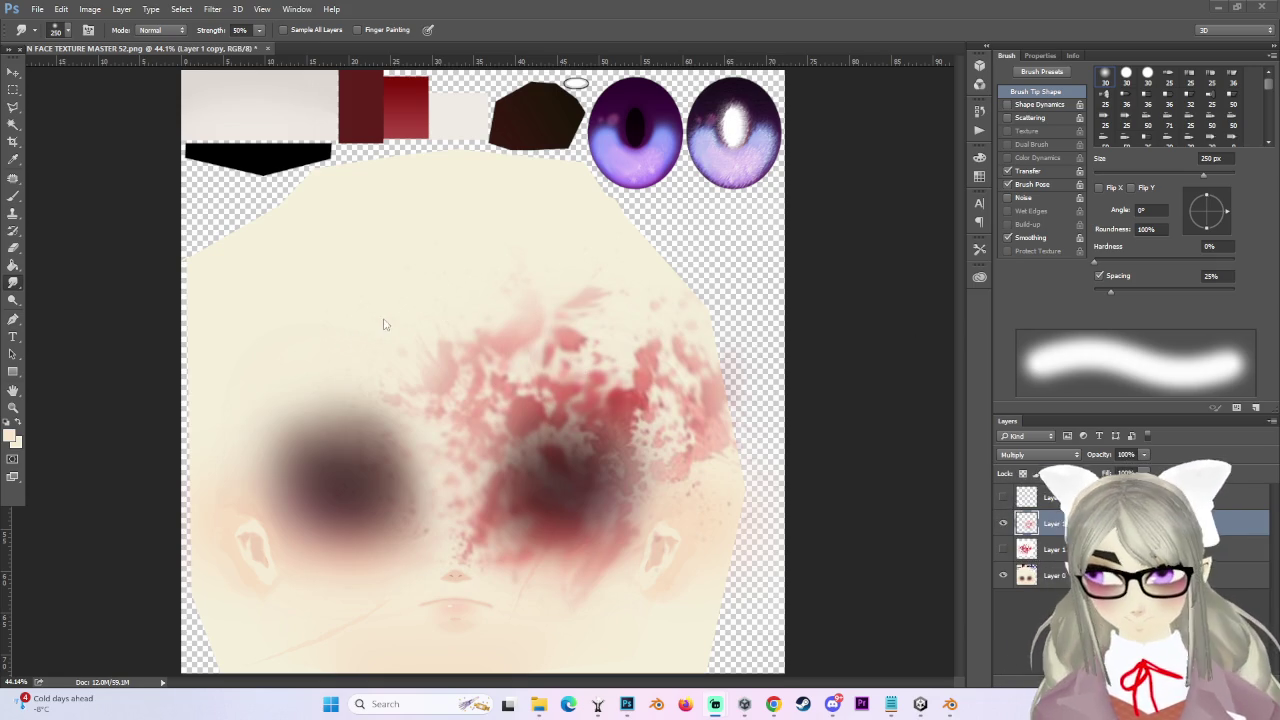
pyautogui.keyDown('alt'); pyautogui.scroll(-2, 598, 415); pyautogui.keyUp('alt')
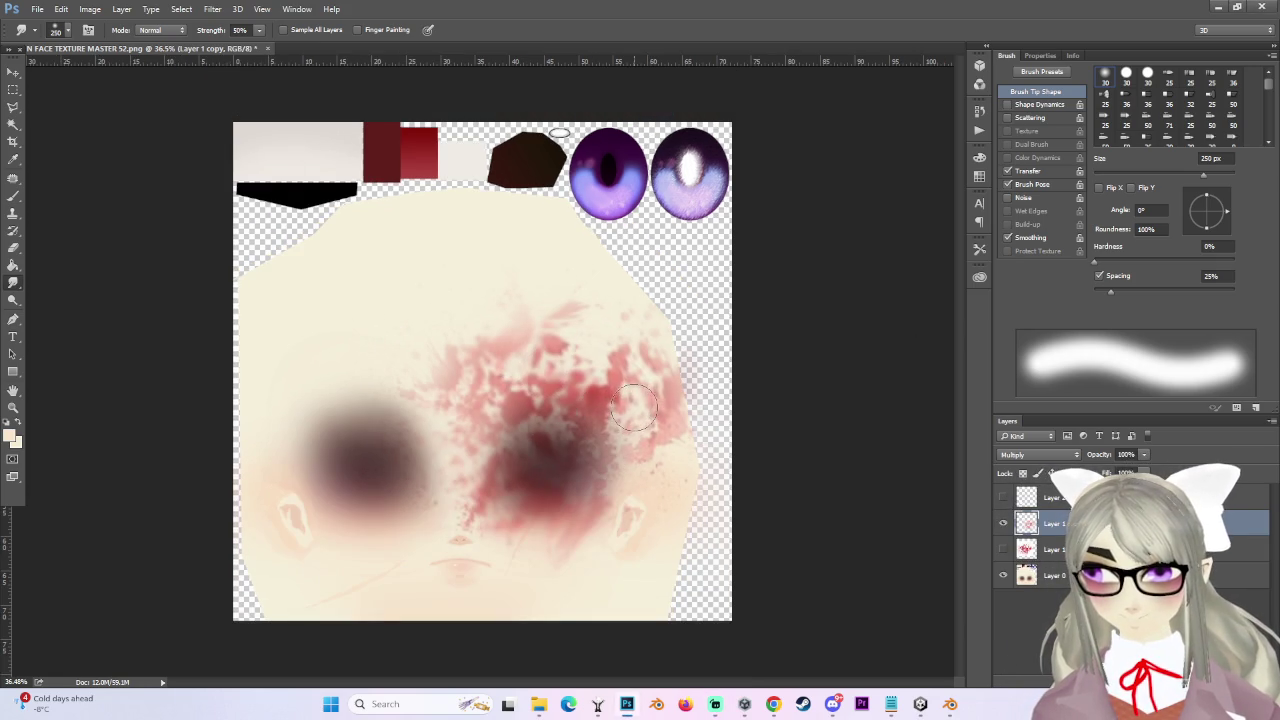
pyautogui.keyDown('alt'); pyautogui.scroll(-1, 646, 425); pyautogui.keyUp('alt')
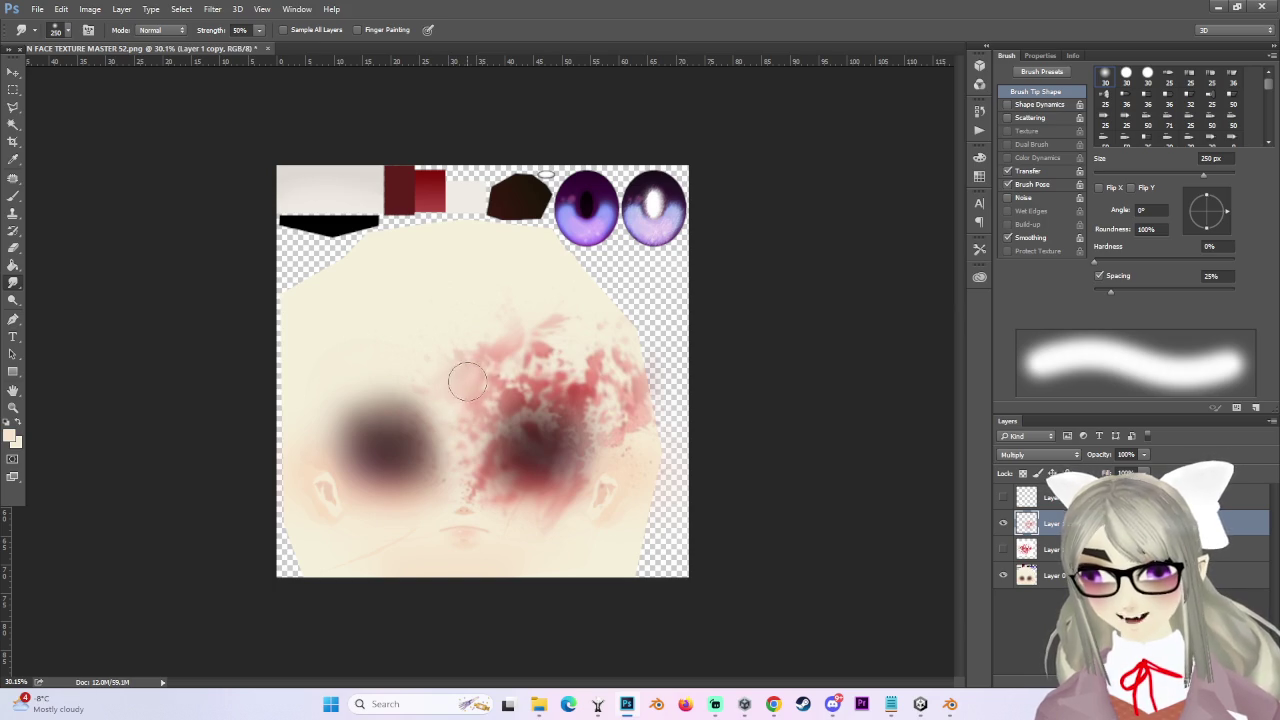
pyautogui.keyDown('alt'); pyautogui.scroll(1, 571, 371); pyautogui.keyUp('alt')
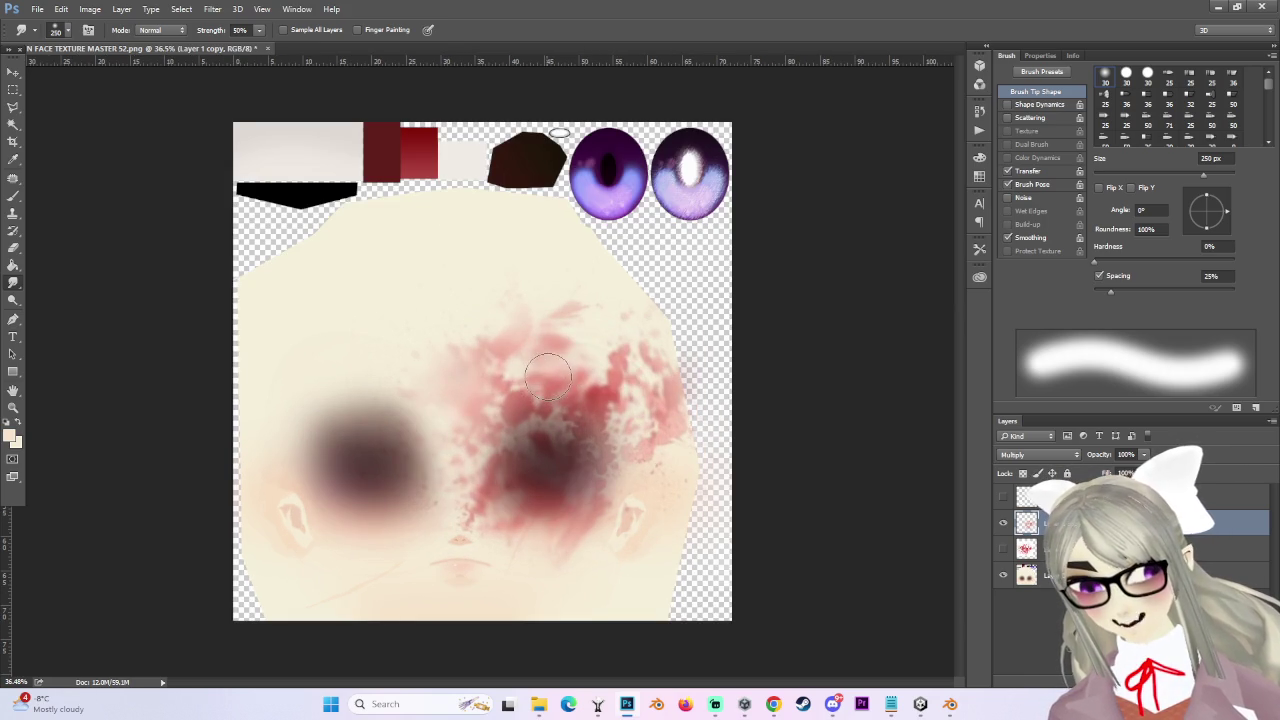
pyautogui.keyDown('alt'); pyautogui.scroll(-1, 470, 420); pyautogui.keyUp('alt')
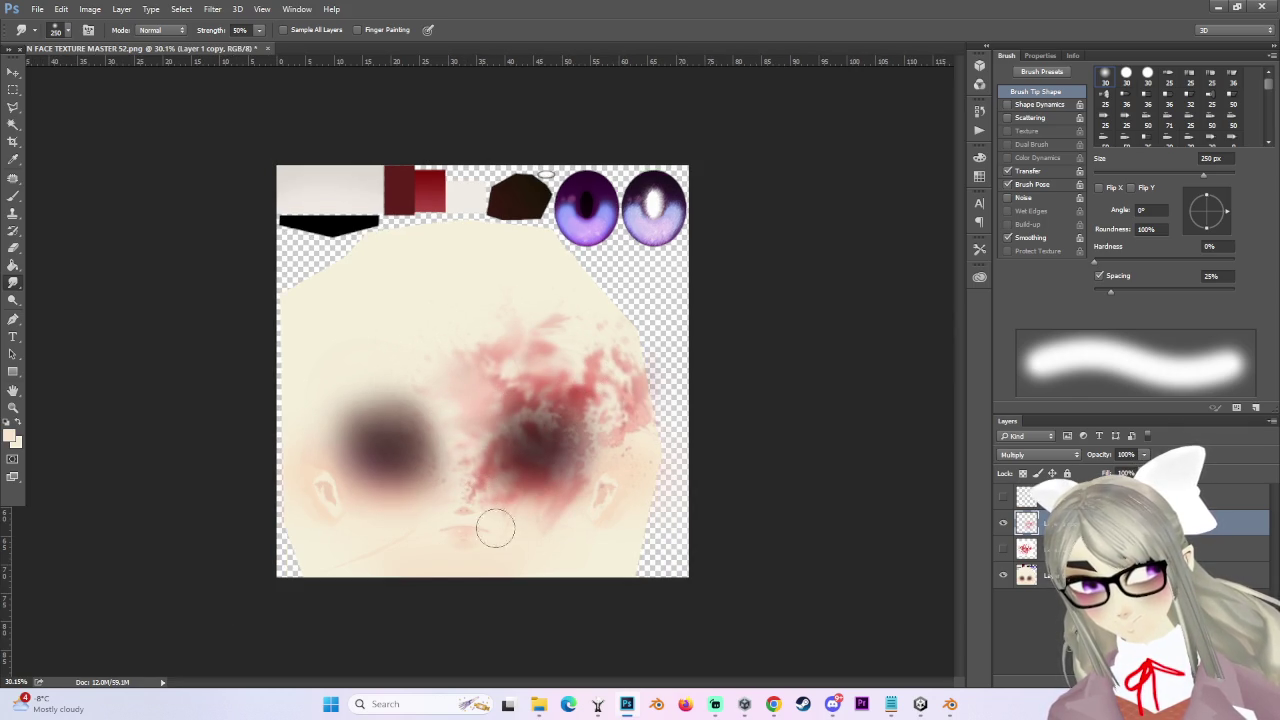
# Shift the blood layer up-left, show rulers, and scale it to about 173% with Free Transform.
pyautogui.press('v')
pyautogui.moveTo(586, 351); pyautogui.dragTo(443, 334)
pyautogui.keyDown('alt'); pyautogui.scroll(-2, 466, 357); pyautogui.keyUp('alt')
pyautogui.hotkey('ctrl', 'r')
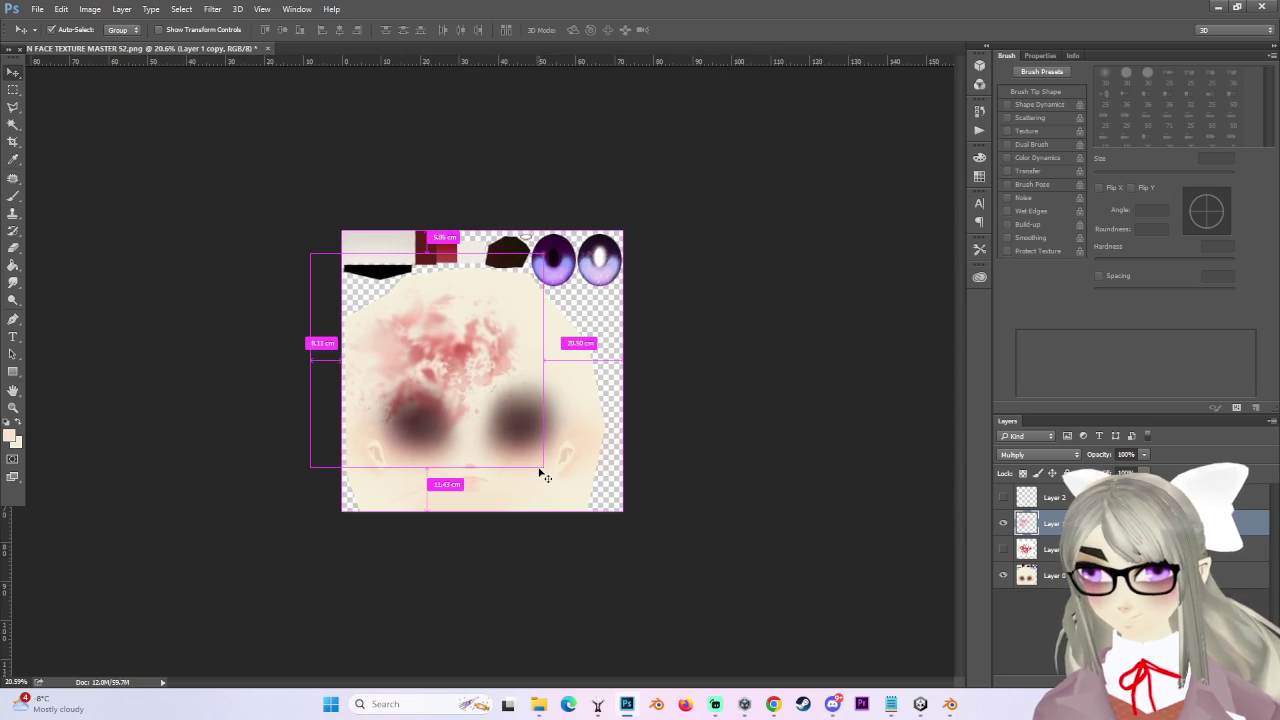
pyautogui.hotkey('ctrl', 't')
pyautogui.moveTo(544, 467); pyautogui.dragTo(713, 624)
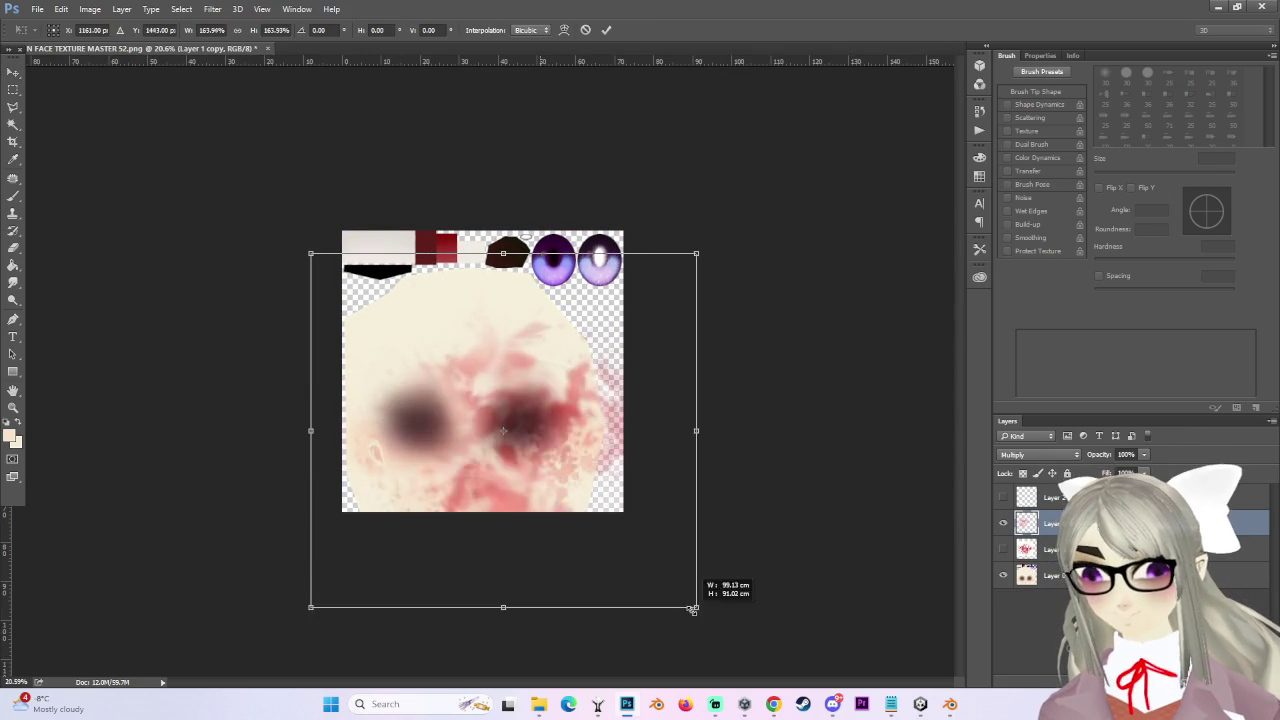
pyautogui.moveTo(553, 502); pyautogui.dragTo(490, 466)
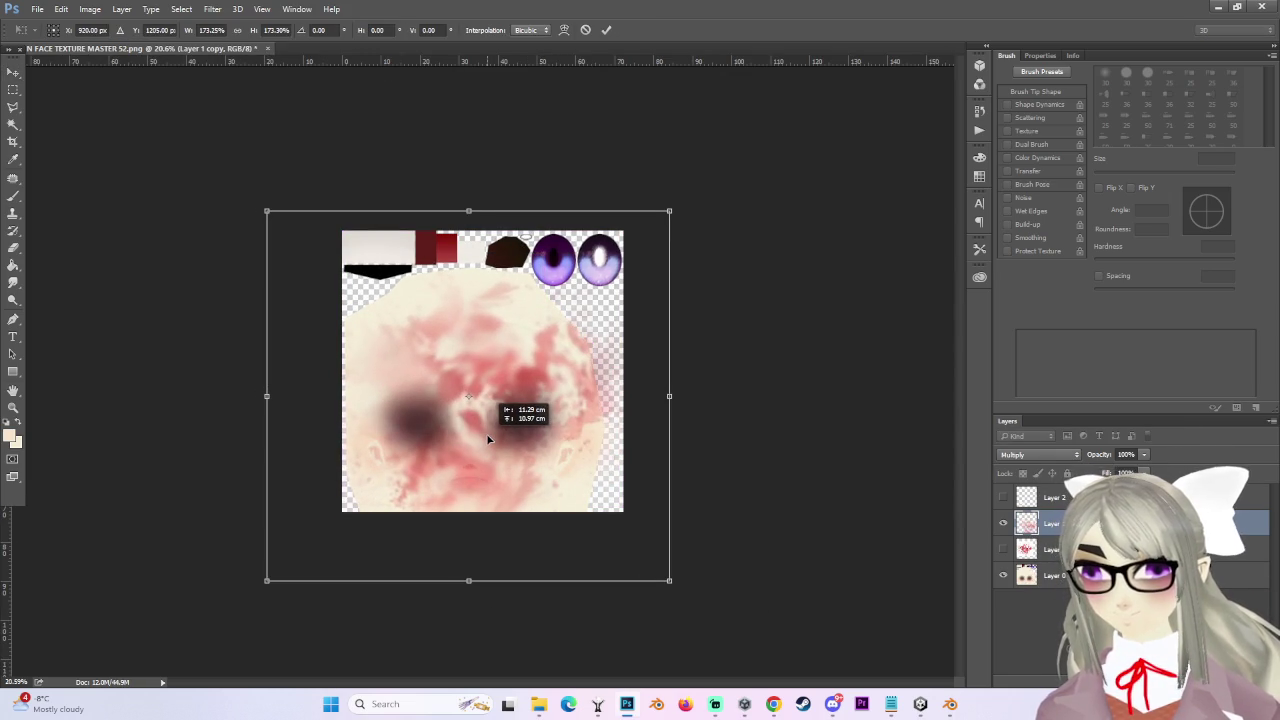
pyautogui.keyDown('alt'); pyautogui.scroll(1, 531, 506); pyautogui.keyUp('alt')
pyautogui.moveTo(531, 506); pyautogui.dragTo(526, 482)
pyautogui.press('Return')
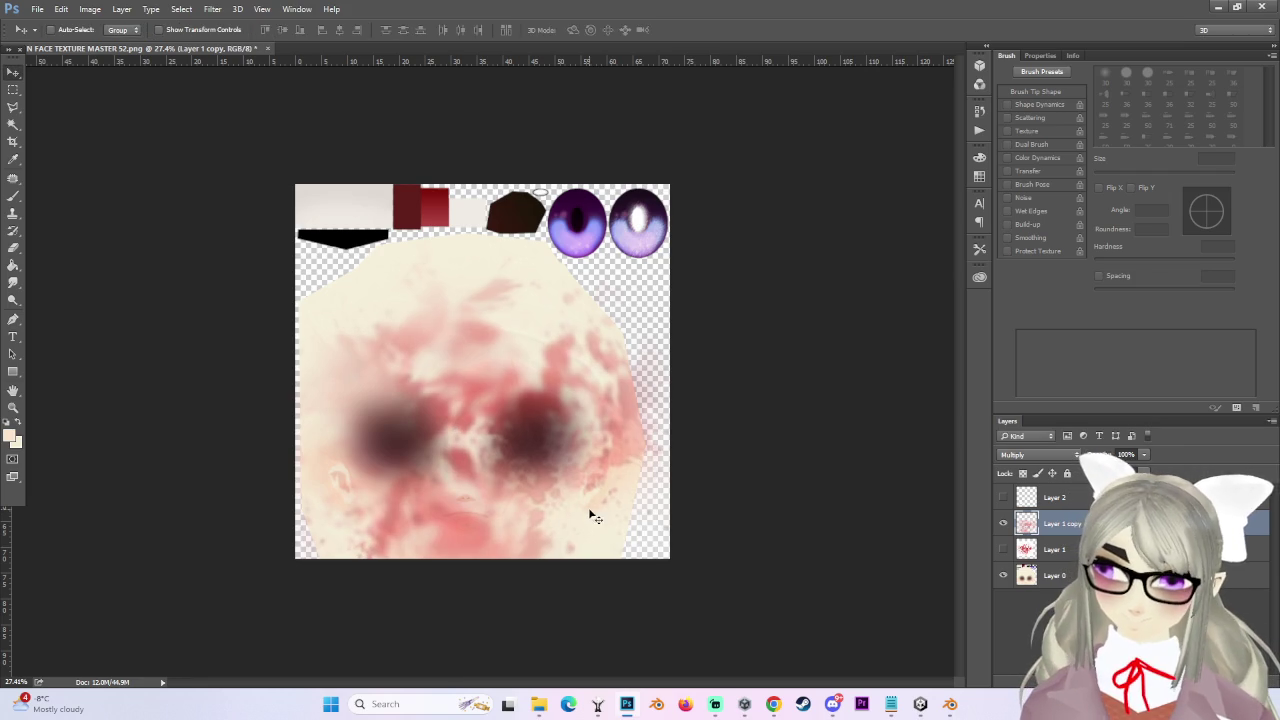
# Erase pink patches along the bottom, across the upper face and around the right eye with a 900 px eraser.
pyautogui.press('e')
pyautogui.press(']')
pyautogui.press(']')
pyautogui.press(']')
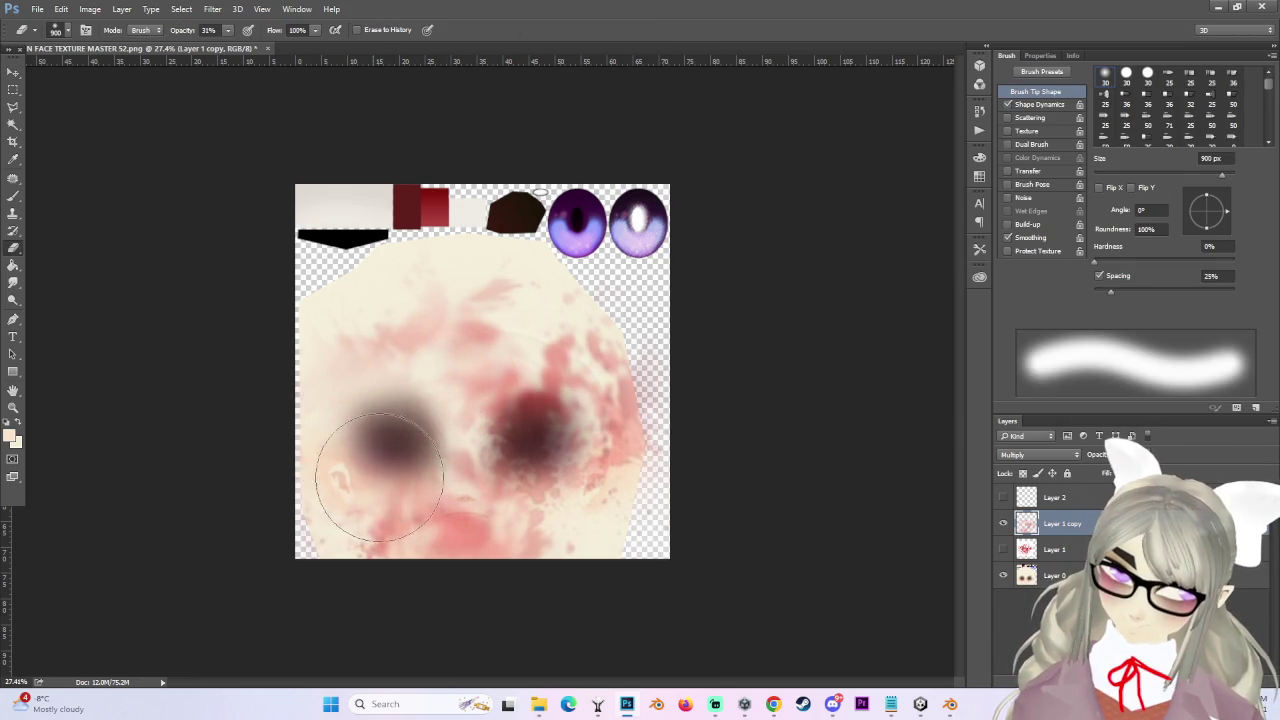
pyautogui.moveTo(366, 553); pyautogui.dragTo(429, 591)
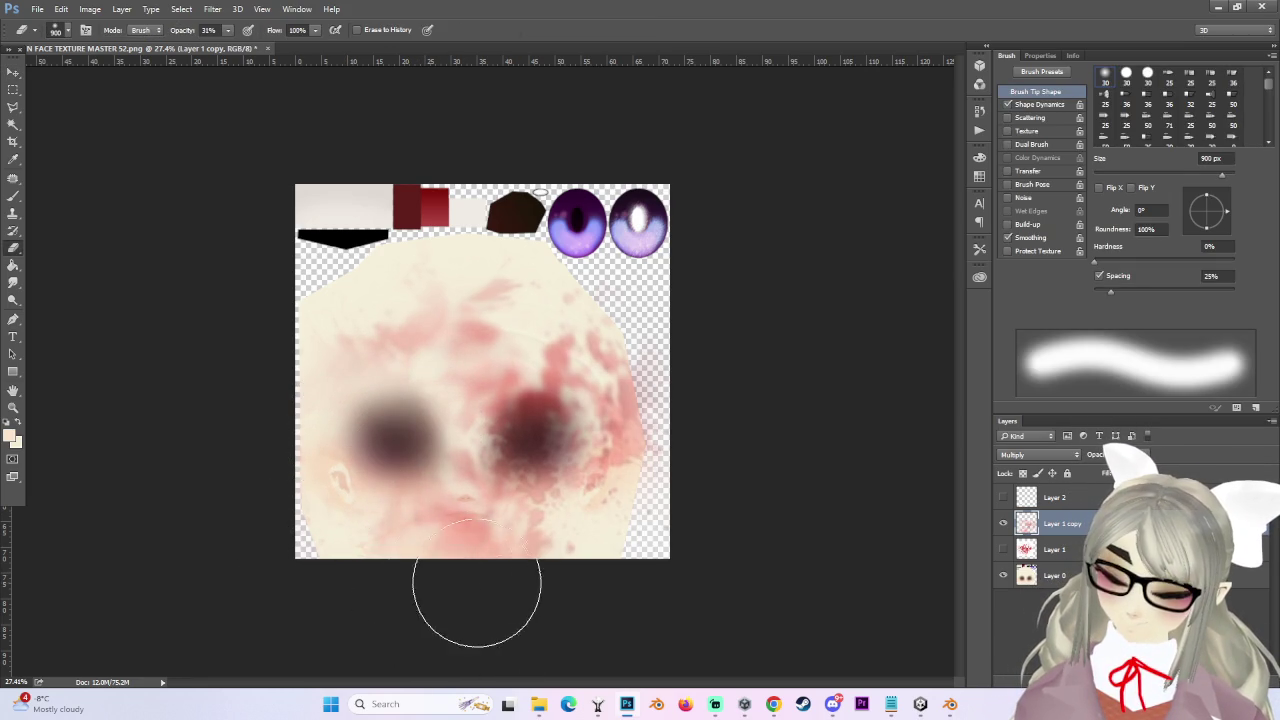
pyautogui.moveTo(408, 329)
pyautogui.mouseDown()
pyautogui.moveTo(471, 271)
pyautogui.moveTo(643, 300)
pyautogui.moveTo(549, 286)
pyautogui.moveTo(529, 318)
pyautogui.mouseUp()
pyautogui.moveTo(429, 286)
pyautogui.mouseDown()
pyautogui.moveTo(529, 400)
pyautogui.moveTo(486, 366)
pyautogui.moveTo(512, 365)
pyautogui.mouseUp()
pyautogui.press('[')
pyautogui.press('[')
pyautogui.press('[')
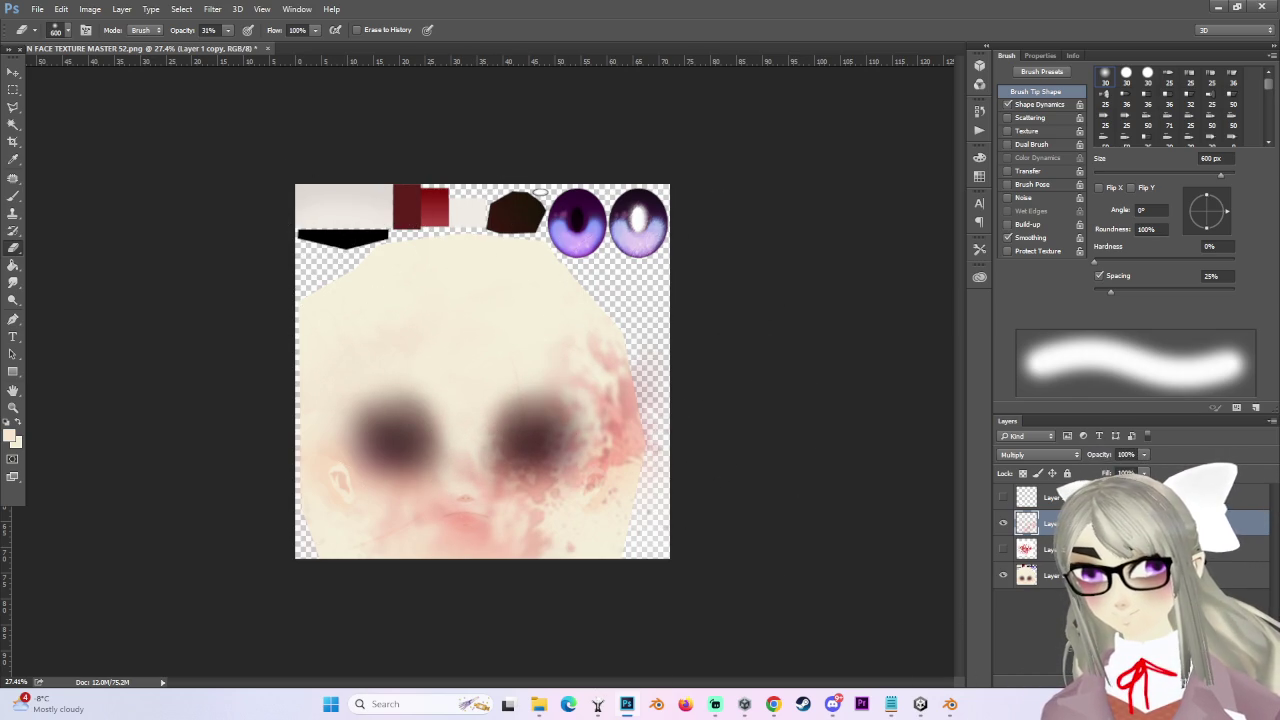
pyautogui.hotkey('ctrl', '+')
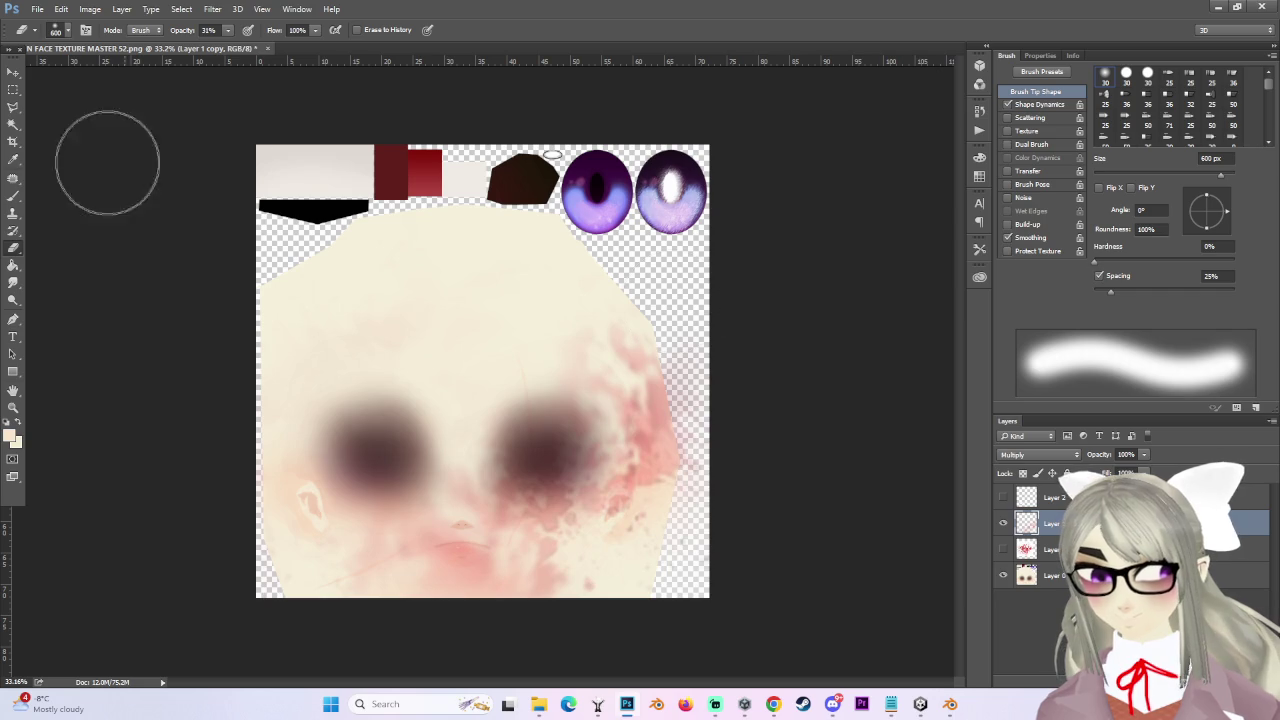
# Try +100 saturation in Hue/Saturation, then set it back to 0 and close.
pyautogui.click(90, 9)
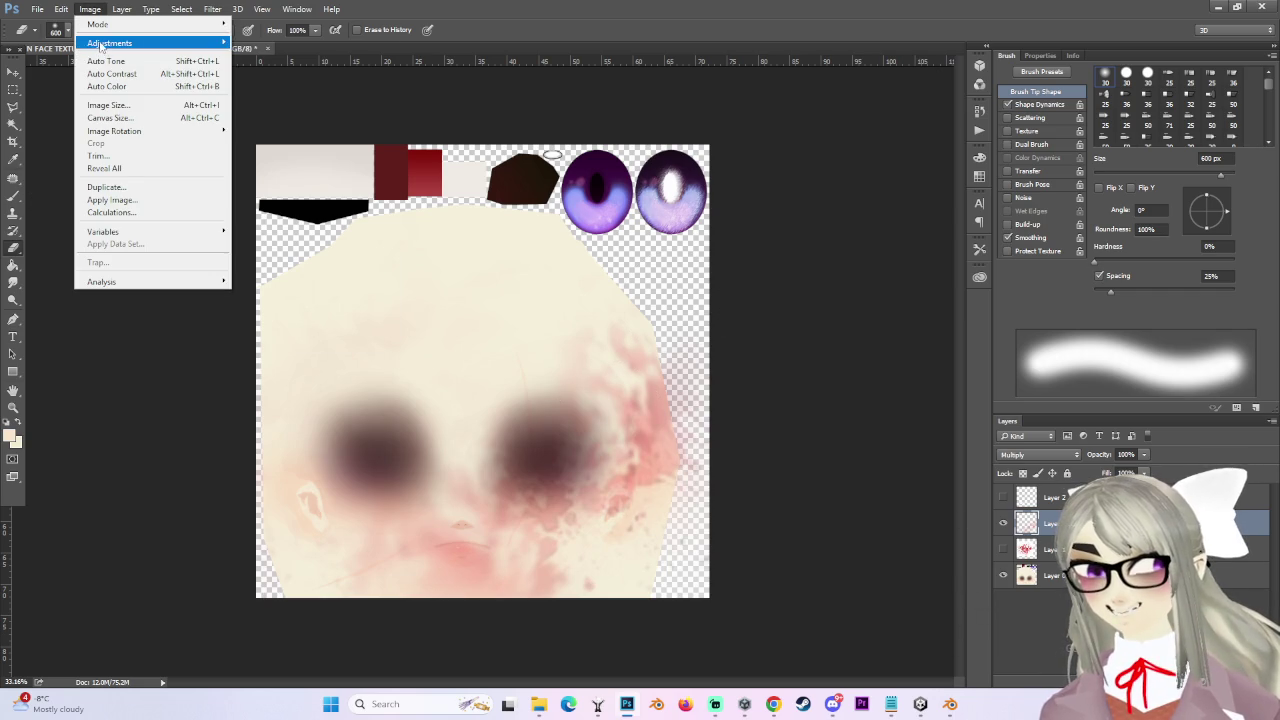
pyautogui.moveTo(109, 43)
pyautogui.click(265, 128)
pyautogui.moveTo(903, 524); pyautogui.dragTo(972, 524)
pyautogui.write('0')
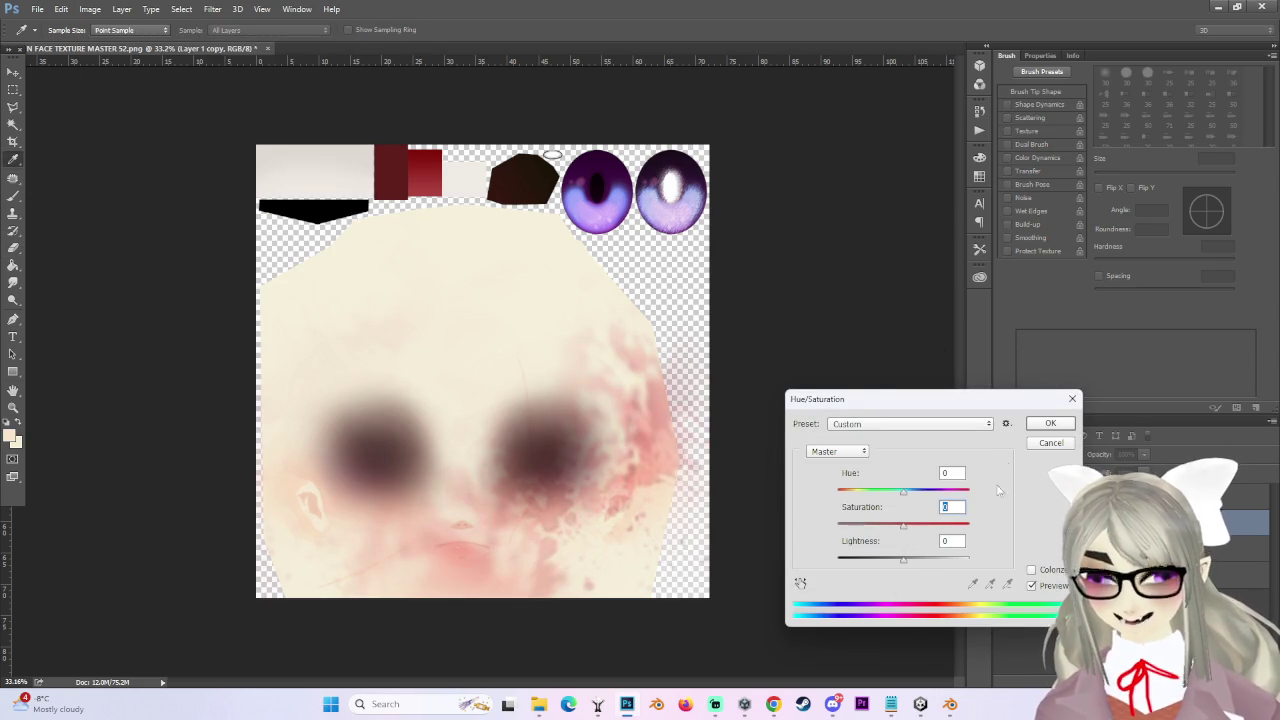
pyautogui.press('Return')
# Merge Layer 1 copy 2 down into the blood layer below it.
pyautogui.press('e')
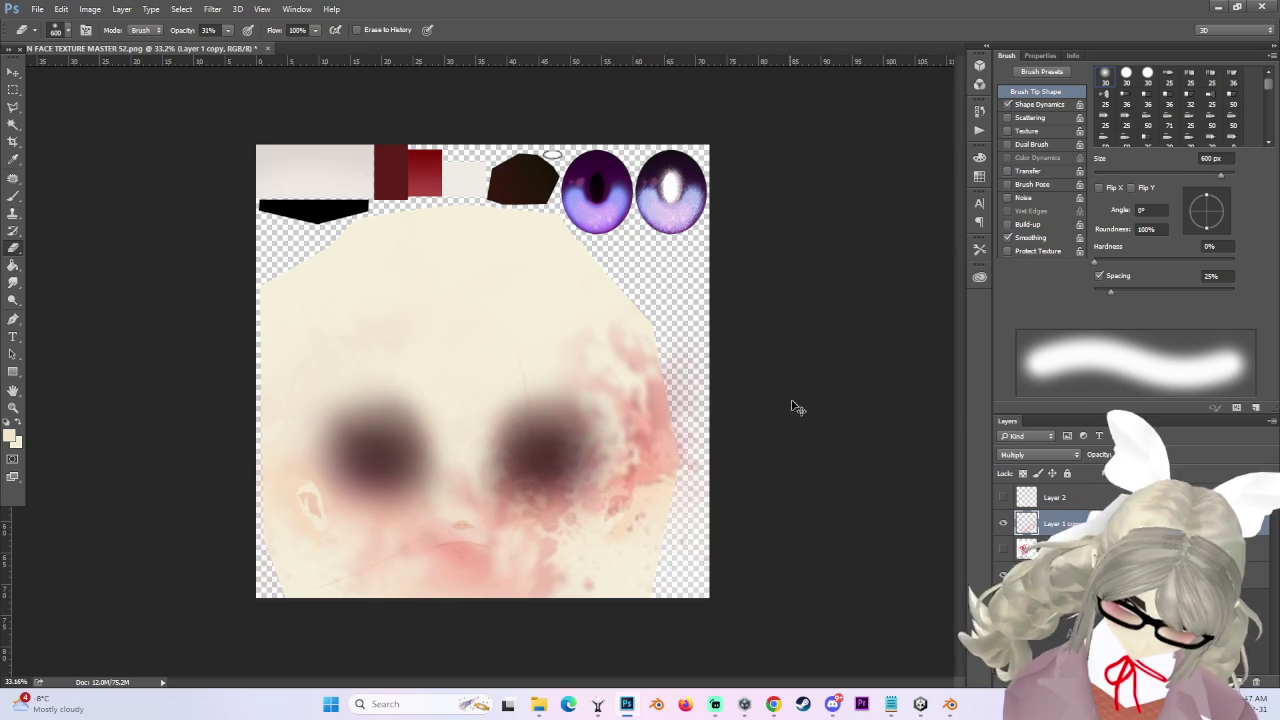
pyautogui.rightClick(1068, 522)
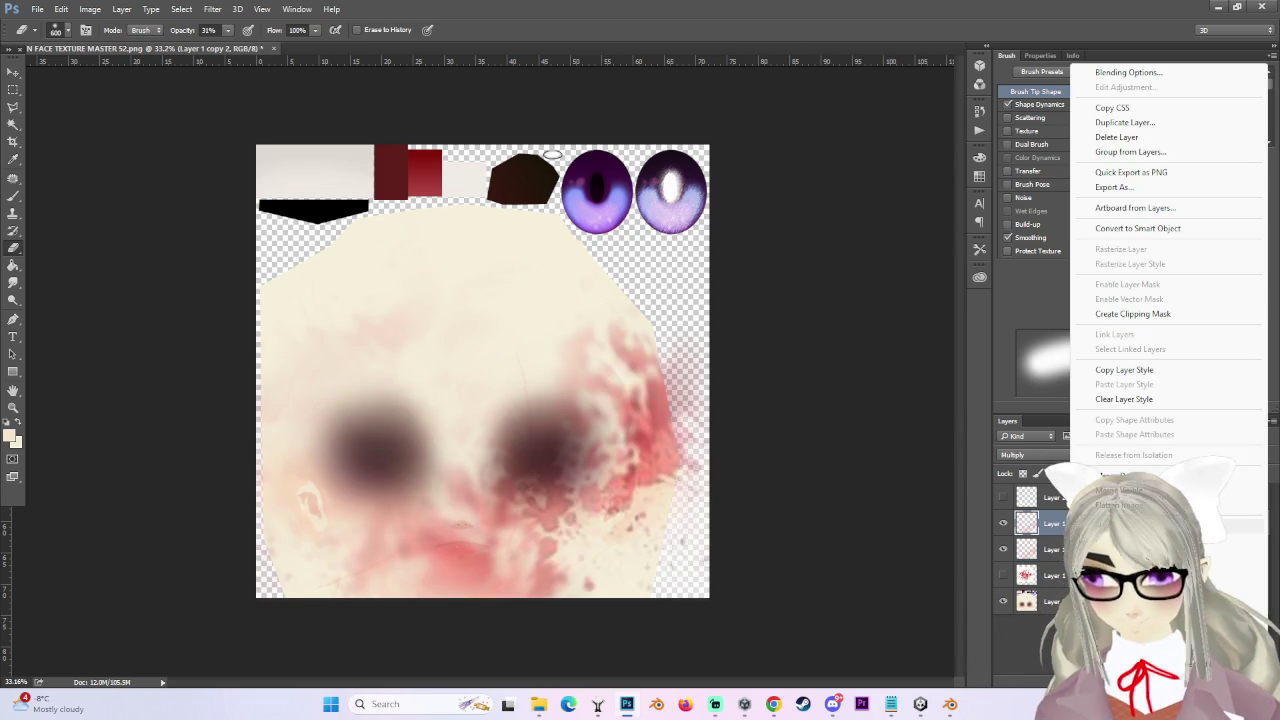
pyautogui.press('Escape')
pyautogui.rightClick(1088, 522)
pyautogui.click(978, 477)
# Move the merged blood layer up and erase the pink staining around the nose, enlarging the eraser to 900 px.
pyautogui.click(13, 72)
pyautogui.moveTo(660, 457)
pyautogui.mouseDown()
pyautogui.moveTo(600, 429)
pyautogui.moveTo(662, 405)
pyautogui.mouseUp()
pyautogui.press('e')
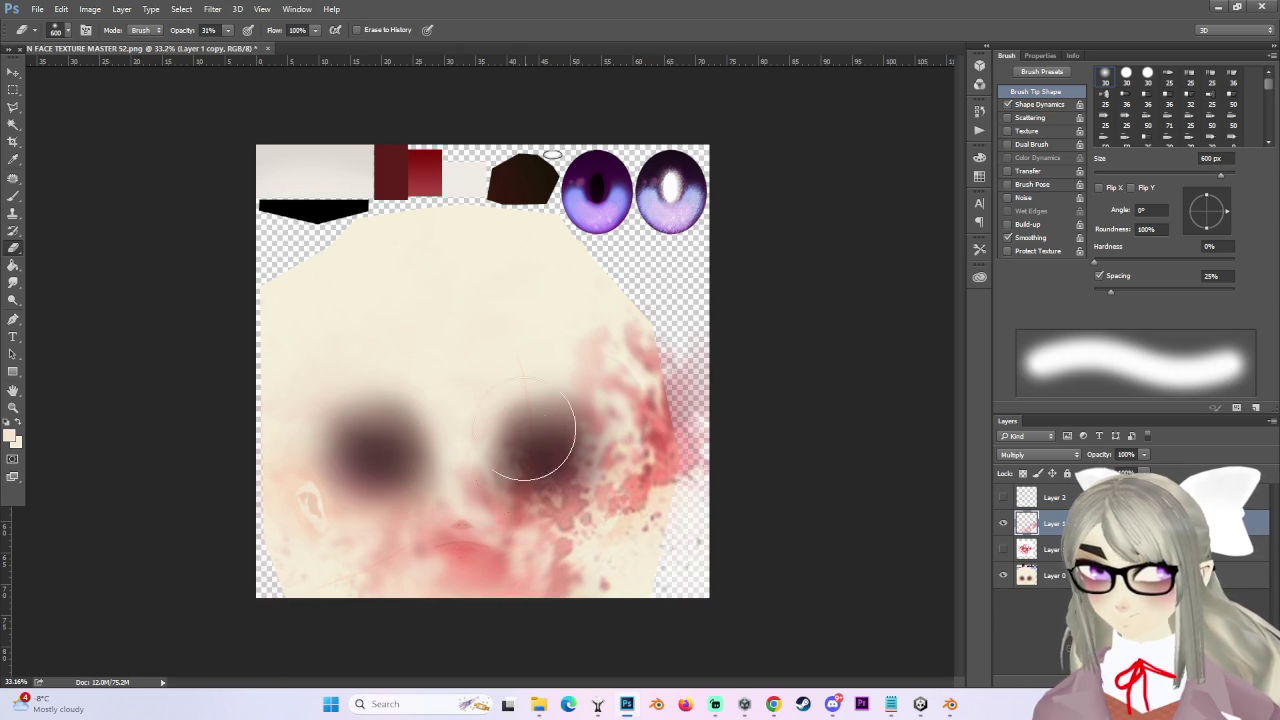
pyautogui.moveTo(471, 449)
pyautogui.mouseDown()
pyautogui.moveTo(500, 471)
pyautogui.moveTo(446, 485)
pyautogui.moveTo(443, 471)
pyautogui.moveTo(472, 527)
pyautogui.mouseUp()
pyautogui.press(']')
pyautogui.press(']')
pyautogui.press(']')
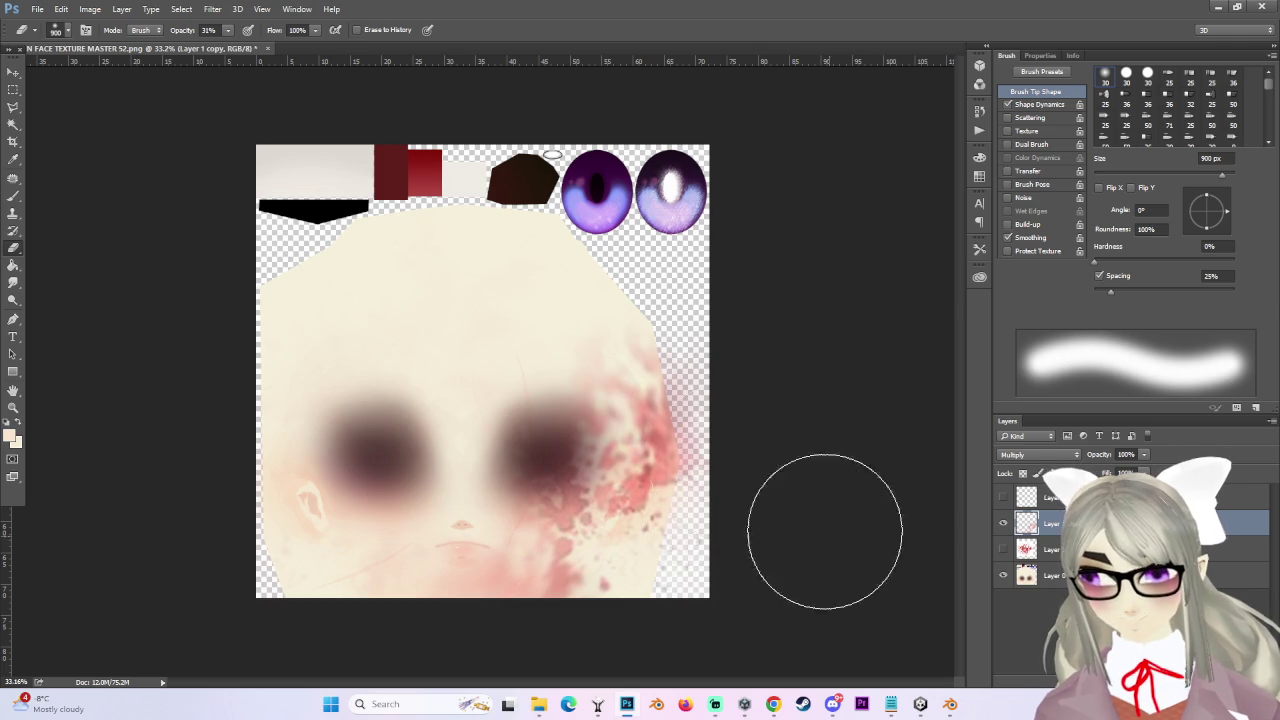
pyautogui.click(13, 283)
# Smudge the pink patches along the bottom edge, shrink the brush, and show Layer 1 again.
pyautogui.keyDown('alt'); pyautogui.scroll(1, 600, 540); pyautogui.keyUp('alt')
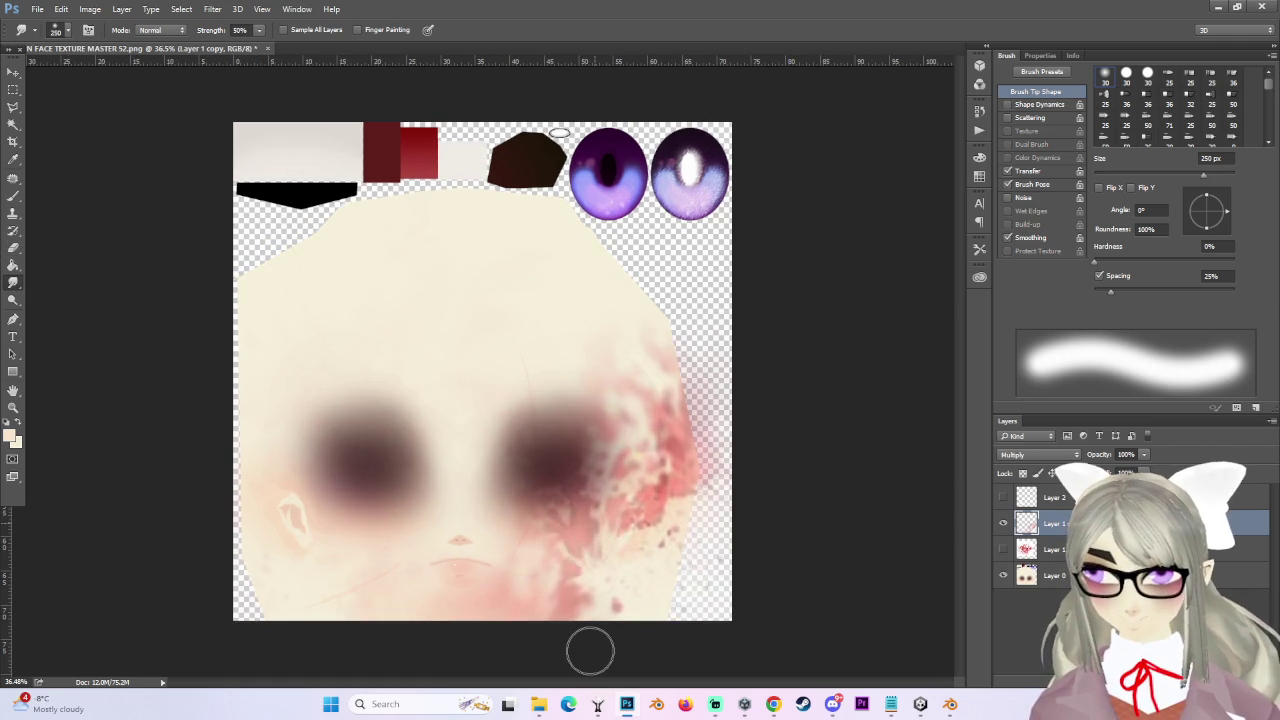
pyautogui.moveTo(587, 567); pyautogui.dragTo(590, 651)
pyautogui.press('[')
pyautogui.press('[')
pyautogui.press('[')
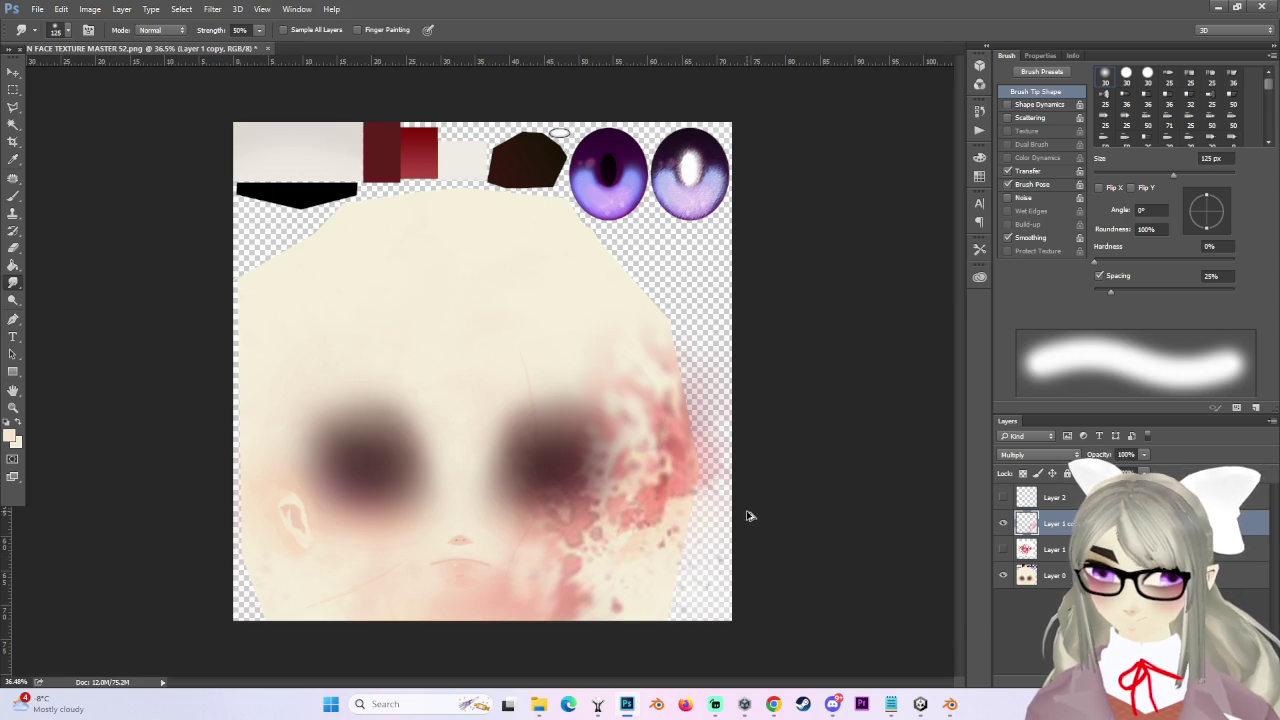
pyautogui.keyDown('alt'); pyautogui.scroll(-3, 720, 535); pyautogui.keyUp('alt')
pyautogui.keyDown('alt'); pyautogui.scroll(-3, 680, 565); pyautogui.keyUp('alt')
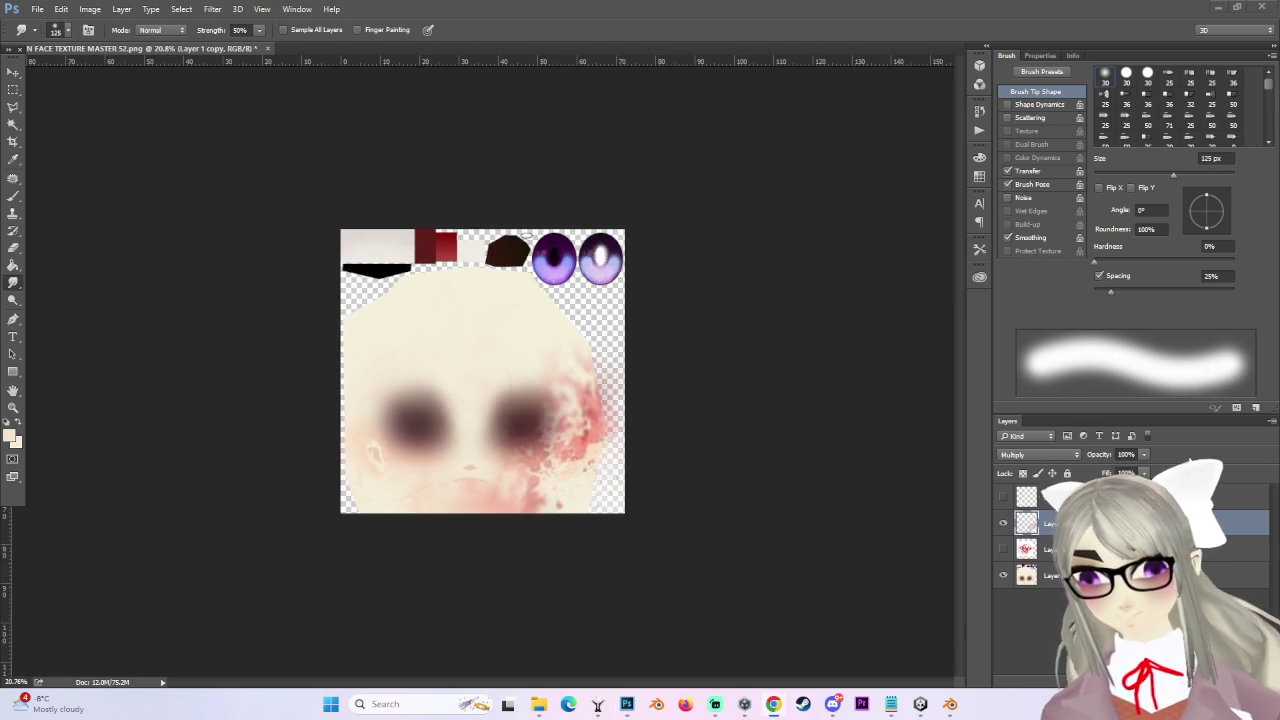
pyautogui.click(1002, 549)
# Duplicate Layer 1, hide the original, and move the copy onto the lower-left cheek.
pyautogui.click(1045, 549)
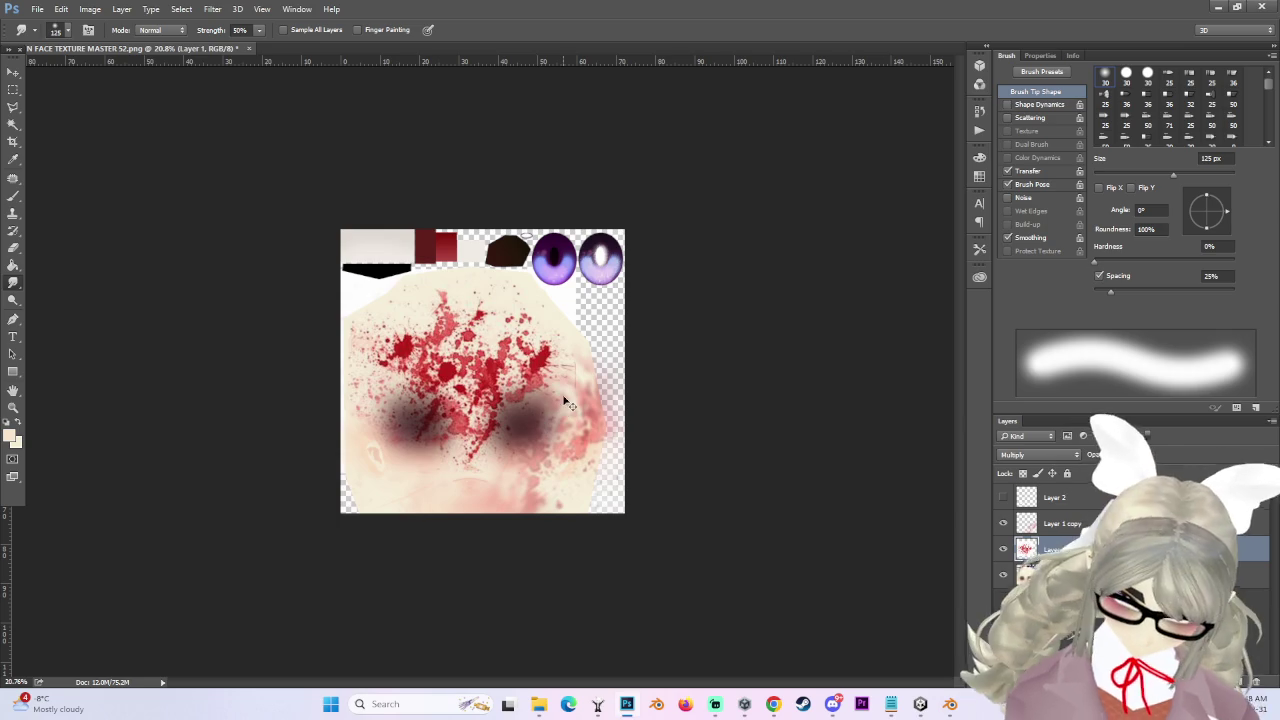
pyautogui.hotkey('ctrl', 'j')
pyautogui.click(1003, 575)
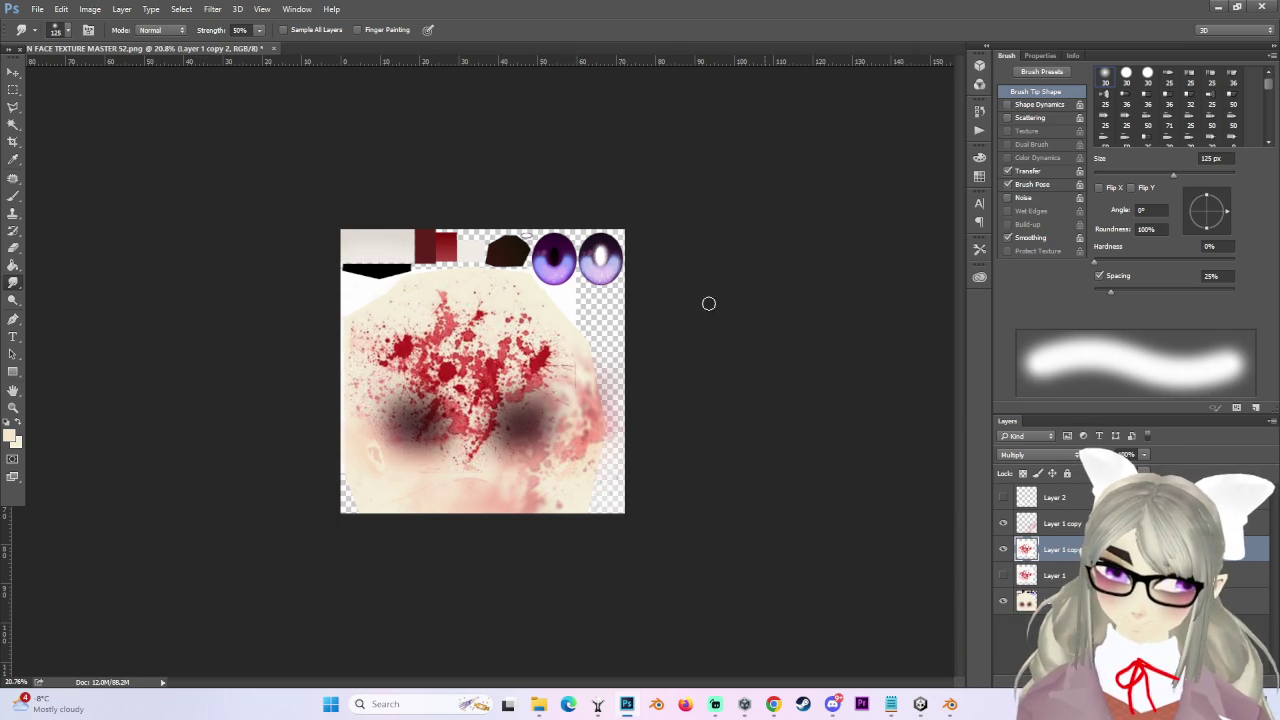
pyautogui.click(13, 73)
pyautogui.moveTo(543, 380)
pyautogui.mouseDown()
pyautogui.moveTo(684, 440)
pyautogui.moveTo(703, 434)
pyautogui.moveTo(470, 437)
pyautogui.moveTo(570, 465)
pyautogui.moveTo(544, 515)
pyautogui.moveTo(412, 477)
pyautogui.moveTo(413, 442)
pyautogui.moveTo(425, 483)
pyautogui.moveTo(450, 495)
pyautogui.moveTo(430, 500)
pyautogui.mouseUp()
# Fade the copy's bottom-left corner and left edge with a 500 px eraser.
pyautogui.hotkey('ctrl', '+')
pyautogui.hotkey('ctrl', '+')
pyautogui.press('e')
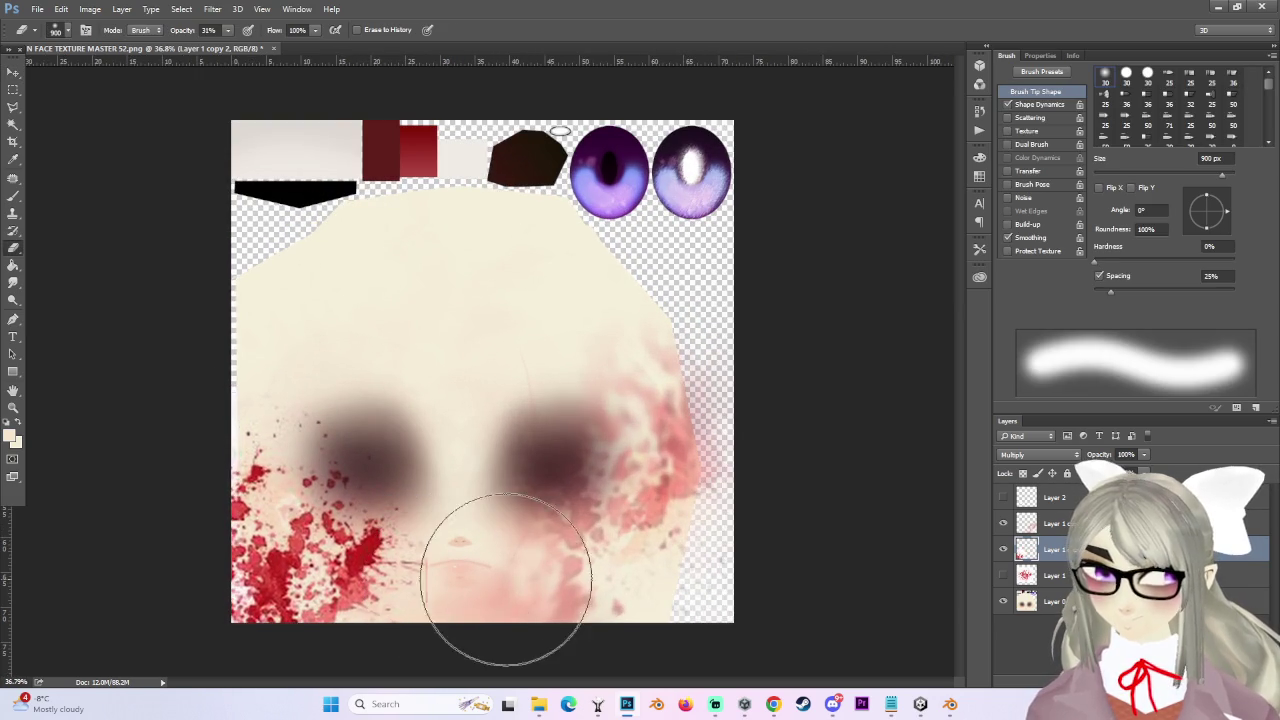
pyautogui.press('[')
pyautogui.press('[')
pyautogui.press('[')
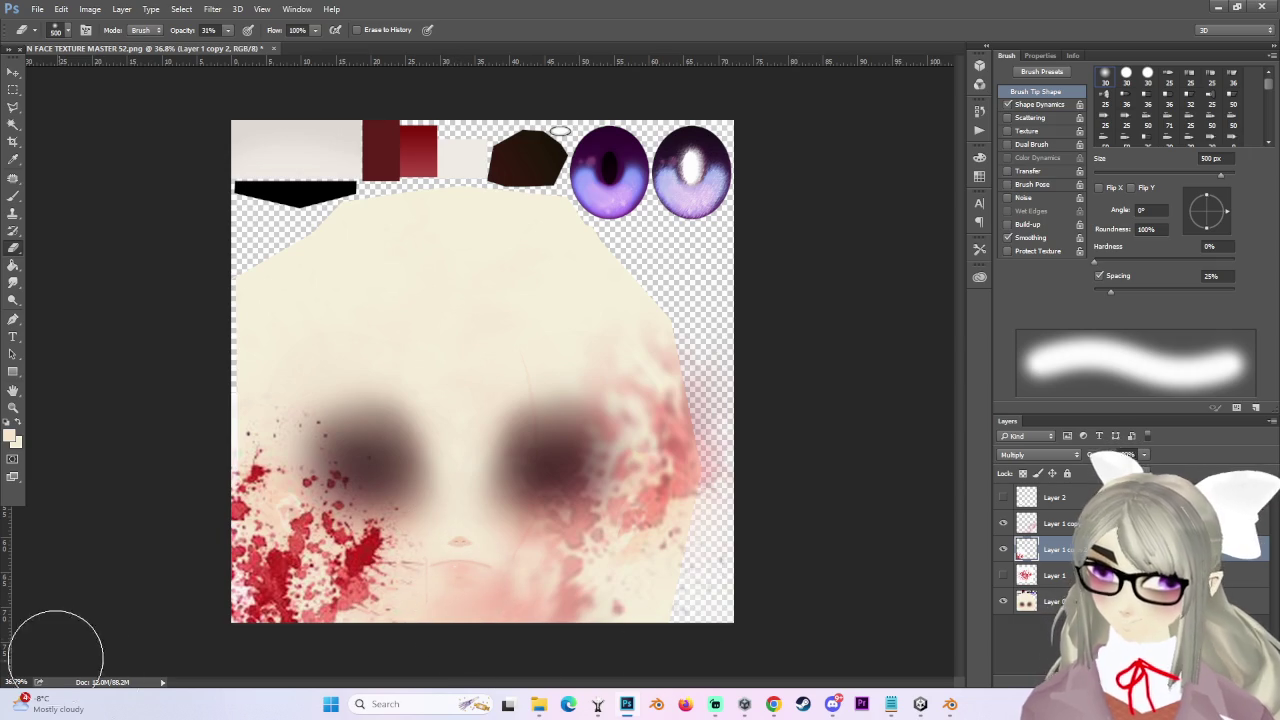
pyautogui.moveTo(249, 629)
pyautogui.mouseDown()
pyautogui.moveTo(277, 640)
pyautogui.moveTo(183, 529)
pyautogui.moveTo(217, 591)
pyautogui.moveTo(206, 562)
pyautogui.mouseUp()
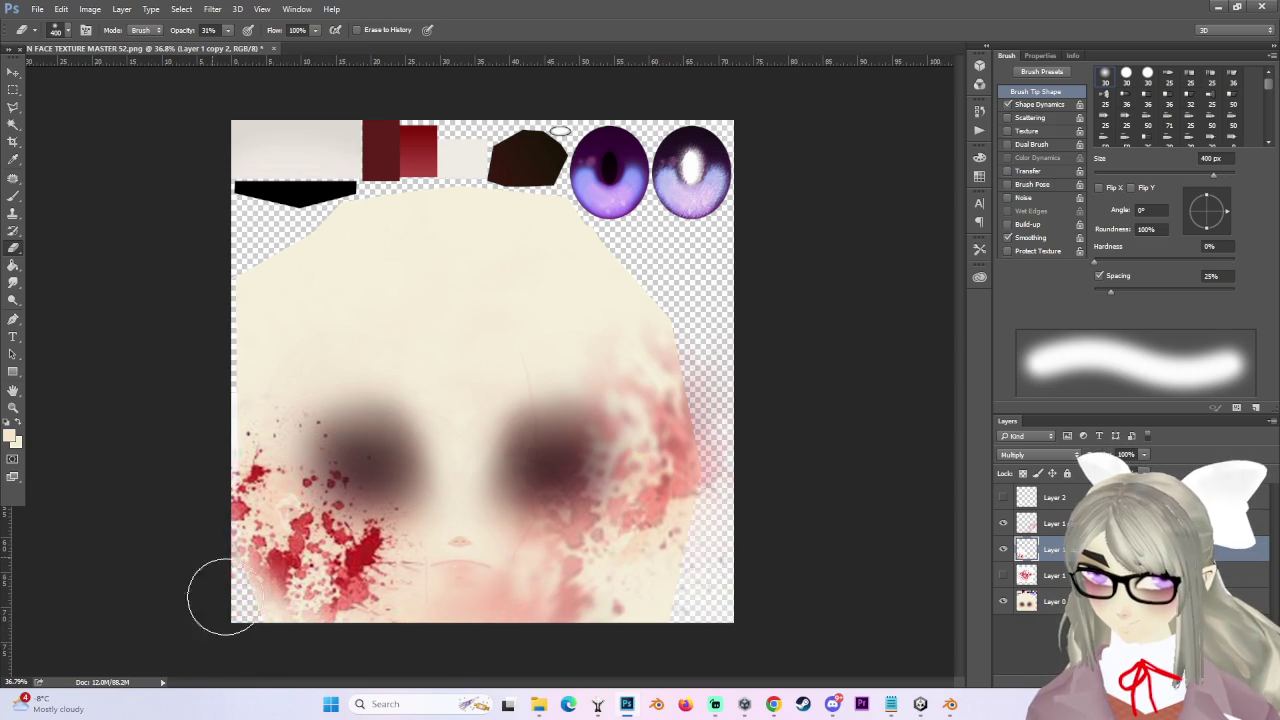
pyautogui.moveTo(229, 667)
pyautogui.mouseDown()
pyautogui.moveTo(223, 491)
pyautogui.moveTo(189, 449)
pyautogui.moveTo(215, 505)
pyautogui.moveTo(271, 423)
pyautogui.moveTo(243, 471)
pyautogui.moveTo(160, 500)
pyautogui.mouseUp()
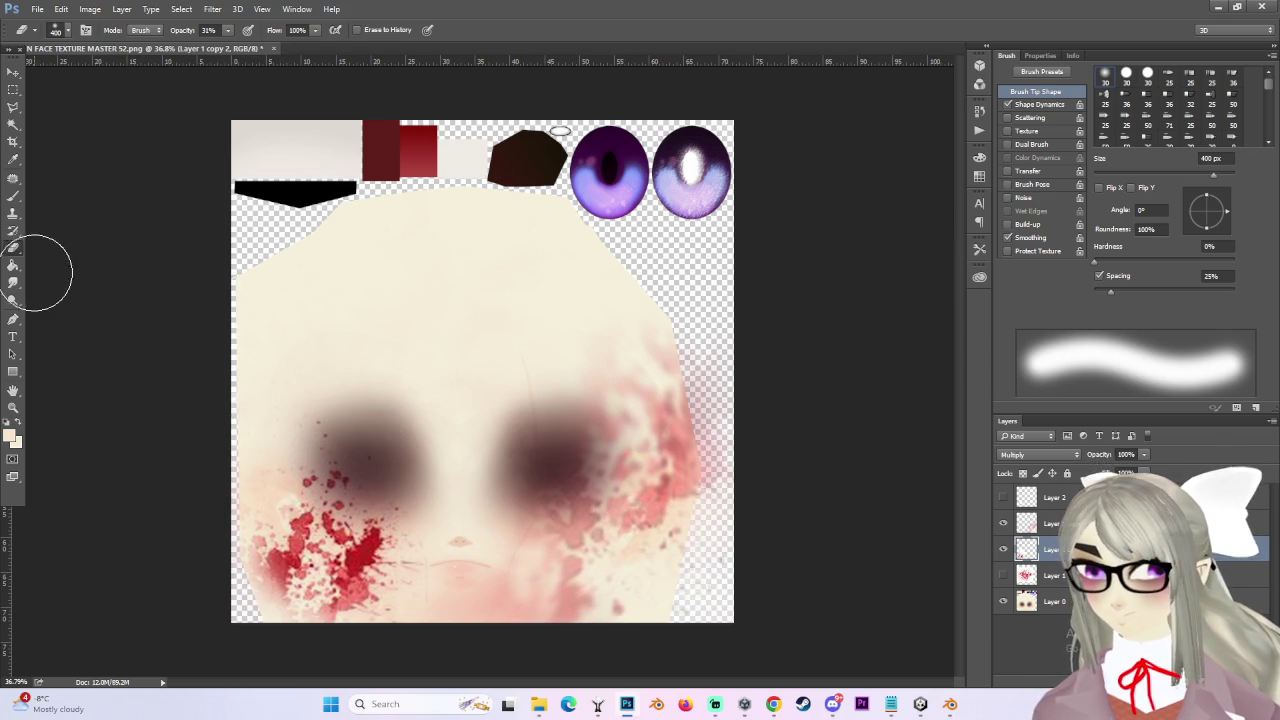
pyautogui.click(12, 289)
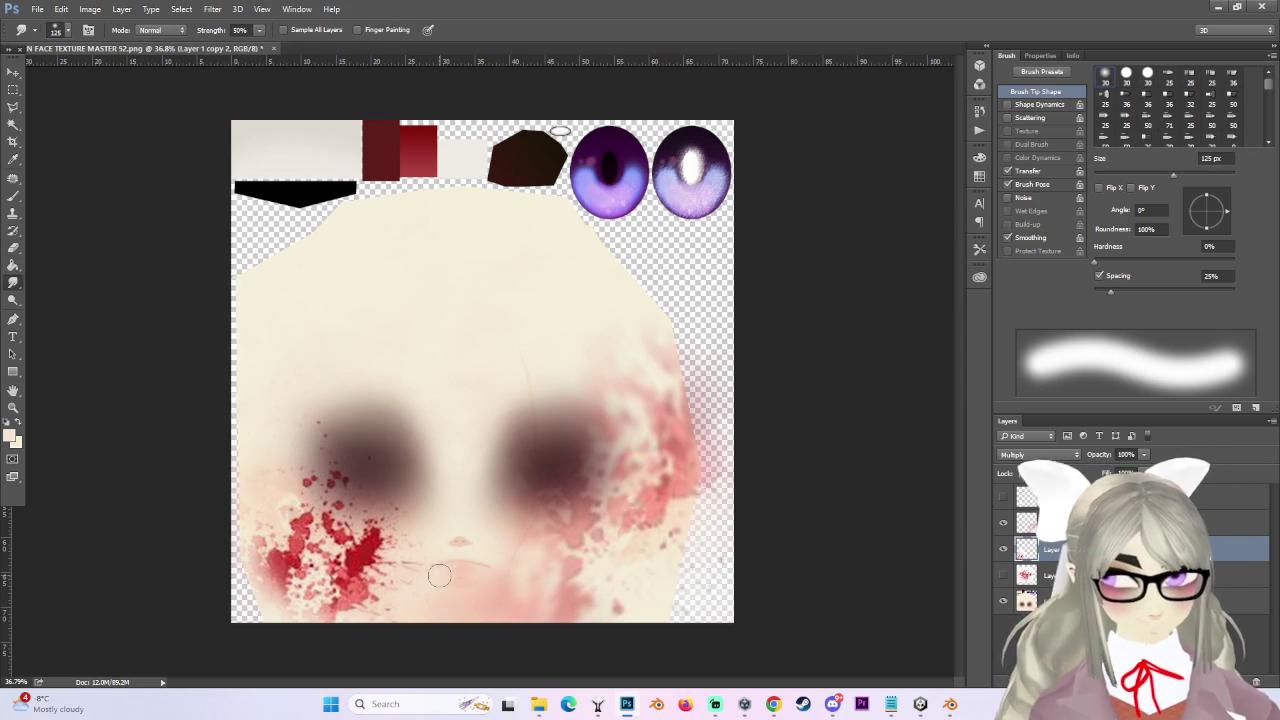
# Smear the lower-left cheek splatter into soft streaks with a 300 px smudge brush, then shrink it to 150 px.
pyautogui.press(']')
pyautogui.press(']')
pyautogui.press(']')
pyautogui.press(']')
pyautogui.press(']')
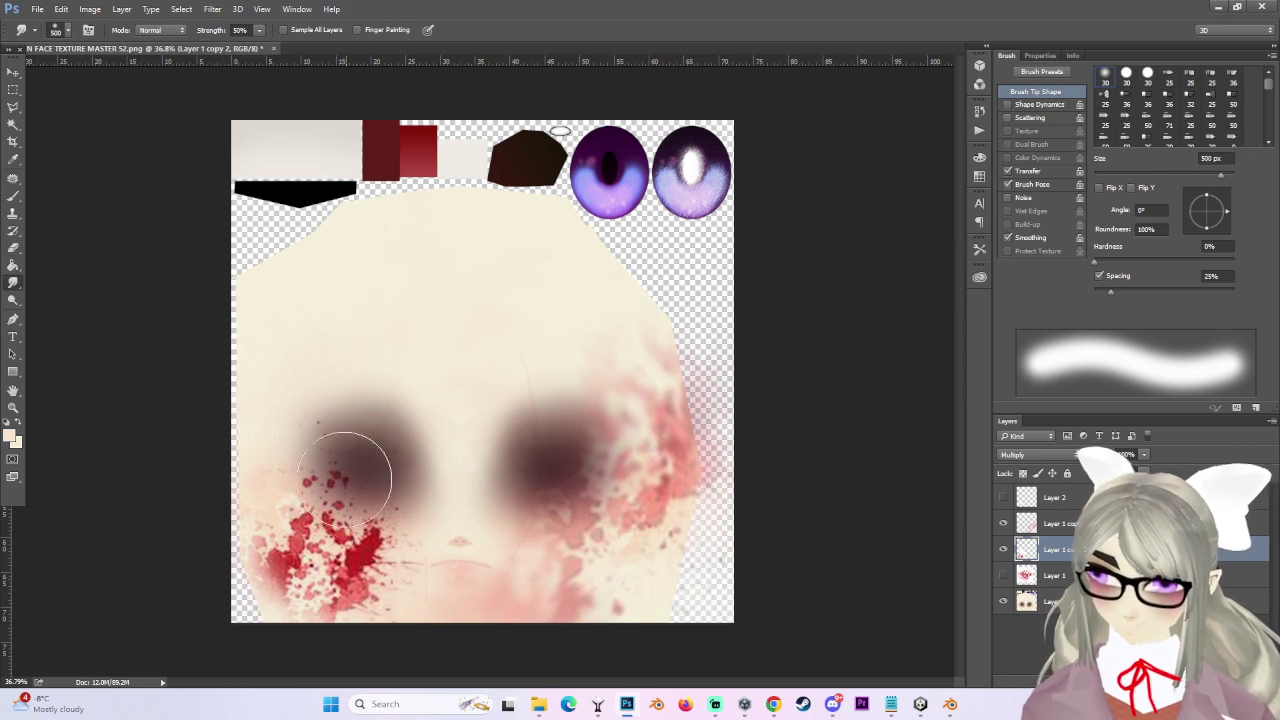
pyautogui.press('[')
pyautogui.press('[')
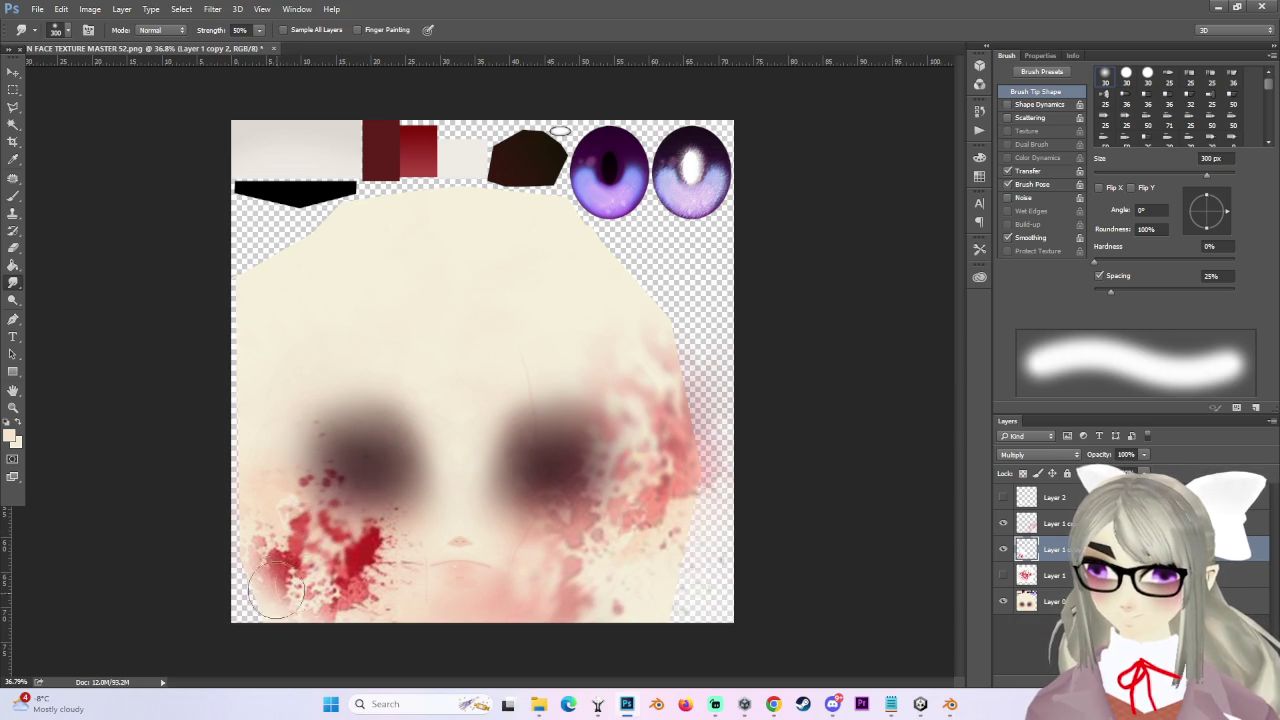
pyautogui.moveTo(277, 563); pyautogui.dragTo(286, 573)
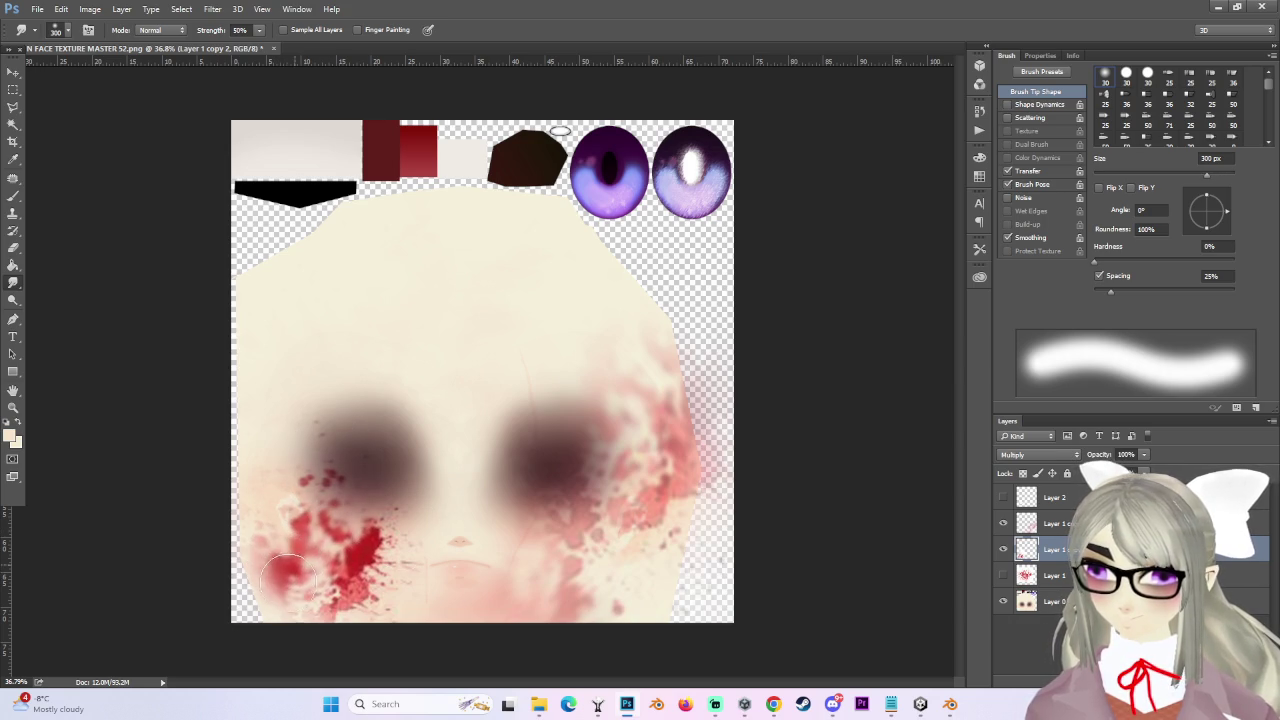
pyautogui.moveTo(327, 612); pyautogui.dragTo(328, 607)
pyautogui.keyDown('alt'); pyautogui.scroll(1, 446, 576); pyautogui.keyUp('alt')
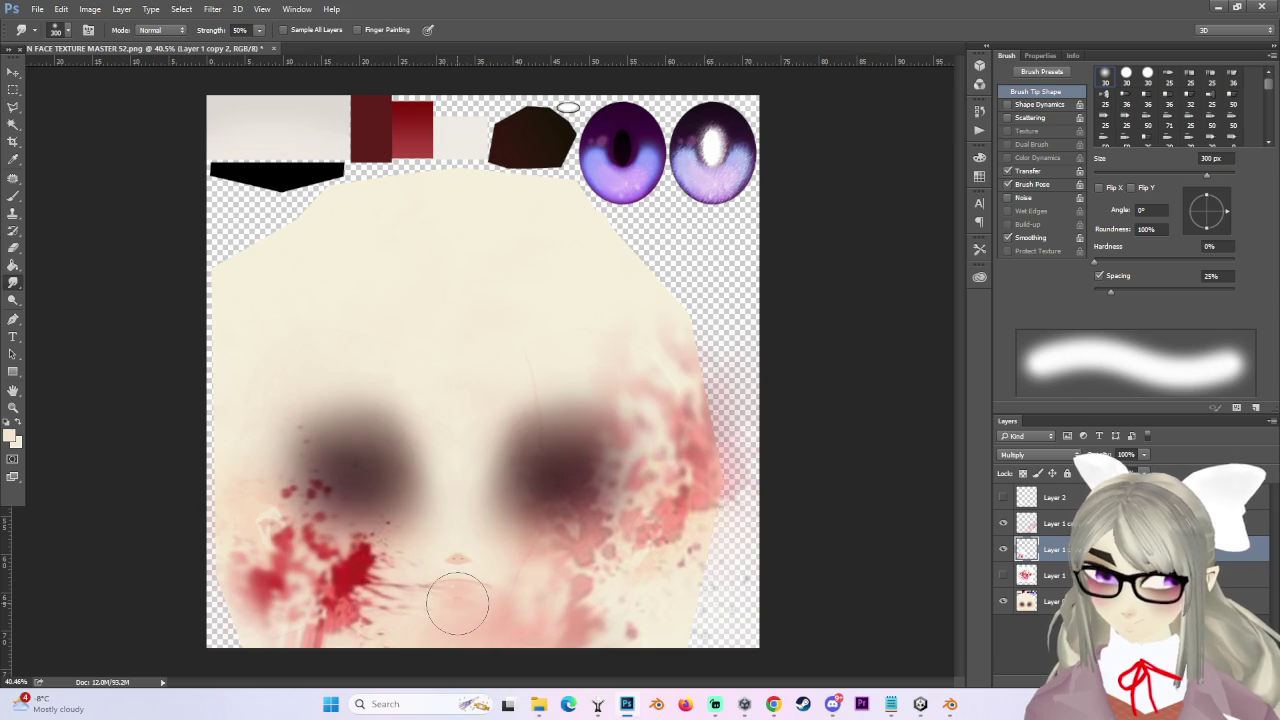
pyautogui.keyDown('alt'); pyautogui.scroll(1, 386, 614); pyautogui.keyUp('alt')
pyautogui.keyDown('alt'); pyautogui.scroll(1, 414, 612); pyautogui.keyUp('alt')
pyautogui.press('[')
pyautogui.press('[')
pyautogui.press('[')
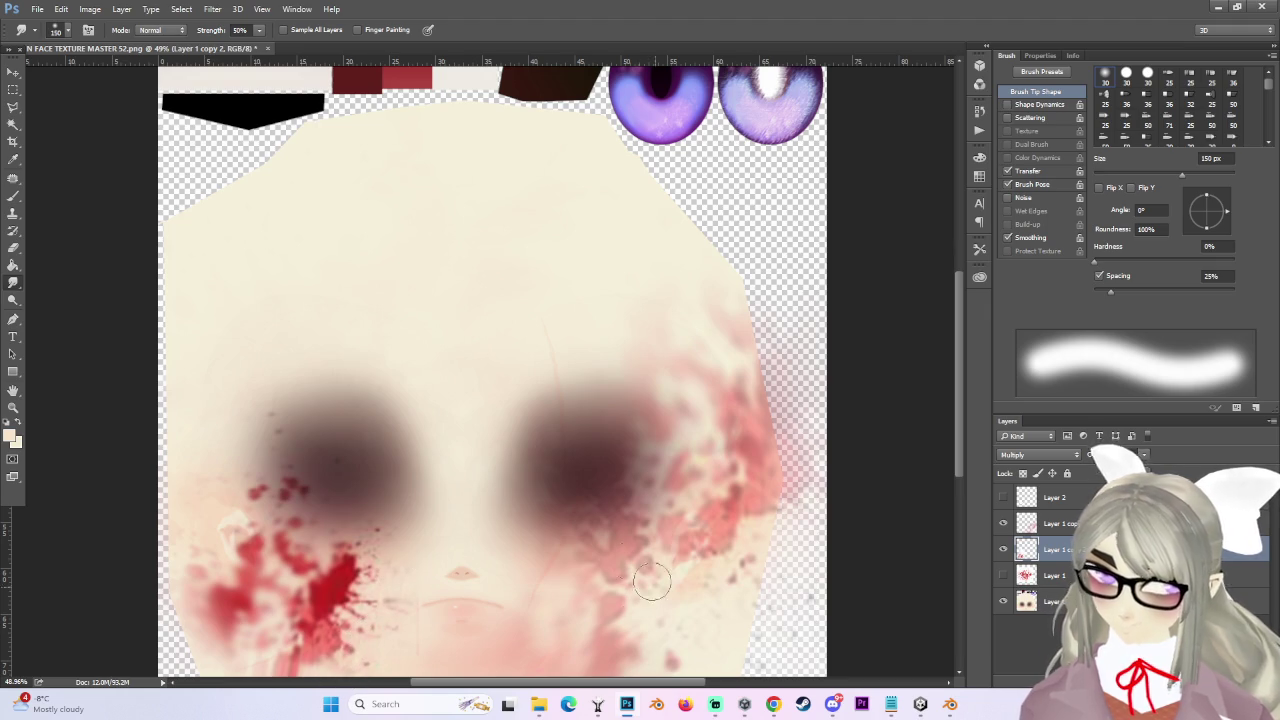
pyautogui.keyDown('alt'); pyautogui.scroll(-1, 537, 505); pyautogui.keyUp('alt')
pyautogui.press('e')
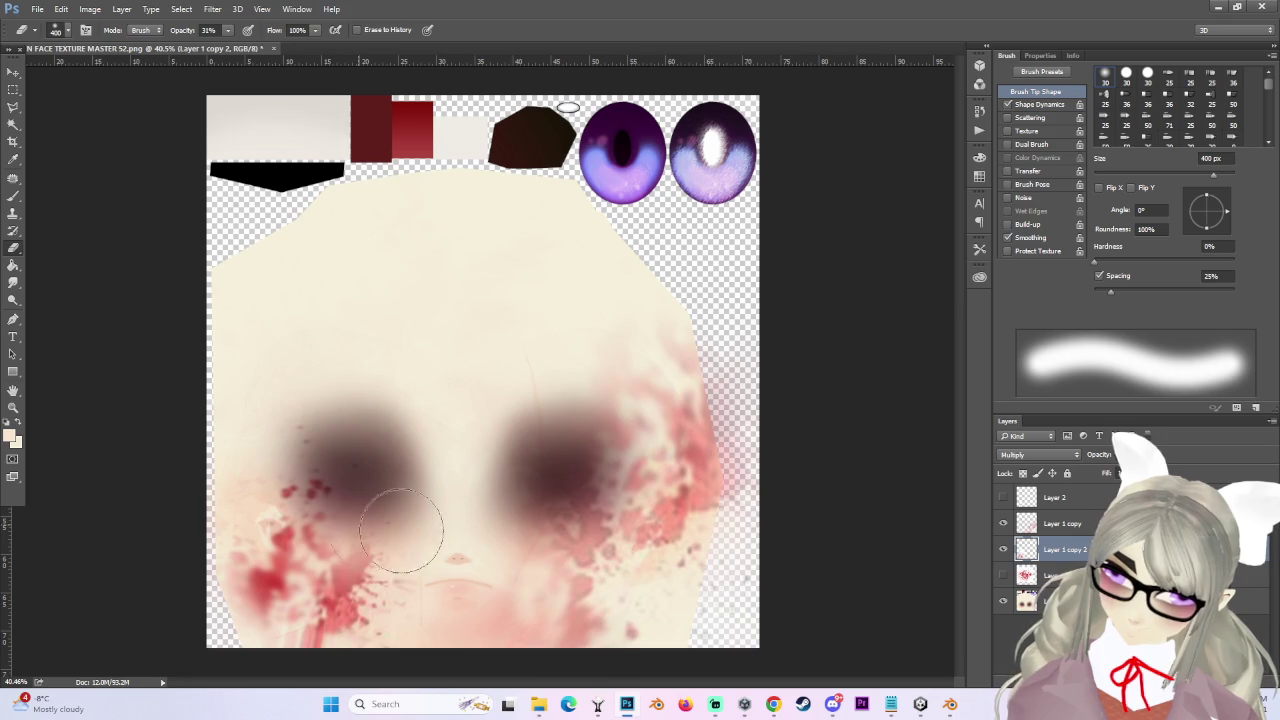
pyautogui.keyDown('alt'); pyautogui.scroll(-1, 450, 655); pyautogui.keyUp('alt')
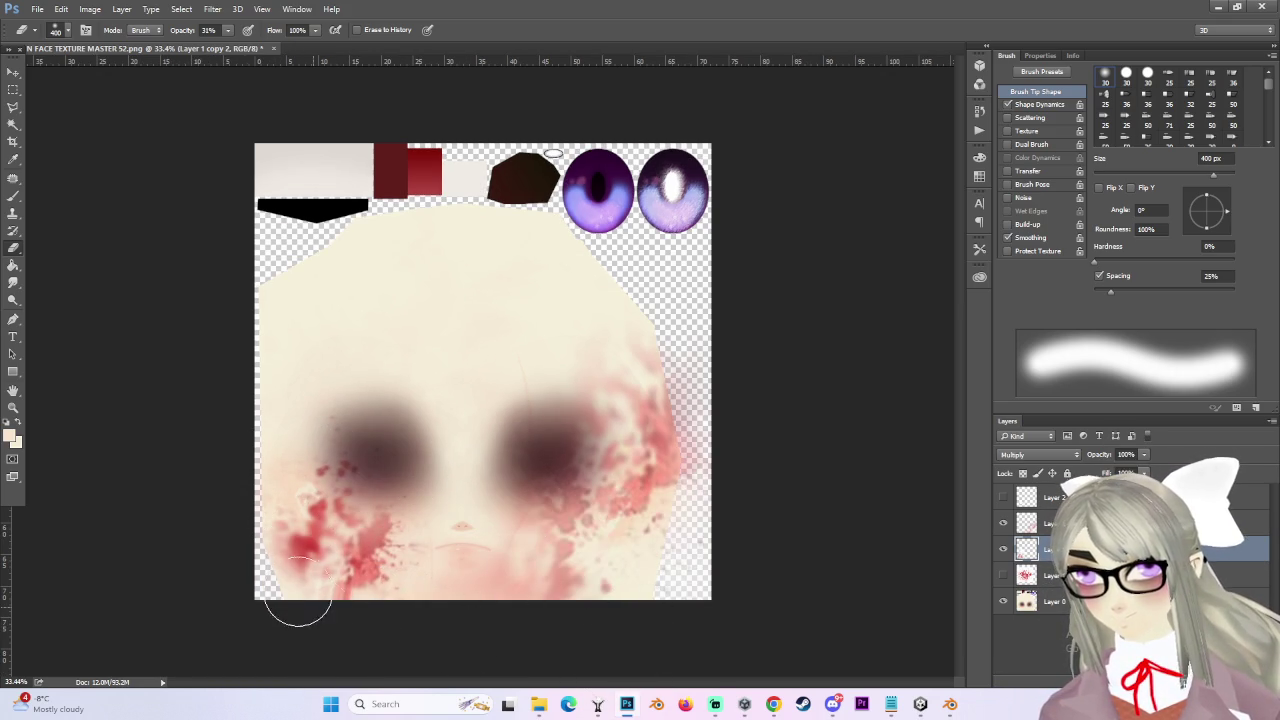
# Nudge the splatter layer, make it a clipping mask, and drag Layer 1 copy above Layer 0.
pyautogui.press('v')
pyautogui.moveTo(416, 510); pyautogui.dragTo(356, 515)
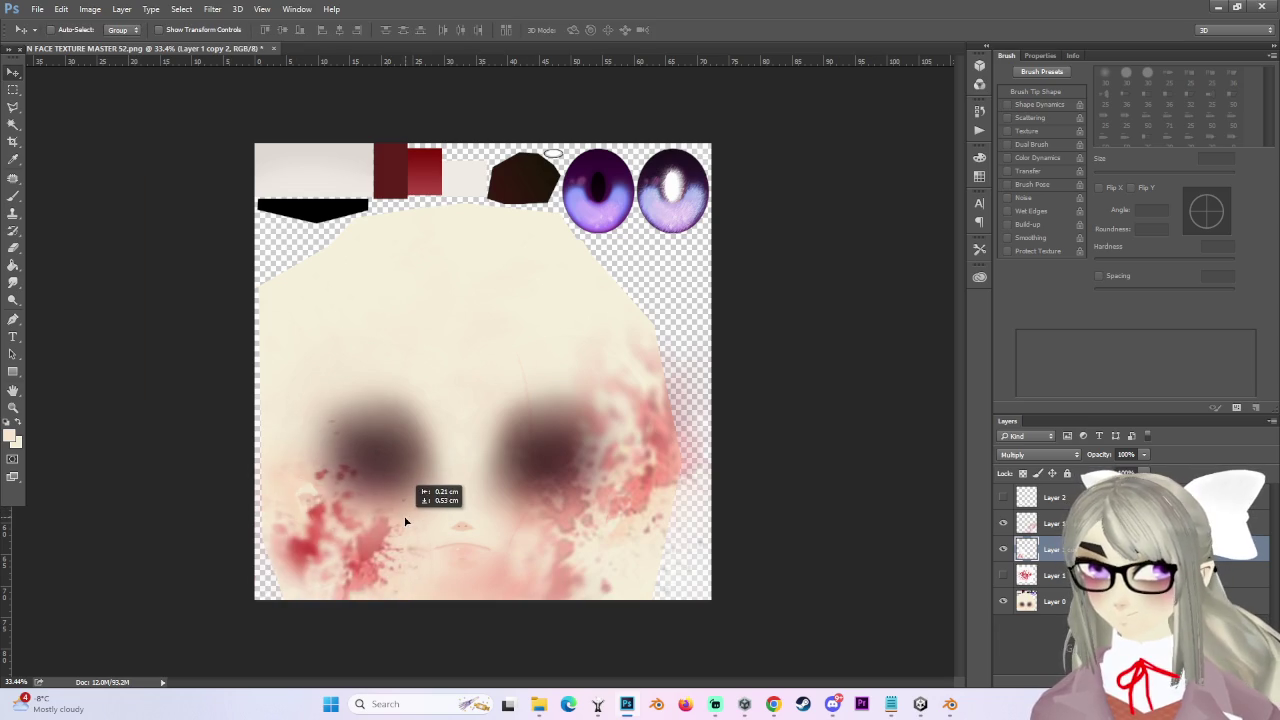
pyautogui.moveTo(356, 515); pyautogui.dragTo(456, 517)
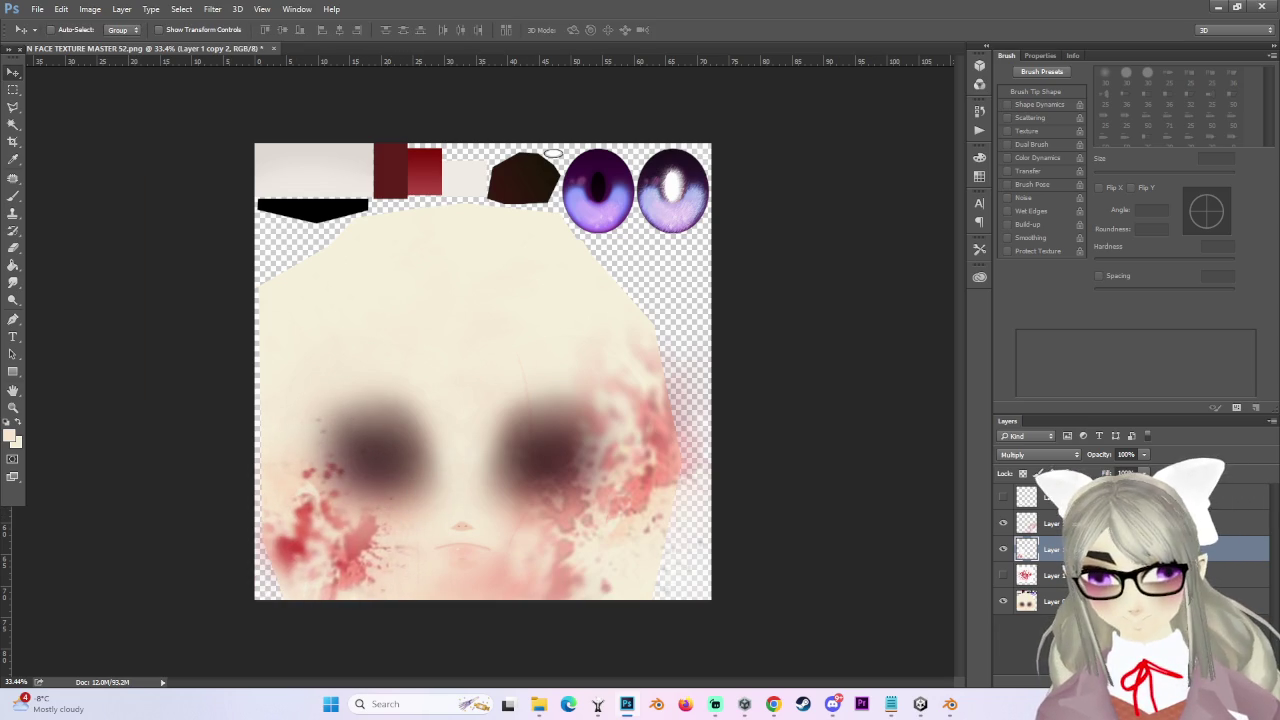
pyautogui.moveTo(1027, 549); pyautogui.dragTo(1027, 588)
pyautogui.rightClick(1080, 575)
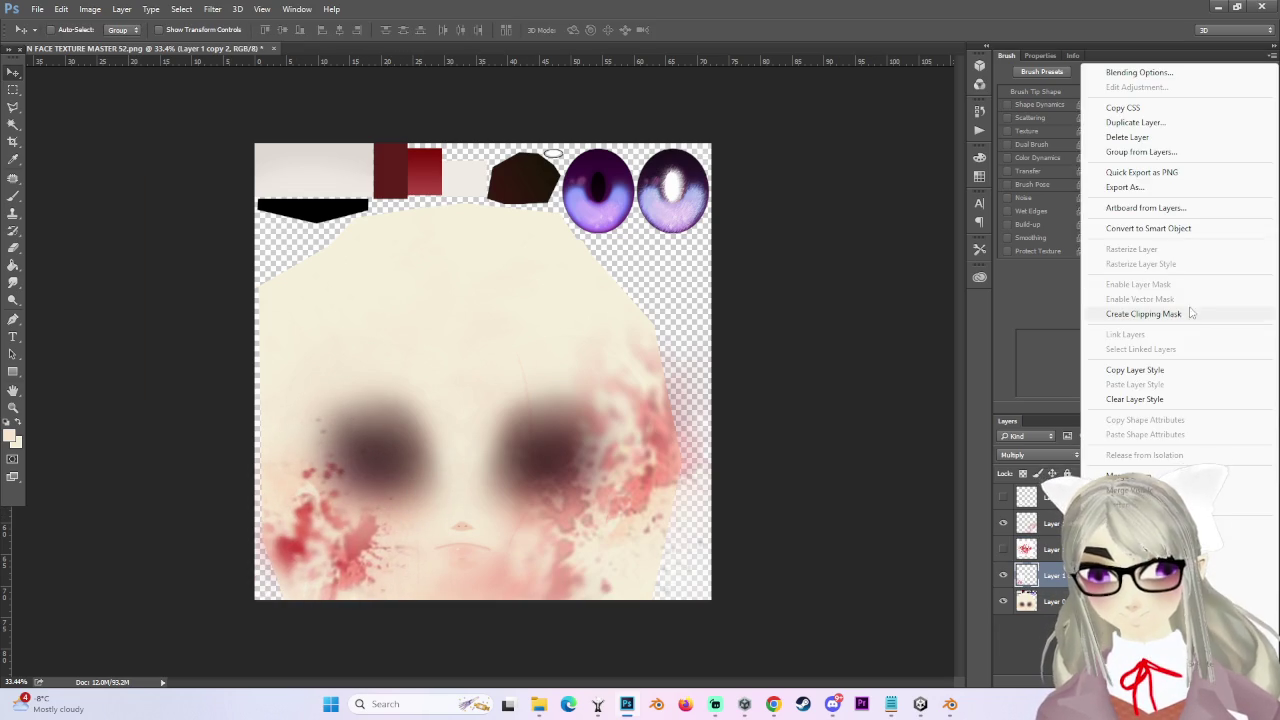
pyautogui.click(1143, 314)
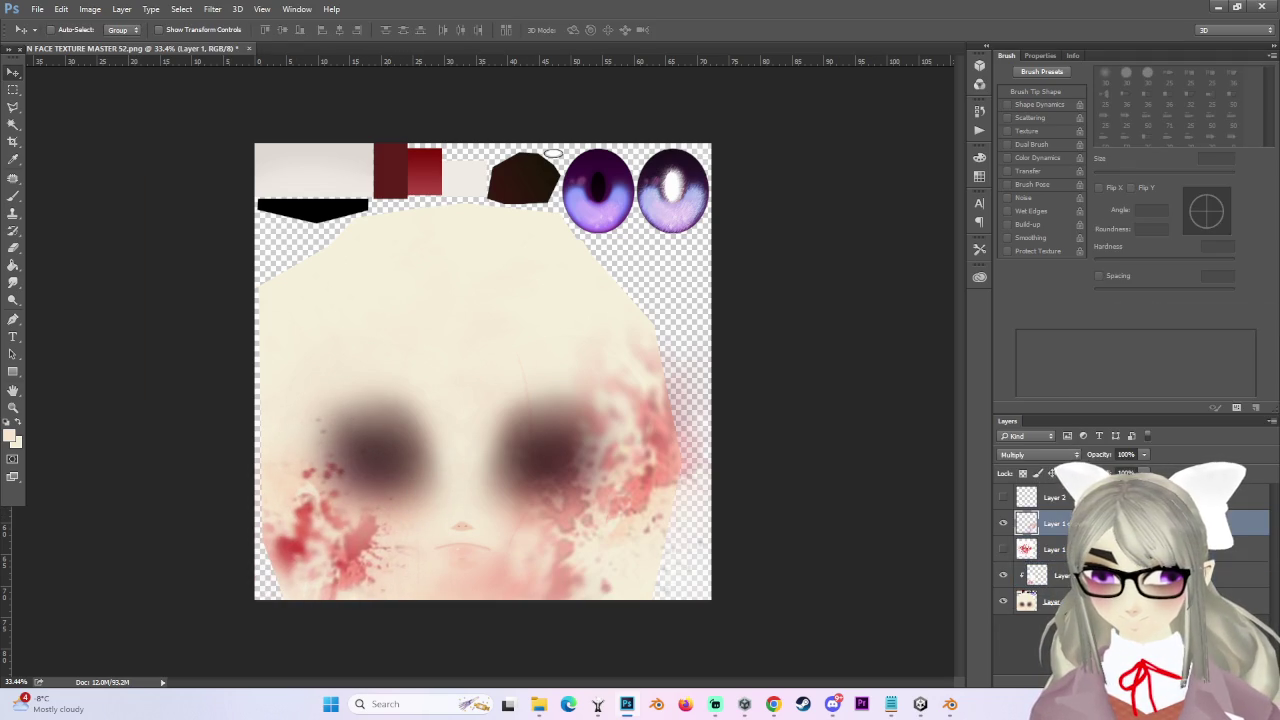
pyautogui.moveTo(1027, 523); pyautogui.dragTo(1027, 590)
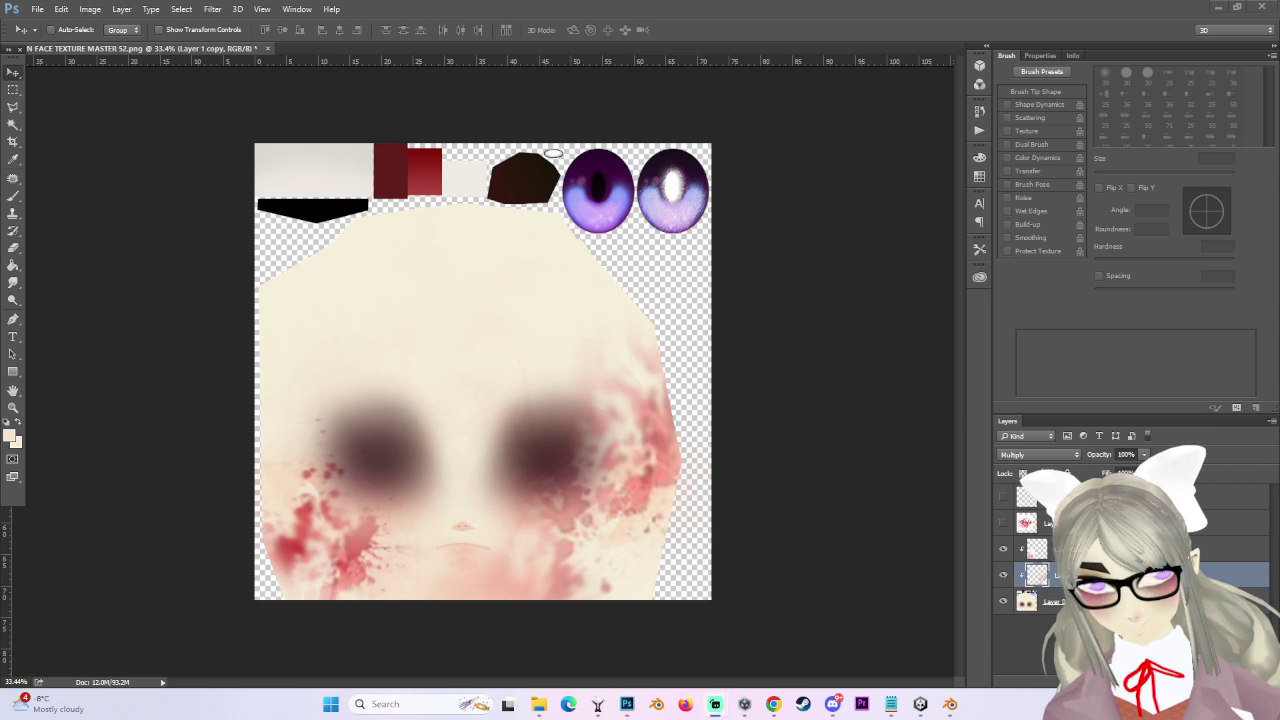
# Preview the avatar in Unity, toggle the blood layer, and paste then undo an extra forehead splatter.
pyautogui.click(920, 704)
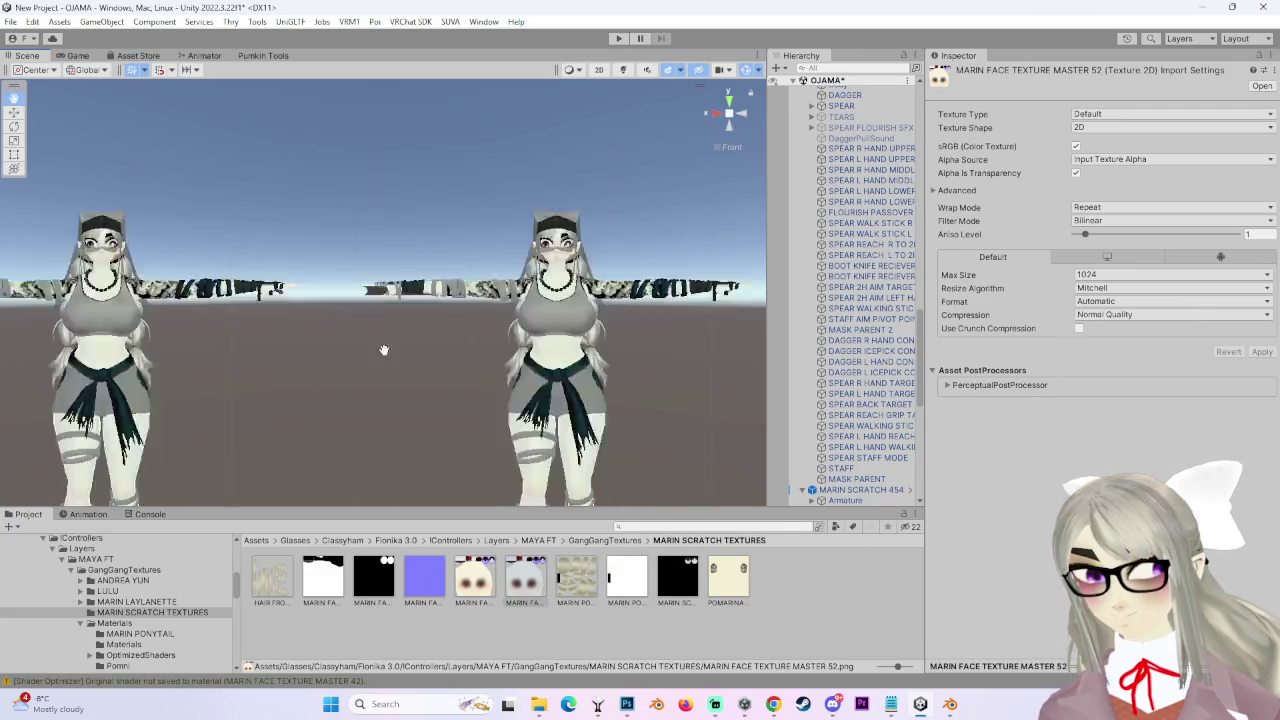
pyautogui.click(627, 704)
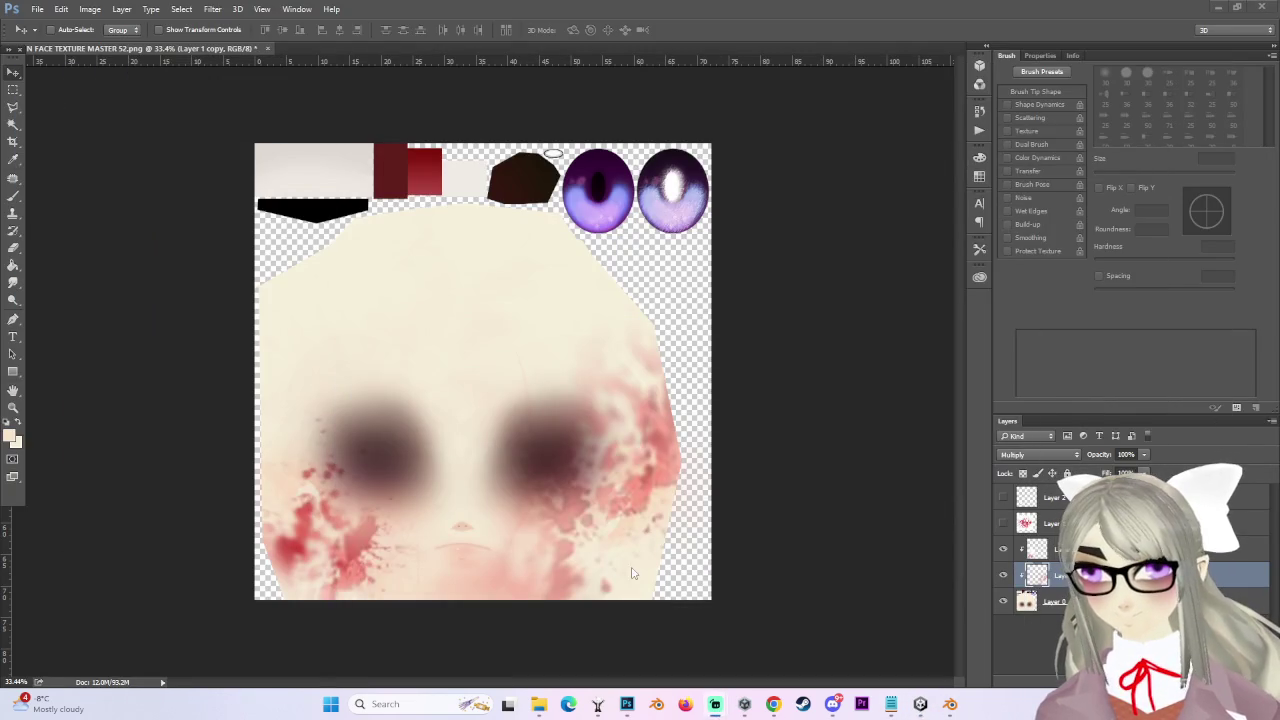
pyautogui.click(1002, 523)
pyautogui.click(1002, 523)
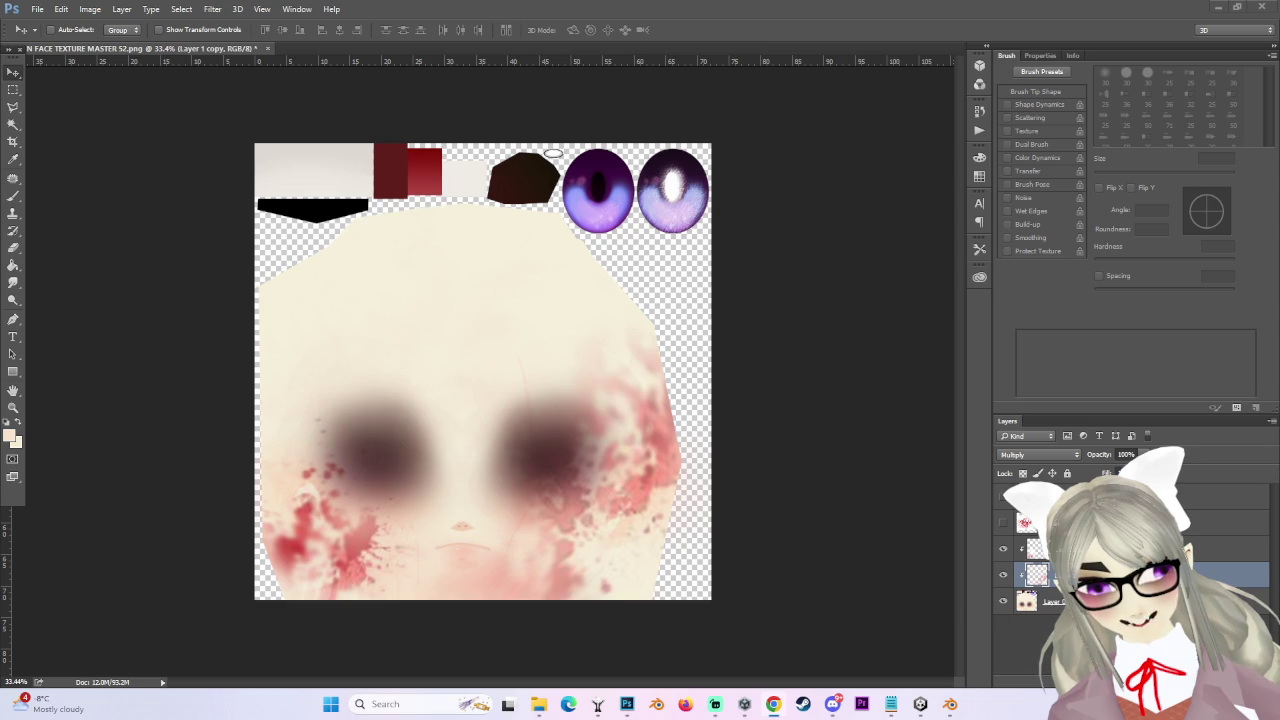
pyautogui.hotkey('ctrl', 'v')
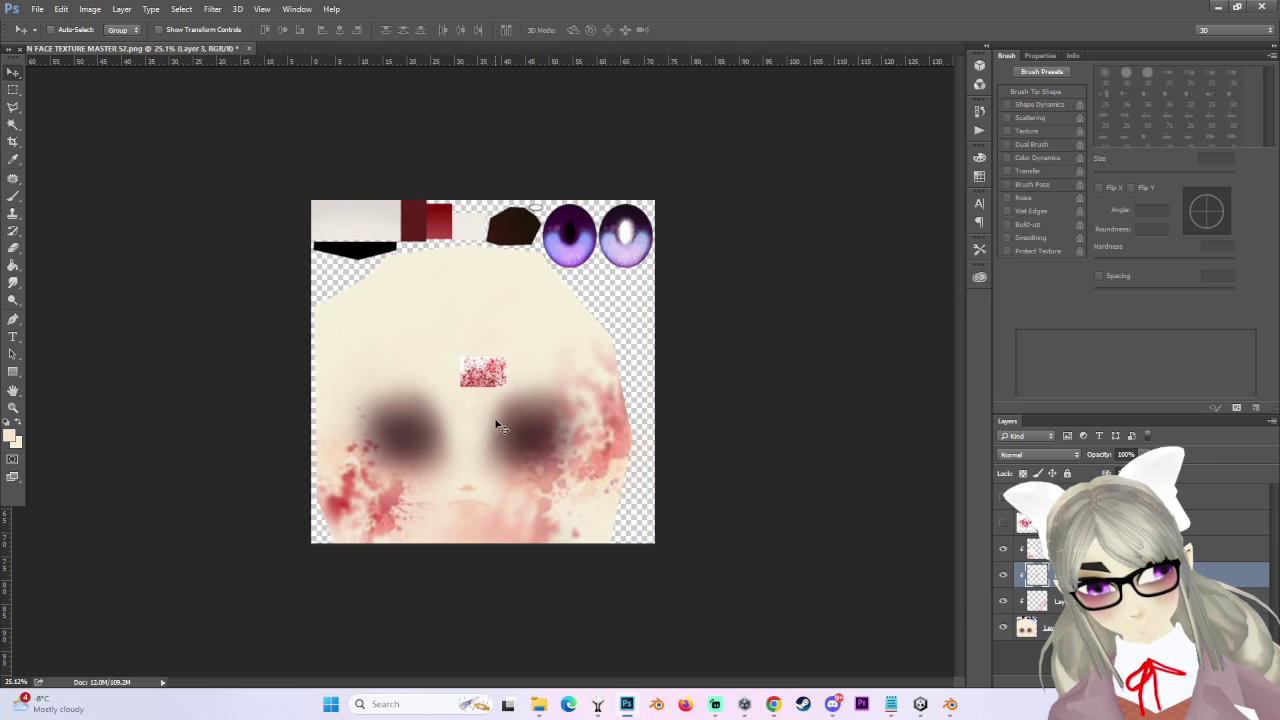
pyautogui.hotkey('ctrl', '+')
pyautogui.hotkey('ctrl', 'z')
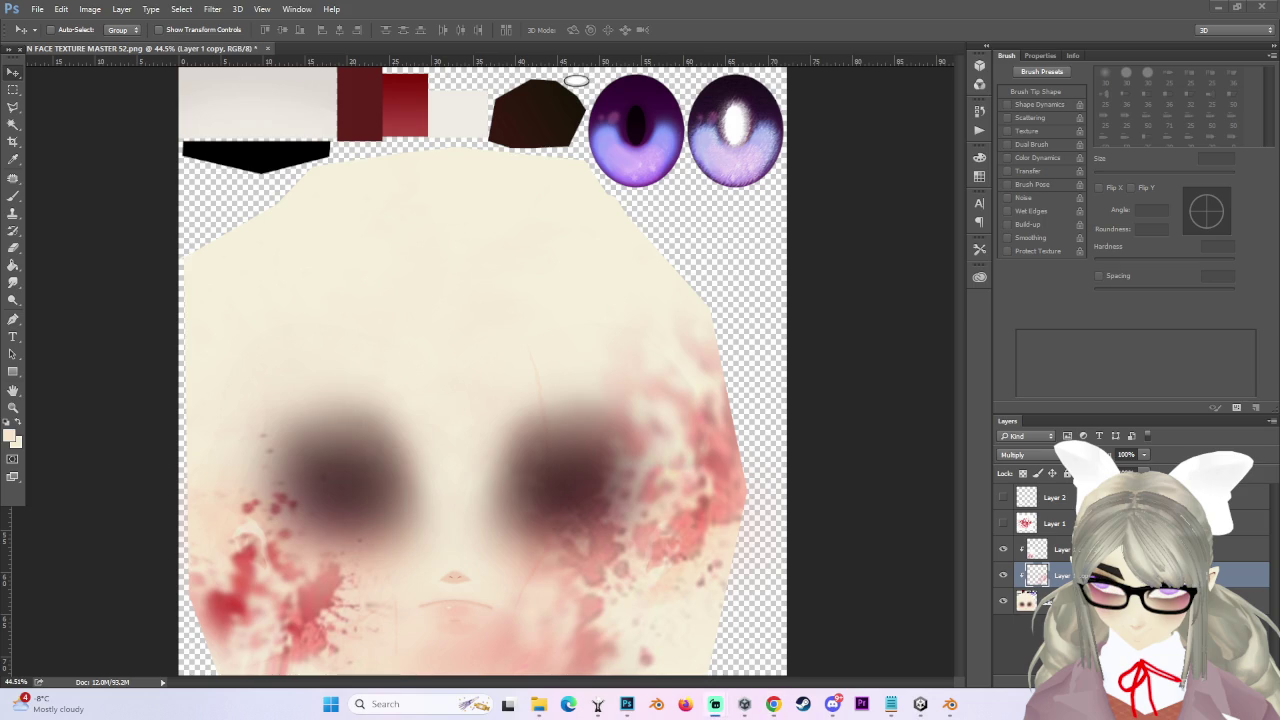
# Zoom and orbit the avatar model in Blender to view its other side.
pyautogui.keyDown('alt'); pyautogui.scroll(-2, 721, 387); pyautogui.keyUp('alt')
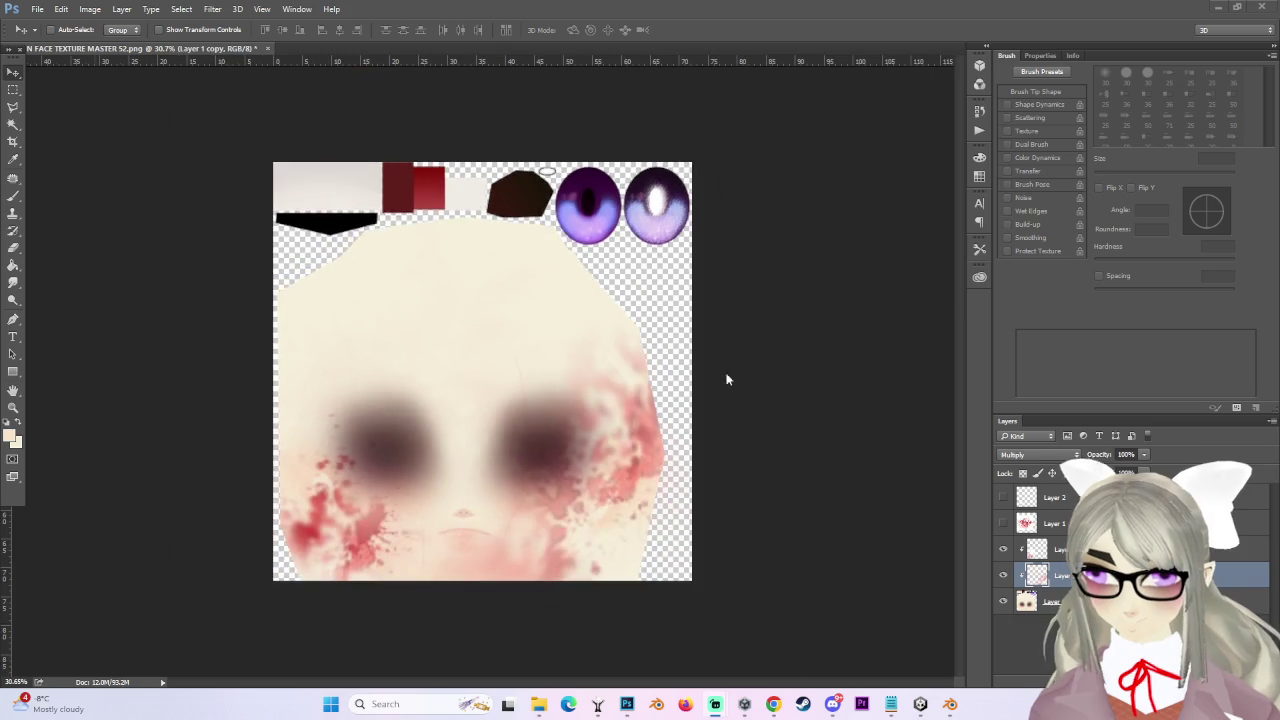
pyautogui.keyDown('alt'); pyautogui.scroll(-1, 761, 462); pyautogui.keyUp('alt')
pyautogui.keyDown('alt'); pyautogui.scroll(-1, 700, 510); pyautogui.keyUp('alt')
pyautogui.keyDown('alt'); pyautogui.scroll(1, 606, 560); pyautogui.keyUp('alt')
pyautogui.keyDown('alt'); pyautogui.scroll(1, 786, 406); pyautogui.keyUp('alt')
pyautogui.keyDown('alt'); pyautogui.scroll(2, 786, 406); pyautogui.keyUp('alt')
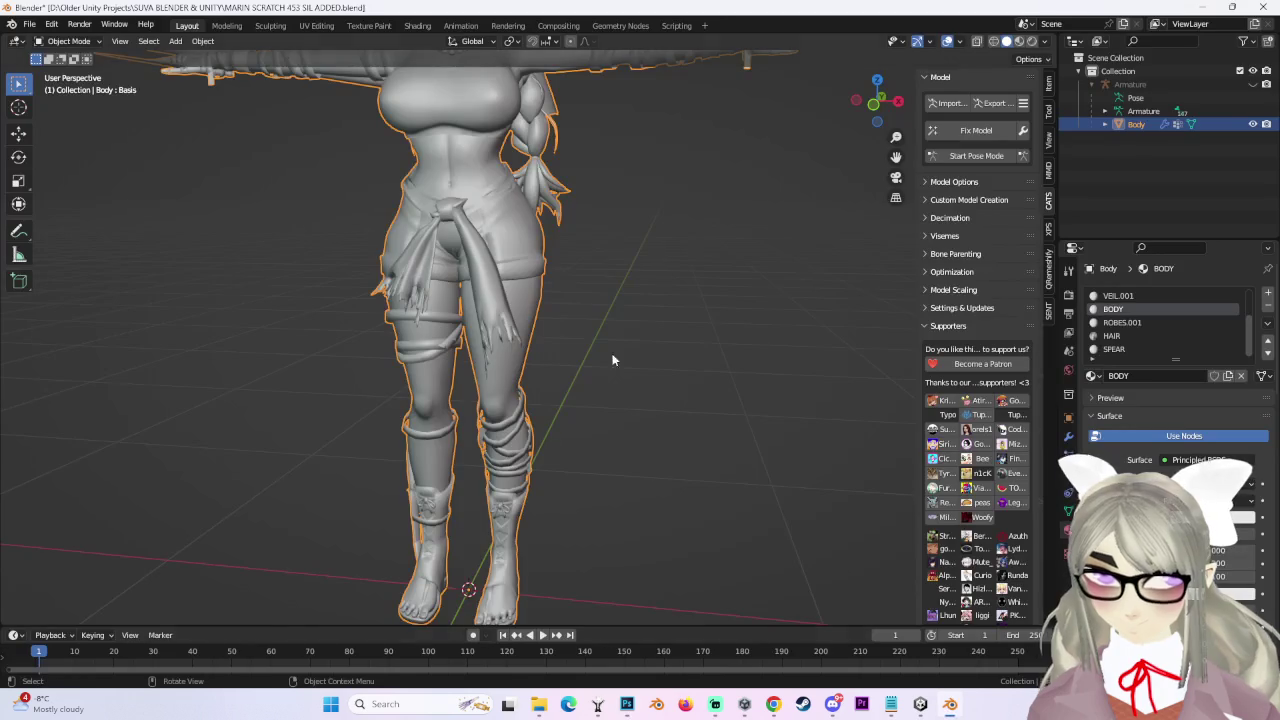
pyautogui.moveTo(613, 360); pyautogui.dragTo(604, 343, button='middle')
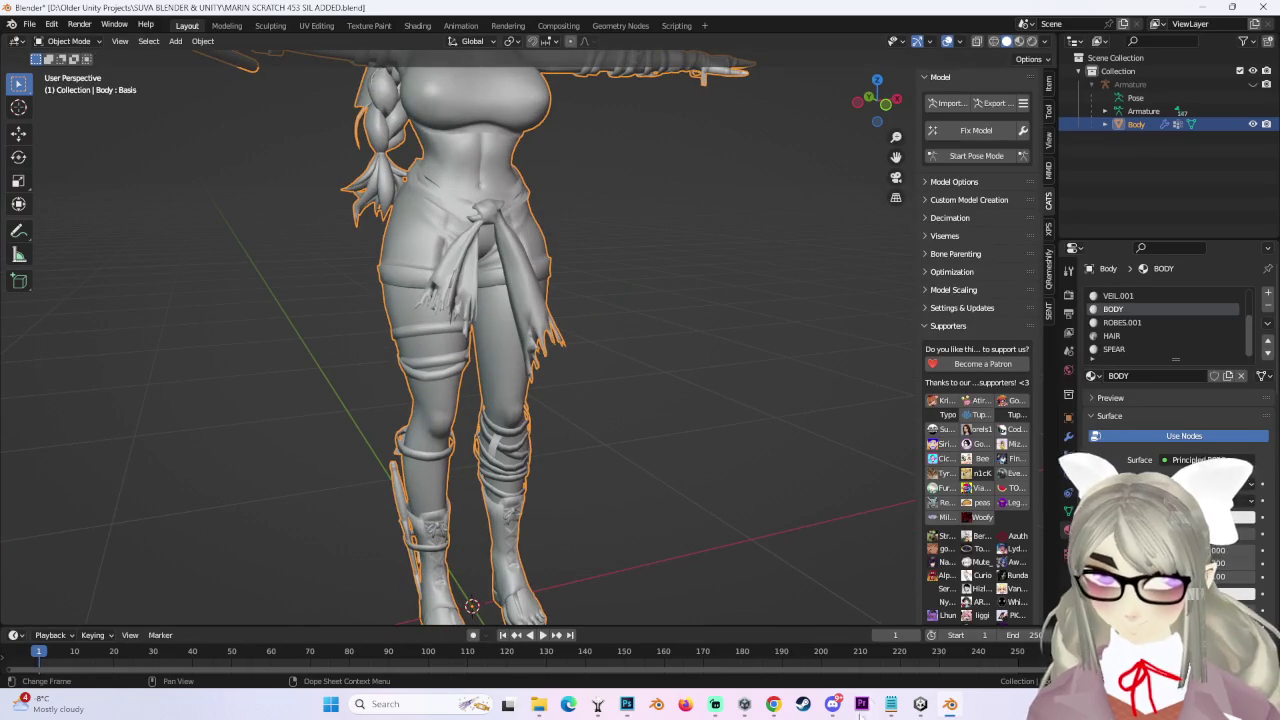
# In Unity, look at the options for the POMARINA texture asset, then dismiss them.
pyautogui.click(922, 705)
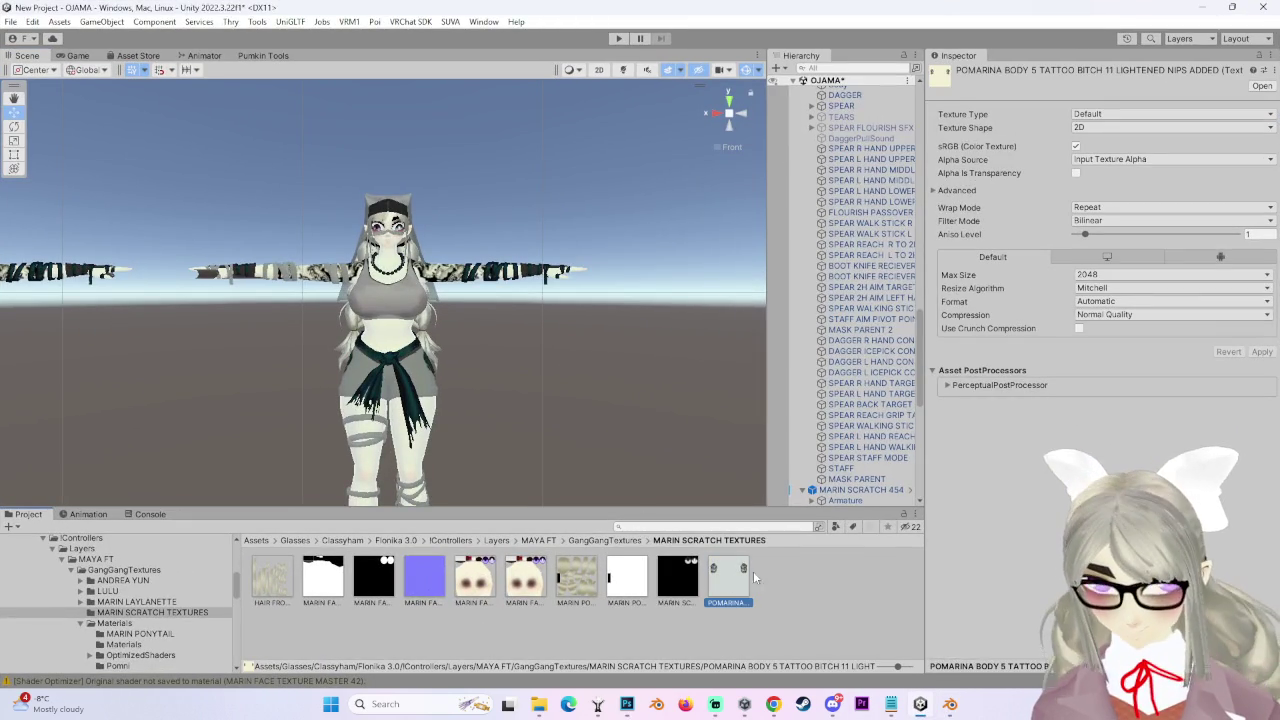
pyautogui.rightClick(750, 571)
pyautogui.press('Escape')
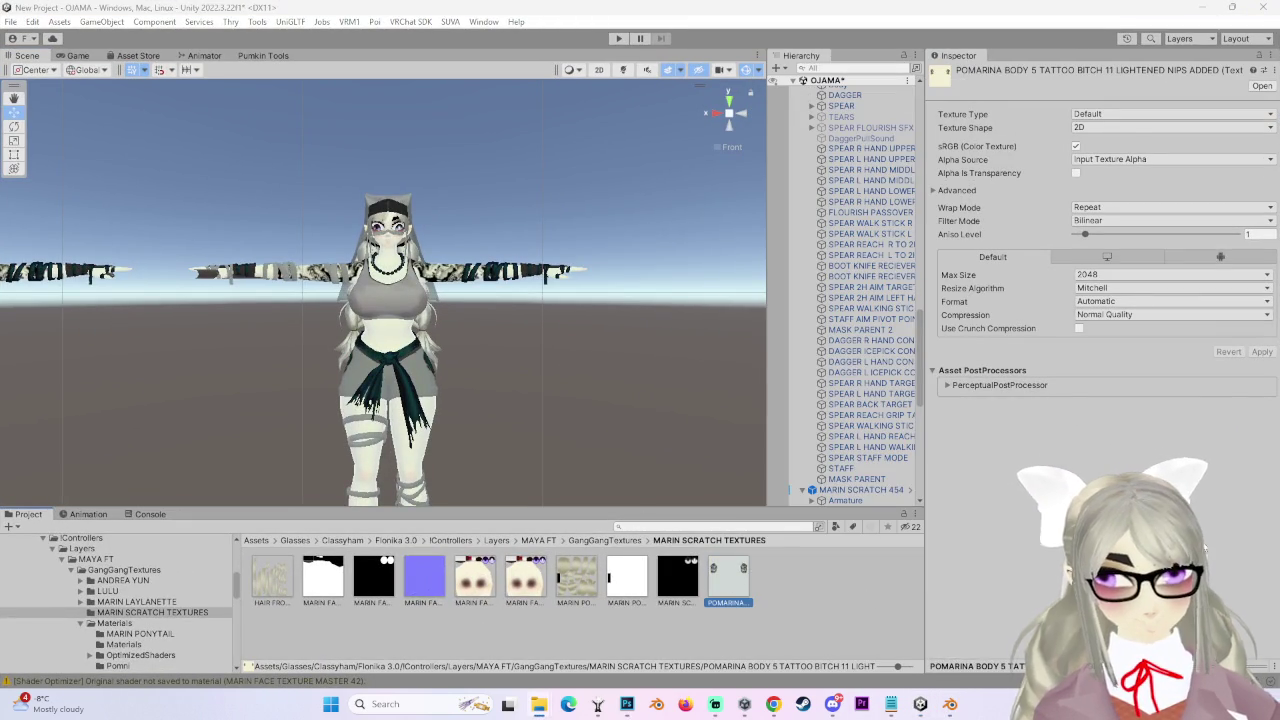
# In Blender's Shading workspace, link the POMARINA image texture's Color to the BODY material's Base Color.
pyautogui.click(950, 704)
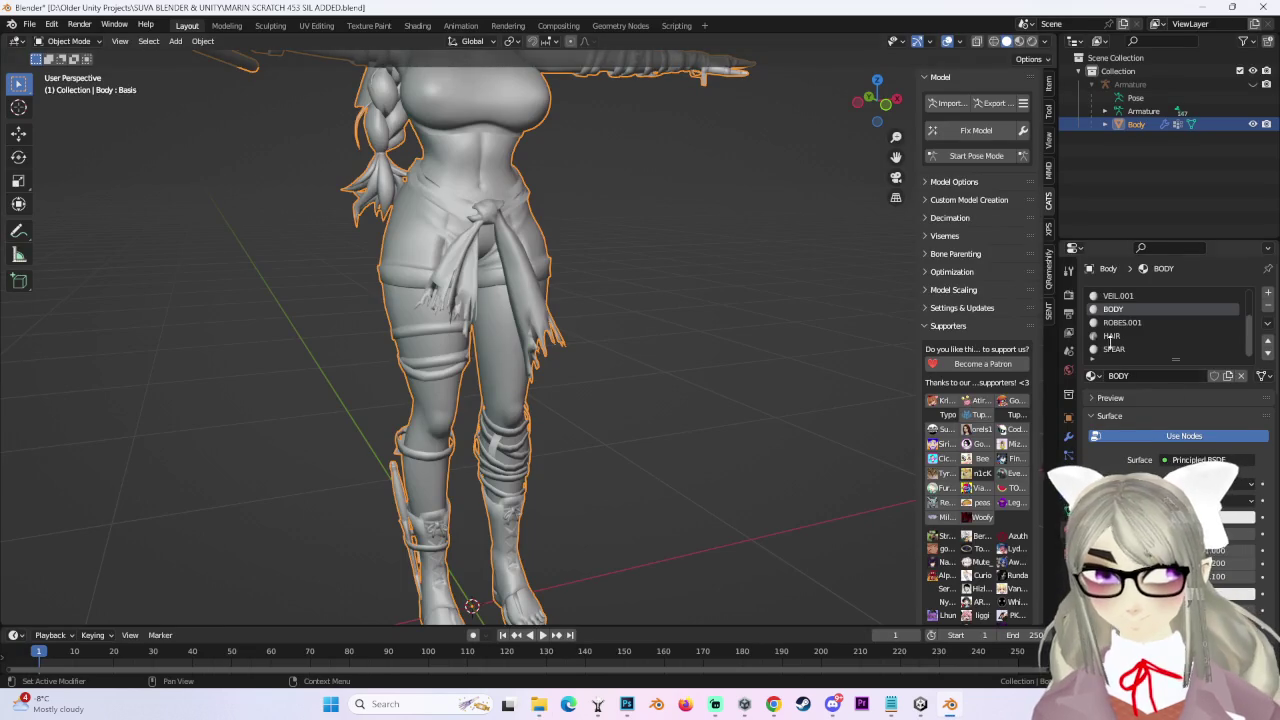
pyautogui.click(415, 26)
pyautogui.scroll(-1, 887, 556)
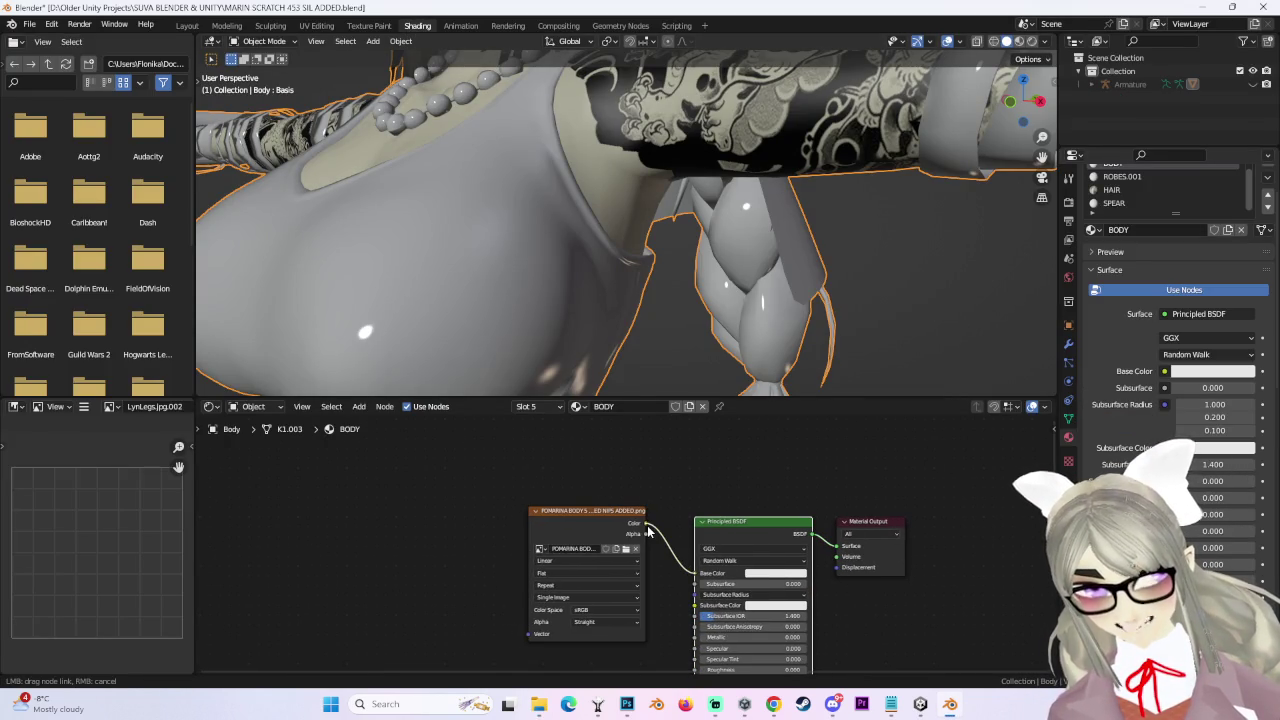
pyautogui.scroll(-4, 572, 223)
pyautogui.moveTo(612, 198); pyautogui.dragTo(573, 268, button='middle')
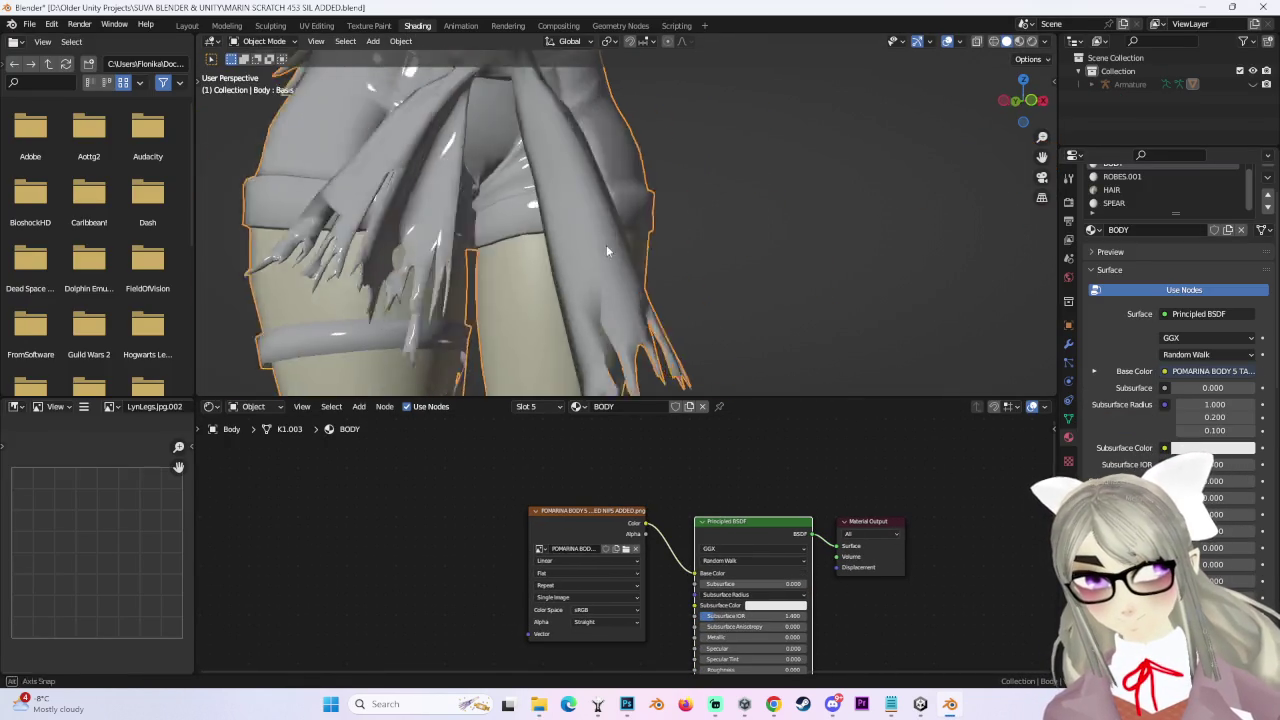
pyautogui.moveTo(688, 272); pyautogui.dragTo(845, 253, button='middle')
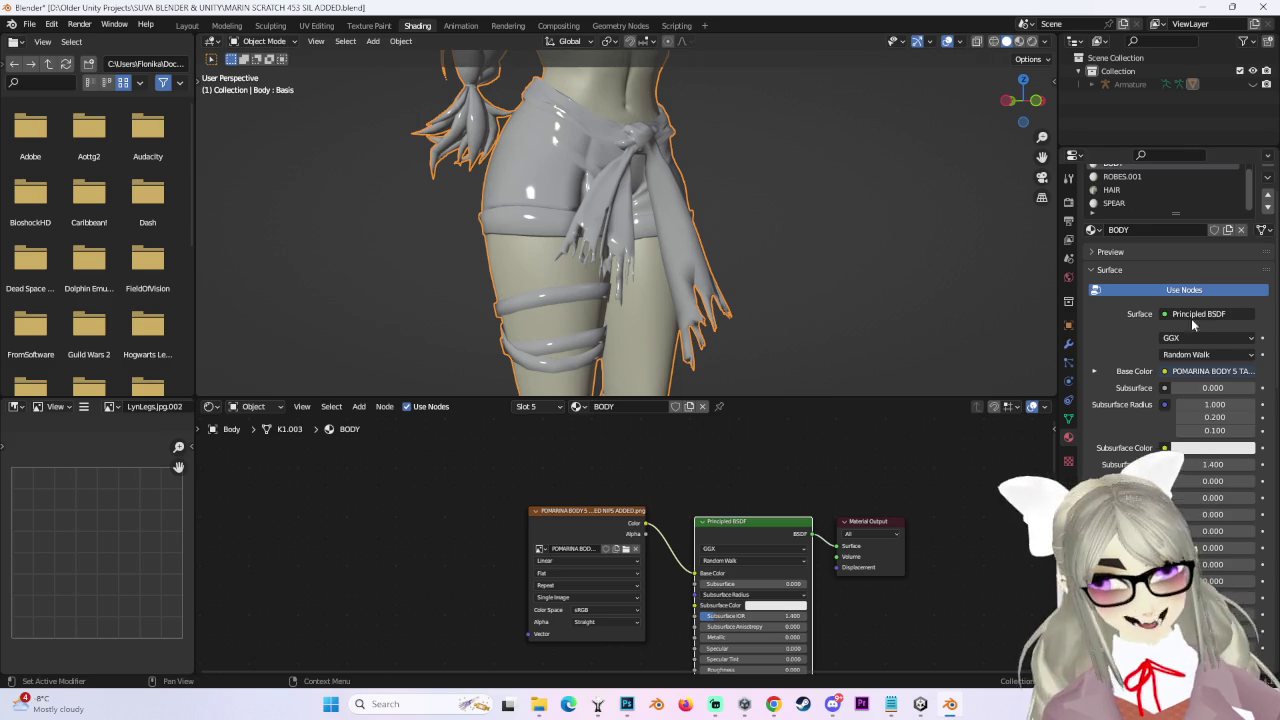
pyautogui.scroll(2, 1118, 205)
pyautogui.scroll(2, 1112, 190)
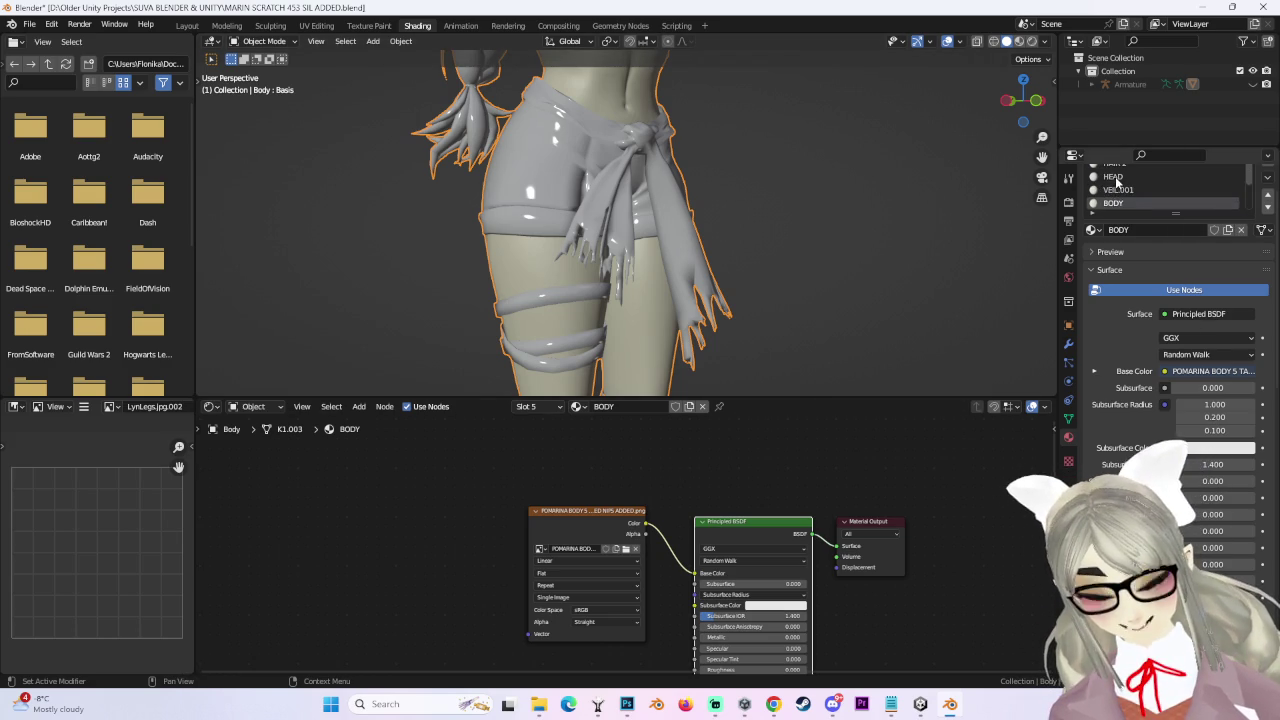
# Check the HAIR 2 and MARIN MASTER.001 slots in the enlarged material list.
pyautogui.click(1106, 176)
pyautogui.scroll(-1, 1106, 173)
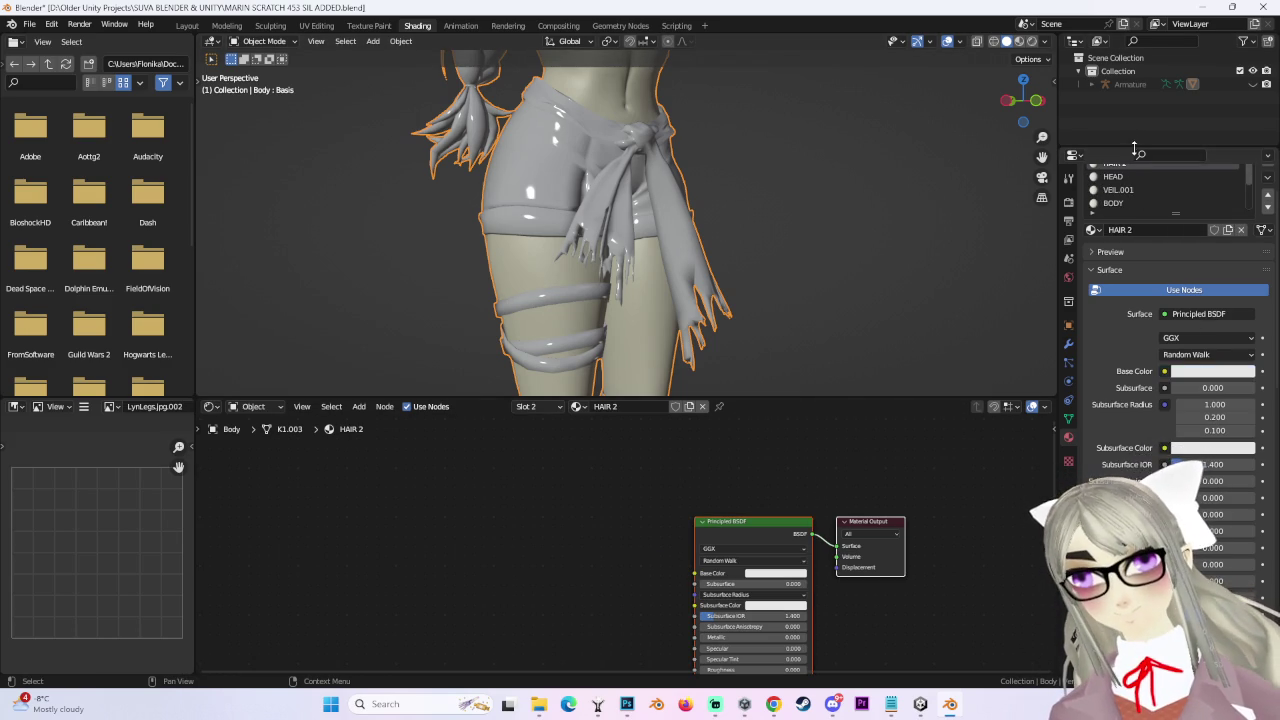
pyautogui.scroll(-2, 1135, 155)
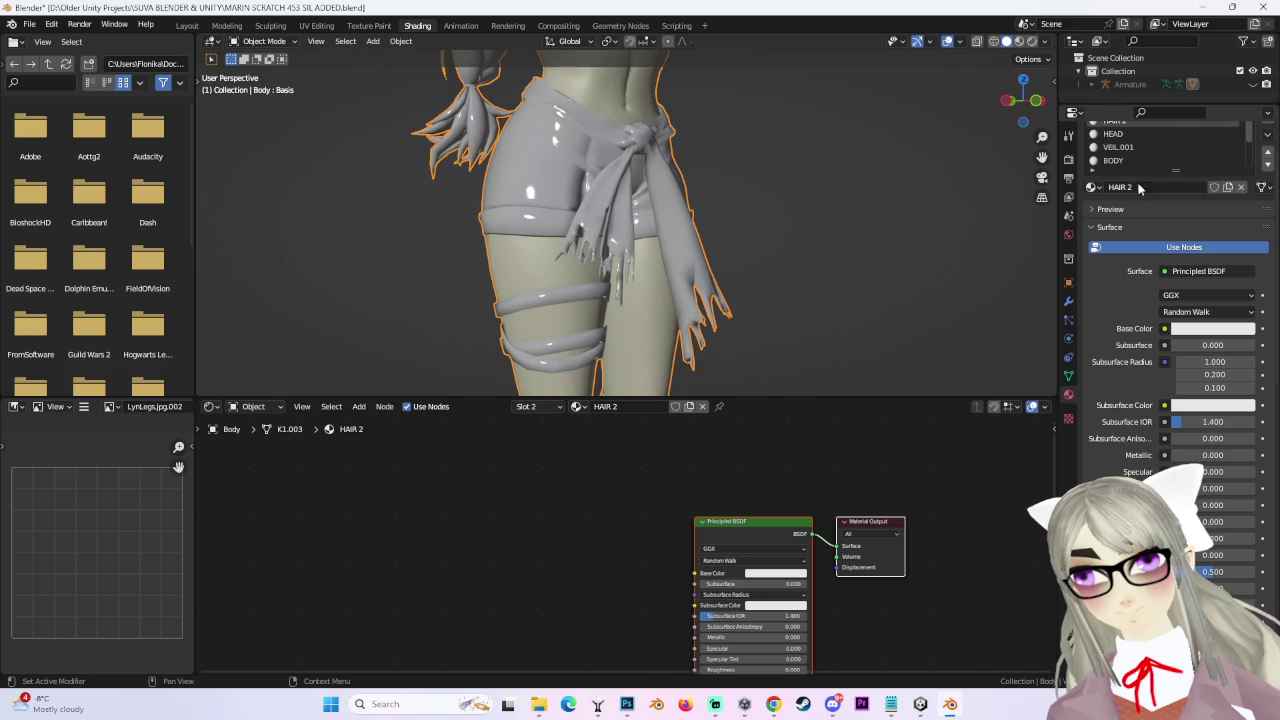
pyautogui.moveTo(1138, 190)
pyautogui.mouseDown()
pyautogui.moveTo(1124, 324)
pyautogui.moveTo(1138, 397)
pyautogui.mouseUp()
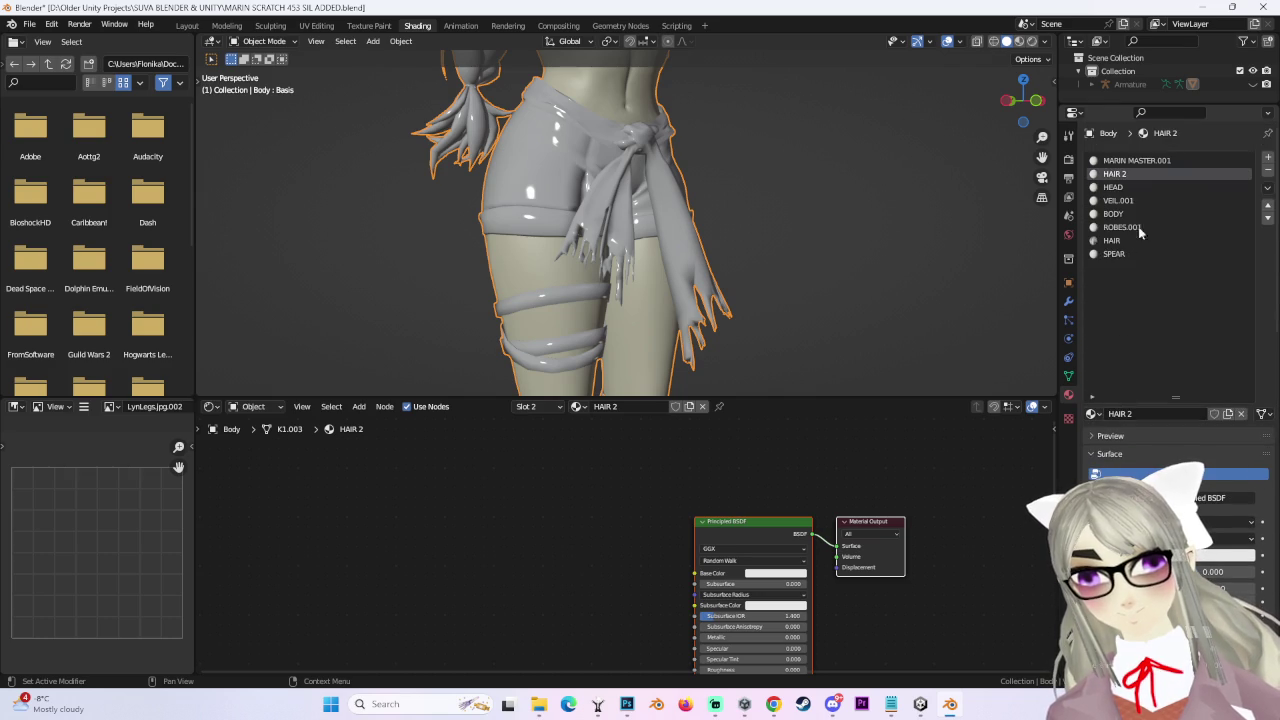
pyautogui.click(1148, 162)
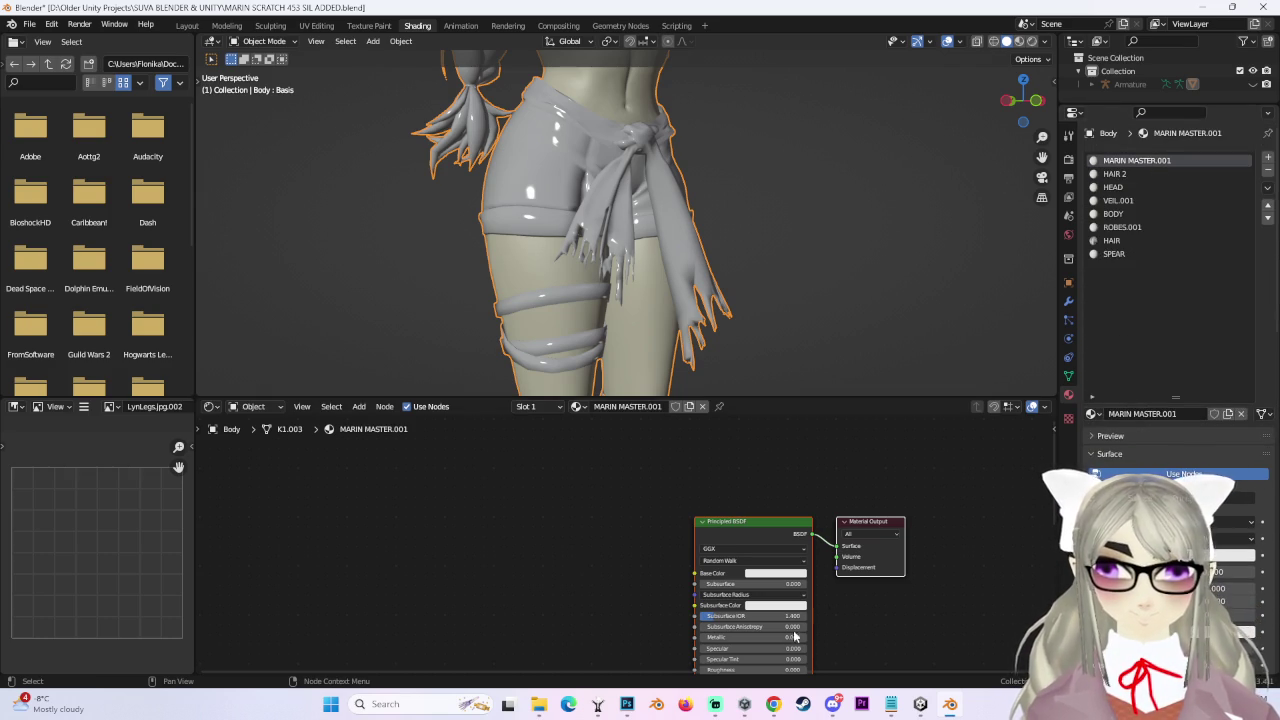
pyautogui.click(920, 704)
# In Unity, select the avatar's Body mesh and expand its MARIN PONY TAIL material settings.
pyautogui.click(437, 325)
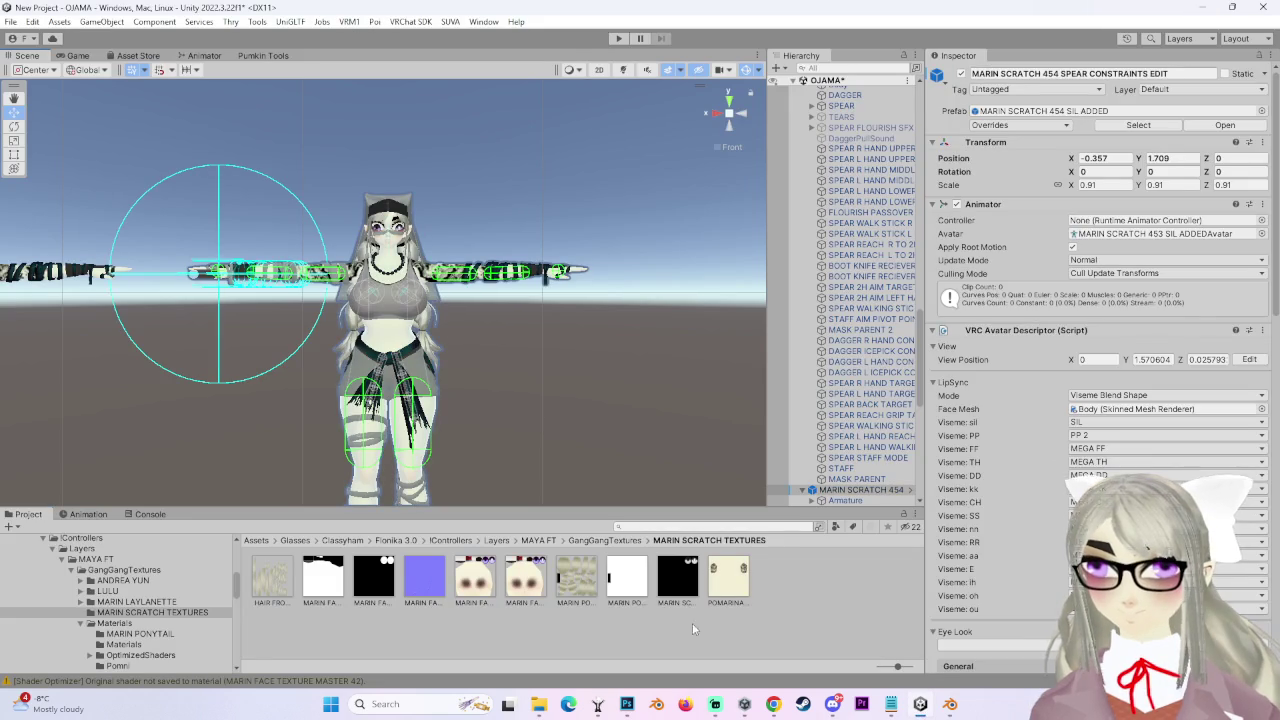
pyautogui.scroll(-3, 846, 446)
pyautogui.click(840, 432)
pyautogui.scroll(-5, 1000, 455)
pyautogui.scroll(-5, 1000, 460)
pyautogui.scroll(-5, 997, 469)
pyautogui.scroll(-5, 994, 464)
pyautogui.scroll(-5, 985, 462)
pyautogui.scroll(-5, 970, 460)
pyautogui.scroll(-5, 958, 456)
pyautogui.click(958, 456)
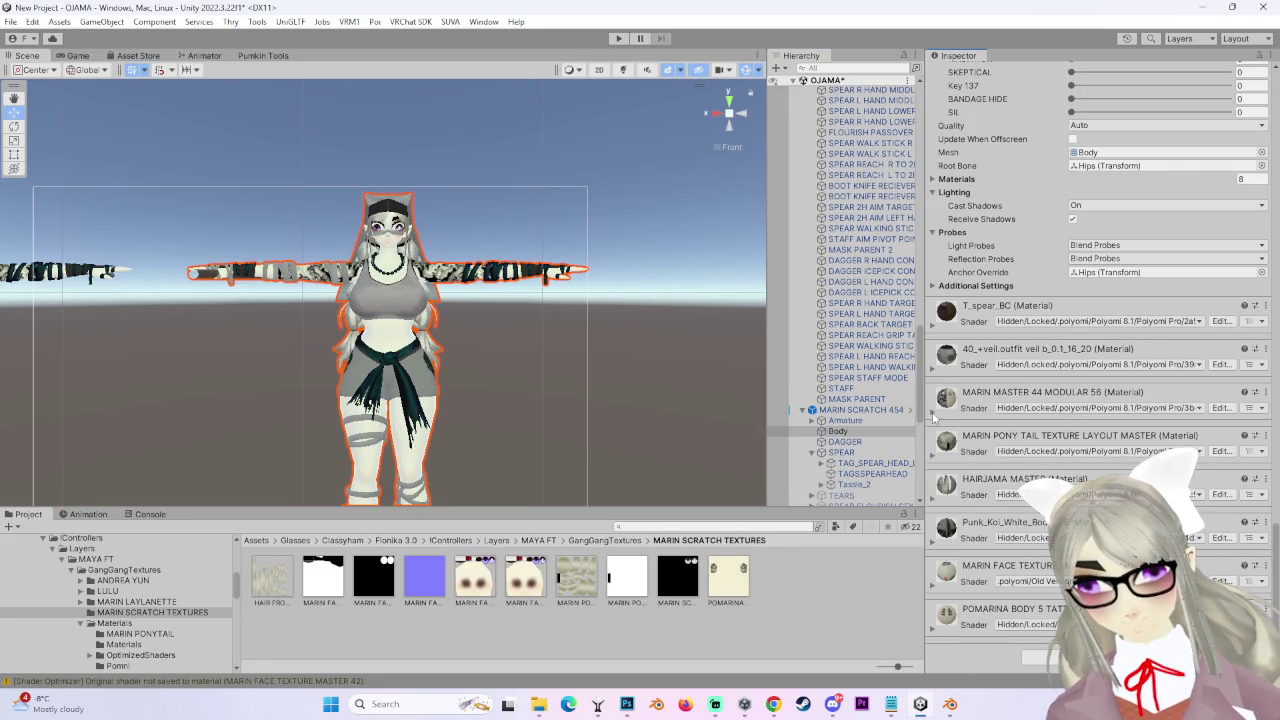
# Show the MARIN THE LIGHTENED ONE 02 texture file in Explorer, then return to Blender via Photoshop.
pyautogui.click(976, 564)
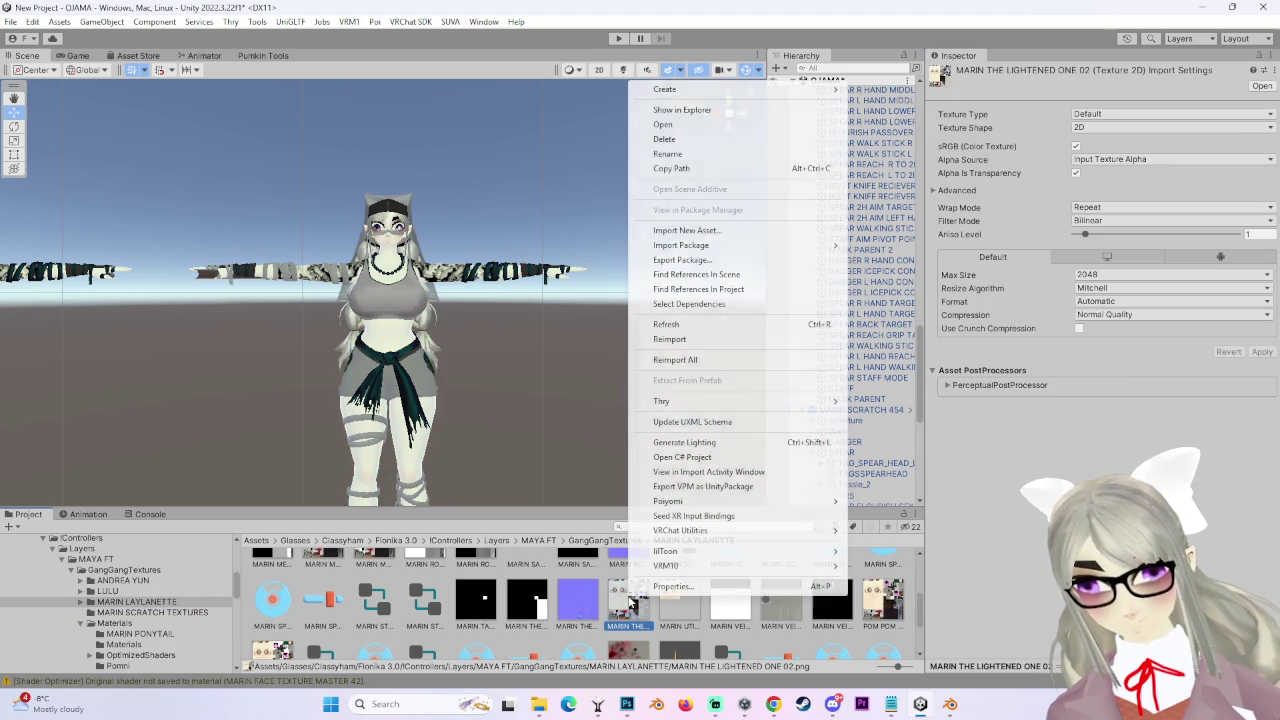
pyautogui.rightClick(630, 600)
pyautogui.click(690, 110)
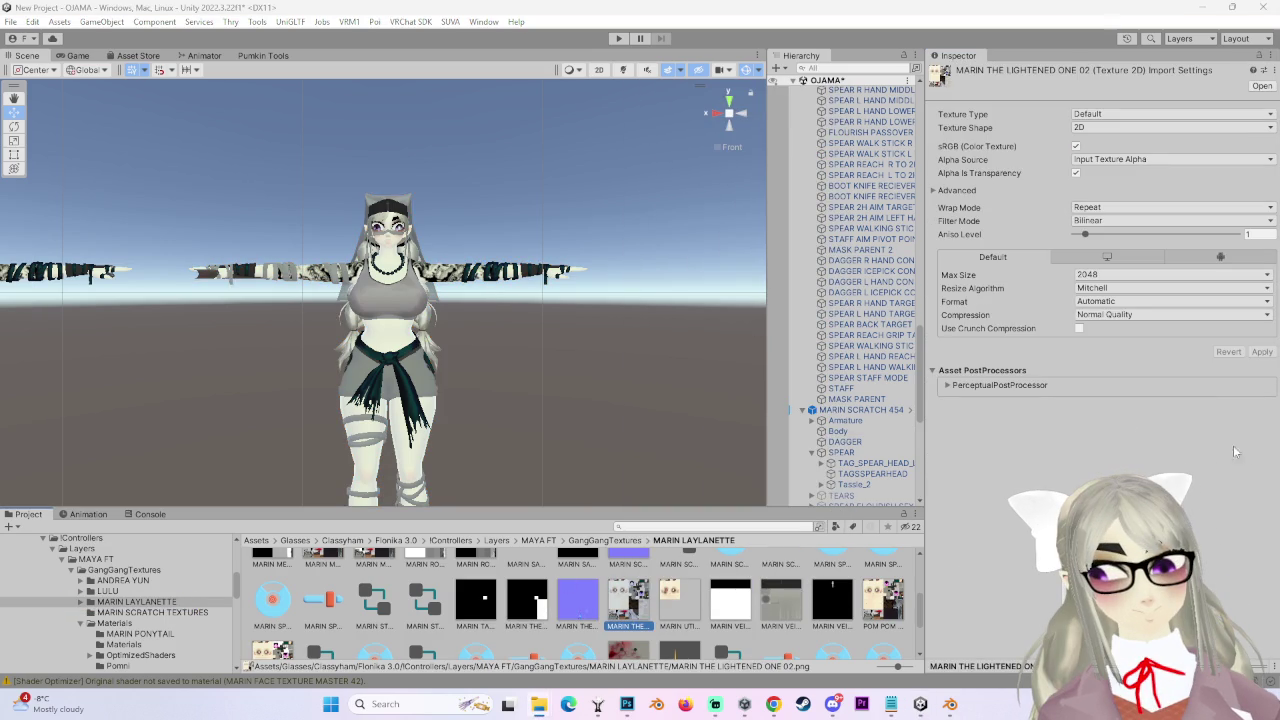
pyautogui.click(626, 705)
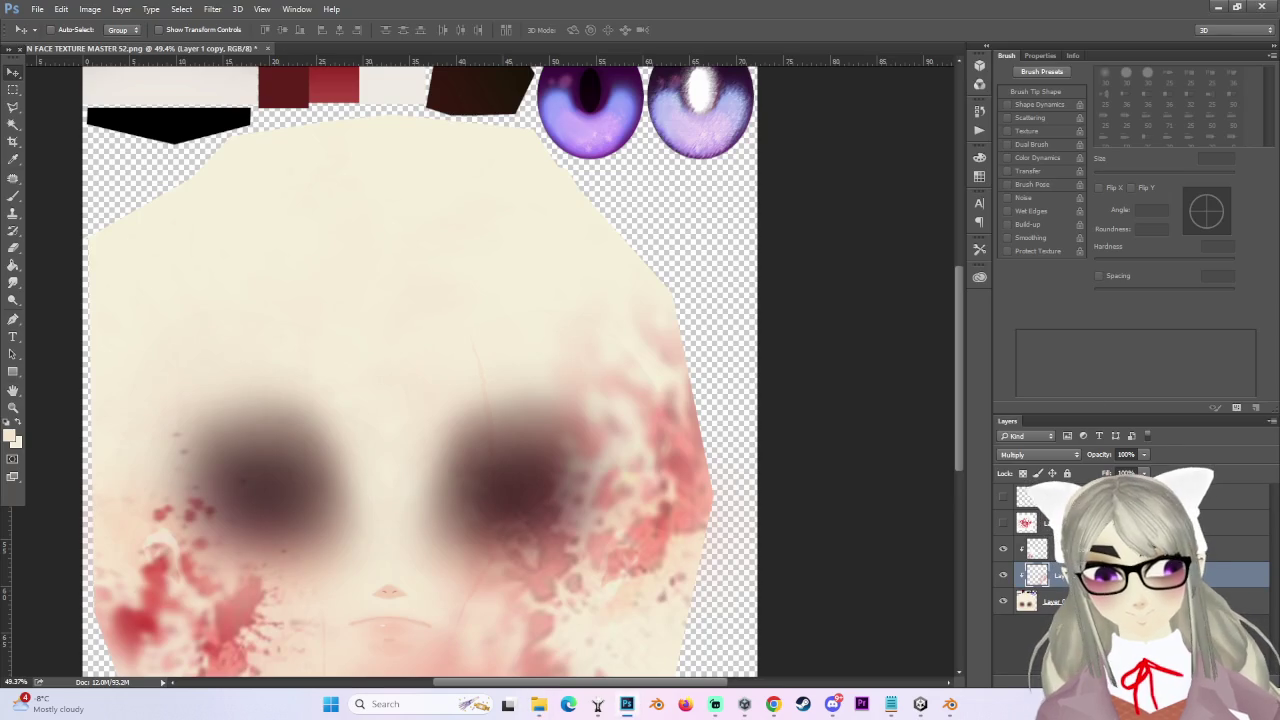
pyautogui.click(950, 704)
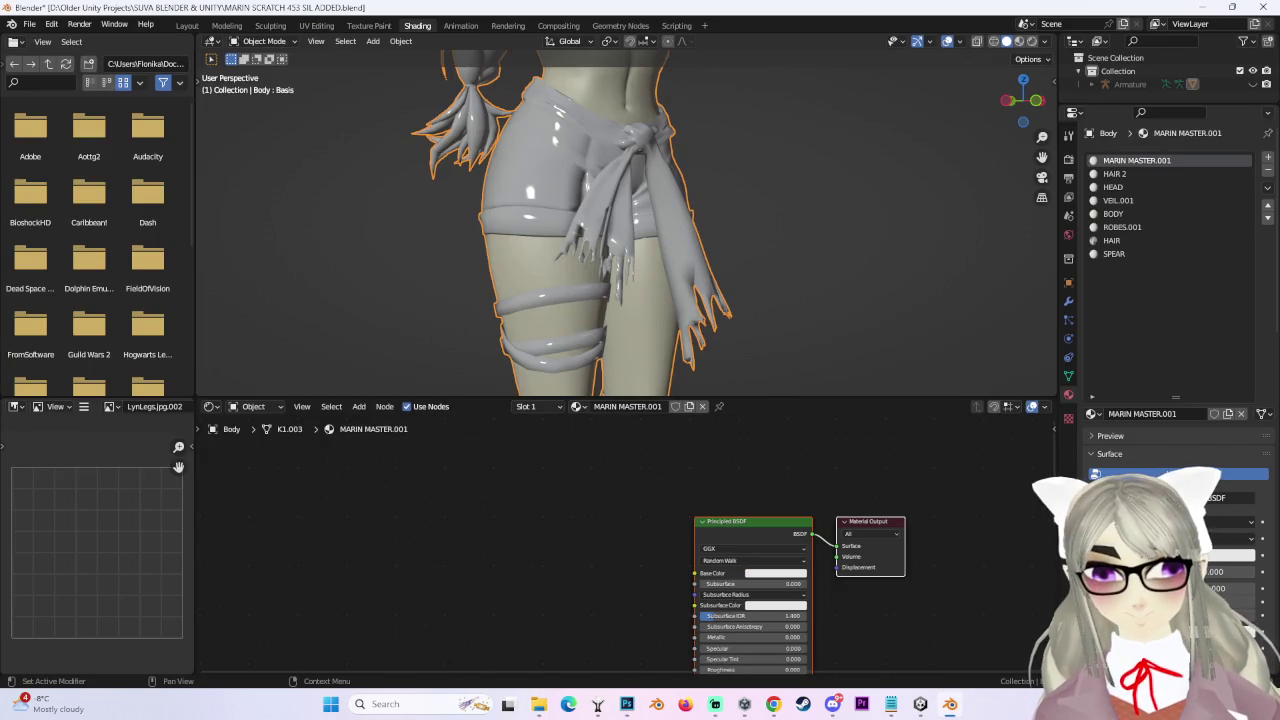
# Add the MARIN THE LIGHTENED ONE 02 texture to the sash material, wired into Base Color.
pyautogui.moveTo(578, 527); pyautogui.dragTo(543, 532)
pyautogui.moveTo(632, 538); pyautogui.dragTo(695, 573)
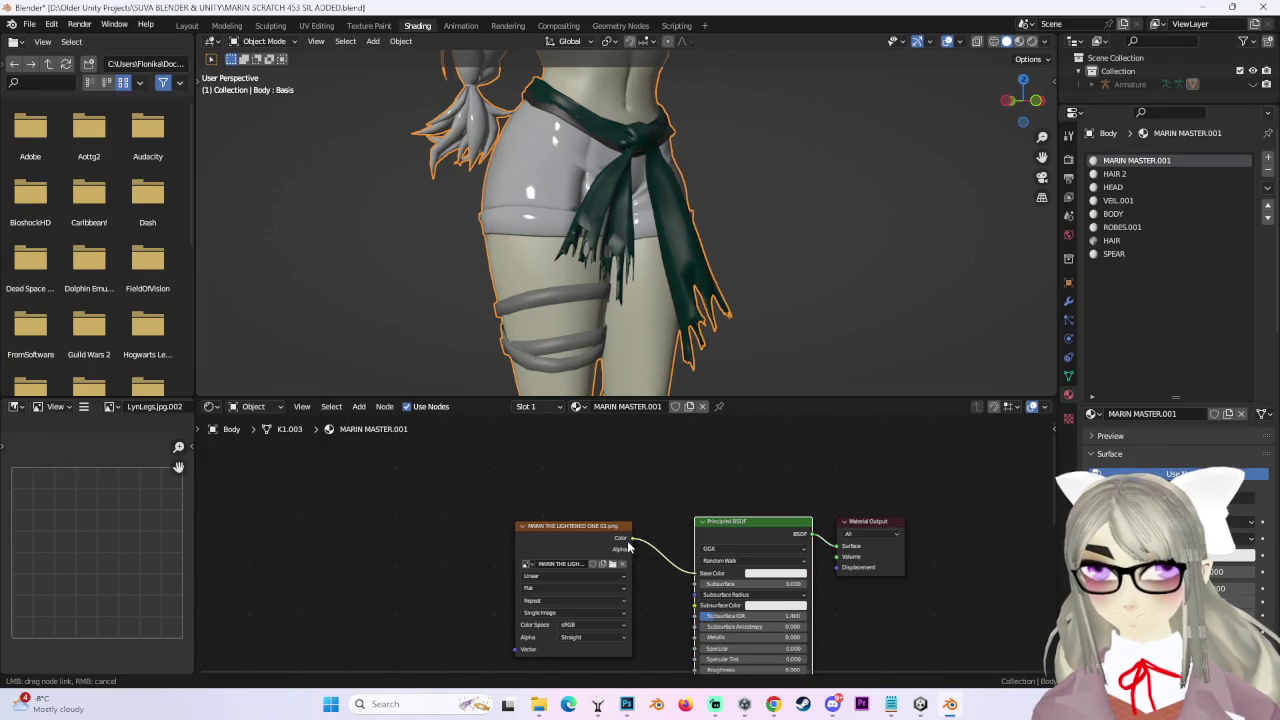
pyautogui.moveTo(779, 203)
pyautogui.mouseDown(button='middle')
pyautogui.moveTo(688, 305)
pyautogui.moveTo(651, 131)
pyautogui.moveTo(634, 211)
pyautogui.mouseUp(button='middle')
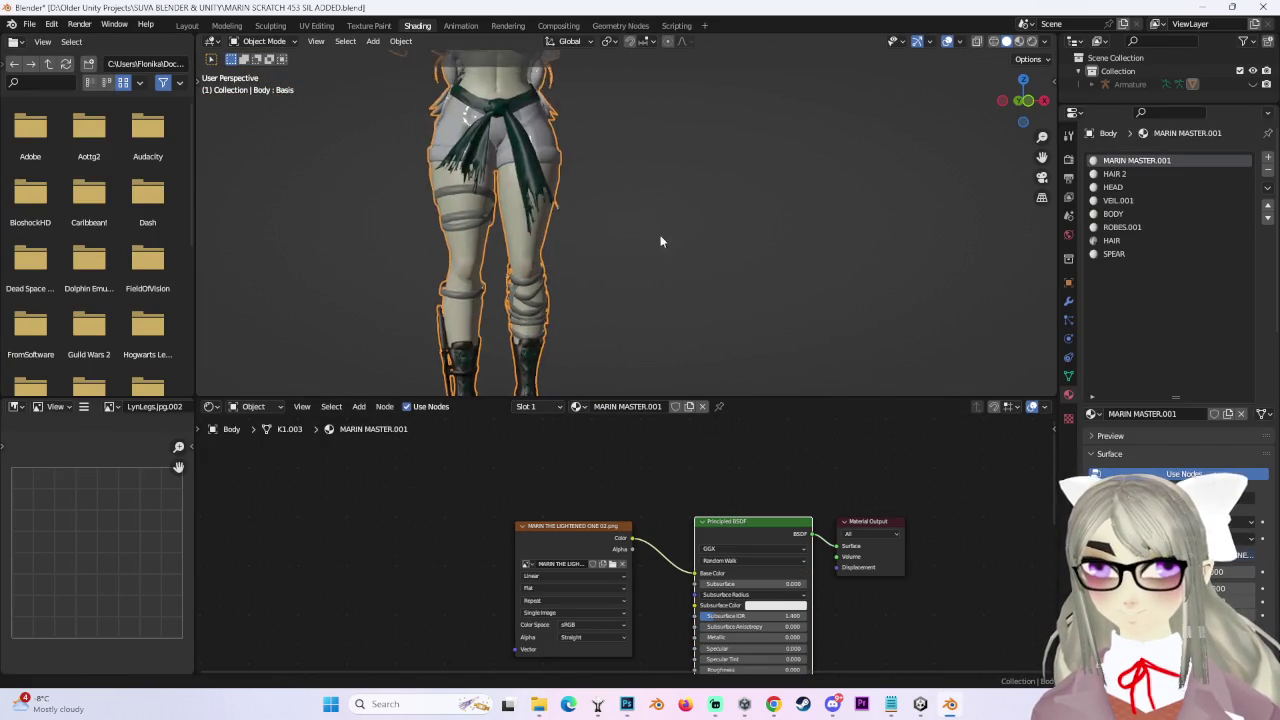
pyautogui.keyDown('shift'); pyautogui.moveTo(688, 253); pyautogui.dragTo(715, 192, button='middle'); pyautogui.keyUp('shift')
pyautogui.scroll(2, 715, 192)
pyautogui.scroll(3, 693, 253)
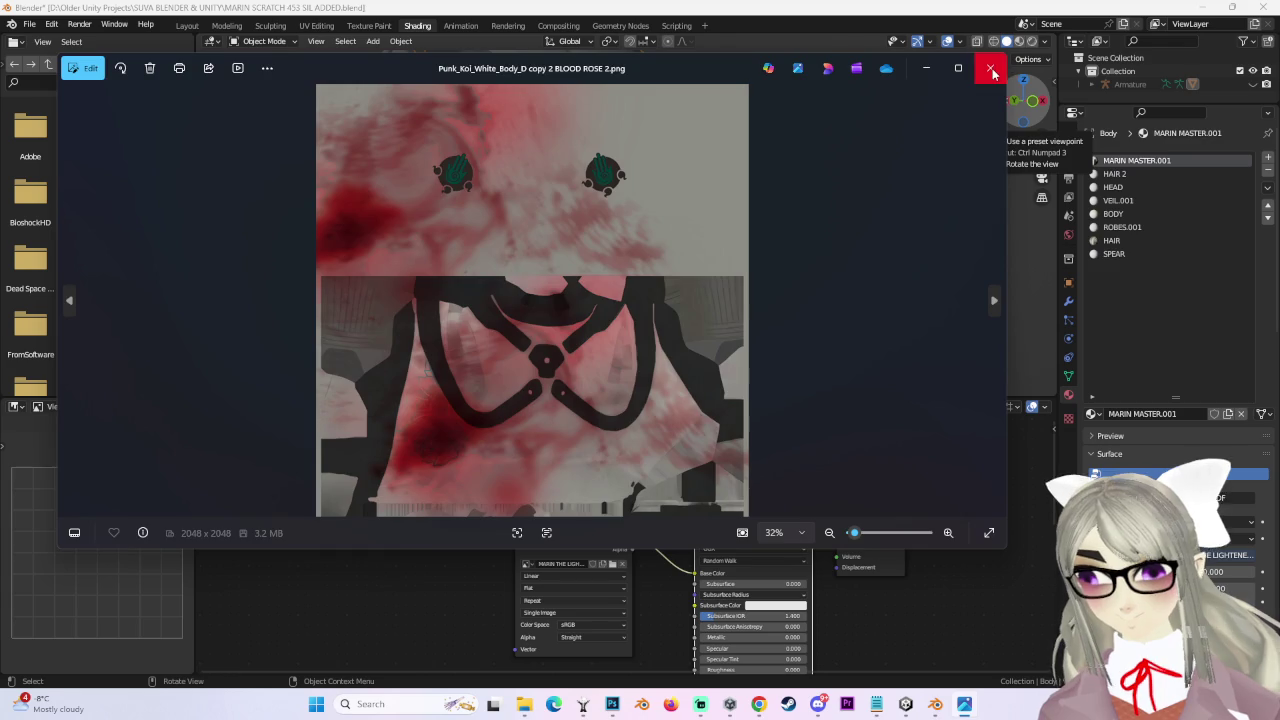
# Close the image viewer window and go back to the Layout workspace.
pyautogui.click(990, 68)
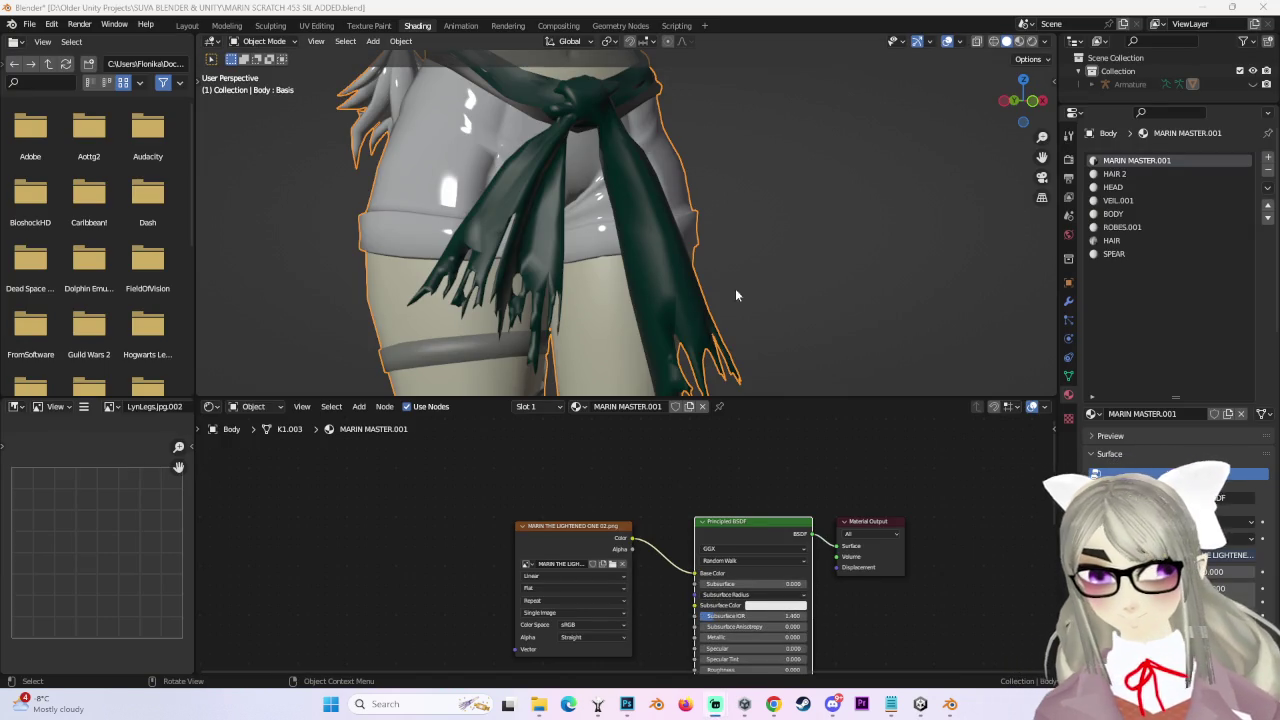
pyautogui.scroll(-2, 780, 284)
pyautogui.scroll(-1, 778, 242)
pyautogui.scroll(-2, 741, 291)
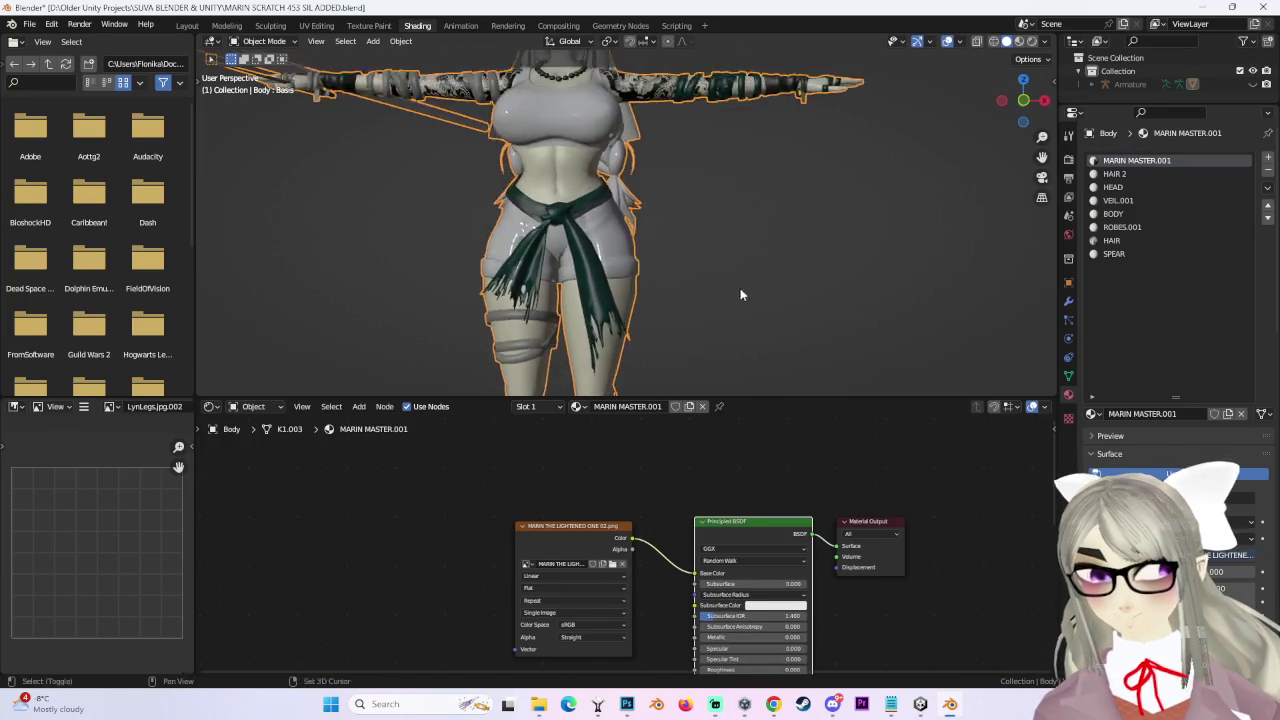
pyautogui.scroll(5, 773, 274)
pyautogui.click(187, 25)
pyautogui.scroll(3, 606, 281)
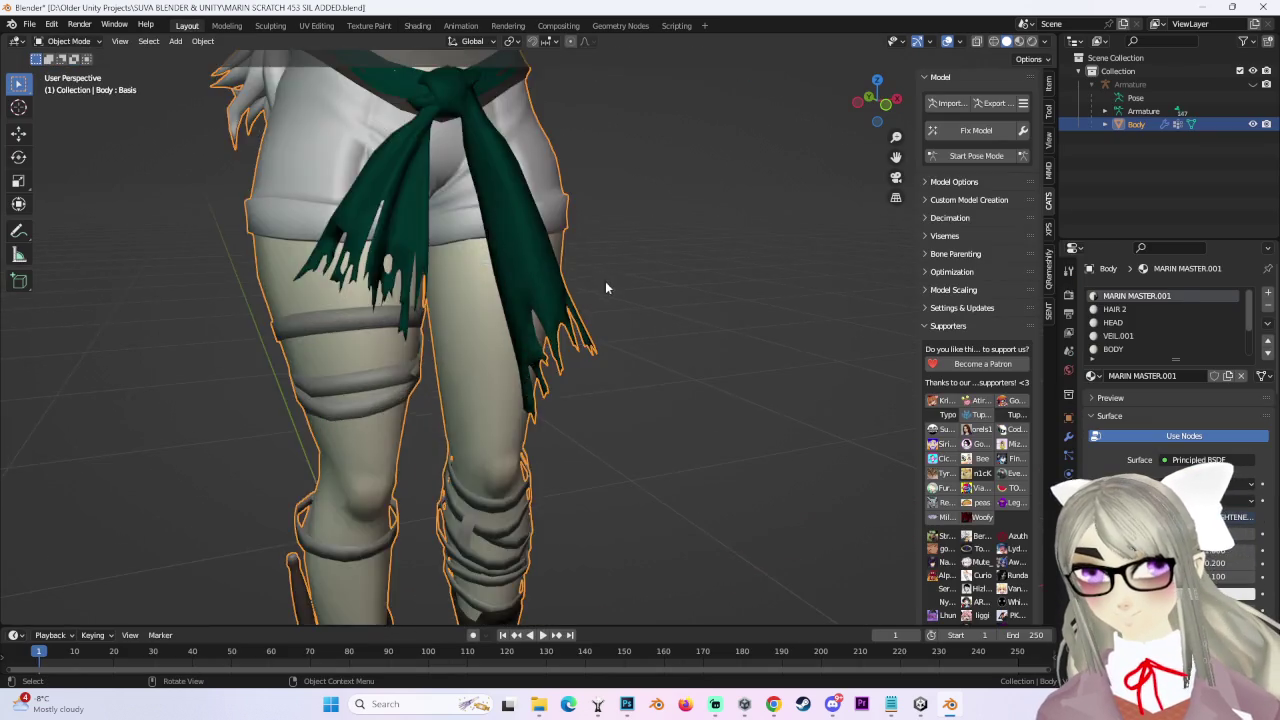
# In Edit Mode, select the whole sash with Ctrl+L and hide it.
pyautogui.scroll(3, 608, 280)
pyautogui.scroll(-4, 634, 390)
pyautogui.scroll(3, 634, 390)
pyautogui.moveTo(634, 388); pyautogui.dragTo(631, 366, button='middle')
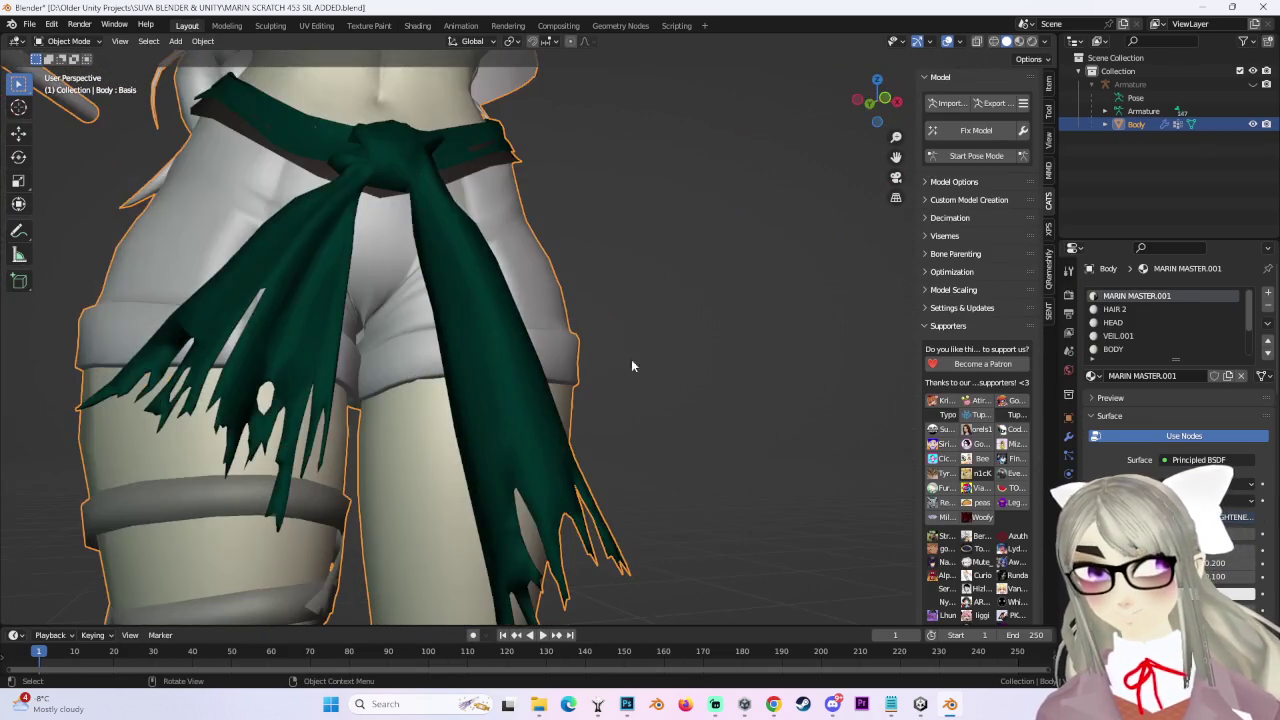
pyautogui.click(68, 41)
pyautogui.click(85, 68)
pyautogui.moveTo(420, 280)
pyautogui.mouseDown(button='middle')
pyautogui.moveTo(434, 309)
pyautogui.moveTo(650, 365)
pyautogui.moveTo(617, 363)
pyautogui.mouseUp(button='middle')
pyautogui.hotkey('ctrl', 'l')
pyautogui.press('h')
# Pose the armature and rotate the right leg bone to test how the shorts deform.
pyautogui.click(976, 157)
pyautogui.moveTo(719, 271); pyautogui.dragTo(555, 328, button='middle')
pyautogui.click(65, 41)
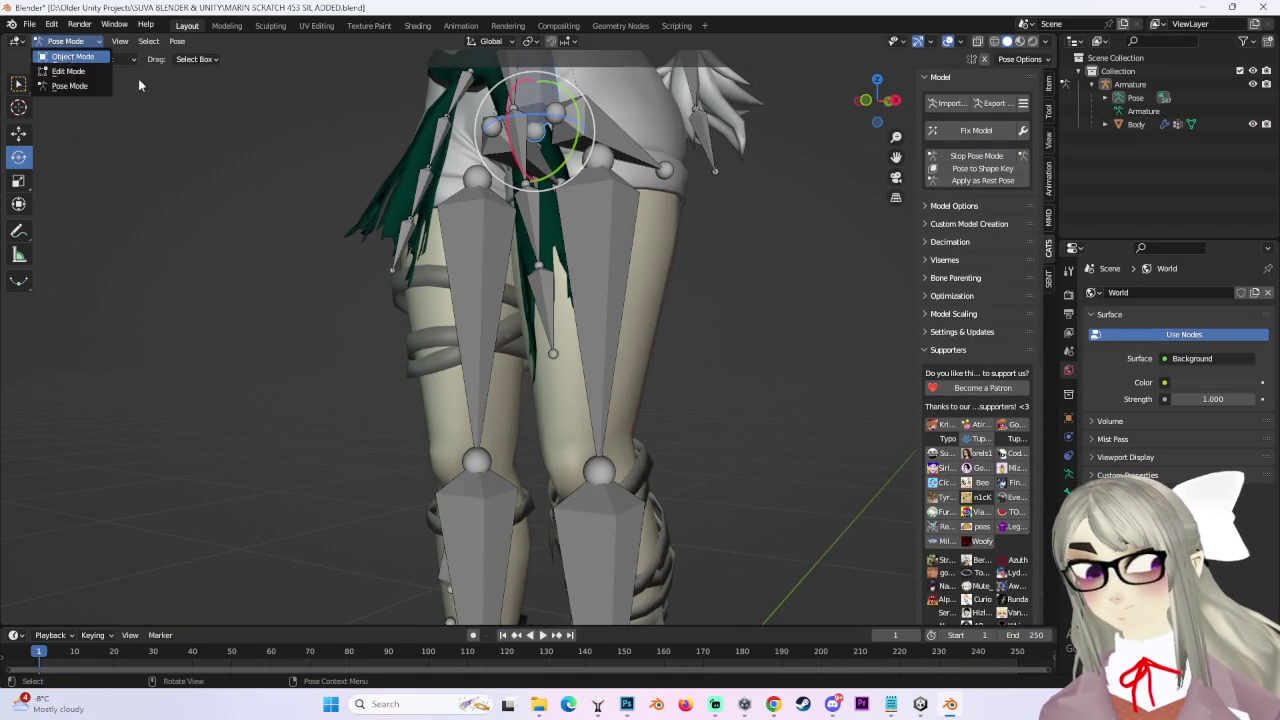
pyautogui.click(60, 55)
pyautogui.click(598, 271)
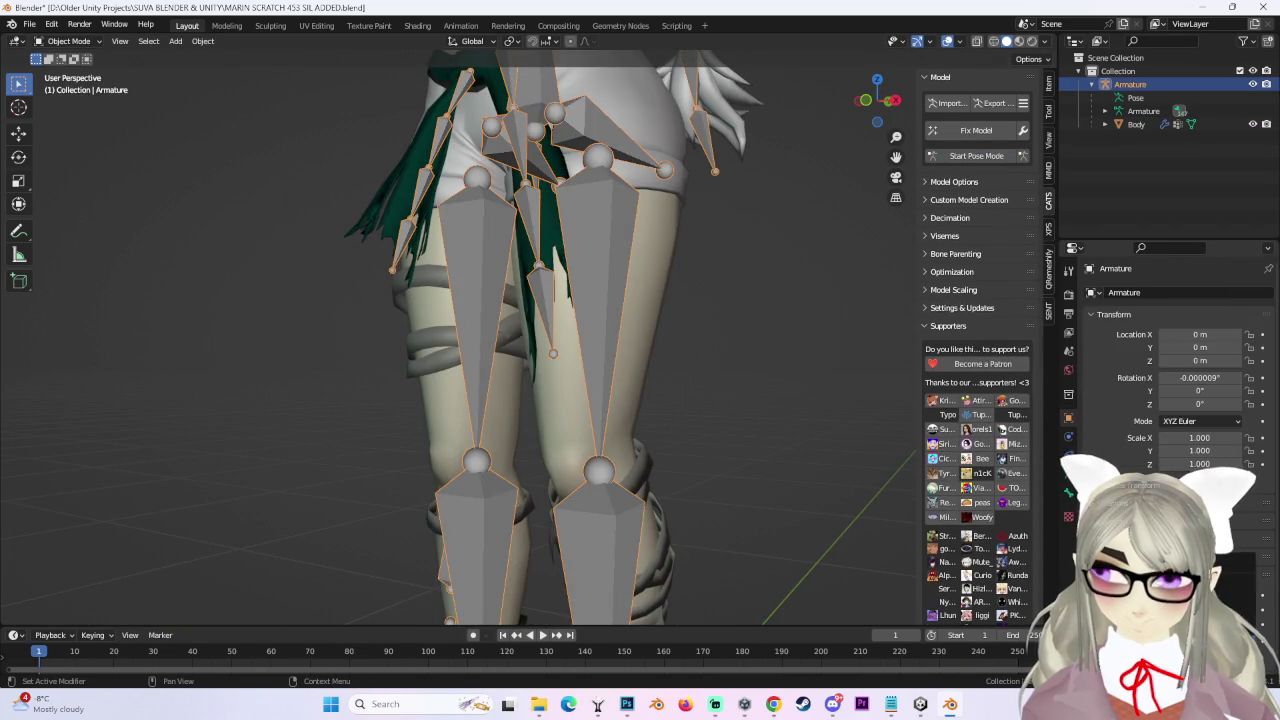
pyautogui.moveTo(710, 322); pyautogui.dragTo(1009, 158, button='middle')
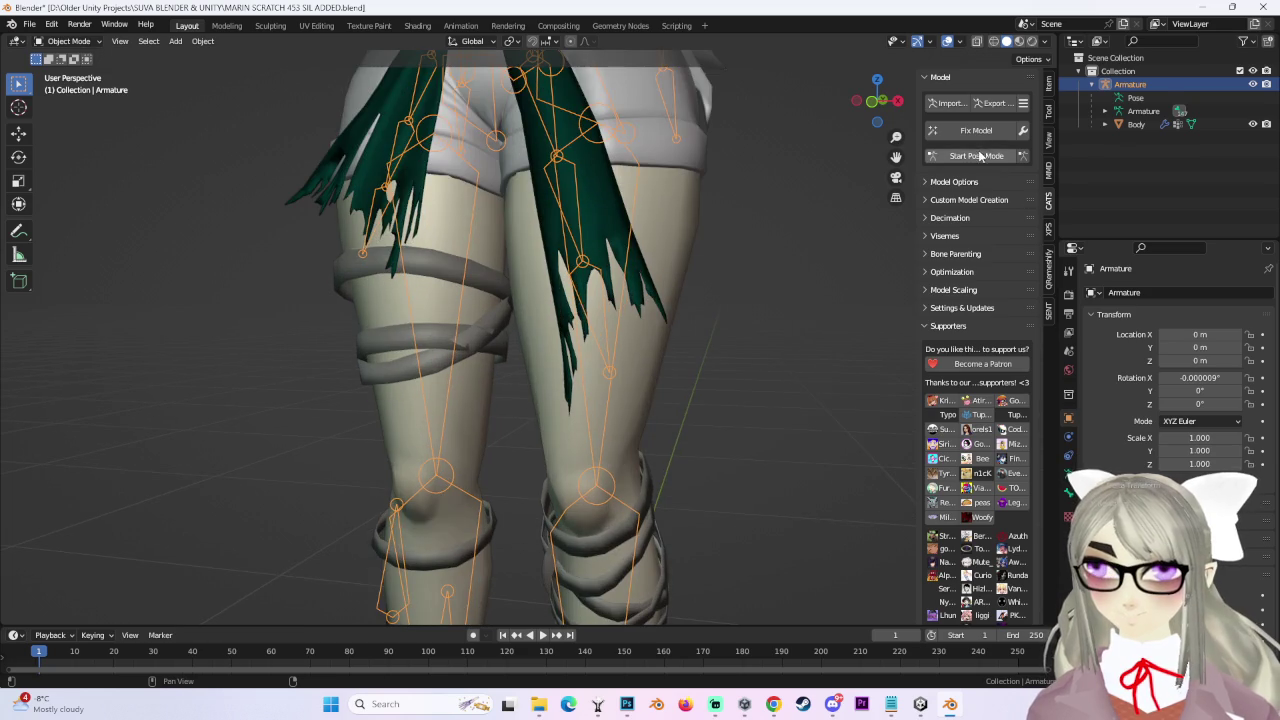
pyautogui.click(980, 155)
pyautogui.moveTo(531, 217); pyautogui.dragTo(523, 311)
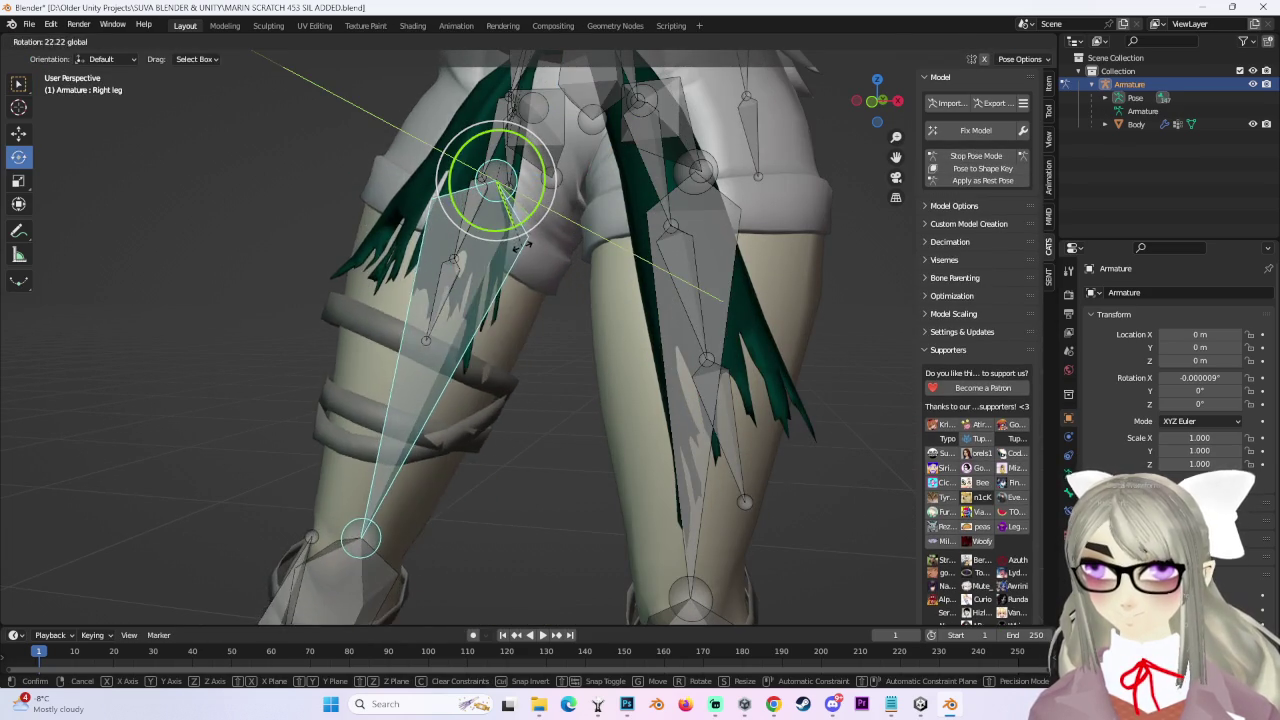
pyautogui.scroll(5, 536, 345)
pyautogui.moveTo(542, 348)
pyautogui.mouseDown(button='middle')
pyautogui.moveTo(575, 358)
pyautogui.moveTo(628, 434)
pyautogui.moveTo(166, 57)
pyautogui.mouseUp(button='middle')
# Leave Pose Mode and put the Body mesh into Edit Mode to expose the leg vertices.
pyautogui.click(62, 45)
pyautogui.click(72, 56)
pyautogui.click(629, 343)
pyautogui.moveTo(629, 343); pyautogui.dragTo(600, 300, button='middle')
pyautogui.click(68, 41)
pyautogui.click(87, 72)
pyautogui.scroll(-3, 748, 207)
pyautogui.scroll(-2, 748, 207)
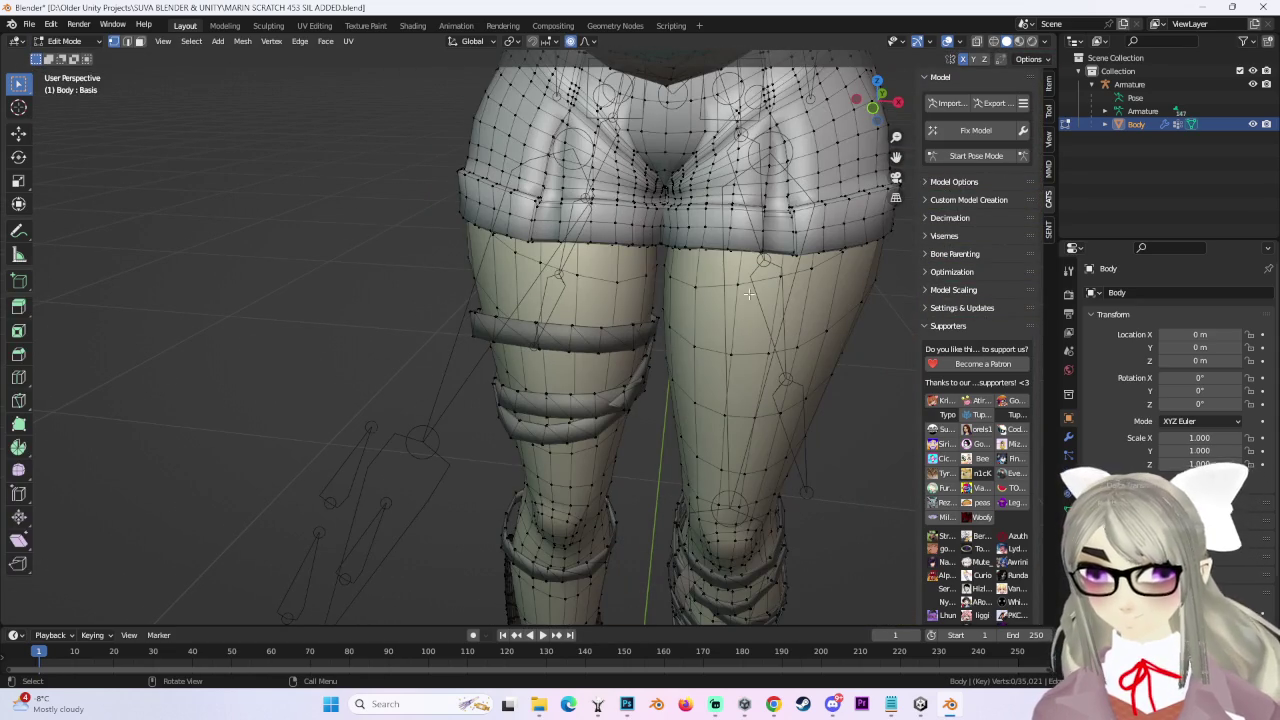
# Get the Body mesh back into Edit Mode after a brief switch to Pose Mode.
pyautogui.click(987, 156)
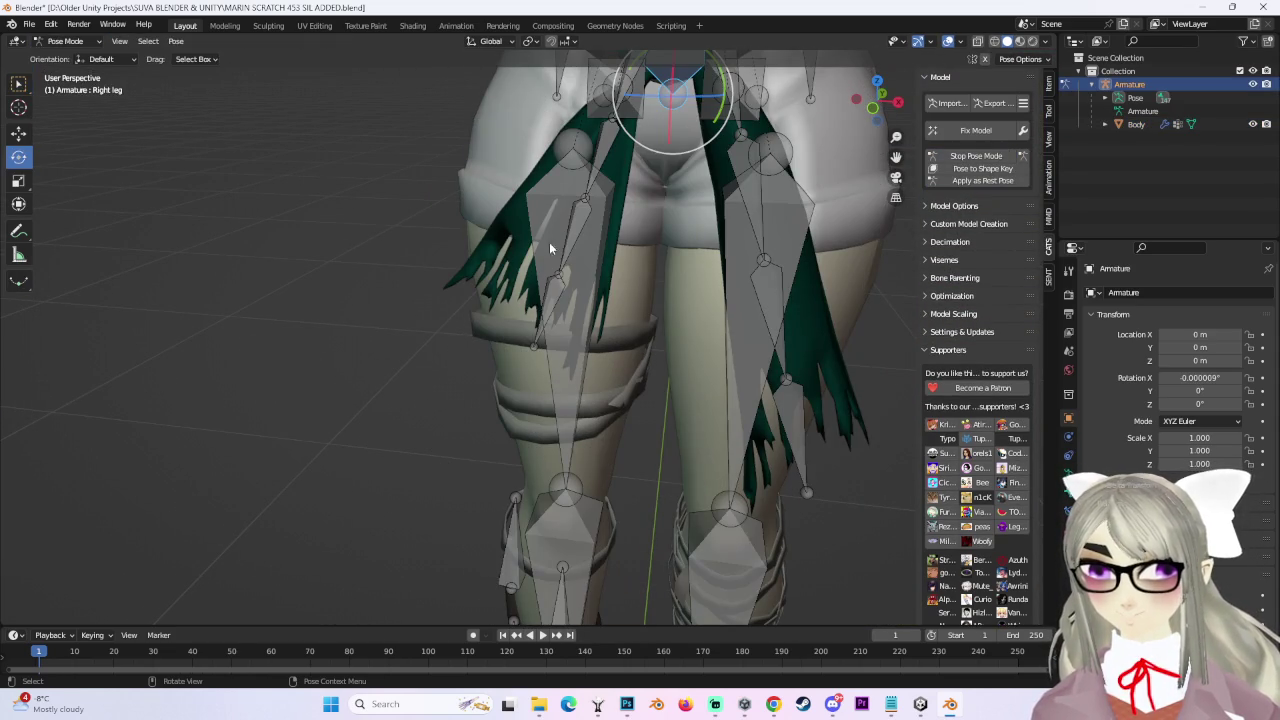
pyautogui.click(65, 41)
pyautogui.click(70, 57)
pyautogui.click(637, 342)
pyautogui.click(97, 44)
pyautogui.click(70, 72)
pyautogui.moveTo(700, 345)
pyautogui.mouseDown(button='middle')
pyautogui.moveTo(650, 342)
pyautogui.moveTo(620, 423)
pyautogui.moveTo(700, 351)
pyautogui.moveTo(510, 395)
pyautogui.mouseUp(button='middle')
# Select the three thigh straps and separate them into their own object.
pyautogui.press('l')
pyautogui.hotkey('ctrl', 'l')
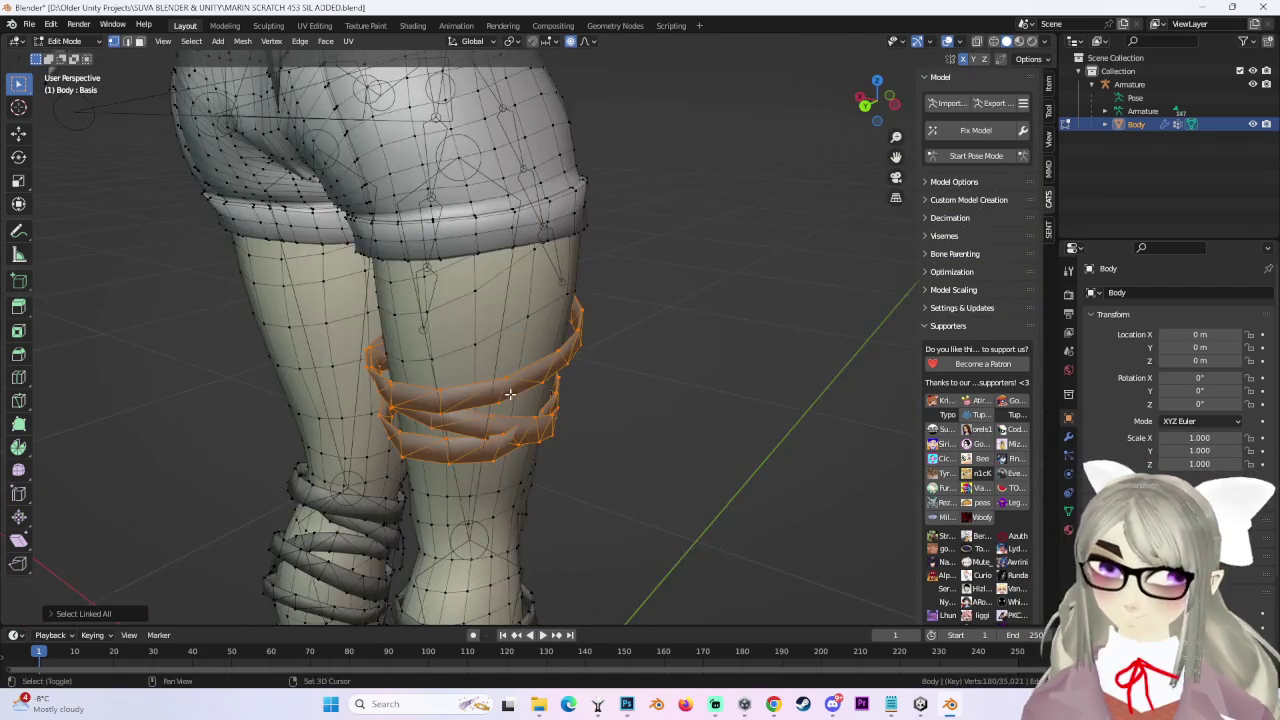
pyautogui.scroll(3, 510, 395)
pyautogui.press('p')
pyautogui.click(534, 374)
# In Object Mode, select the new strap object Body.001 and review its data and join options.
pyautogui.click(62, 42)
pyautogui.click(60, 55)
pyautogui.click(629, 306)
pyautogui.click(1068, 470)
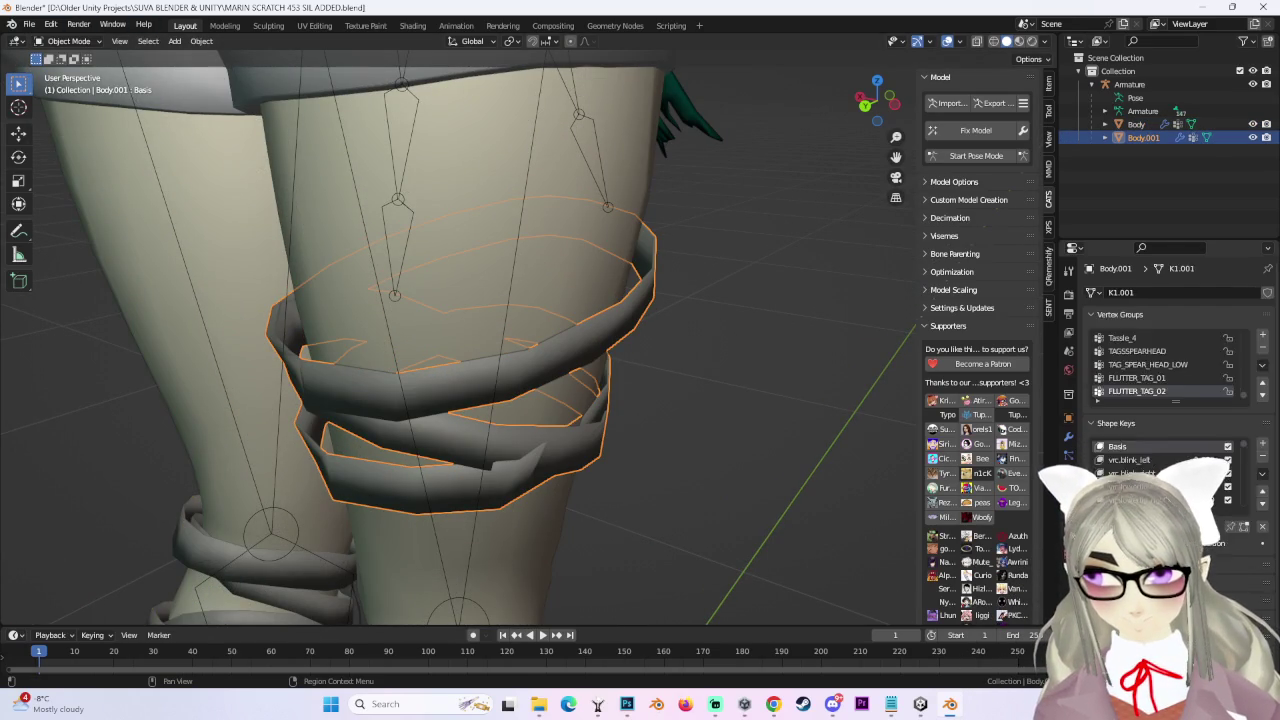
pyautogui.click(950, 183)
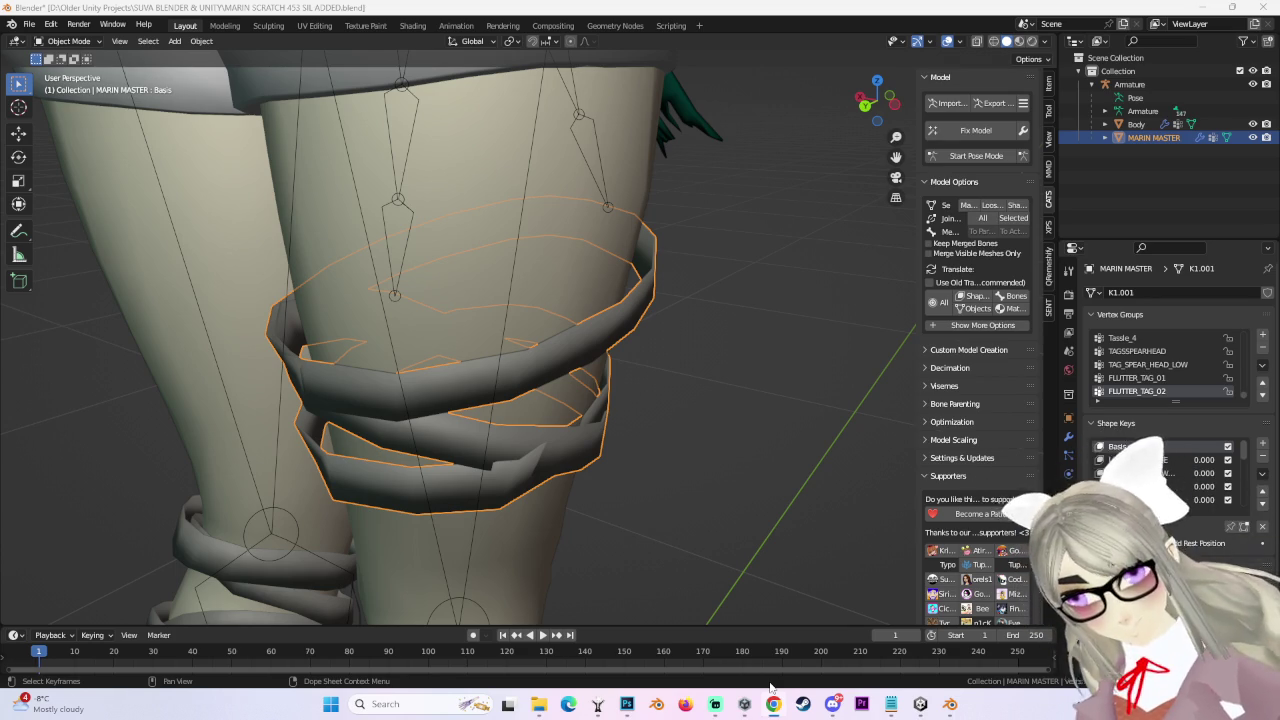
pyautogui.scroll(-2, 837, 283)
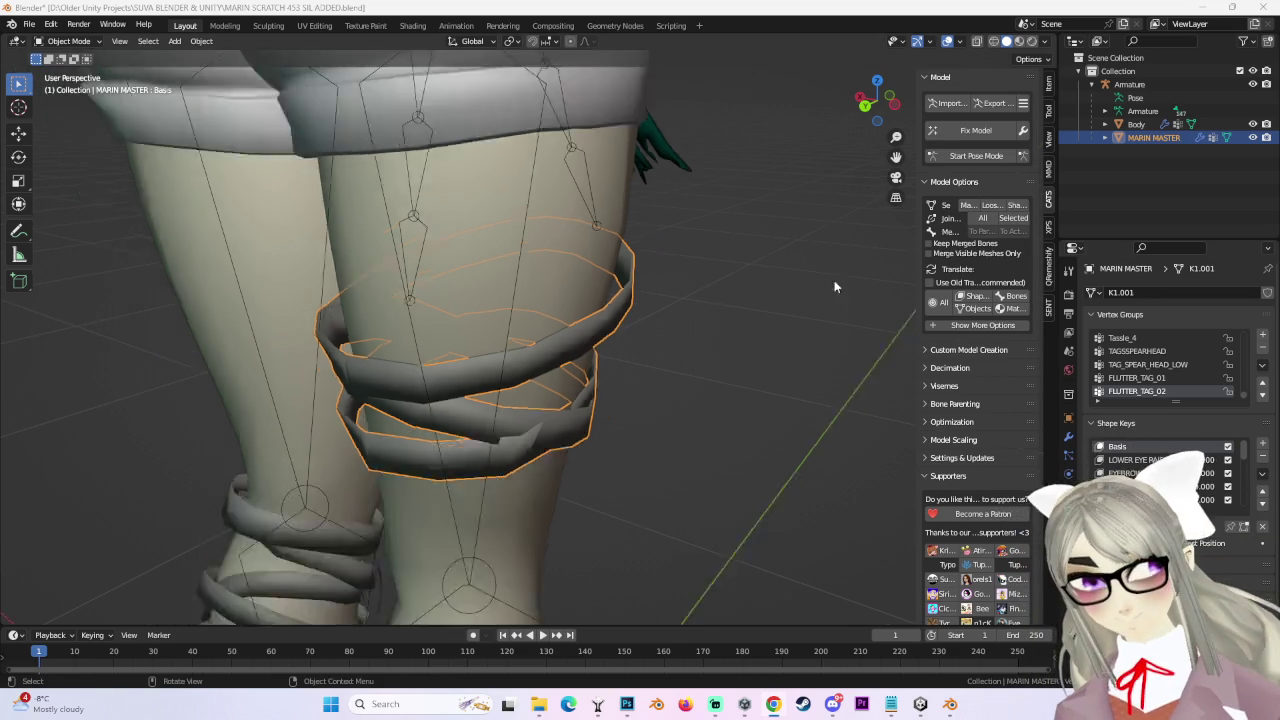
# In Pose Mode, raise the right leg bone to see how the thigh straps follow.
pyautogui.scroll(-2, 837, 283)
pyautogui.click(956, 158)
pyautogui.click(516, 330)
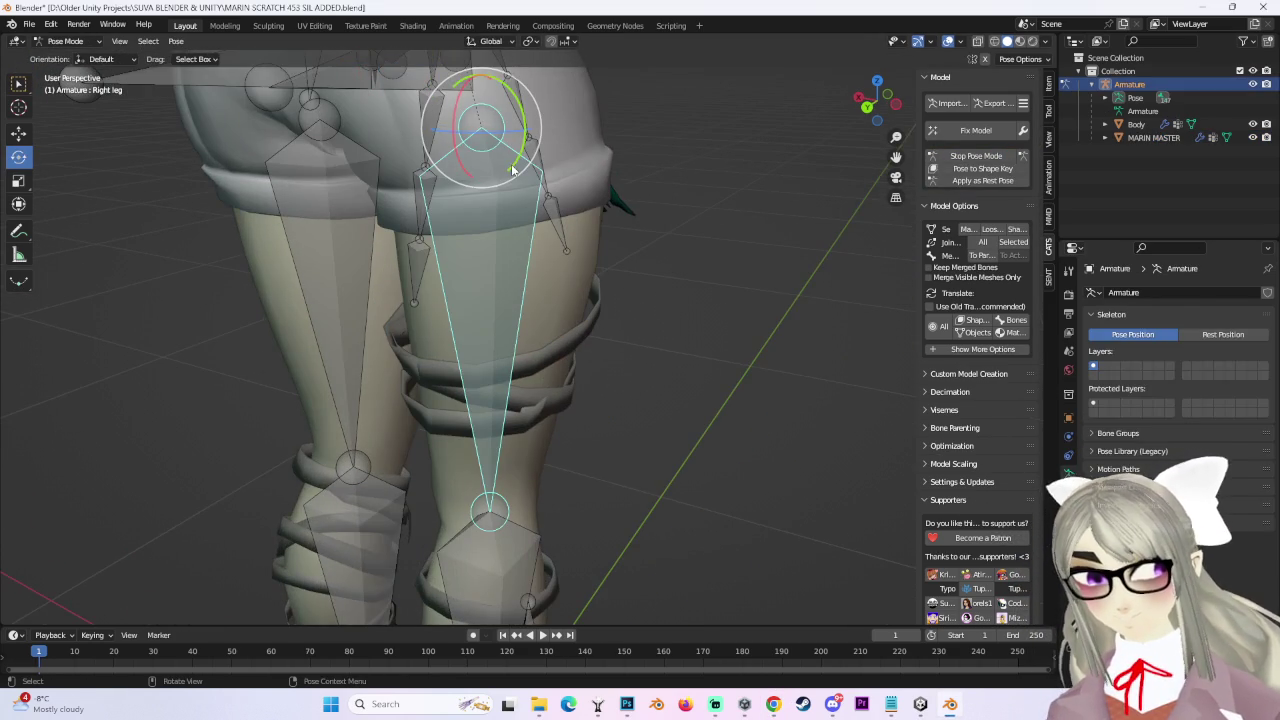
pyautogui.moveTo(512, 170); pyautogui.dragTo(731, 257)
pyautogui.moveTo(731, 257)
pyautogui.mouseDown(button='middle')
pyautogui.moveTo(607, 331)
pyautogui.moveTo(610, 200)
pyautogui.mouseUp(button='middle')
pyautogui.moveTo(615, 200)
pyautogui.mouseDown()
pyautogui.moveTo(593, 222)
pyautogui.moveTo(586, 376)
pyautogui.mouseUp()
pyautogui.moveTo(586, 376); pyautogui.dragTo(401, 146, button='middle')
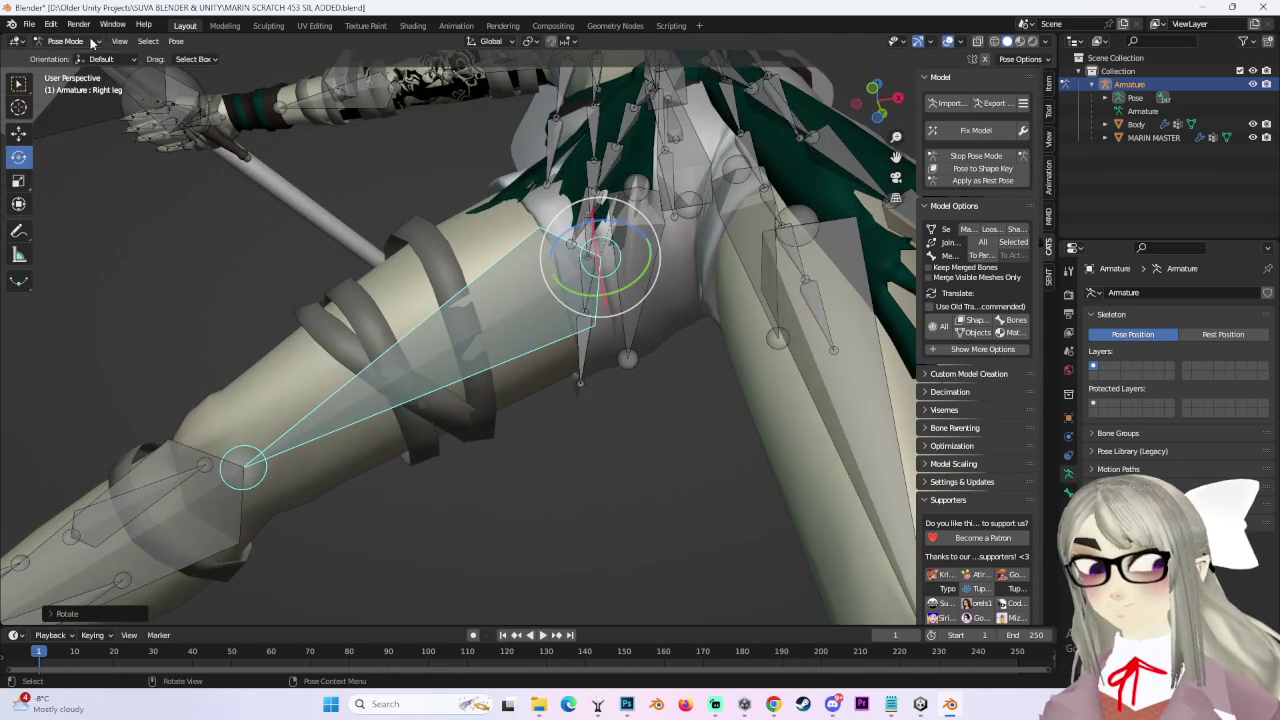
# Back in Object Mode, select the thigh strap object and switch it into Sculpt Mode.
pyautogui.click(65, 41)
pyautogui.click(68, 56)
pyautogui.moveTo(450, 300); pyautogui.dragTo(520, 330, button='middle')
pyautogui.click(470, 330)
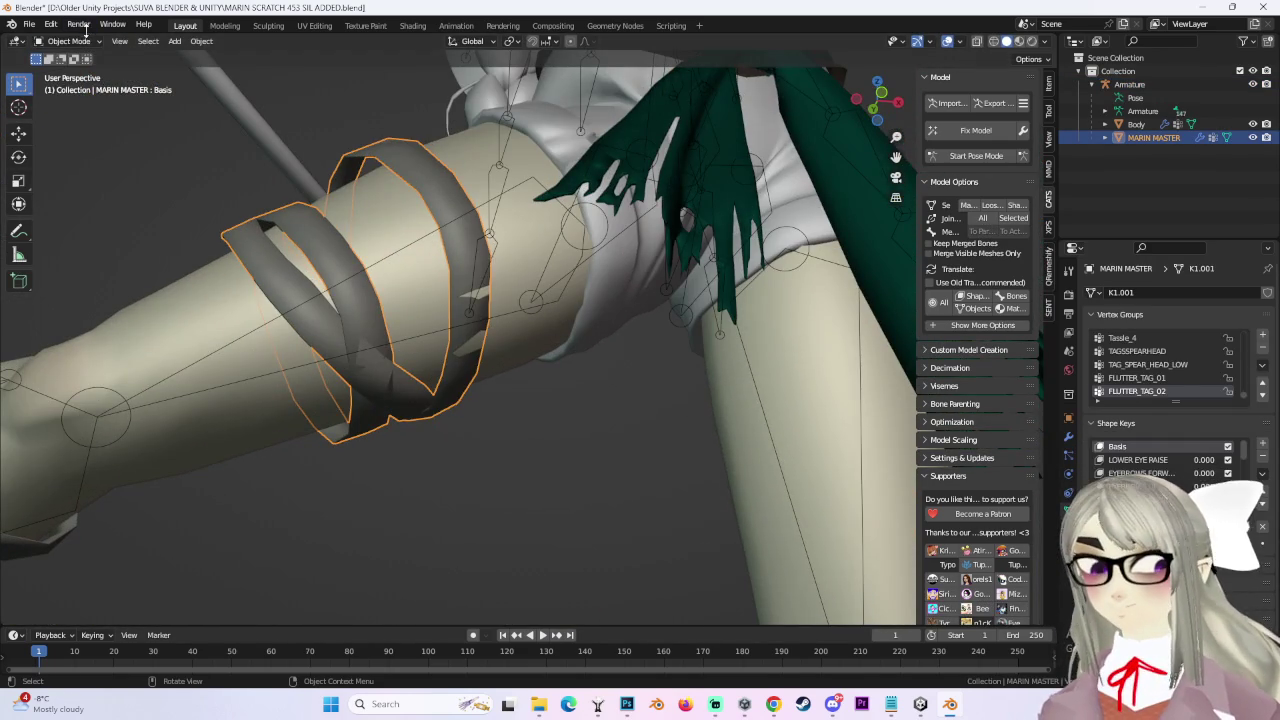
pyautogui.click(72, 86)
pyautogui.moveTo(450, 260); pyautogui.dragTo(522, 311, button='middle')
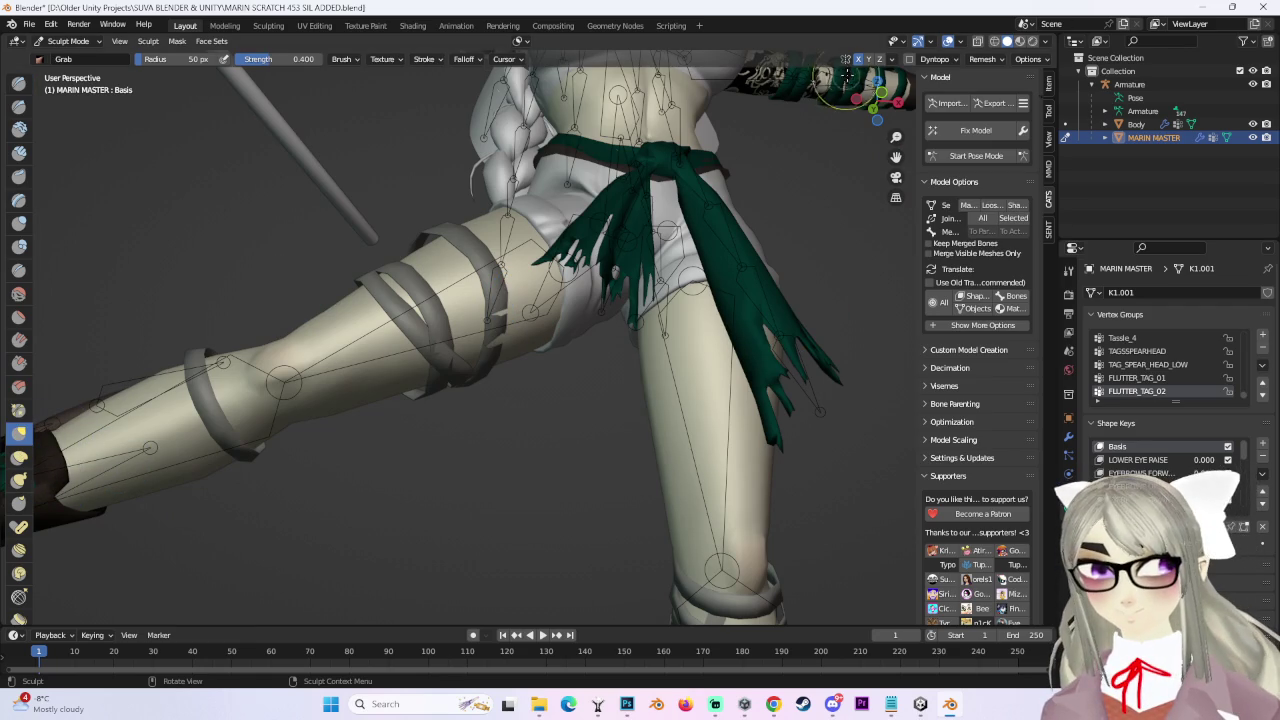
# Orbit around the raised leg, thigh band, arm and sash to inspect the straps from several angles.
pyautogui.moveTo(796, 170); pyautogui.dragTo(623, 276, button='middle')
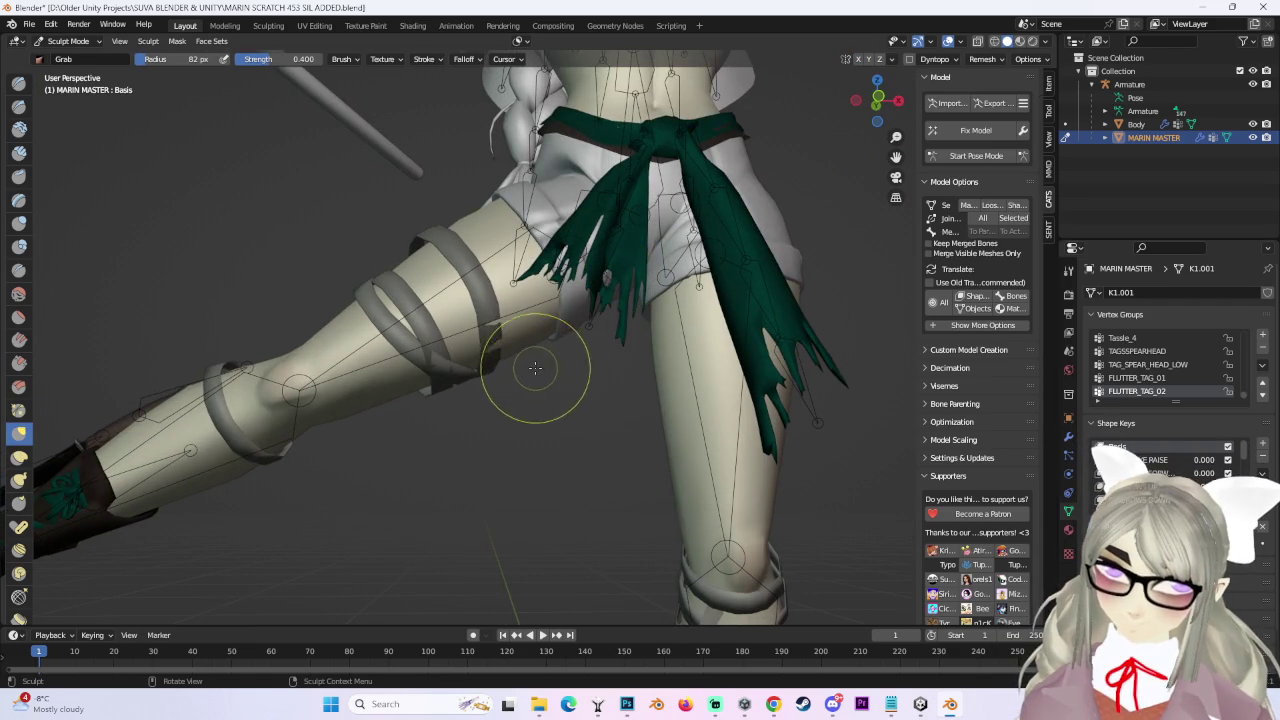
pyautogui.scroll(2, 529, 357)
pyautogui.moveTo(490, 370); pyautogui.dragTo(440, 297, button='middle')
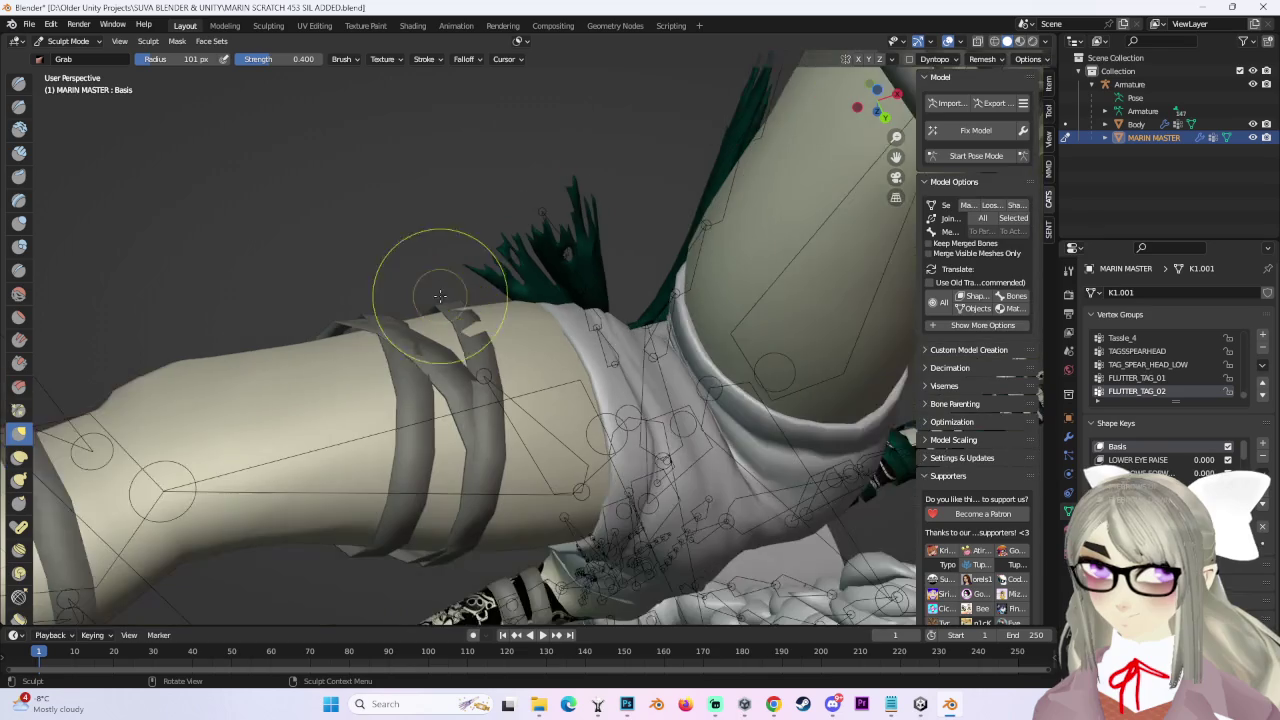
pyautogui.moveTo(468, 298)
pyautogui.mouseDown(button='middle')
pyautogui.moveTo(493, 368)
pyautogui.moveTo(497, 336)
pyautogui.mouseUp(button='middle')
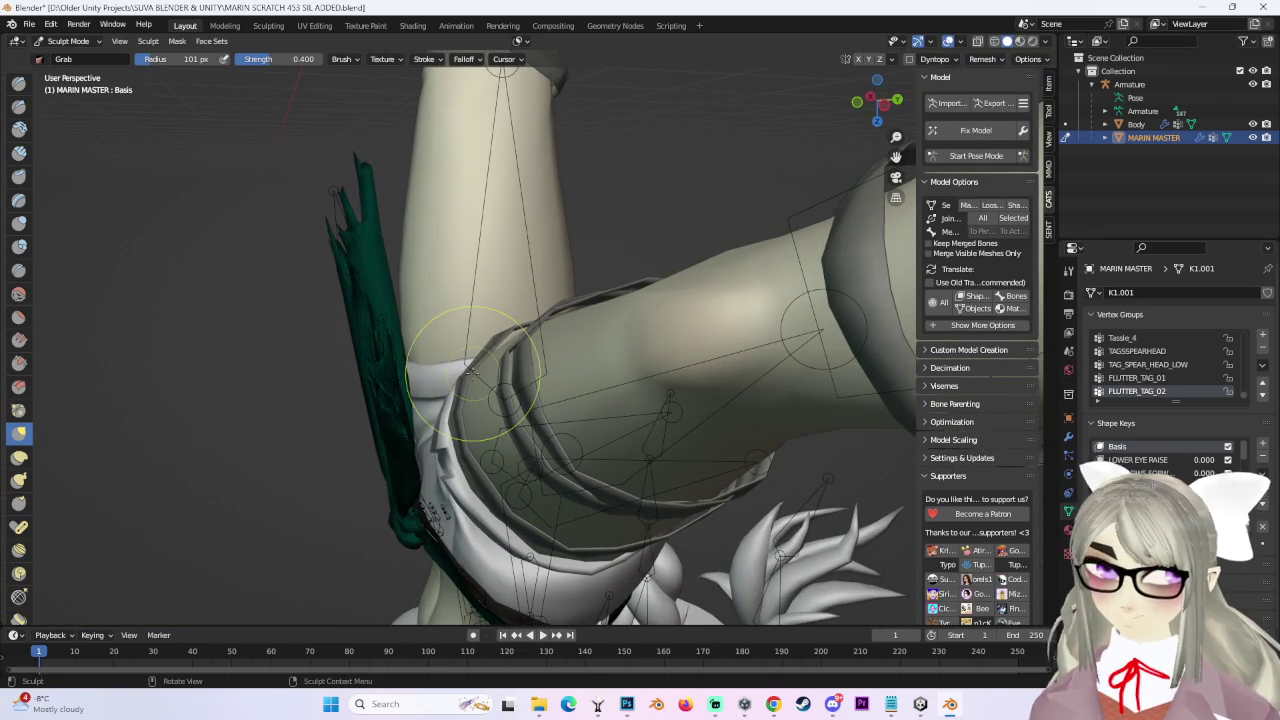
pyautogui.moveTo(458, 348)
pyautogui.mouseDown(button='middle')
pyautogui.moveTo(717, 412)
pyautogui.moveTo(924, 158)
pyautogui.mouseUp(button='middle')
# Swing the right leg bone forward and up, inspect the bent hip from below, then stop Pose Mode.
pyautogui.click(976, 156)
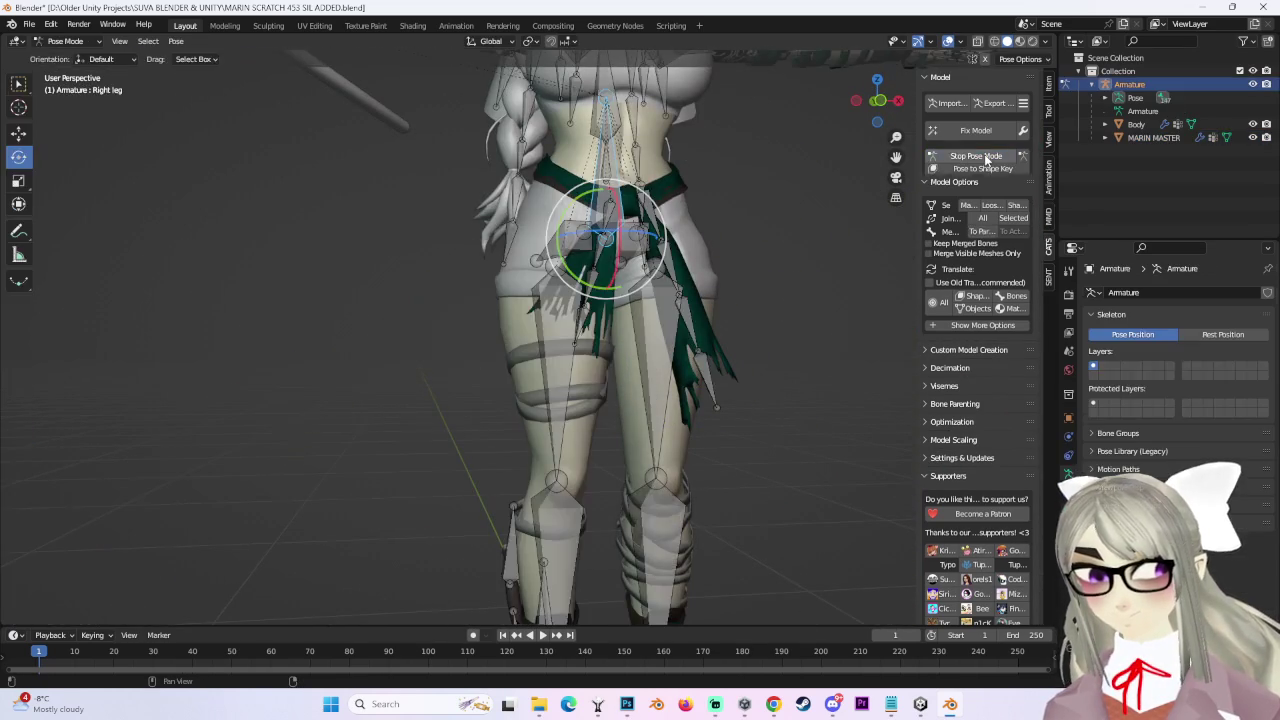
pyautogui.moveTo(487, 313); pyautogui.dragTo(530, 273, button='middle')
pyautogui.moveTo(503, 220); pyautogui.dragTo(615, 460)
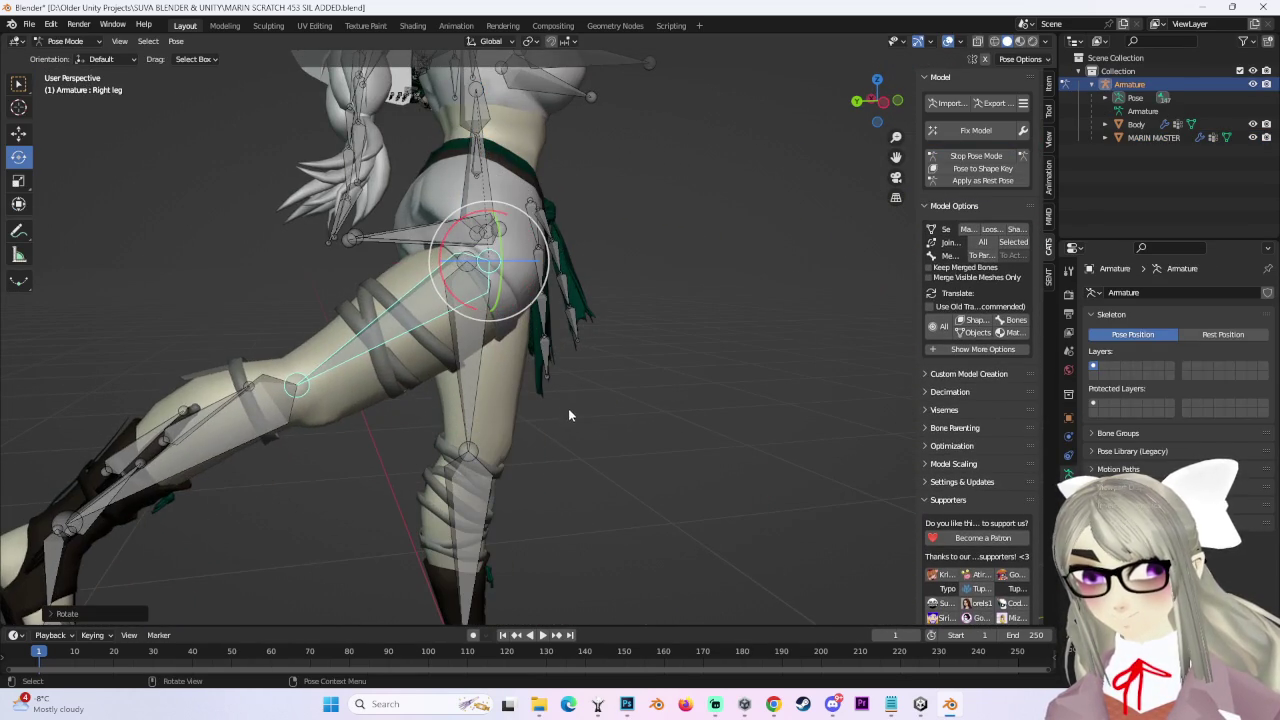
pyautogui.moveTo(615, 460); pyautogui.dragTo(605, 507, button='middle')
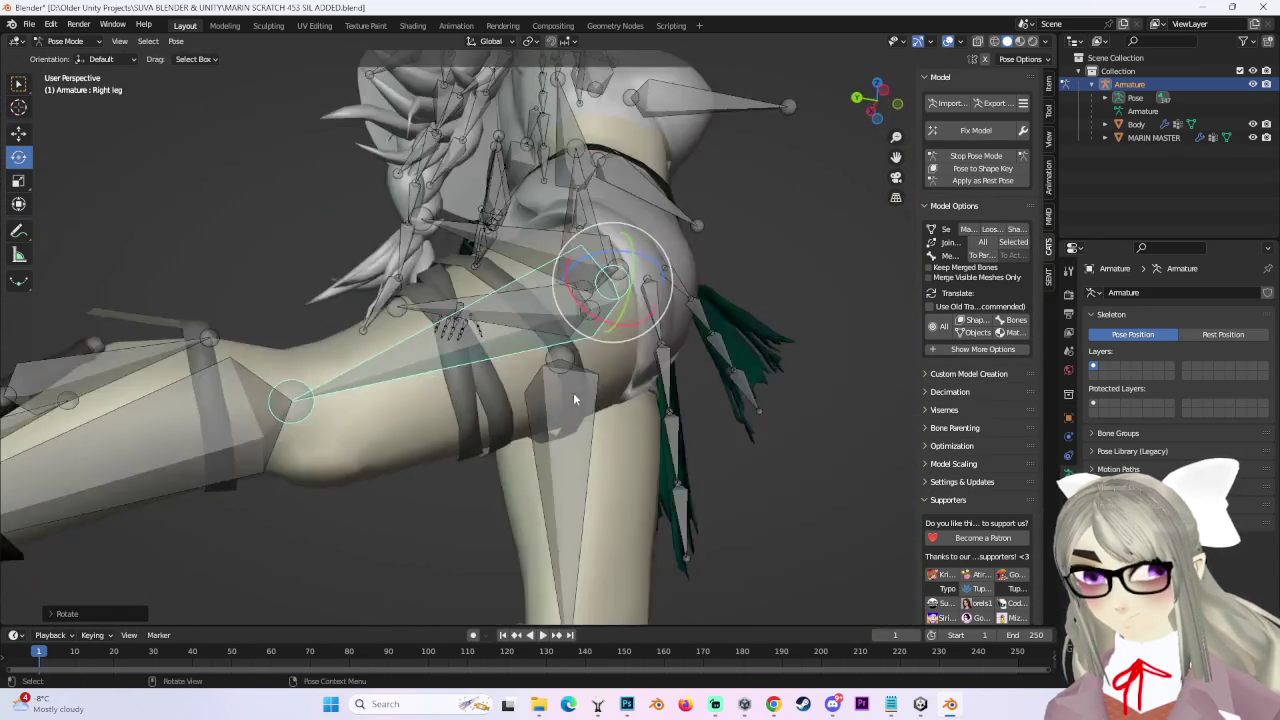
pyautogui.moveTo(605, 507)
pyautogui.mouseDown(button='middle')
pyautogui.moveTo(576, 406)
pyautogui.moveTo(486, 380)
pyautogui.moveTo(463, 246)
pyautogui.mouseUp(button='middle')
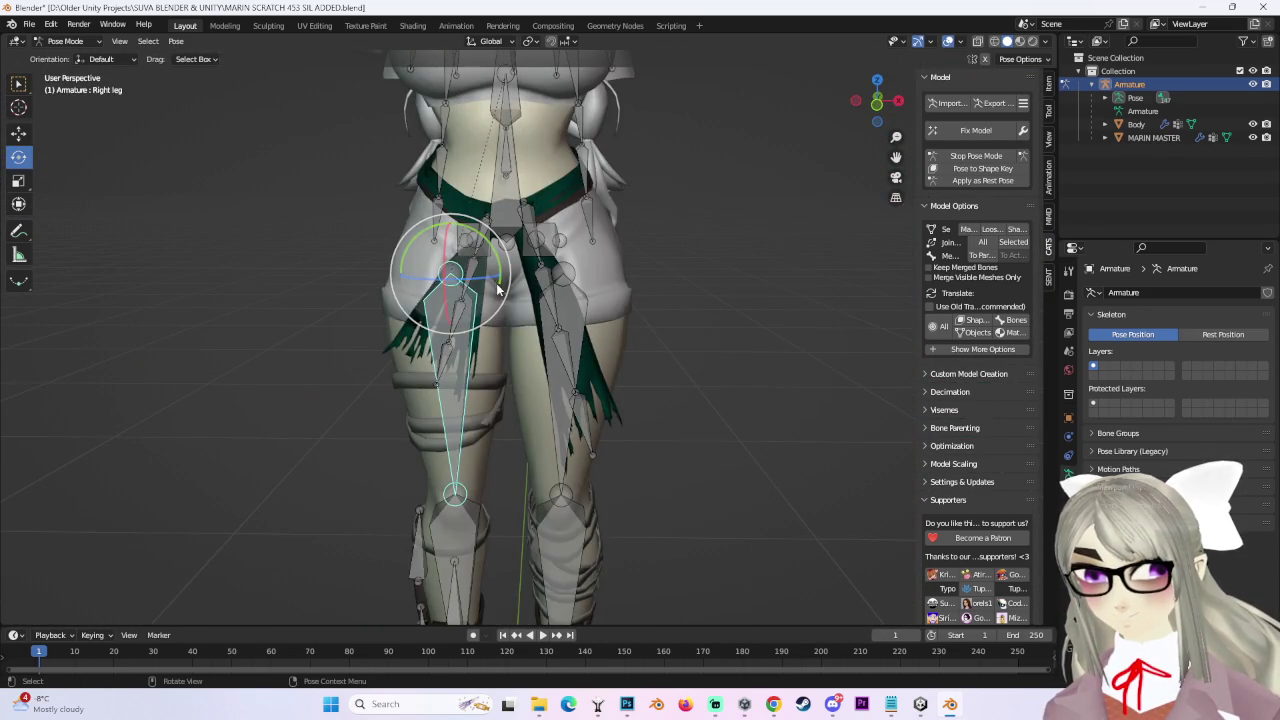
pyautogui.moveTo(495, 285); pyautogui.dragTo(470, 305)
pyautogui.moveTo(470, 305)
pyautogui.mouseDown(button='middle')
pyautogui.moveTo(566, 417)
pyautogui.moveTo(536, 498)
pyautogui.moveTo(615, 436)
pyautogui.moveTo(602, 410)
pyautogui.moveTo(600, 443)
pyautogui.mouseUp(button='middle')
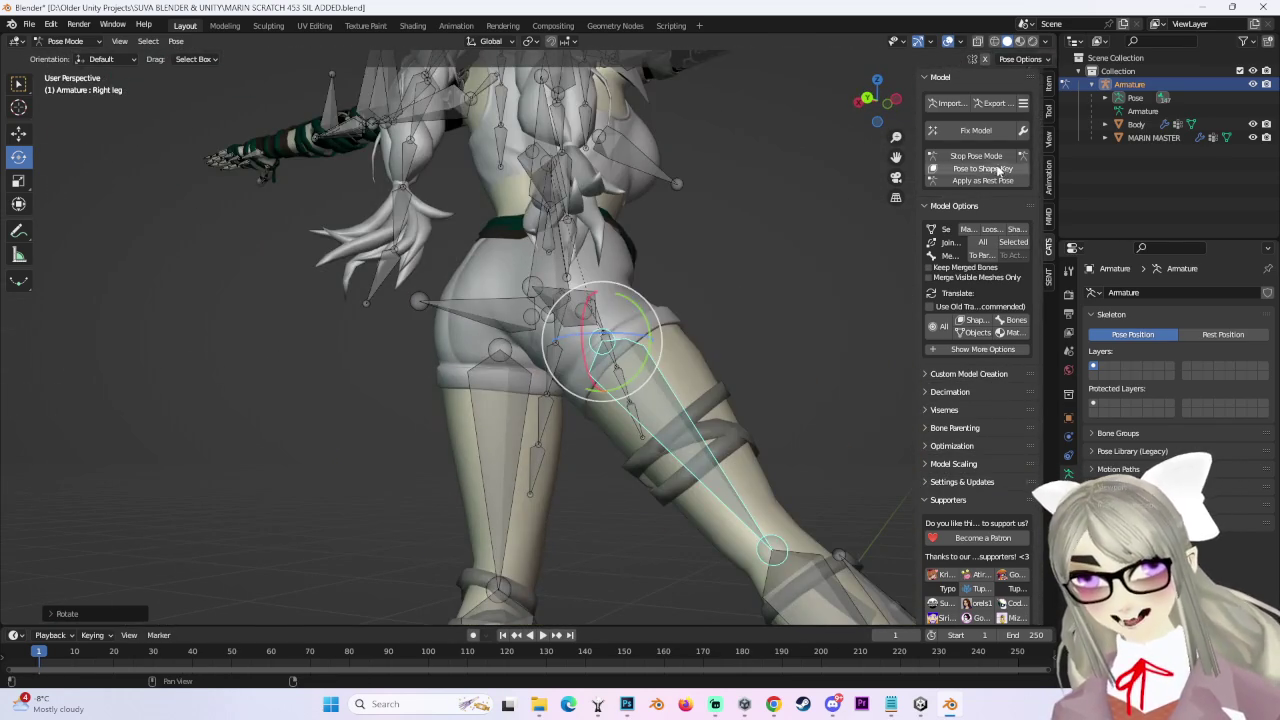
pyautogui.click(990, 157)
pyautogui.moveTo(782, 284)
pyautogui.mouseDown(button='middle')
pyautogui.moveTo(609, 399)
pyautogui.moveTo(463, 372)
pyautogui.mouseUp(button='middle')
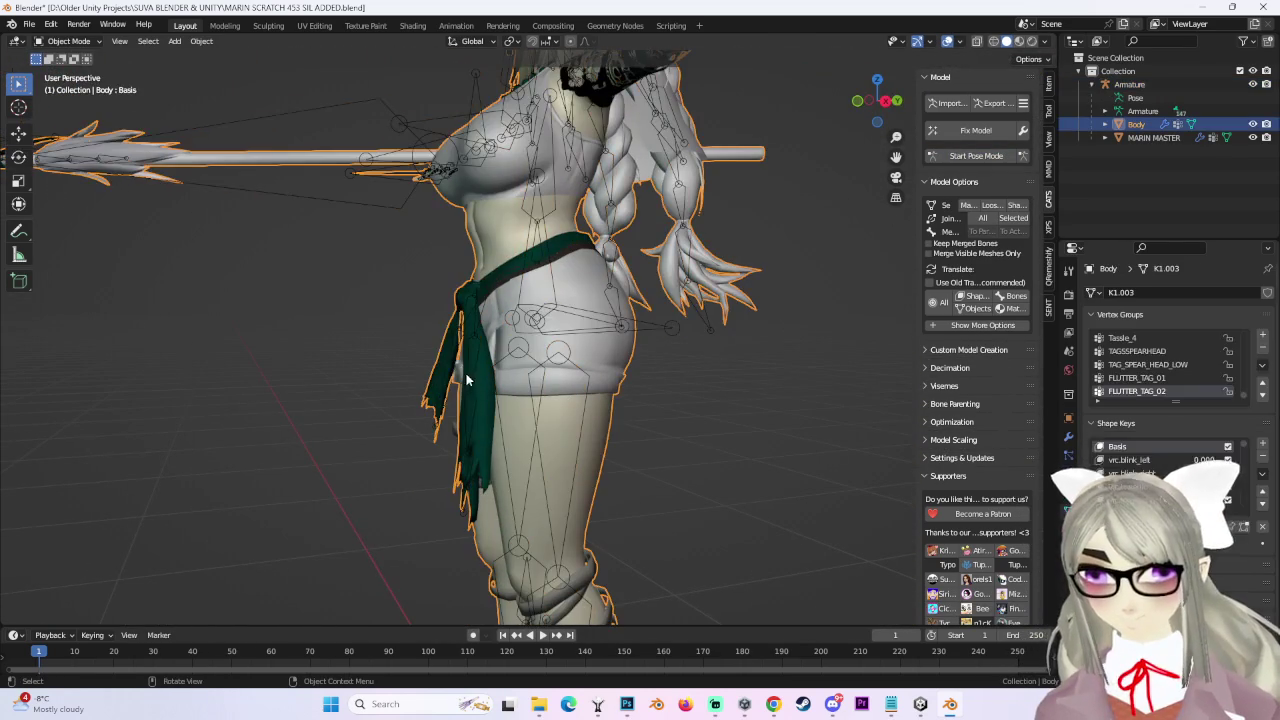
# In Edit Mode, reveal the hidden sash tassels with Alt+H and separate them into their own object.
pyautogui.click(81, 76)
pyautogui.press('KP_1')
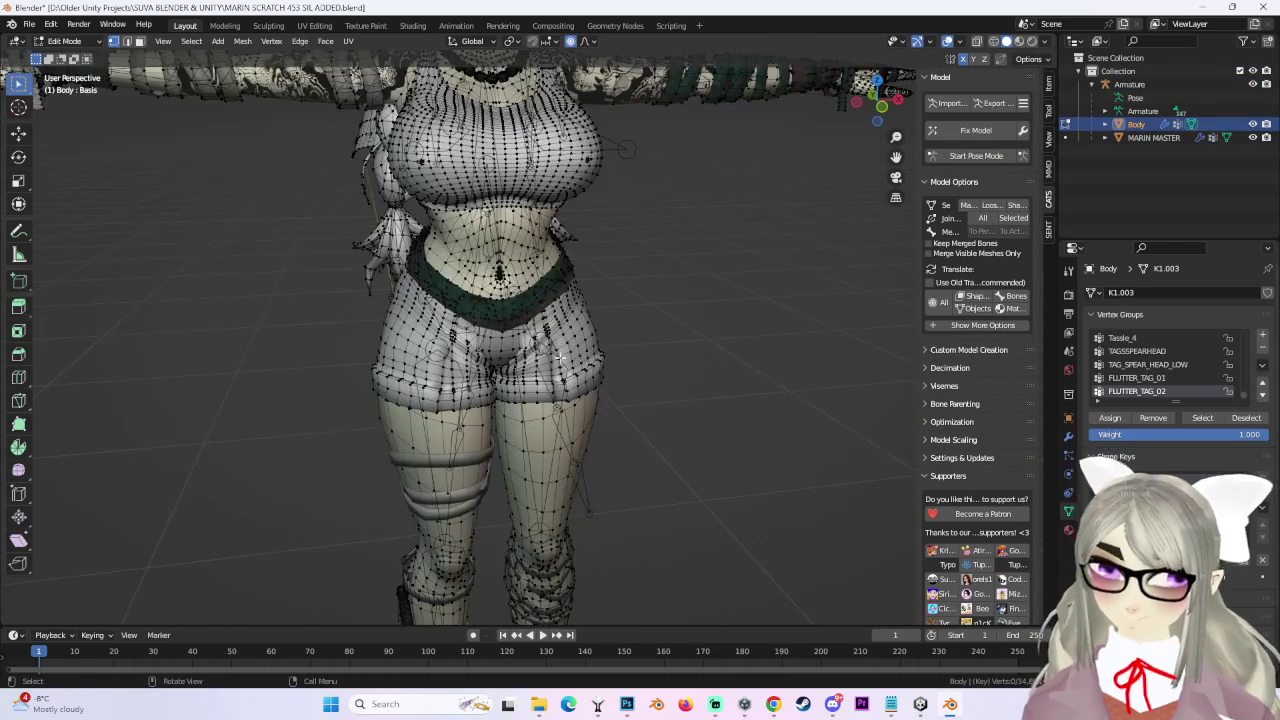
pyautogui.scroll(-2, 567, 370)
pyautogui.scroll(-2, 567, 370)
pyautogui.press('Tab')
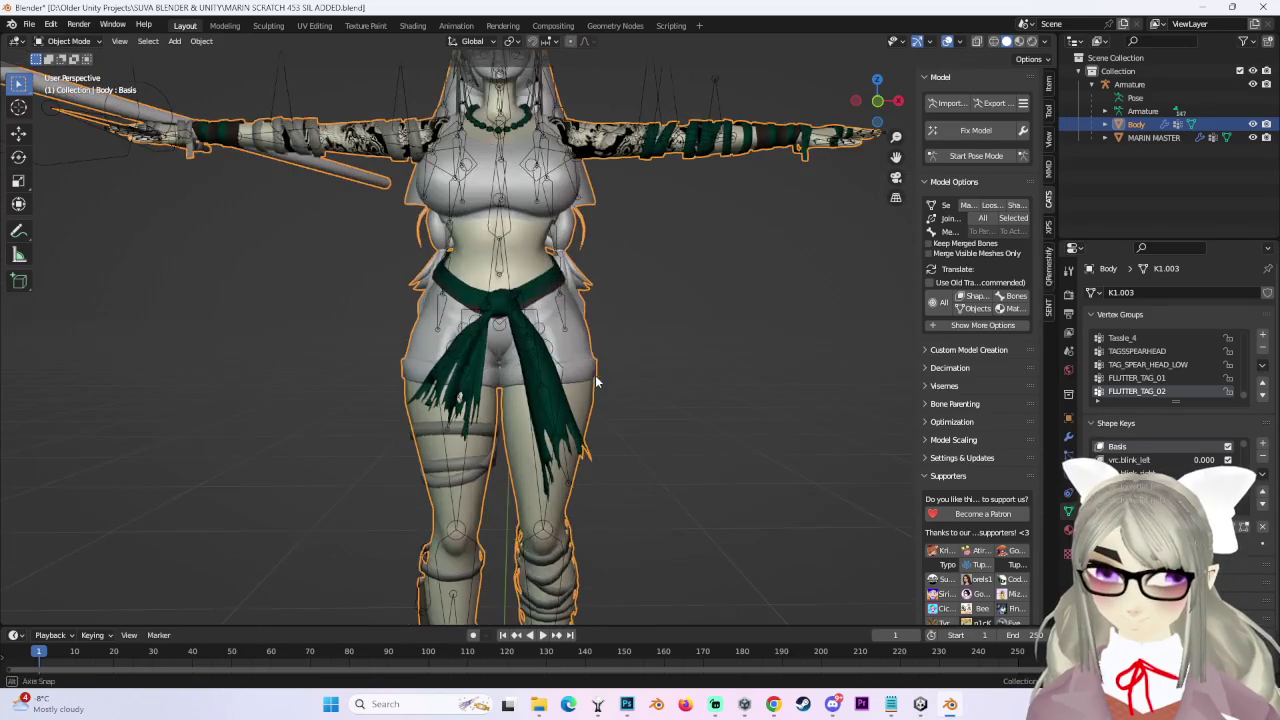
pyautogui.press('Tab')
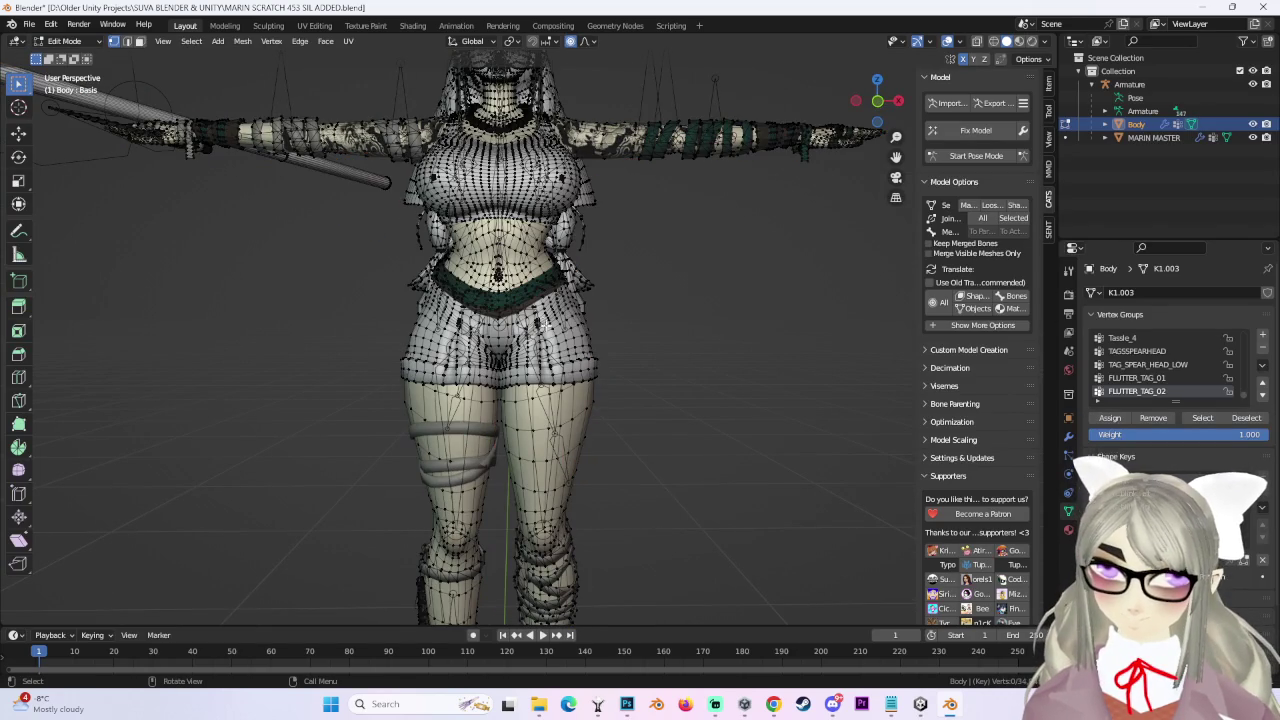
pyautogui.hotkey('alt', 'h')
pyautogui.scroll(2, 548, 373)
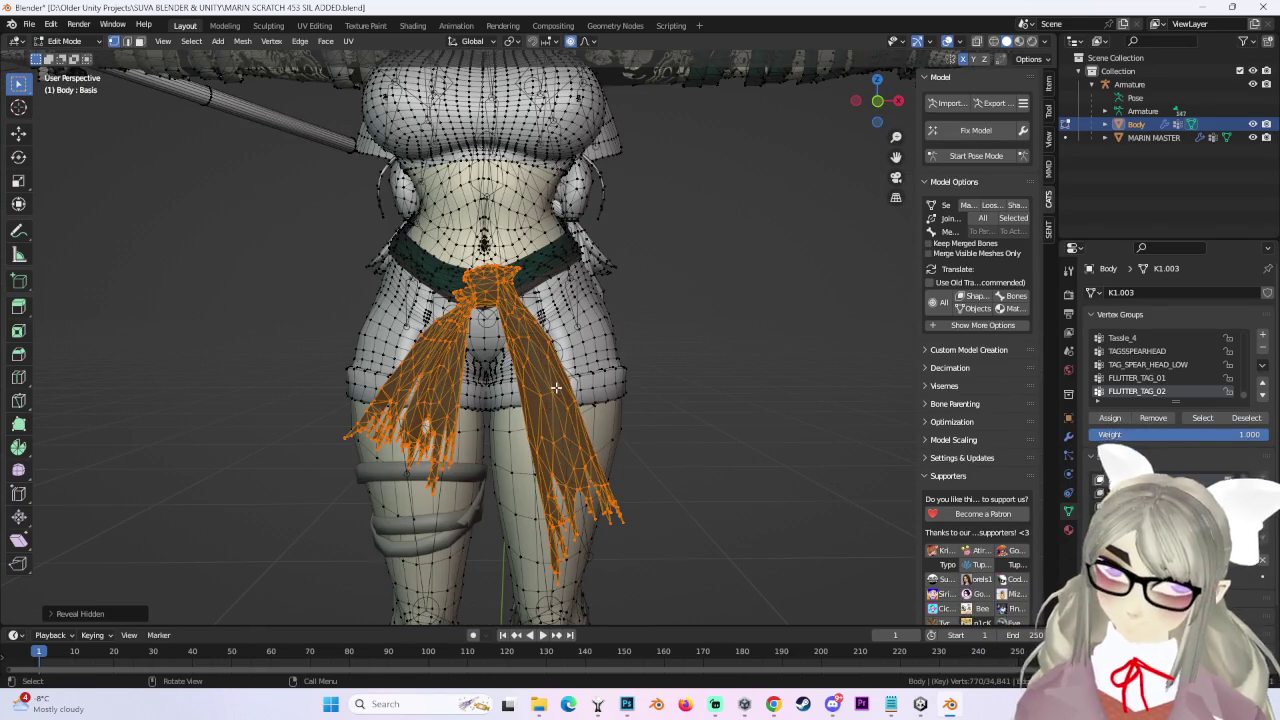
pyautogui.press('p')
pyautogui.click(540, 386)
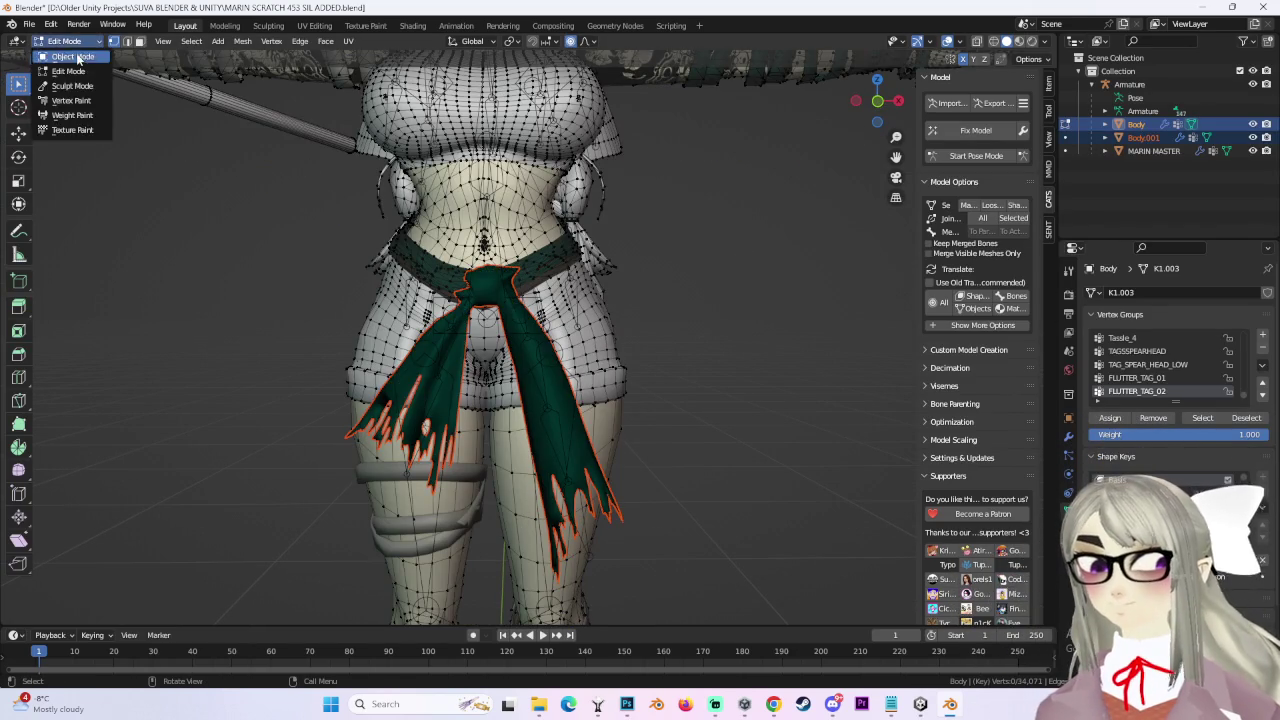
# Return to Object Mode and hide the new tassel object Body.001.
pyautogui.click(77, 58)
pyautogui.click(1143, 137)
pyautogui.click(1253, 137)
pyautogui.scroll(2, 597, 365)
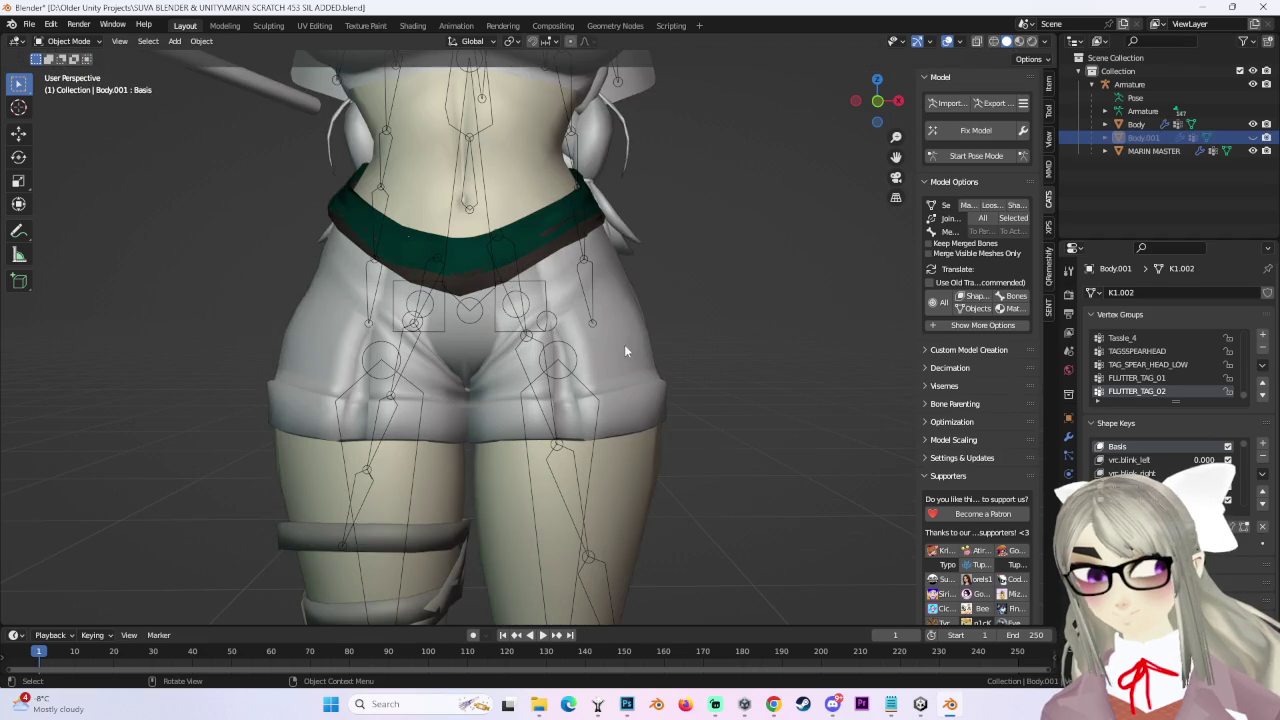
# Select the shorts on the Body mesh with Ctrl+L and separate them off as Body.002.
pyautogui.click(597, 365)
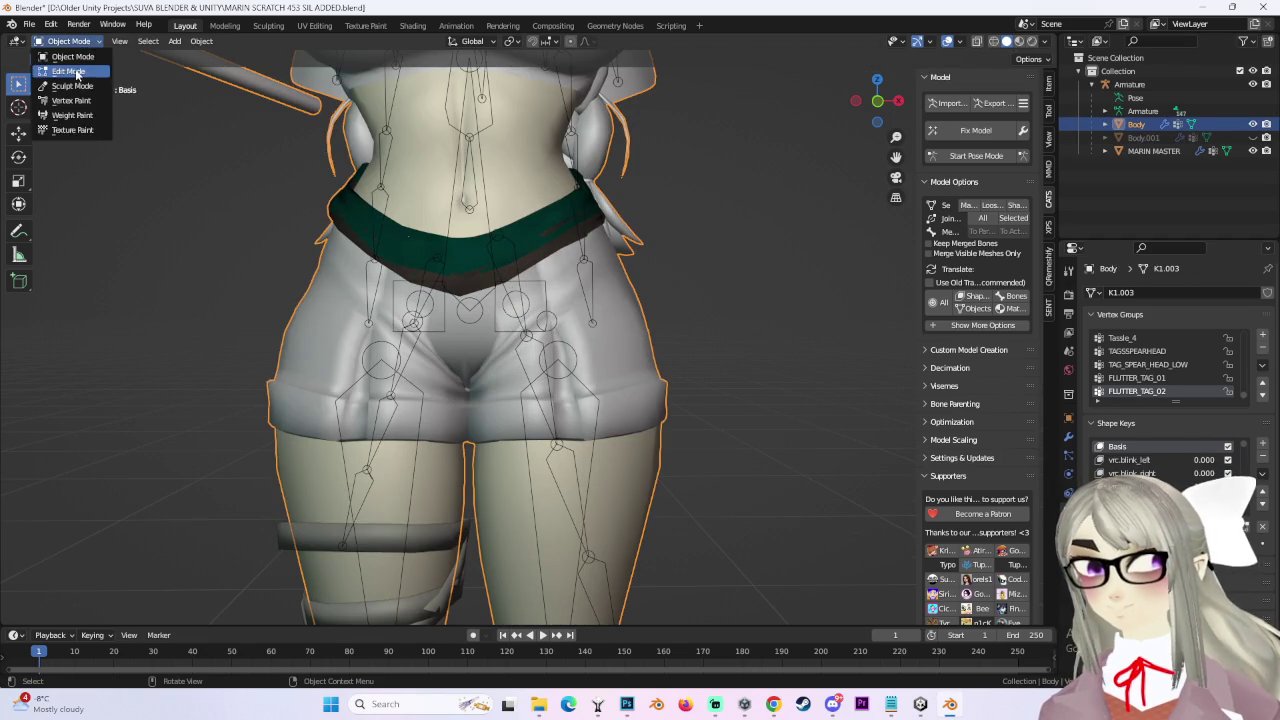
pyautogui.click(78, 72)
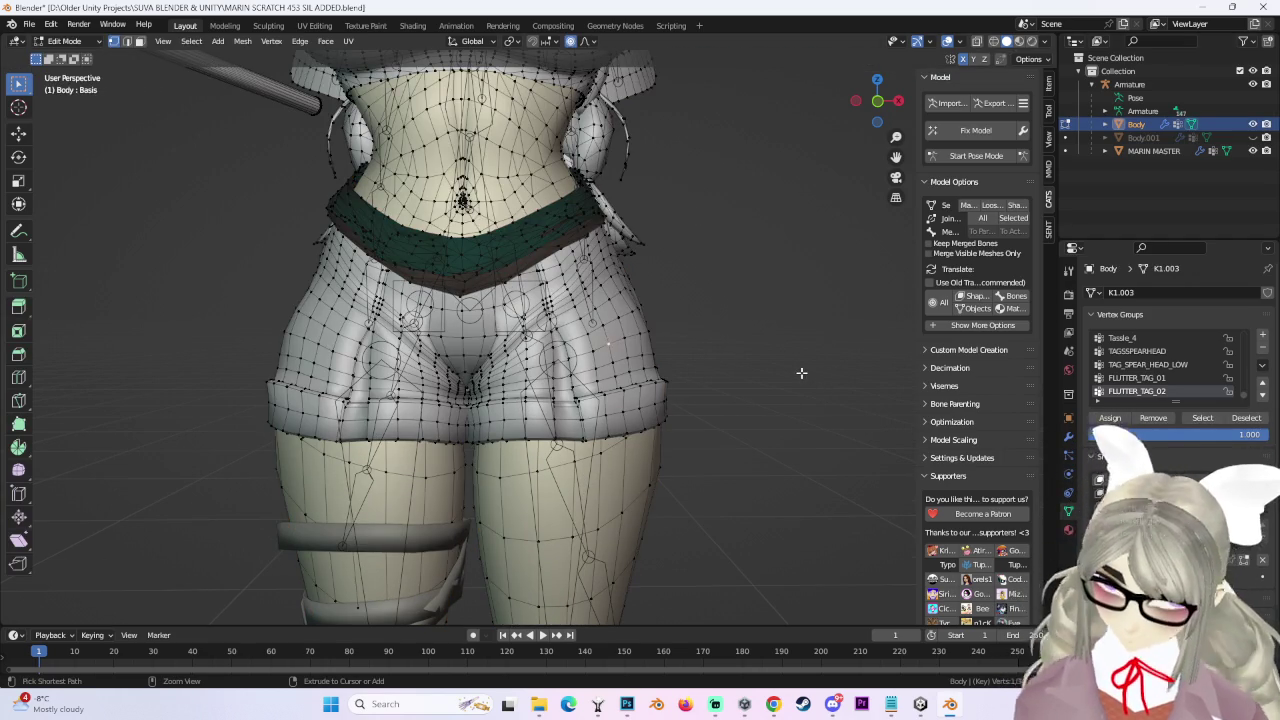
pyautogui.hotkey('ctrl', 'l')
pyautogui.click(705, 345)
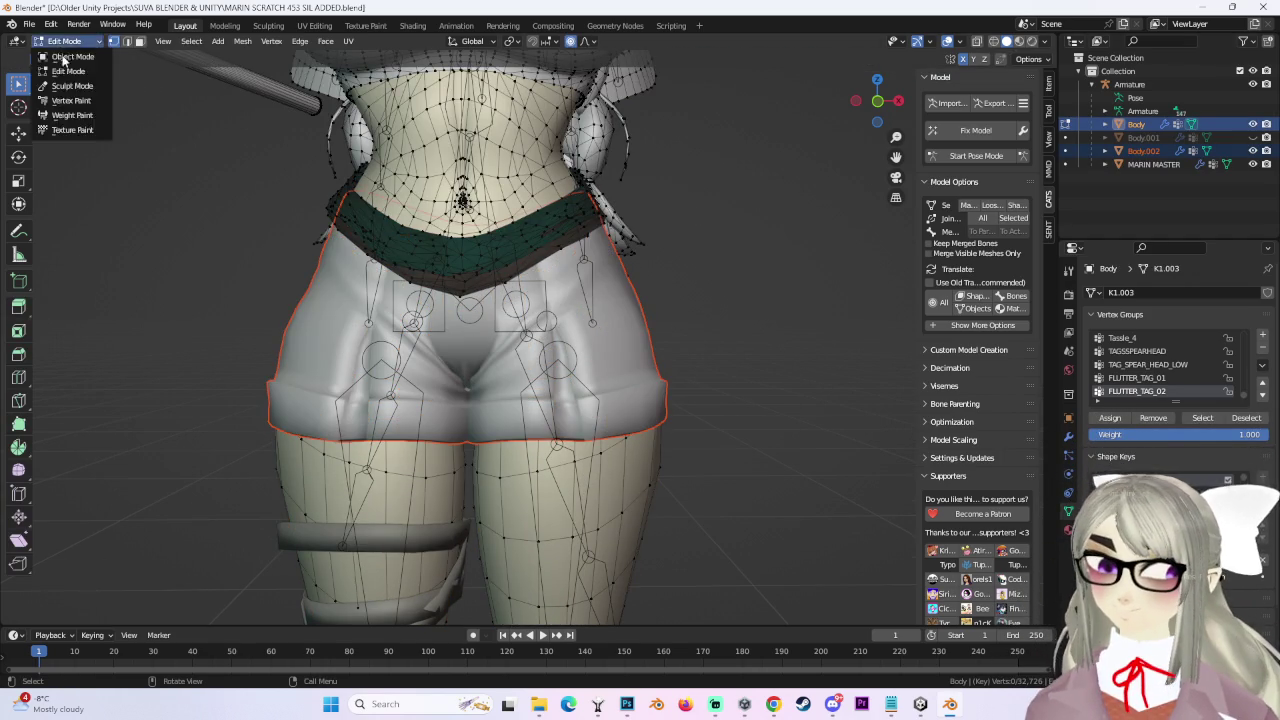
pyautogui.click(70, 56)
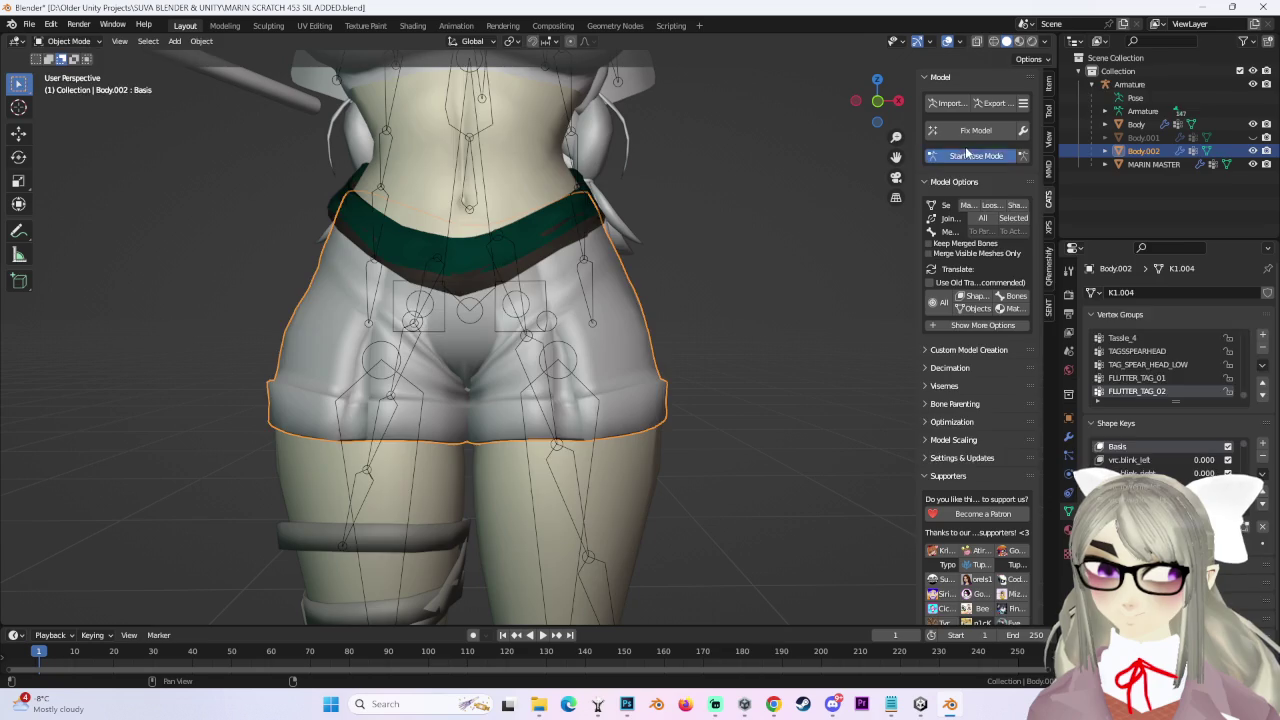
pyautogui.click(966, 155)
pyautogui.moveTo(536, 405)
pyautogui.mouseDown(button='middle')
pyautogui.moveTo(980, 62)
pyautogui.moveTo(643, 262)
pyautogui.mouseUp(button='middle')
# Swing the left leg bone outward and inspect the shorts from the side.
pyautogui.moveTo(618, 391); pyautogui.dragTo(633, 387)
pyautogui.moveTo(633, 387)
pyautogui.mouseDown(button='middle')
pyautogui.moveTo(720, 357)
pyautogui.moveTo(505, 415)
pyautogui.moveTo(663, 414)
pyautogui.moveTo(643, 436)
pyautogui.mouseUp(button='middle')
pyautogui.moveTo(508, 412); pyautogui.dragTo(529, 449)
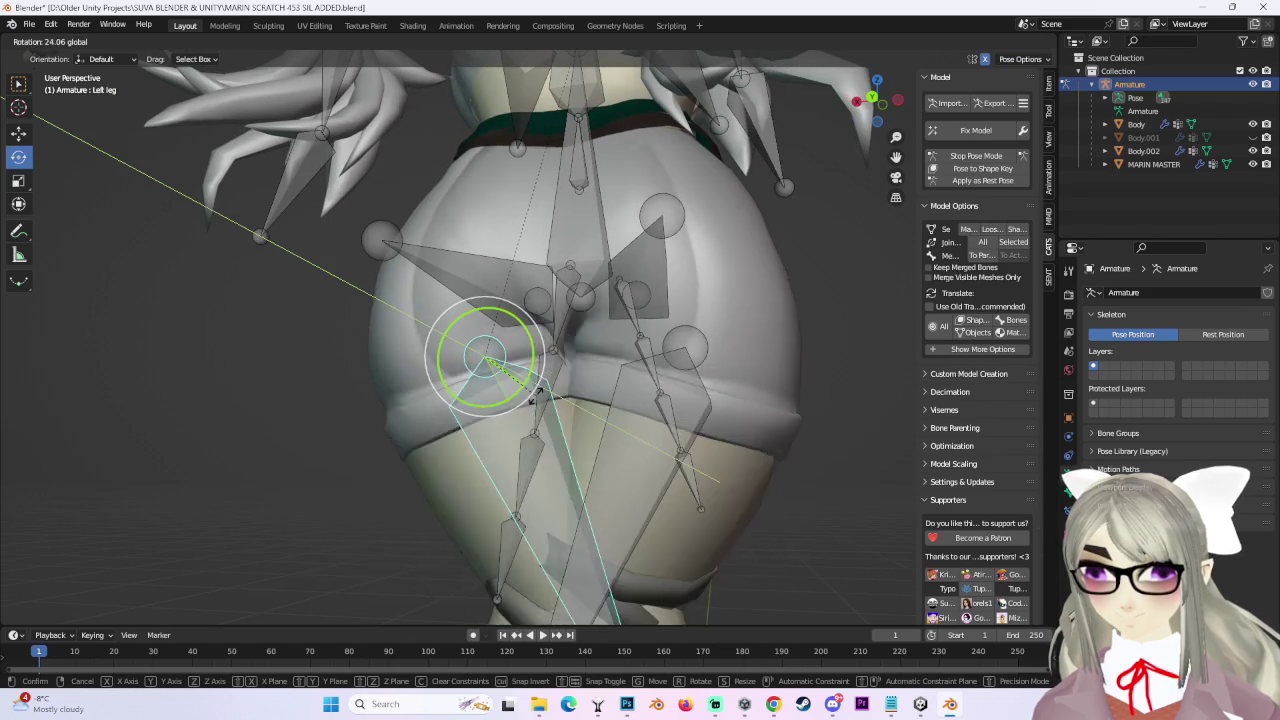
pyautogui.moveTo(529, 449)
pyautogui.mouseDown(button='middle')
pyautogui.moveTo(620, 393)
pyautogui.moveTo(517, 406)
pyautogui.moveTo(648, 417)
pyautogui.moveTo(600, 423)
pyautogui.moveTo(652, 412)
pyautogui.moveTo(610, 406)
pyautogui.moveTo(664, 444)
pyautogui.moveTo(748, 408)
pyautogui.moveTo(808, 361)
pyautogui.moveTo(540, 402)
pyautogui.moveTo(556, 438)
pyautogui.mouseUp(button='middle')
# Rotate the Right leg bone to test the shorts from behind, then leave pose mode.
pyautogui.click(551, 400)
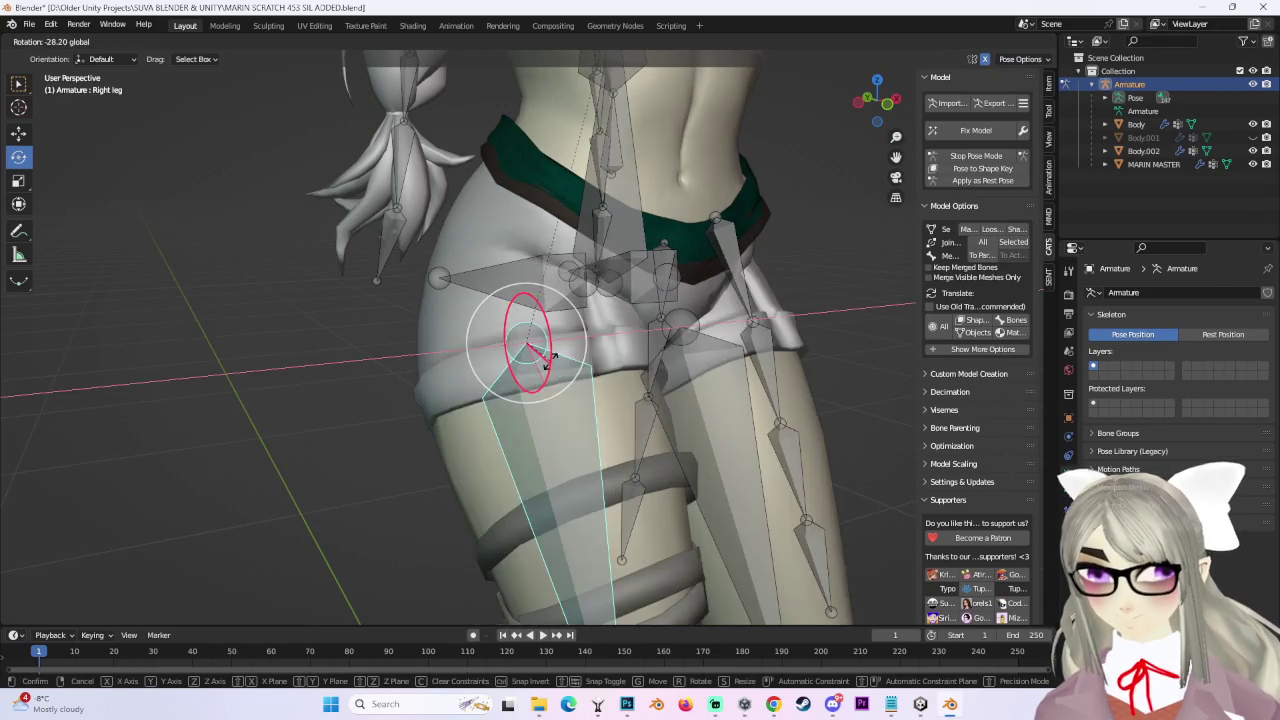
pyautogui.moveTo(551, 400); pyautogui.dragTo(583, 414)
pyautogui.moveTo(583, 414)
pyautogui.mouseDown(button='middle')
pyautogui.moveTo(568, 348)
pyautogui.moveTo(490, 330)
pyautogui.moveTo(523, 340)
pyautogui.moveTo(530, 364)
pyautogui.mouseUp(button='middle')
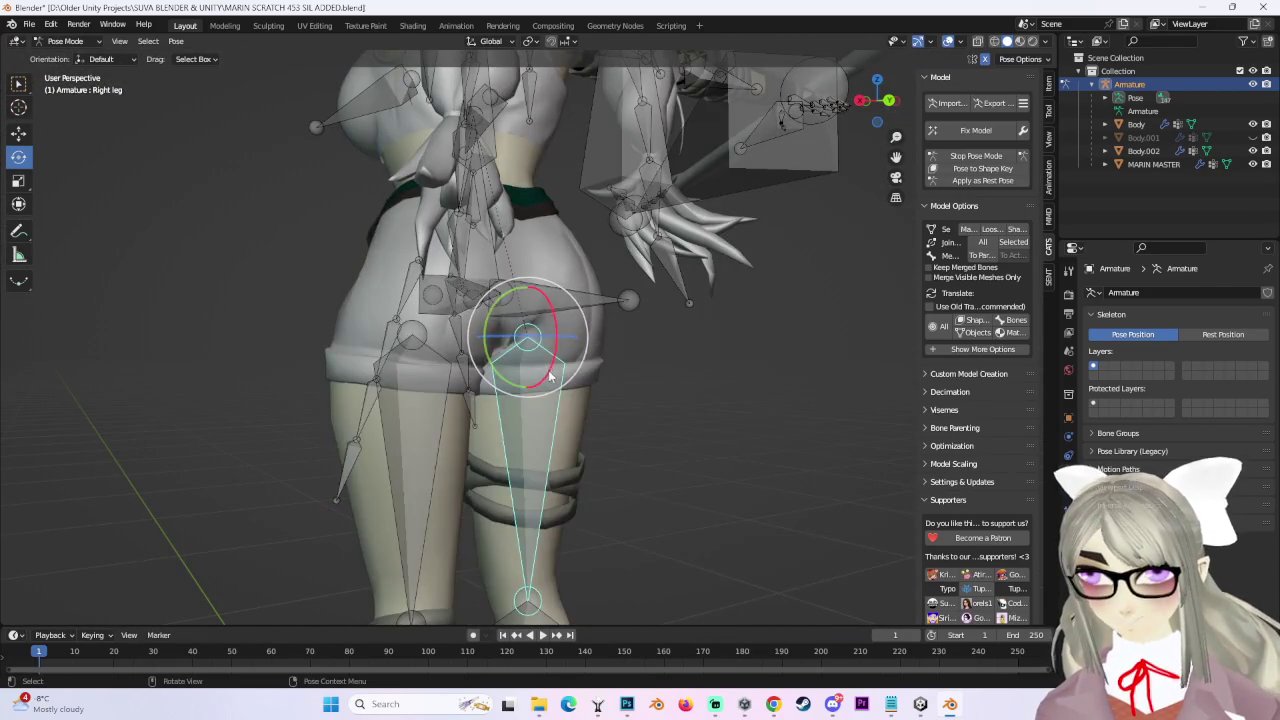
pyautogui.moveTo(549, 376); pyautogui.dragTo(545, 350)
pyautogui.moveTo(545, 350)
pyautogui.mouseDown(button='middle')
pyautogui.moveTo(576, 441)
pyautogui.moveTo(449, 309)
pyautogui.moveTo(603, 326)
pyautogui.moveTo(649, 262)
pyautogui.mouseUp(button='middle')
pyautogui.hotkey('ctrl', 'Tab')
# Select the Body mesh, briefly show Body.001, and toggle Pose Mode back to Object Mode.
pyautogui.moveTo(62, 46)
pyautogui.mouseDown(button='middle')
pyautogui.moveTo(556, 255)
pyautogui.moveTo(711, 399)
pyautogui.moveTo(586, 410)
pyautogui.moveTo(625, 473)
pyautogui.moveTo(517, 456)
pyautogui.moveTo(761, 253)
pyautogui.mouseUp(button='middle')
pyautogui.click(711, 399)
pyautogui.click(1252, 137)
pyautogui.click(1252, 137)
pyautogui.click(976, 156)
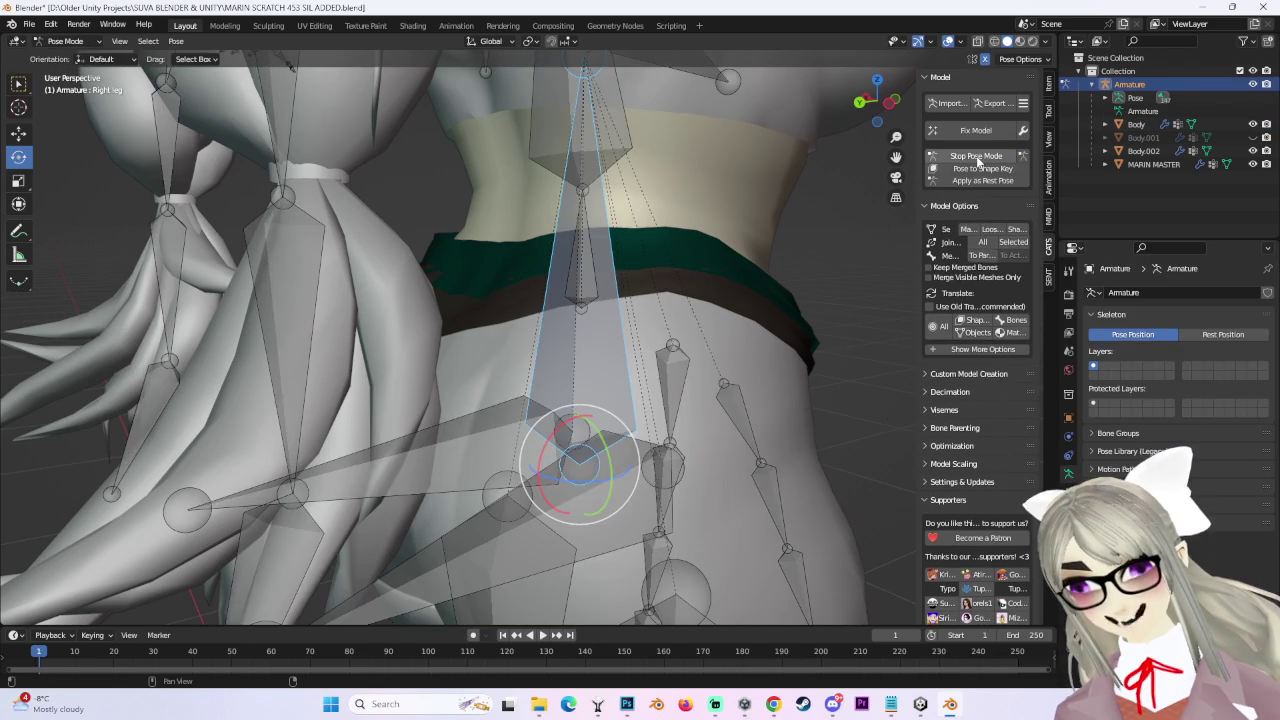
pyautogui.click(978, 158)
pyautogui.moveTo(560, 340); pyautogui.dragTo(700, 350, button='middle')
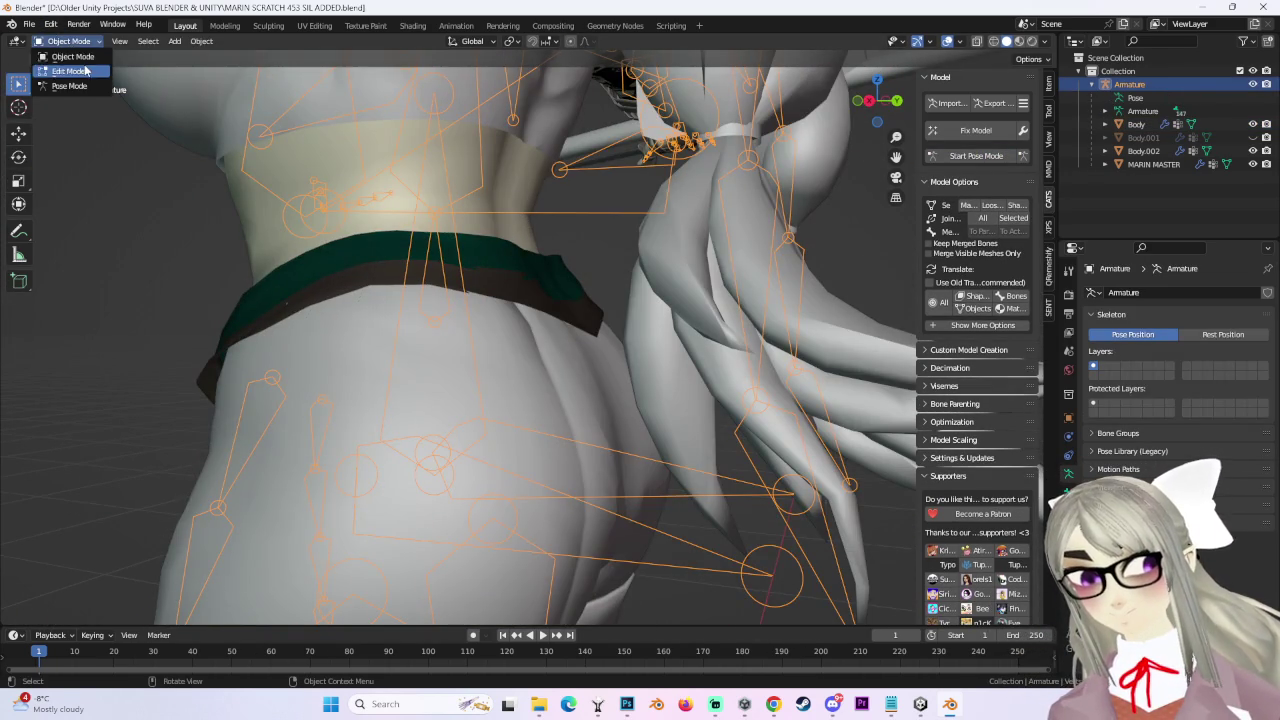
# Exit the armature's edit mode and select the Body mesh, viewed from behind.
pyautogui.click(85, 70)
pyautogui.moveTo(480, 300); pyautogui.dragTo(562, 289, button='middle')
pyautogui.press('Tab')
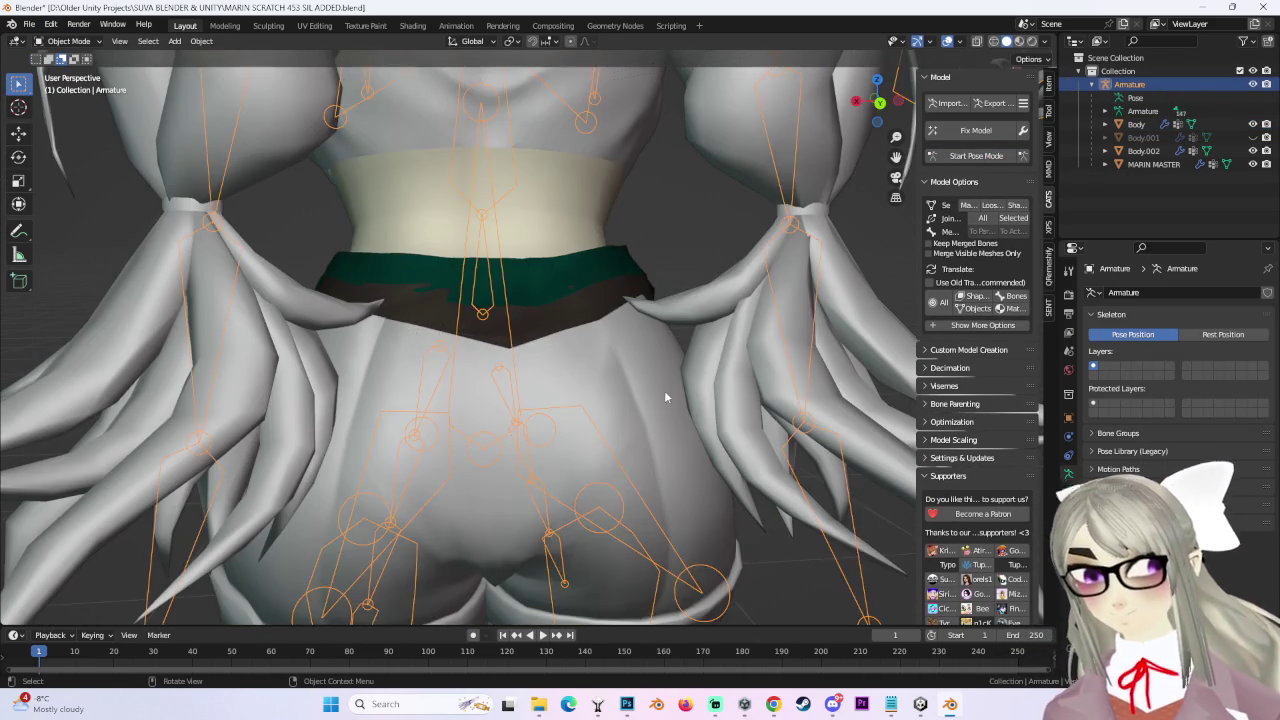
pyautogui.click(655, 396)
pyautogui.moveTo(655, 396)
pyautogui.mouseDown(button='middle')
pyautogui.moveTo(465, 328)
pyautogui.moveTo(628, 343)
pyautogui.moveTo(616, 347)
pyautogui.mouseUp(button='middle')
pyautogui.click(465, 328)
pyautogui.click(873, 102)
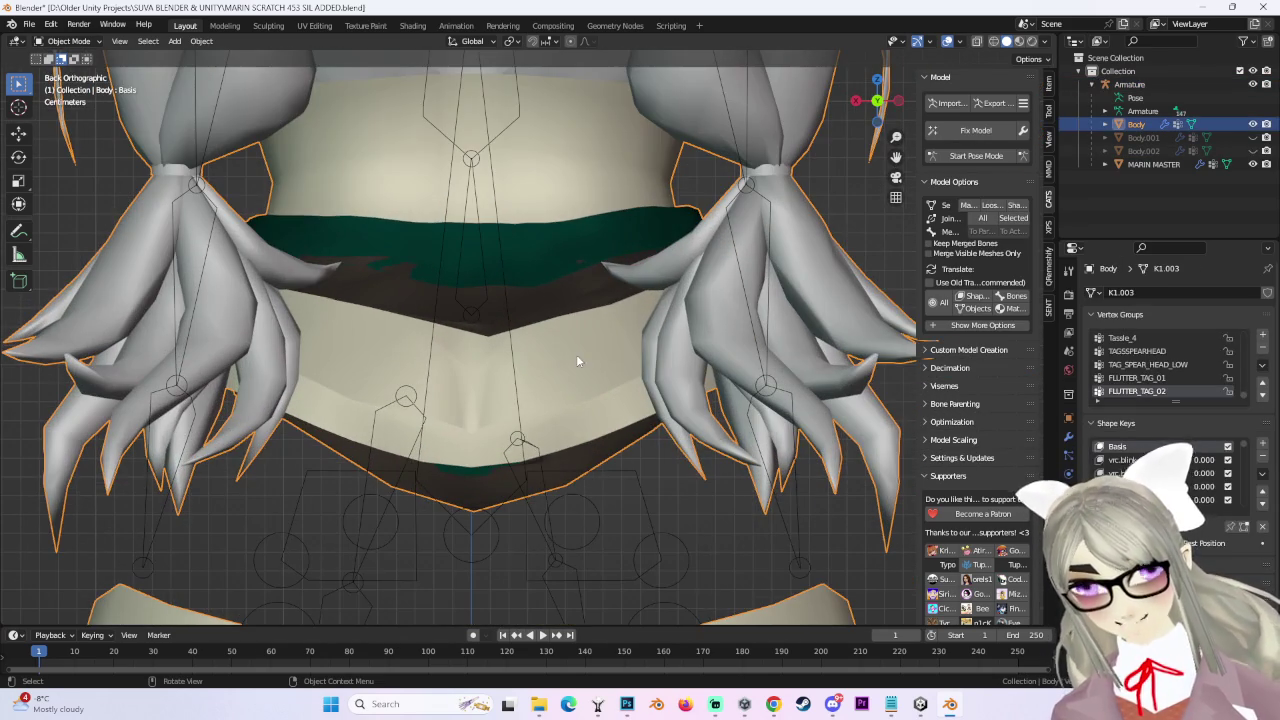
# In Body's Edit Mode, select the linked waist band and box-deselect the arms in wireframe.
pyautogui.click(67, 72)
pyautogui.moveTo(476, 374)
pyautogui.mouseDown(button='middle')
pyautogui.moveTo(546, 349)
pyautogui.moveTo(526, 336)
pyautogui.moveTo(771, 181)
pyautogui.mouseUp(button='middle')
pyautogui.hotkey('ctrl', 'l')
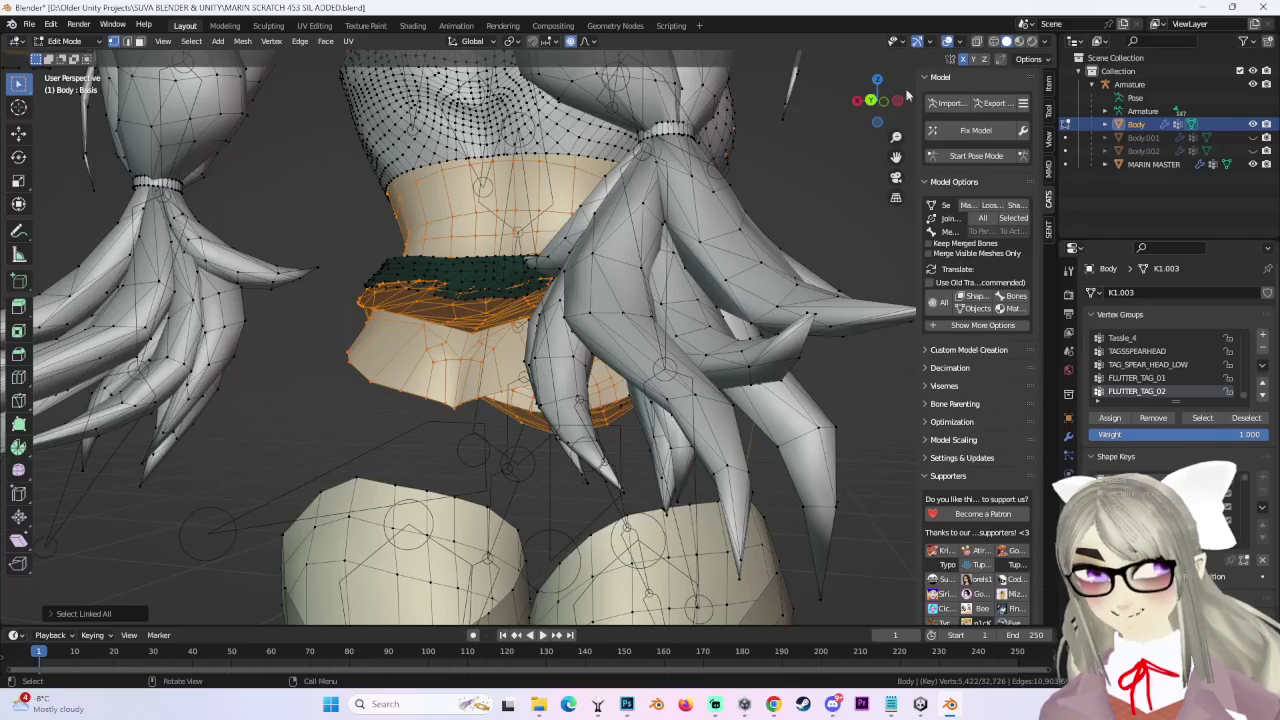
pyautogui.click(870, 99)
pyautogui.click(994, 41)
pyautogui.scroll(-3, 634, 149)
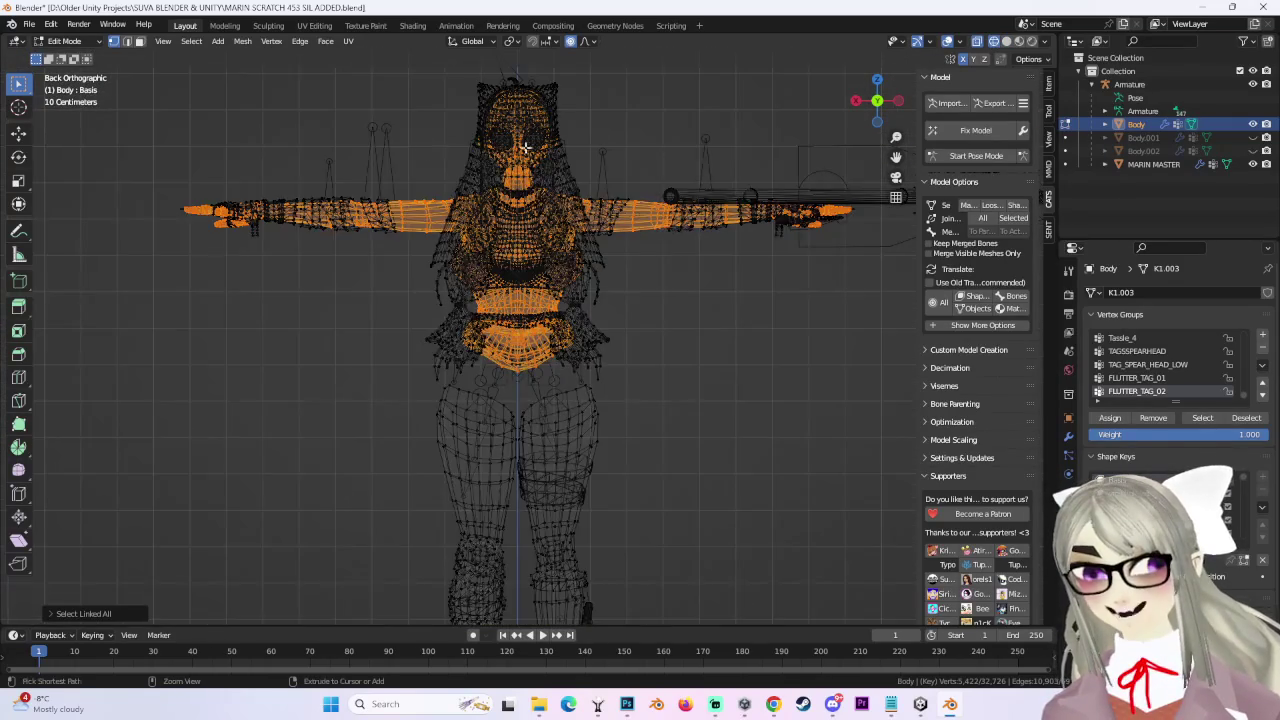
pyautogui.scroll(-2, 216, 111)
pyautogui.keyDown('ctrl'); pyautogui.moveTo(168, 112); pyautogui.dragTo(840, 318); pyautogui.keyUp('ctrl')
pyautogui.scroll(5, 836, 316)
pyautogui.moveTo(520, 330)
pyautogui.mouseDown(button='middle')
pyautogui.moveTo(632, 308)
pyautogui.moveTo(780, 220)
pyautogui.mouseUp(button='middle')
pyautogui.click(1006, 42)
# Deselect the arm vertices again from the back wireframe view and frame the waist band.
pyautogui.moveTo(620, 330)
pyautogui.mouseDown(button='middle')
pyautogui.moveTo(797, 332)
pyautogui.moveTo(657, 353)
pyautogui.moveTo(584, 320)
pyautogui.mouseUp(button='middle')
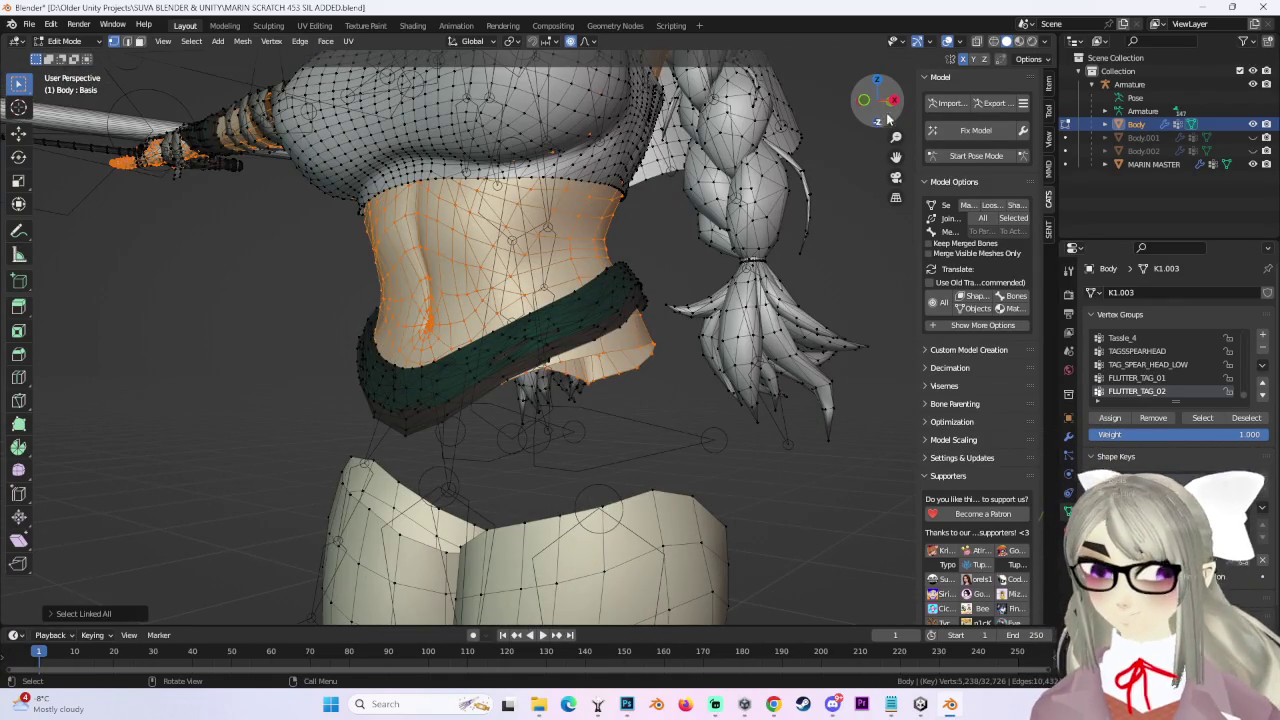
pyautogui.click(887, 122)
pyautogui.click(993, 41)
pyautogui.scroll(-3, 623, 271)
pyautogui.scroll(-3, 623, 271)
pyautogui.keyDown('ctrl'); pyautogui.moveTo(211, 137); pyautogui.dragTo(829, 314); pyautogui.keyUp('ctrl')
pyautogui.press('KP_Decimal')
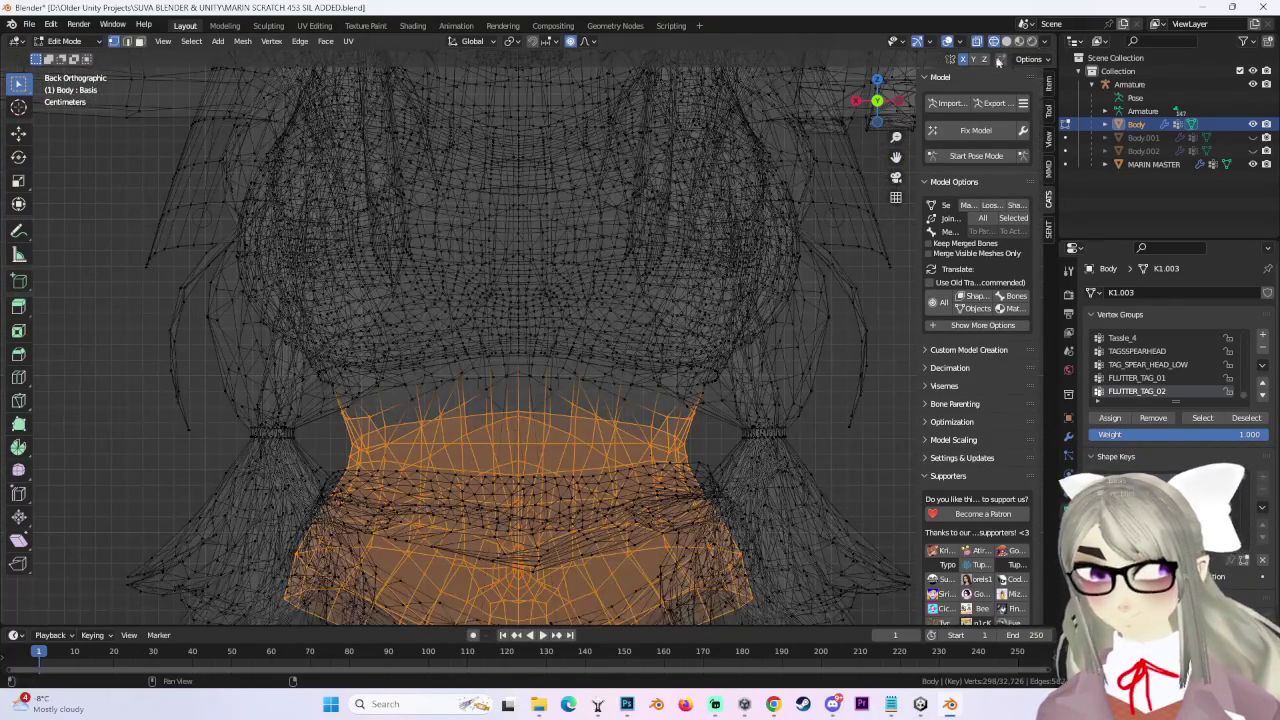
pyautogui.hotkey('shift', 'z')
pyautogui.moveTo(578, 334)
pyautogui.mouseDown(button='middle')
pyautogui.moveTo(773, 372)
pyautogui.moveTo(651, 414)
pyautogui.mouseUp(button='middle')
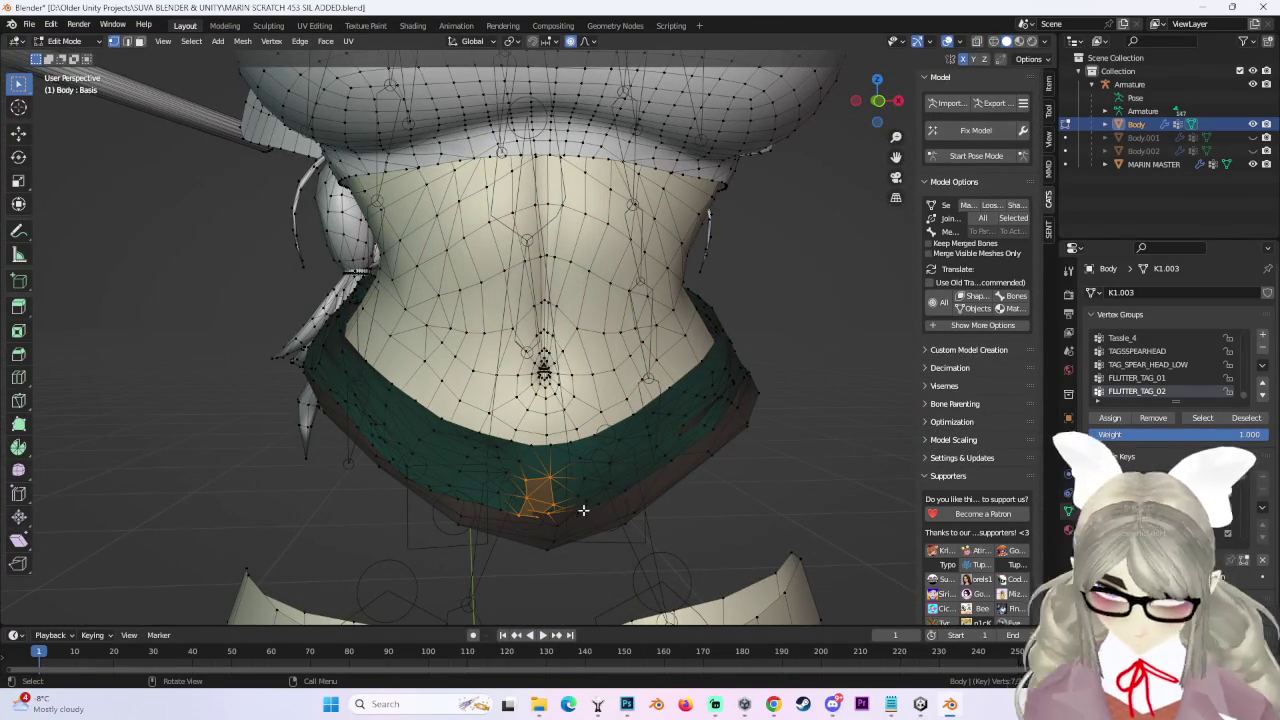
# Hide the green waist band and pick the linked faces at the lower-left waist.
pyautogui.hotkey('ctrl', 'l')
pyautogui.press('h')
pyautogui.moveTo(581, 482)
pyautogui.mouseDown(button='middle')
pyautogui.moveTo(543, 418)
pyautogui.moveTo(647, 462)
pyautogui.mouseUp(button='middle')
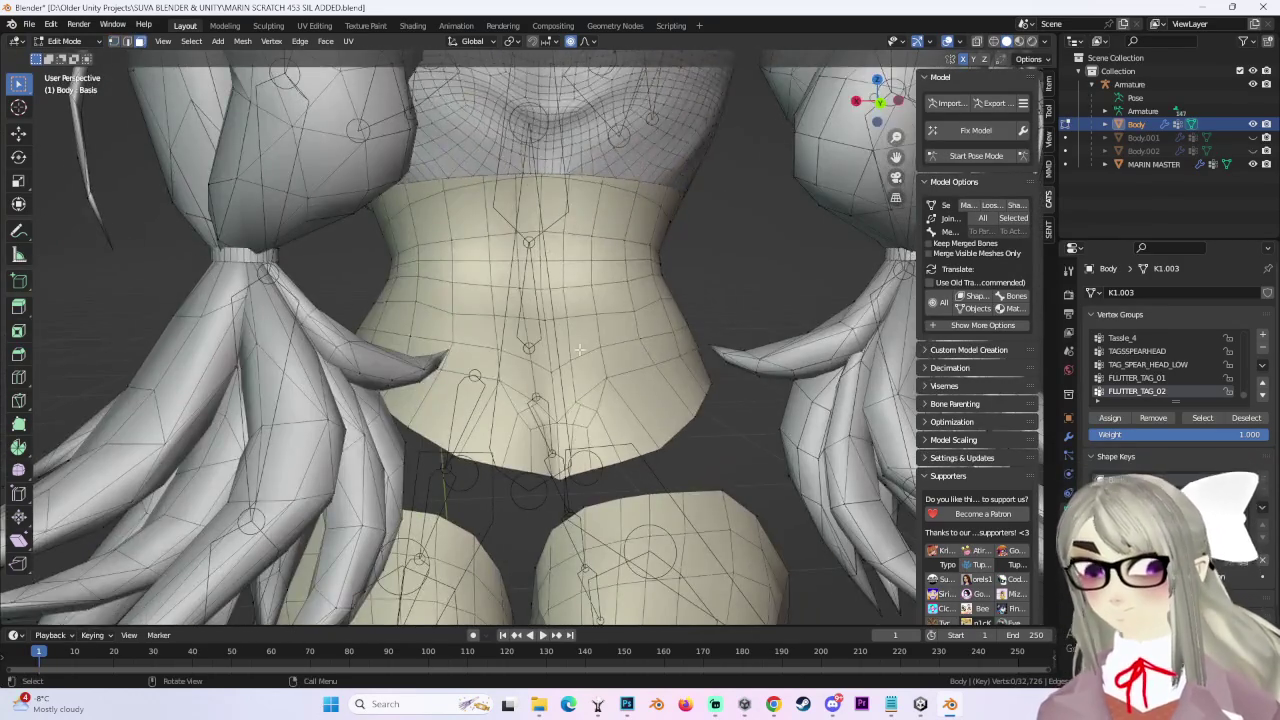
pyautogui.moveTo(579, 349)
pyautogui.mouseDown(button='middle')
pyautogui.moveTo(500, 400)
pyautogui.moveTo(530, 428)
pyautogui.mouseUp(button='middle')
pyautogui.press('l')
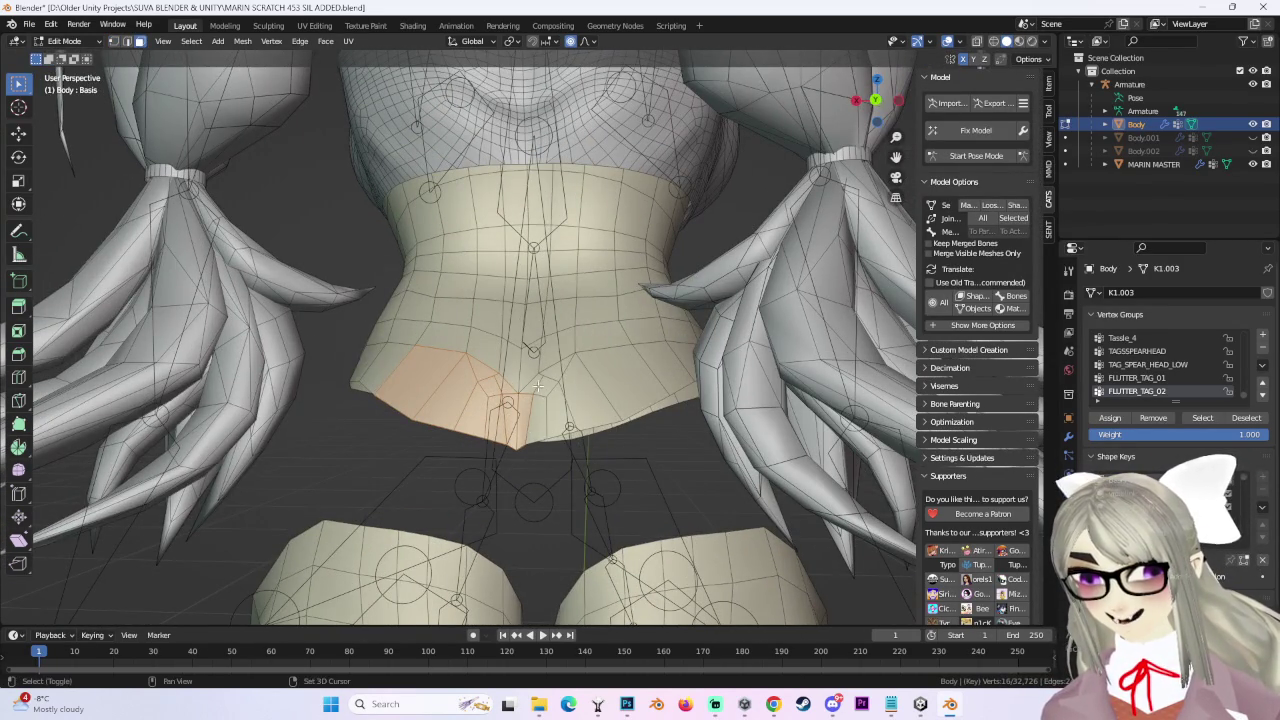
pyautogui.scroll(2, 537, 384)
pyautogui.scroll(1, 540, 385)
pyautogui.moveTo(545, 386); pyautogui.dragTo(561, 389, button='middle')
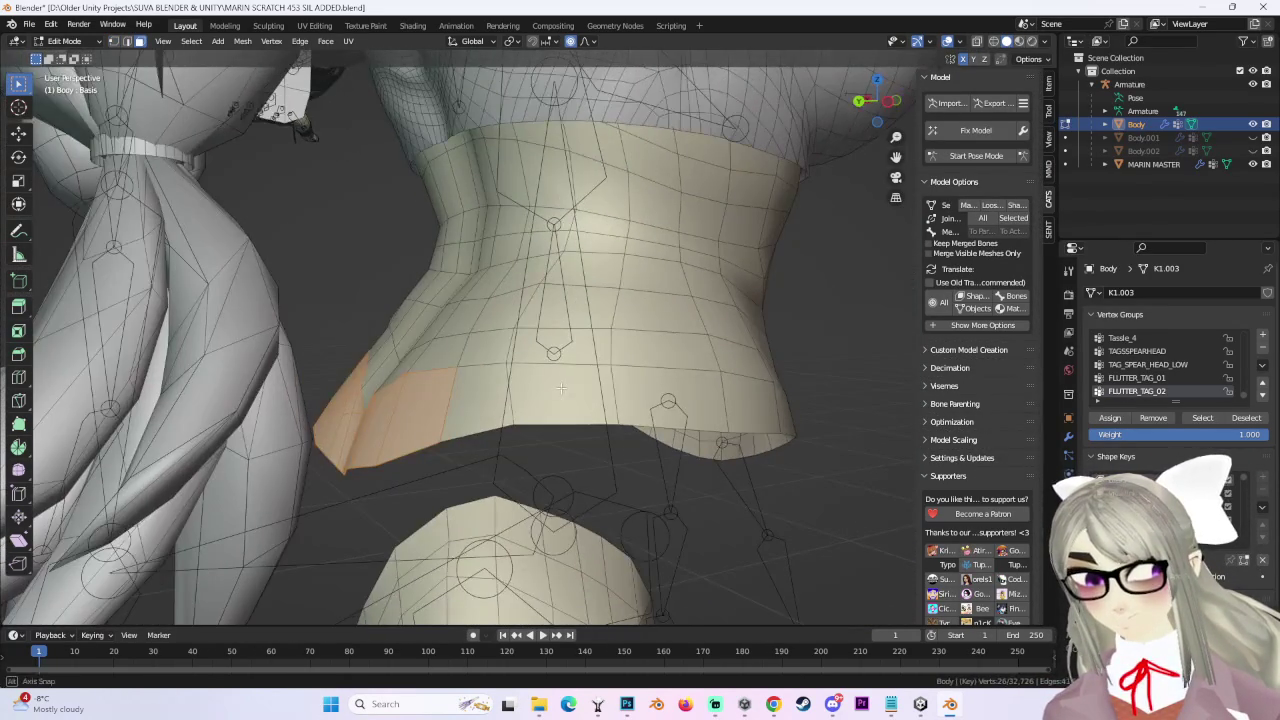
pyautogui.scroll(-2, 450, 409)
pyautogui.moveTo(450, 409); pyautogui.dragTo(470, 450, button='middle')
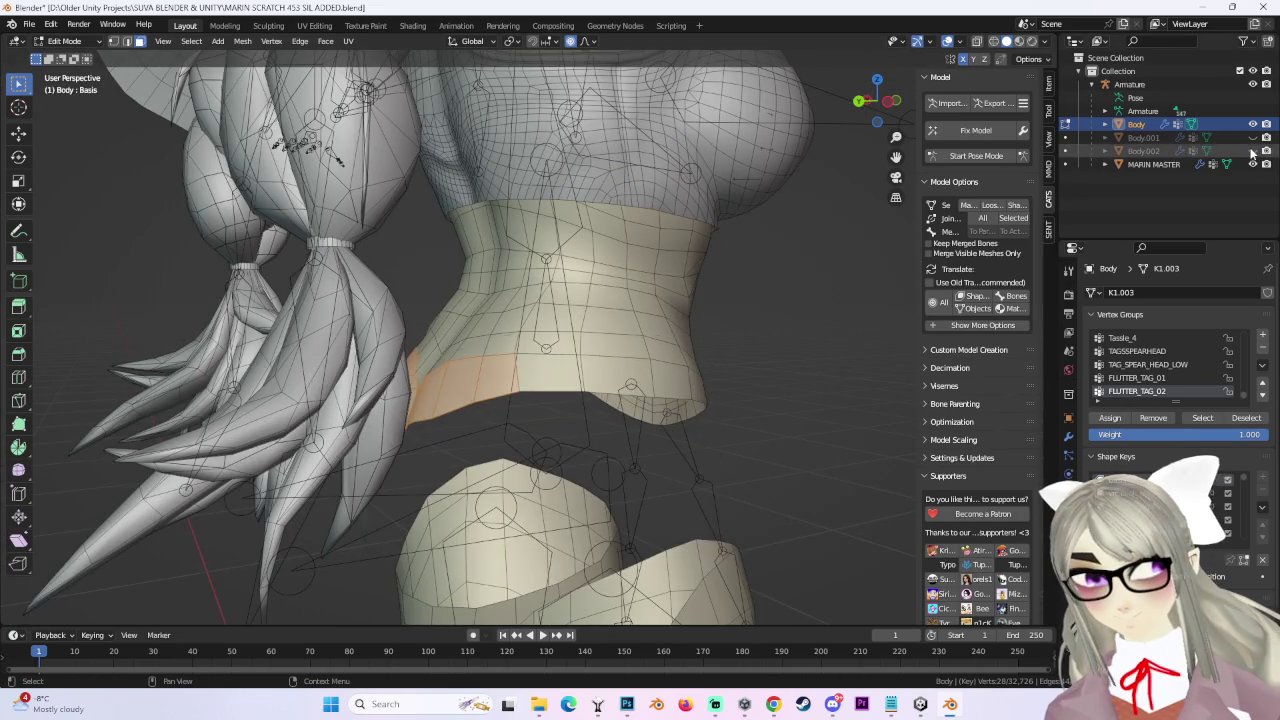
# Toggle the shorts Body.002 visibility while inspecting the waist from several angles.
pyautogui.click(1252, 150)
pyautogui.click(1252, 150)
pyautogui.moveTo(530, 370); pyautogui.dragTo(554, 366, button='middle')
pyautogui.moveTo(716, 364); pyautogui.dragTo(562, 367, button='middle')
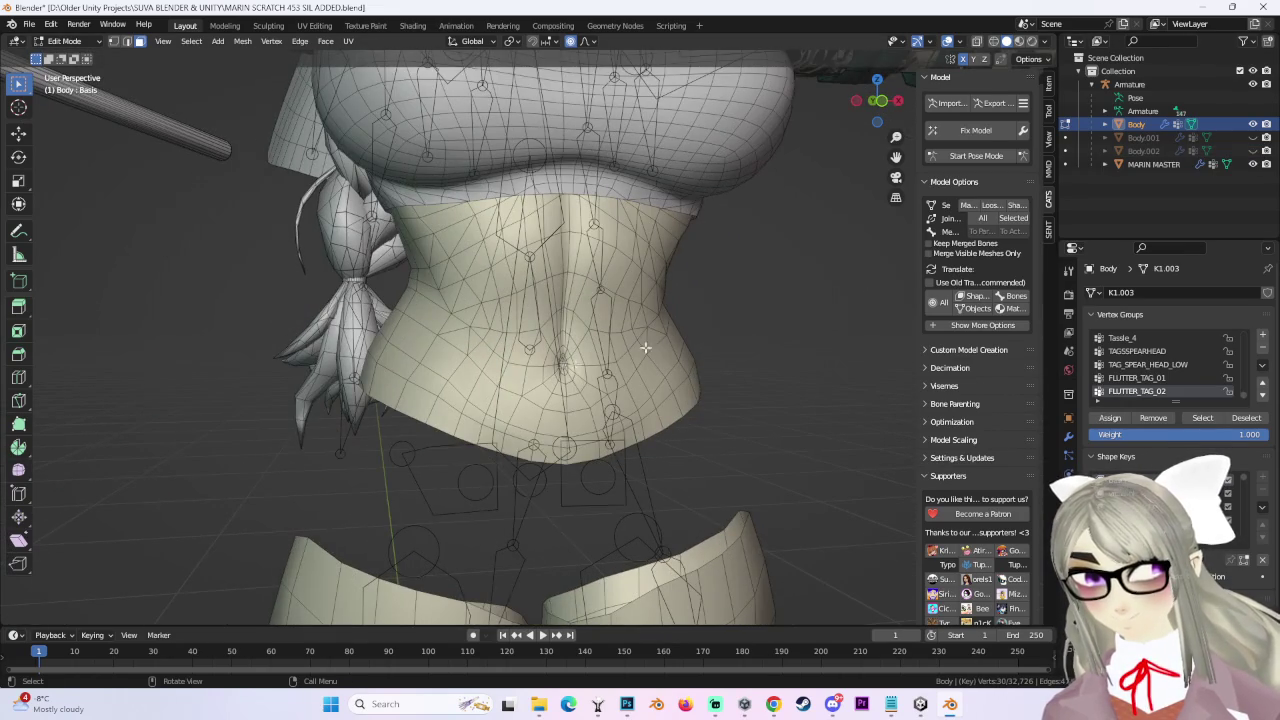
pyautogui.click(1252, 150)
pyautogui.click(1252, 150)
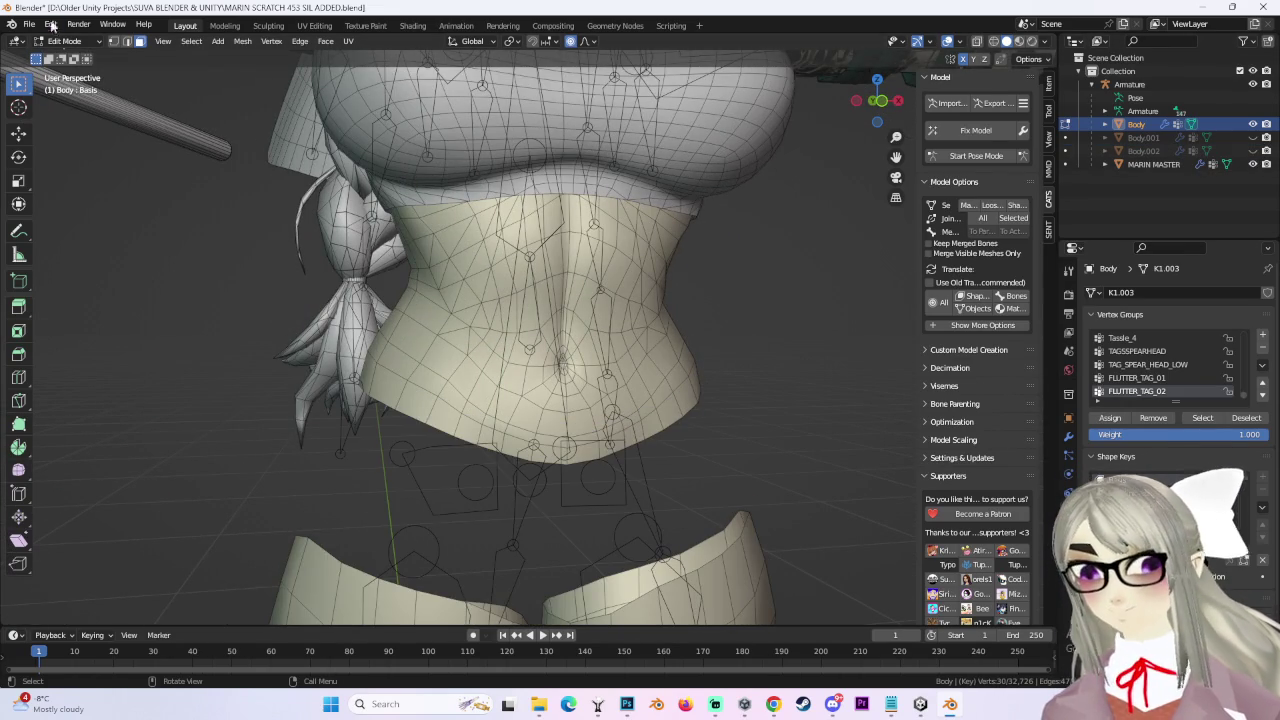
pyautogui.moveTo(26, 88); pyautogui.dragTo(80, 128)
pyautogui.moveTo(396, 450); pyautogui.dragTo(480, 433, button='middle')
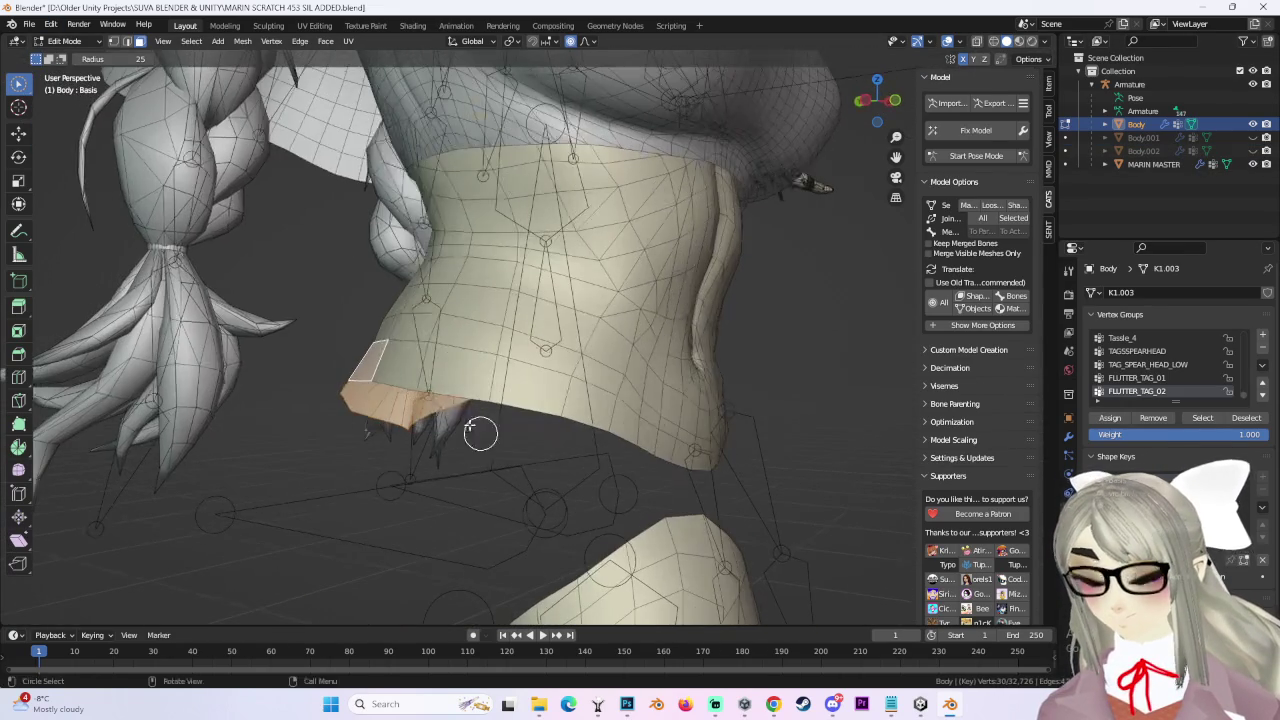
pyautogui.moveTo(614, 441)
pyautogui.mouseDown(button='middle')
pyautogui.moveTo(475, 442)
pyautogui.moveTo(363, 491)
pyautogui.mouseUp(button='middle')
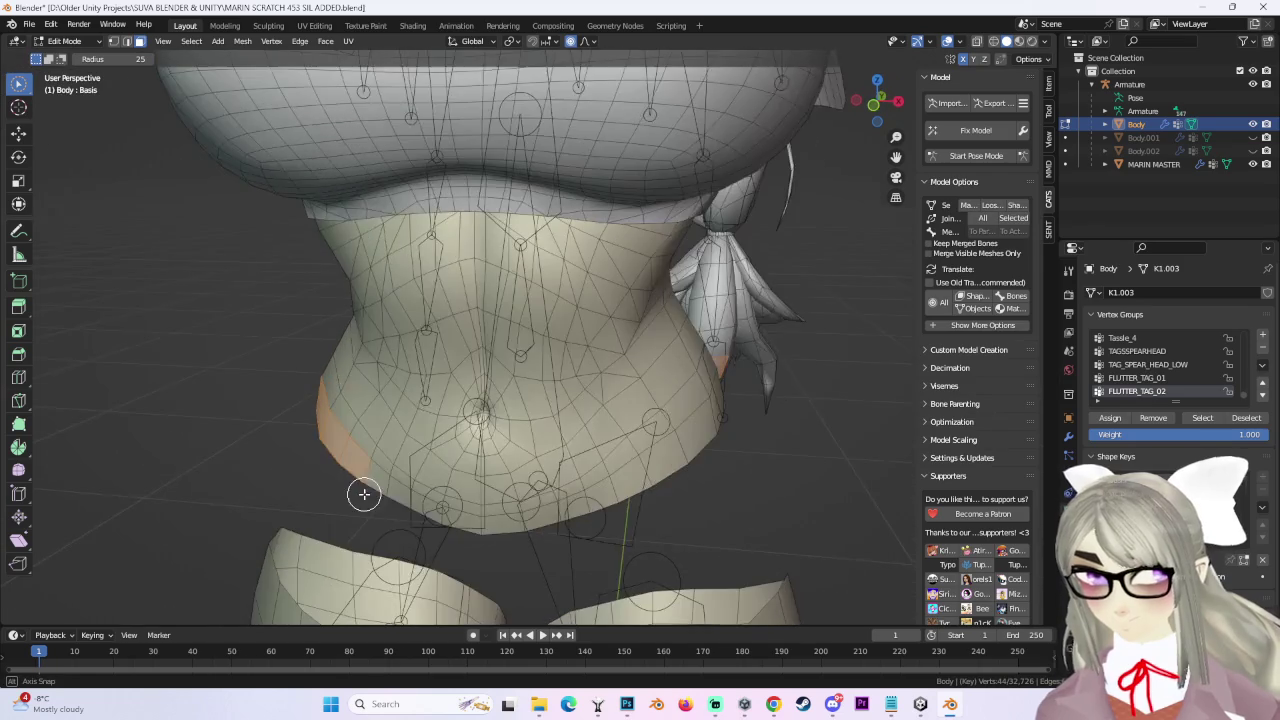
pyautogui.moveTo(700, 450); pyautogui.dragTo(618, 458, button='middle')
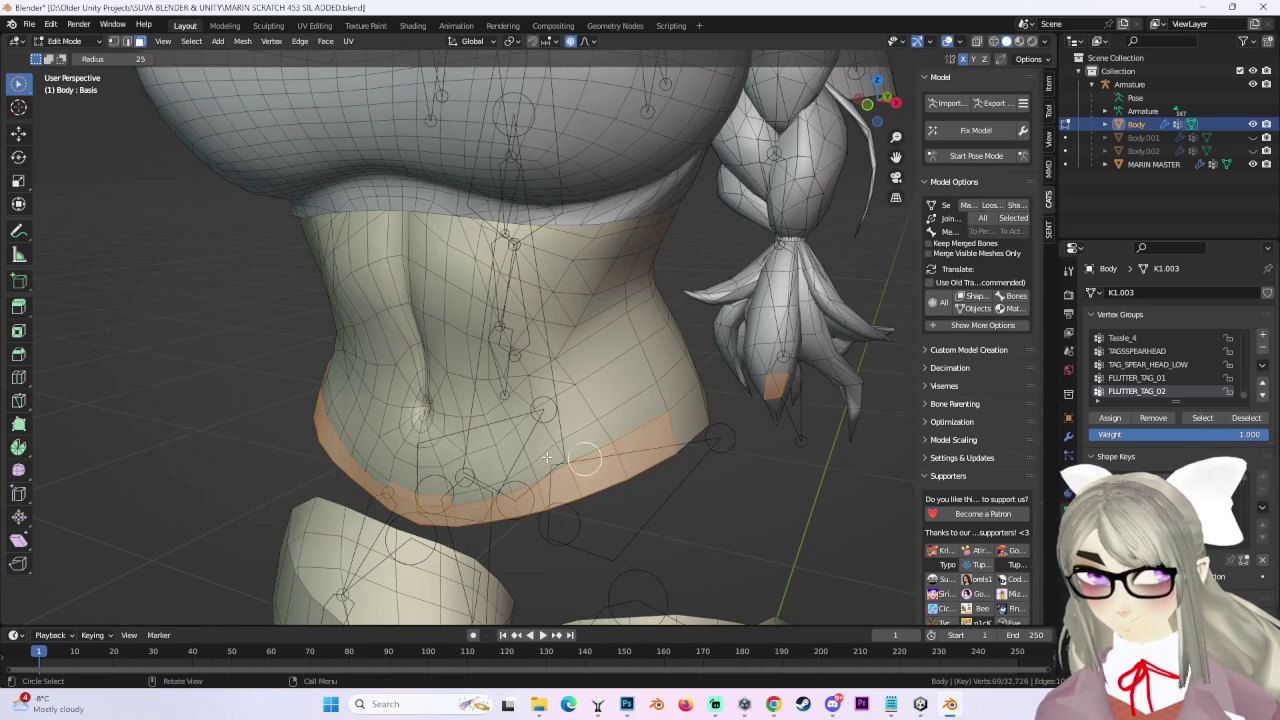
pyautogui.moveTo(828, 343)
pyautogui.mouseDown(button='middle')
pyautogui.moveTo(763, 386)
pyautogui.moveTo(467, 420)
pyautogui.mouseUp(button='middle')
pyautogui.moveTo(680, 390); pyautogui.dragTo(565, 401, button='middle')
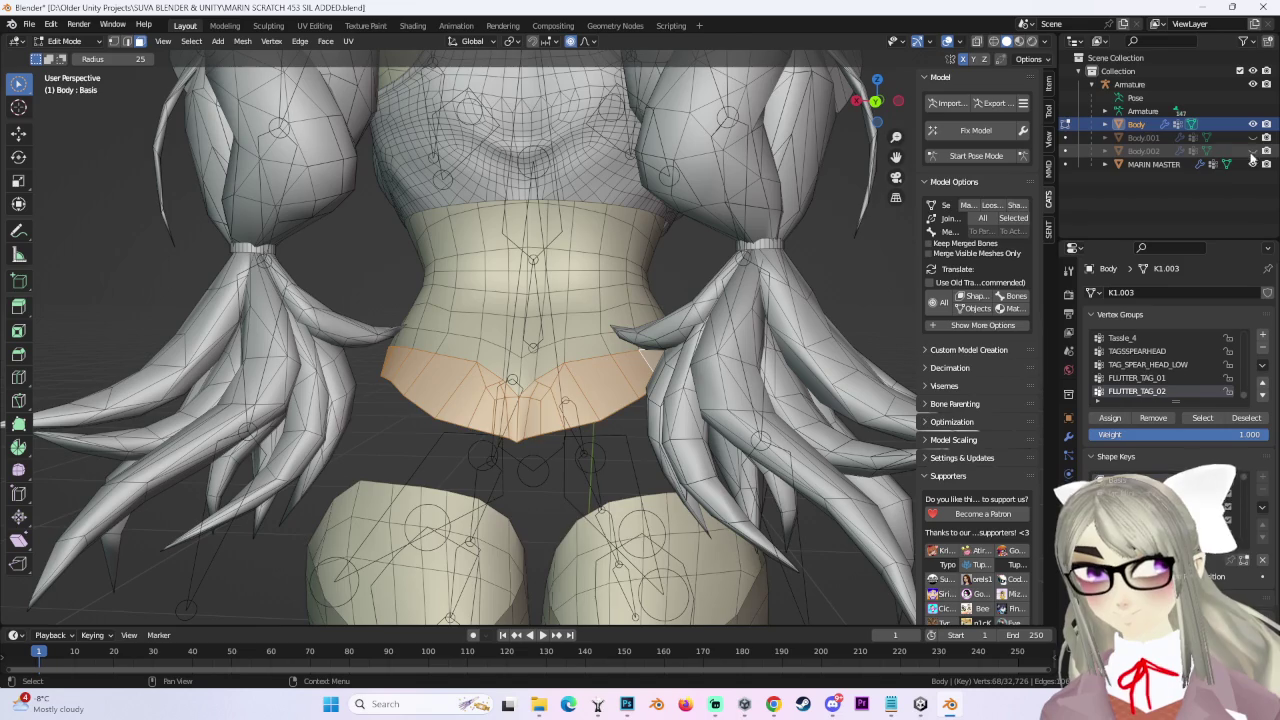
# Show the shorts Body.002 and sash Body.001 and close in on the orange waist band.
pyautogui.click(1252, 150)
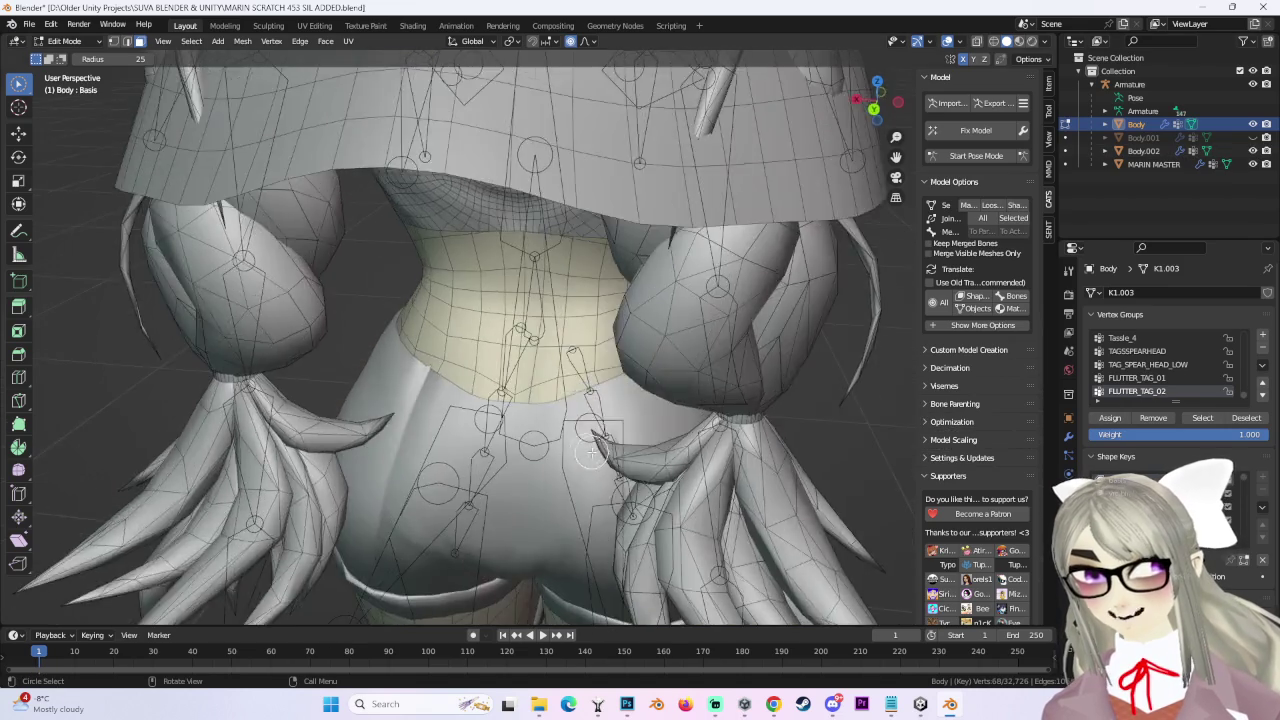
pyautogui.scroll(3, 527, 443)
pyautogui.moveTo(540, 420)
pyautogui.mouseDown(button='middle')
pyautogui.moveTo(527, 443)
pyautogui.moveTo(540, 430)
pyautogui.mouseUp(button='middle')
pyautogui.click(1252, 137)
pyautogui.click(1252, 137)
pyautogui.click(1252, 137)
pyautogui.moveTo(620, 360); pyautogui.dragTo(720, 300, button='middle')
# Hide the sash and shorts, then circle-select the waist faces in a right-side wireframe view.
pyautogui.hotkey('shift', 'z')
pyautogui.hotkey('shift', 'z')
pyautogui.click(1252, 137)
pyautogui.click(1252, 150)
pyautogui.moveTo(560, 340); pyautogui.dragTo(605, 328, button='middle')
pyautogui.moveTo(665, 330)
pyautogui.mouseDown(button='middle')
pyautogui.moveTo(566, 378)
pyautogui.moveTo(519, 382)
pyautogui.moveTo(844, 87)
pyautogui.mouseUp(button='middle')
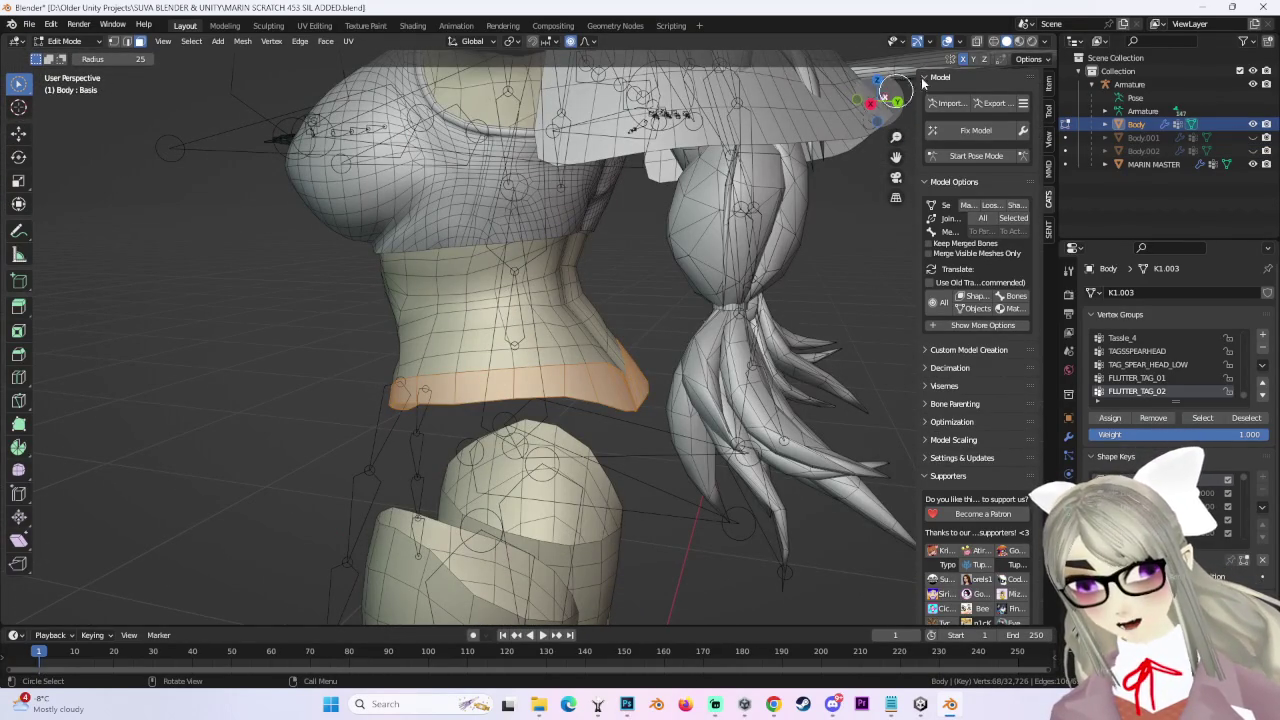
pyautogui.click(870, 107)
pyautogui.hotkey('shift', 'z')
pyautogui.press('c')
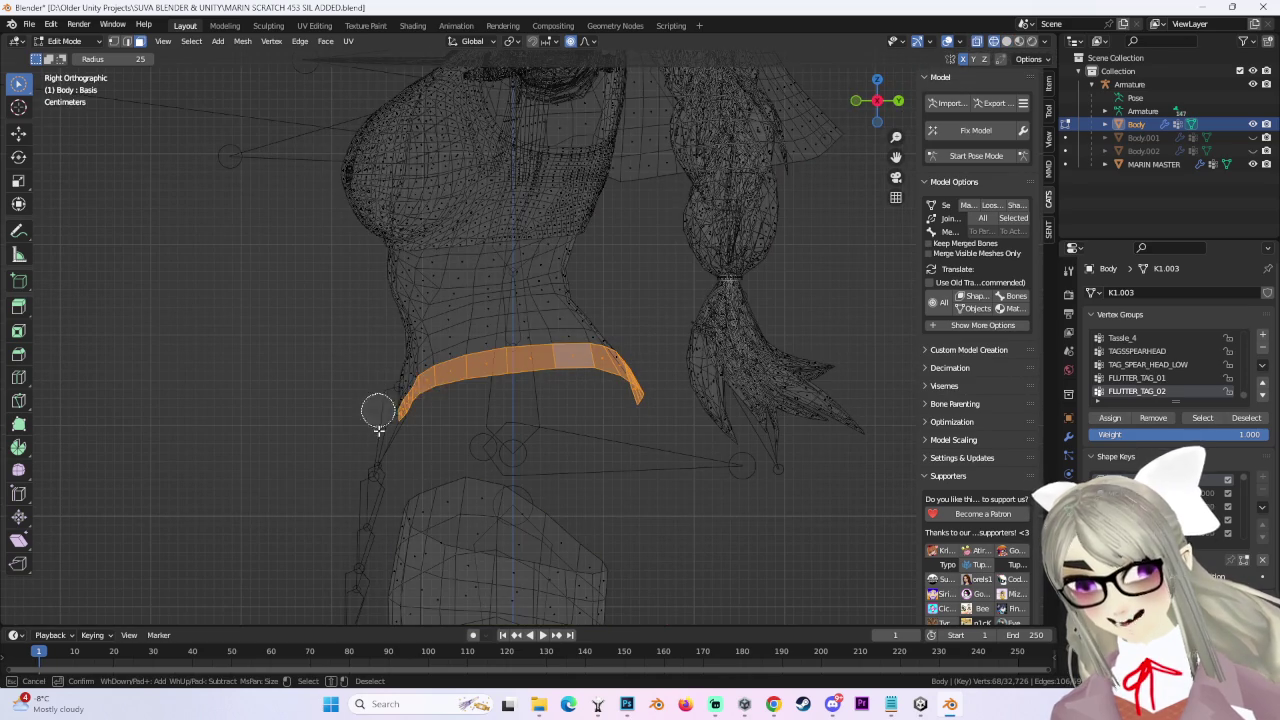
pyautogui.press('Escape')
# Check the waist selection from behind and separate it into its own object.
pyautogui.moveTo(519, 354)
pyautogui.mouseDown(button='middle')
pyautogui.moveTo(657, 369)
pyautogui.moveTo(746, 357)
pyautogui.moveTo(858, 105)
pyautogui.mouseUp(button='middle')
pyautogui.moveTo(890, 103)
pyautogui.mouseDown()
pyautogui.moveTo(829, 243)
pyautogui.moveTo(771, 443)
pyautogui.moveTo(686, 423)
pyautogui.moveTo(671, 351)
pyautogui.mouseUp()
pyautogui.scroll(2, 671, 351)
pyautogui.press('p')
pyautogui.click(634, 354)
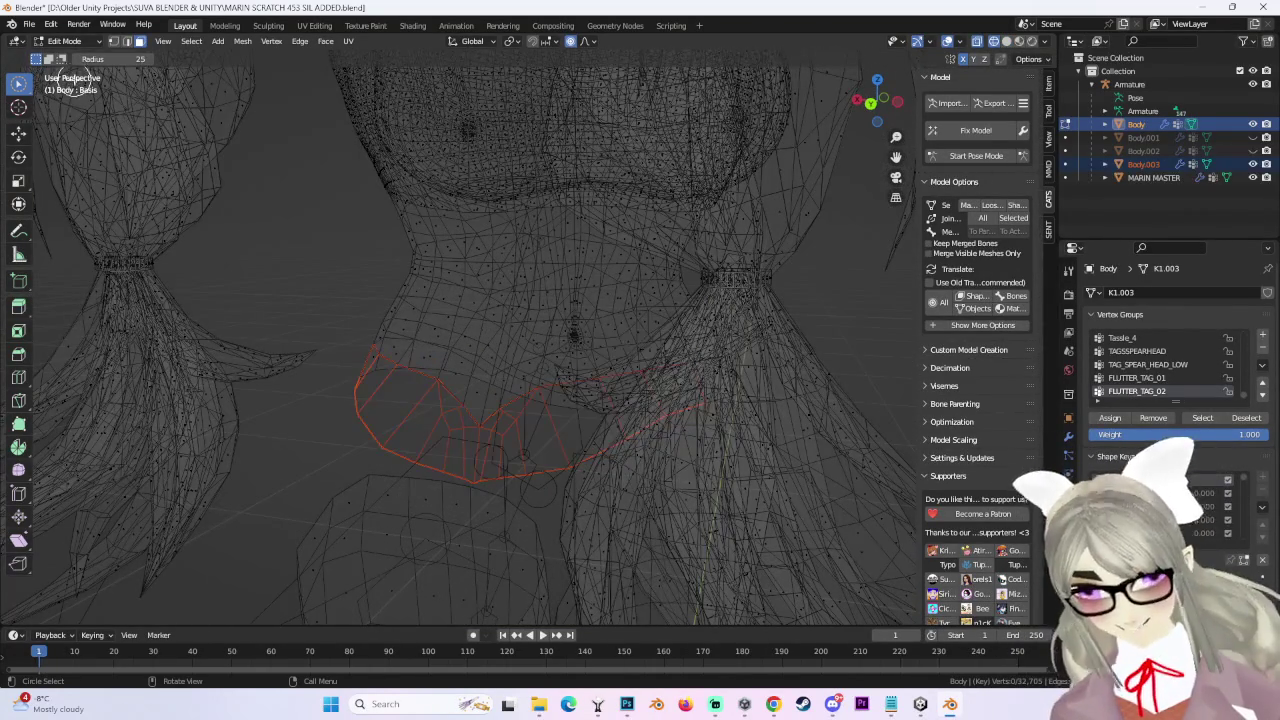
# In Object Mode, delete the separated Body.003 piece and return to solid shading.
pyautogui.click(72, 57)
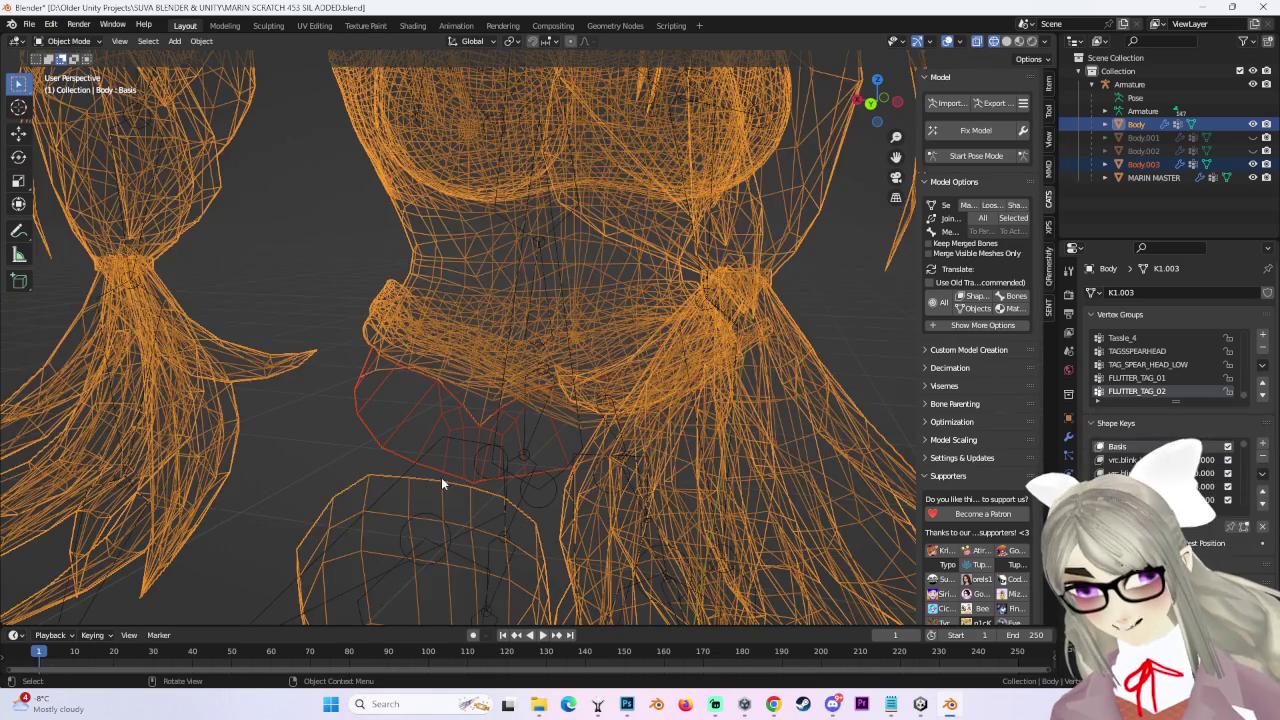
pyautogui.click(476, 447)
pyautogui.click(409, 409)
pyautogui.rightClick(409, 409)
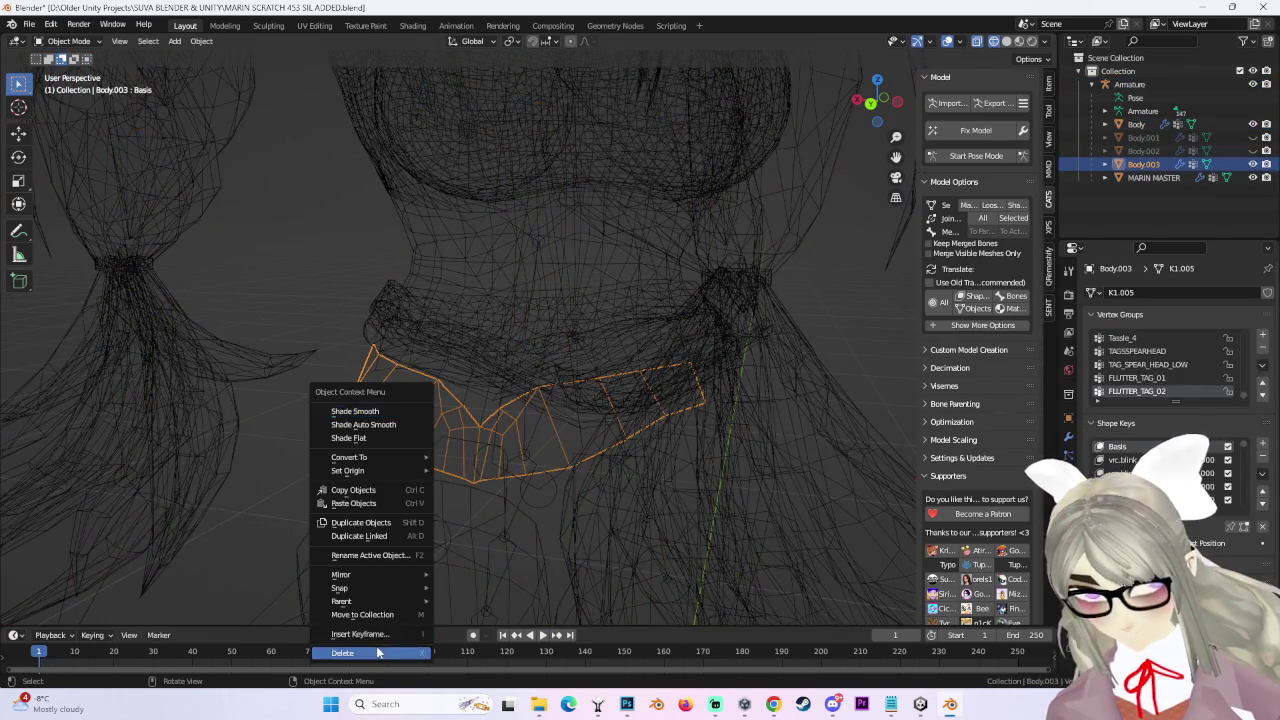
pyautogui.click(365, 652)
pyautogui.click(1006, 43)
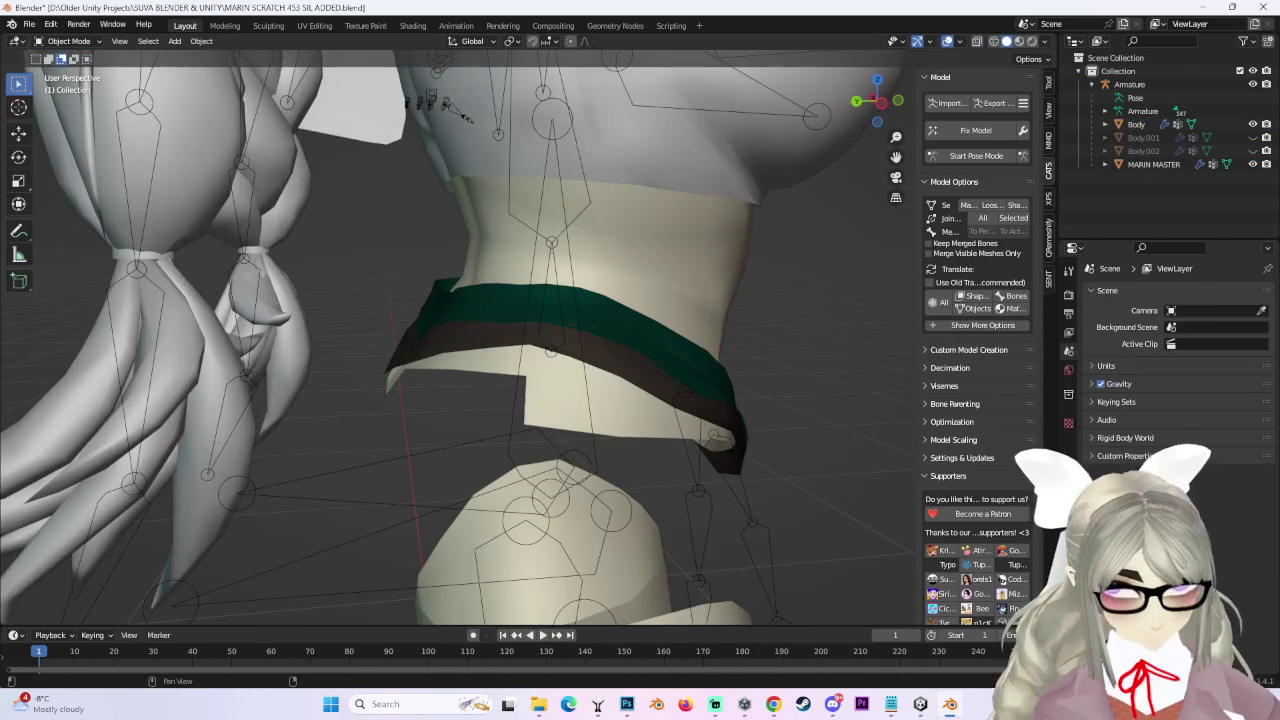
pyautogui.moveTo(742, 322)
pyautogui.mouseDown(button='middle')
pyautogui.moveTo(561, 407)
pyautogui.moveTo(620, 390)
pyautogui.moveTo(770, 398)
pyautogui.mouseUp(button='middle')
# Select Body, enter Pose Mode and swing the Right leg bone through test poses, then exit.
pyautogui.click(561, 407)
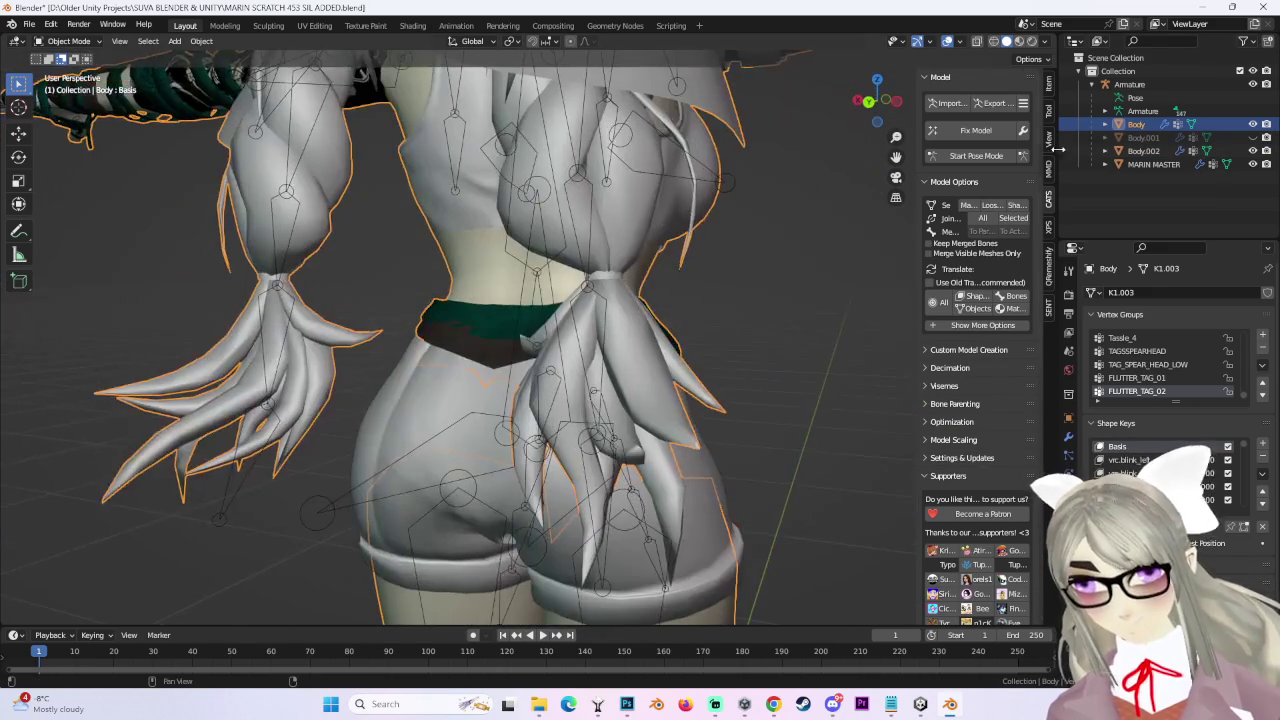
pyautogui.click(976, 155)
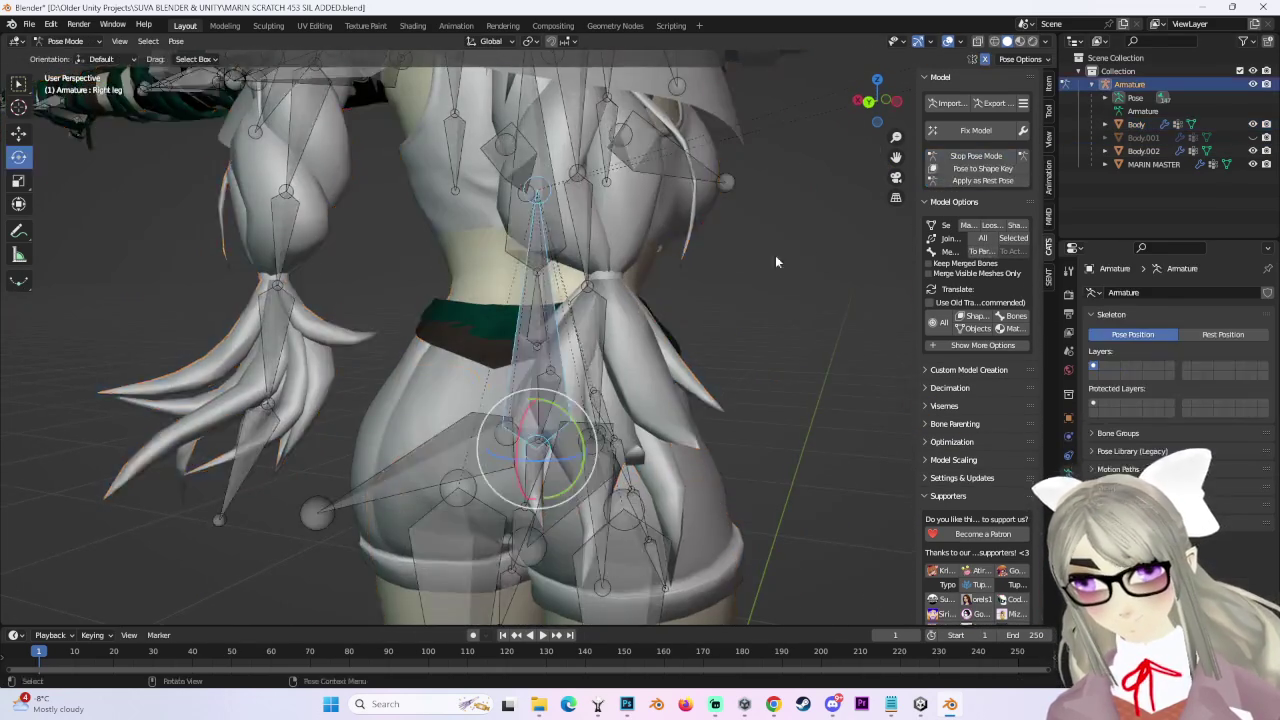
pyautogui.moveTo(815, 253); pyautogui.dragTo(554, 479, button='middle')
pyautogui.moveTo(507, 390); pyautogui.dragTo(527, 390)
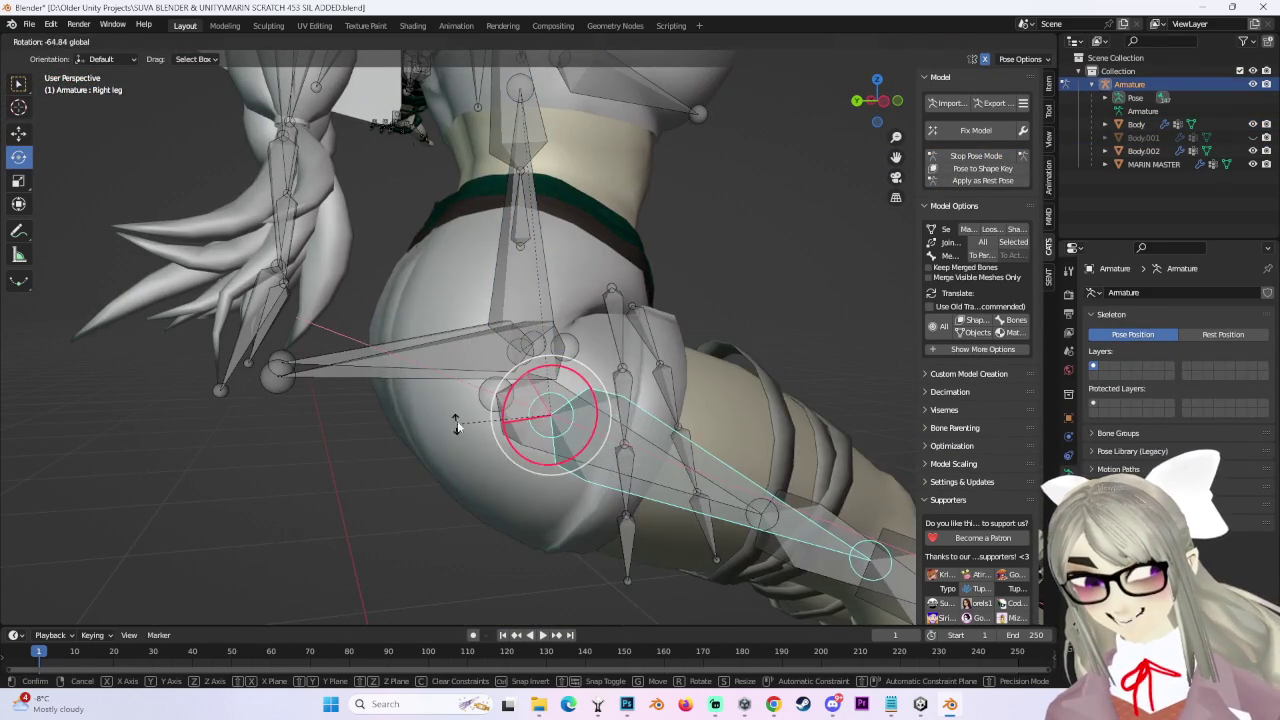
pyautogui.moveTo(530, 371); pyautogui.dragTo(507, 386, button='middle')
pyautogui.moveTo(493, 408); pyautogui.dragTo(478, 408)
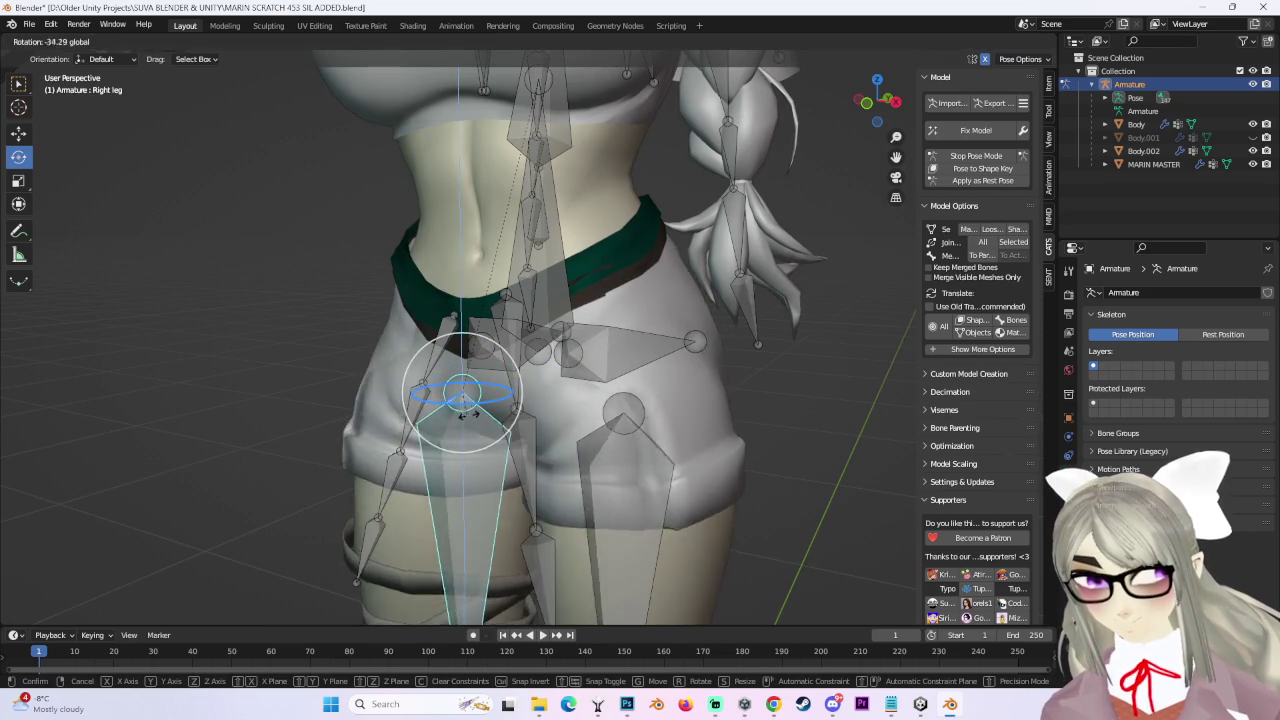
pyautogui.moveTo(478, 408)
pyautogui.mouseDown(button='middle')
pyautogui.moveTo(447, 415)
pyautogui.moveTo(578, 364)
pyautogui.moveTo(594, 398)
pyautogui.moveTo(524, 390)
pyautogui.mouseUp(button='middle')
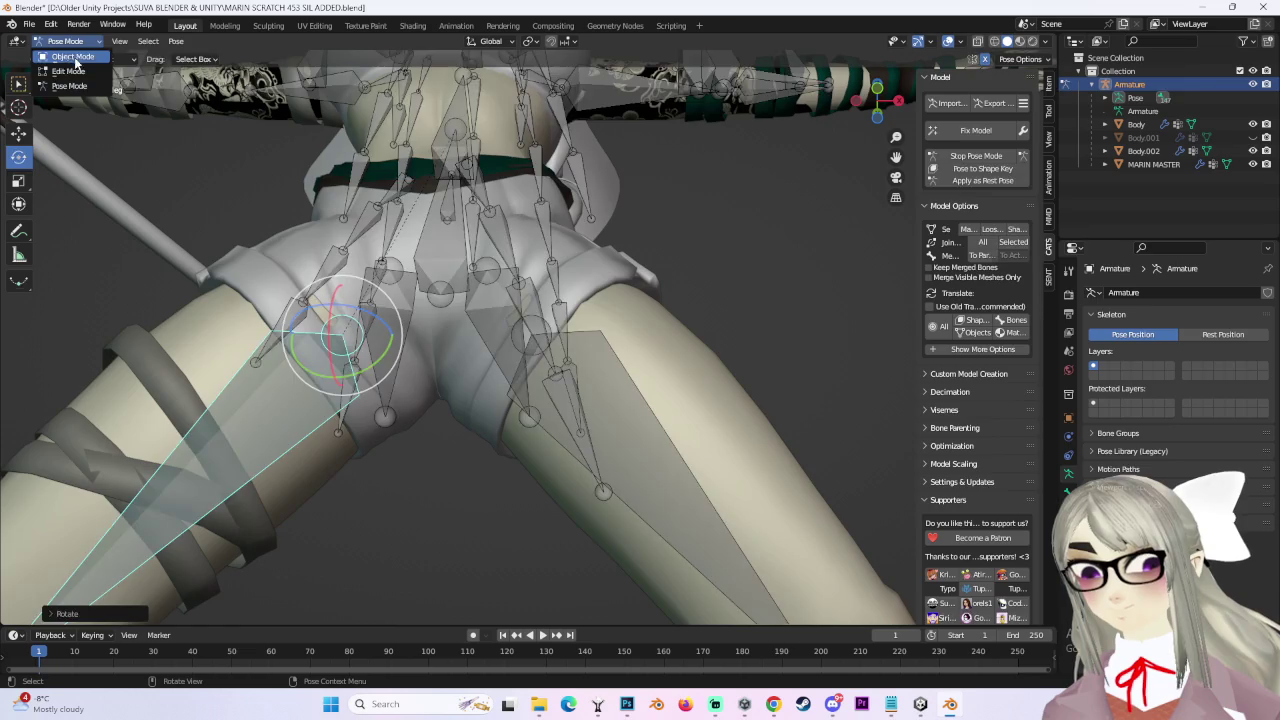
pyautogui.click(68, 57)
pyautogui.moveTo(520, 330); pyautogui.dragTo(560, 333, button='middle')
# Put the Body.002 shorts into Sculpt Mode and view the hip and thigh.
pyautogui.click(87, 85)
pyautogui.moveTo(480, 300)
pyautogui.mouseDown(button='middle')
pyautogui.moveTo(543, 314)
pyautogui.moveTo(500, 329)
pyautogui.moveTo(483, 358)
pyautogui.moveTo(522, 352)
pyautogui.moveTo(500, 300)
pyautogui.moveTo(443, 286)
pyautogui.moveTo(526, 314)
pyautogui.moveTo(606, 414)
pyautogui.moveTo(603, 540)
pyautogui.moveTo(644, 476)
pyautogui.moveTo(622, 437)
pyautogui.moveTo(570, 405)
pyautogui.moveTo(514, 400)
pyautogui.moveTo(525, 327)
pyautogui.moveTo(543, 429)
pyautogui.moveTo(510, 410)
pyautogui.moveTo(466, 337)
pyautogui.moveTo(520, 418)
pyautogui.mouseUp(button='middle')
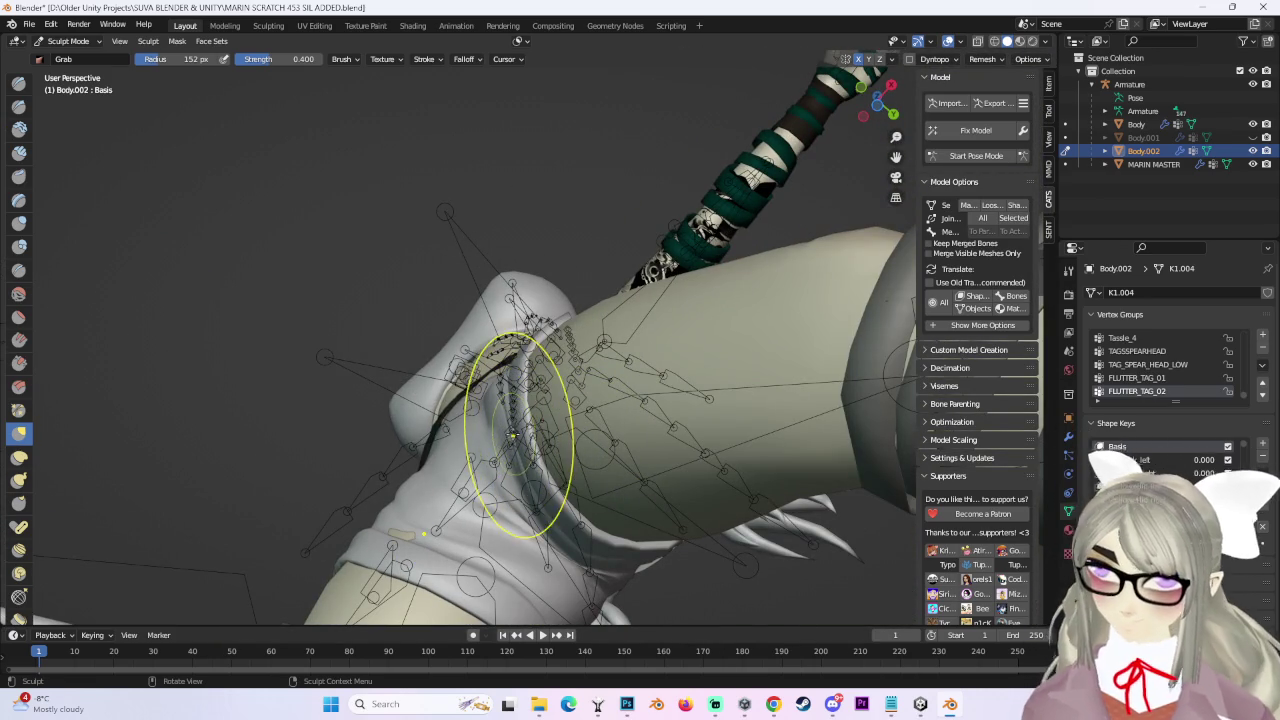
pyautogui.moveTo(520, 440)
pyautogui.mouseDown(button='middle')
pyautogui.moveTo(571, 314)
pyautogui.moveTo(704, 357)
pyautogui.moveTo(924, 105)
pyautogui.mouseUp(button='middle')
# Reset the armature pose and rotate the Right leg bone about 42 degrees.
pyautogui.click(976, 156)
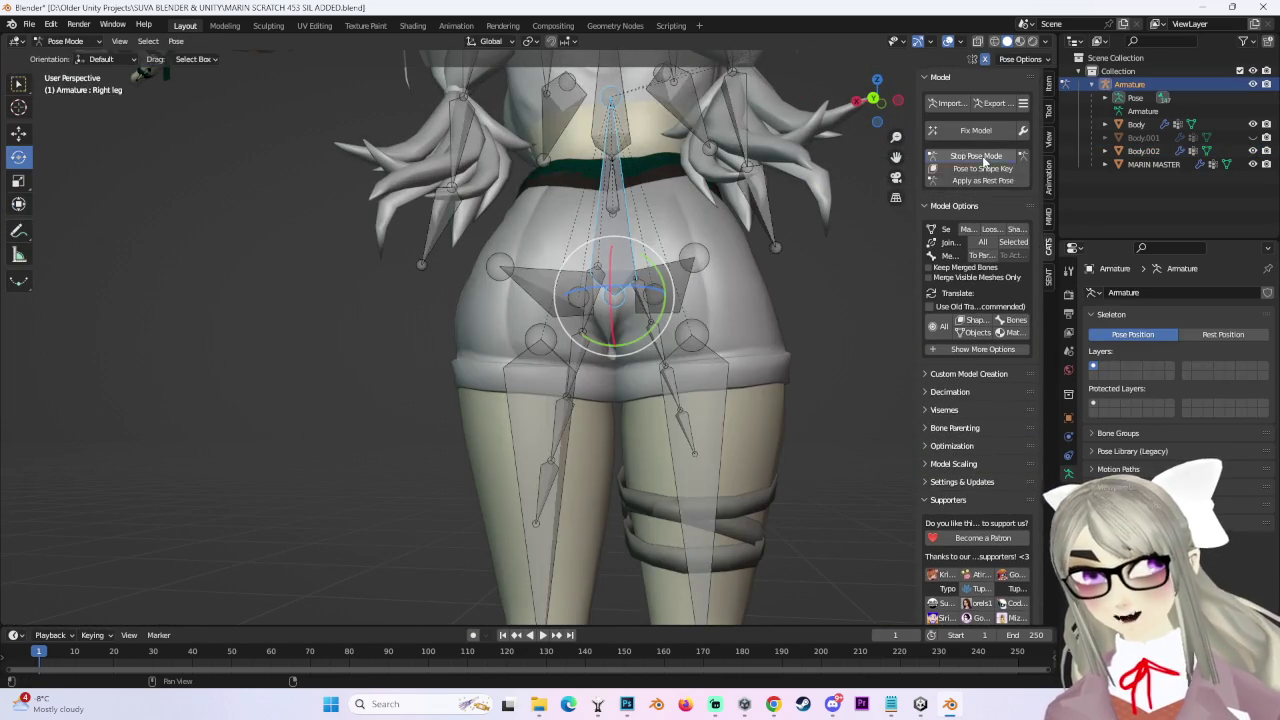
pyautogui.click(976, 156)
pyautogui.click(970, 156)
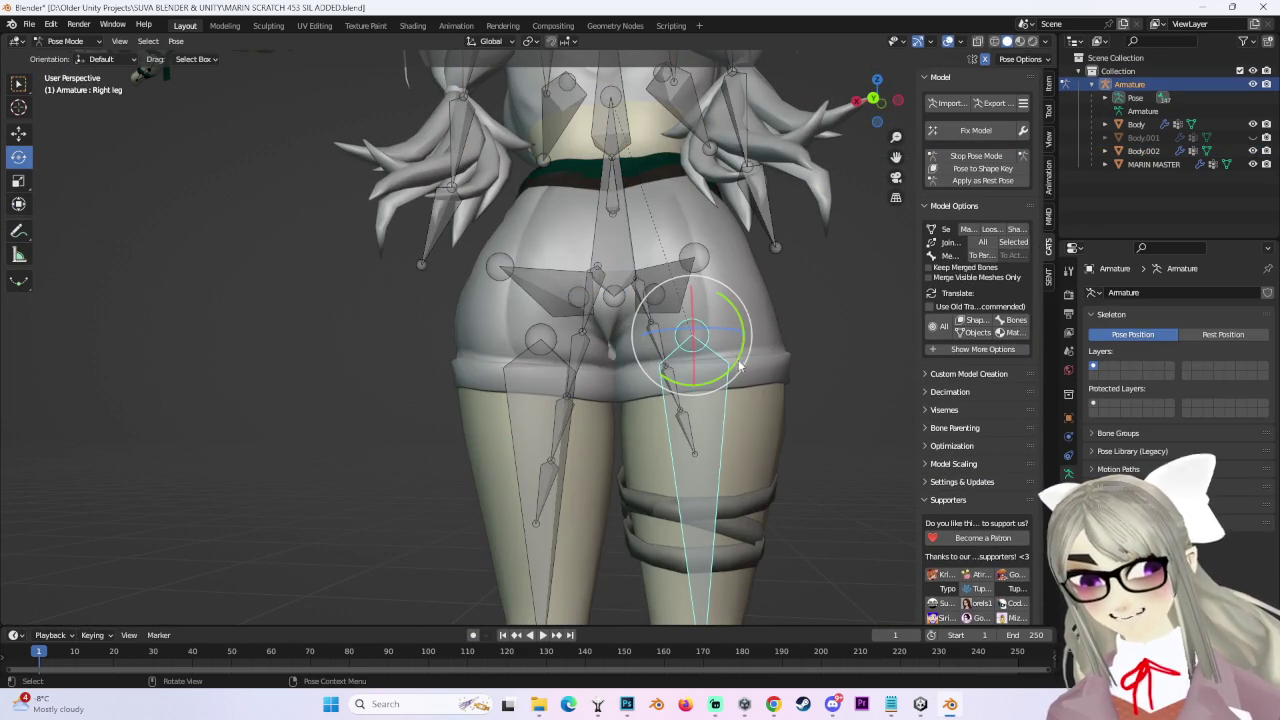
pyautogui.moveTo(719, 330)
pyautogui.mouseDown(button='middle')
pyautogui.moveTo(768, 368)
pyautogui.moveTo(673, 395)
pyautogui.mouseUp(button='middle')
pyautogui.moveTo(650, 385); pyautogui.dragTo(766, 338)
pyautogui.moveTo(766, 338)
pyautogui.mouseDown(button='middle')
pyautogui.moveTo(438, 378)
pyautogui.moveTo(483, 272)
pyautogui.moveTo(544, 314)
pyautogui.moveTo(653, 284)
pyautogui.moveTo(453, 288)
pyautogui.moveTo(520, 300)
pyautogui.moveTo(630, 291)
pyautogui.moveTo(640, 270)
pyautogui.moveTo(399, 254)
pyautogui.moveTo(484, 291)
pyautogui.moveTo(480, 440)
pyautogui.mouseUp(button='middle')
pyautogui.press('r')
pyautogui.click(483, 272)
# Rotate the leg again, stop posing, and select the shorts Body.002.
pyautogui.moveTo(480, 440); pyautogui.dragTo(470, 450)
pyautogui.moveTo(470, 450)
pyautogui.mouseDown(button='middle')
pyautogui.moveTo(666, 312)
pyautogui.moveTo(897, 210)
pyautogui.mouseUp(button='middle')
pyautogui.click(975, 155)
pyautogui.moveTo(975, 155)
pyautogui.mouseDown(button='middle')
pyautogui.moveTo(723, 206)
pyautogui.moveTo(737, 303)
pyautogui.moveTo(599, 288)
pyautogui.moveTo(836, 150)
pyautogui.mouseUp(button='middle')
pyautogui.click(737, 303)
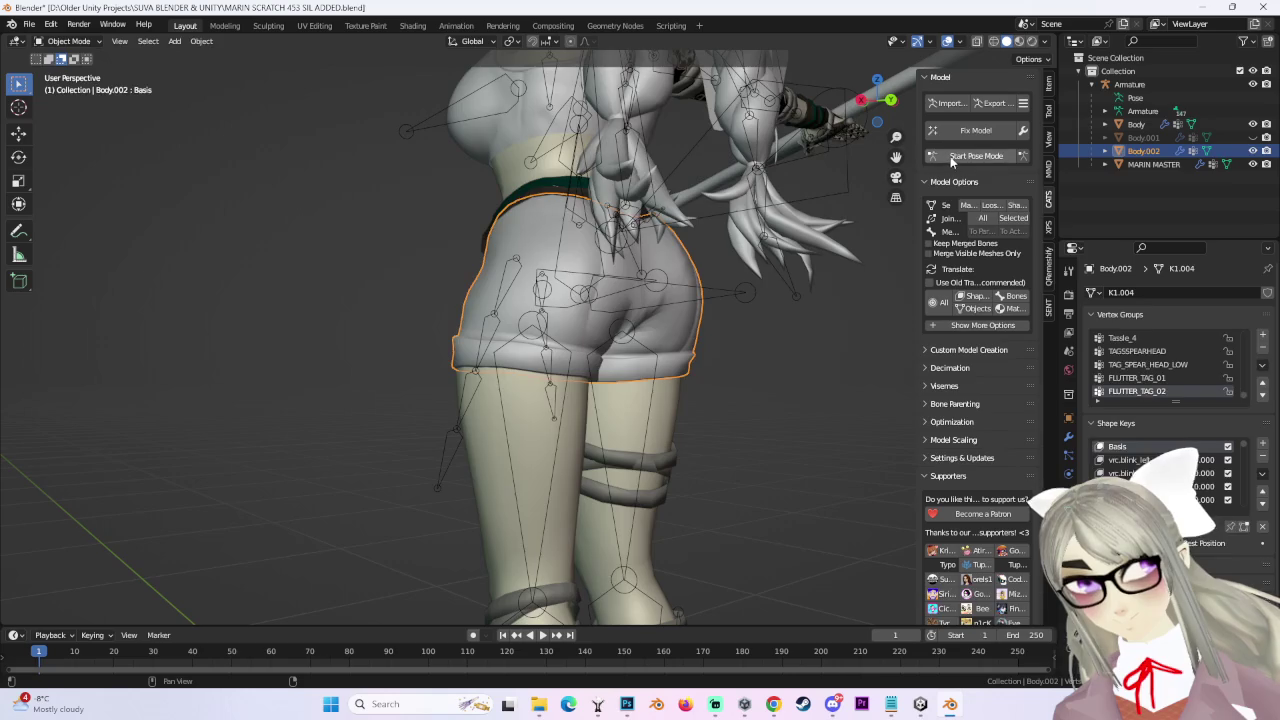
# Re-enter Pose Mode and swing the left hip bone outward to check the shorts stretch.
pyautogui.click(950, 156)
pyautogui.moveTo(950, 156)
pyautogui.mouseDown(button='middle')
pyautogui.moveTo(637, 394)
pyautogui.moveTo(788, 379)
pyautogui.moveTo(594, 375)
pyautogui.mouseUp(button='middle')
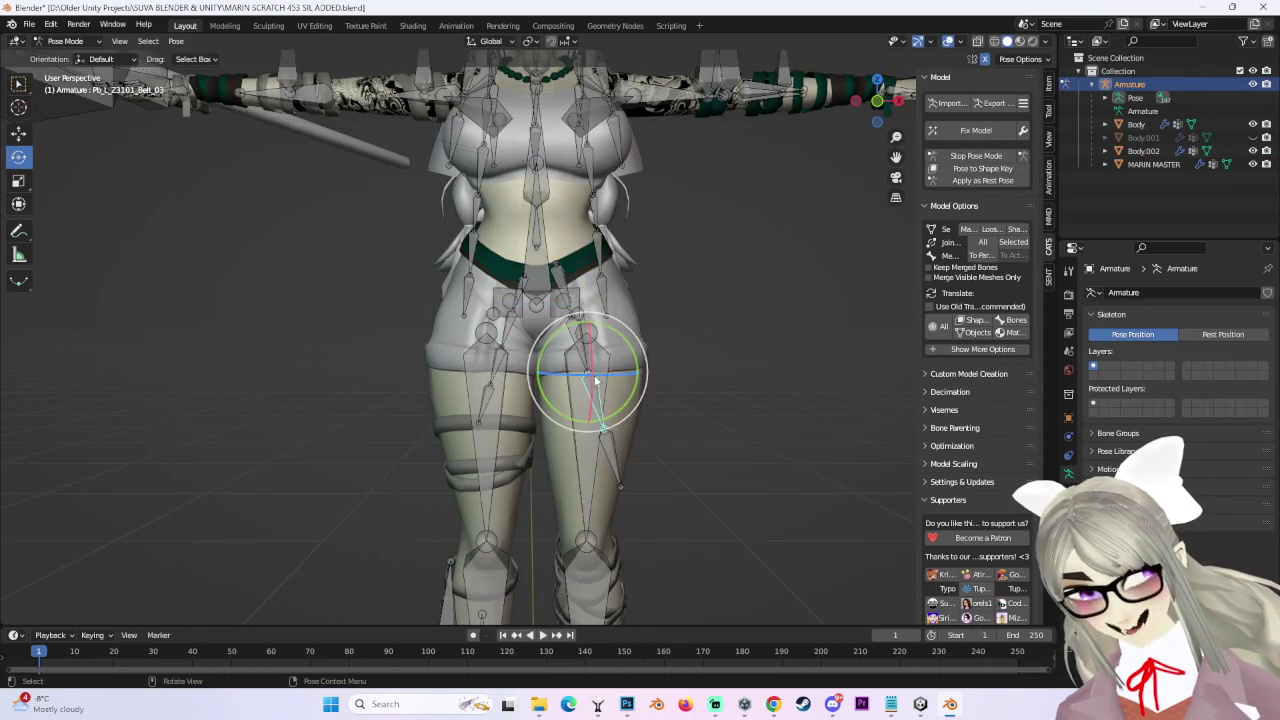
pyautogui.click(594, 375)
pyautogui.scroll(2, 610, 355)
pyautogui.moveTo(633, 362); pyautogui.dragTo(698, 374)
pyautogui.moveTo(698, 374)
pyautogui.mouseDown(button='middle')
pyautogui.moveTo(604, 385)
pyautogui.moveTo(848, 280)
pyautogui.moveTo(657, 343)
pyautogui.moveTo(625, 370)
pyautogui.moveTo(590, 325)
pyautogui.mouseUp(button='middle')
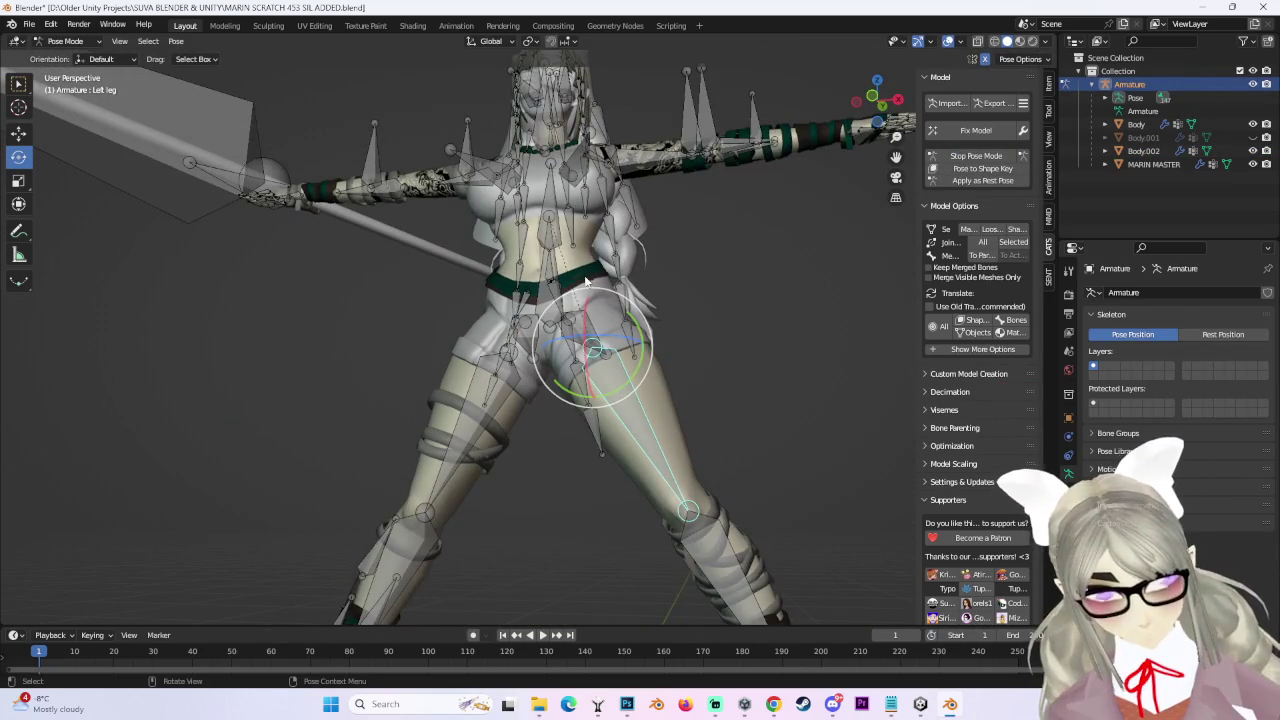
pyautogui.moveTo(590, 237); pyautogui.dragTo(600, 250, button='middle')
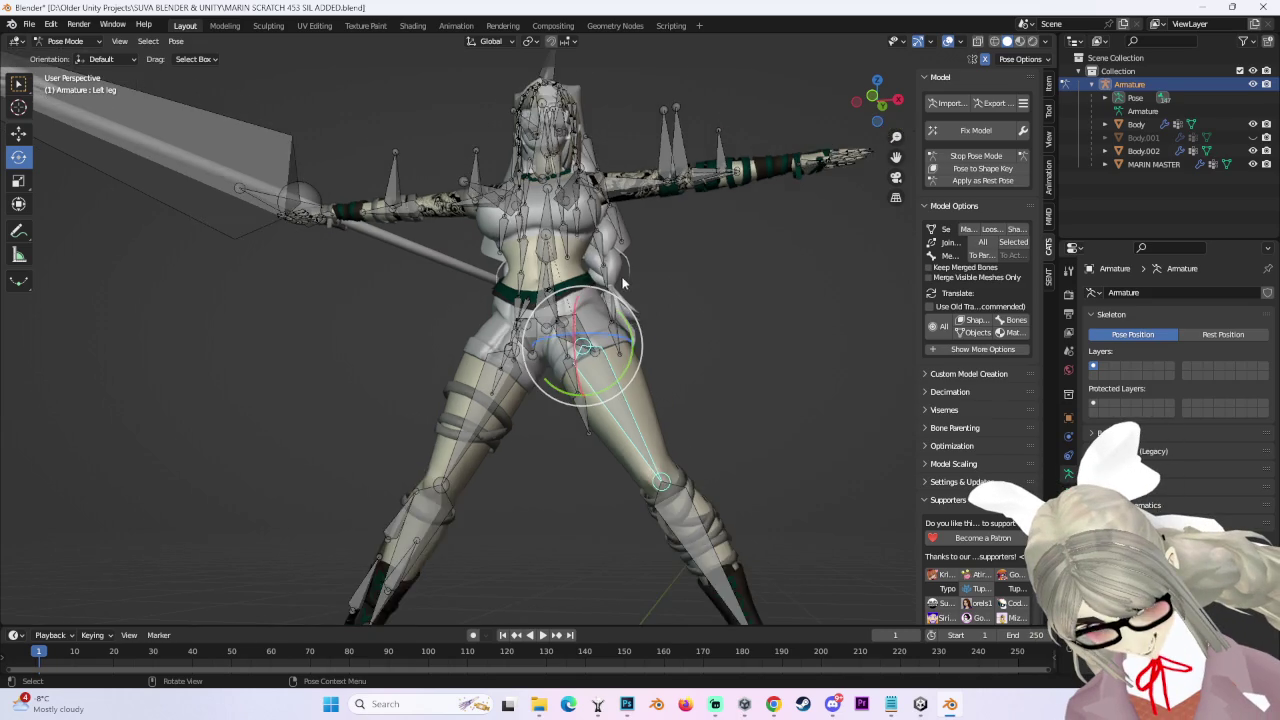
pyautogui.scroll(3, 600, 250)
pyautogui.scroll(3, 600, 250)
# Reset the pose and rotate the Left leg bone outward again.
pyautogui.click(976, 155)
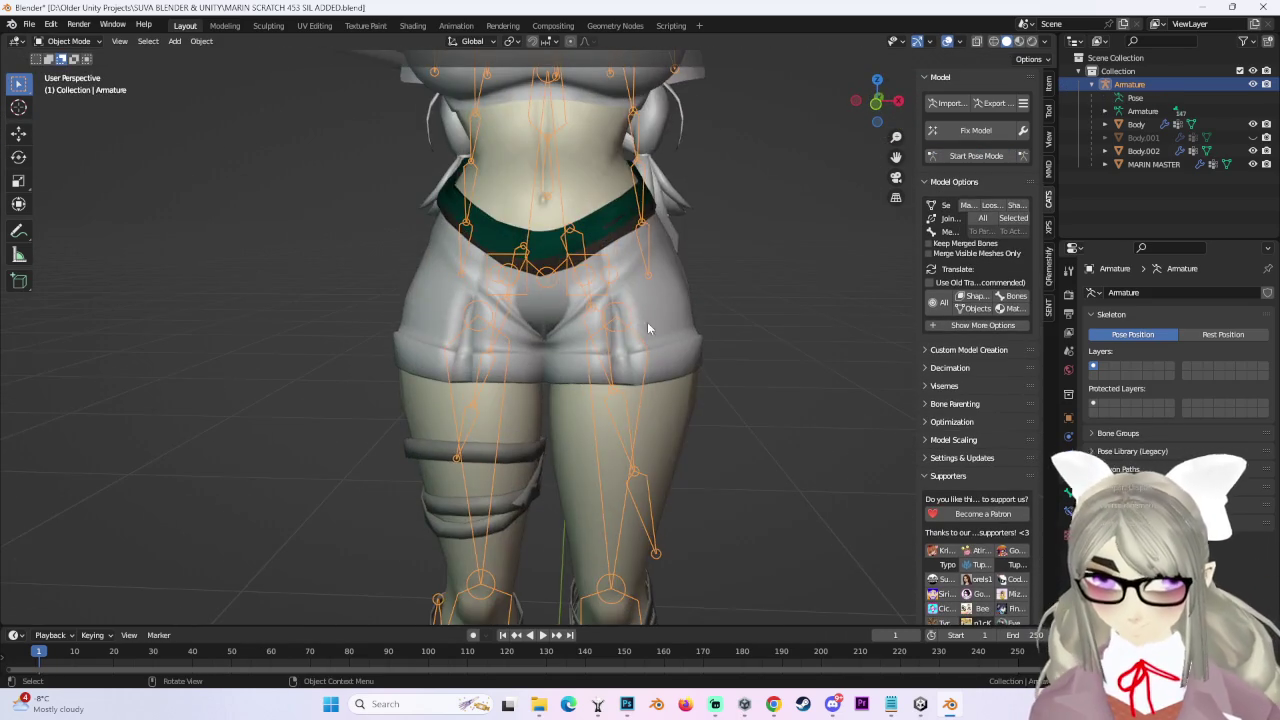
pyautogui.click(976, 155)
pyautogui.click(590, 384)
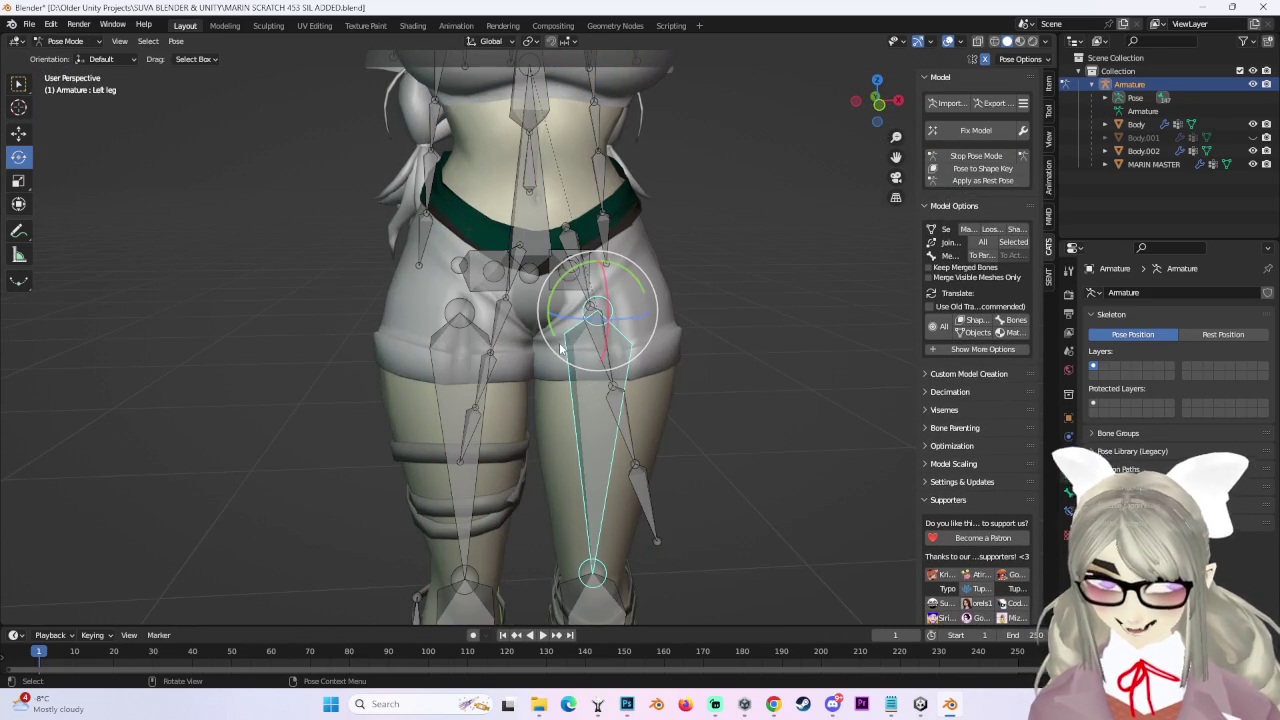
pyautogui.moveTo(560, 348); pyautogui.dragTo(600, 360)
pyautogui.moveTo(600, 360)
pyautogui.mouseDown(button='middle')
pyautogui.moveTo(637, 352)
pyautogui.moveTo(663, 393)
pyautogui.moveTo(666, 371)
pyautogui.moveTo(705, 400)
pyautogui.moveTo(707, 364)
pyautogui.moveTo(468, 399)
pyautogui.moveTo(480, 395)
pyautogui.mouseUp(button='middle')
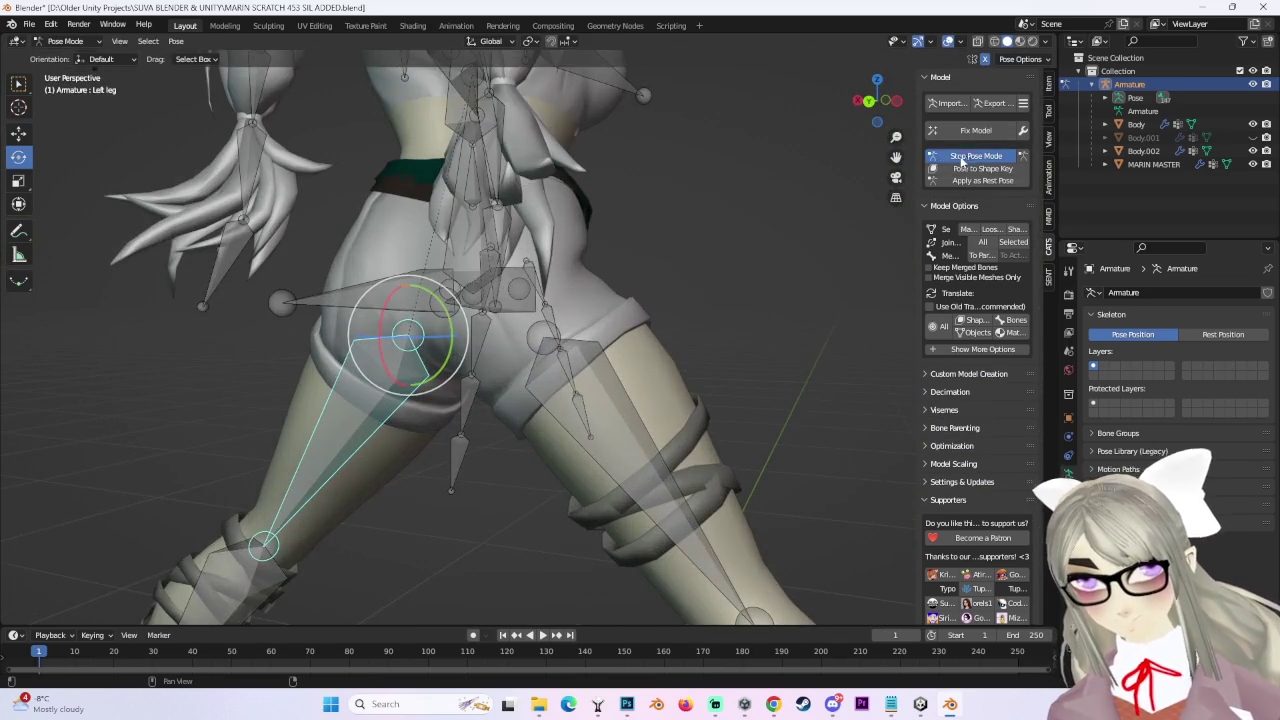
# Exit Pose Mode and orbit in close on the left thigh.
pyautogui.click(953, 158)
pyautogui.moveTo(688, 331); pyautogui.dragTo(816, 296, button='middle')
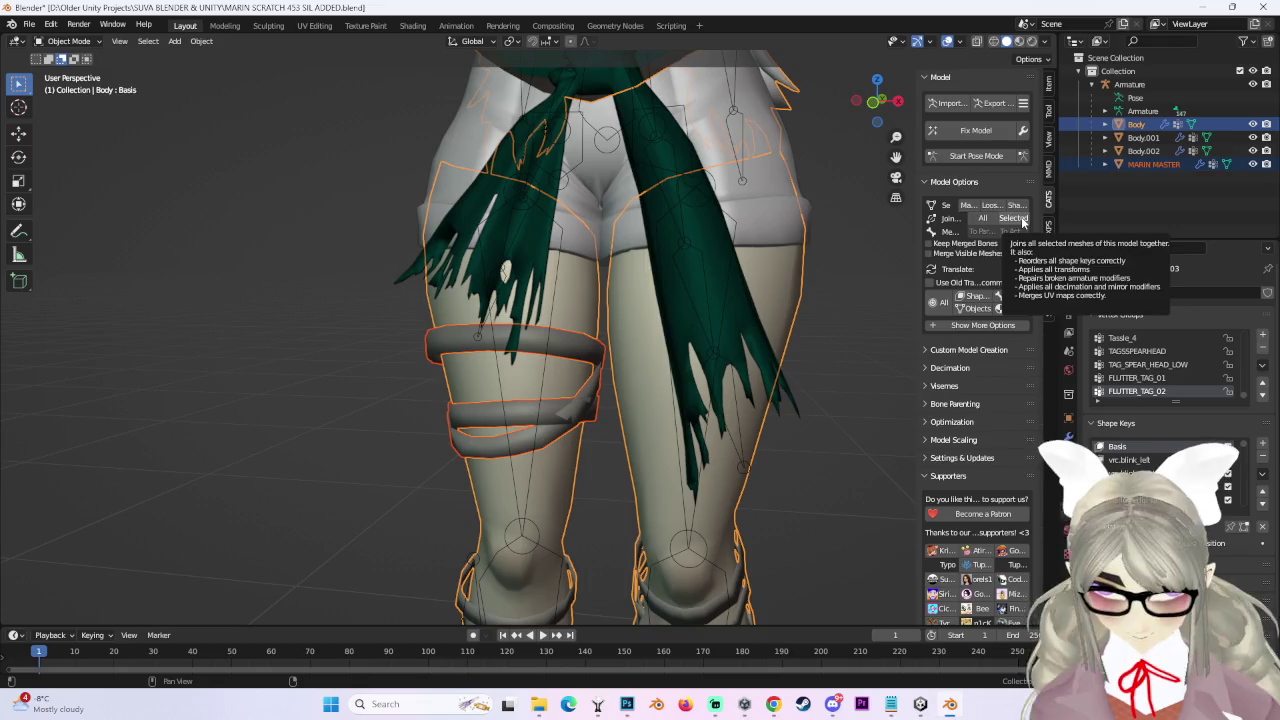
pyautogui.click(871, 104)
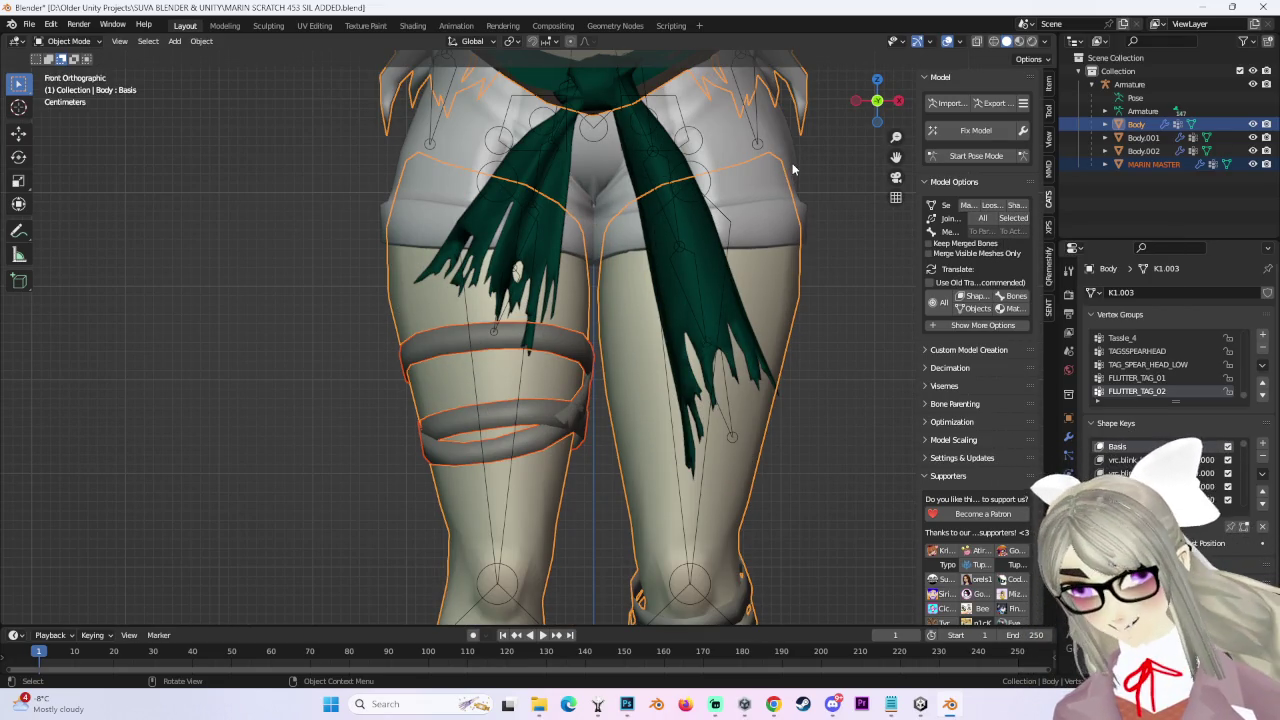
pyautogui.moveTo(650, 224); pyautogui.dragTo(563, 266, button='middle')
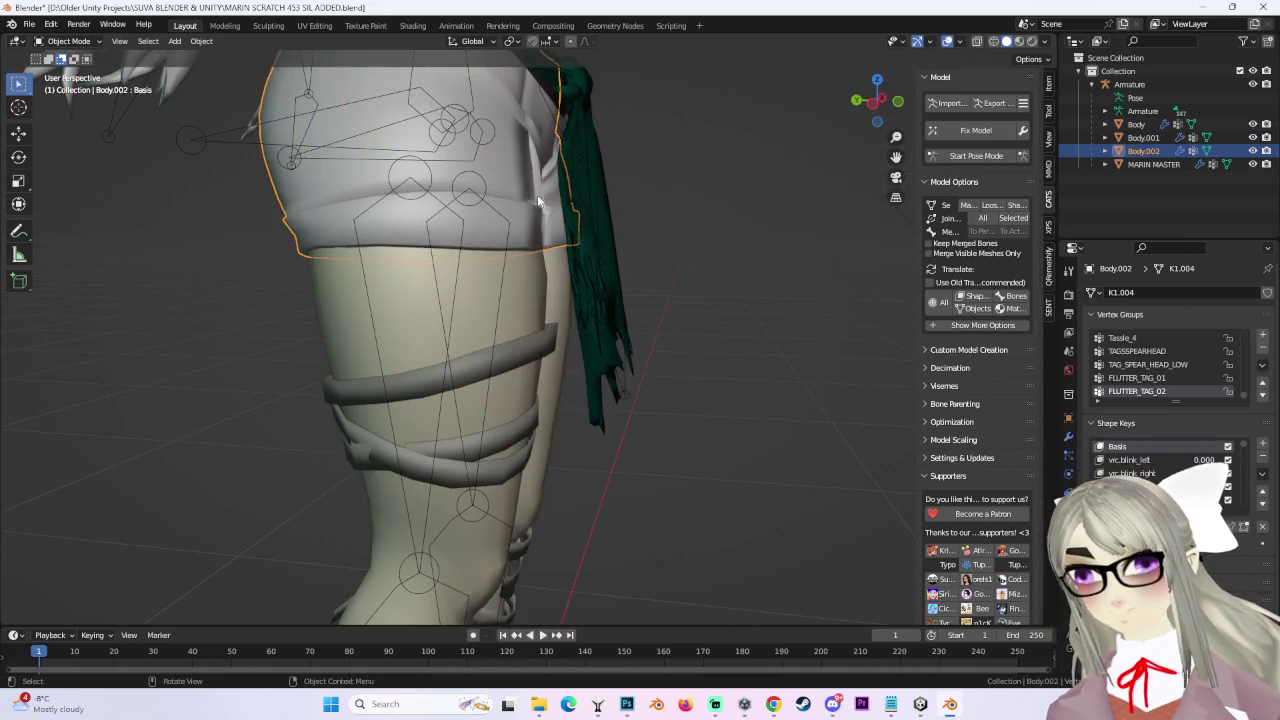
pyautogui.moveTo(539, 194); pyautogui.dragTo(520, 331, button='middle')
# Select the MARIN MASTER thigh strap, the shorts Body.002, the Body mesh and the Body.001 sash in turn.
pyautogui.click(520, 331)
pyautogui.keyDown('shift'); pyautogui.click(498, 133); pyautogui.keyUp('shift')
pyautogui.scroll(-3, 498, 133)
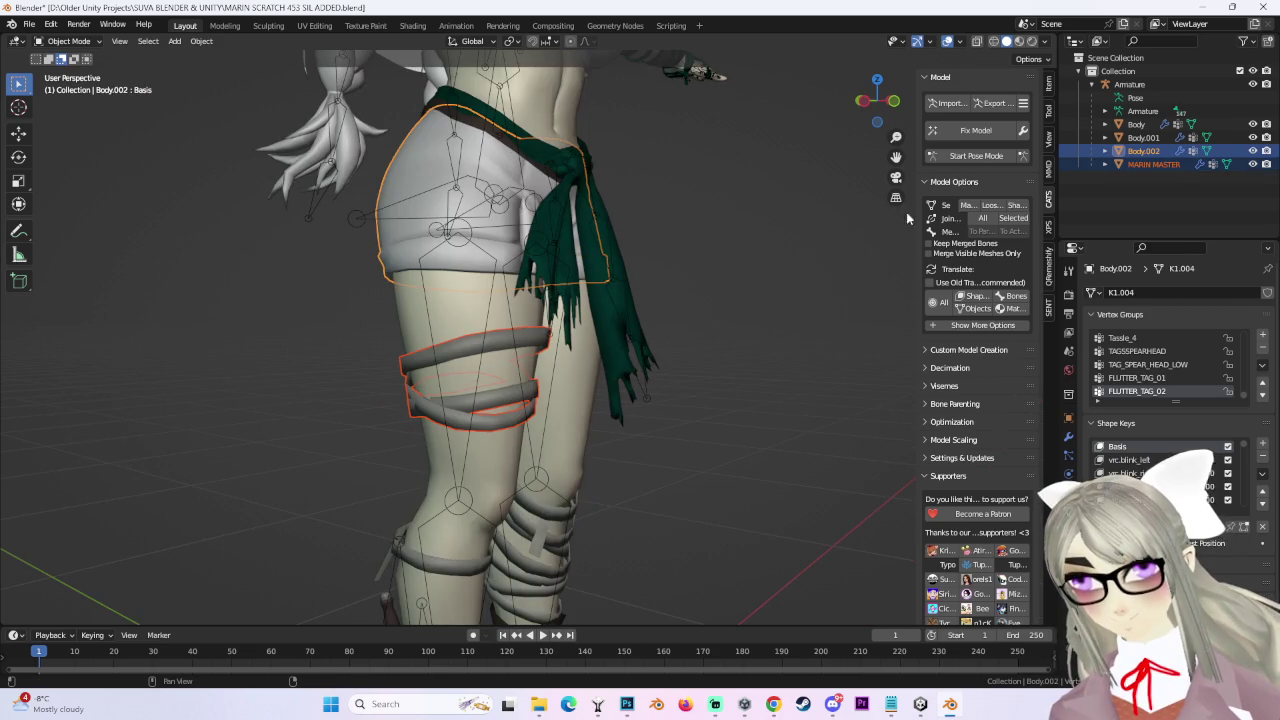
pyautogui.moveTo(700, 420); pyautogui.dragTo(629, 393, button='middle')
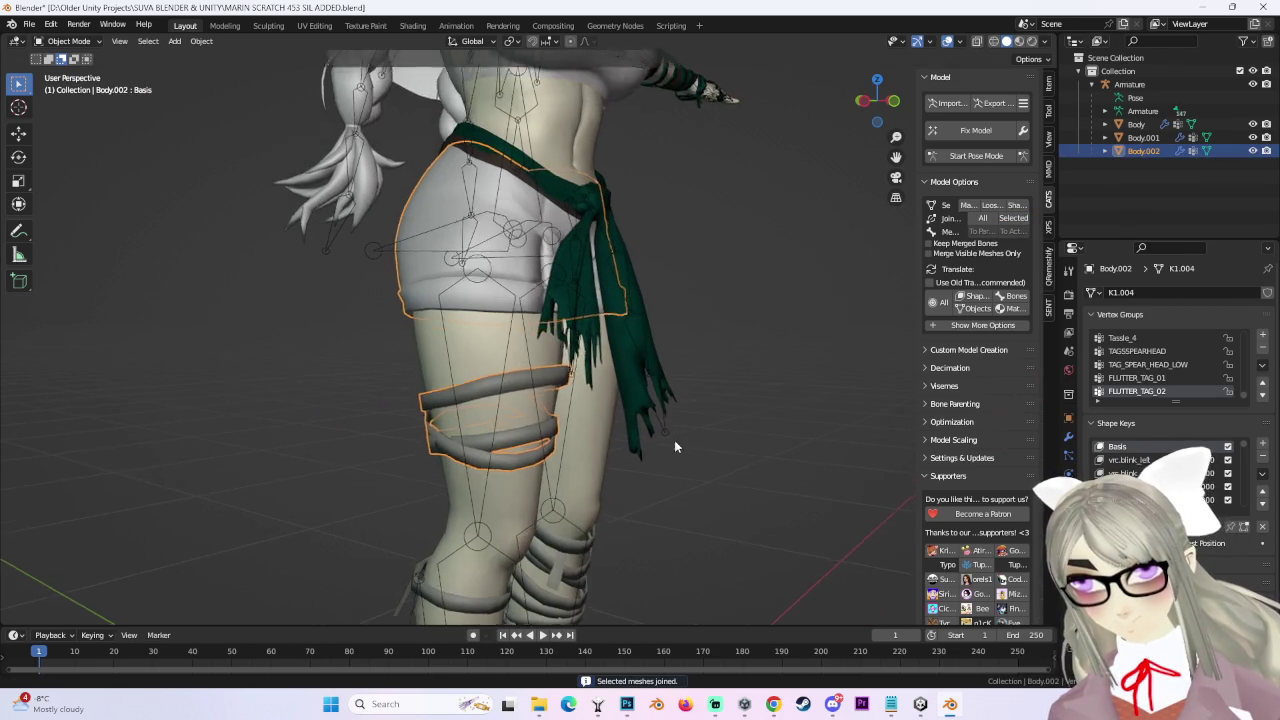
pyautogui.click(551, 318)
pyautogui.moveTo(467, 220); pyautogui.dragTo(610, 230, button='middle')
pyautogui.click(1143, 137)
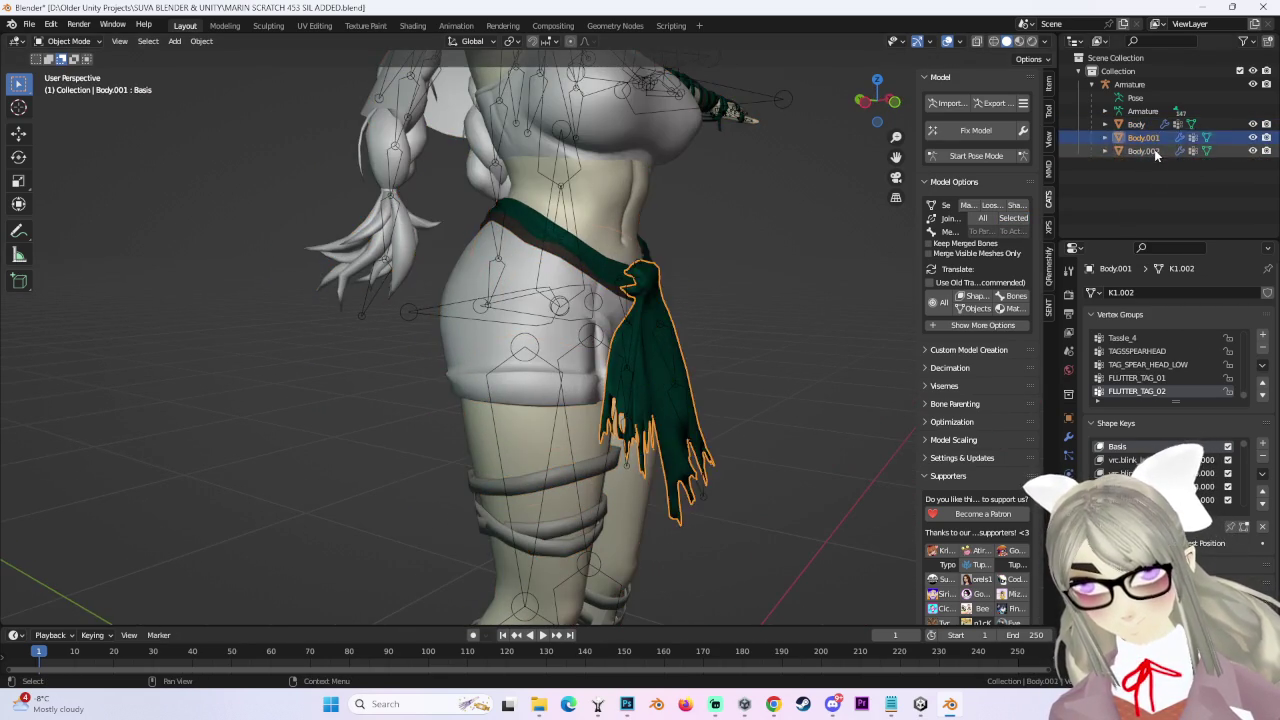
pyautogui.click(1143, 150)
pyautogui.scroll(-3, 764, 296)
pyautogui.moveTo(764, 296)
pyautogui.mouseDown(button='middle')
pyautogui.moveTo(730, 309)
pyautogui.moveTo(764, 367)
pyautogui.moveTo(698, 373)
pyautogui.mouseUp(button='middle')
pyautogui.scroll(3, 730, 309)
pyautogui.scroll(2, 698, 373)
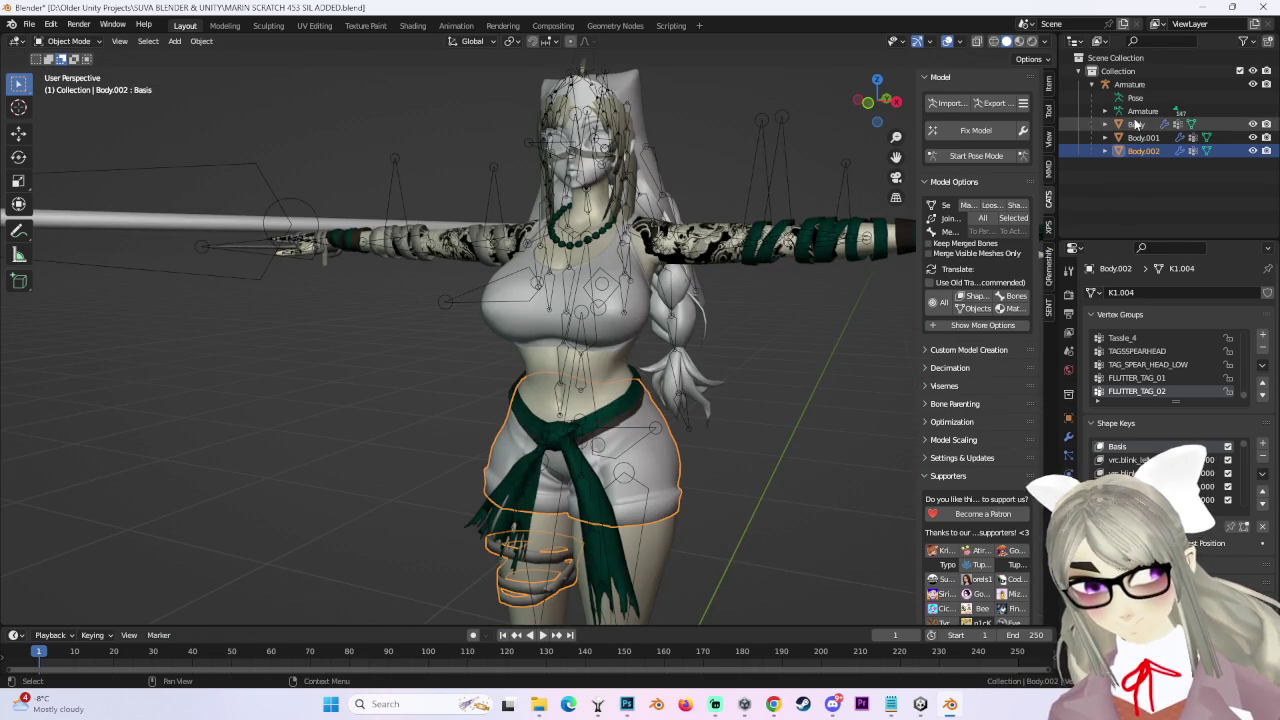
# Rotate the Left leg bone outward and check the shorts from below, then stop posing.
pyautogui.click(1136, 124)
pyautogui.keyDown('shift'); pyautogui.scroll(-4, 728, 318); pyautogui.keyUp('shift')
pyautogui.keyDown('shift'); pyautogui.scroll(-3, 781, 341); pyautogui.keyUp('shift')
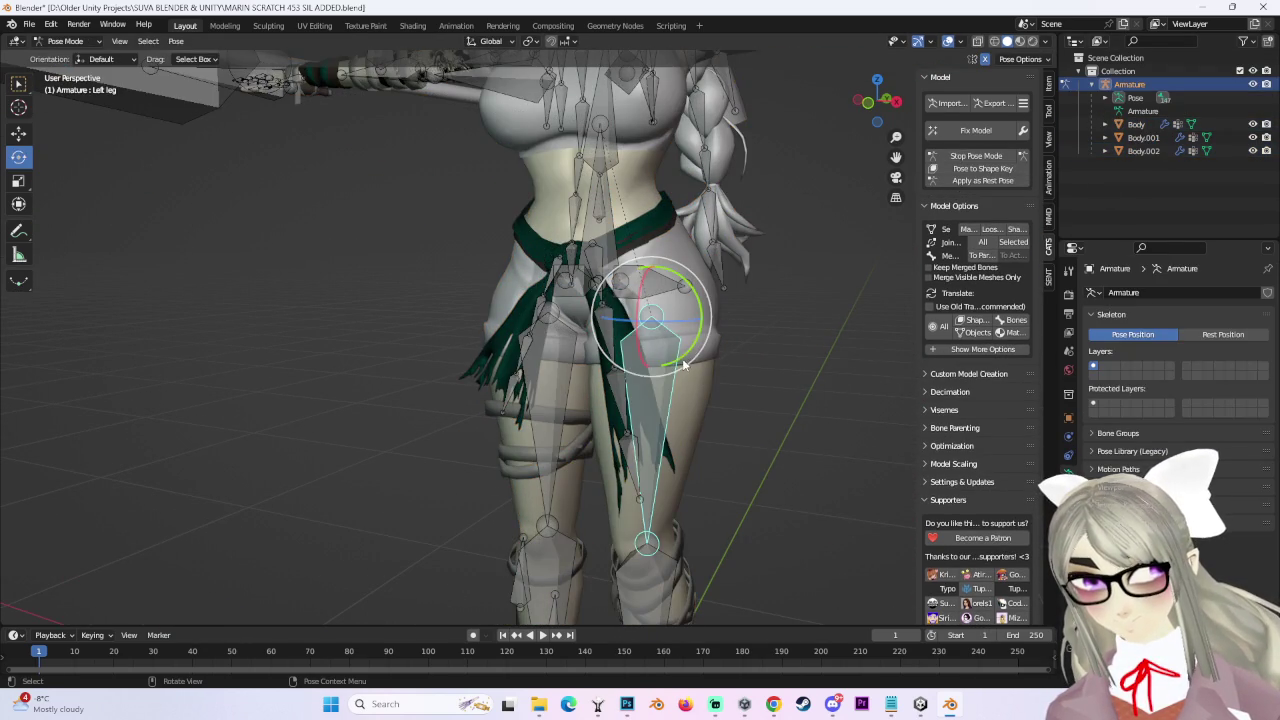
pyautogui.moveTo(684, 366); pyautogui.dragTo(716, 381)
pyautogui.moveTo(716, 381)
pyautogui.mouseDown(button='middle')
pyautogui.moveTo(735, 345)
pyautogui.moveTo(710, 370)
pyautogui.moveTo(810, 338)
pyautogui.moveTo(741, 334)
pyautogui.moveTo(659, 364)
pyautogui.moveTo(590, 352)
pyautogui.mouseUp(button='middle')
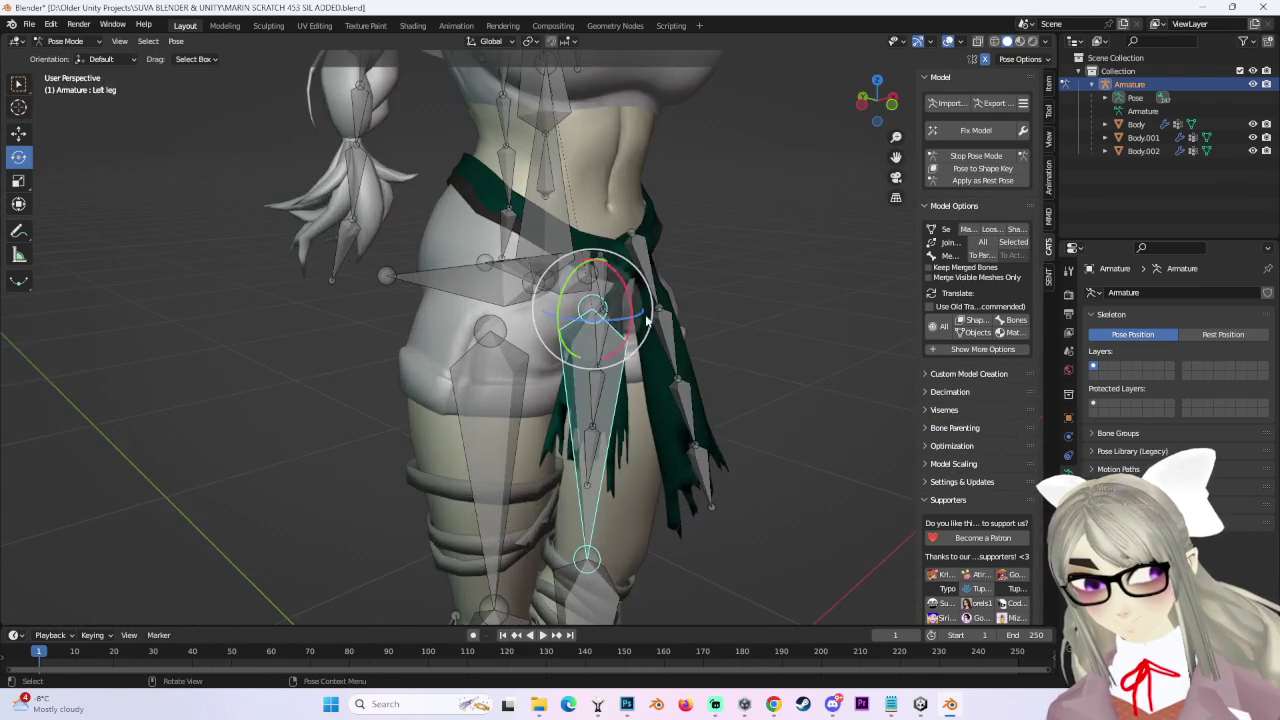
pyautogui.click(975, 158)
# Hide the Body mesh and the Body.001 sash in the Outliner.
pyautogui.moveTo(480, 260)
pyautogui.mouseDown(button='middle')
pyautogui.moveTo(426, 254)
pyautogui.moveTo(528, 243)
pyautogui.moveTo(493, 294)
pyautogui.moveTo(560, 290)
pyautogui.mouseUp(button='middle')
pyautogui.click(426, 254)
pyautogui.click(1136, 124)
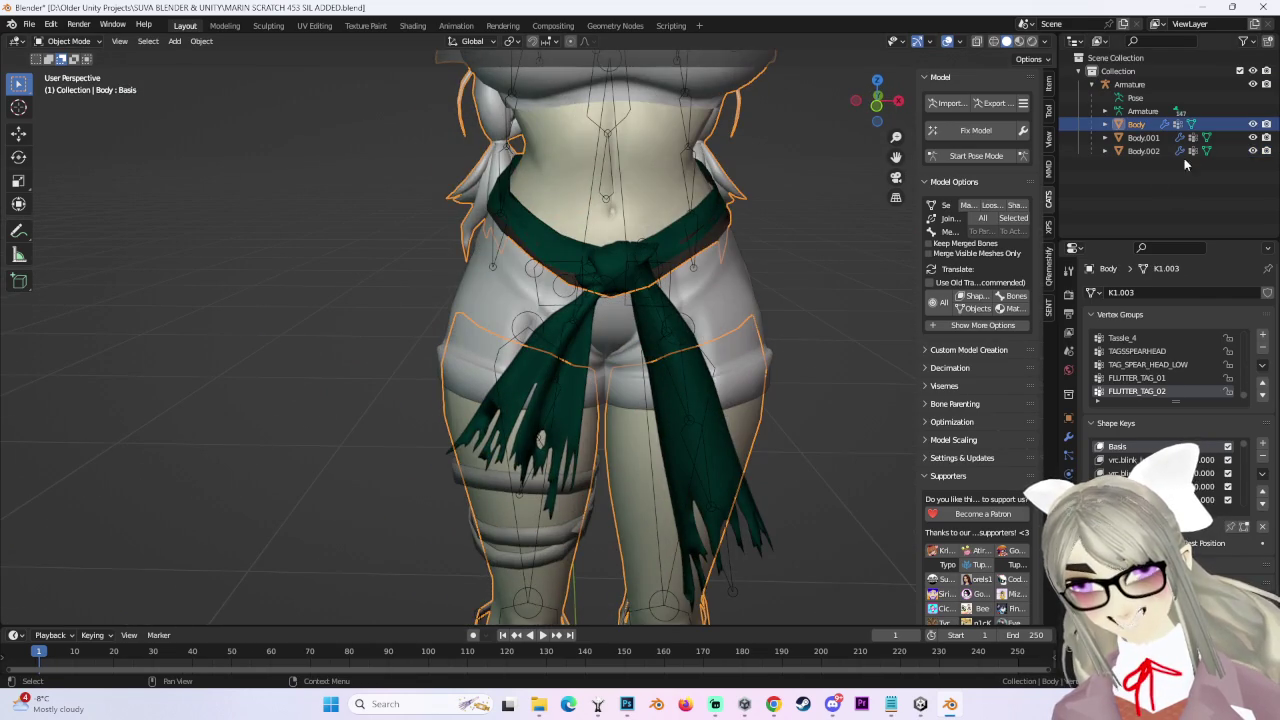
pyautogui.click(1253, 124)
pyautogui.moveTo(754, 316); pyautogui.dragTo(622, 418, button='middle')
pyautogui.click(622, 418)
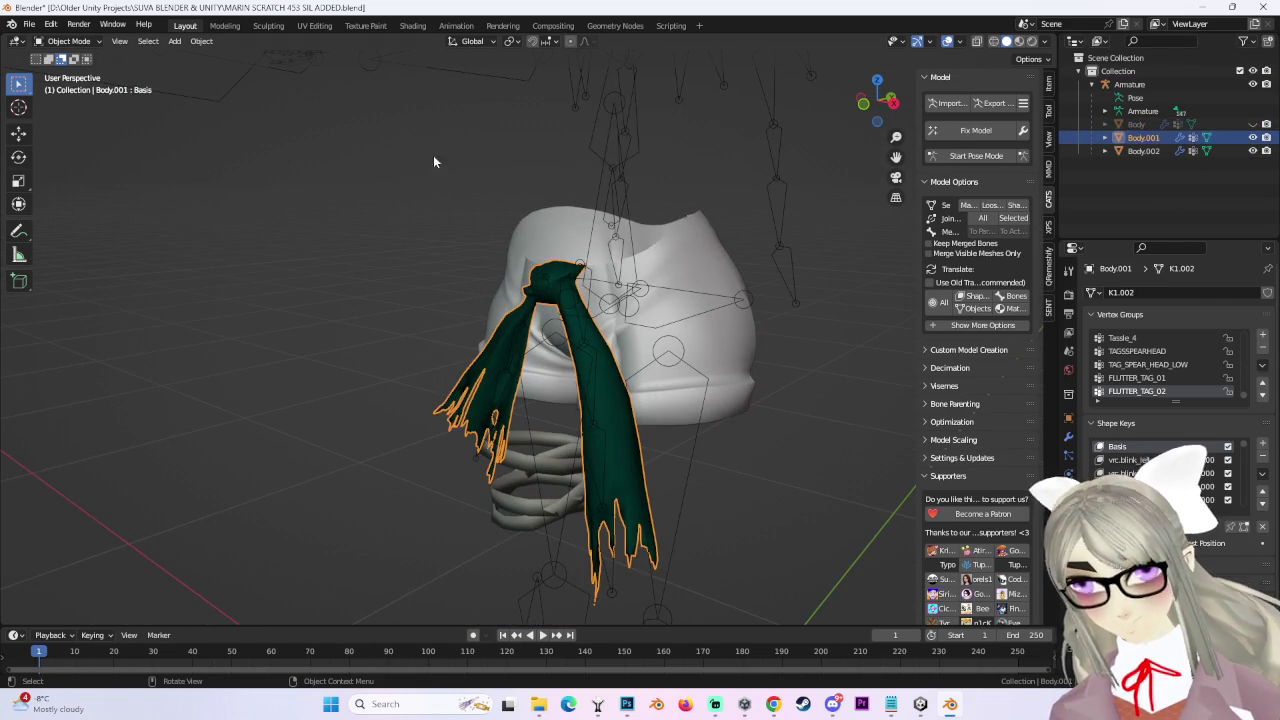
pyautogui.click(1254, 138)
pyautogui.click(29, 26)
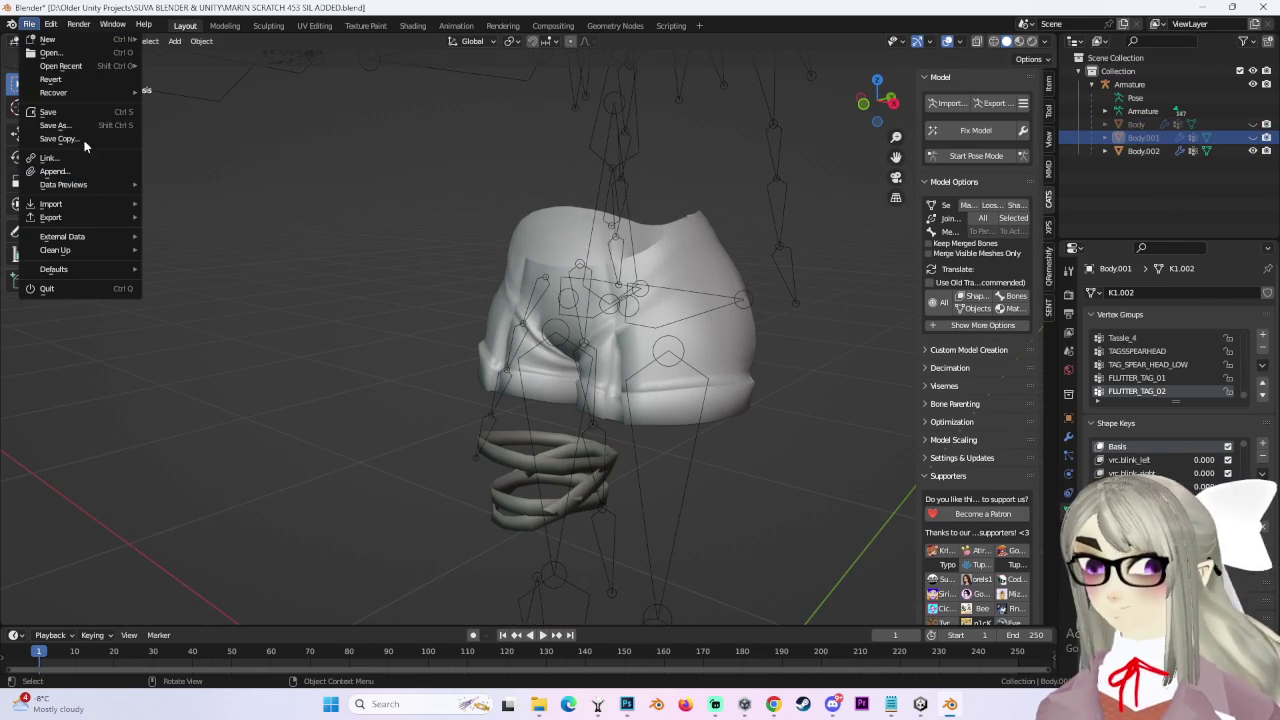
# Save a copy as MARIN SCRATCH 454 SHORTS WEIGHT PAINTS.blend, then select the armature.
pyautogui.click(87, 126)
pyautogui.write('MARIN SCRATCH 454 SHORTS WEIGHT PAINTS.blend')
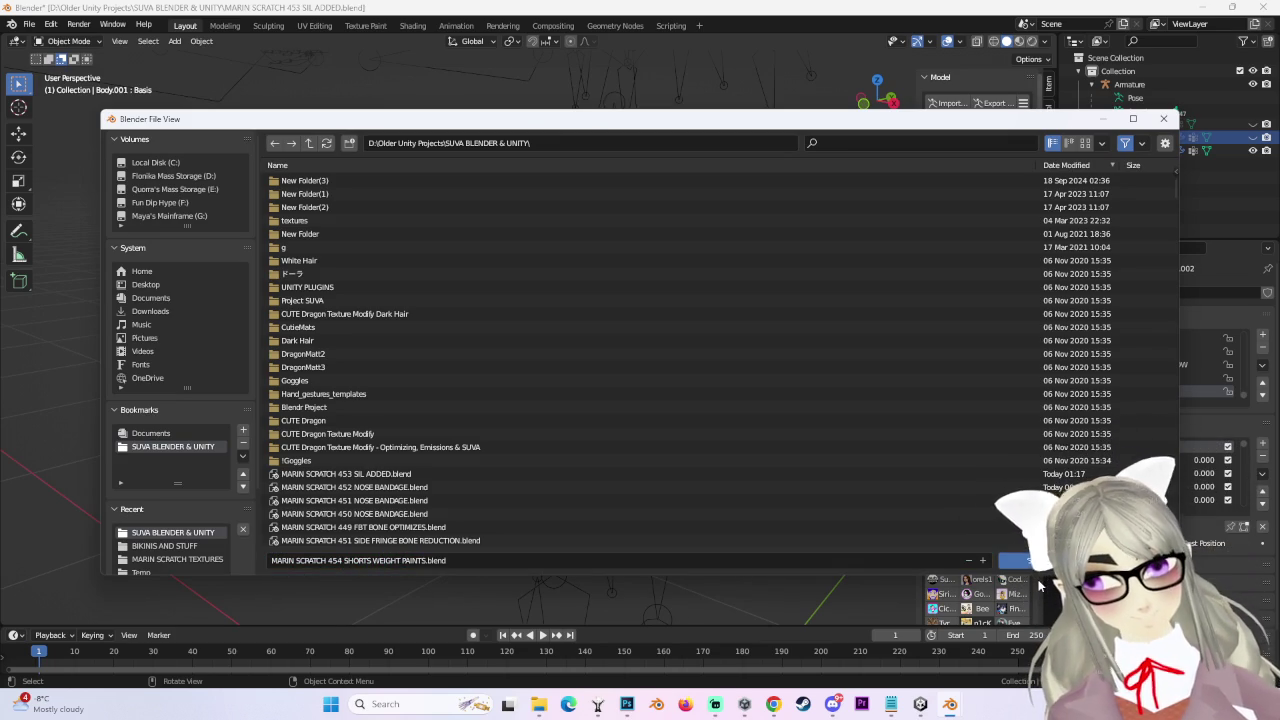
pyautogui.click(1000, 563)
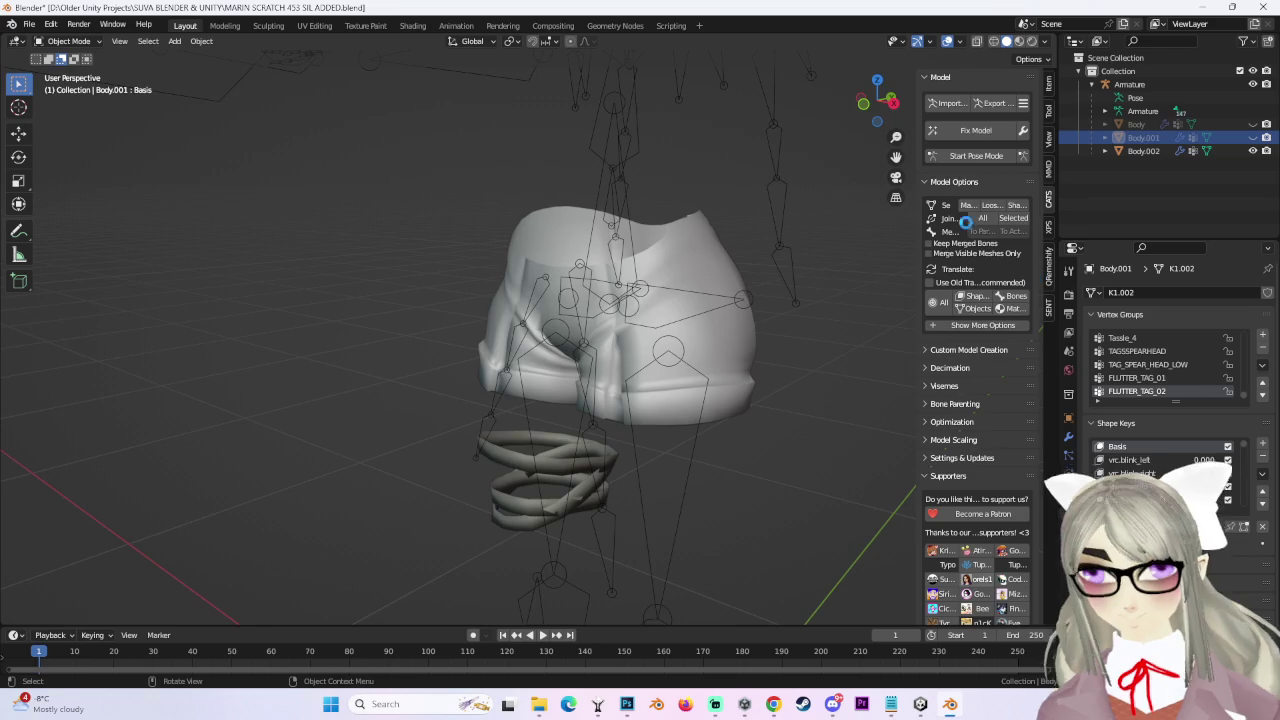
pyautogui.moveTo(640, 330); pyautogui.dragTo(715, 390, button='middle')
pyautogui.click(681, 346)
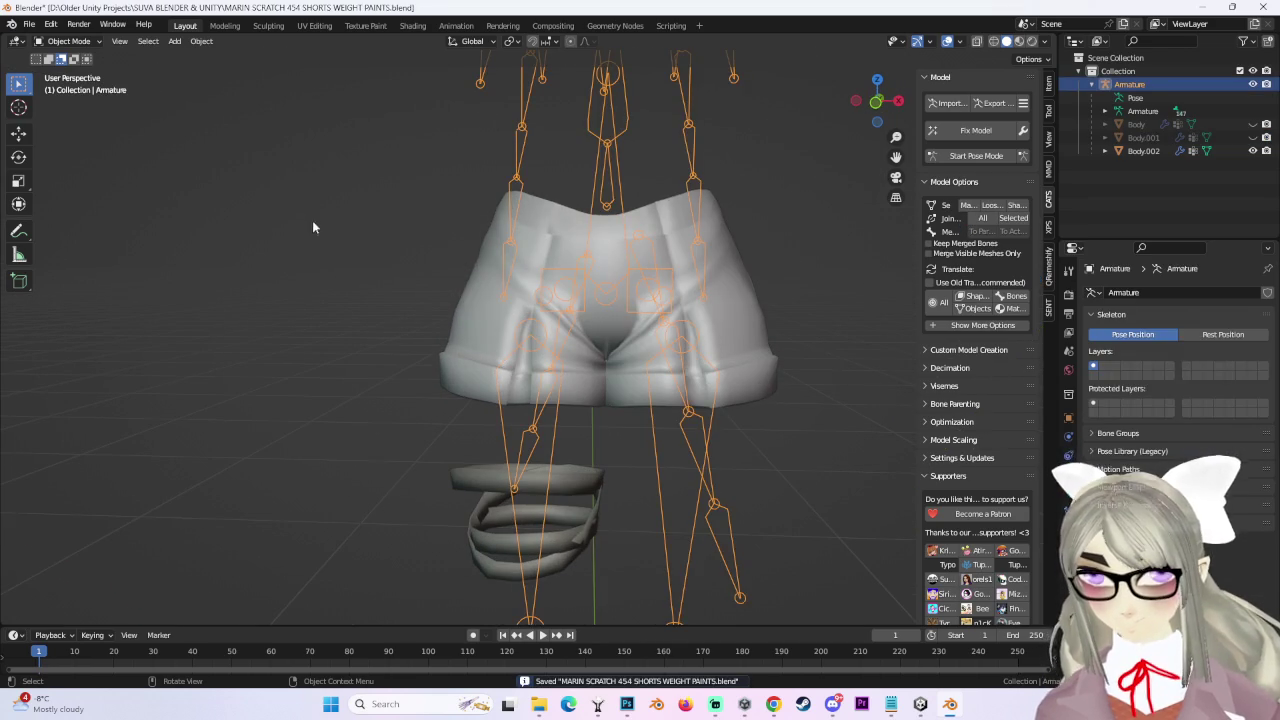
# Put the shorts in Weight Paint and review their Left leg and Butt_L weights.
pyautogui.keyDown('shift'); pyautogui.click(743, 323); pyautogui.keyUp('shift')
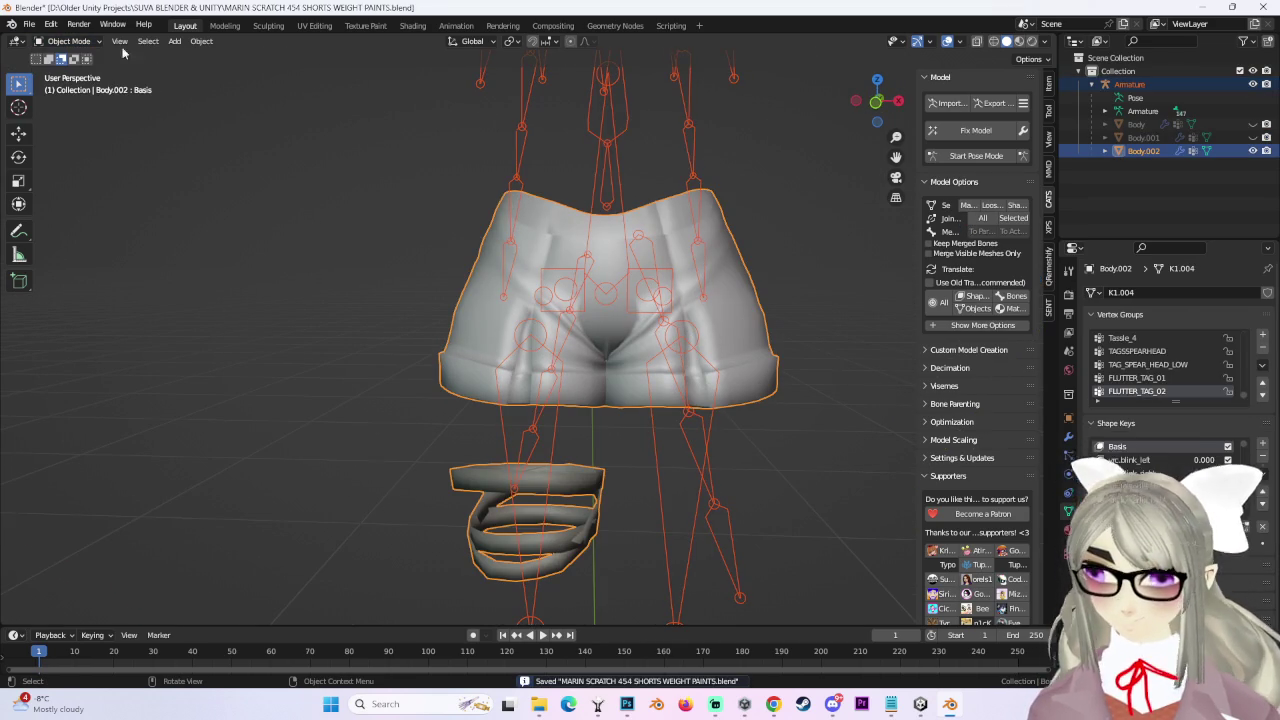
pyautogui.click(72, 115)
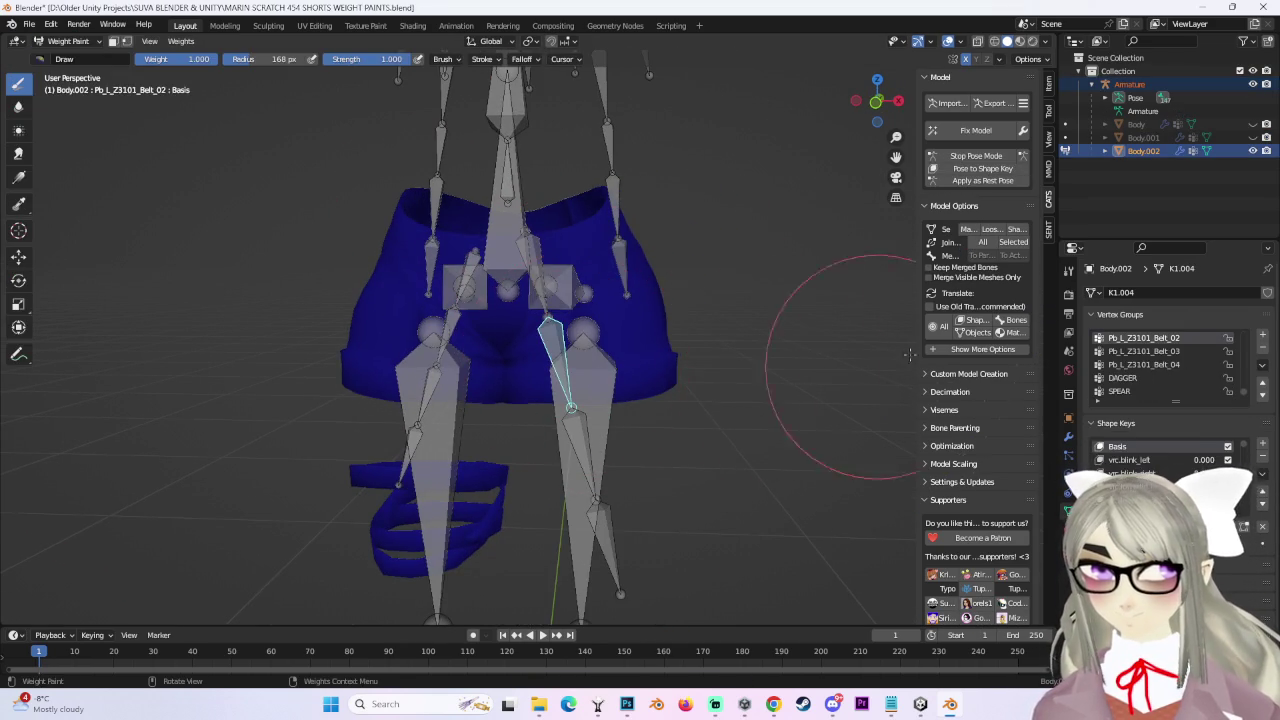
pyautogui.keyDown('ctrl'); pyautogui.click(591, 350); pyautogui.keyUp('ctrl')
pyautogui.moveTo(591, 350)
pyautogui.mouseDown(button='middle')
pyautogui.moveTo(510, 328)
pyautogui.moveTo(622, 289)
pyautogui.moveTo(943, 122)
pyautogui.mouseUp(button='middle')
pyautogui.keyDown('ctrl'); pyautogui.click(510, 326); pyautogui.keyUp('ctrl')
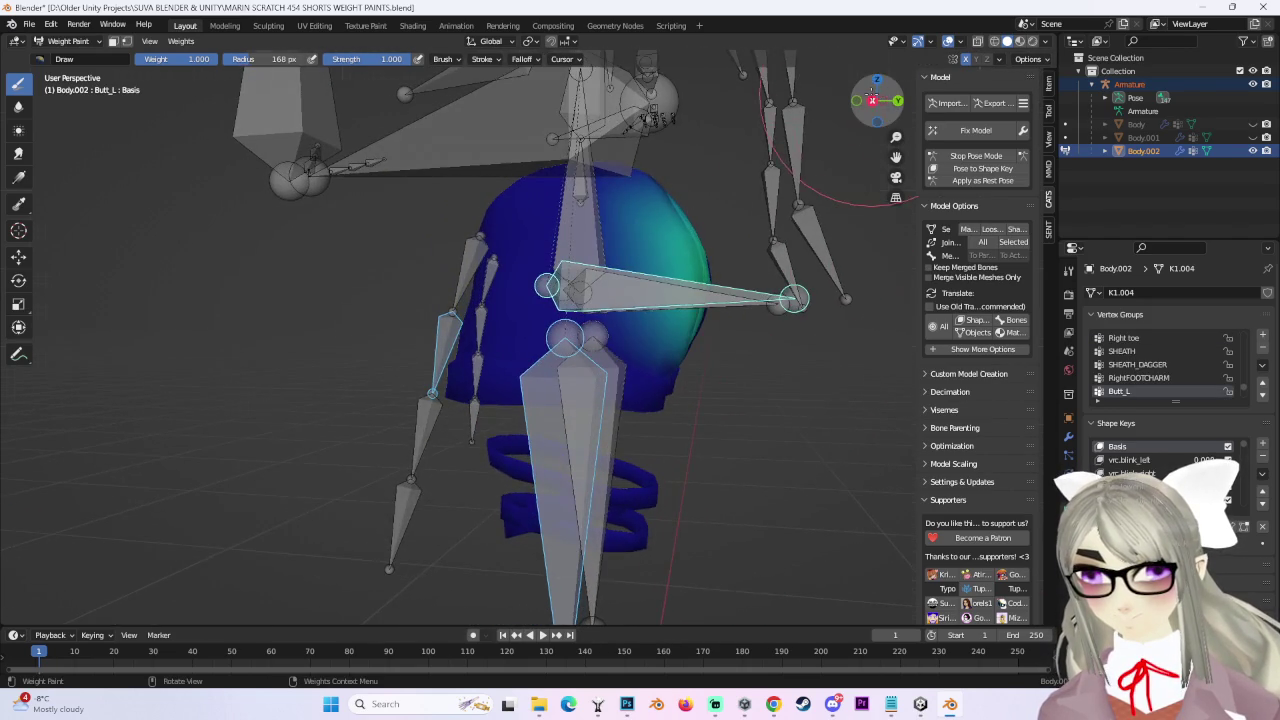
pyautogui.click(872, 100)
pyautogui.click(857, 100)
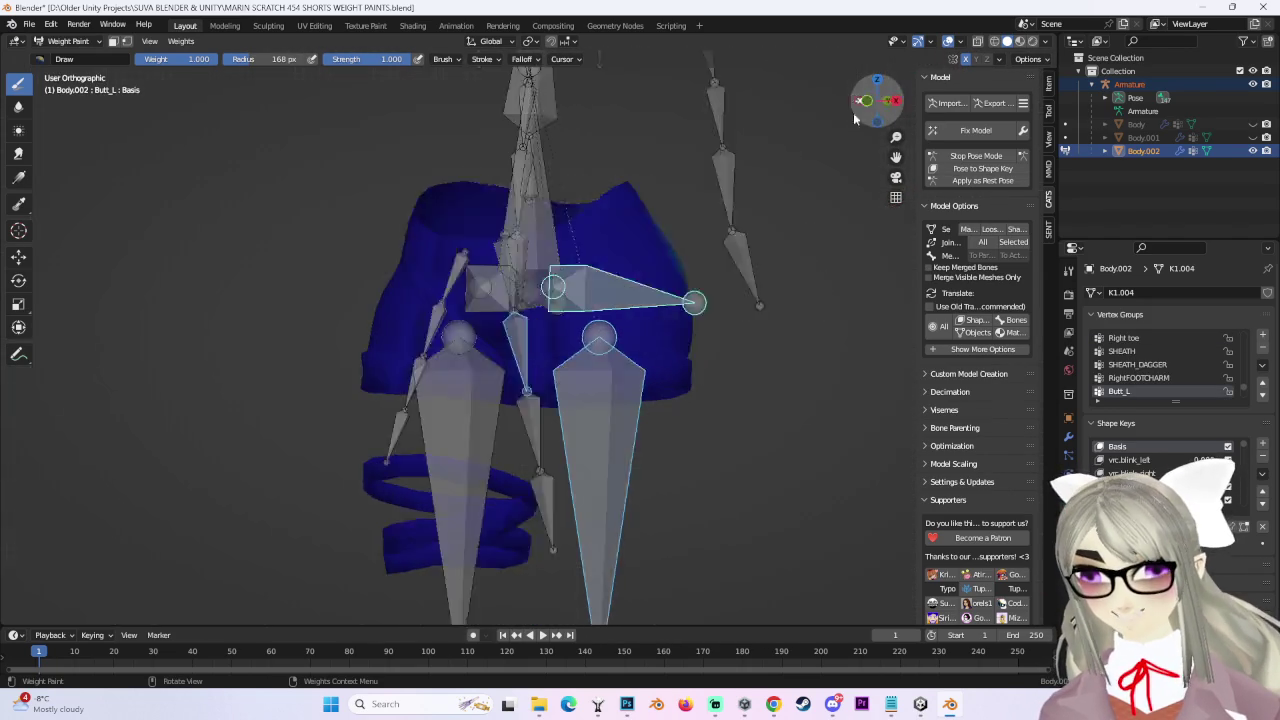
pyautogui.keyDown('ctrl'); pyautogui.click(600, 345); pyautogui.keyUp('ctrl')
# In Pose Mode, rotate the left leg bone and watch the shorts deform from behind.
pyautogui.click(954, 157)
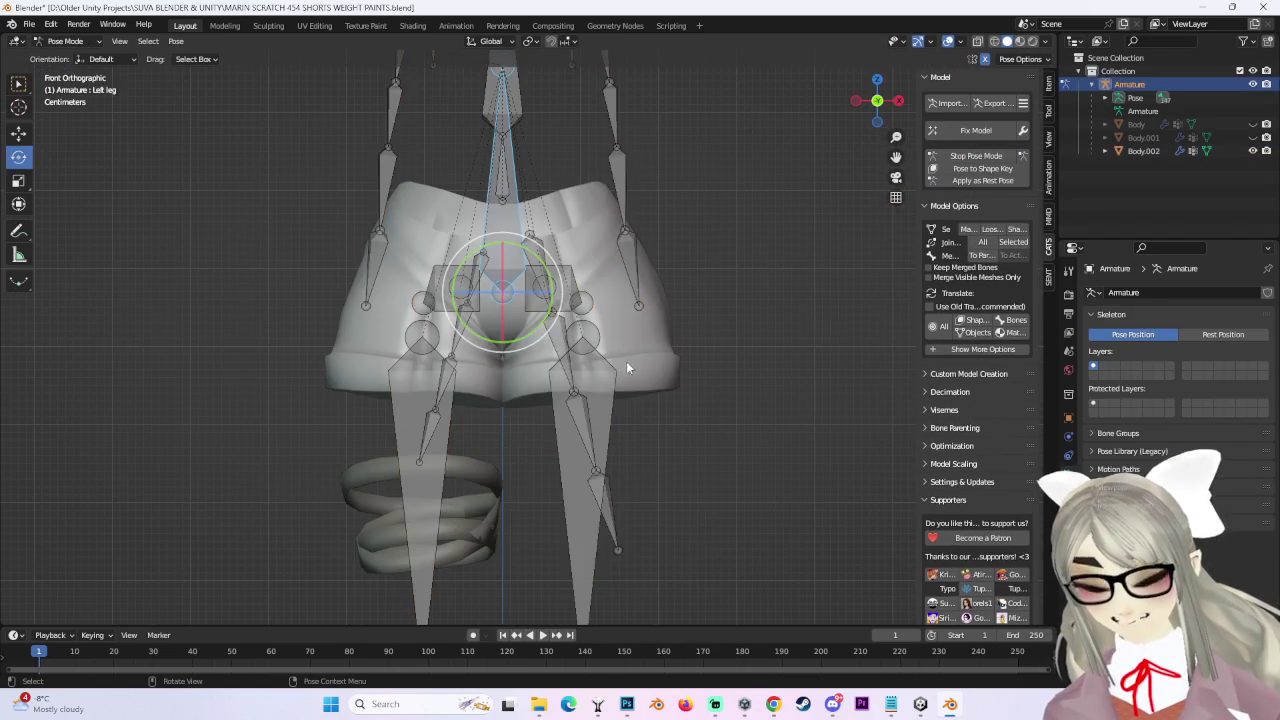
pyautogui.click(624, 378)
pyautogui.moveTo(624, 378)
pyautogui.mouseDown(button='middle')
pyautogui.moveTo(704, 318)
pyautogui.moveTo(578, 332)
pyautogui.moveTo(553, 302)
pyautogui.moveTo(544, 343)
pyautogui.moveTo(379, 310)
pyautogui.moveTo(602, 301)
pyautogui.moveTo(603, 315)
pyautogui.mouseUp(button='middle')
pyautogui.moveTo(592, 318); pyautogui.dragTo(567, 283)
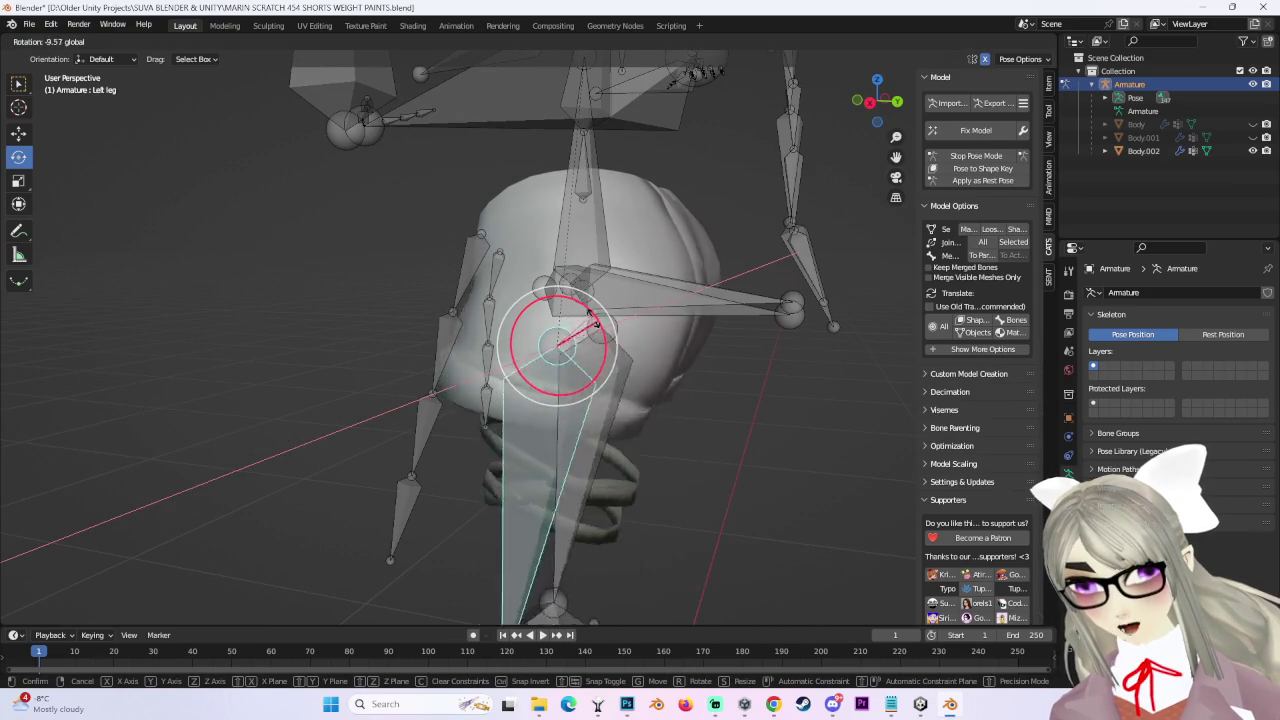
pyautogui.moveTo(567, 283); pyautogui.dragTo(575, 330)
pyautogui.moveTo(575, 330)
pyautogui.mouseDown(button='middle')
pyautogui.moveTo(686, 323)
pyautogui.moveTo(578, 330)
pyautogui.moveTo(684, 355)
pyautogui.mouseUp(button='middle')
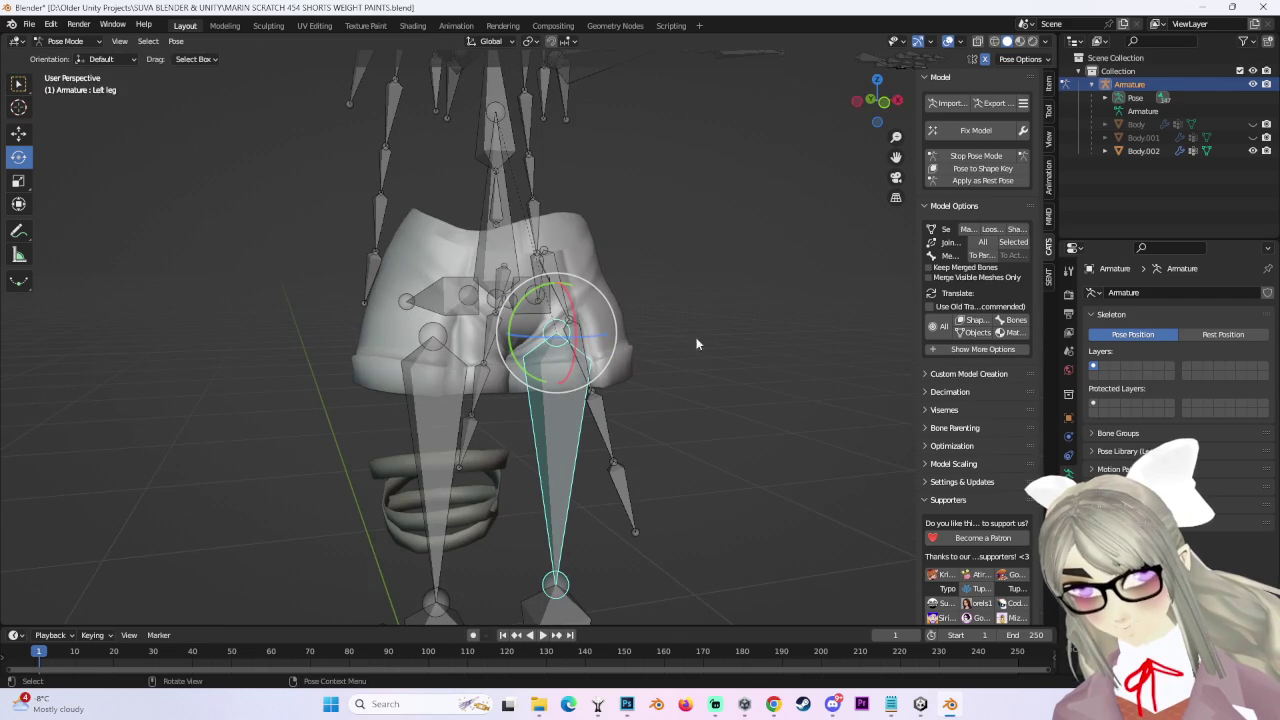
pyautogui.click(885, 105)
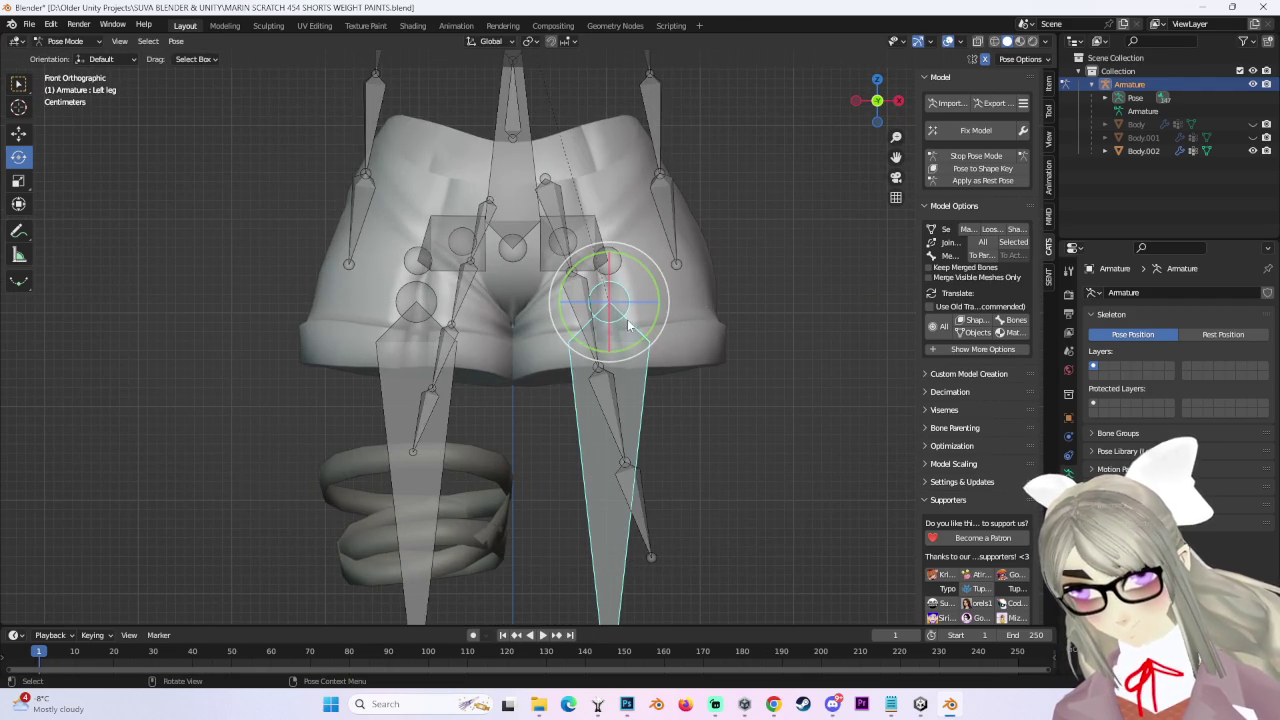
# Rotate the left leg outward, move it freely and along X, then return to Object Mode.
pyautogui.moveTo(628, 323); pyautogui.dragTo(629, 392)
pyautogui.moveTo(592, 338)
pyautogui.mouseDown(button='middle')
pyautogui.moveTo(597, 370)
pyautogui.moveTo(580, 340)
pyautogui.moveTo(706, 326)
pyautogui.moveTo(611, 320)
pyautogui.moveTo(622, 400)
pyautogui.mouseUp(button='middle')
pyautogui.press('g')
pyautogui.click(600, 360)
pyautogui.press('g')
pyautogui.press('x')
pyautogui.click(706, 326)
pyautogui.click(72, 57)
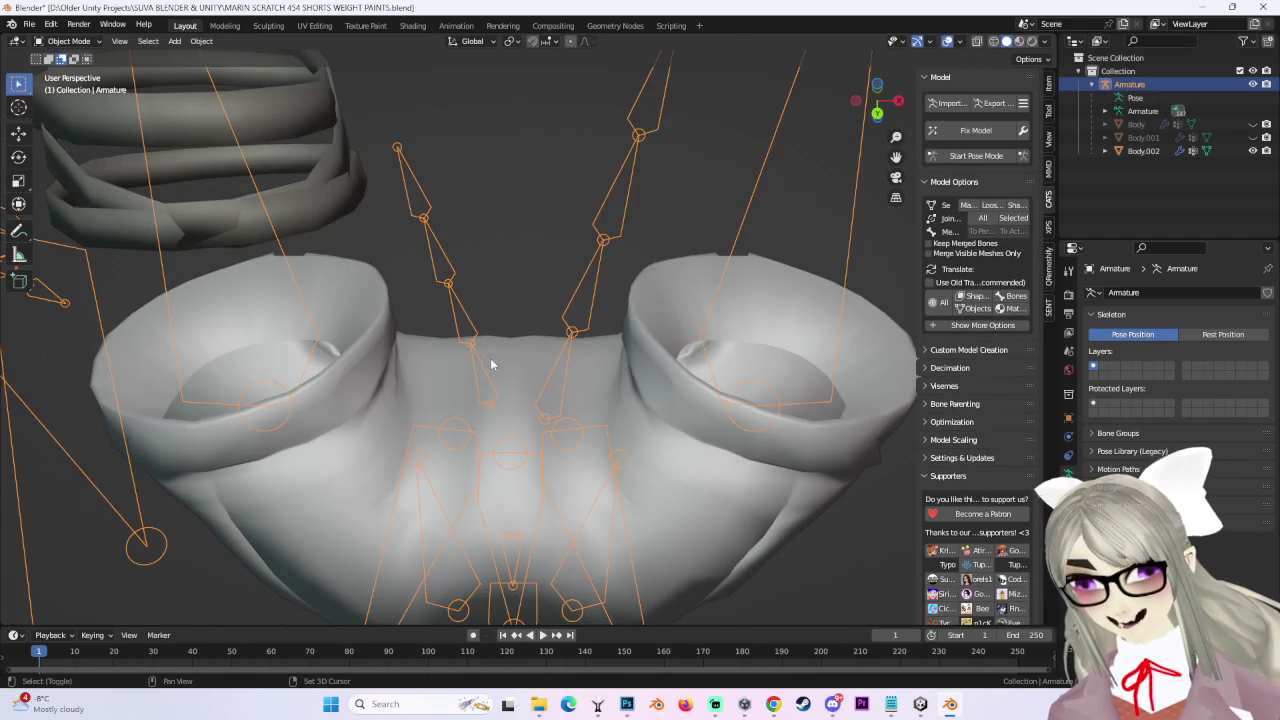
# Weight-paint the shorts with the wireframe overlay on, showing the Right leg group.
pyautogui.keyDown('shift'); pyautogui.click(488, 358); pyautogui.keyUp('shift')
pyautogui.click(68, 41)
pyautogui.click(95, 116)
pyautogui.moveTo(500, 300); pyautogui.dragTo(708, 210, button='middle')
pyautogui.click(960, 41)
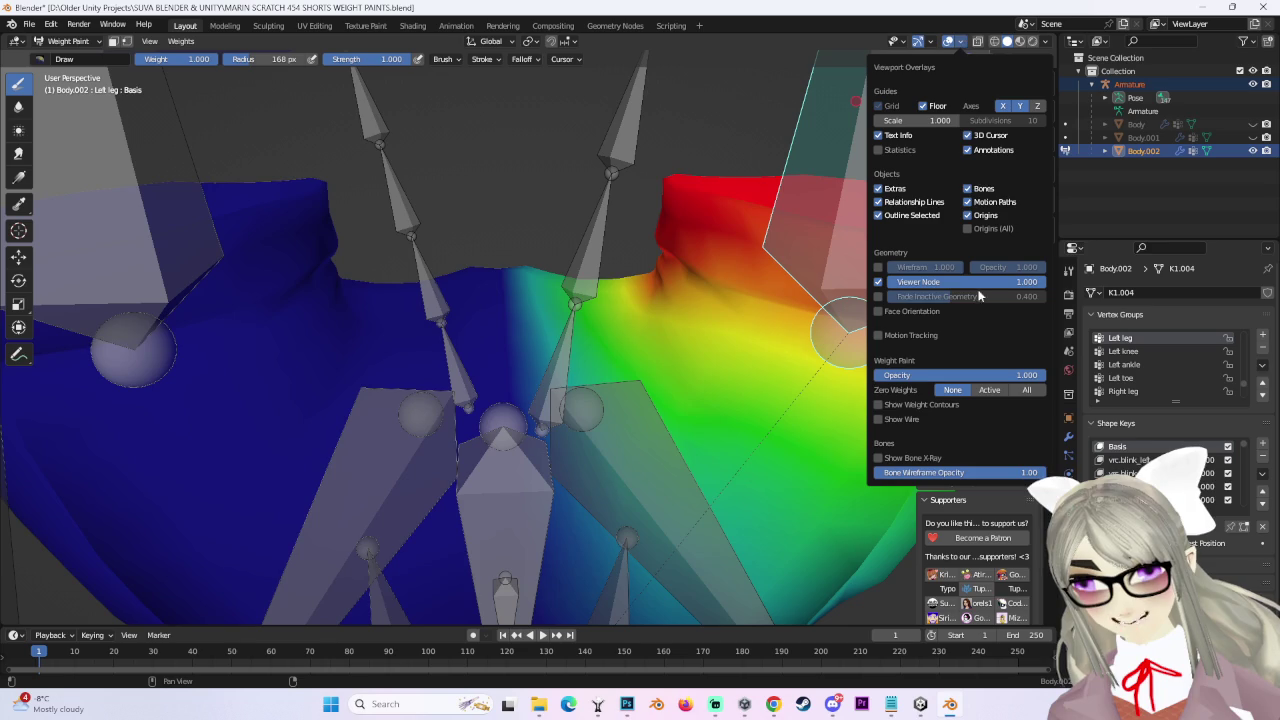
pyautogui.click(879, 267)
pyautogui.moveTo(700, 330)
pyautogui.mouseDown(button='middle')
pyautogui.moveTo(640, 320)
pyautogui.moveTo(680, 310)
pyautogui.moveTo(567, 340)
pyautogui.moveTo(630, 335)
pyautogui.mouseUp(button='middle')
pyautogui.keyDown('ctrl'); pyautogui.click(600, 330); pyautogui.keyUp('ctrl')
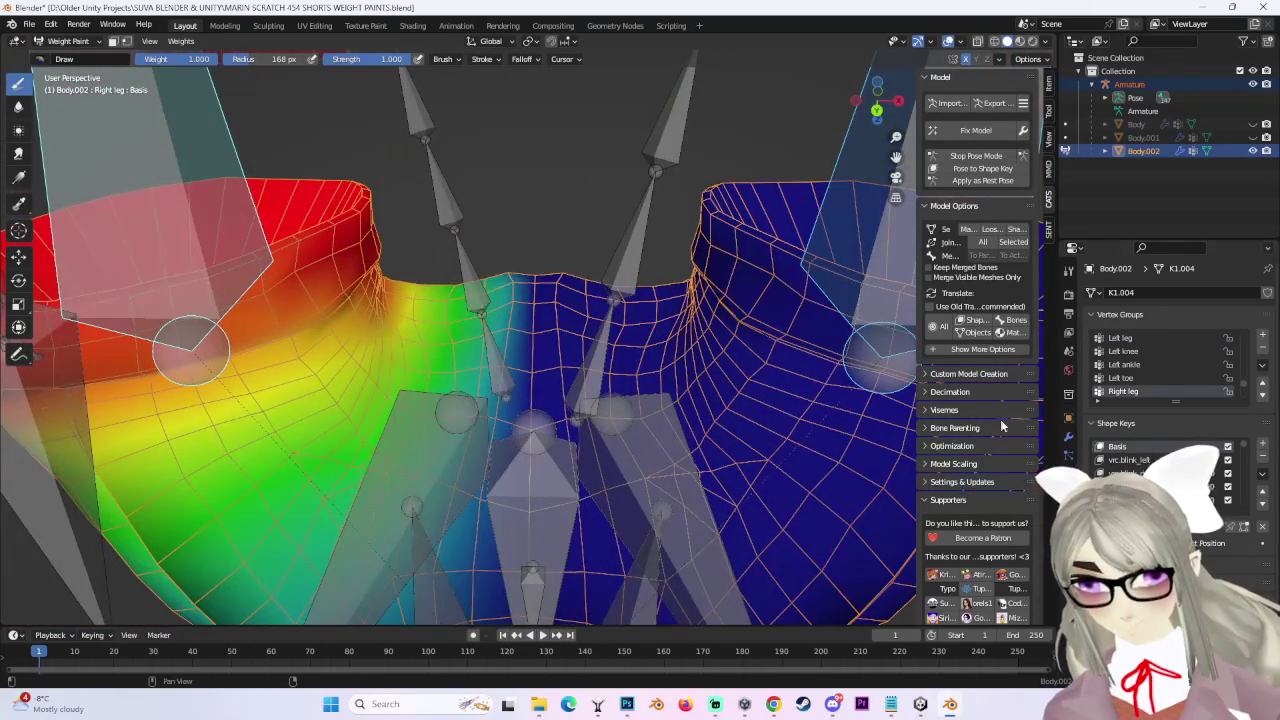
# Set the brush weight to 0.1 and inspect the shorts from several angles.
pyautogui.click(1068, 270)
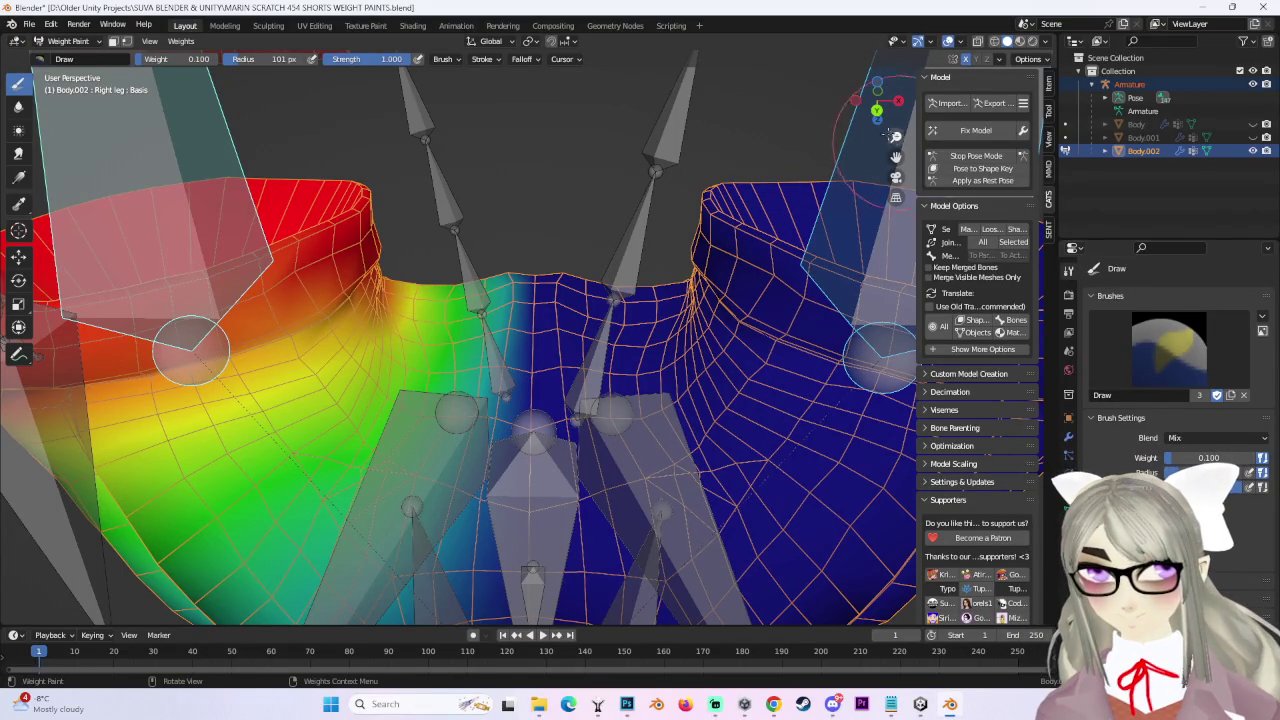
pyautogui.moveTo(606, 318); pyautogui.dragTo(588, 400, button='middle')
pyautogui.moveTo(540, 166)
pyautogui.mouseDown(button='middle')
pyautogui.moveTo(560, 240)
pyautogui.moveTo(627, 360)
pyautogui.mouseUp(button='middle')
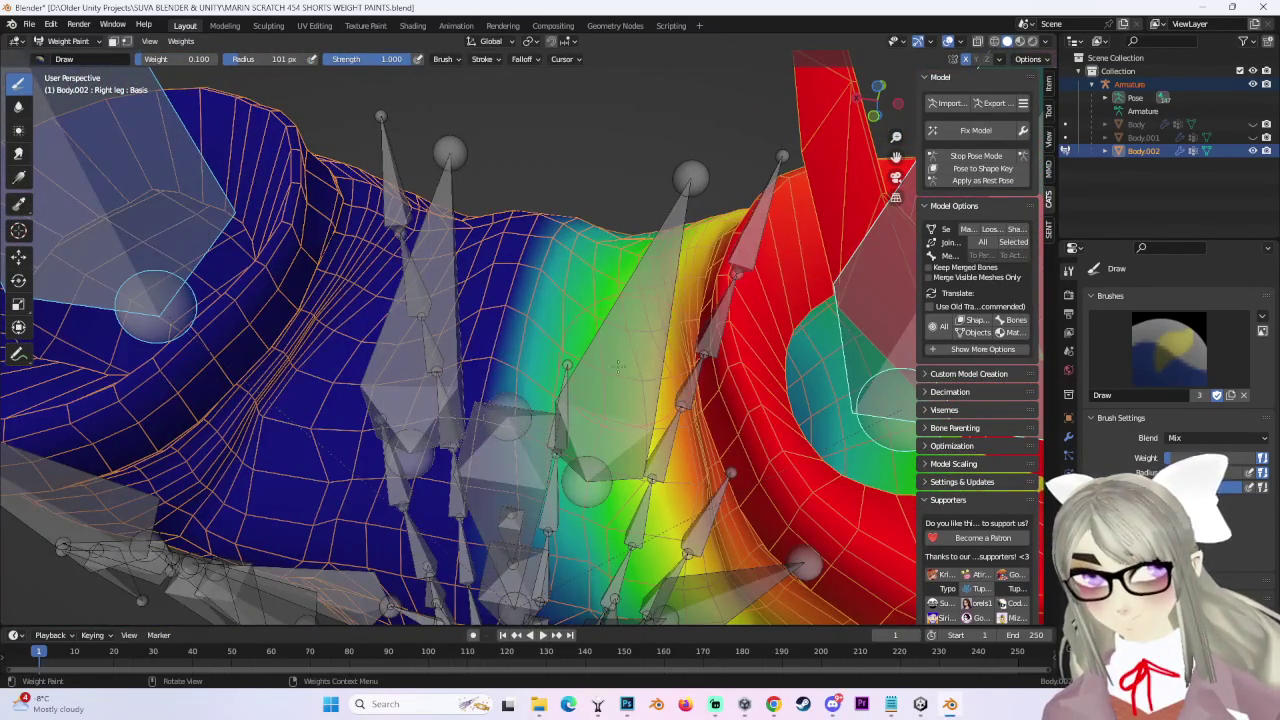
pyautogui.moveTo(586, 237); pyautogui.dragTo(637, 259, button='middle')
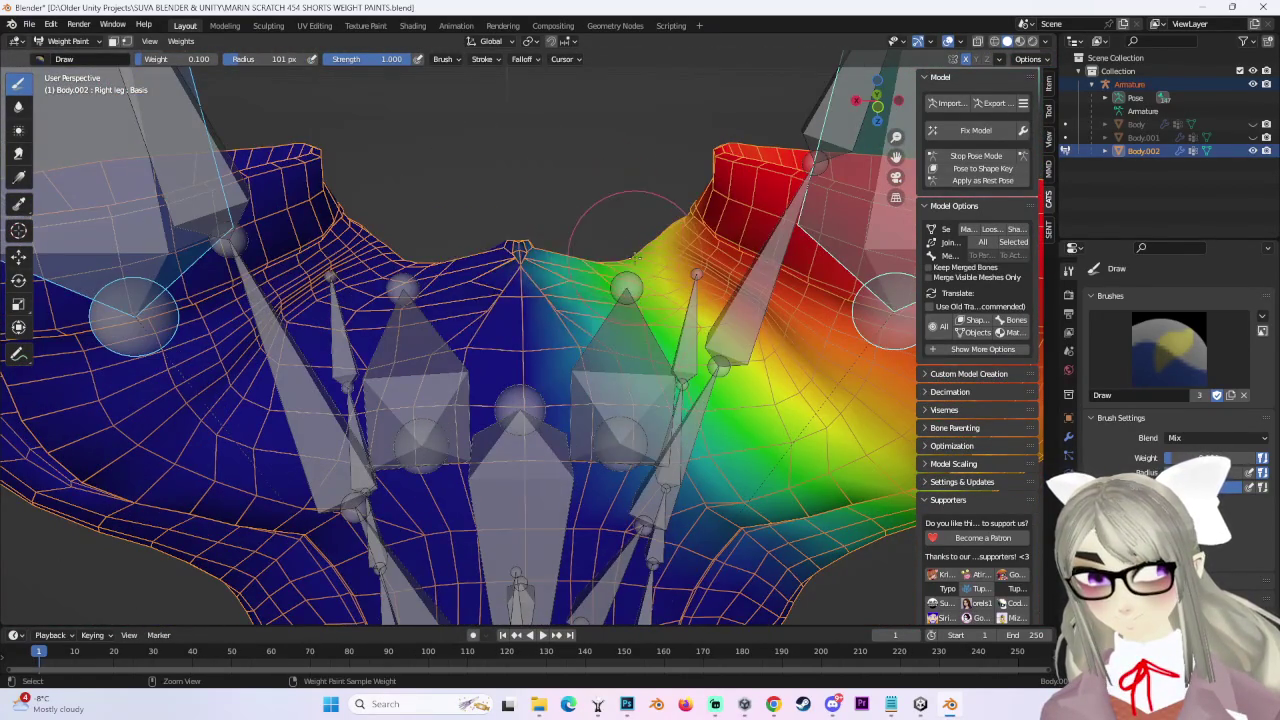
pyautogui.scroll(-5, 700, 270)
pyautogui.moveTo(710, 292); pyautogui.dragTo(580, 230, button='middle')
pyautogui.moveTo(633, 276); pyautogui.dragTo(668, 282, button='middle')
# Rotate the Left leg bone again in Pose Mode, then return to Object Mode.
pyautogui.click(995, 168)
pyautogui.moveTo(660, 330)
pyautogui.mouseDown(button='middle')
pyautogui.moveTo(639, 342)
pyautogui.moveTo(628, 300)
pyautogui.moveTo(658, 332)
pyautogui.moveTo(598, 347)
pyautogui.moveTo(593, 298)
pyautogui.moveTo(608, 371)
pyautogui.moveTo(686, 377)
pyautogui.moveTo(720, 360)
pyautogui.moveTo(698, 295)
pyautogui.moveTo(668, 420)
pyautogui.moveTo(667, 335)
pyautogui.mouseUp(button='middle')
pyautogui.click(970, 157)
pyautogui.click(664, 420)
pyautogui.moveTo(667, 335); pyautogui.dragTo(670, 370)
pyautogui.click(670, 370)
pyautogui.moveTo(670, 370)
pyautogui.mouseDown(button='middle')
pyautogui.moveTo(729, 338)
pyautogui.moveTo(792, 344)
pyautogui.mouseUp(button='middle')
pyautogui.click(94, 58)
pyautogui.click(877, 102)
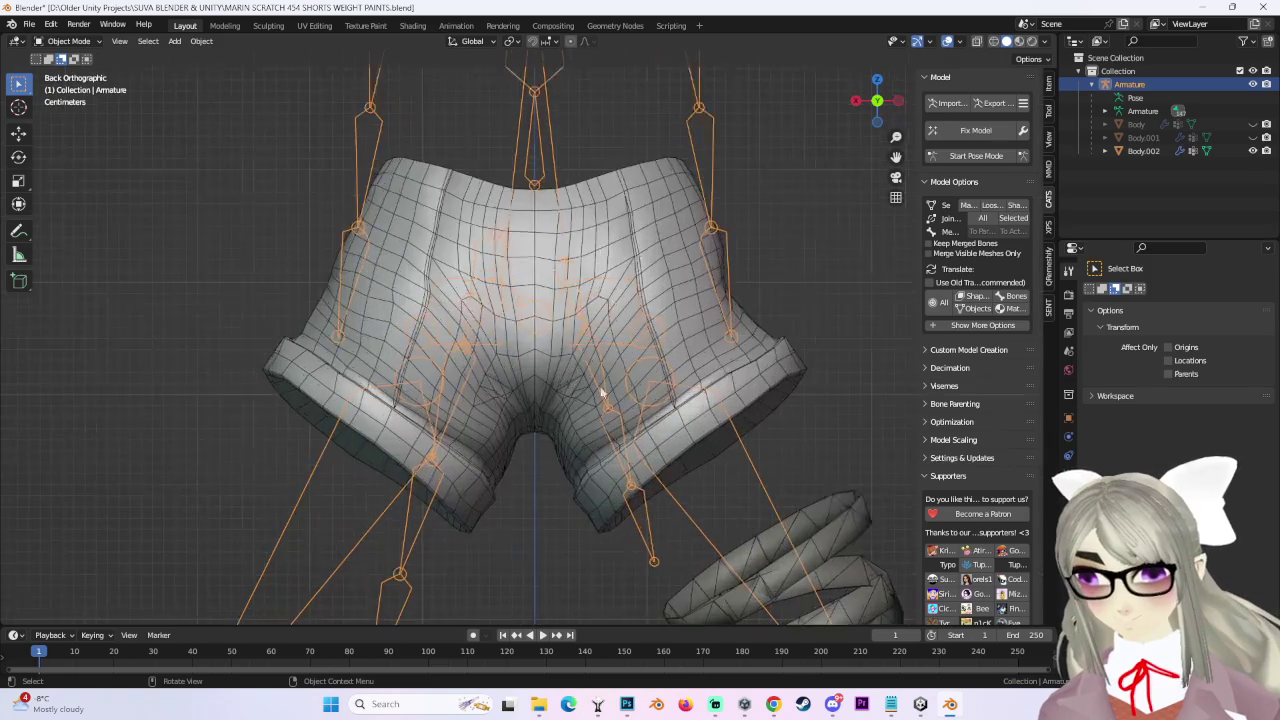
# Select the shorts and switch them to Weight Paint mode.
pyautogui.click(635, 380)
pyautogui.moveTo(635, 380)
pyautogui.mouseDown(button='middle')
pyautogui.moveTo(572, 264)
pyautogui.moveTo(246, 115)
pyautogui.mouseUp(button='middle')
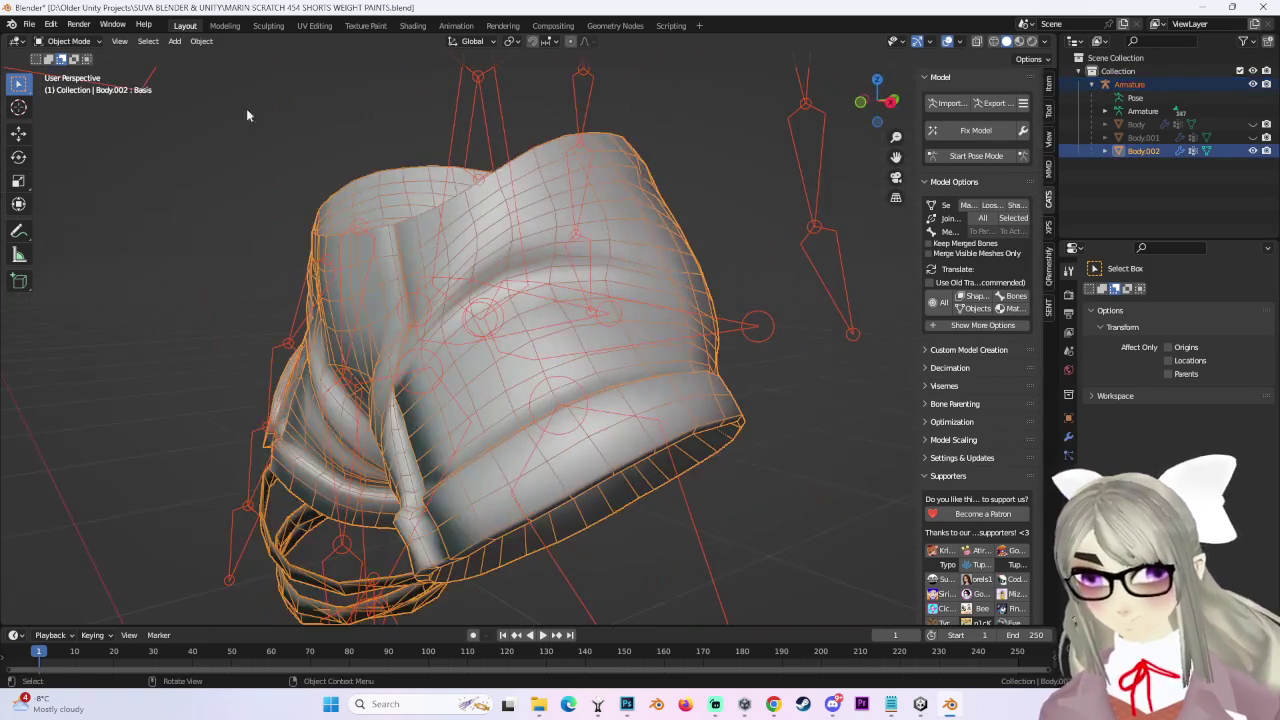
pyautogui.click(79, 43)
pyautogui.click(88, 116)
pyautogui.moveTo(533, 257)
pyautogui.mouseDown(button='middle')
pyautogui.moveTo(658, 265)
pyautogui.moveTo(534, 285)
pyautogui.mouseUp(button='middle')
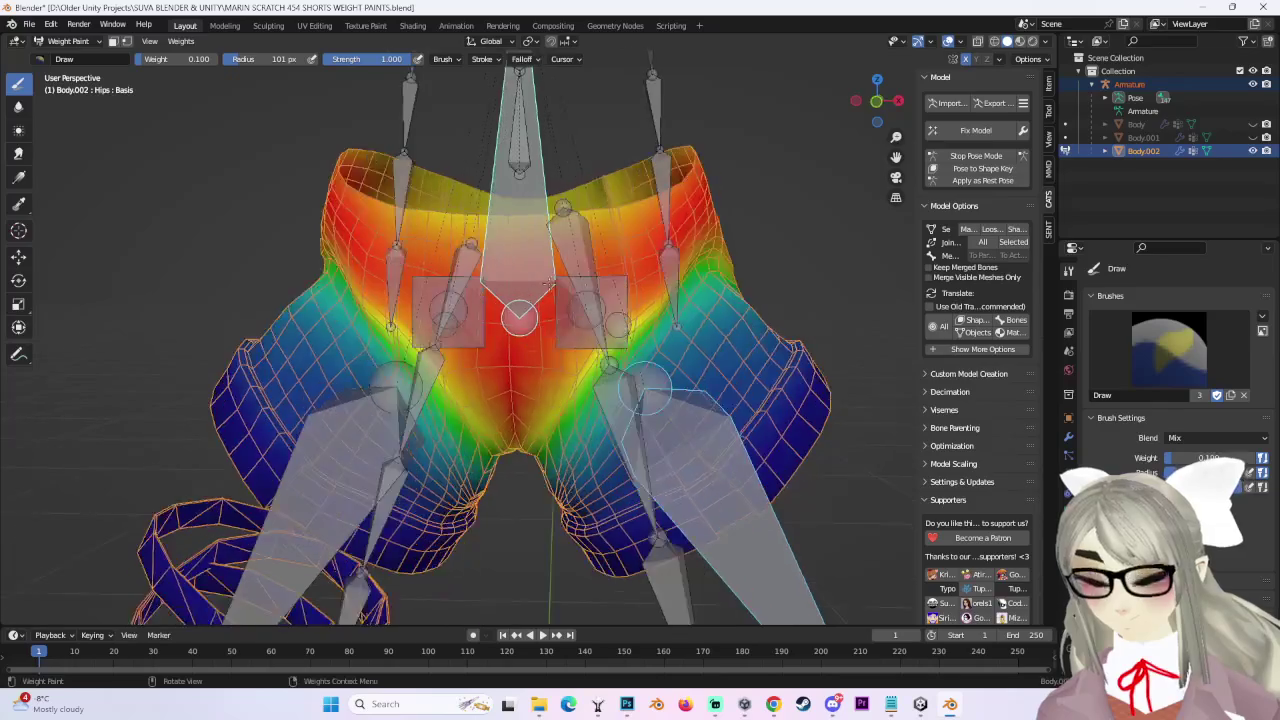
pyautogui.scroll(-1, 720, 405)
pyautogui.moveTo(733, 355); pyautogui.dragTo(737, 342, button='middle')
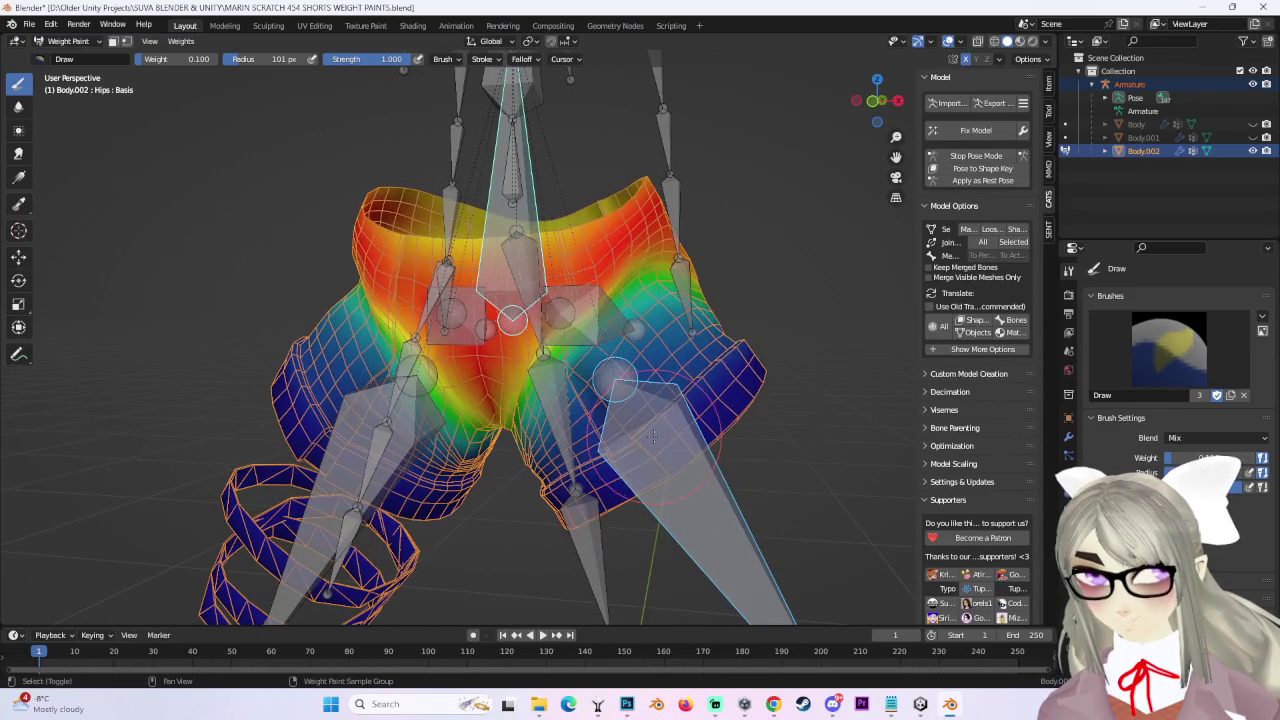
# Compare the shorts' Left leg weights with their Hips weights.
pyautogui.keyDown('shift'); pyautogui.click(655, 437); pyautogui.keyUp('shift')
pyautogui.moveTo(655, 437); pyautogui.dragTo(683, 395, button='middle')
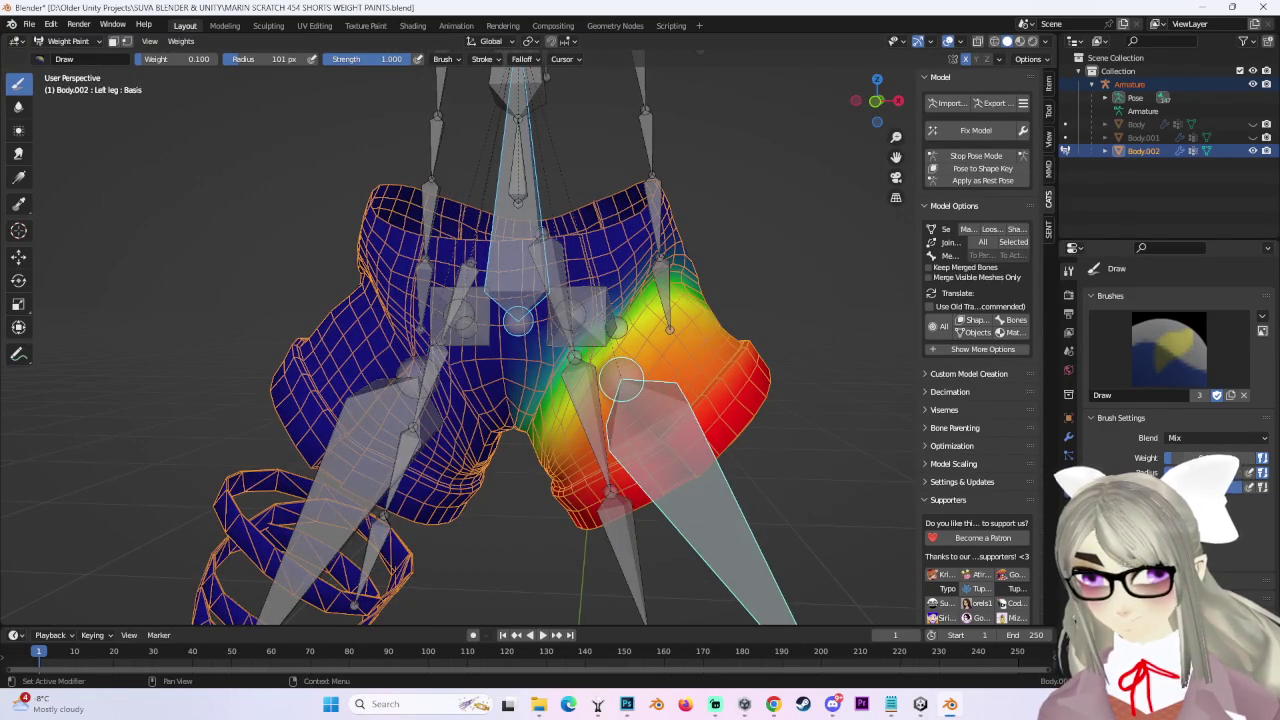
pyautogui.moveTo(622, 380)
pyautogui.mouseDown(button='middle')
pyautogui.moveTo(583, 397)
pyautogui.moveTo(686, 177)
pyautogui.moveTo(640, 300)
pyautogui.moveTo(426, 378)
pyautogui.moveTo(428, 402)
pyautogui.moveTo(410, 380)
pyautogui.moveTo(446, 436)
pyautogui.moveTo(420, 310)
pyautogui.moveTo(437, 327)
pyautogui.moveTo(514, 309)
pyautogui.moveTo(723, 363)
pyautogui.moveTo(684, 458)
pyautogui.moveTo(658, 459)
pyautogui.moveTo(643, 400)
pyautogui.moveTo(678, 372)
pyautogui.moveTo(674, 294)
pyautogui.moveTo(600, 343)
pyautogui.moveTo(622, 365)
pyautogui.moveTo(777, 290)
pyautogui.moveTo(737, 286)
pyautogui.moveTo(730, 302)
pyautogui.moveTo(602, 335)
pyautogui.moveTo(575, 172)
pyautogui.moveTo(706, 316)
pyautogui.mouseUp(button='middle')
pyautogui.scroll(3, 684, 458)
pyautogui.keyDown('ctrl'); pyautogui.click(575, 172); pyautogui.keyUp('ctrl')
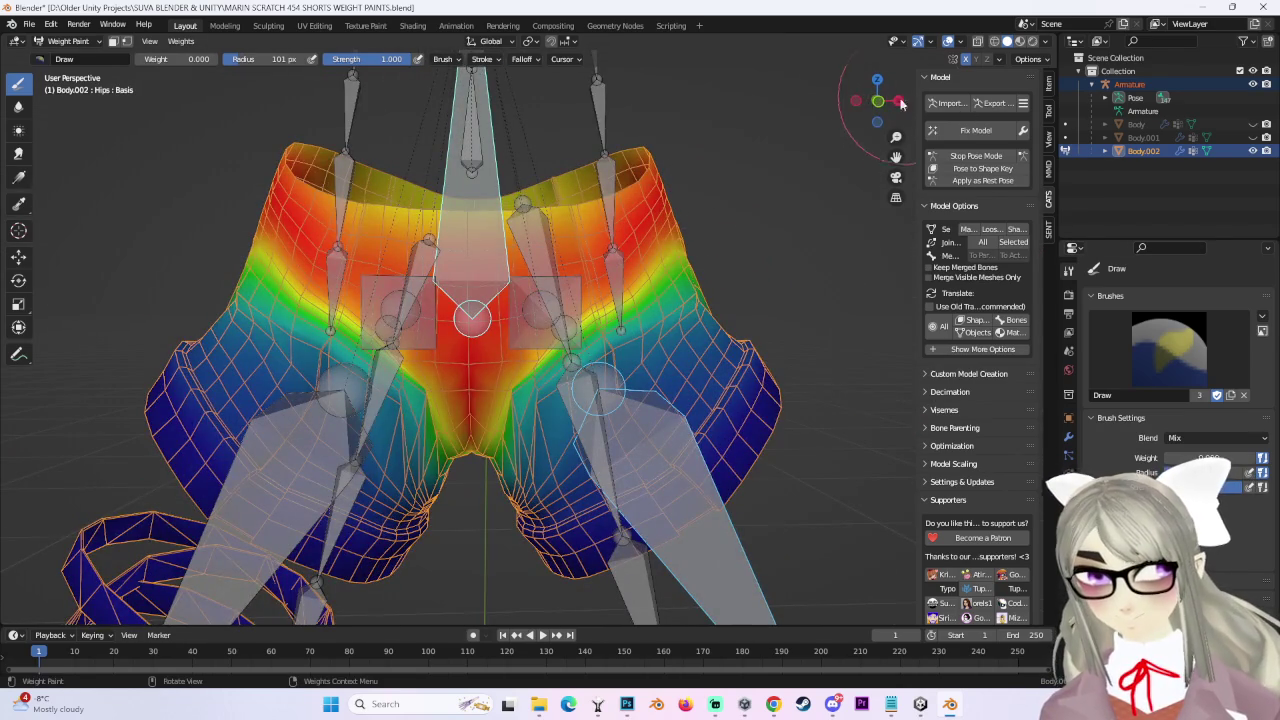
# Cycle through the Left leg, Butt_L and Hips weights, ending on the Hips group.
pyautogui.click(877, 101)
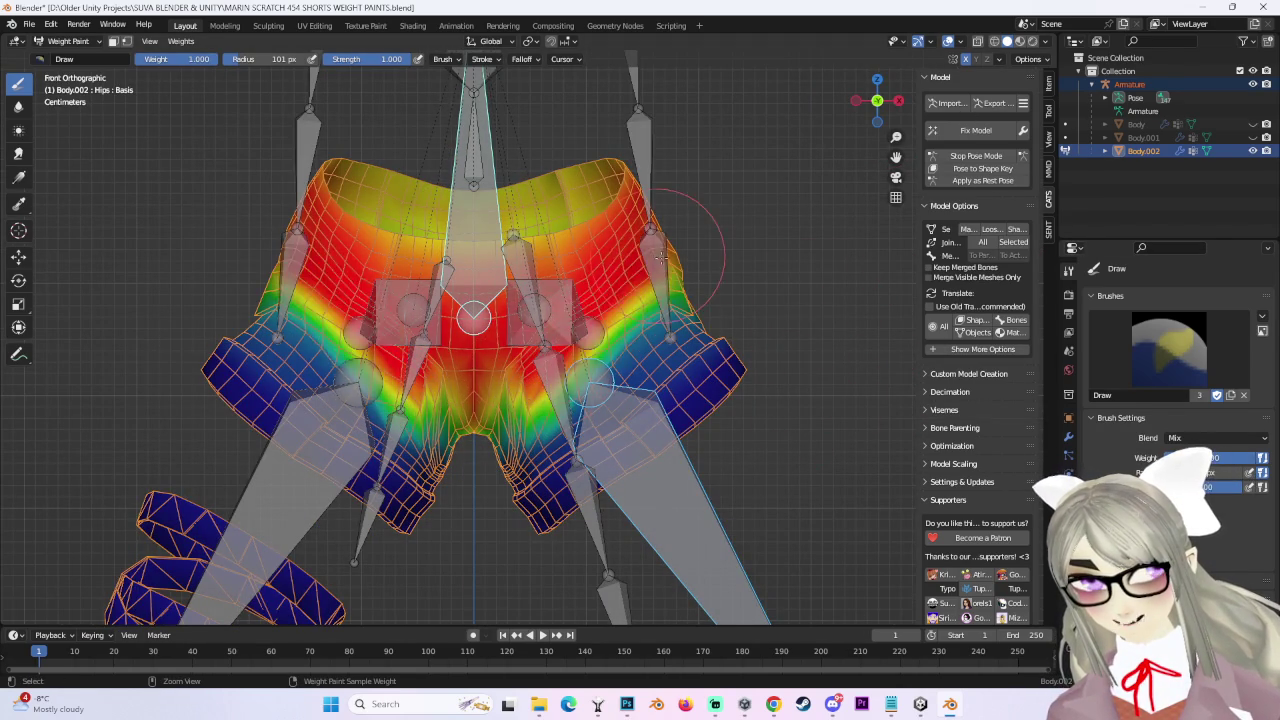
pyautogui.keyDown('ctrl'); pyautogui.click(660, 370); pyautogui.keyUp('ctrl')
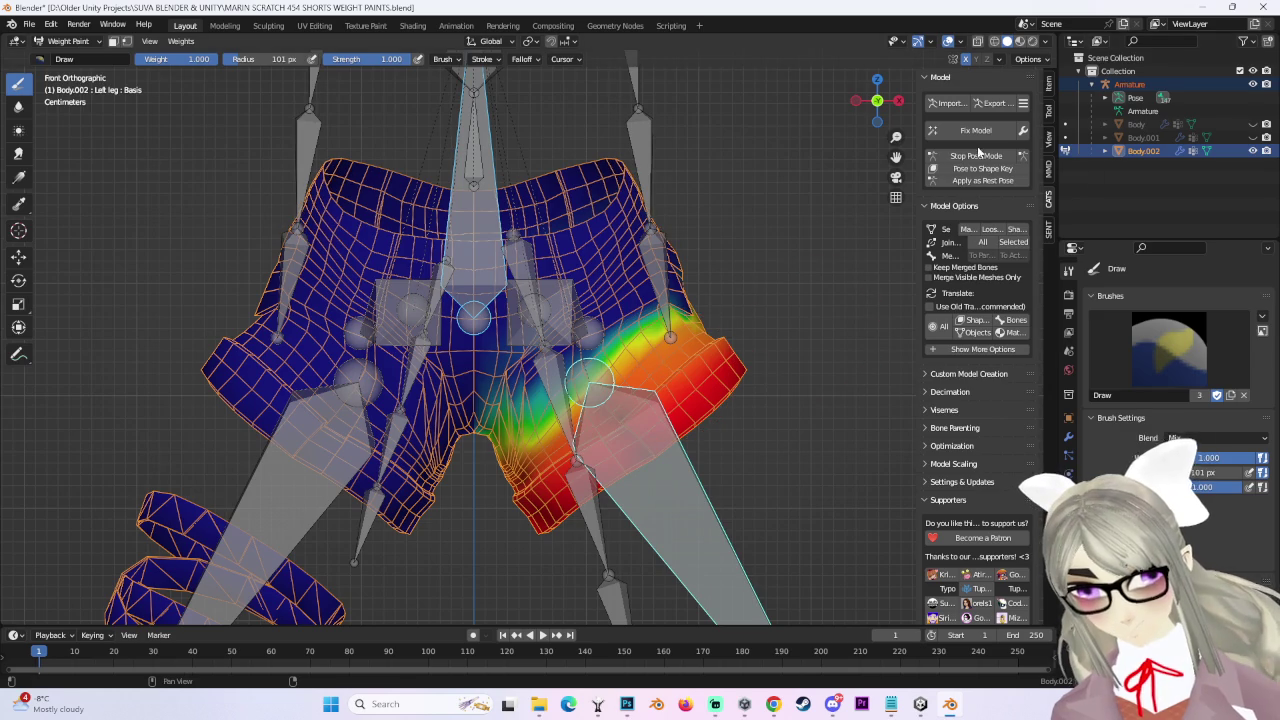
pyautogui.click(978, 155)
pyautogui.hotkey('ctrl', 'z')
pyautogui.hotkey('ctrl', 'z')
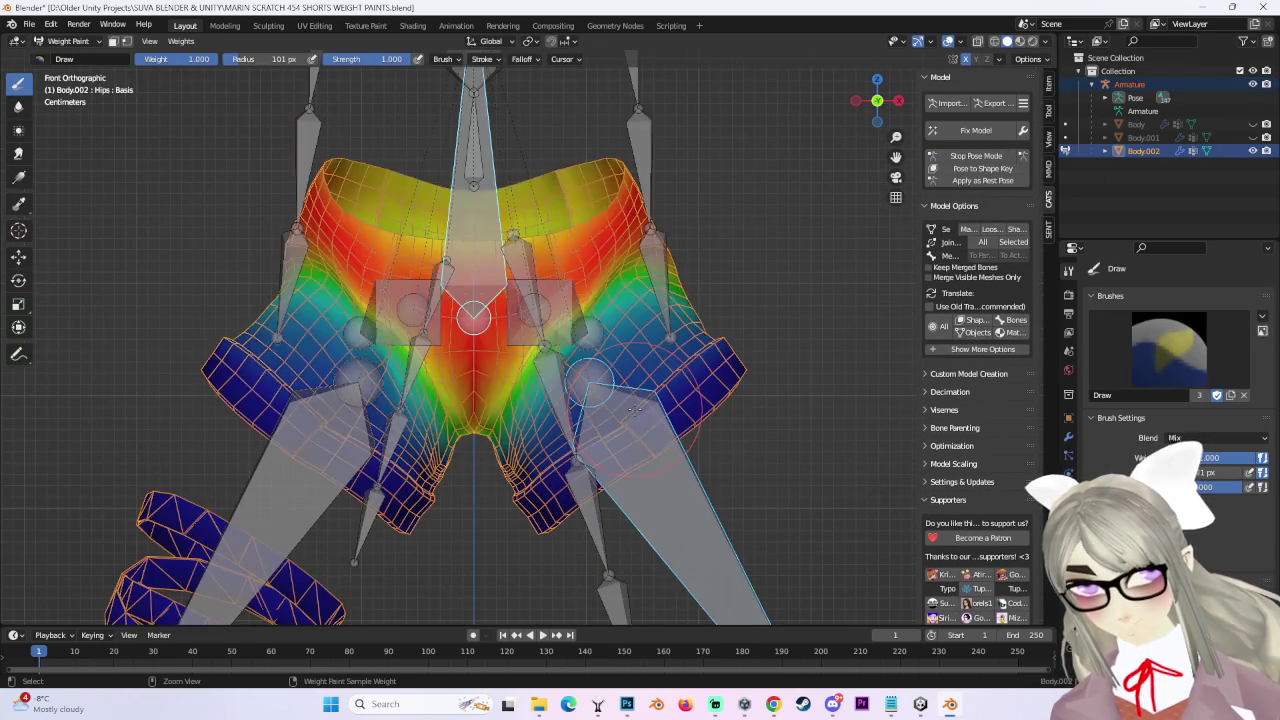
pyautogui.hotkey('ctrl', 'z')
pyautogui.hotkey('ctrl', 'shift', 'z')
pyautogui.moveTo(632, 408)
pyautogui.mouseDown(button='middle')
pyautogui.moveTo(768, 393)
pyautogui.moveTo(916, 130)
pyautogui.mouseUp(button='middle')
pyautogui.click(878, 100)
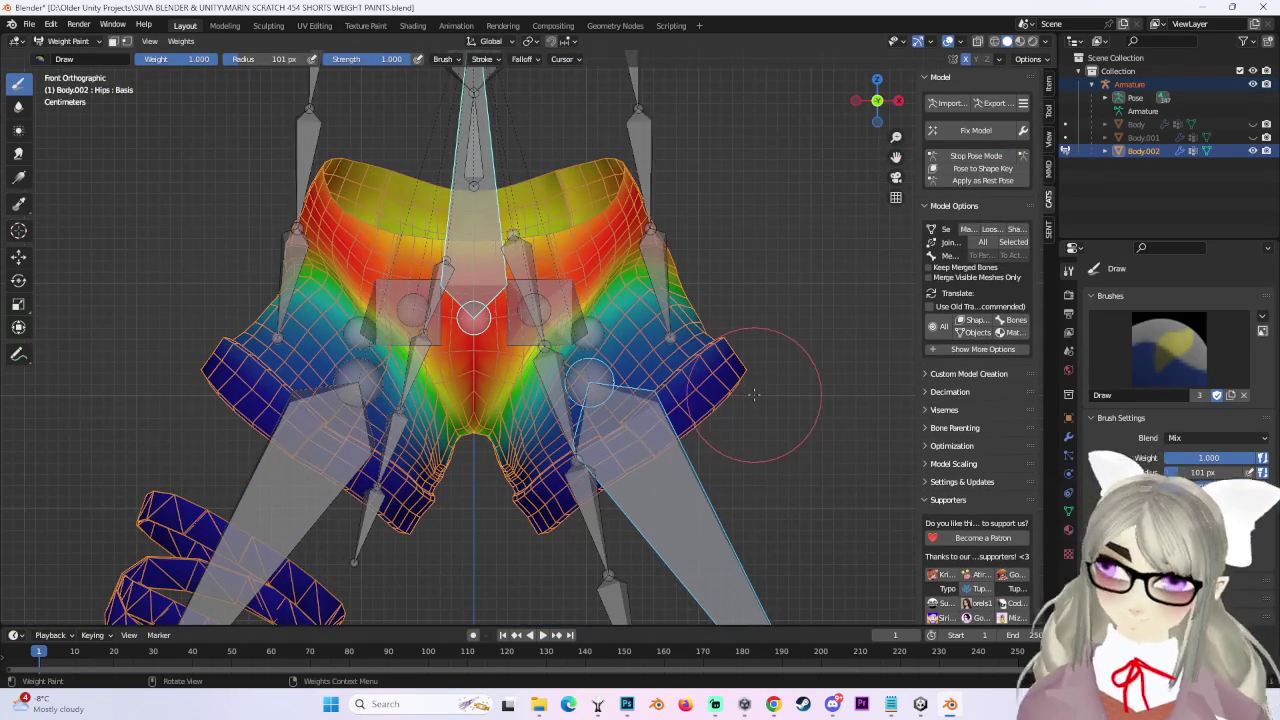
pyautogui.keyDown('ctrl'); pyautogui.click(562, 362); pyautogui.keyUp('ctrl')
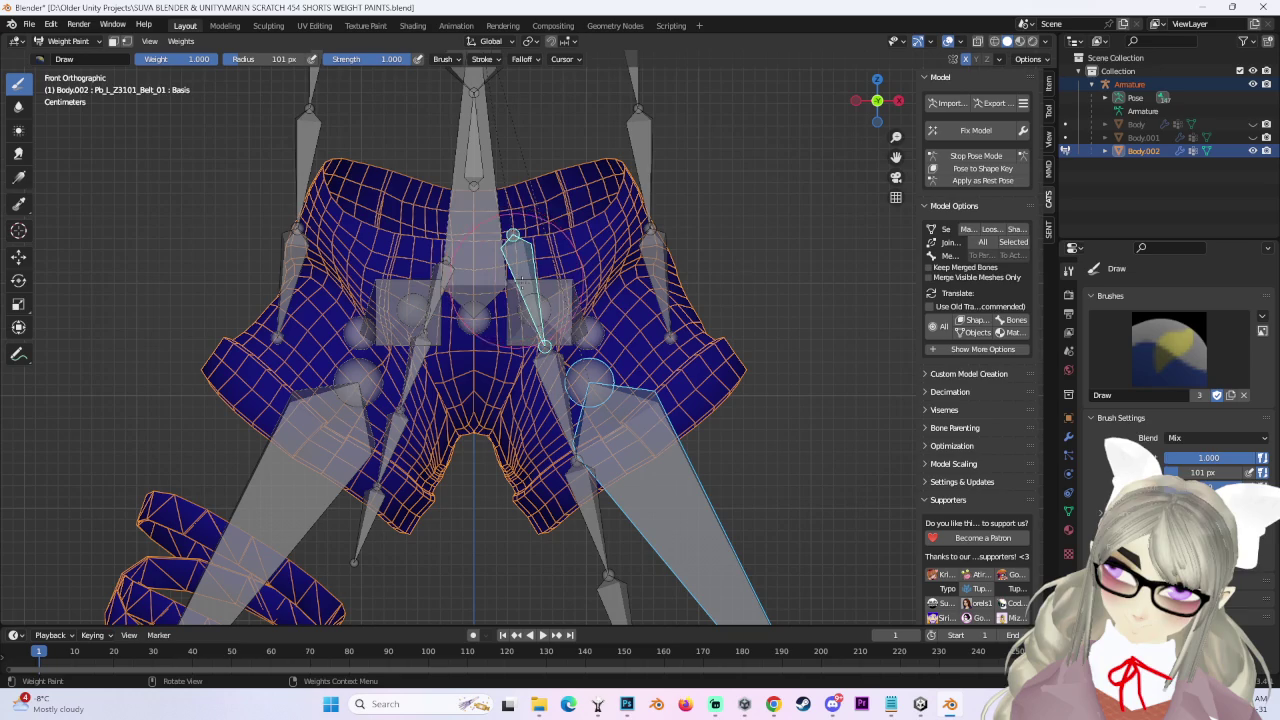
pyautogui.keyDown('ctrl'); pyautogui.click(488, 222); pyautogui.keyUp('ctrl')
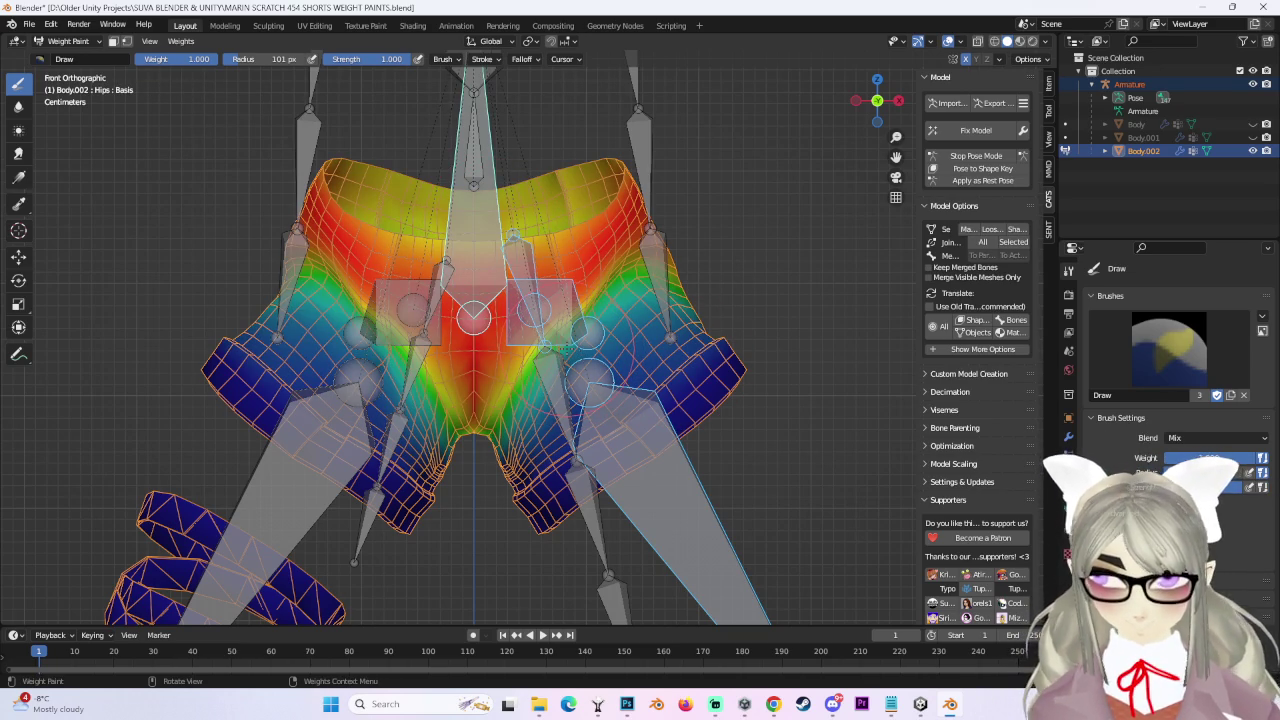
# Undo the last strokes and repaint Hips weight 1.0 across the waistband and left hip.
pyautogui.scroll(2, 655, 333)
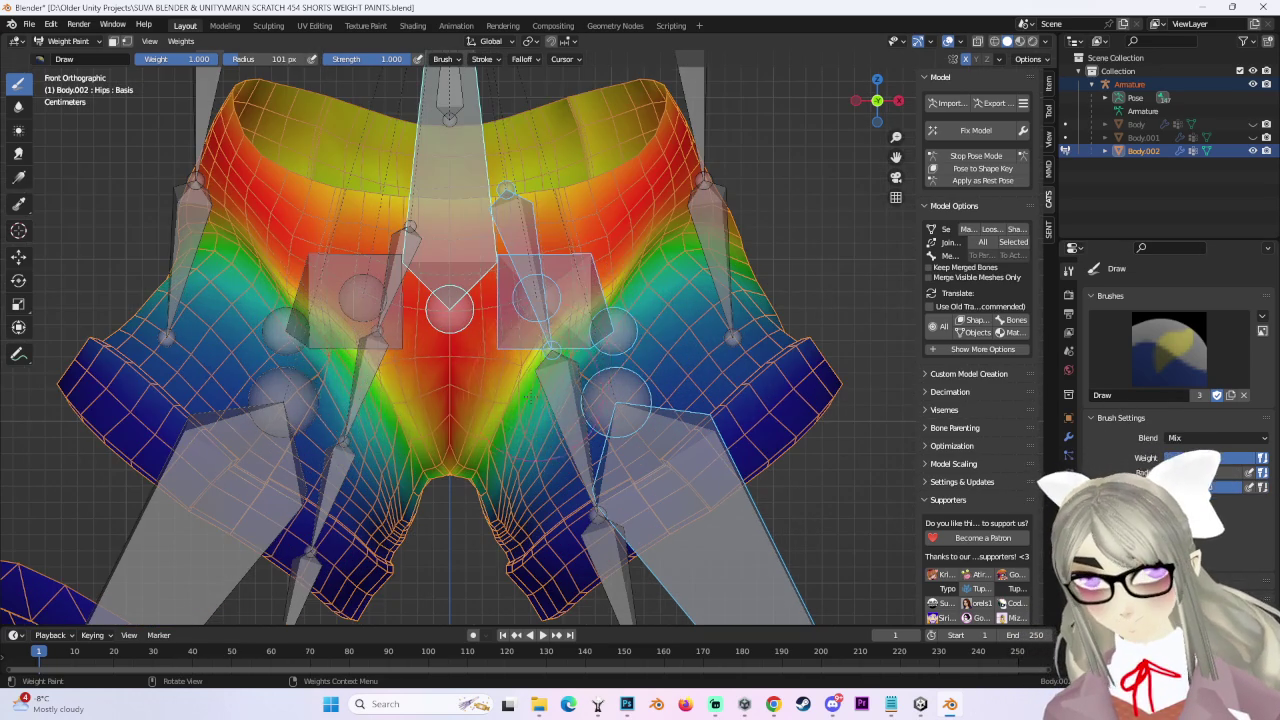
pyautogui.scroll(1, 620, 340)
pyautogui.scroll(1, 600, 342)
pyautogui.scroll(1, 565, 348)
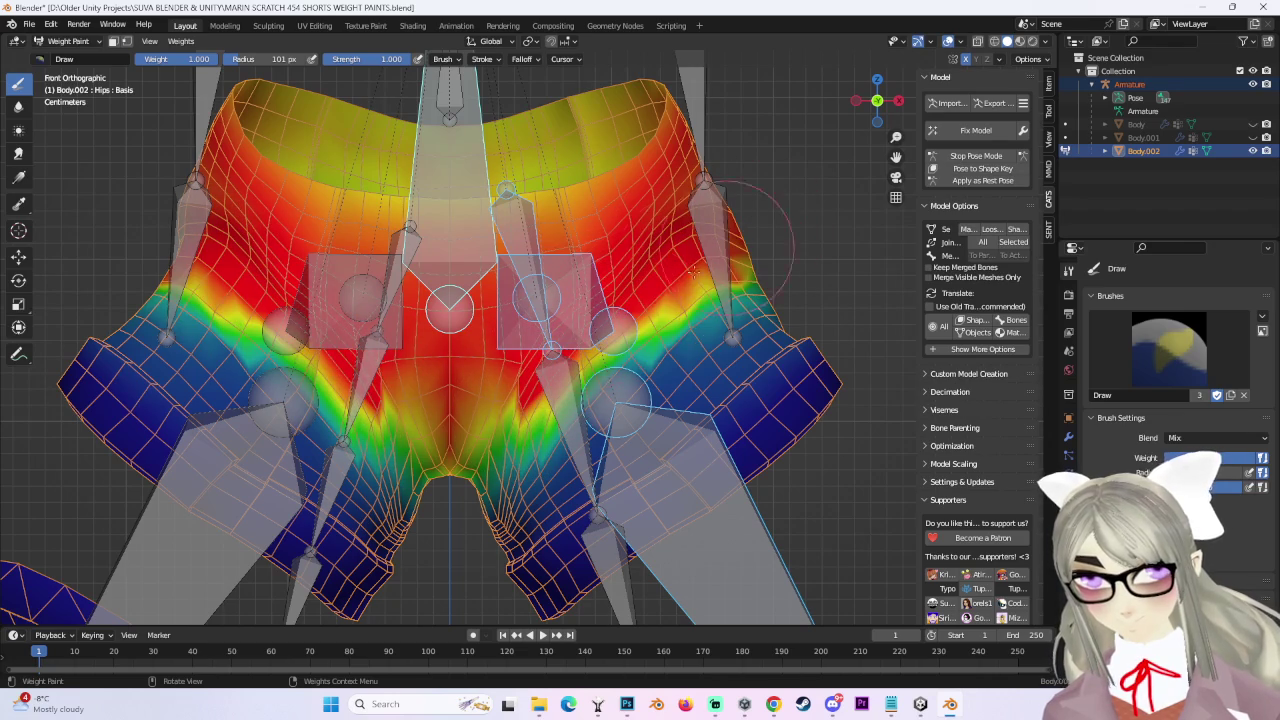
pyautogui.hotkey('ctrl', 'z')
pyautogui.hotkey('ctrl', 'z')
pyautogui.moveTo(526, 413); pyautogui.dragTo(765, 205)
pyautogui.moveTo(765, 205)
pyautogui.mouseDown(button='middle')
pyautogui.moveTo(500, 316)
pyautogui.moveTo(290, 290)
pyautogui.mouseUp(button='middle')
pyautogui.moveTo(290, 290); pyautogui.dragTo(430, 300)
pyautogui.moveTo(430, 300); pyautogui.dragTo(403, 305, button='middle')
pyautogui.moveTo(560, 460); pyautogui.dragTo(360, 290)
pyautogui.moveTo(360, 290)
pyautogui.mouseDown(button='middle')
pyautogui.moveTo(471, 344)
pyautogui.moveTo(395, 299)
pyautogui.moveTo(520, 418)
pyautogui.mouseUp(button='middle')
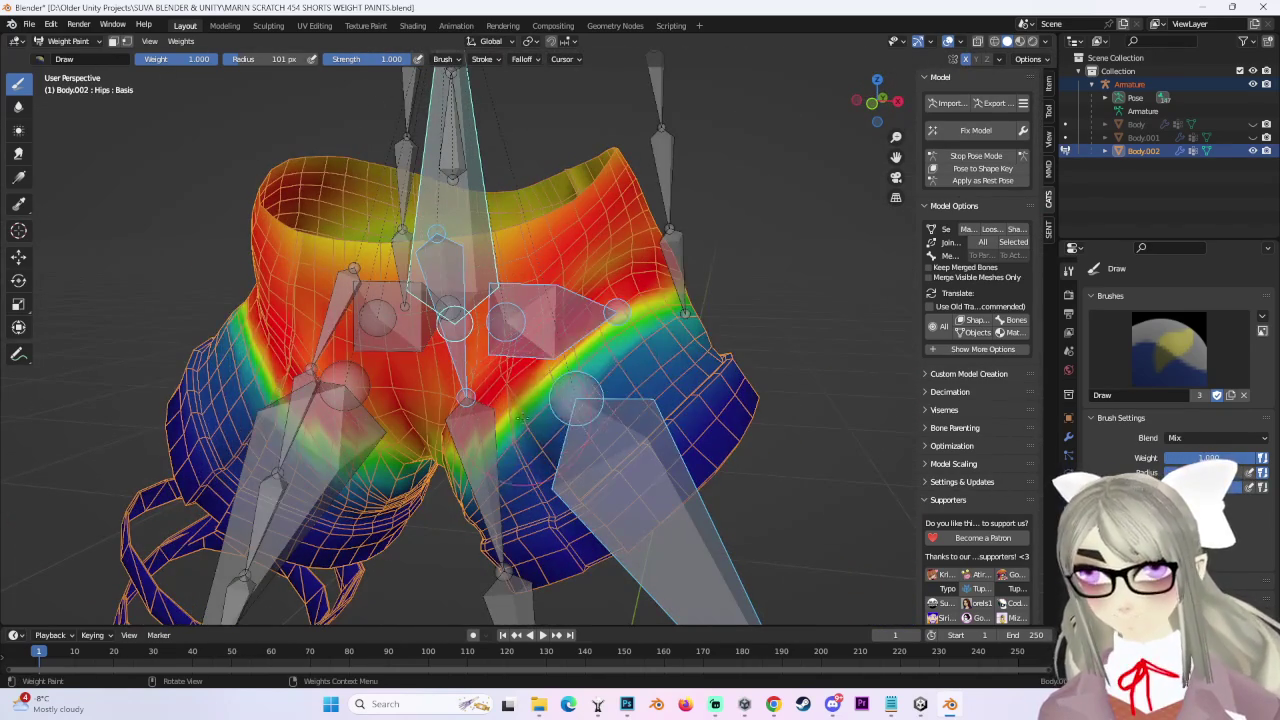
# Check the repainted hips from several angles and unhide the Body mesh.
pyautogui.moveTo(683, 313); pyautogui.dragTo(534, 338, button='middle')
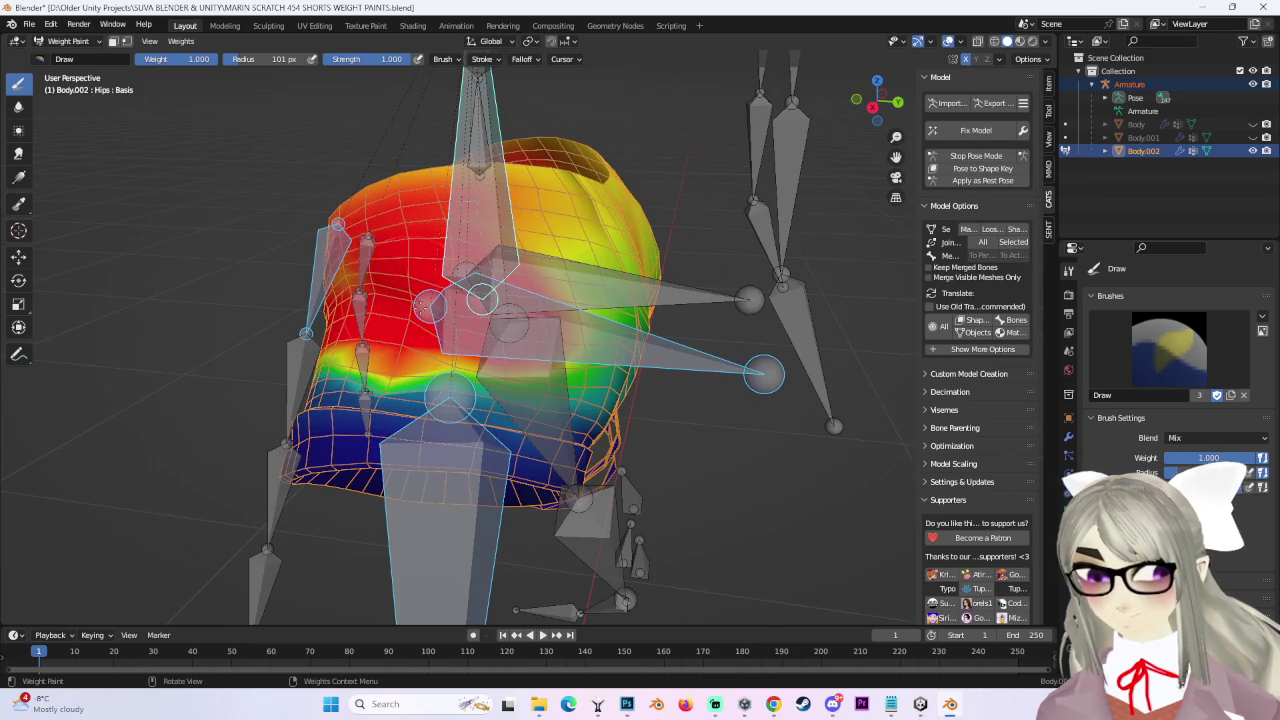
pyautogui.moveTo(418, 306); pyautogui.dragTo(595, 250, button='middle')
pyautogui.moveTo(555, 334)
pyautogui.mouseDown(button='middle')
pyautogui.moveTo(636, 272)
pyautogui.moveTo(617, 244)
pyautogui.mouseUp(button='middle')
pyautogui.moveTo(601, 290)
pyautogui.mouseDown(button='middle')
pyautogui.moveTo(660, 260)
pyautogui.moveTo(620, 300)
pyautogui.moveTo(680, 280)
pyautogui.mouseUp(button='middle')
pyautogui.click(1253, 124)
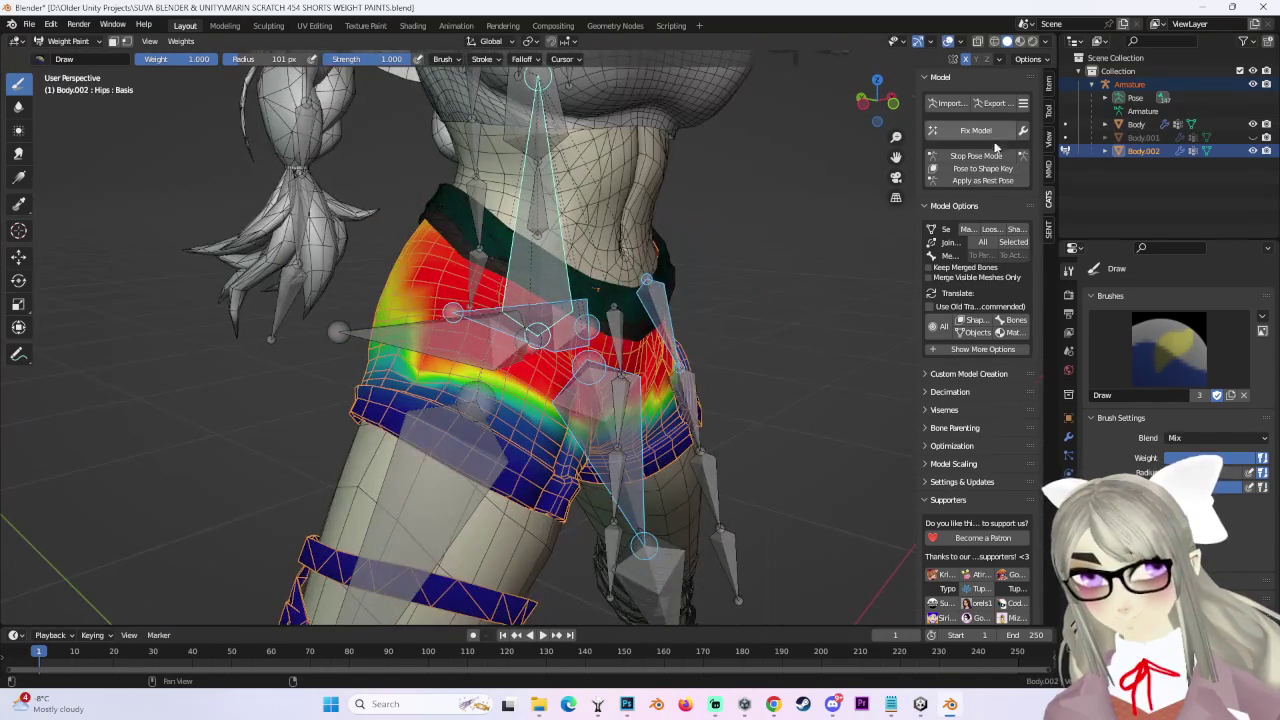
# In Pose Mode, rotate the spine bone to test how the shorts deform.
pyautogui.click(976, 155)
pyautogui.moveTo(600, 250); pyautogui.dragTo(560, 225, button='middle')
pyautogui.moveTo(590, 190); pyautogui.dragTo(598, 157)
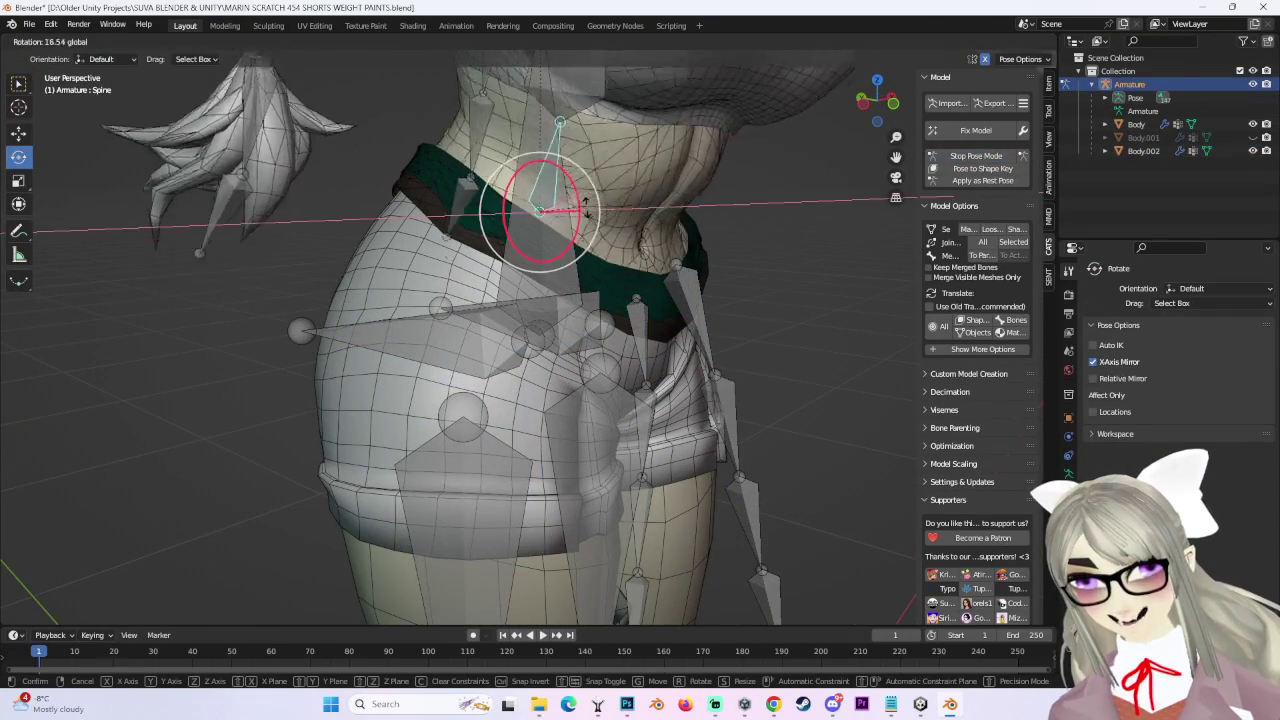
pyautogui.moveTo(598, 157)
pyautogui.mouseDown(button='middle')
pyautogui.moveTo(771, 255)
pyautogui.moveTo(728, 262)
pyautogui.moveTo(745, 270)
pyautogui.mouseUp(button='middle')
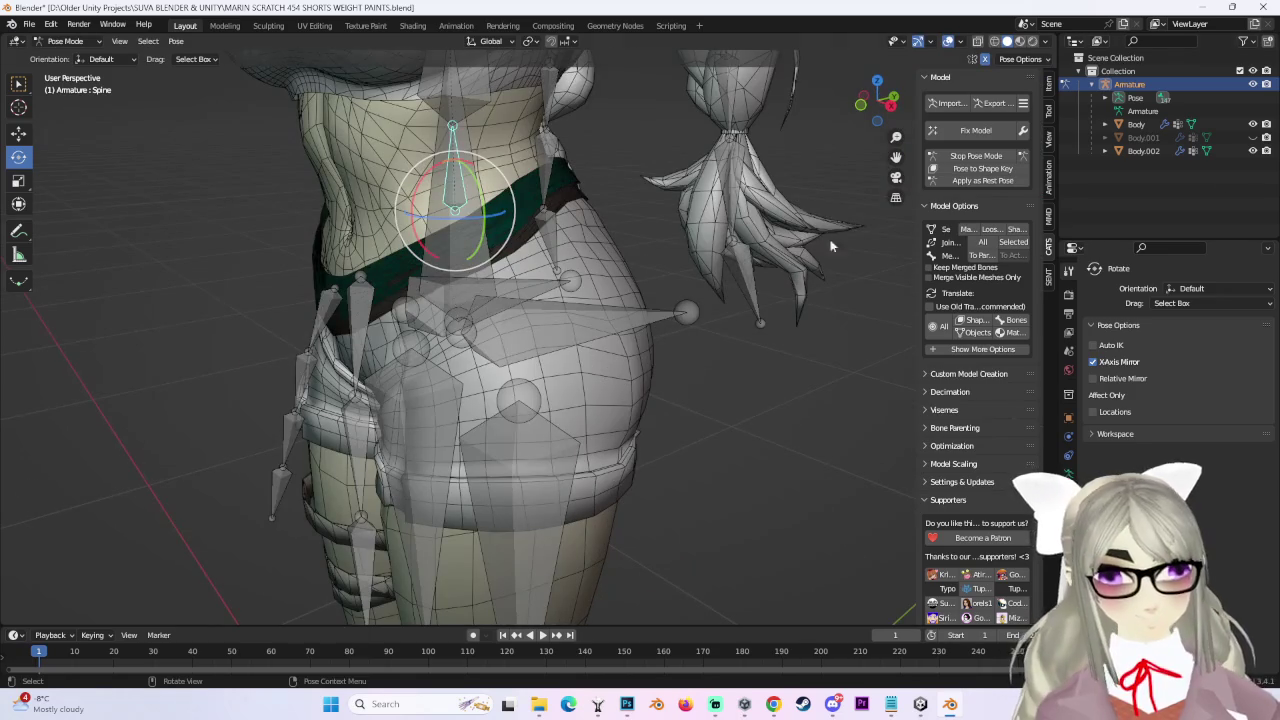
pyautogui.click(990, 156)
pyautogui.moveTo(908, 223); pyautogui.dragTo(626, 362, button='middle')
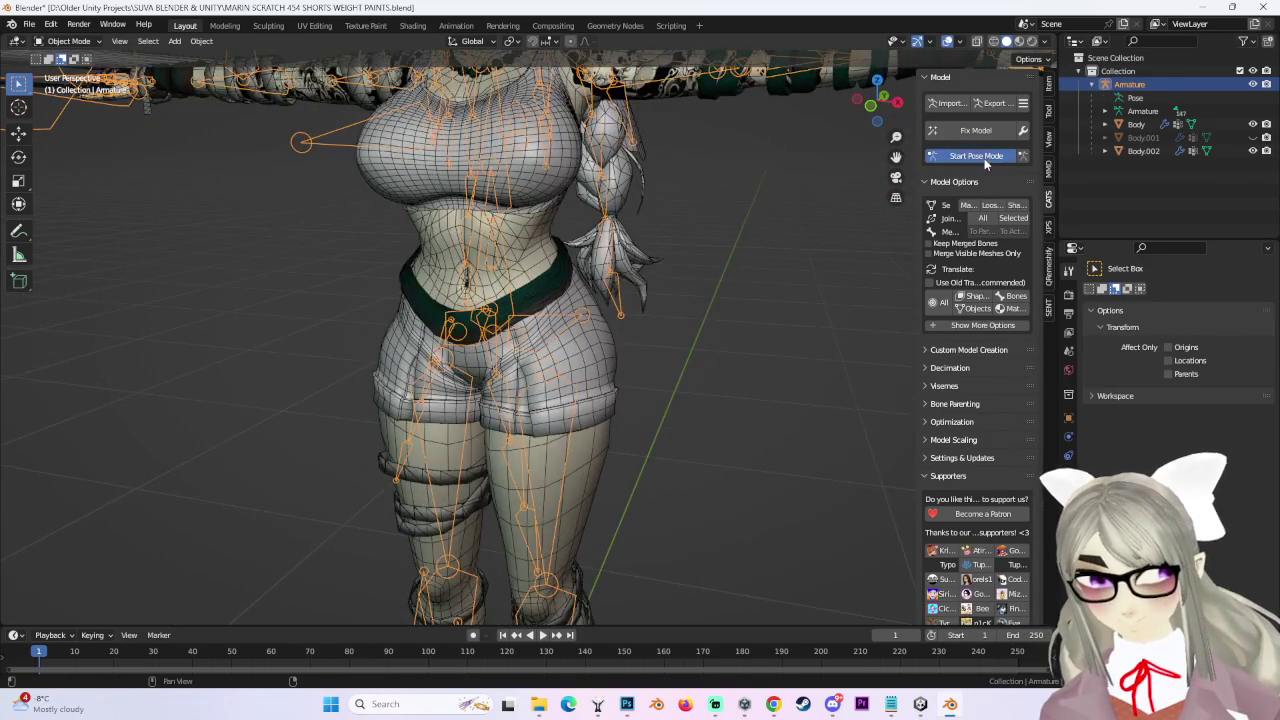
# Rotate the left leg bone and hide the Body mesh to inspect the shorts around the hips.
pyautogui.click(985, 157)
pyautogui.moveTo(581, 416); pyautogui.dragTo(718, 334)
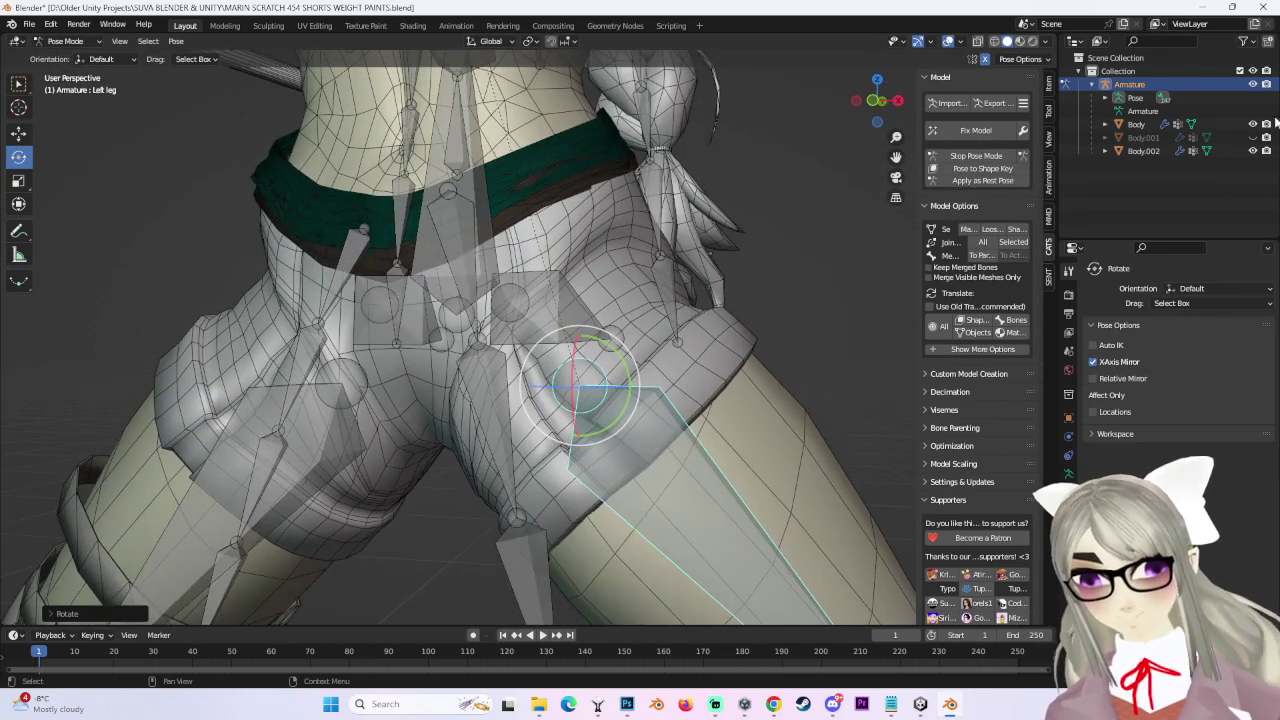
pyautogui.click(1253, 123)
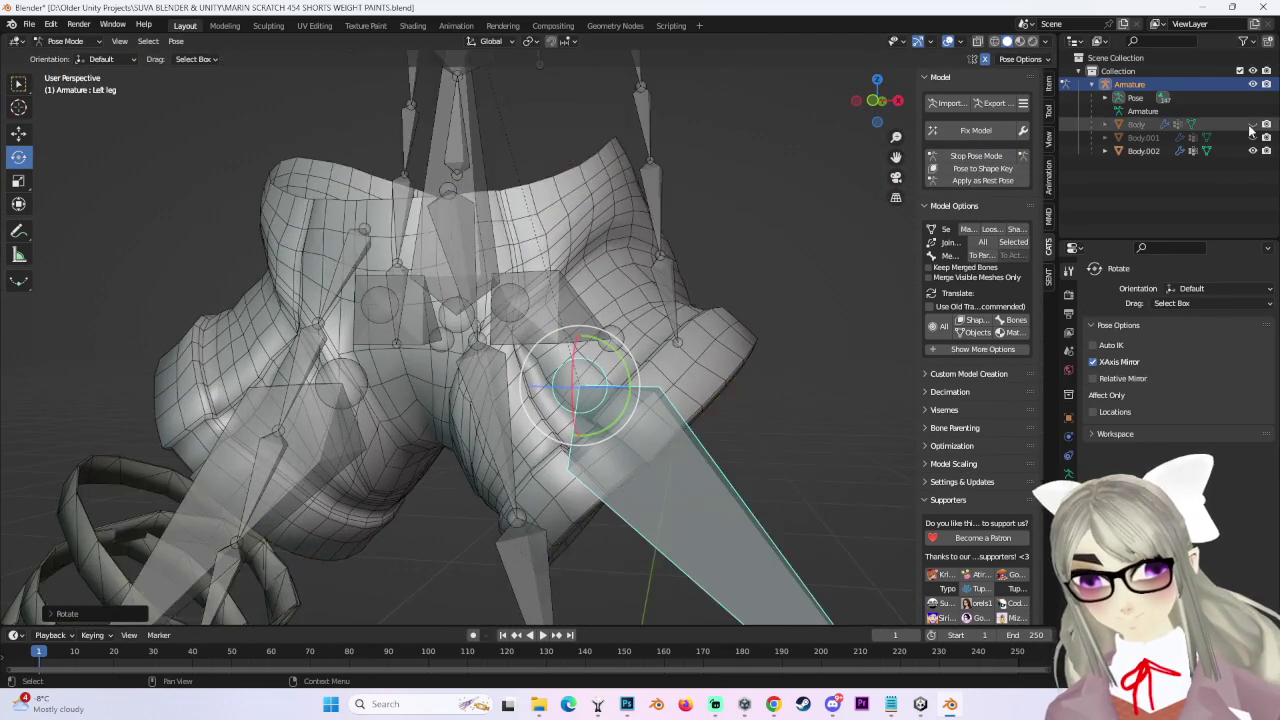
pyautogui.scroll(-3, 686, 333)
pyautogui.moveTo(686, 333)
pyautogui.mouseDown(button='middle')
pyautogui.moveTo(645, 340)
pyautogui.moveTo(658, 371)
pyautogui.moveTo(676, 361)
pyautogui.moveTo(226, 188)
pyautogui.mouseUp(button='middle')
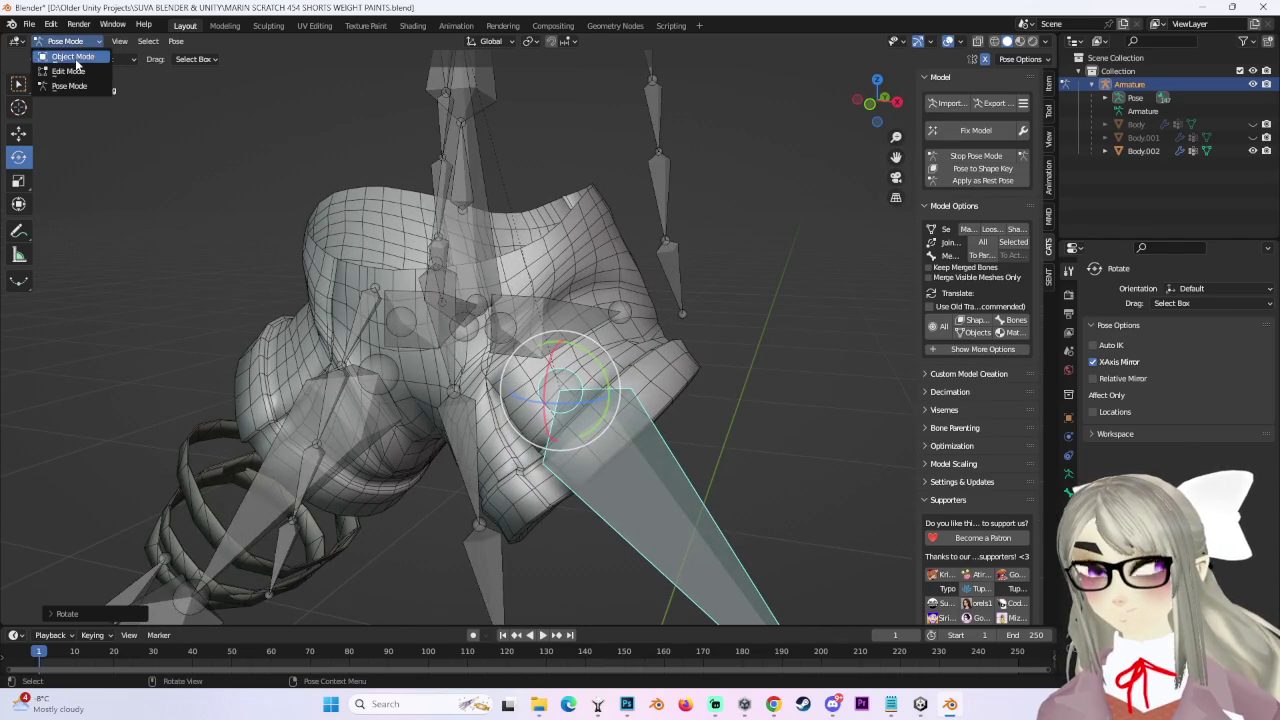
pyautogui.click(75, 57)
# Select the Body.002 shorts and switch them to Weight Paint mode.
pyautogui.click(519, 192)
pyautogui.click(75, 43)
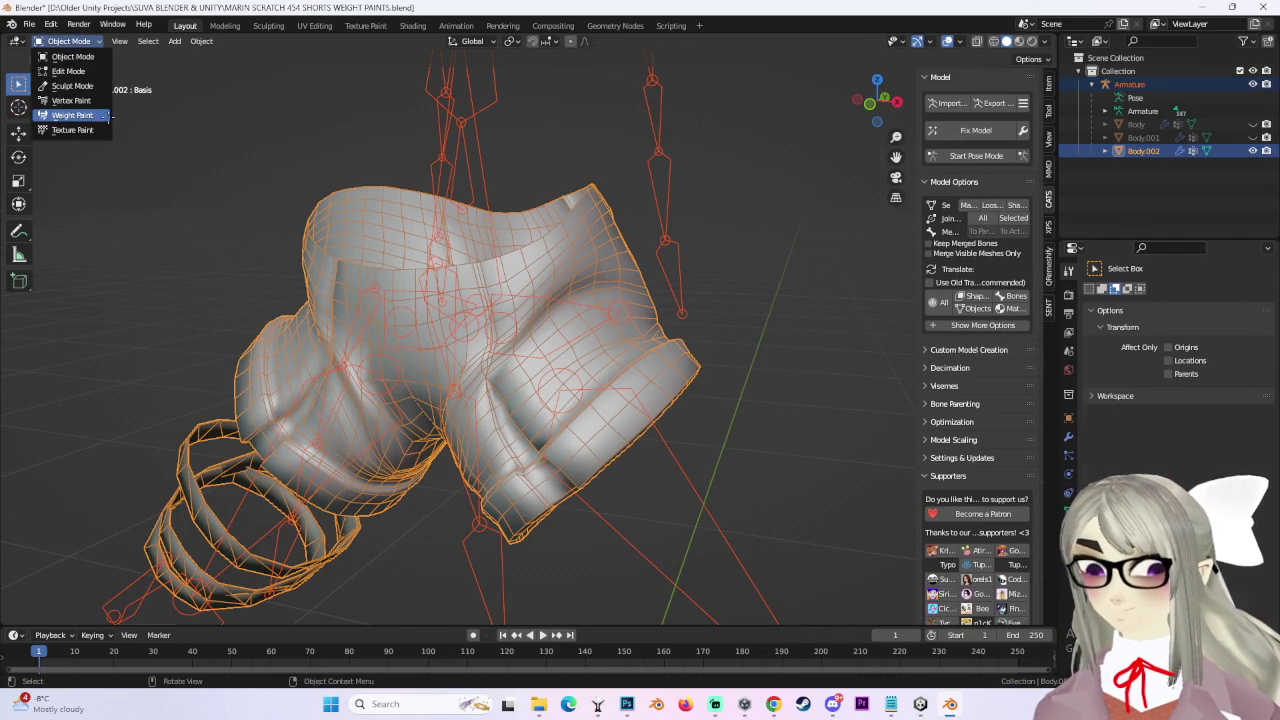
pyautogui.click(70, 120)
pyautogui.moveTo(600, 380); pyautogui.dragTo(730, 378, button='middle')
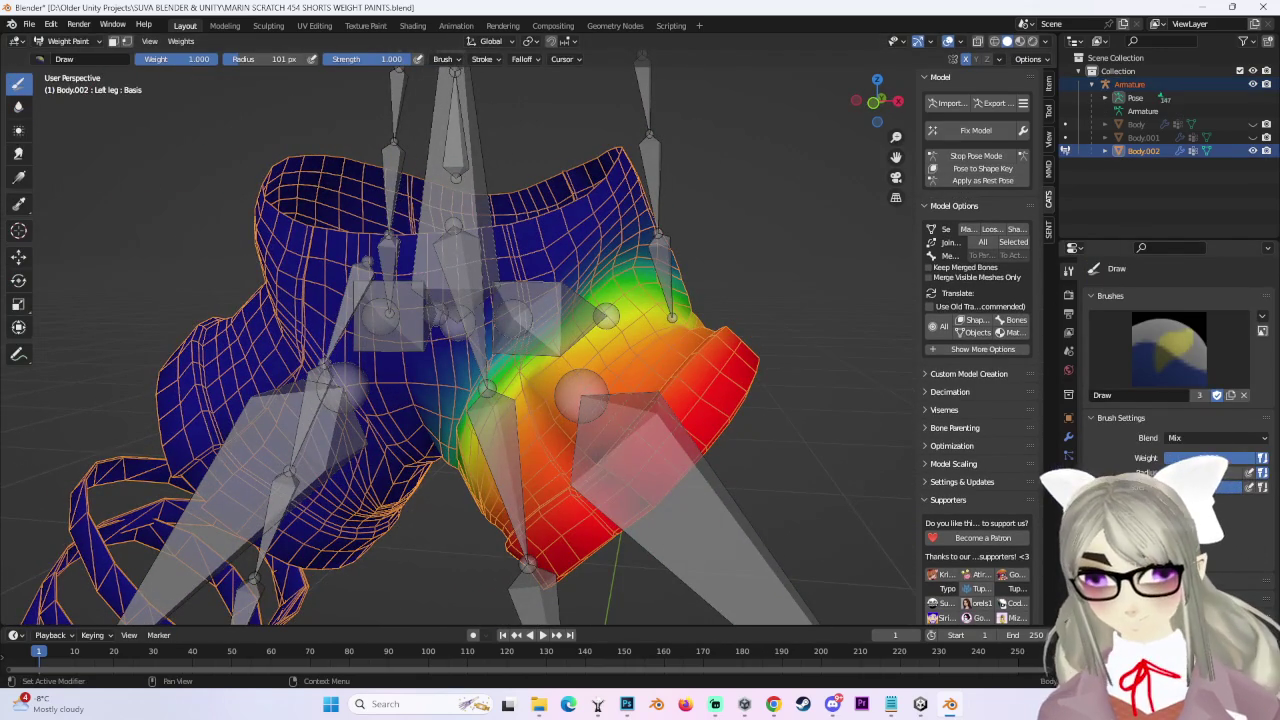
pyautogui.moveTo(634, 468); pyautogui.dragTo(824, 328, button='middle')
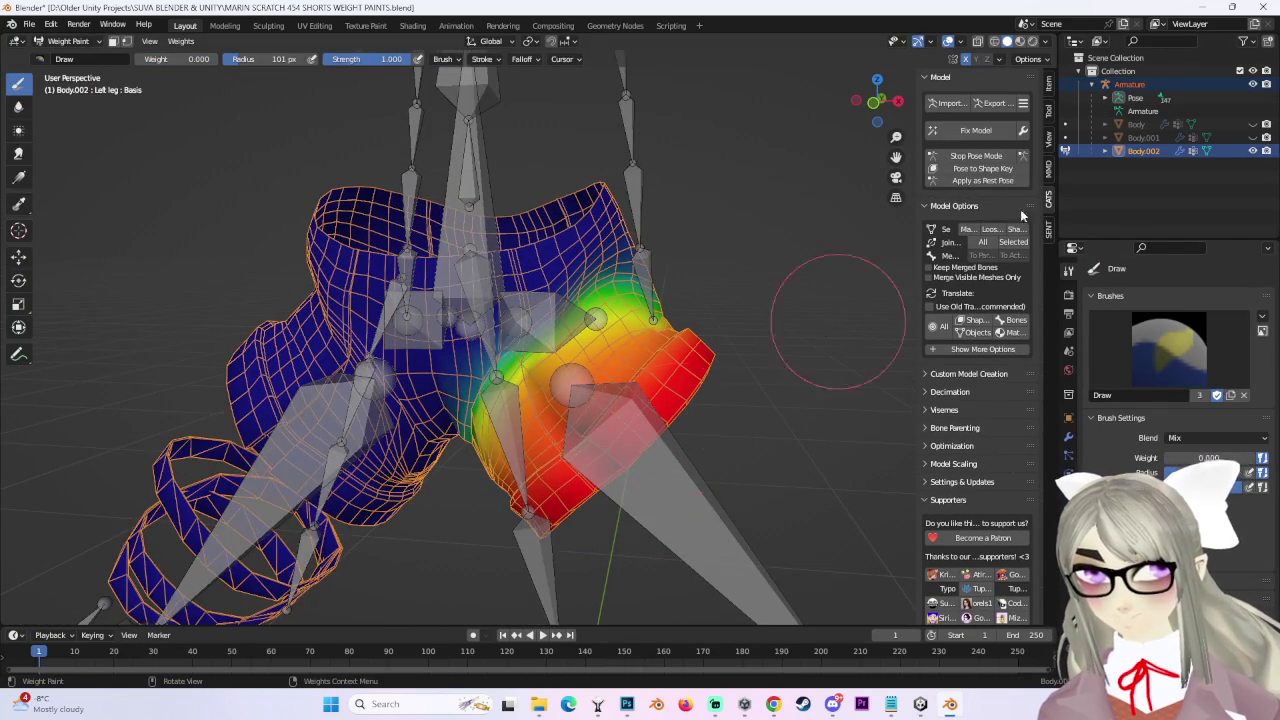
# Adjust the left leg bone's pose again, then return to Object Mode with Body.002 selected.
pyautogui.click(986, 157)
pyautogui.moveTo(700, 400)
pyautogui.mouseDown(button='middle')
pyautogui.moveTo(799, 333)
pyautogui.moveTo(707, 414)
pyautogui.moveTo(542, 388)
pyautogui.moveTo(583, 368)
pyautogui.moveTo(523, 360)
pyautogui.moveTo(638, 404)
pyautogui.moveTo(35, 60)
pyautogui.mouseUp(button='middle')
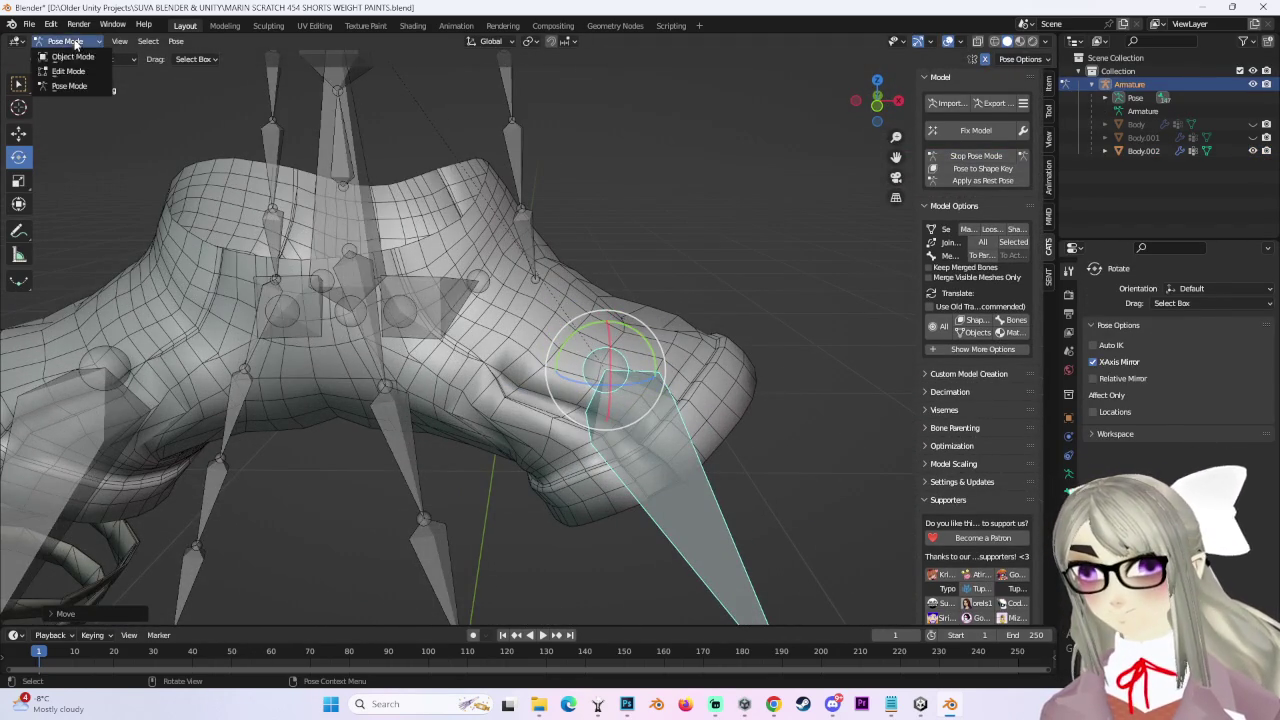
pyautogui.click(75, 43)
pyautogui.click(65, 58)
pyautogui.click(319, 171)
pyautogui.click(80, 43)
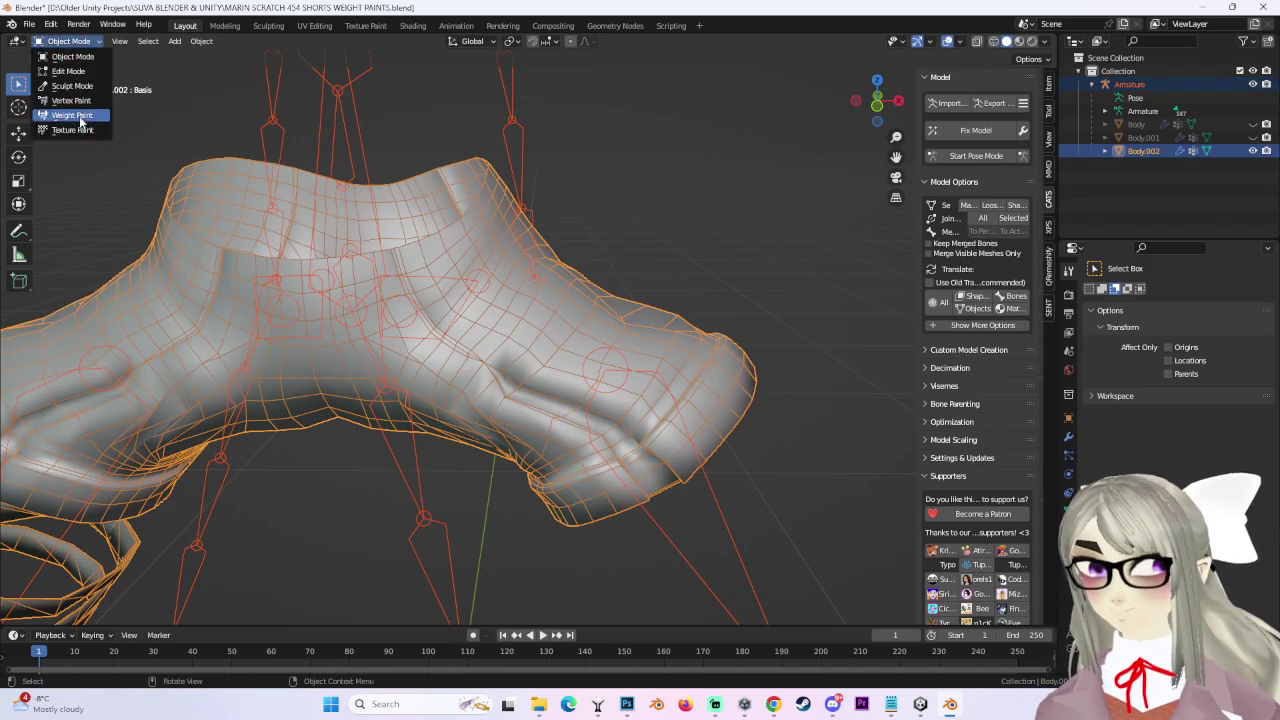
# In Weight Paint, paint 0.000 Left leg weight over the green upper shorts area.
pyautogui.click(60, 117)
pyautogui.moveTo(600, 386)
pyautogui.mouseDown(button='middle')
pyautogui.moveTo(627, 333)
pyautogui.moveTo(450, 387)
pyautogui.moveTo(571, 286)
pyautogui.moveTo(600, 240)
pyautogui.moveTo(613, 398)
pyautogui.mouseUp(button='middle')
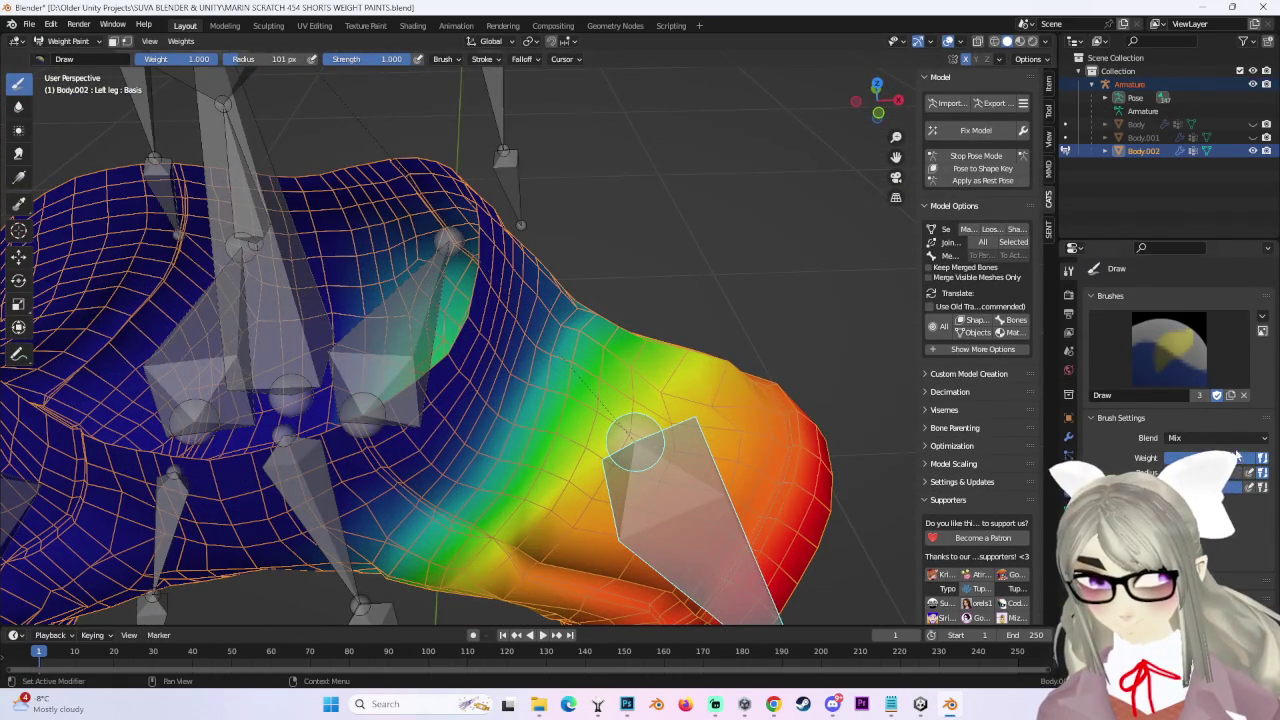
pyautogui.moveTo(633, 440)
pyautogui.mouseDown(button='middle')
pyautogui.moveTo(635, 452)
pyautogui.moveTo(624, 418)
pyautogui.mouseUp(button='middle')
pyautogui.moveTo(390, 294); pyautogui.dragTo(405, 320)
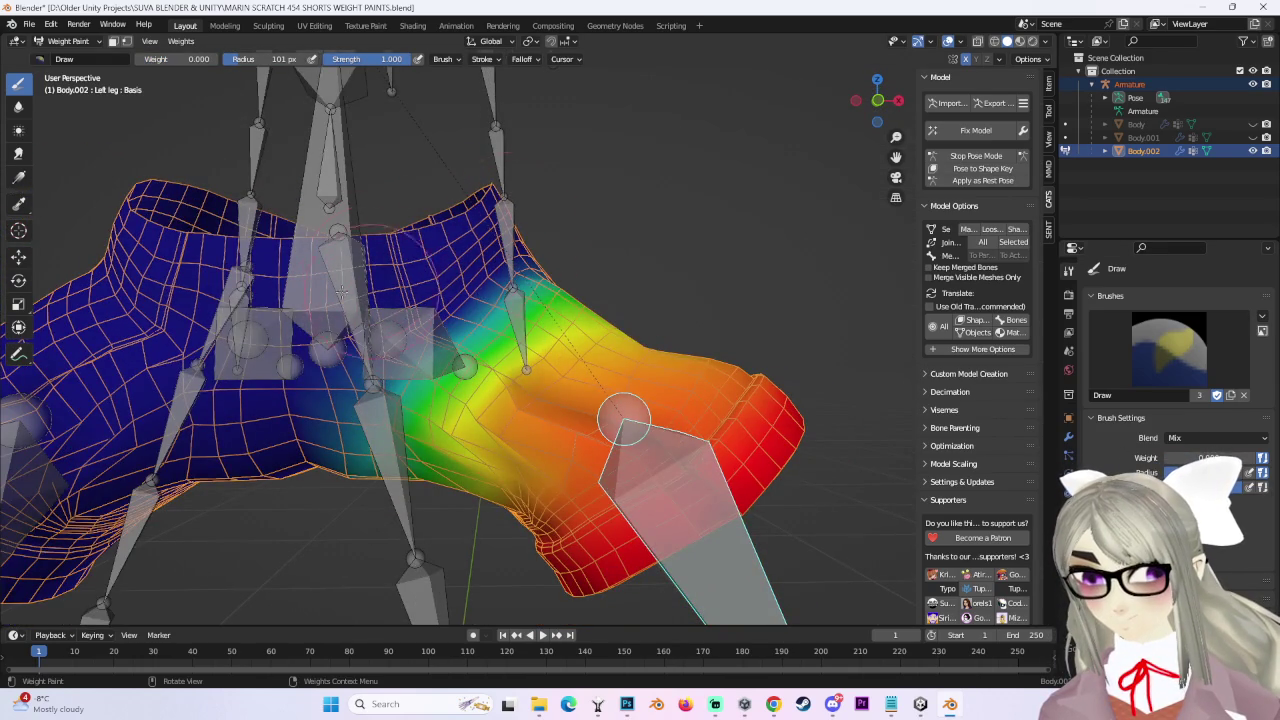
# Orbit around the shorts' leg and armature to check the faded weights, then show Butt_L weights.
pyautogui.moveTo(470, 228); pyautogui.dragTo(600, 250, button='middle')
pyautogui.moveTo(436, 428)
pyautogui.mouseDown(button='middle')
pyautogui.moveTo(804, 244)
pyautogui.moveTo(490, 183)
pyautogui.mouseUp(button='middle')
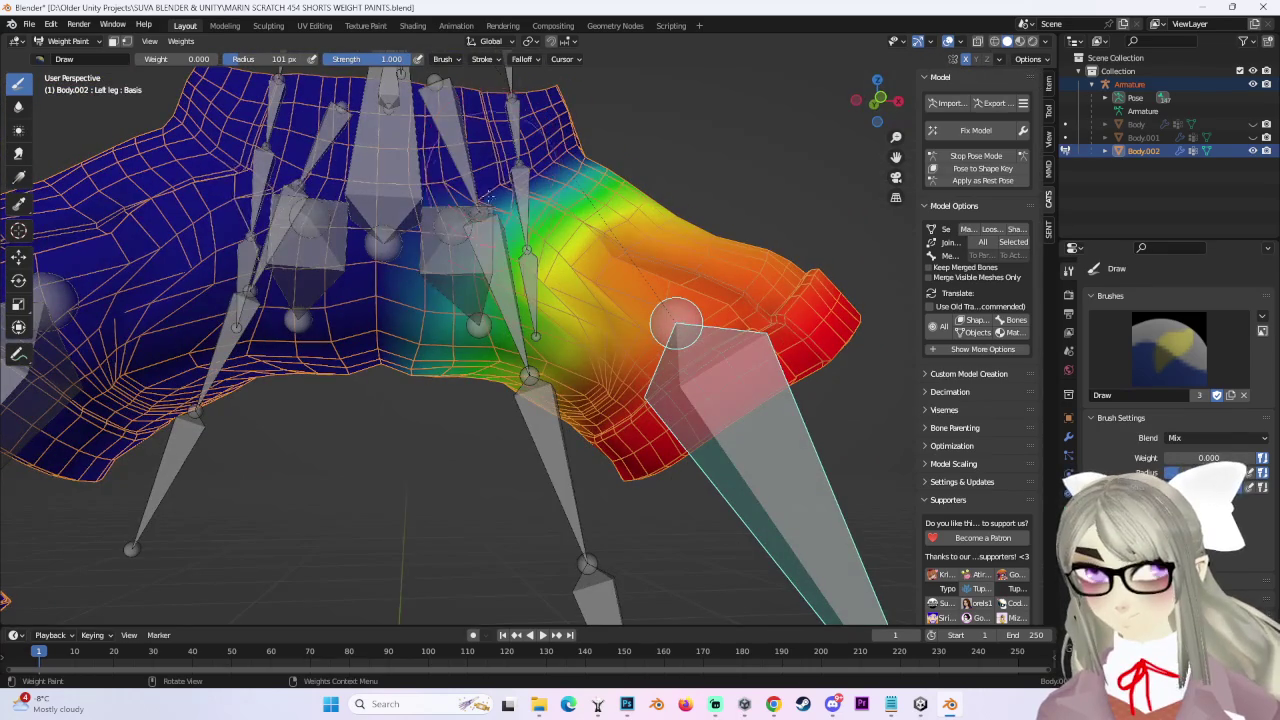
pyautogui.moveTo(446, 210)
pyautogui.mouseDown(button='middle')
pyautogui.moveTo(478, 265)
pyautogui.moveTo(510, 253)
pyautogui.mouseUp(button='middle')
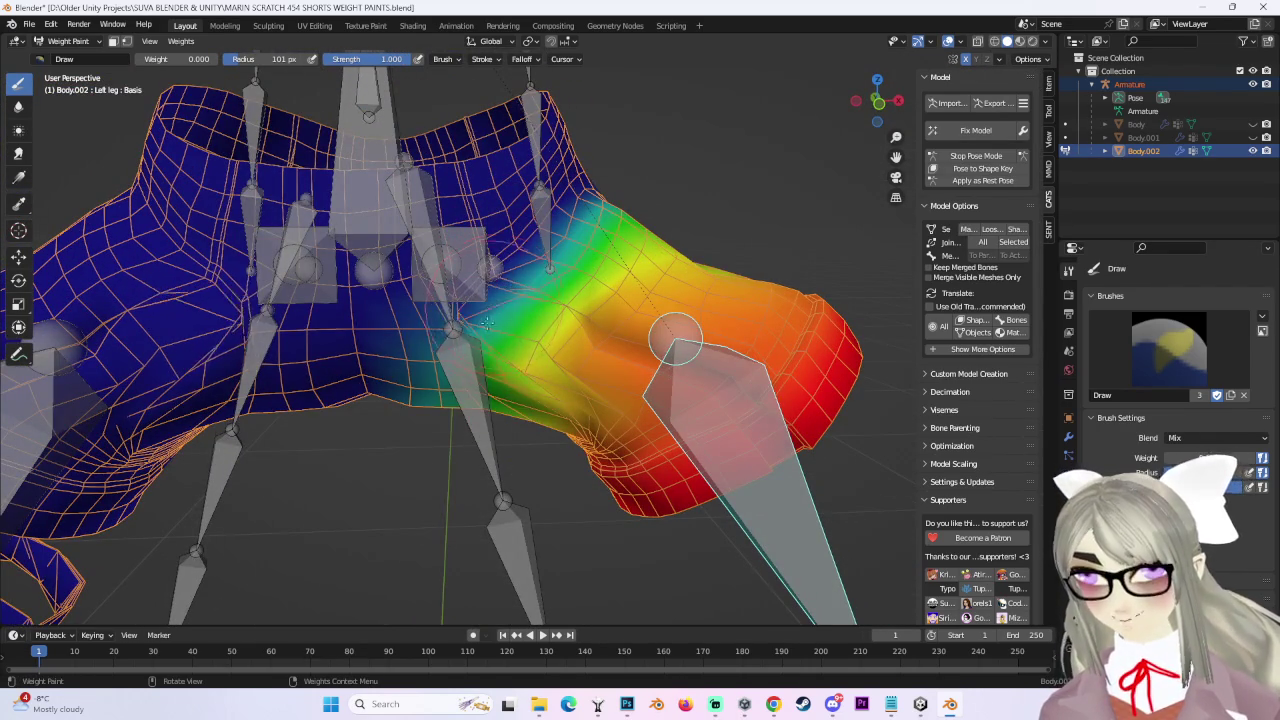
pyautogui.moveTo(676, 338); pyautogui.dragTo(665, 387, button='middle')
pyautogui.moveTo(518, 350); pyautogui.dragTo(565, 300, button='middle')
pyautogui.moveTo(620, 268); pyautogui.dragTo(371, 258, button='middle')
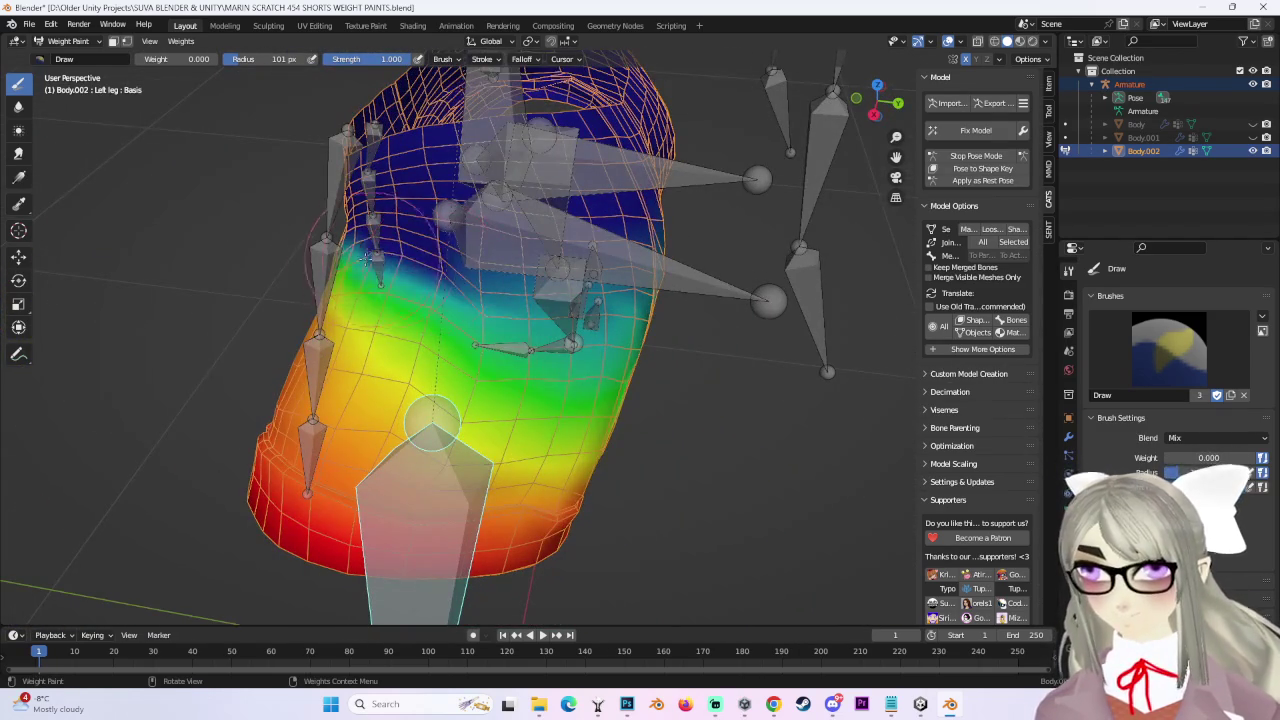
pyautogui.moveTo(522, 310)
pyautogui.mouseDown(button='middle')
pyautogui.moveTo(437, 282)
pyautogui.moveTo(648, 241)
pyautogui.moveTo(612, 218)
pyautogui.mouseUp(button='middle')
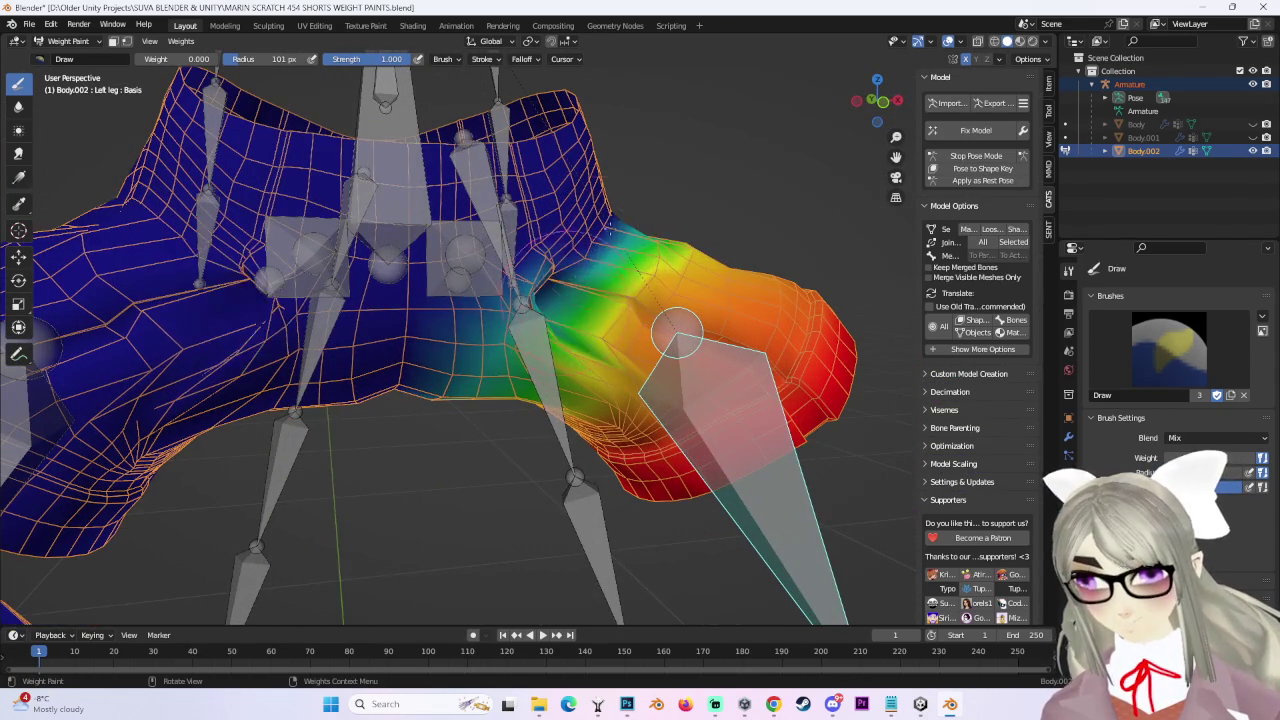
pyautogui.moveTo(749, 163)
pyautogui.mouseDown(button='middle')
pyautogui.moveTo(757, 186)
pyautogui.moveTo(631, 300)
pyautogui.moveTo(610, 280)
pyautogui.moveTo(557, 318)
pyautogui.moveTo(633, 408)
pyautogui.mouseUp(button='middle')
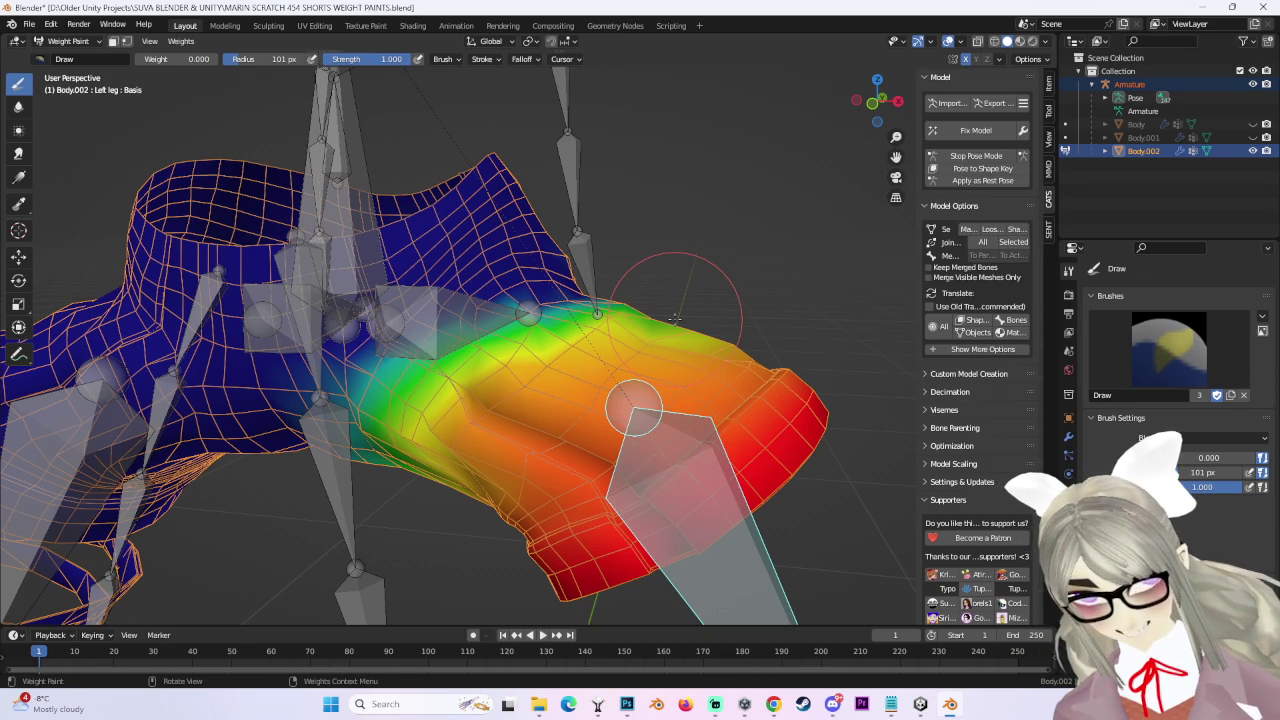
pyautogui.moveTo(576, 262)
pyautogui.mouseDown(button='middle')
pyautogui.moveTo(609, 236)
pyautogui.moveTo(474, 390)
pyautogui.mouseUp(button='middle')
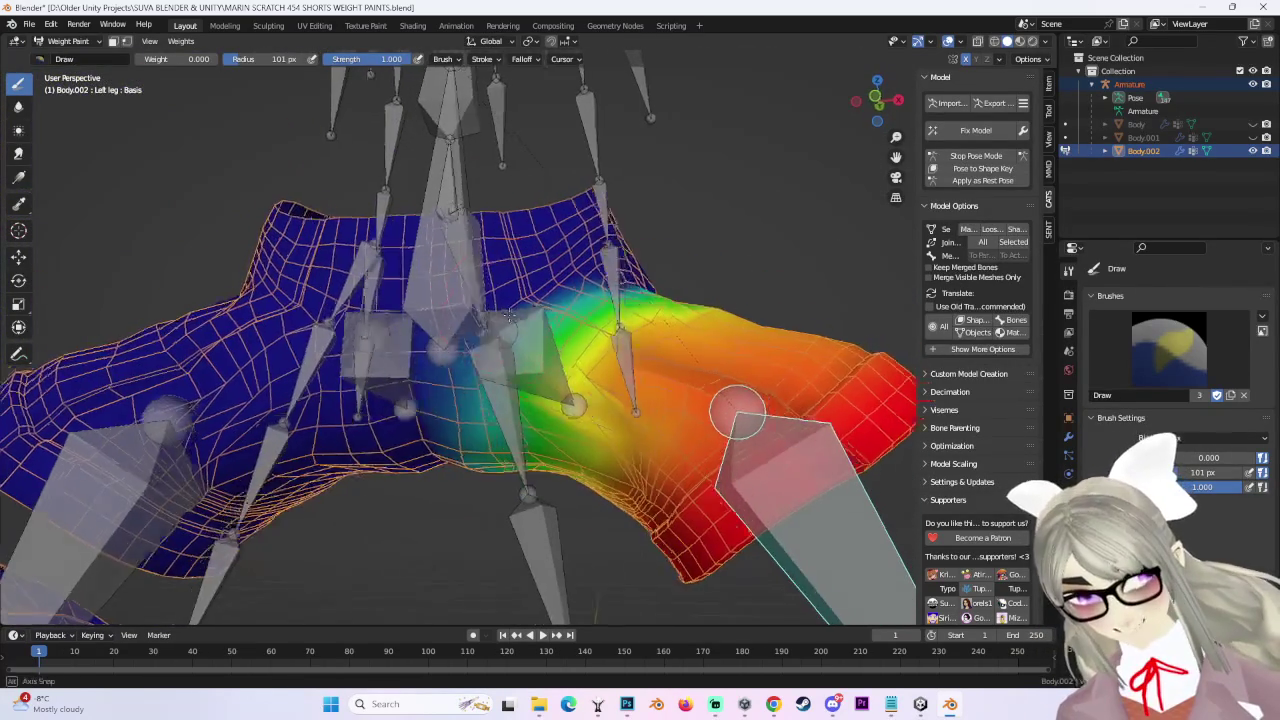
pyautogui.moveTo(740, 407)
pyautogui.mouseDown(button='middle')
pyautogui.moveTo(599, 540)
pyautogui.moveTo(560, 420)
pyautogui.moveTo(700, 410)
pyautogui.mouseUp(button='middle')
pyautogui.keyDown('ctrl'); pyautogui.click(560, 420); pyautogui.keyUp('ctrl')
# Switch between the Butt_L and Hips weights while viewing the pelvis from several angles.
pyautogui.keyDown('ctrl'); pyautogui.click(600, 400); pyautogui.keyUp('ctrl')
pyautogui.moveTo(615, 360); pyautogui.dragTo(600, 380, button='middle')
pyautogui.keyDown('ctrl'); pyautogui.click(600, 380); pyautogui.keyUp('ctrl')
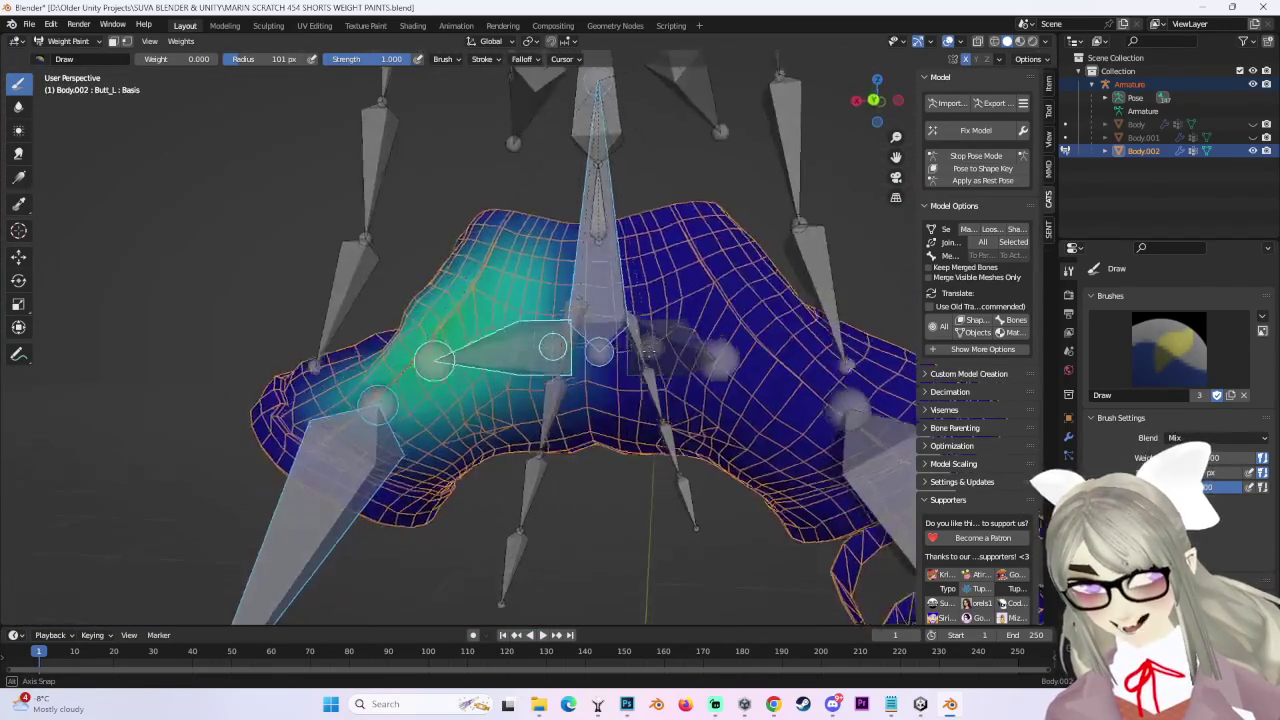
pyautogui.keyDown('ctrl'); pyautogui.click(660, 300); pyautogui.keyUp('ctrl')
pyautogui.moveTo(660, 300)
pyautogui.mouseDown(button='middle')
pyautogui.moveTo(671, 294)
pyautogui.moveTo(773, 453)
pyautogui.moveTo(700, 420)
pyautogui.moveTo(604, 300)
pyautogui.mouseUp(button='middle')
pyautogui.keyDown('ctrl'); pyautogui.click(604, 300); pyautogui.keyUp('ctrl')
pyautogui.keyDown('ctrl'); pyautogui.click(604, 300); pyautogui.keyUp('ctrl')
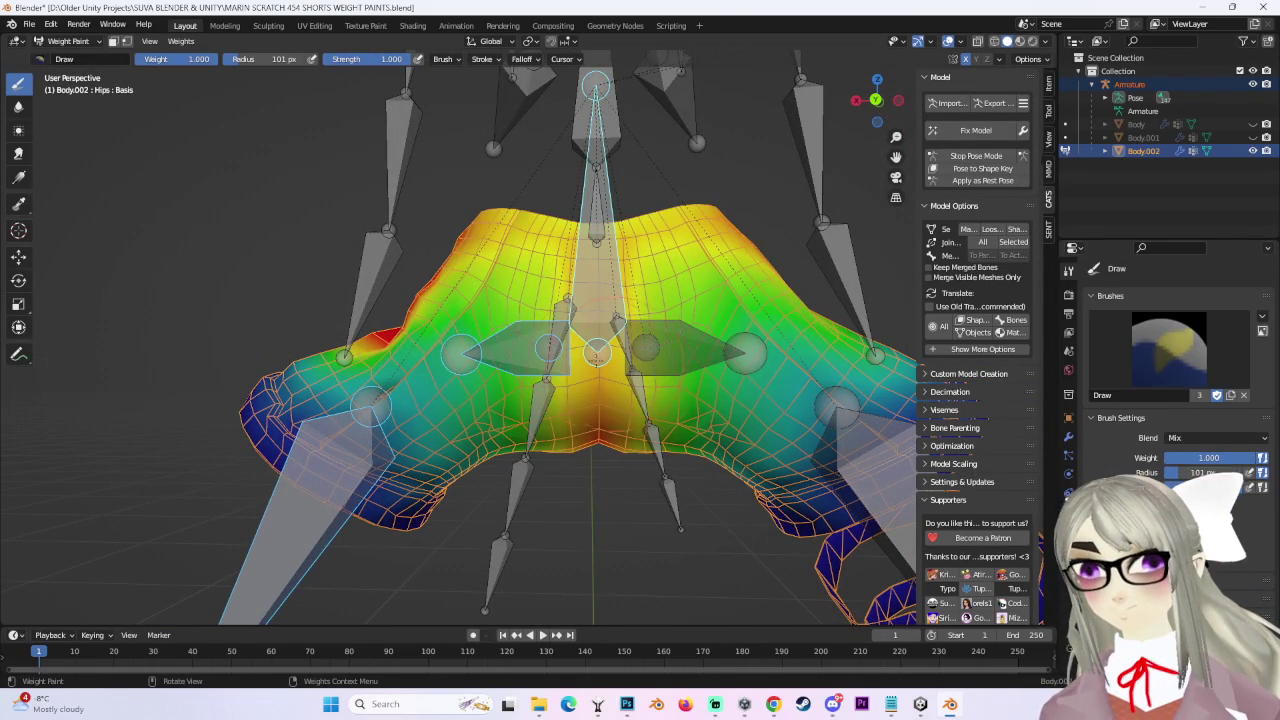
pyautogui.moveTo(596, 310); pyautogui.dragTo(628, 370, button='middle')
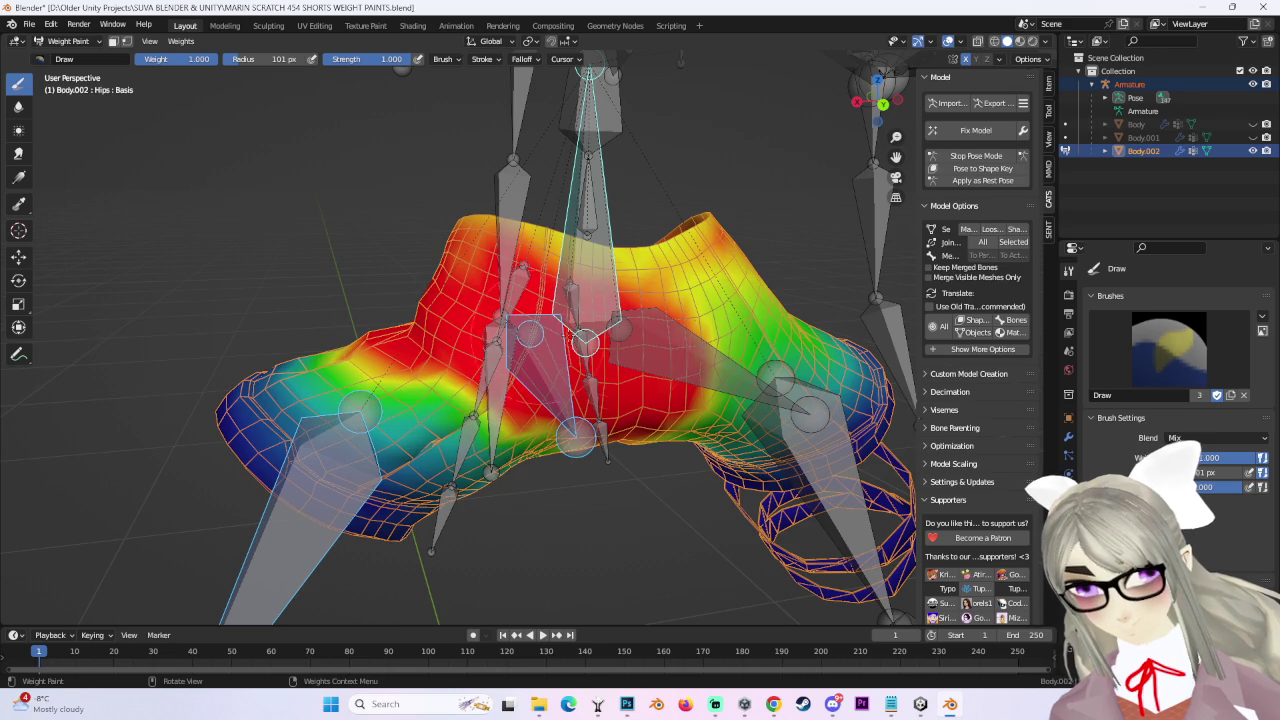
# Undo the last two strokes, enable X mirror, and paint full Hips weight across the shorts' centre.
pyautogui.hotkey('ctrl', 'z')
pyautogui.moveTo(600, 350); pyautogui.dragTo(548, 383, button='middle')
pyautogui.hotkey('ctrl', 'z')
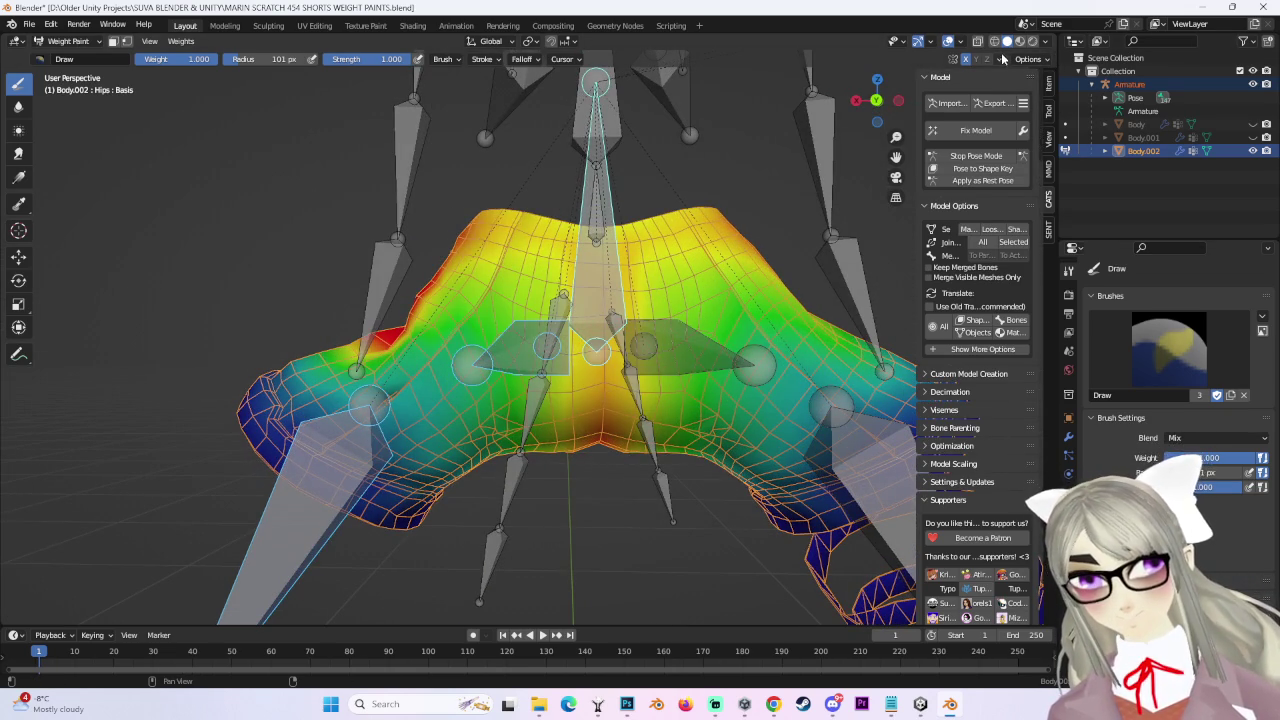
pyautogui.click(999, 61)
pyautogui.moveTo(470, 316)
pyautogui.mouseDown()
pyautogui.moveTo(440, 400)
pyautogui.moveTo(386, 286)
pyautogui.moveTo(430, 260)
pyautogui.moveTo(487, 280)
pyautogui.mouseUp()
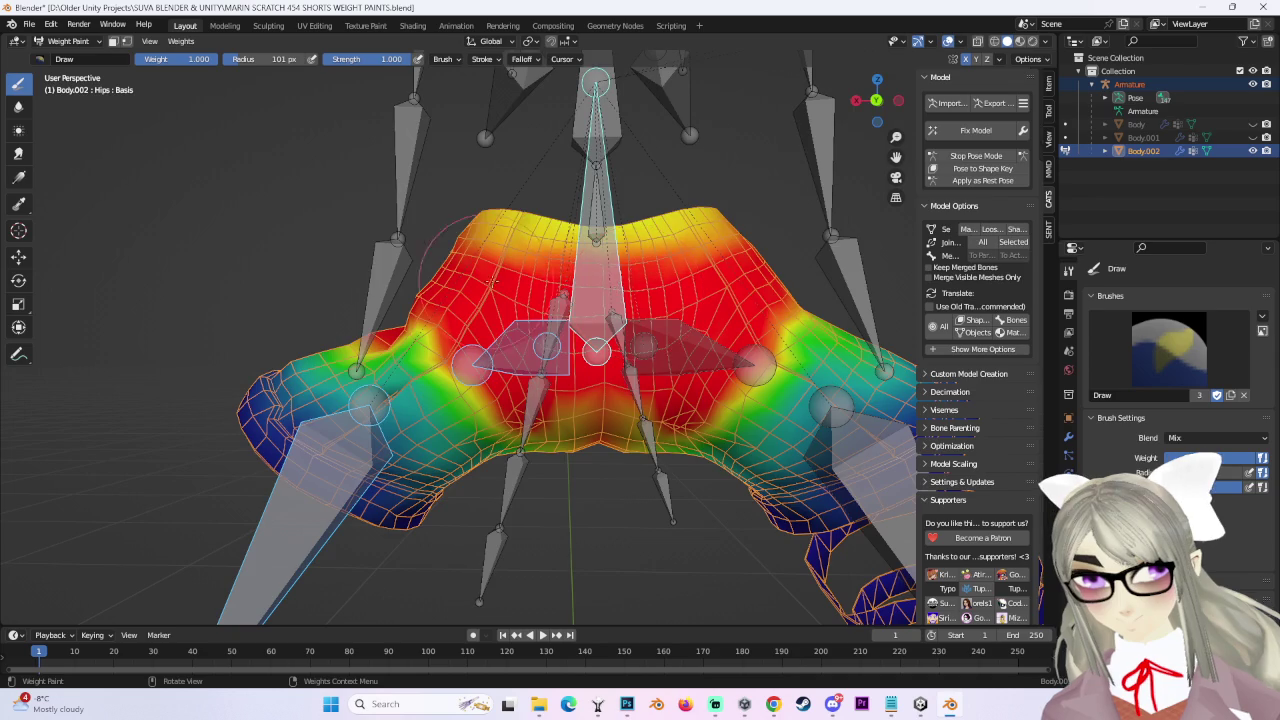
pyautogui.moveTo(487, 281); pyautogui.dragTo(591, 297, button='middle')
pyautogui.moveTo(552, 271); pyautogui.dragTo(637, 232)
pyautogui.moveTo(669, 191)
pyautogui.mouseDown(button='middle')
pyautogui.moveTo(693, 329)
pyautogui.moveTo(509, 289)
pyautogui.mouseUp(button='middle')
pyautogui.moveTo(509, 288); pyautogui.dragTo(499, 330)
# Hide the armature and orbit around the shorts to check the red Hips weights.
pyautogui.moveTo(534, 430)
pyautogui.mouseDown(button='middle')
pyautogui.moveTo(564, 425)
pyautogui.moveTo(546, 360)
pyautogui.mouseUp(button='middle')
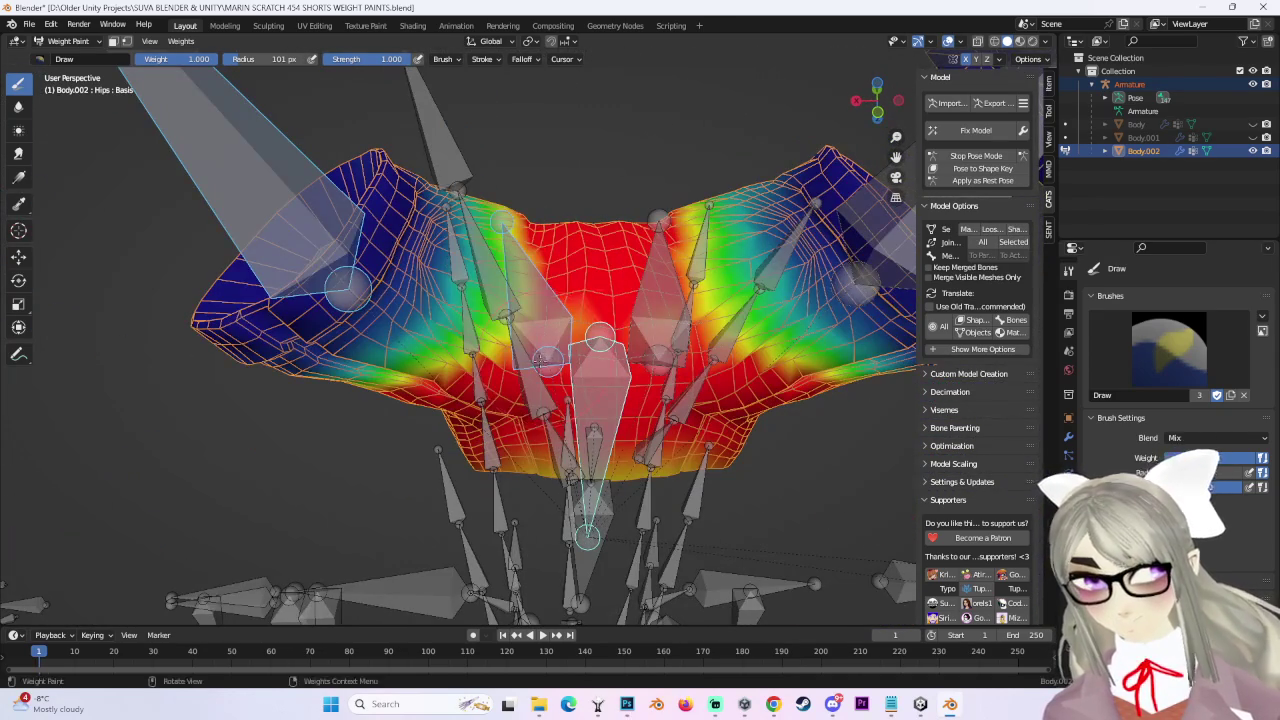
pyautogui.click(1268, 84)
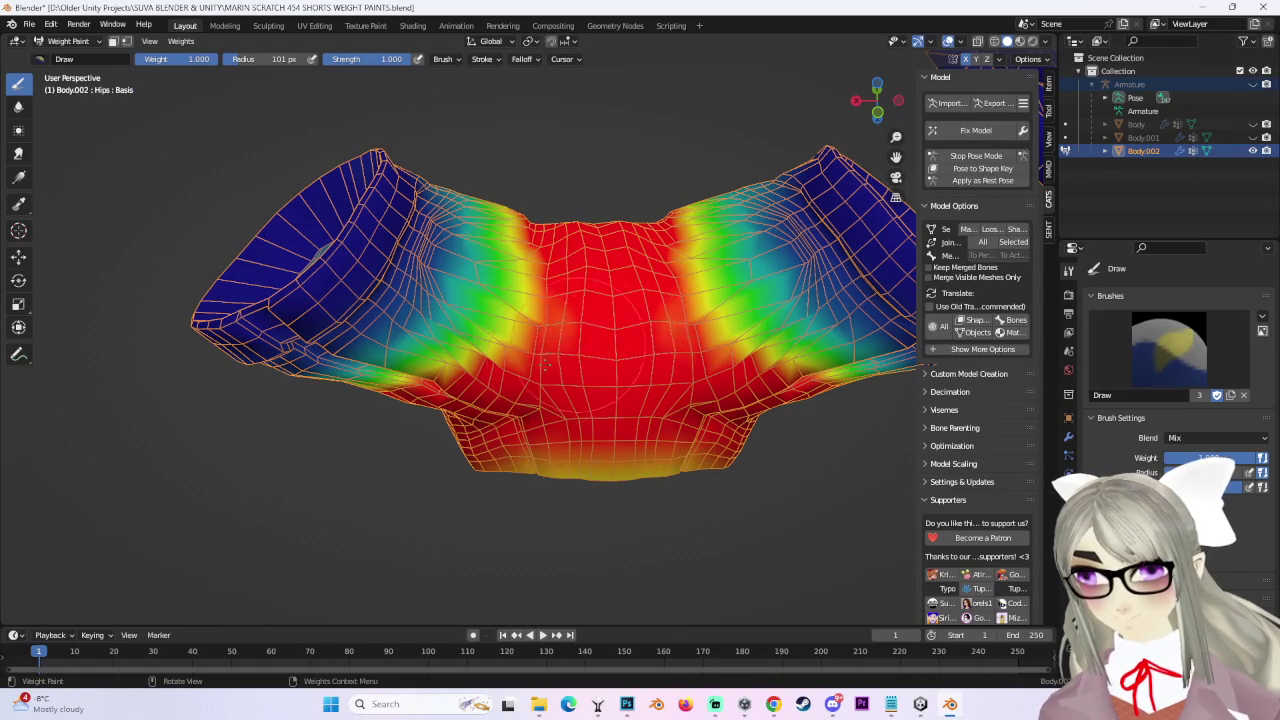
pyautogui.moveTo(490, 368)
pyautogui.mouseDown(button='middle')
pyautogui.moveTo(622, 393)
pyautogui.moveTo(473, 487)
pyautogui.mouseUp(button='middle')
pyautogui.scroll(3, 560, 380)
pyautogui.scroll(-4, 505, 305)
pyautogui.moveTo(505, 305)
pyautogui.mouseDown(button='middle')
pyautogui.moveTo(703, 322)
pyautogui.moveTo(462, 311)
pyautogui.moveTo(545, 360)
pyautogui.moveTo(458, 251)
pyautogui.mouseUp(button='middle')
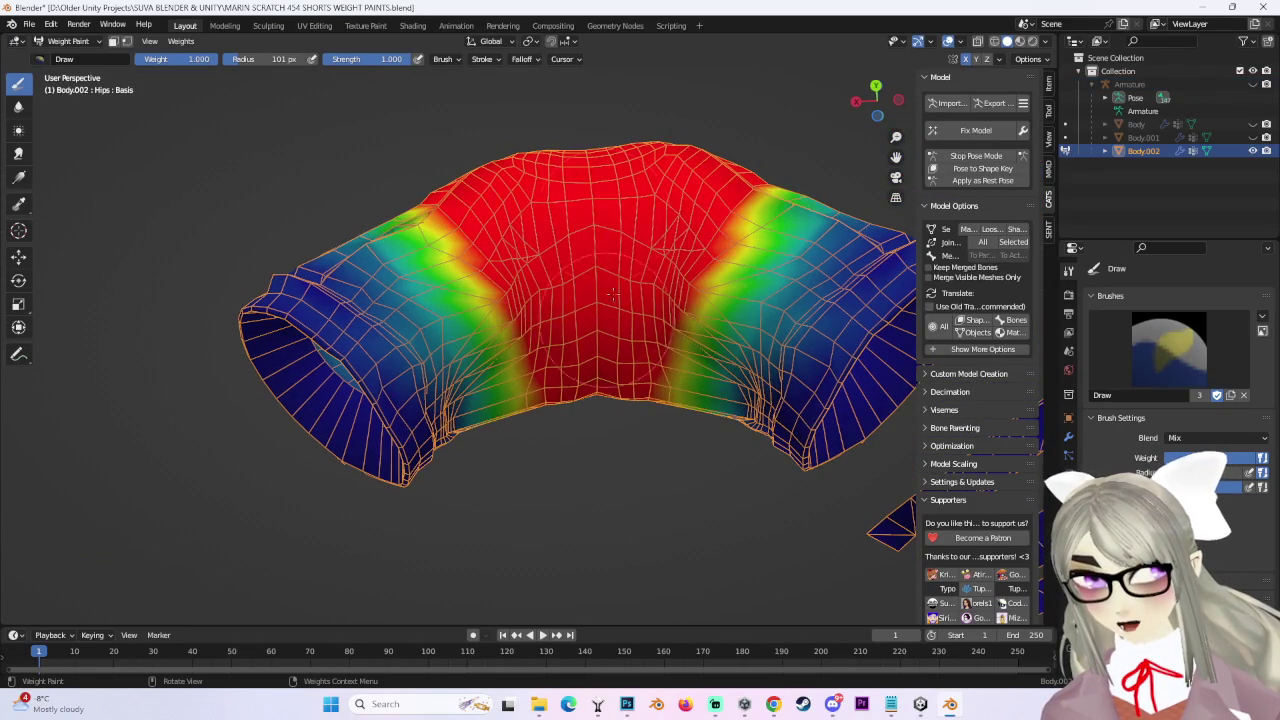
pyautogui.moveTo(605, 320); pyautogui.dragTo(543, 288, button='middle')
pyautogui.moveTo(562, 345); pyautogui.dragTo(557, 305, button='middle')
pyautogui.moveTo(515, 361)
pyautogui.mouseDown(button='middle')
pyautogui.moveTo(532, 326)
pyautogui.moveTo(514, 362)
pyautogui.mouseUp(button='middle')
# Show the Body mesh and the armature again, keeping the green sash hidden.
pyautogui.click(1265, 138)
pyautogui.click(1263, 138)
pyautogui.click(1253, 124)
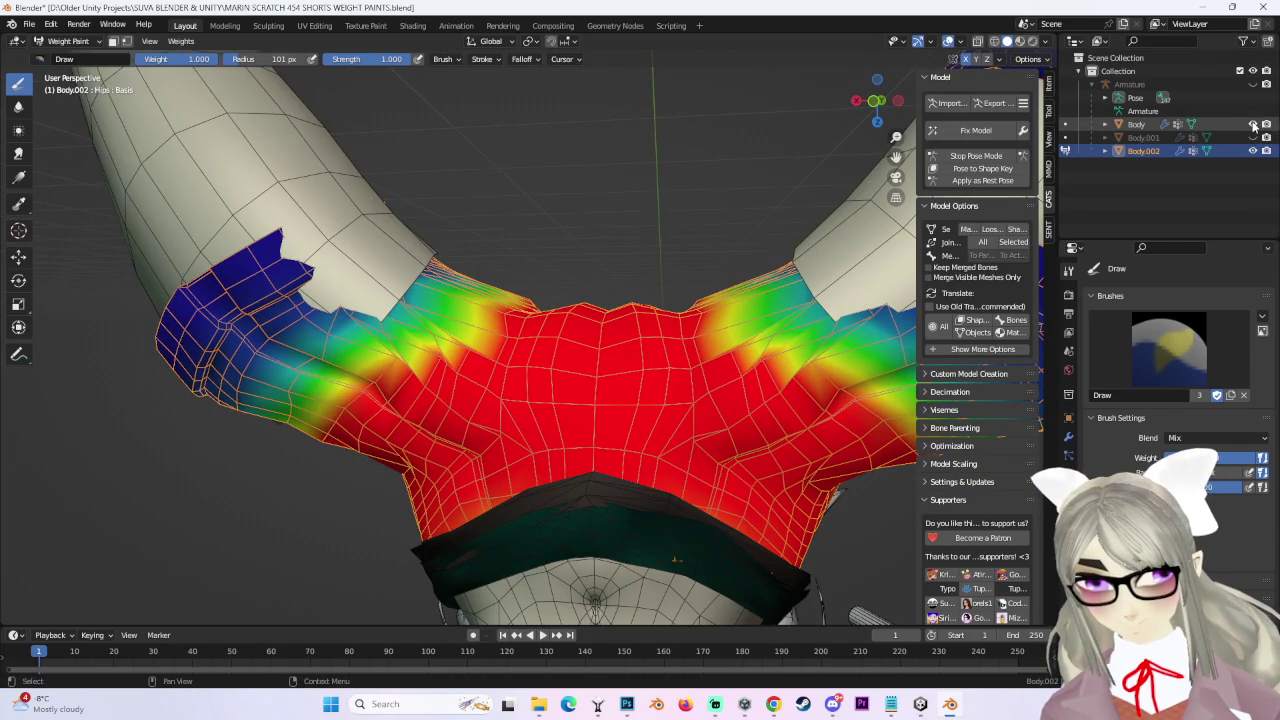
pyautogui.moveTo(433, 283)
pyautogui.mouseDown(button='middle')
pyautogui.moveTo(641, 313)
pyautogui.moveTo(708, 266)
pyautogui.moveTo(720, 320)
pyautogui.moveTo(745, 345)
pyautogui.moveTo(660, 340)
pyautogui.mouseUp(button='middle')
pyautogui.click(1253, 84)
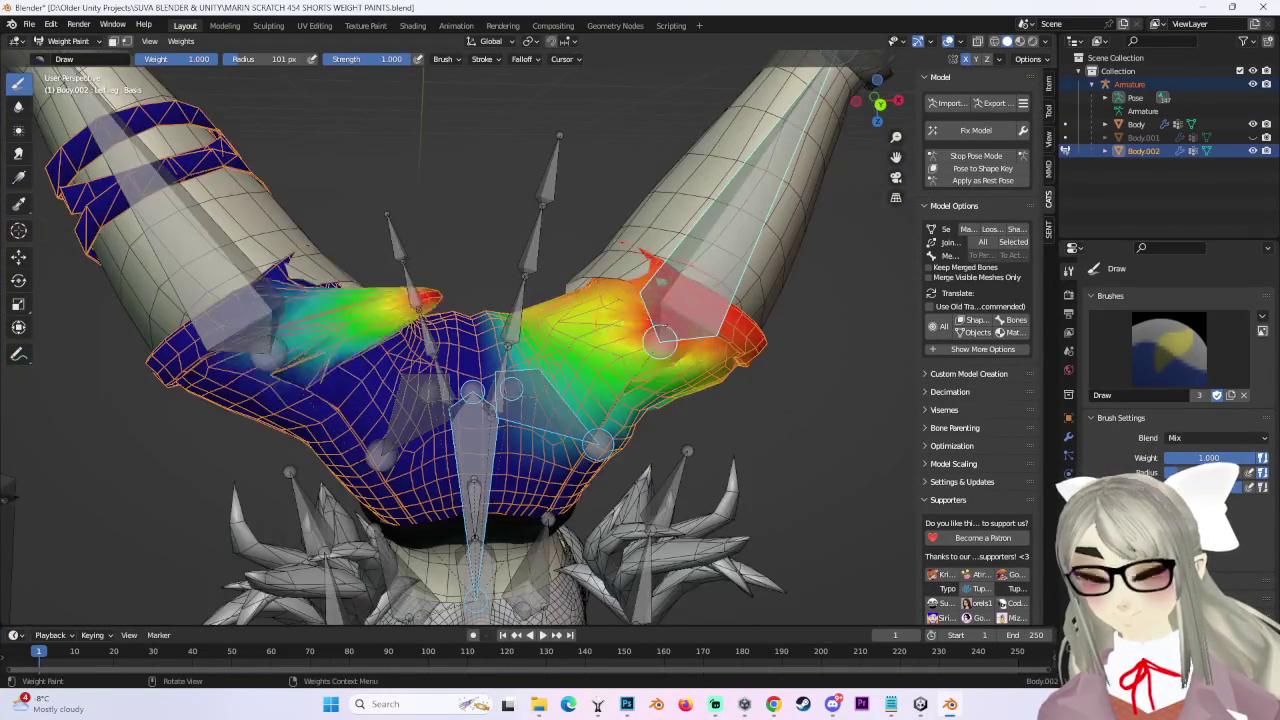
# Change the mirror options and paint a red Left leg band around the left leg opening.
pyautogui.click(999, 61)
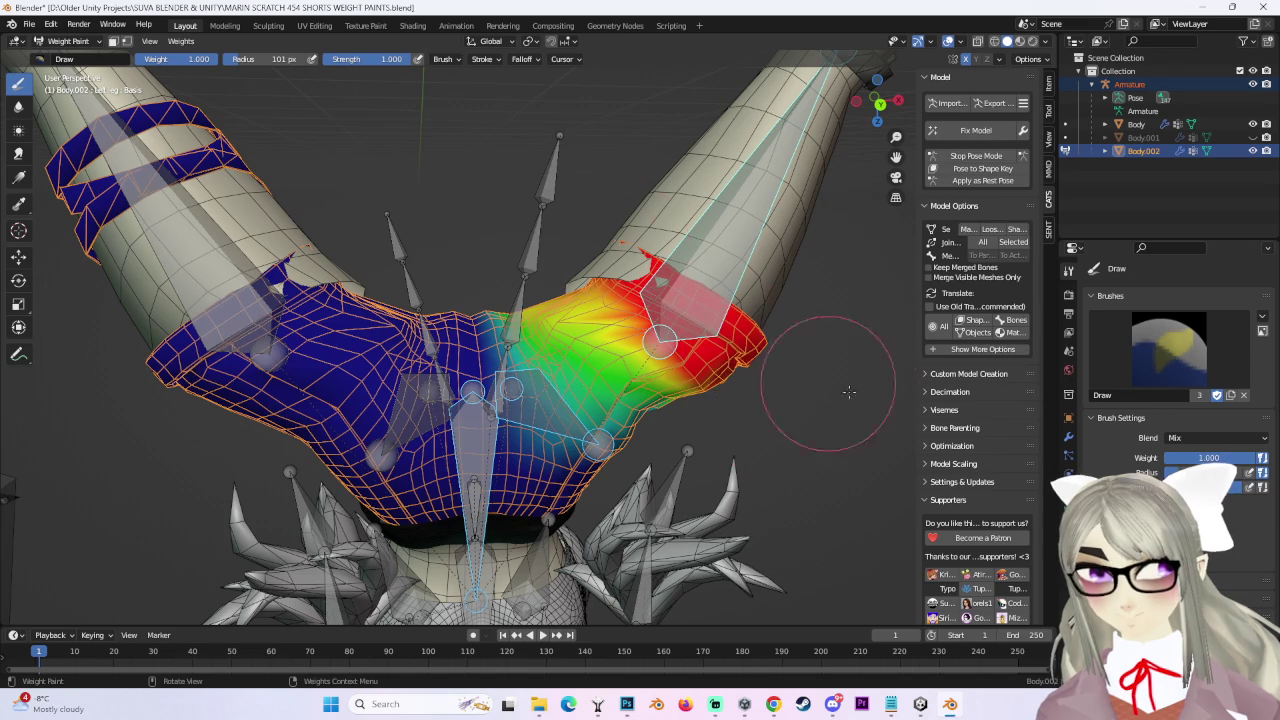
pyautogui.moveTo(797, 339); pyautogui.dragTo(410, 357, button='middle')
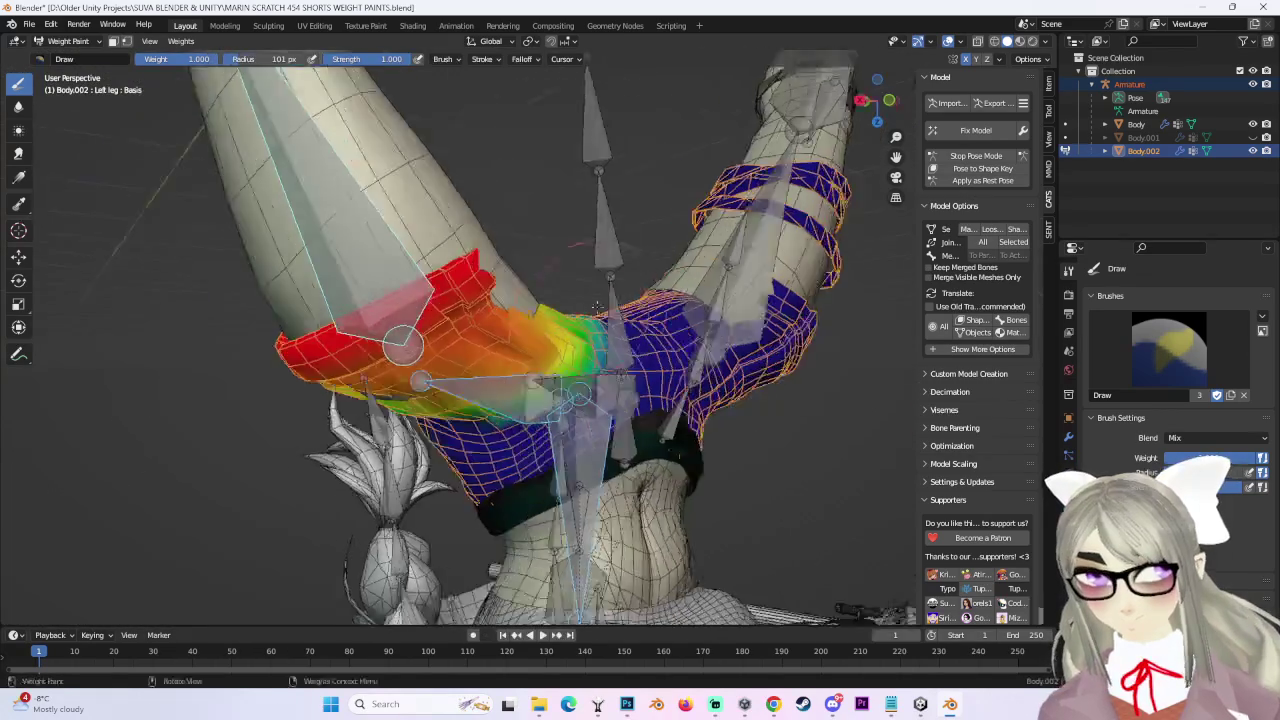
pyautogui.moveTo(505, 204); pyautogui.dragTo(75, 100, button='middle')
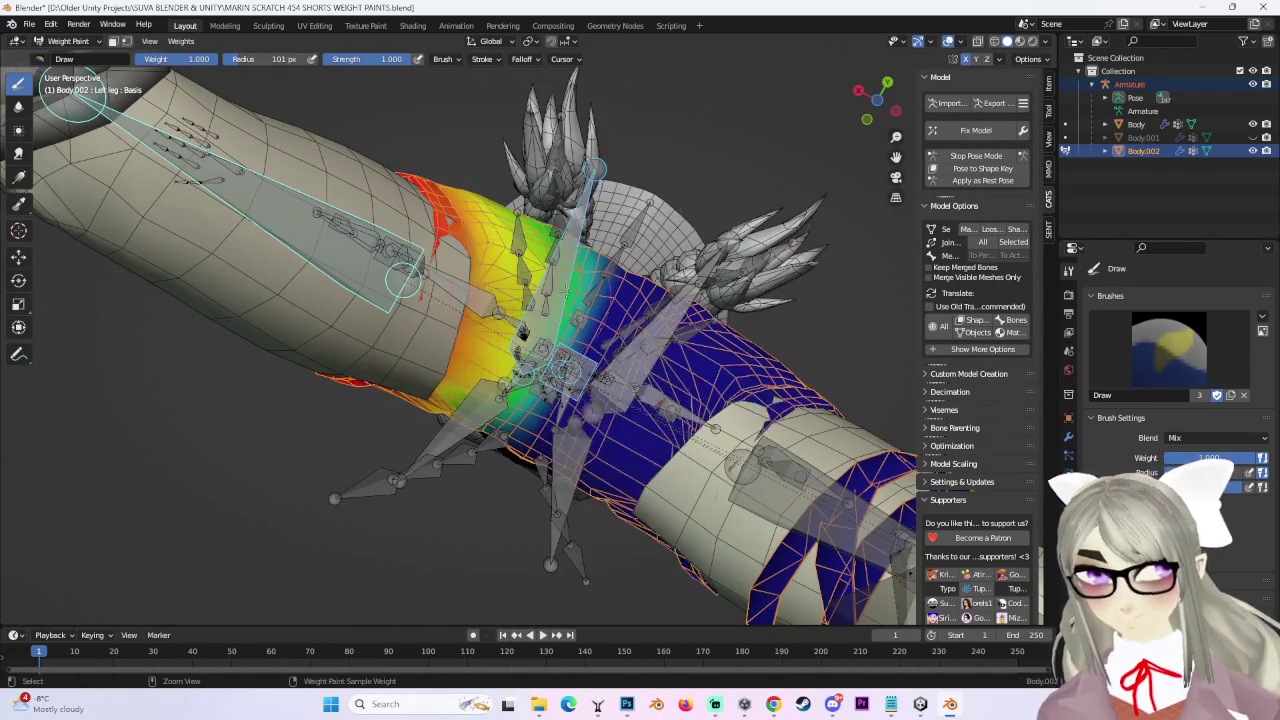
pyautogui.click(999, 59)
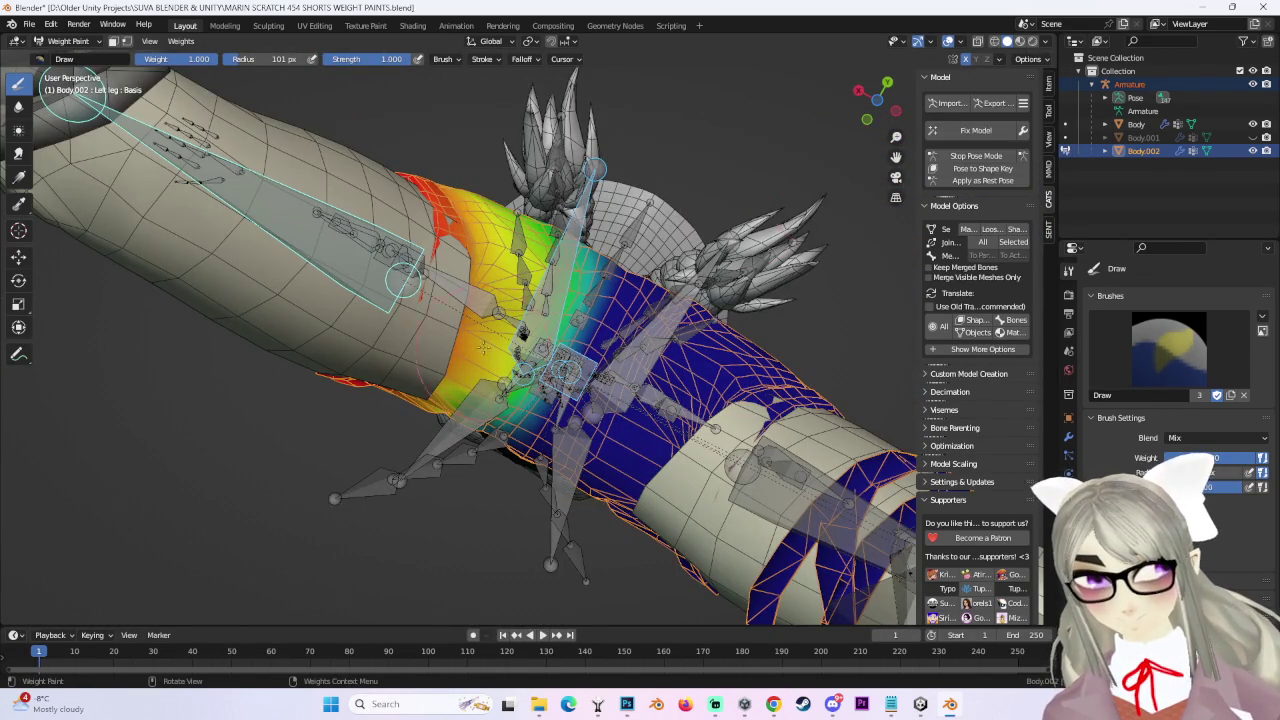
pyautogui.moveTo(700, 300); pyautogui.dragTo(600, 350, button='middle')
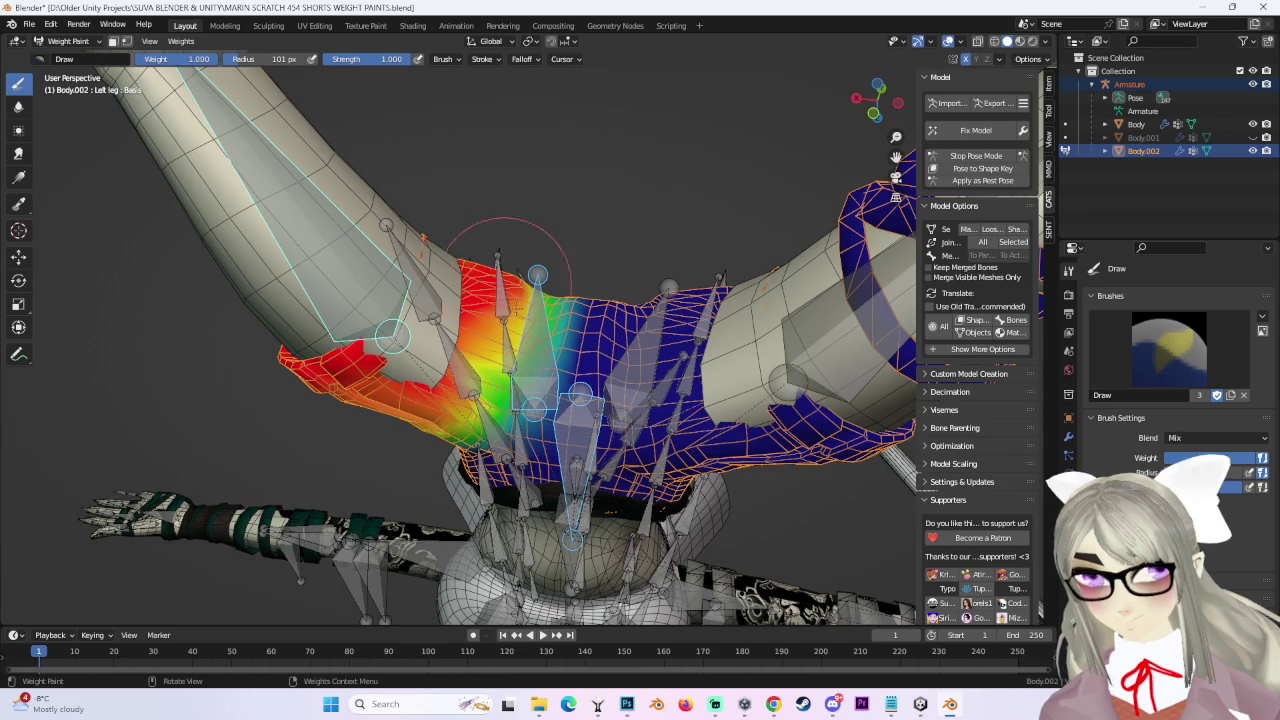
pyautogui.moveTo(507, 255); pyautogui.dragTo(500, 290, button='middle')
pyautogui.moveTo(500, 290); pyautogui.dragTo(658, 310)
# Stop Pose Mode so the shorts return to Object Mode.
pyautogui.moveTo(658, 312)
pyautogui.mouseDown(button='middle')
pyautogui.moveTo(742, 258)
pyautogui.moveTo(585, 308)
pyautogui.mouseUp(button='middle')
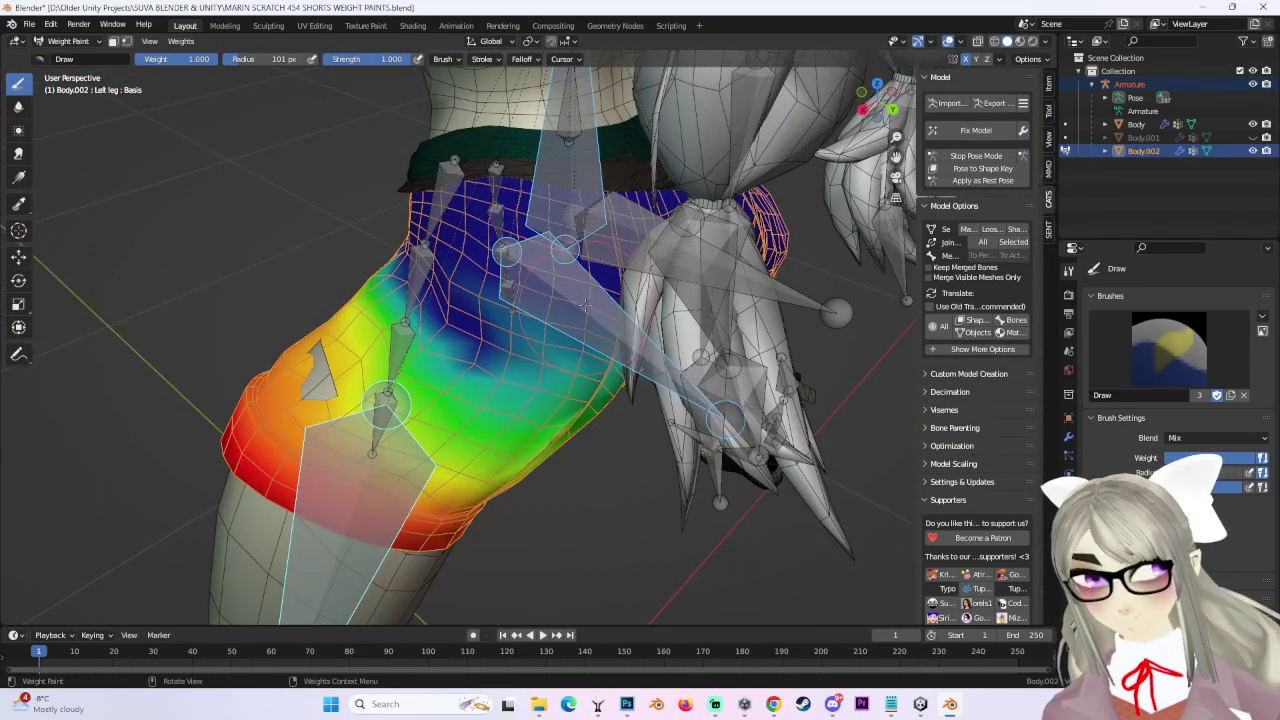
pyautogui.click(985, 158)
pyautogui.moveTo(611, 260)
pyautogui.mouseDown(button='middle')
pyautogui.moveTo(703, 295)
pyautogui.moveTo(604, 299)
pyautogui.moveTo(576, 279)
pyautogui.moveTo(584, 340)
pyautogui.moveTo(742, 319)
pyautogui.mouseUp(button='middle')
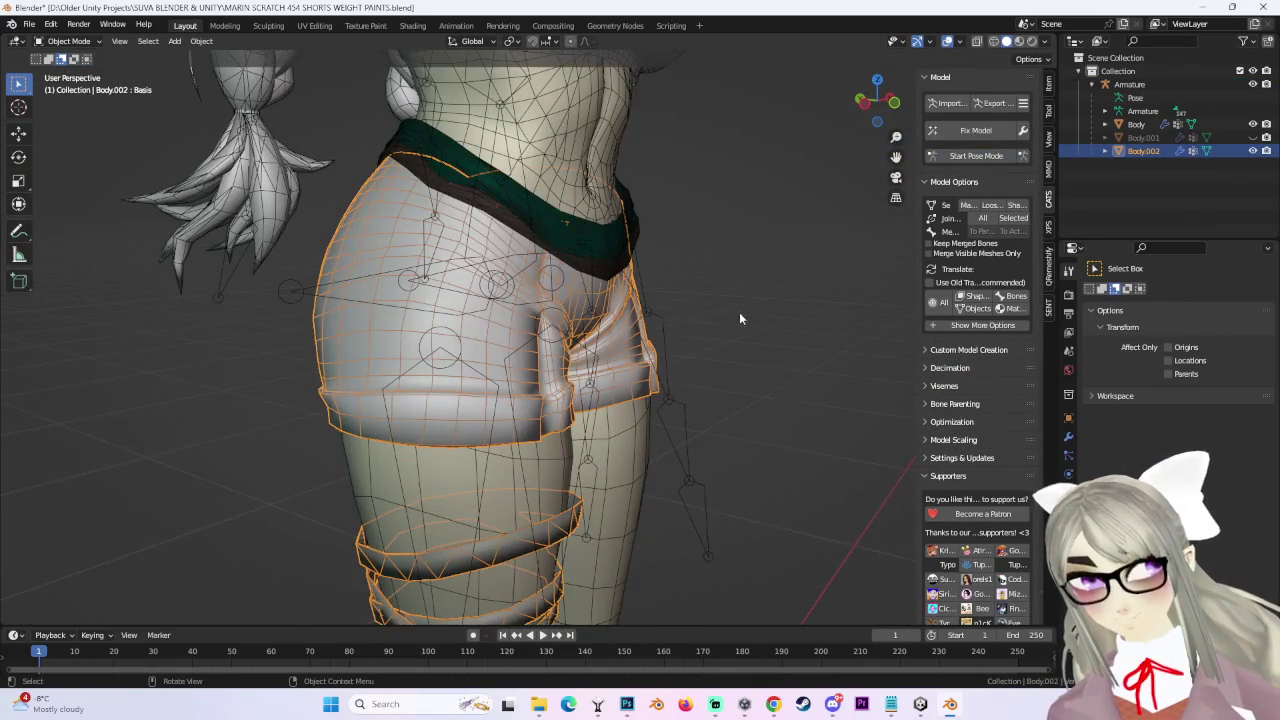
# Start File > Open without saving, then cancel the file browser.
pyautogui.click(50, 23)
pyautogui.click(52, 62)
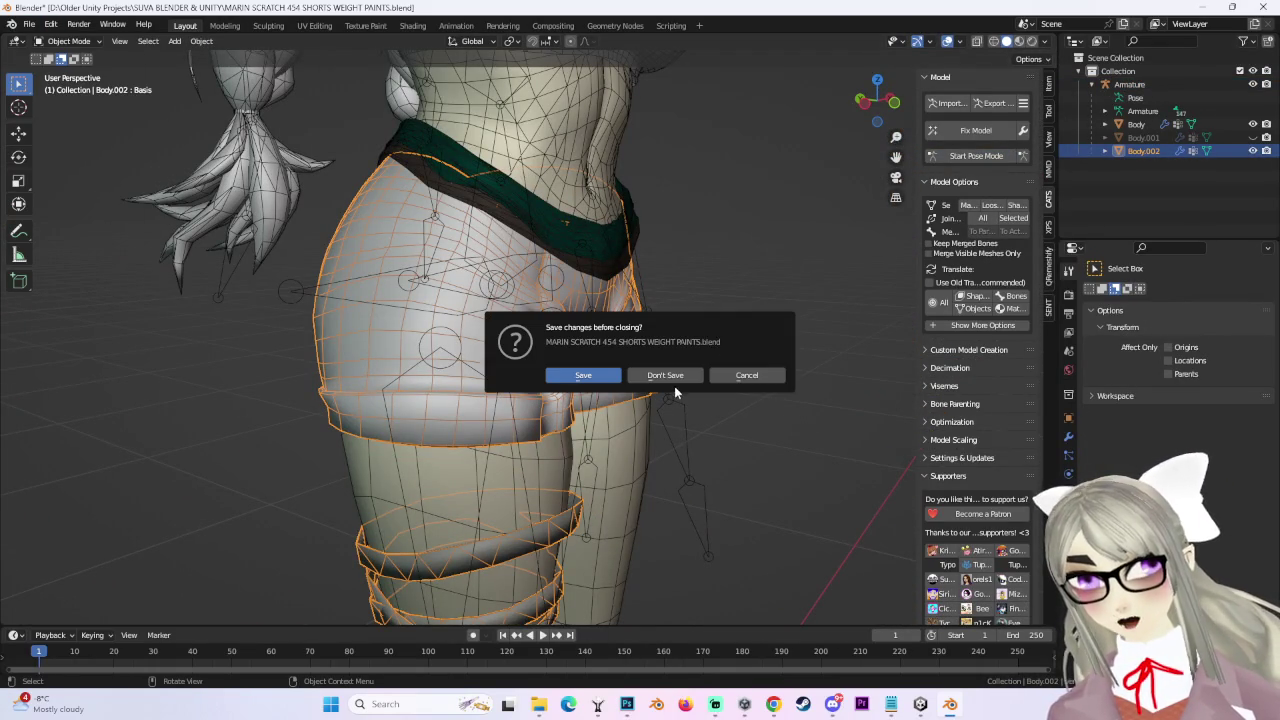
pyautogui.click(672, 376)
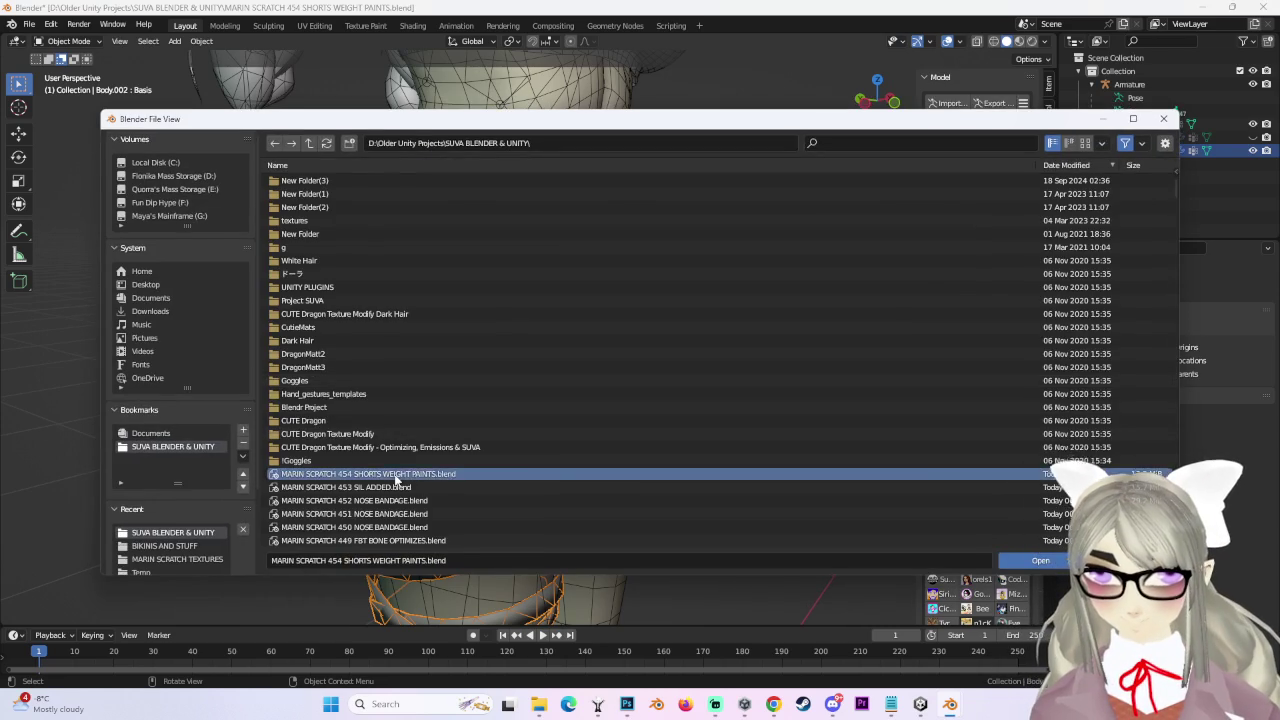
pyautogui.press('Escape')
pyautogui.moveTo(727, 359)
pyautogui.mouseDown(button='middle')
pyautogui.moveTo(778, 348)
pyautogui.moveTo(683, 352)
pyautogui.moveTo(759, 364)
pyautogui.moveTo(634, 395)
pyautogui.mouseUp(button='middle')
# Rotate a leg bone in Pose Mode to test the repainted shorts, then return the armature to Object Mode.
pyautogui.click(962, 155)
pyautogui.click(558, 467)
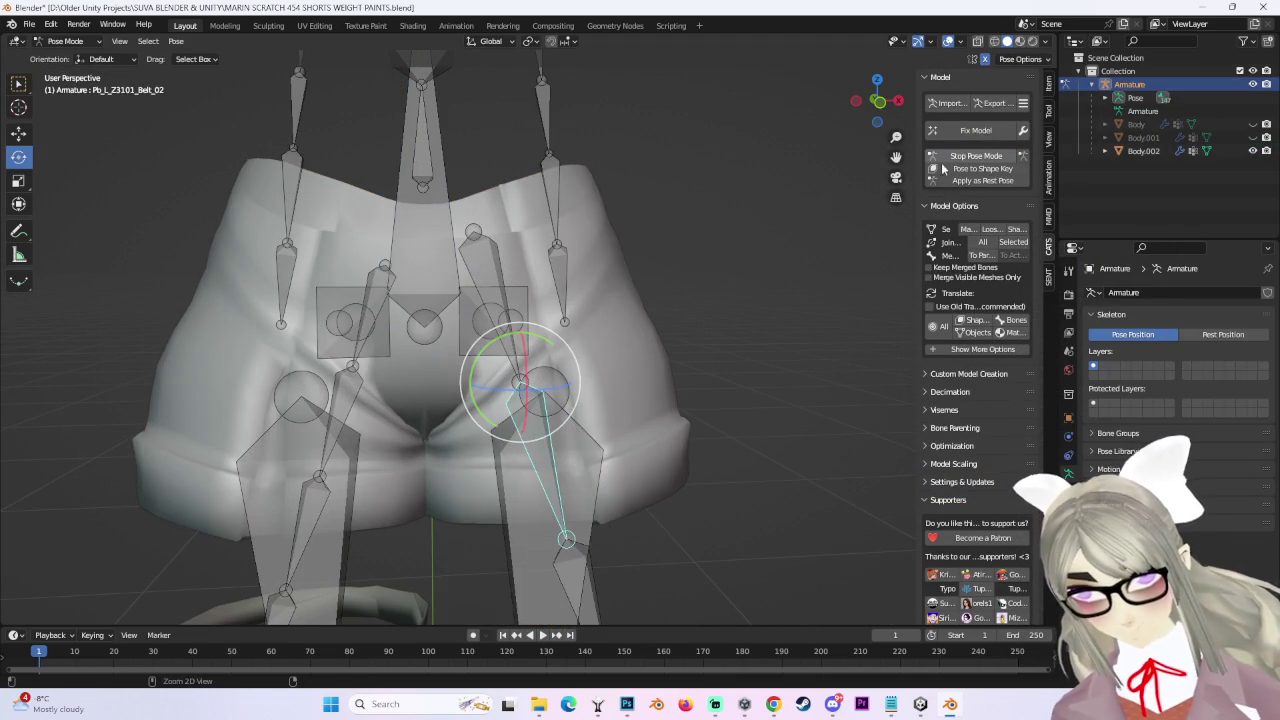
pyautogui.moveTo(521, 434)
pyautogui.mouseDown(button='middle')
pyautogui.moveTo(560, 420)
pyautogui.moveTo(596, 450)
pyautogui.moveTo(590, 383)
pyautogui.moveTo(577, 508)
pyautogui.moveTo(600, 486)
pyautogui.moveTo(586, 451)
pyautogui.moveTo(718, 410)
pyautogui.moveTo(706, 391)
pyautogui.mouseUp(button='middle')
pyautogui.hotkey('ctrl', 'z')
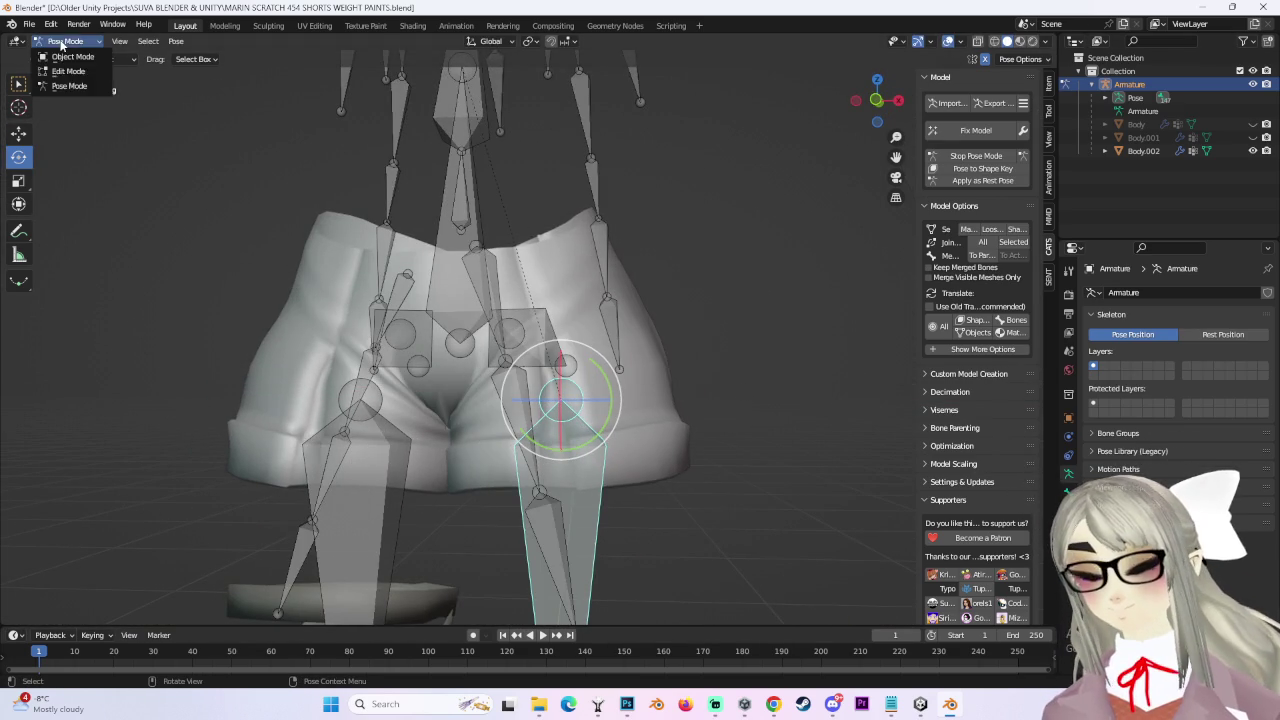
pyautogui.click(68, 71)
pyautogui.moveTo(400, 190); pyautogui.dragTo(483, 160, button='middle')
pyautogui.click(87, 56)
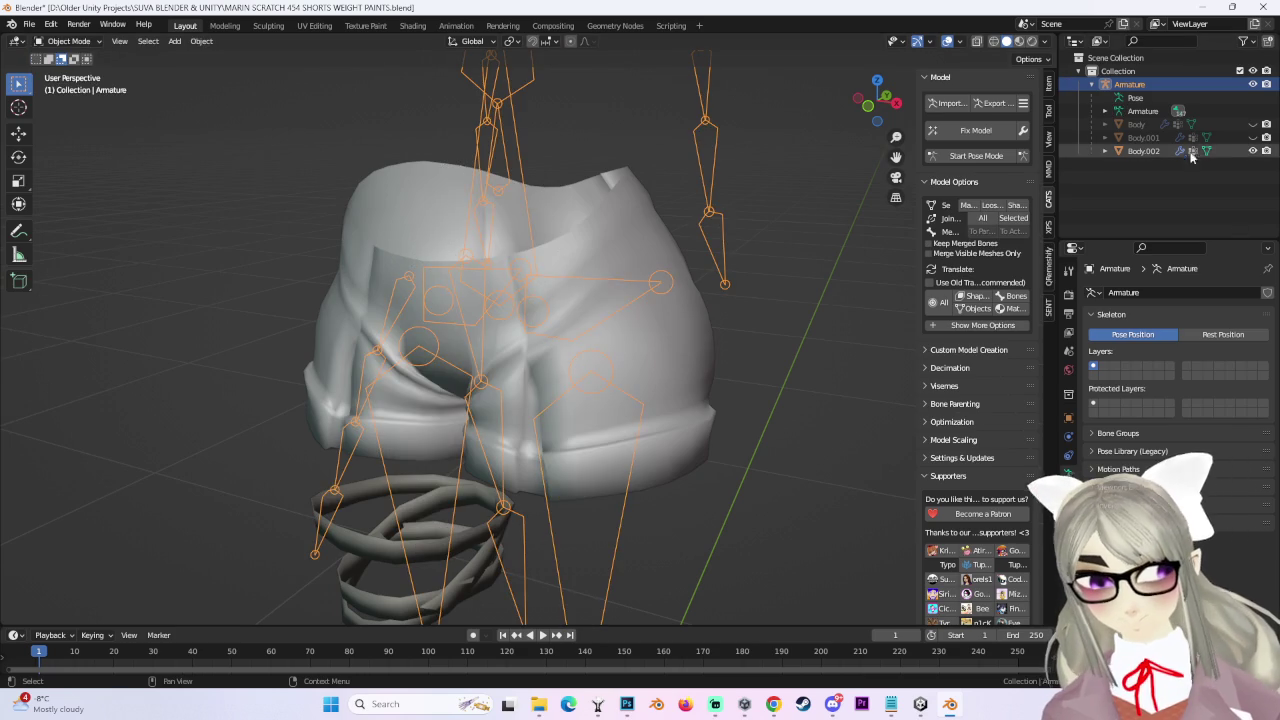
# Toggle outliner visibility to show the full Body mesh and orbit around the character.
pyautogui.click(1253, 151)
pyautogui.click(1253, 124)
pyautogui.click(1253, 124)
pyautogui.click(1253, 124)
pyautogui.moveTo(640, 430)
pyautogui.mouseDown(button='middle')
pyautogui.moveTo(761, 421)
pyautogui.moveTo(801, 468)
pyautogui.moveTo(778, 294)
pyautogui.moveTo(802, 374)
pyautogui.moveTo(614, 380)
pyautogui.moveTo(698, 393)
pyautogui.moveTo(629, 374)
pyautogui.moveTo(744, 321)
pyautogui.mouseUp(button='middle')
pyautogui.scroll(-4, 761, 414)
pyautogui.scroll(5, 800, 468)
# Show the green sash and shorts, select the shorts, and orbit and zoom over the whole avatar.
pyautogui.moveTo(1252, 137); pyautogui.dragTo(1252, 150)
pyautogui.moveTo(580, 362)
pyautogui.mouseDown(button='middle')
pyautogui.moveTo(605, 397)
pyautogui.moveTo(647, 387)
pyautogui.moveTo(663, 359)
pyautogui.moveTo(603, 355)
pyautogui.moveTo(699, 372)
pyautogui.mouseUp(button='middle')
pyautogui.click(606, 393)
pyautogui.scroll(-3, 603, 355)
pyautogui.scroll(2, 699, 372)
pyautogui.scroll(3, 735, 386)
pyautogui.moveTo(772, 351)
pyautogui.mouseDown(button='middle')
pyautogui.moveTo(615, 368)
pyautogui.moveTo(626, 470)
pyautogui.moveTo(637, 428)
pyautogui.mouseUp(button='middle')
pyautogui.scroll(3, 670, 450)
pyautogui.scroll(-1, 670, 510)
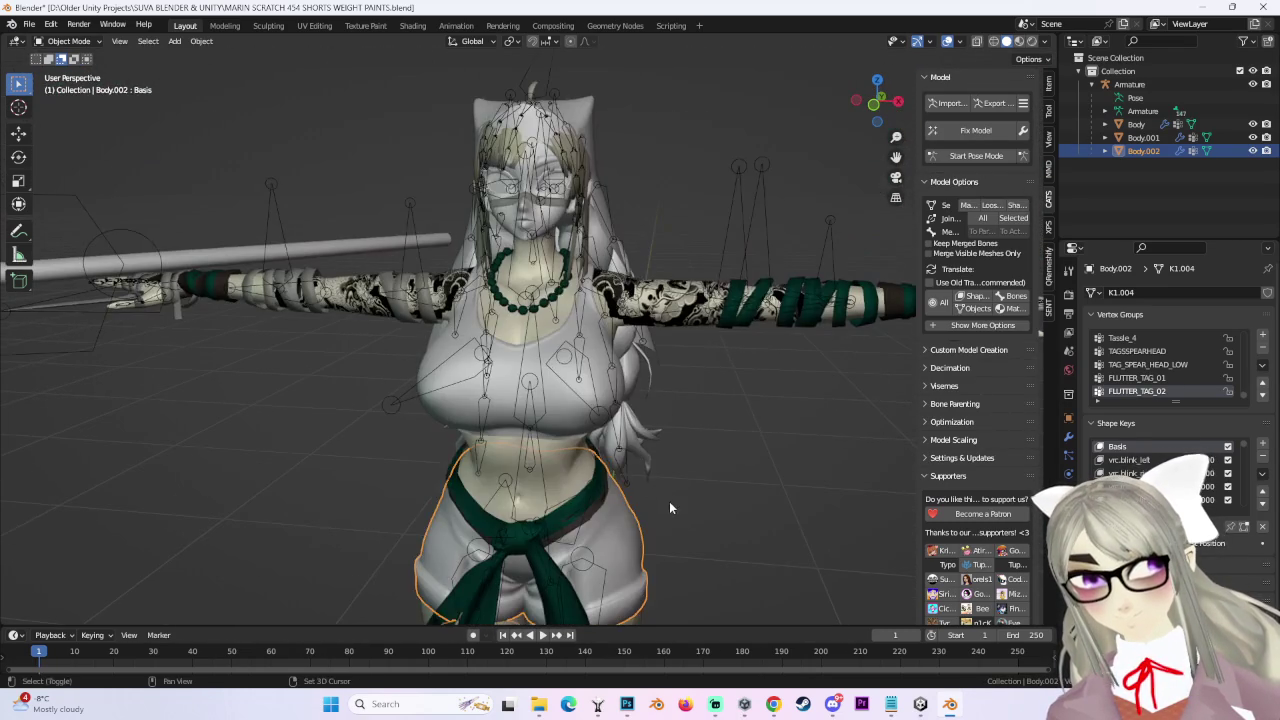
pyautogui.moveTo(747, 493)
pyautogui.keyDown('shift'); pyautogui.mouseDown(button='middle')
pyautogui.moveTo(777, 328)
pyautogui.moveTo(772, 341)
pyautogui.mouseUp(button='middle'); pyautogui.keyUp('shift')
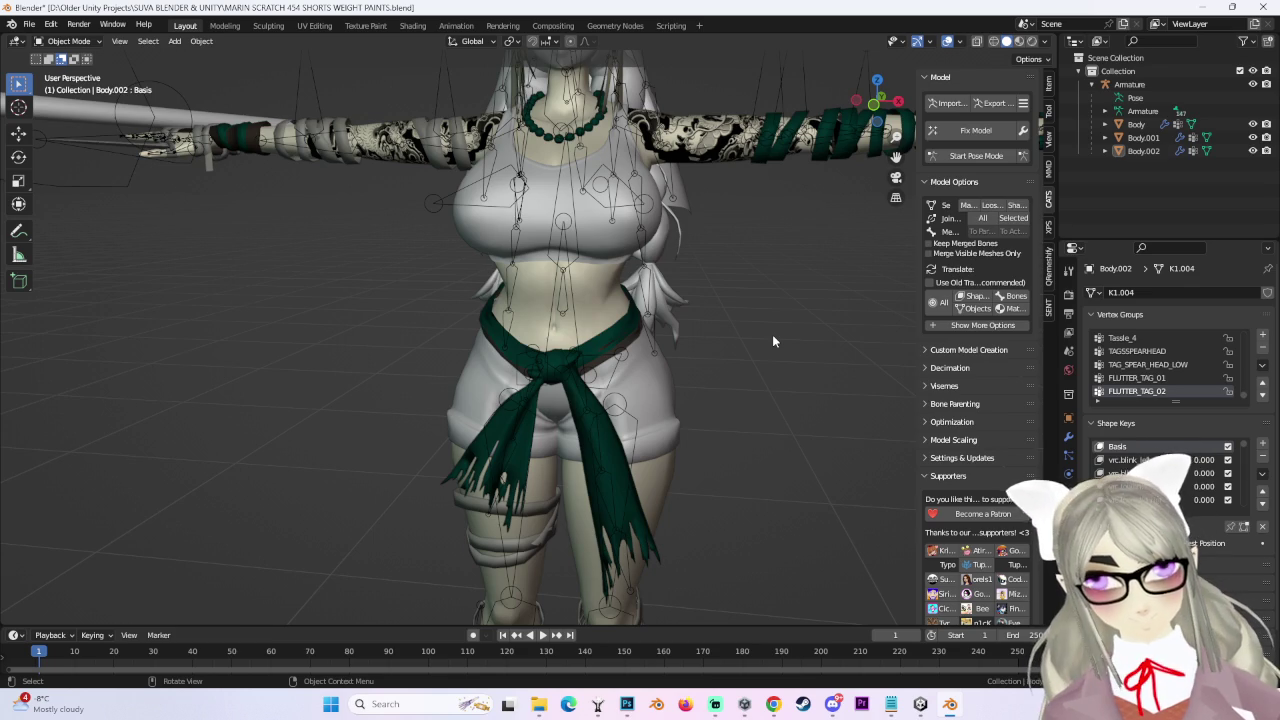
pyautogui.click(945, 103)
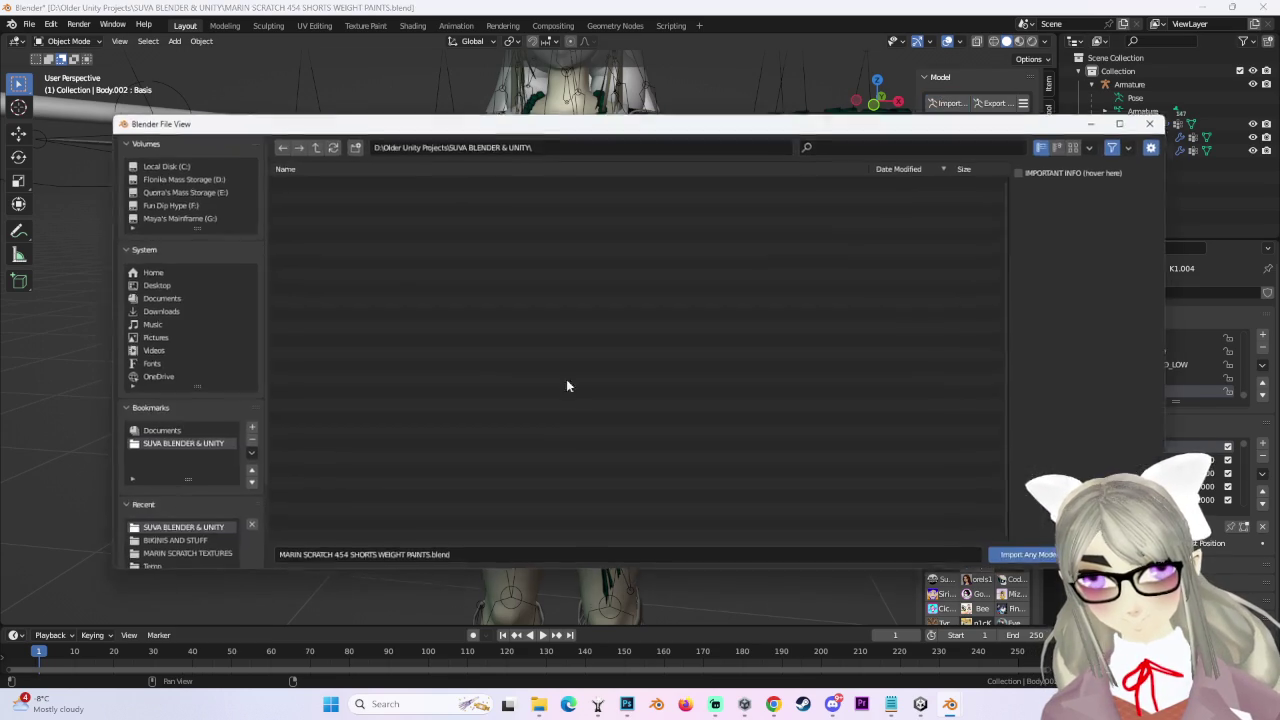
# Choose MARIN SCRATCH 427.fbx instead of the REGULAR EYES variant and import it.
pyautogui.scroll(-5, 465, 445)
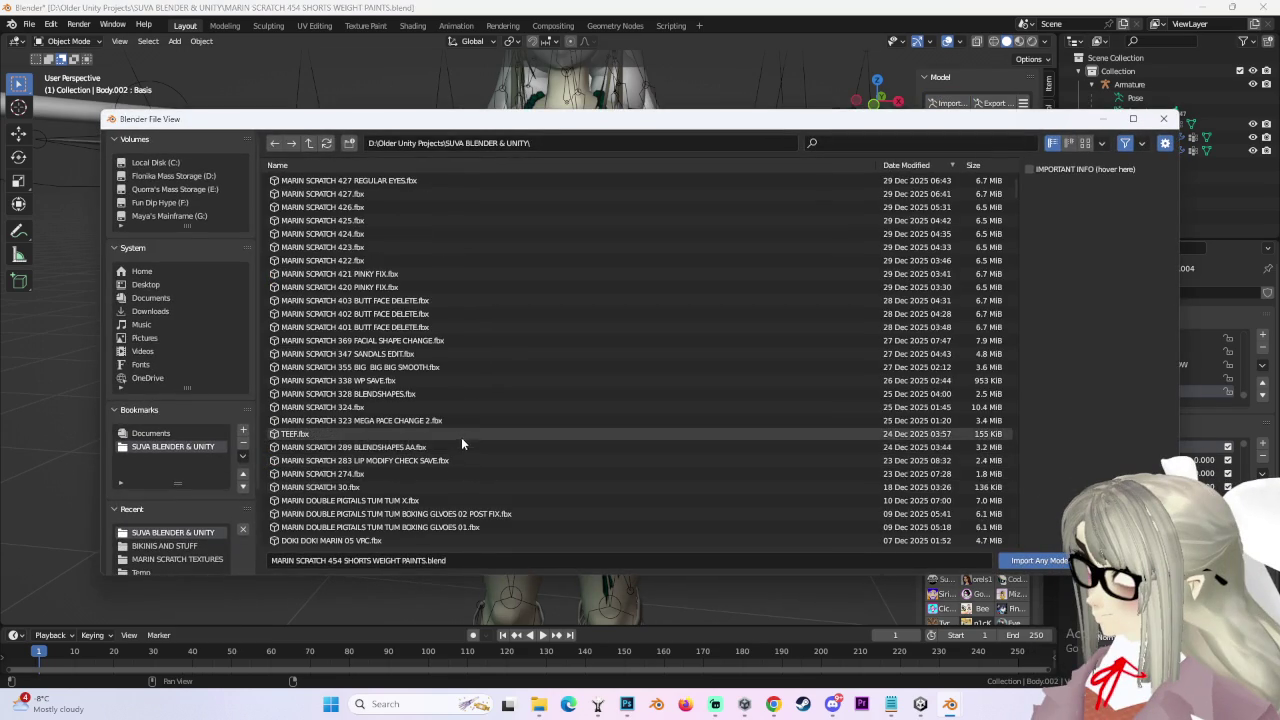
pyautogui.scroll(-5, 462, 450)
pyautogui.scroll(5, 400, 340)
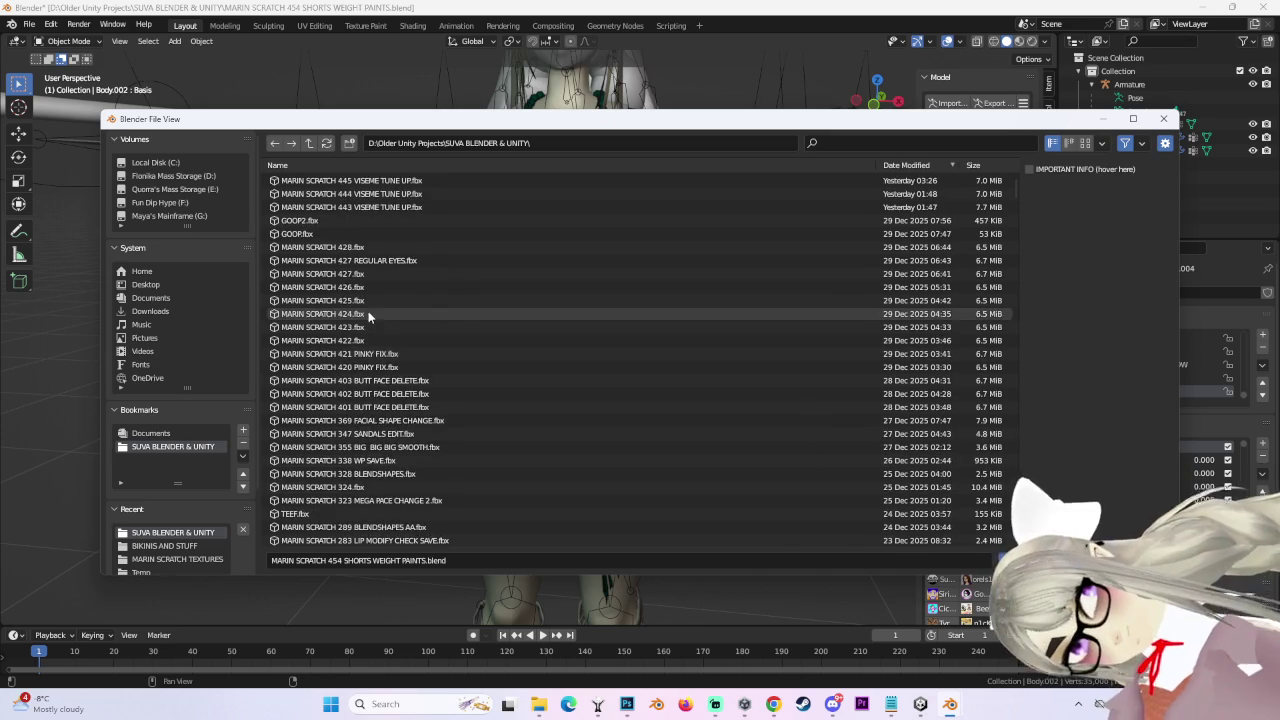
pyautogui.click(426, 314)
pyautogui.click(422, 327)
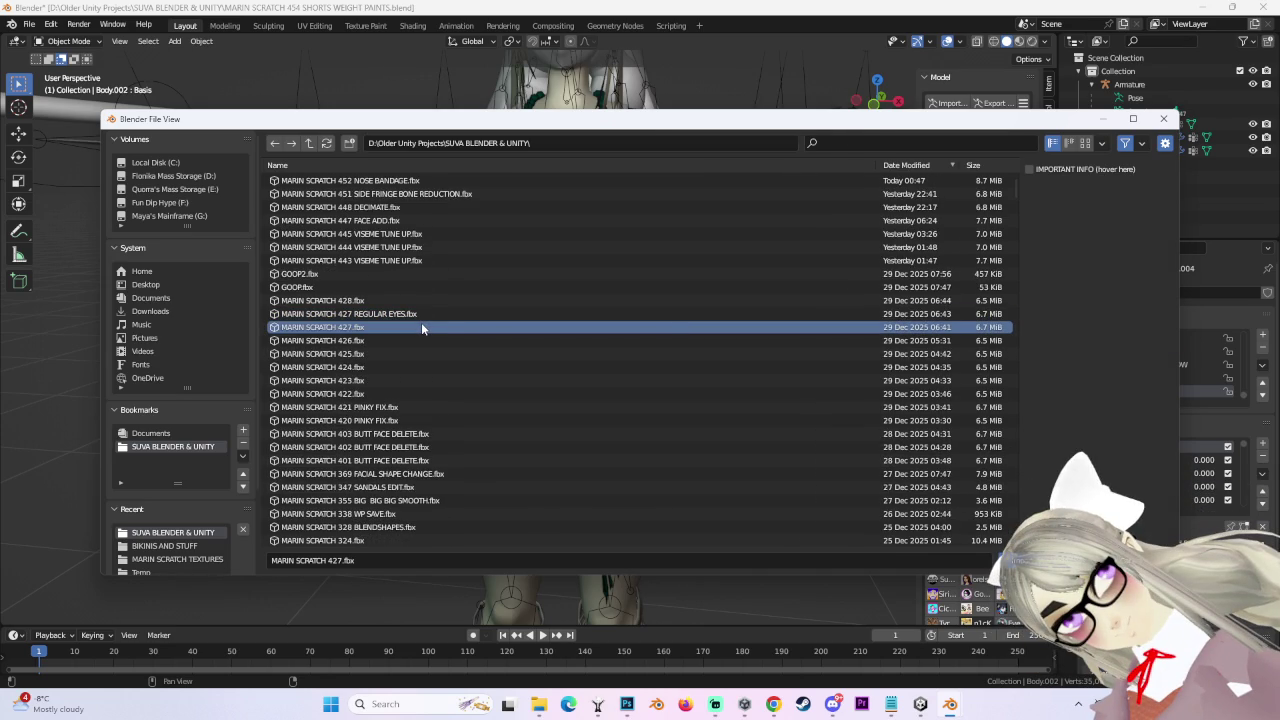
pyautogui.doubleClick(421, 327)
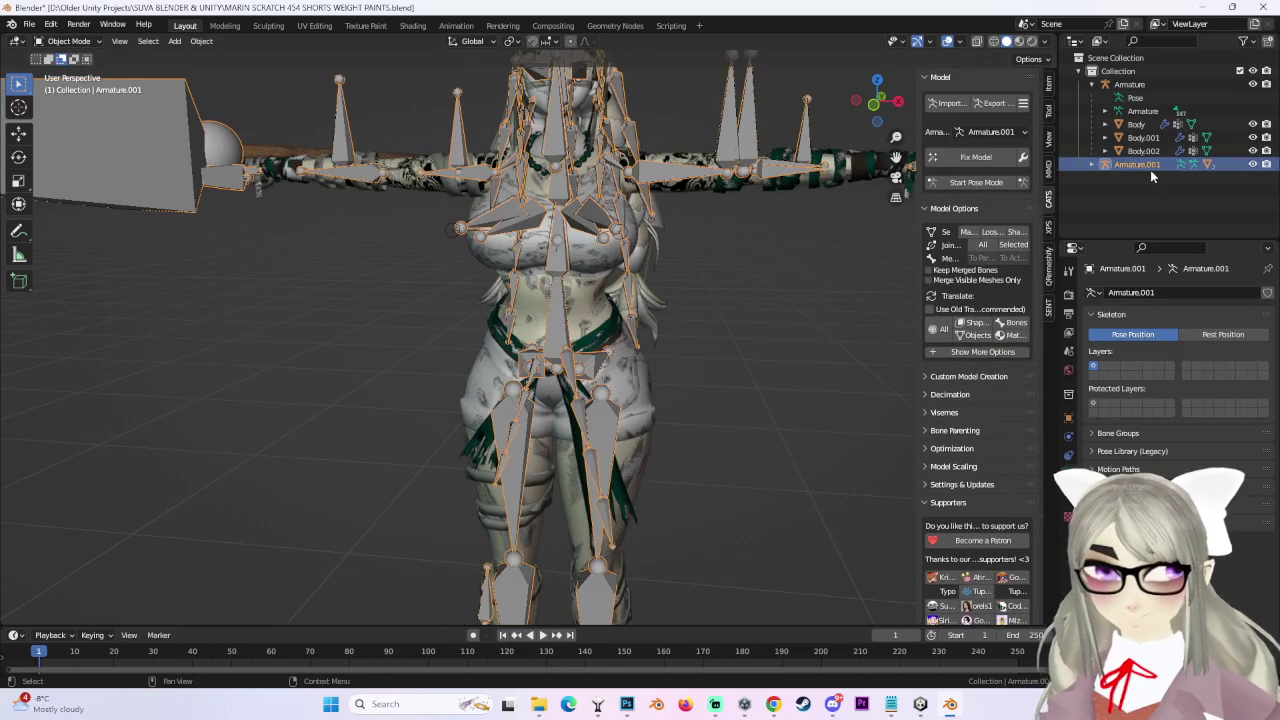
# Hide the original Body meshes and zoom in to inspect the imported model's hip bones.
pyautogui.moveTo(1253, 150); pyautogui.dragTo(1253, 124)
pyautogui.click(600, 400)
pyautogui.scroll(3, 774, 397)
pyautogui.moveTo(774, 397)
pyautogui.mouseDown(button='middle')
pyautogui.moveTo(655, 413)
pyautogui.moveTo(700, 430)
pyautogui.mouseUp(button='middle')
pyautogui.scroll(3, 655, 413)
pyautogui.scroll(5, 720, 438)
pyautogui.moveTo(833, 514)
pyautogui.mouseDown(button='middle')
pyautogui.moveTo(778, 488)
pyautogui.moveTo(657, 325)
pyautogui.moveTo(673, 390)
pyautogui.mouseUp(button='middle')
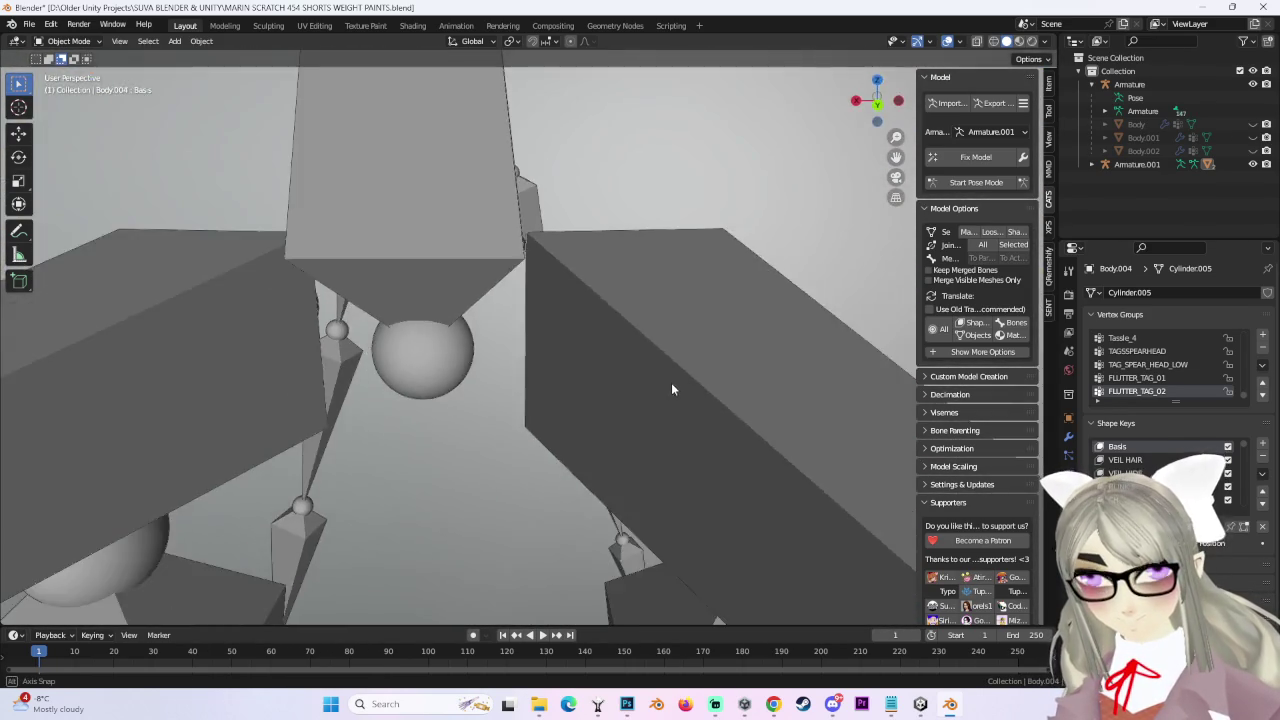
pyautogui.scroll(-5, 673, 390)
pyautogui.scroll(-3, 716, 392)
# Delete the imported Armature.001 and unhide everything with Alt+H.
pyautogui.click(1137, 164)
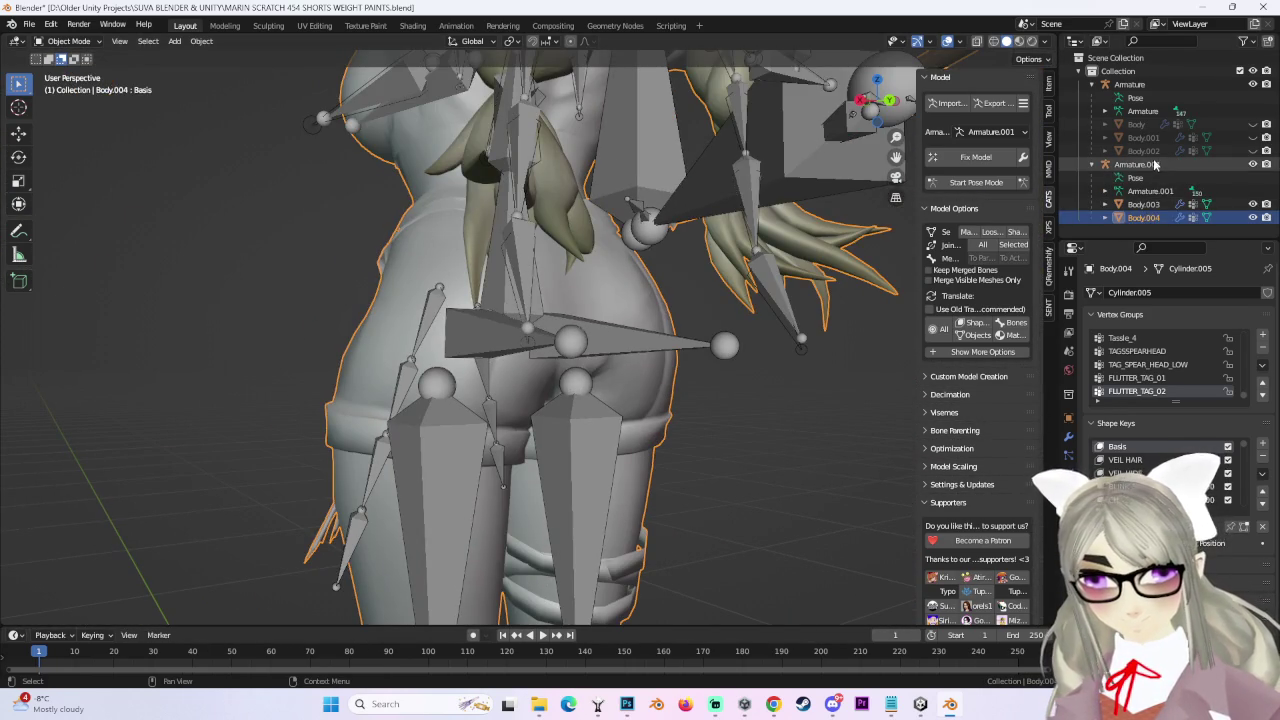
pyautogui.rightClick(1157, 215)
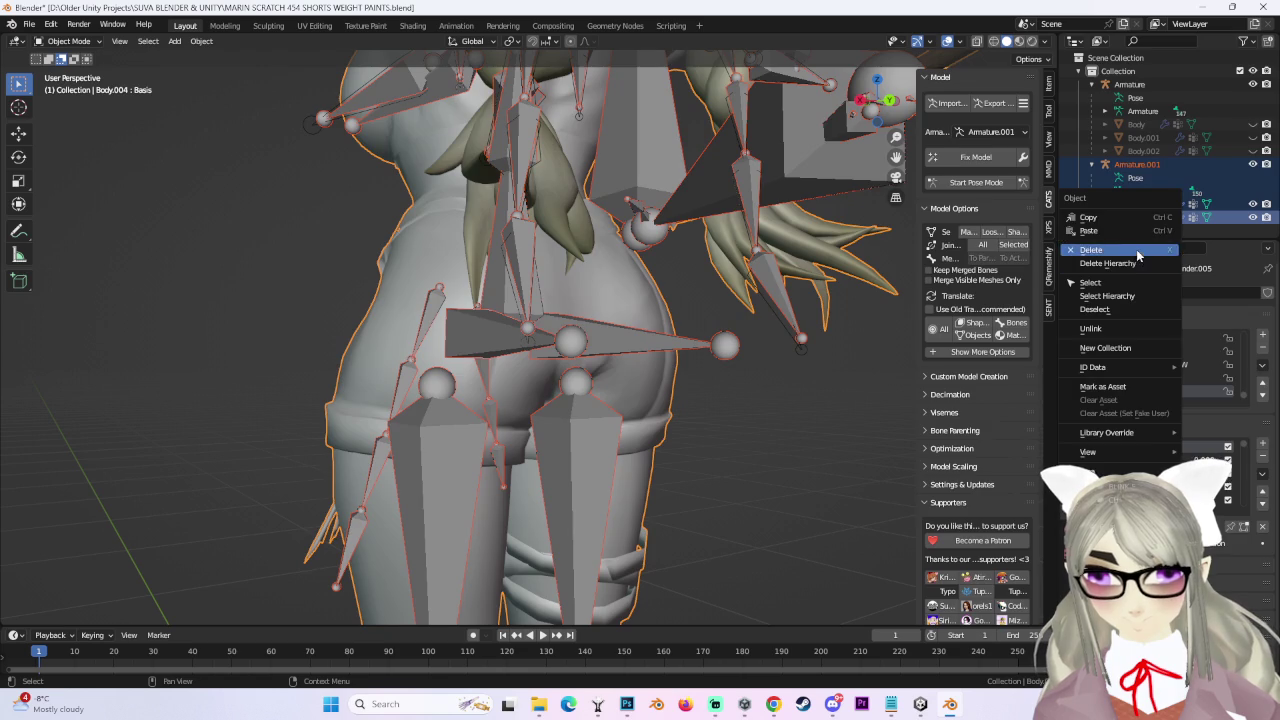
pyautogui.click(1137, 250)
pyautogui.hotkey('alt', 'h')
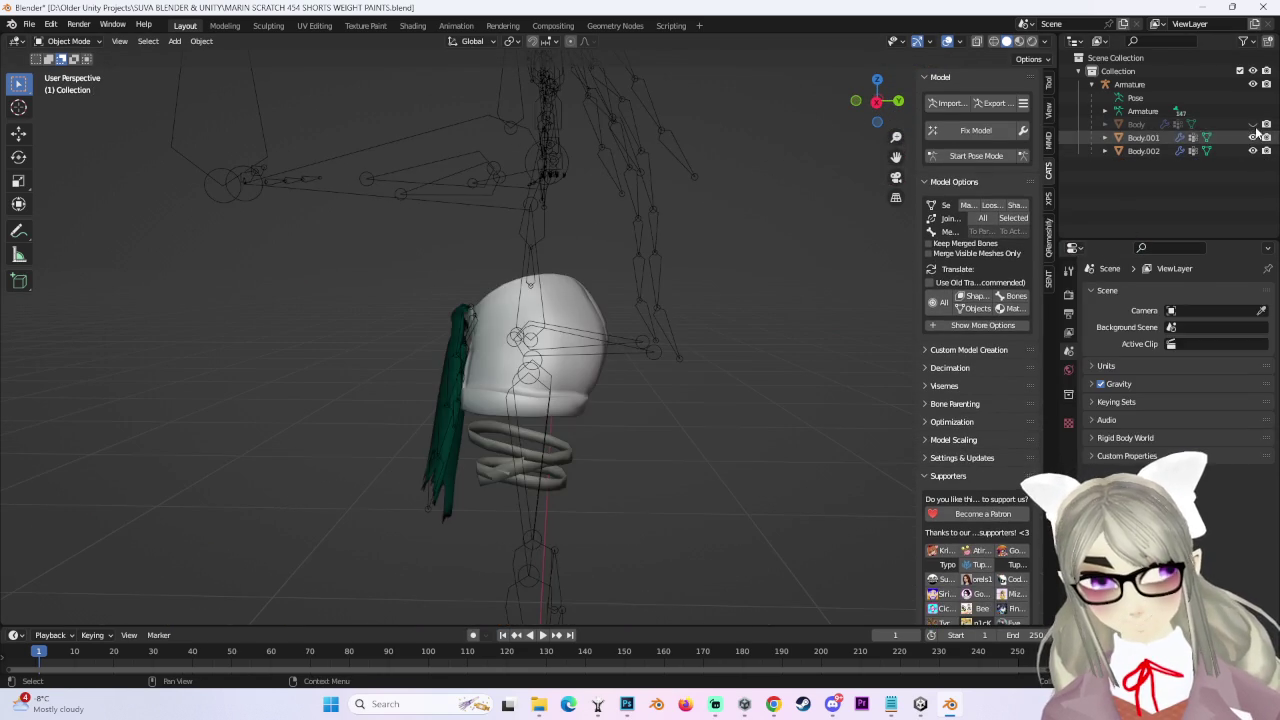
pyautogui.scroll(-6, 679, 340)
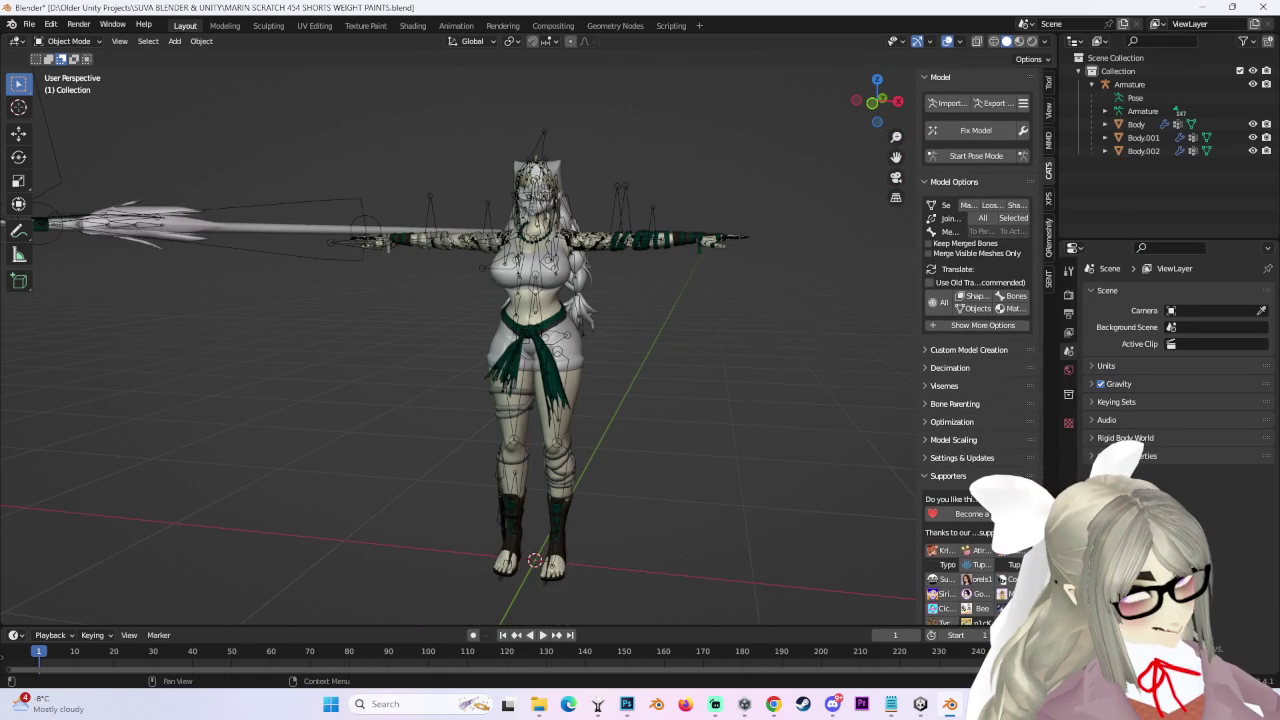
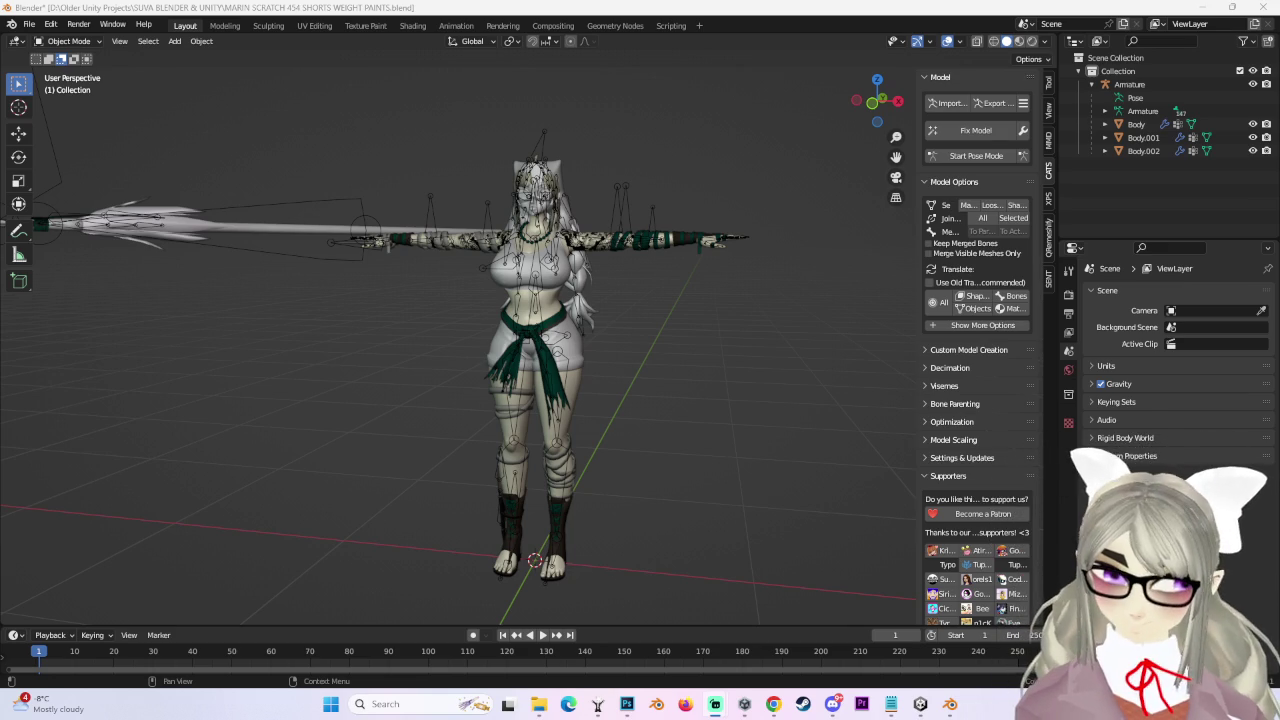
# In Pose Mode, rotate the right leg bone to test how the shorts follow, then cancel.
pyautogui.scroll(3, 740, 268)
pyautogui.scroll(2, 700, 320)
pyautogui.moveTo(627, 377)
pyautogui.mouseDown(button='middle')
pyautogui.moveTo(700, 408)
pyautogui.moveTo(676, 282)
pyautogui.moveTo(700, 250)
pyautogui.mouseUp(button='middle')
pyautogui.click(945, 157)
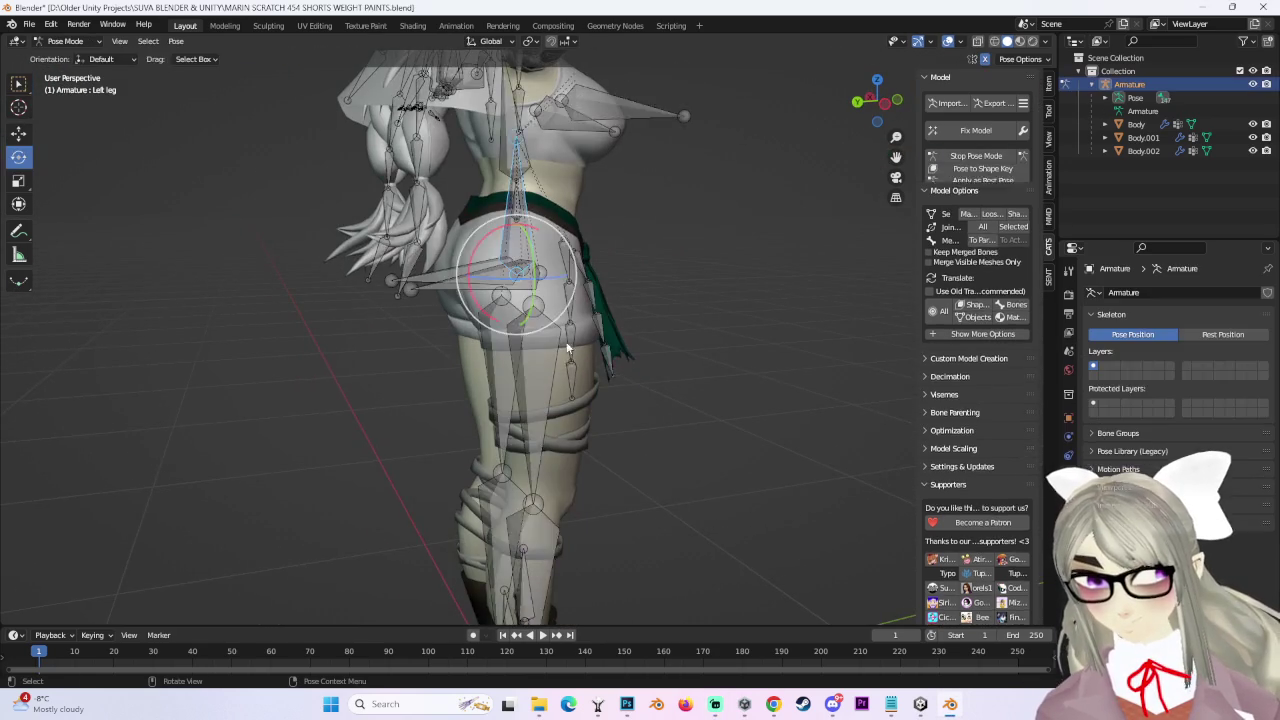
pyautogui.click(553, 374)
pyautogui.press('r')
pyautogui.rightClick(452, 364)
pyautogui.moveTo(452, 364)
pyautogui.mouseDown(button='middle')
pyautogui.moveTo(593, 335)
pyautogui.moveTo(500, 320)
pyautogui.mouseUp(button='middle')
pyautogui.moveTo(500, 320); pyautogui.dragTo(528, 314)
pyautogui.moveTo(528, 314)
pyautogui.mouseDown(button='middle')
pyautogui.moveTo(534, 295)
pyautogui.moveTo(677, 371)
pyautogui.moveTo(766, 383)
pyautogui.moveTo(760, 363)
pyautogui.moveTo(625, 323)
pyautogui.mouseUp(button='middle')
pyautogui.click(976, 155)
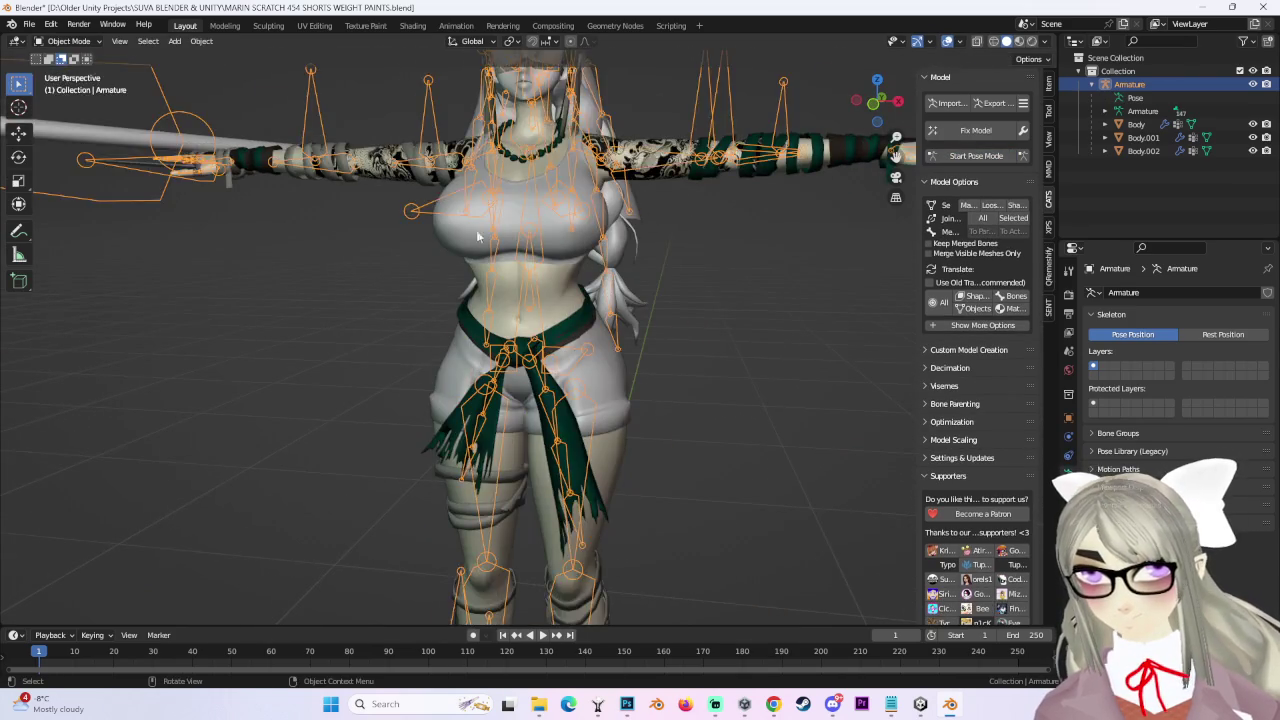
# Bring up File > Save As and edit the new file name.
pyautogui.scroll(5, 296, 75)
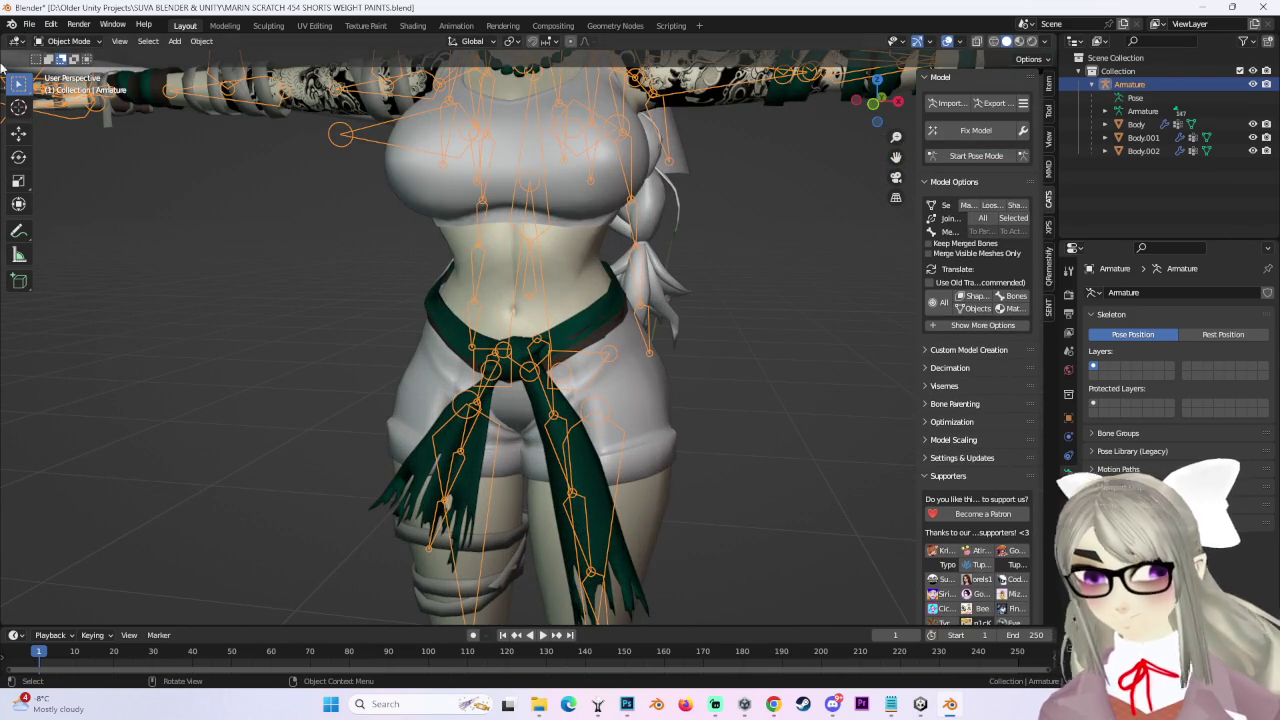
pyautogui.click(29, 25)
pyautogui.click(50, 128)
pyautogui.click(335, 562)
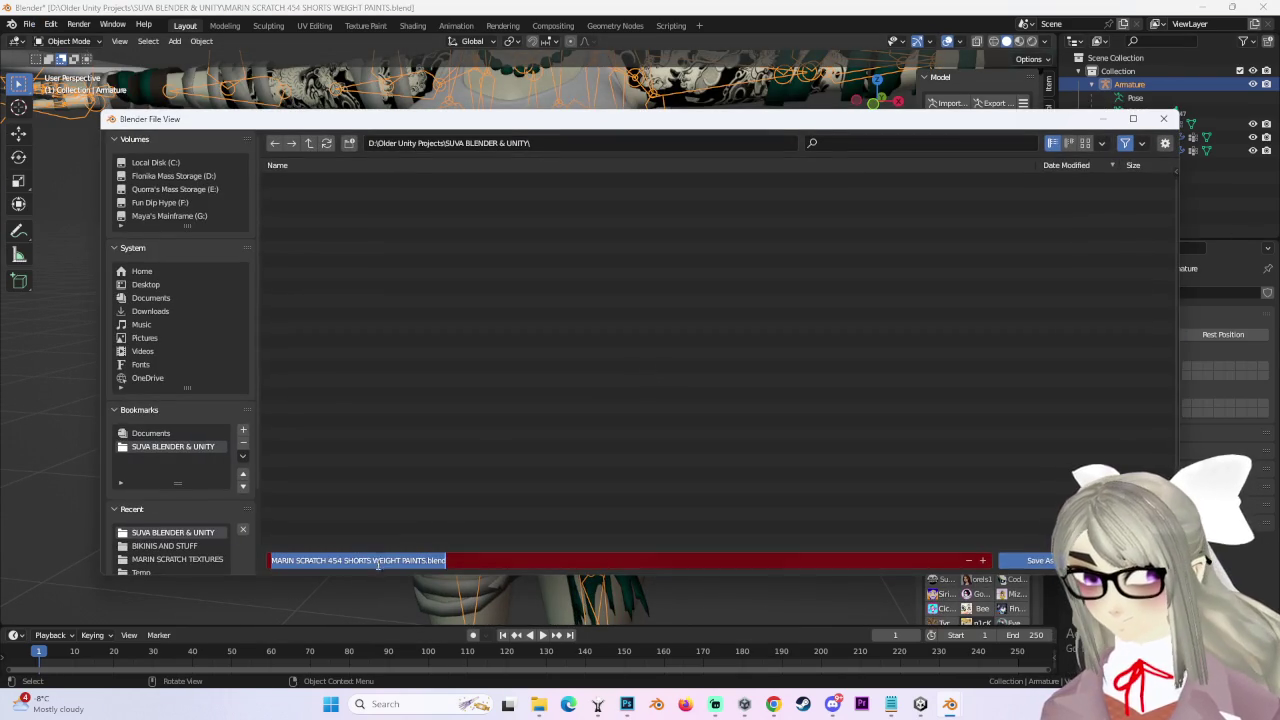
# Save as MARIN SCRATCH 455 SHORTS WEIGHT PAINTS.blend, then open MARIN SCRATCH 396 ABOUT TO DELETE BUTT FACES.blend.
pyautogui.click(340, 561)
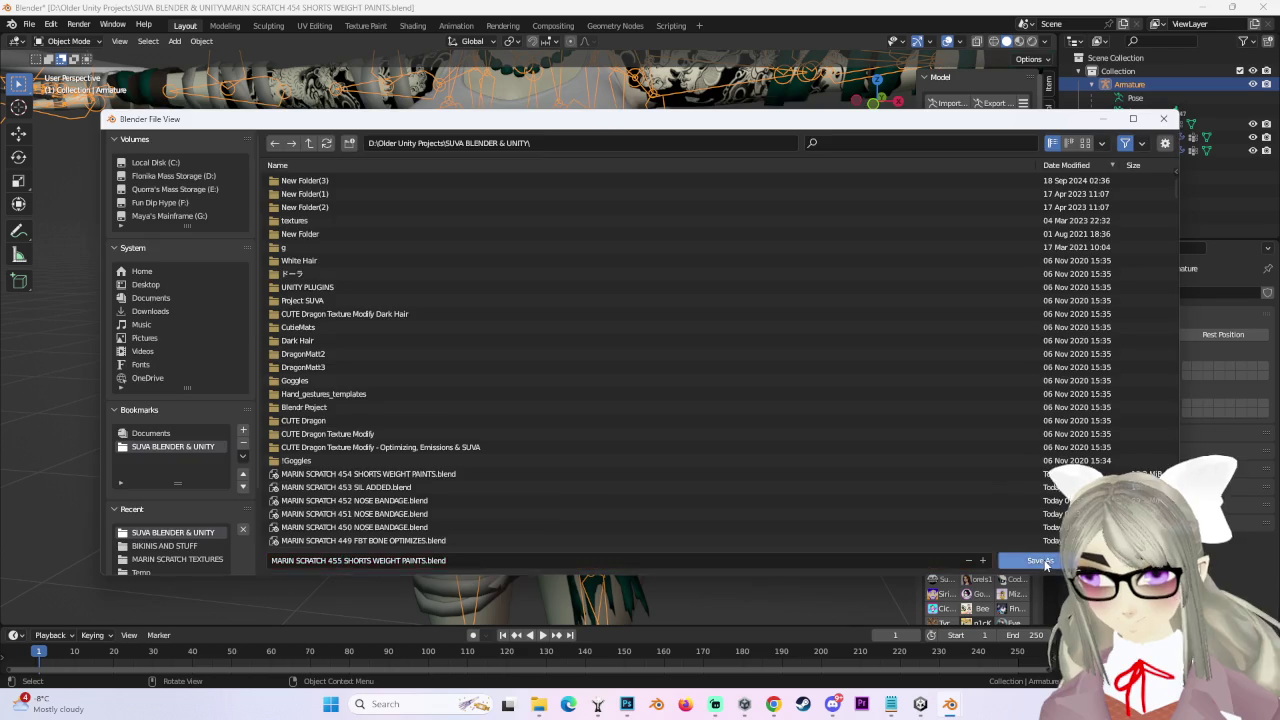
pyautogui.press('Return')
pyautogui.click(30, 25)
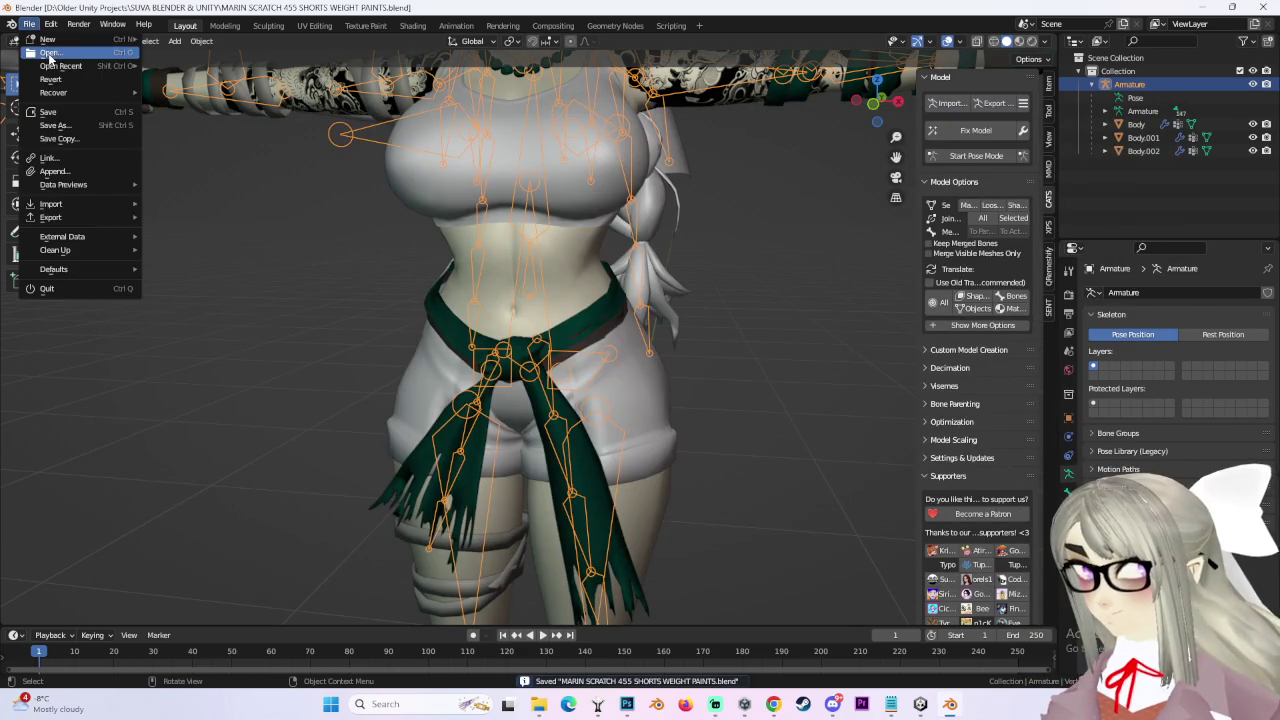
pyautogui.click(55, 56)
pyautogui.scroll(-5, 451, 419)
pyautogui.scroll(-5, 407, 454)
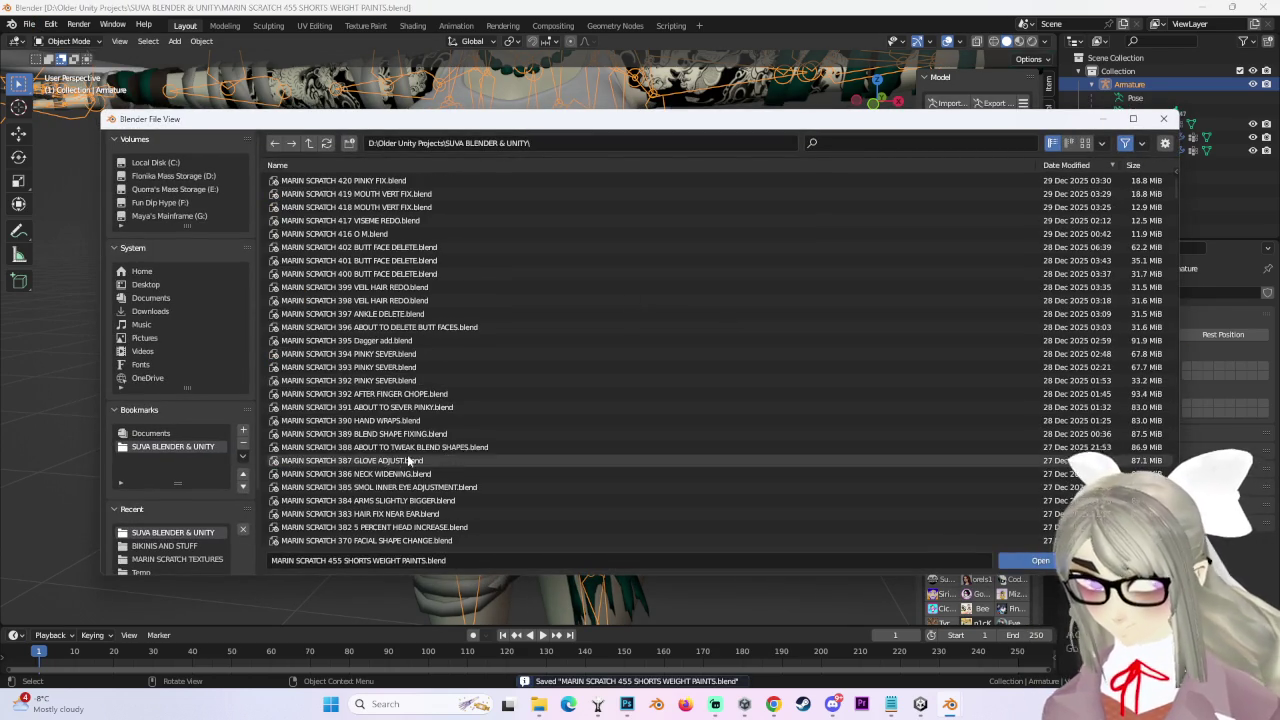
pyautogui.click(416, 333)
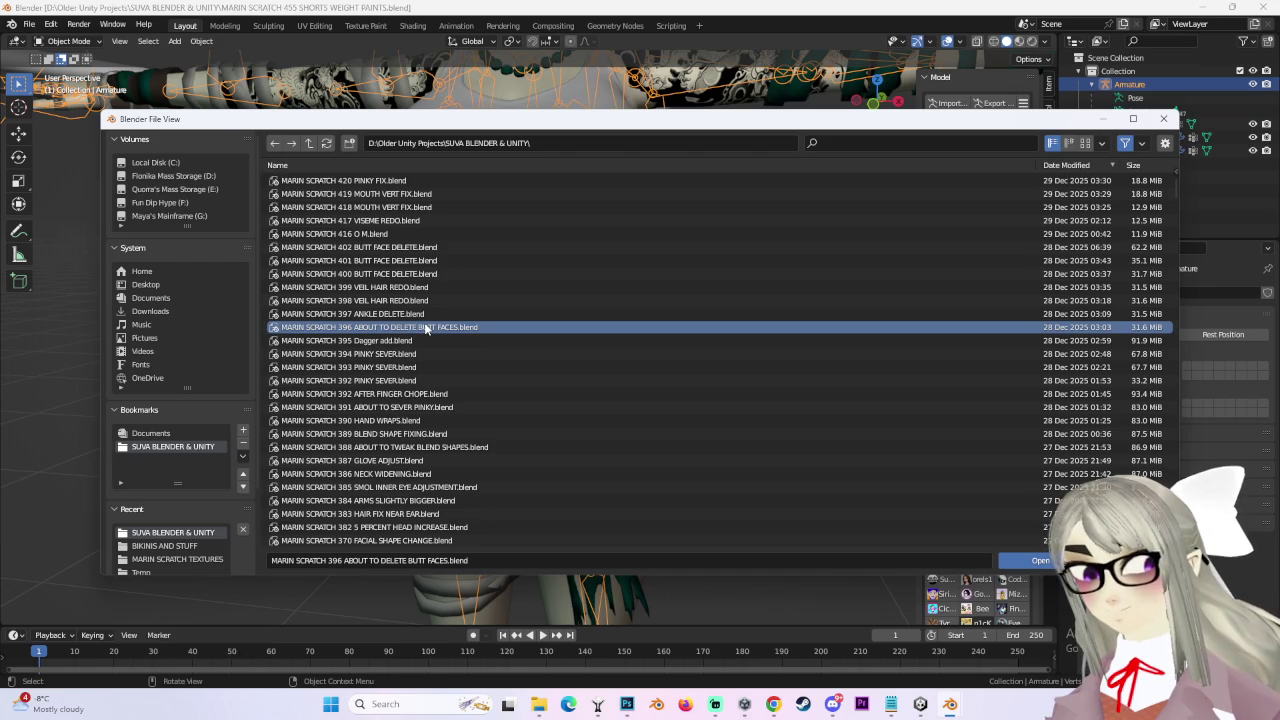
pyautogui.doubleClick(426, 328)
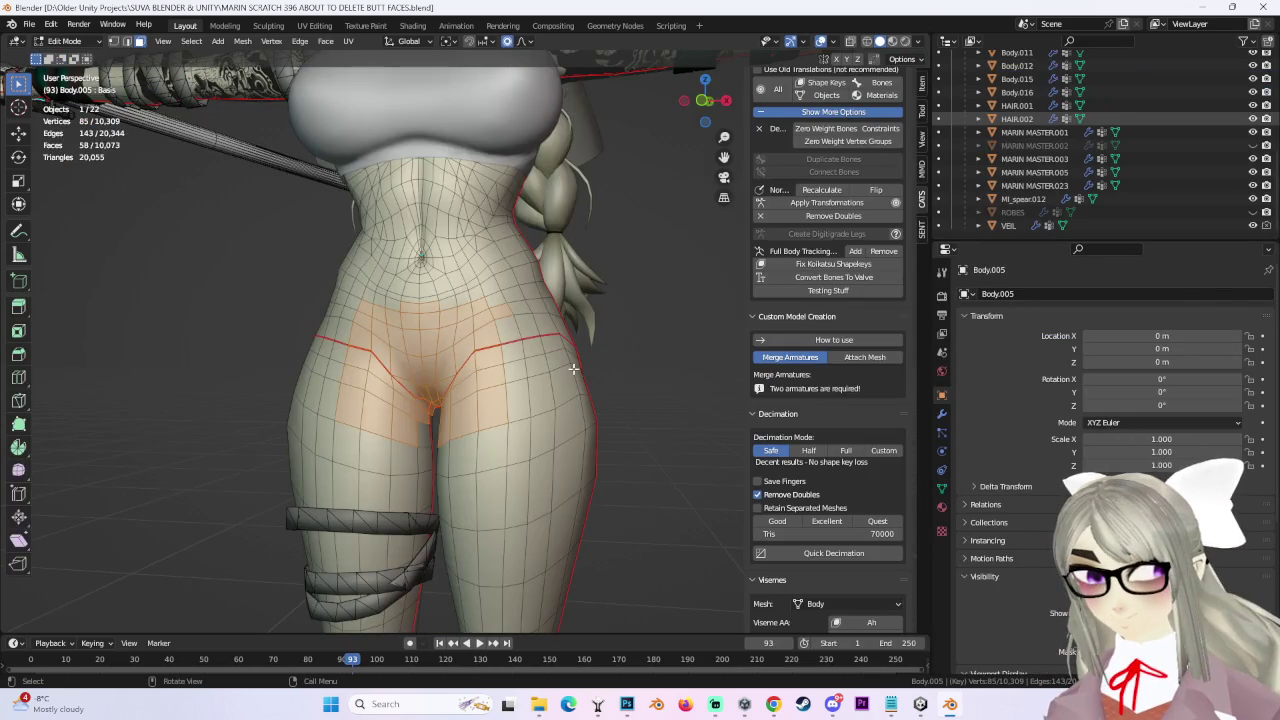
# Switch to Object Mode and delete the extra body meshes from the outliner.
pyautogui.hotkey('alt', 'a')
pyautogui.moveTo(646, 314)
pyautogui.mouseDown(button='middle')
pyautogui.moveTo(554, 351)
pyautogui.moveTo(597, 337)
pyautogui.moveTo(495, 333)
pyautogui.mouseUp(button='middle')
pyautogui.moveTo(700, 104)
pyautogui.mouseDown(button='middle')
pyautogui.moveTo(646, 268)
pyautogui.moveTo(563, 423)
pyautogui.moveTo(907, 215)
pyautogui.mouseUp(button='middle')
pyautogui.scroll(5, 646, 268)
pyautogui.scroll(2, 634, 374)
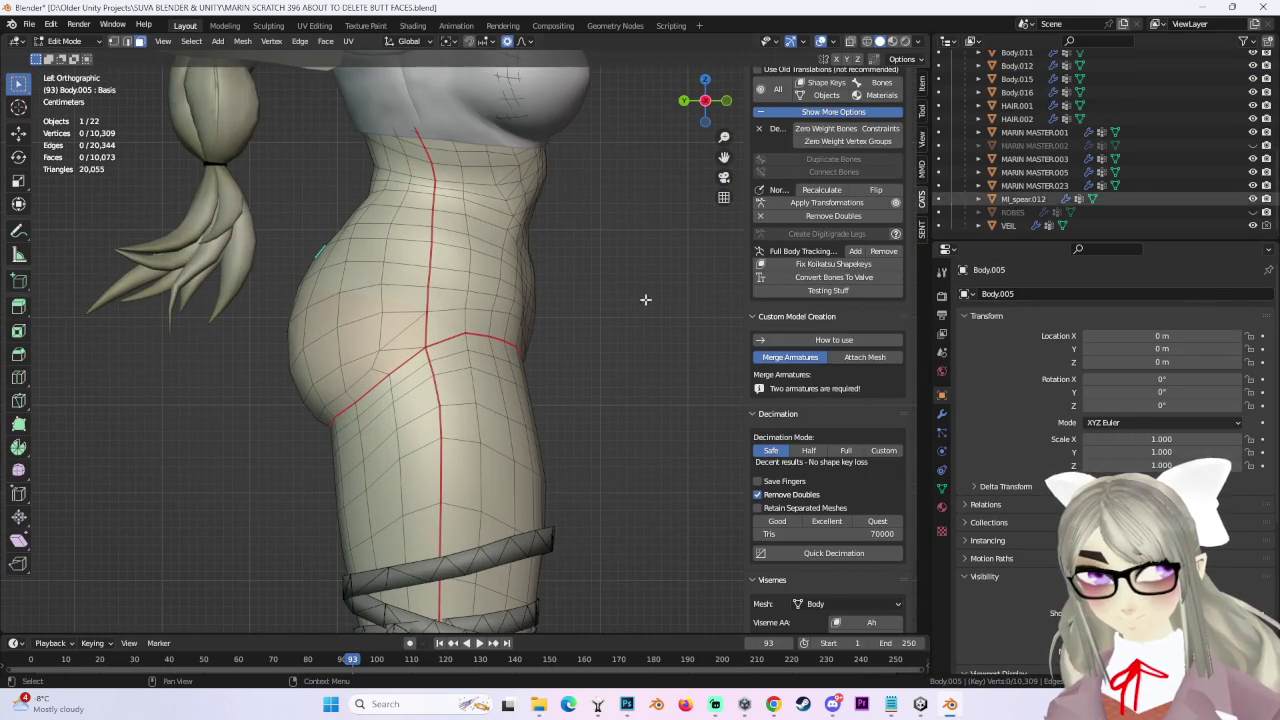
pyautogui.click(68, 41)
pyautogui.click(78, 58)
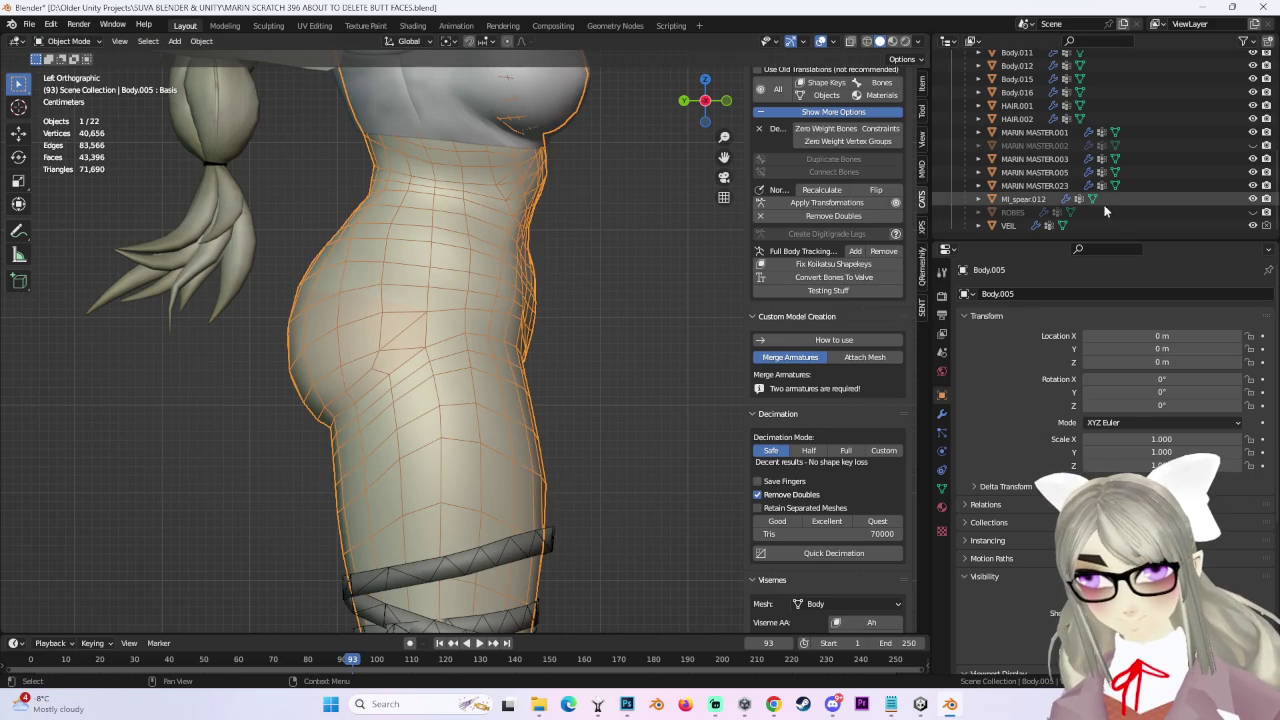
pyautogui.scroll(7, 1025, 140)
pyautogui.click(1017, 145)
pyautogui.keyDown('shift'); pyautogui.click(1005, 105); pyautogui.keyUp('shift')
pyautogui.rightClick(1010, 112)
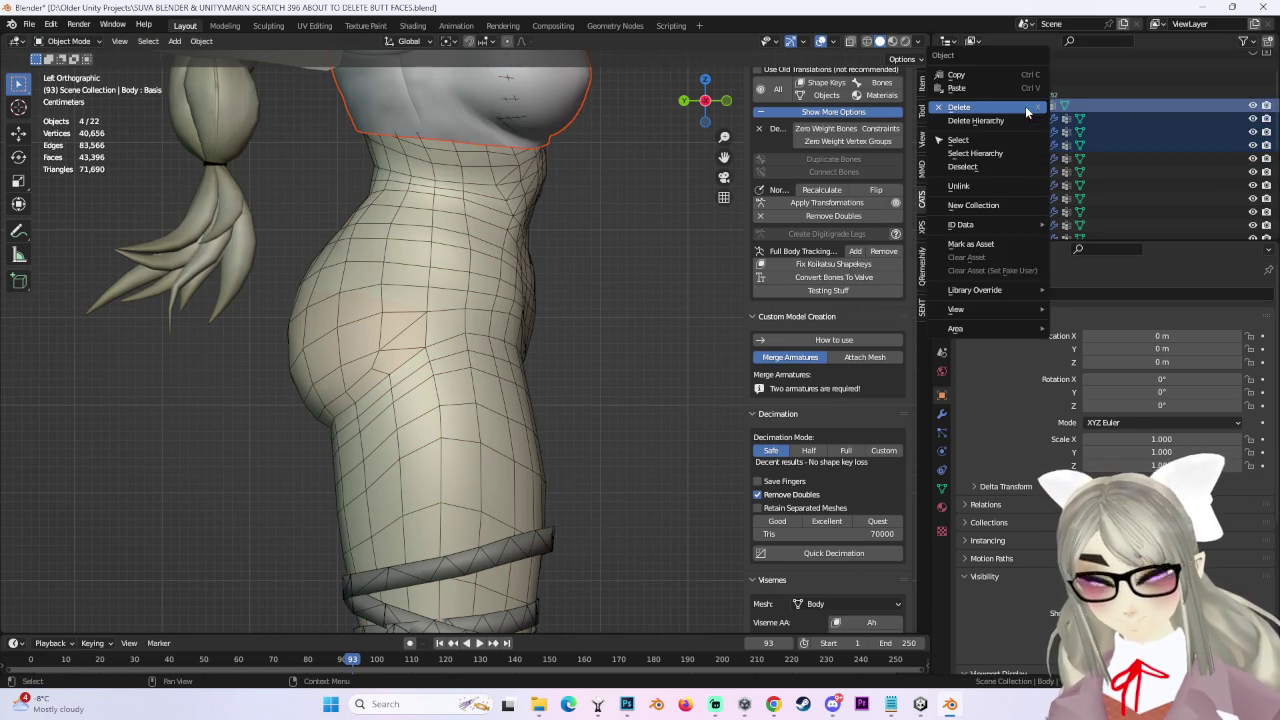
pyautogui.click(1020, 152)
# Delete the remaining unwanted objects, keeping only Body.005 and the armature.
pyautogui.click(1017, 119)
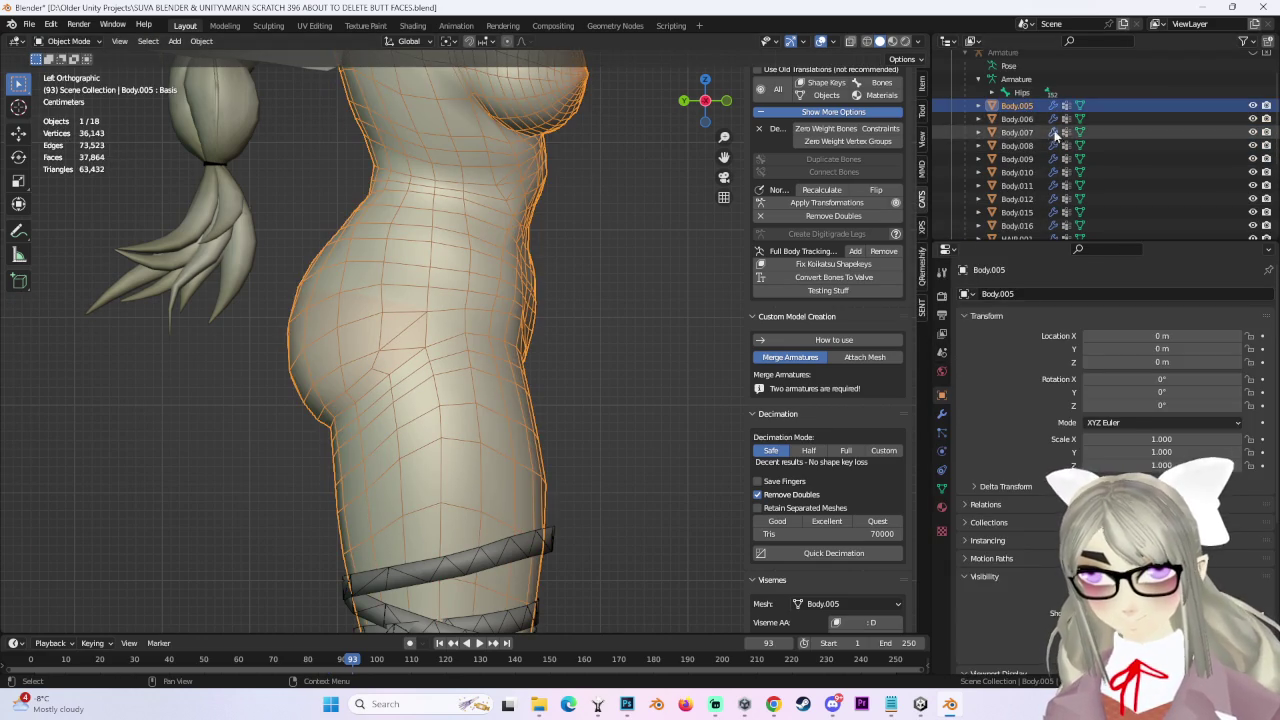
pyautogui.scroll(-5, 1030, 190)
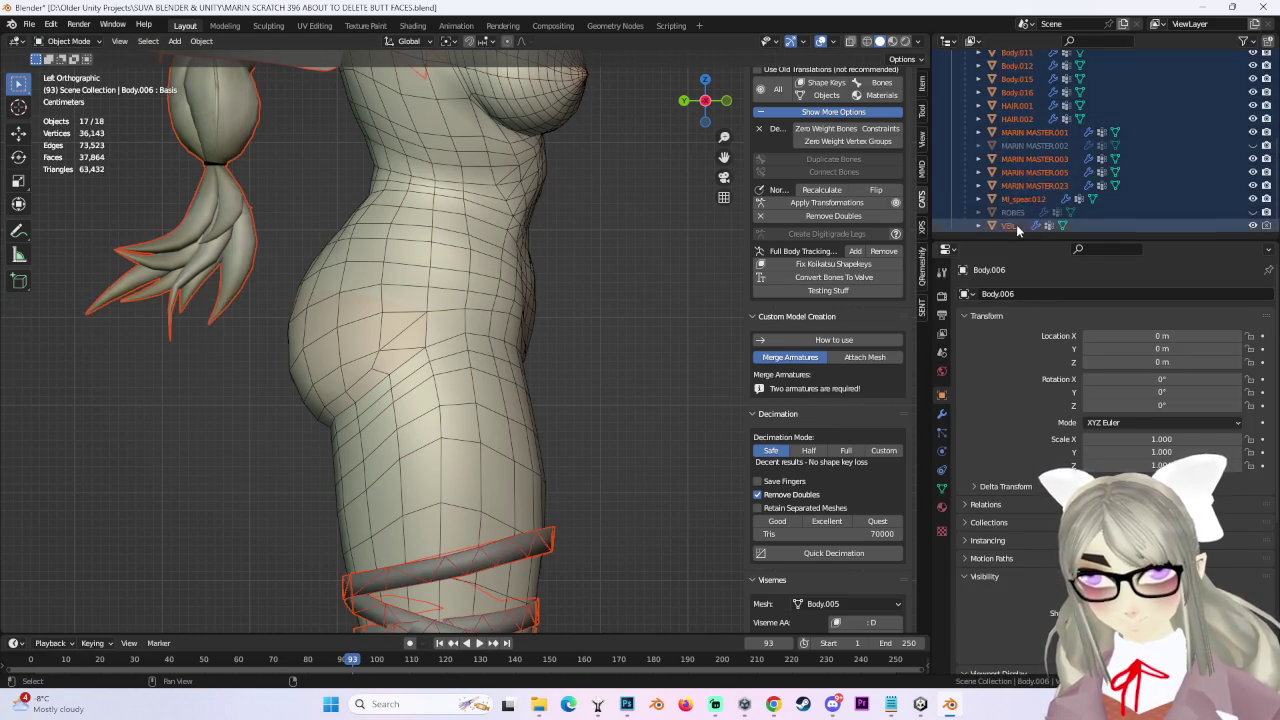
pyautogui.press('a')
pyautogui.rightClick(1023, 215)
pyautogui.click(1023, 200)
pyautogui.scroll(-3, 620, 256)
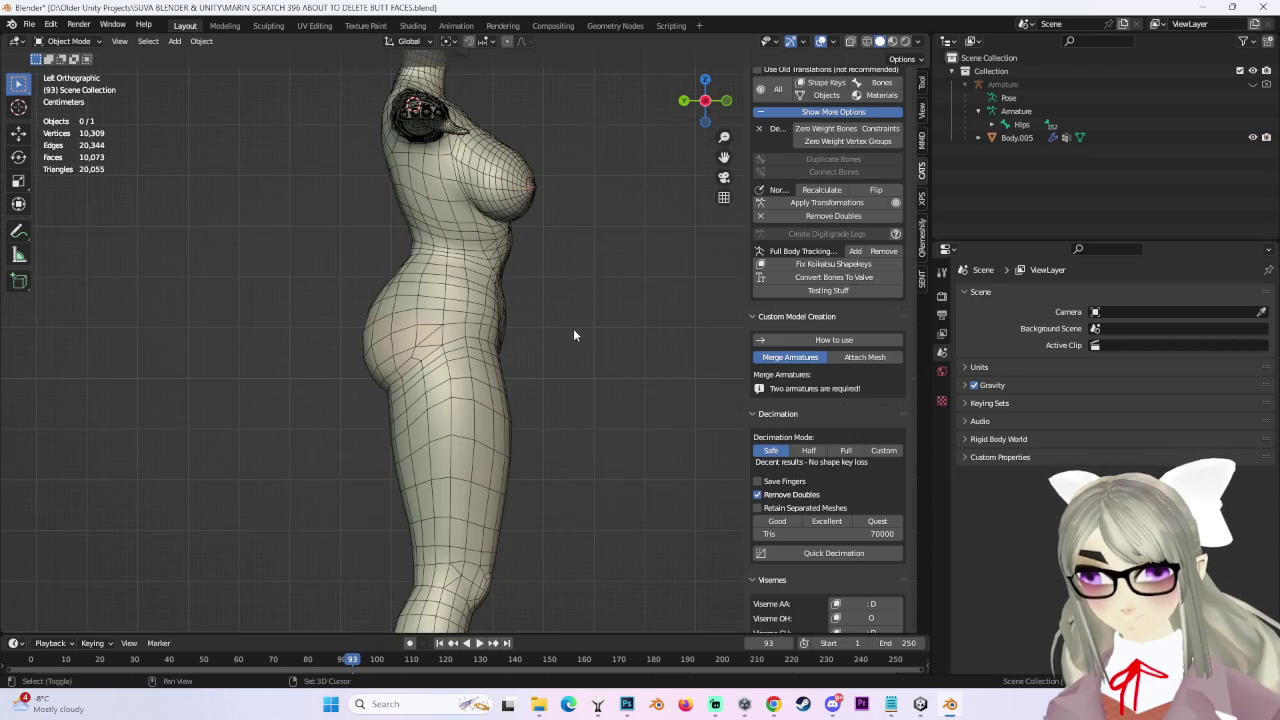
pyautogui.scroll(3, 571, 334)
# Rename Body.005 to Body and bring up the CATS model export browser.
pyautogui.keyDown('shift'); pyautogui.moveTo(571, 334); pyautogui.dragTo(580, 237, button='middle'); pyautogui.keyUp('shift')
pyautogui.scroll(3, 900, 262)
pyautogui.click(922, 108)
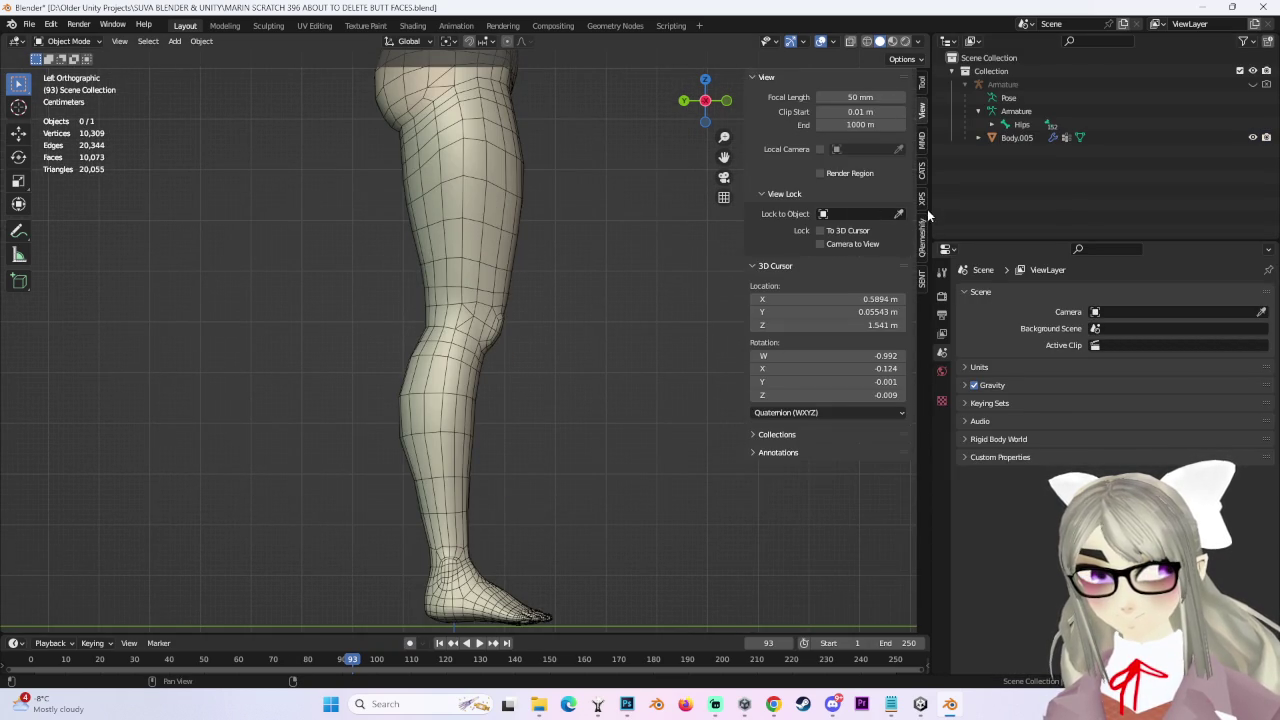
pyautogui.click(922, 170)
pyautogui.click(1017, 137)
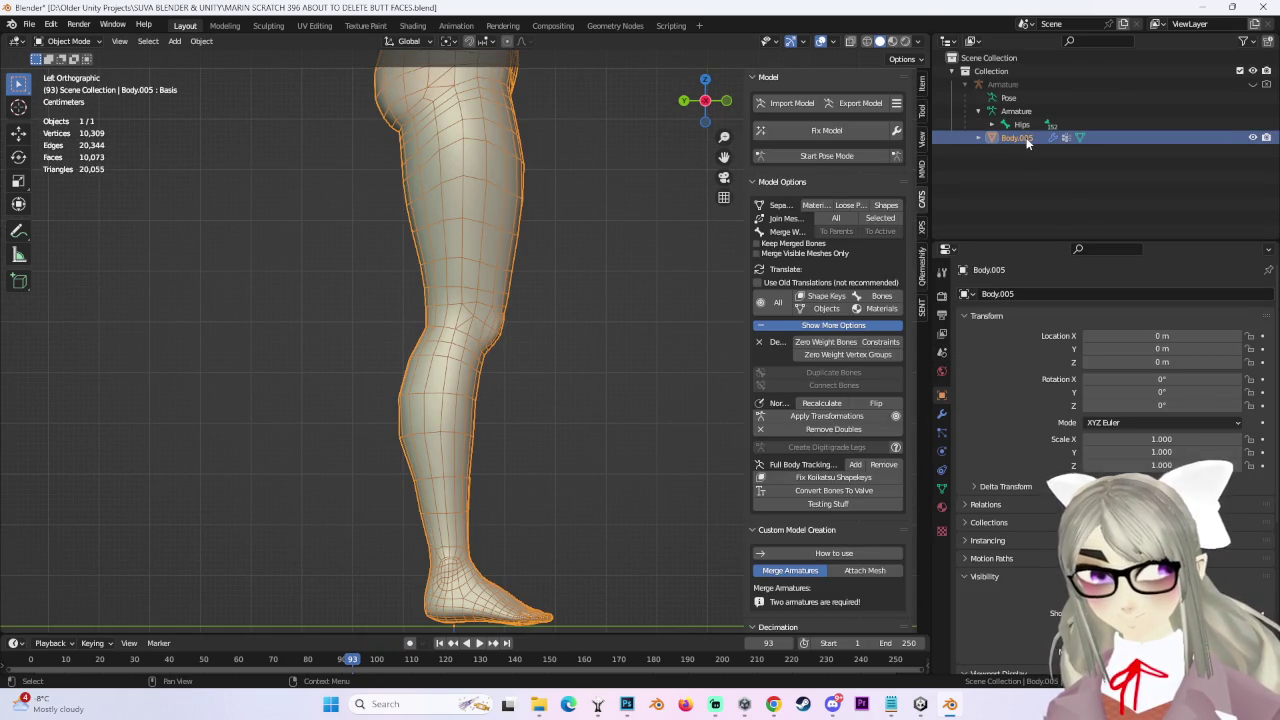
pyautogui.doubleClick(1027, 140)
pyautogui.press('BackSpace')
pyautogui.press('Return')
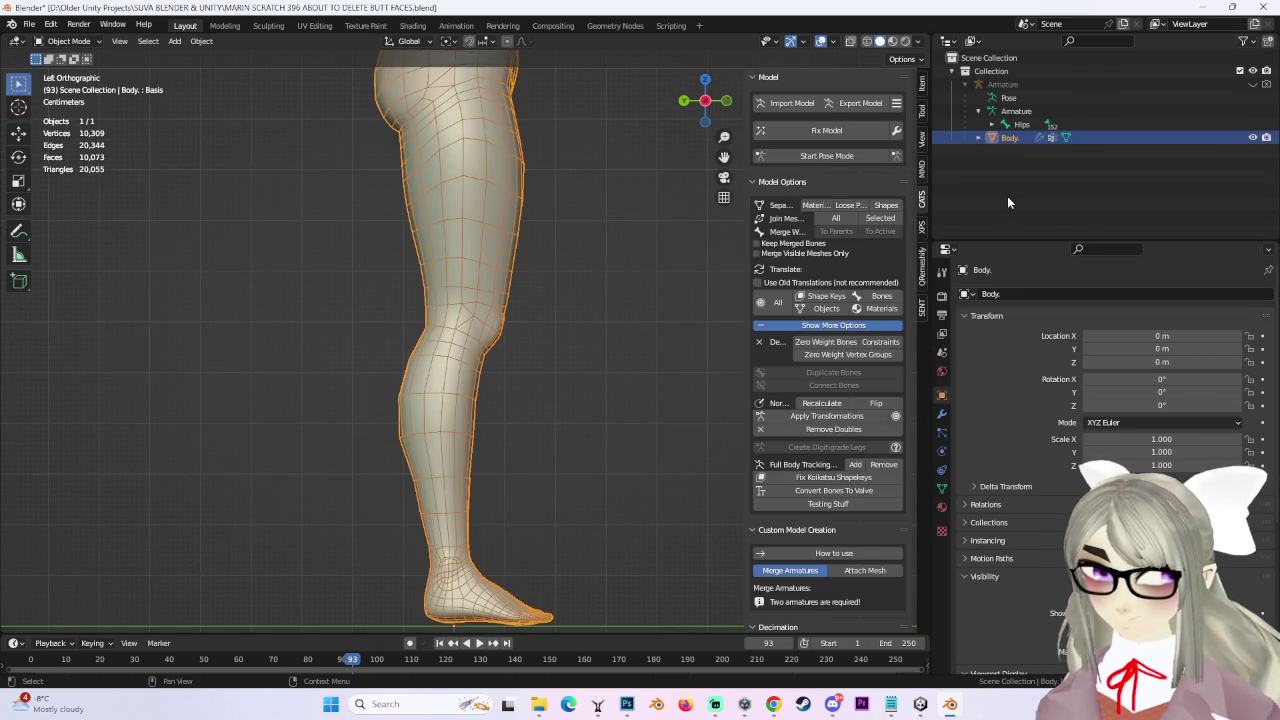
pyautogui.doubleClick(1020, 138)
pyautogui.press('Return')
pyautogui.click(860, 103)
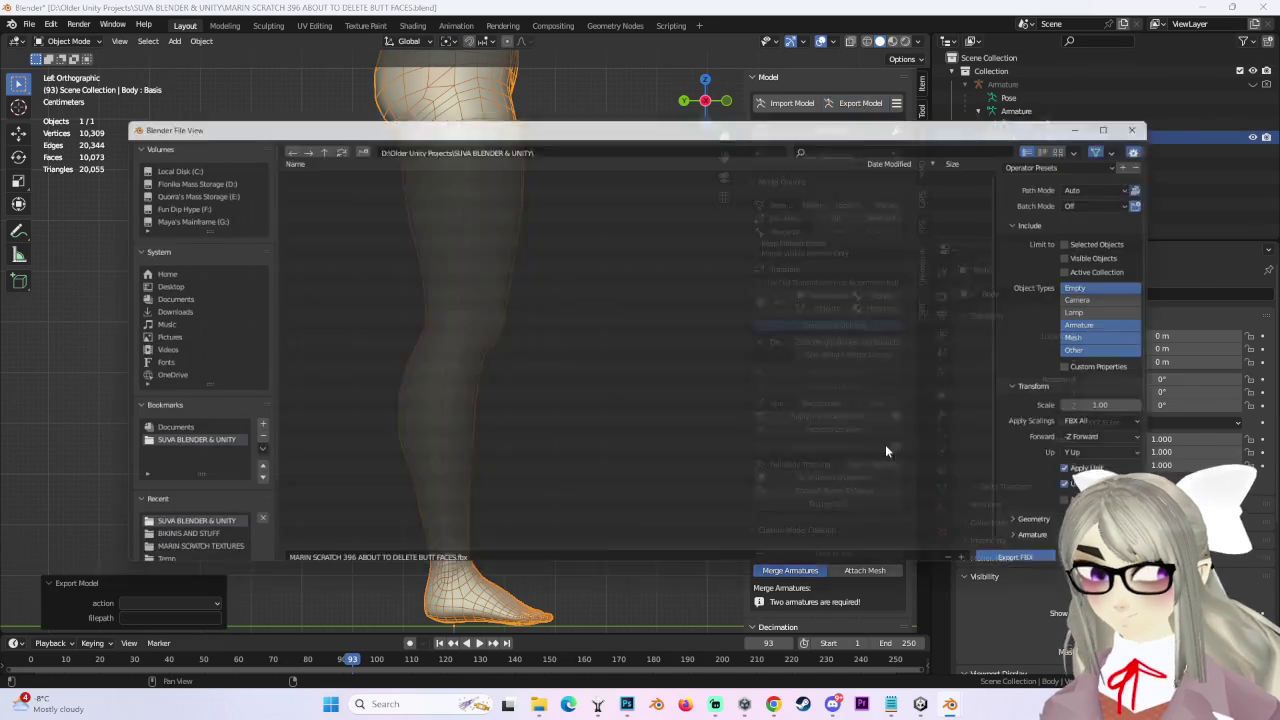
# Reopen MARIN SCRATCH 455 SHORTS WEIGHT PAINTS.blend, choosing Don't Save for the 396 file.
pyautogui.click(1040, 560)
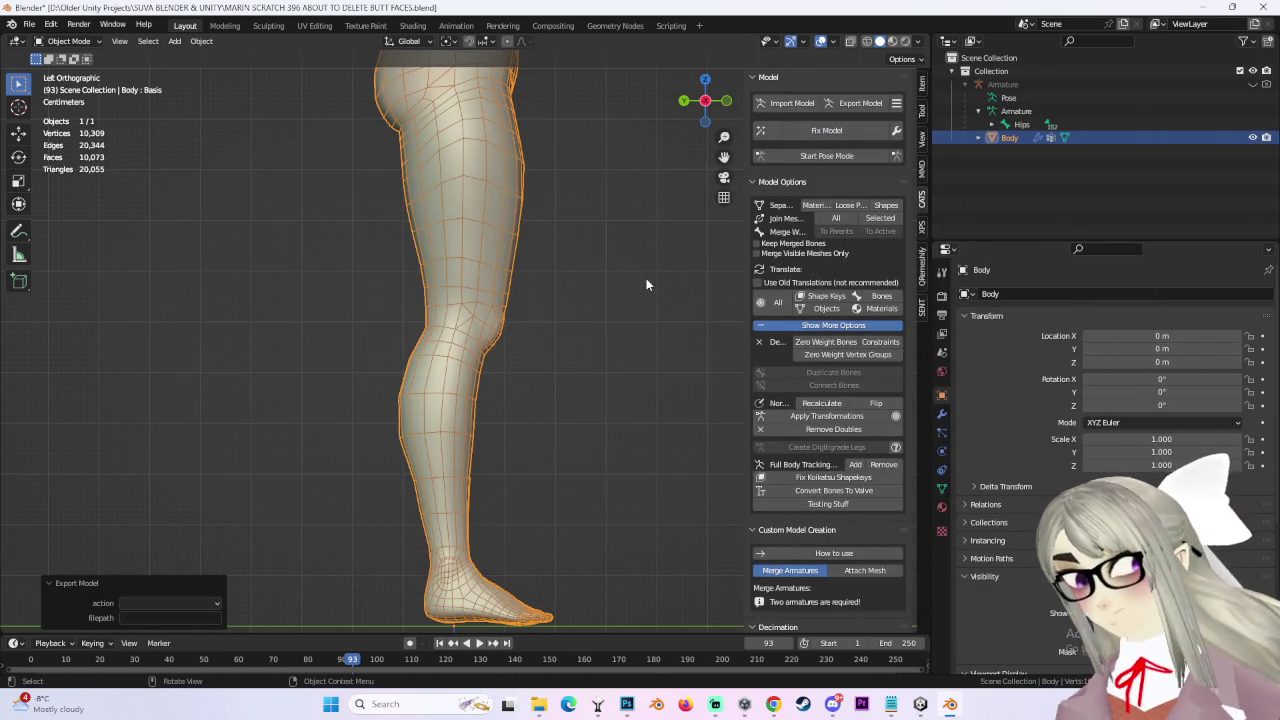
pyautogui.click(646, 278)
pyautogui.click(29, 24)
pyautogui.click(60, 56)
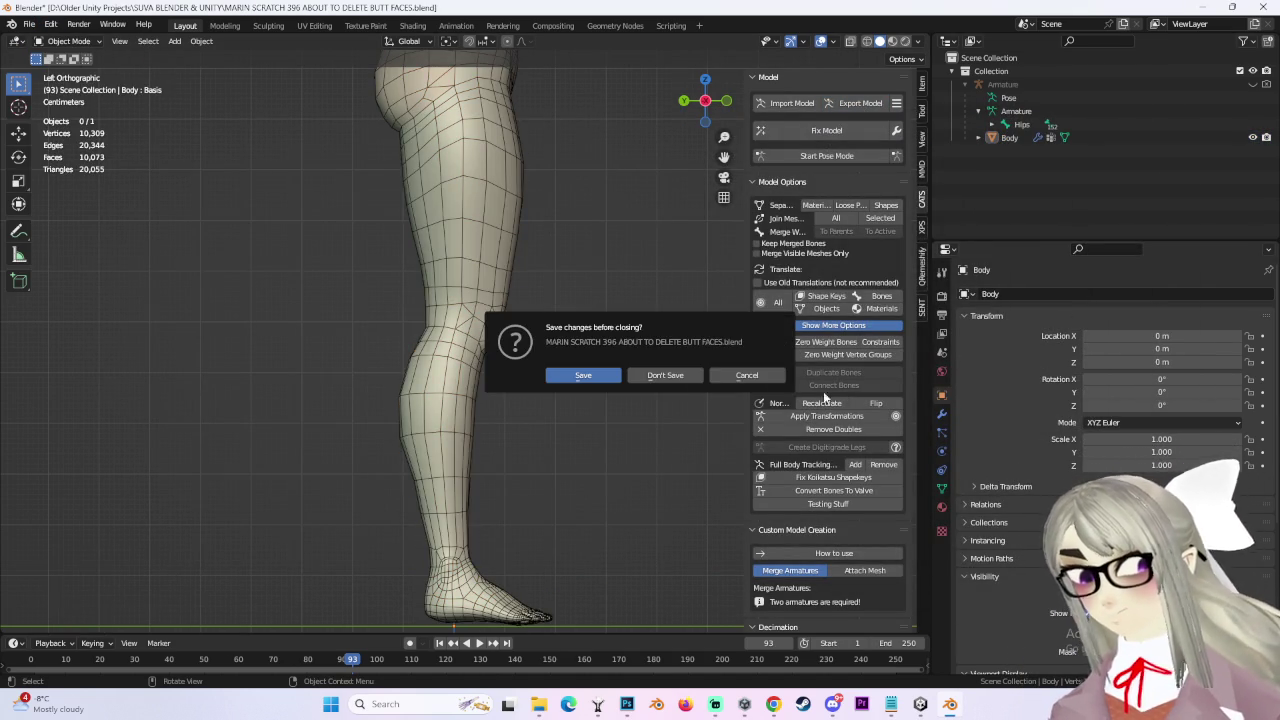
pyautogui.click(660, 376)
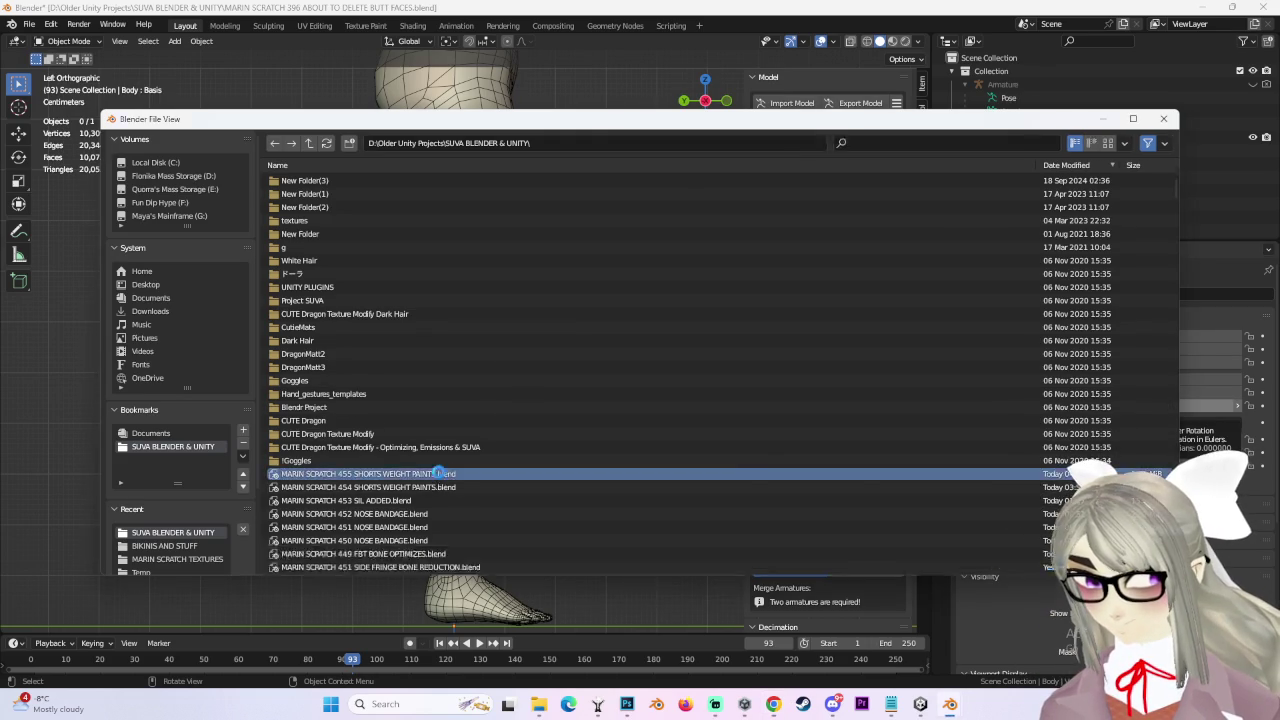
pyautogui.doubleClick(539, 473)
# Import the body model file with Import Any and hide Armature.001.
pyautogui.click(950, 103)
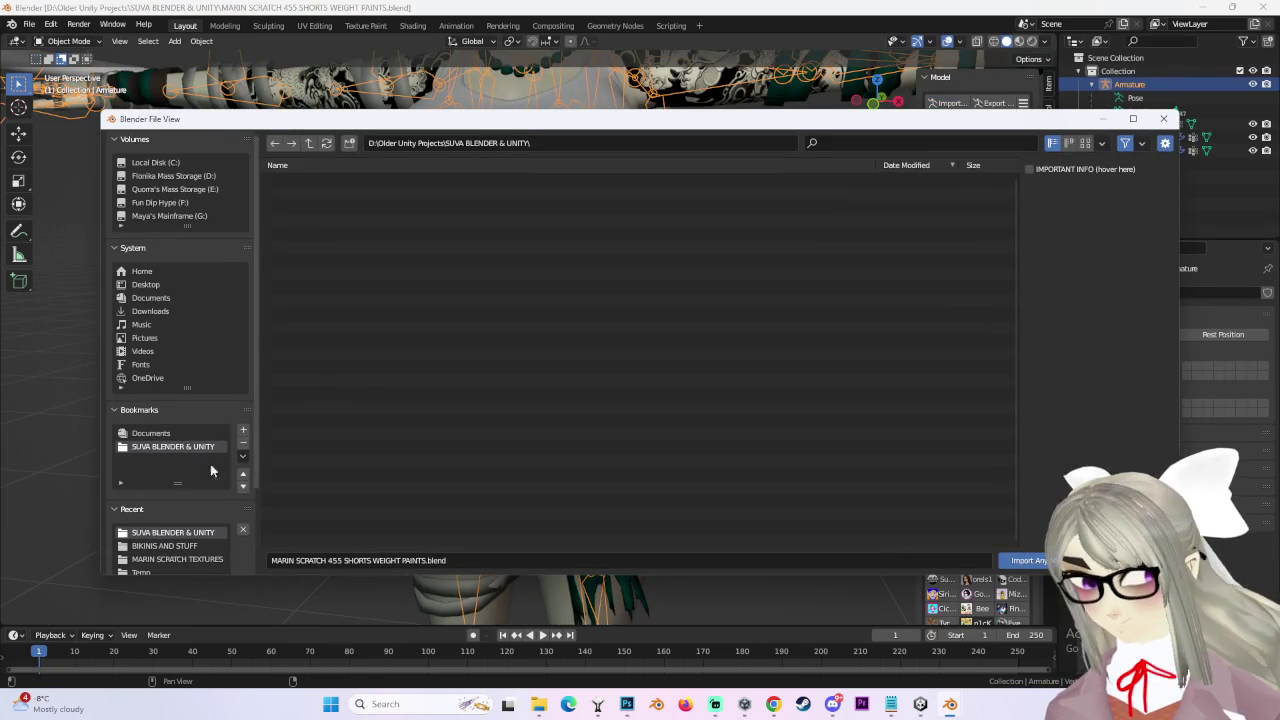
pyautogui.doubleClick(375, 473)
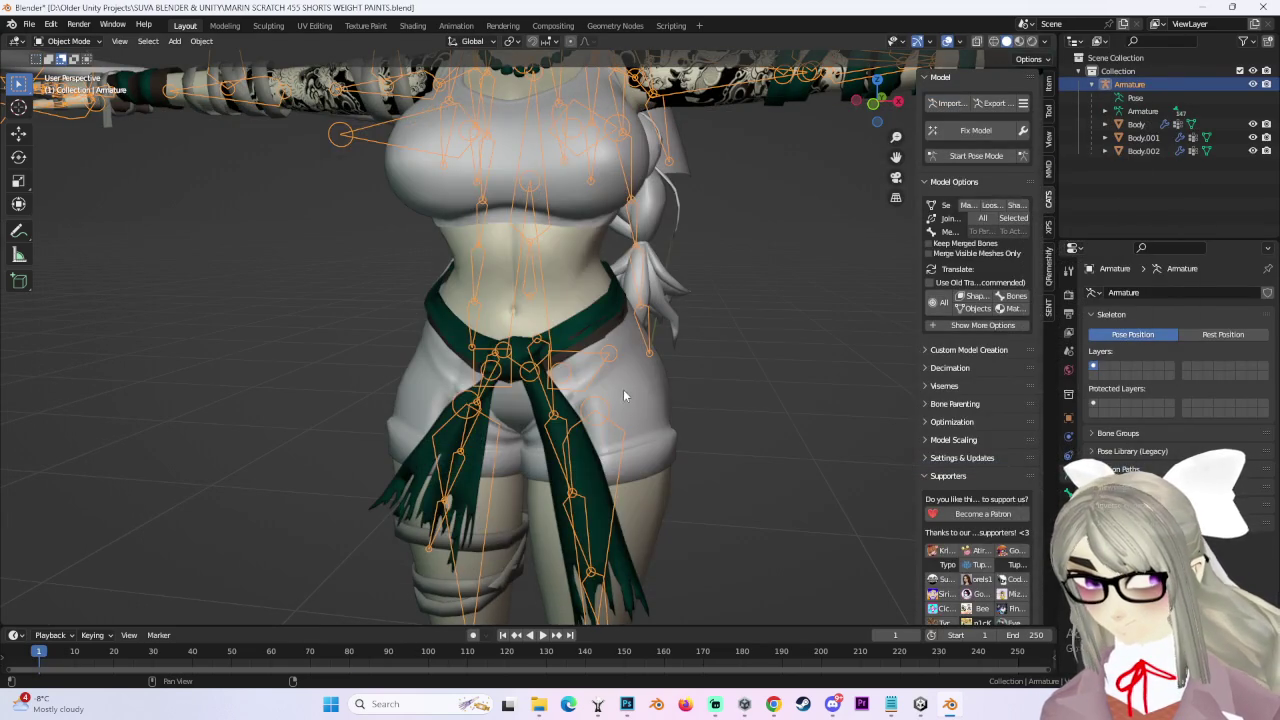
pyautogui.scroll(5, 642, 372)
pyautogui.click(1253, 164)
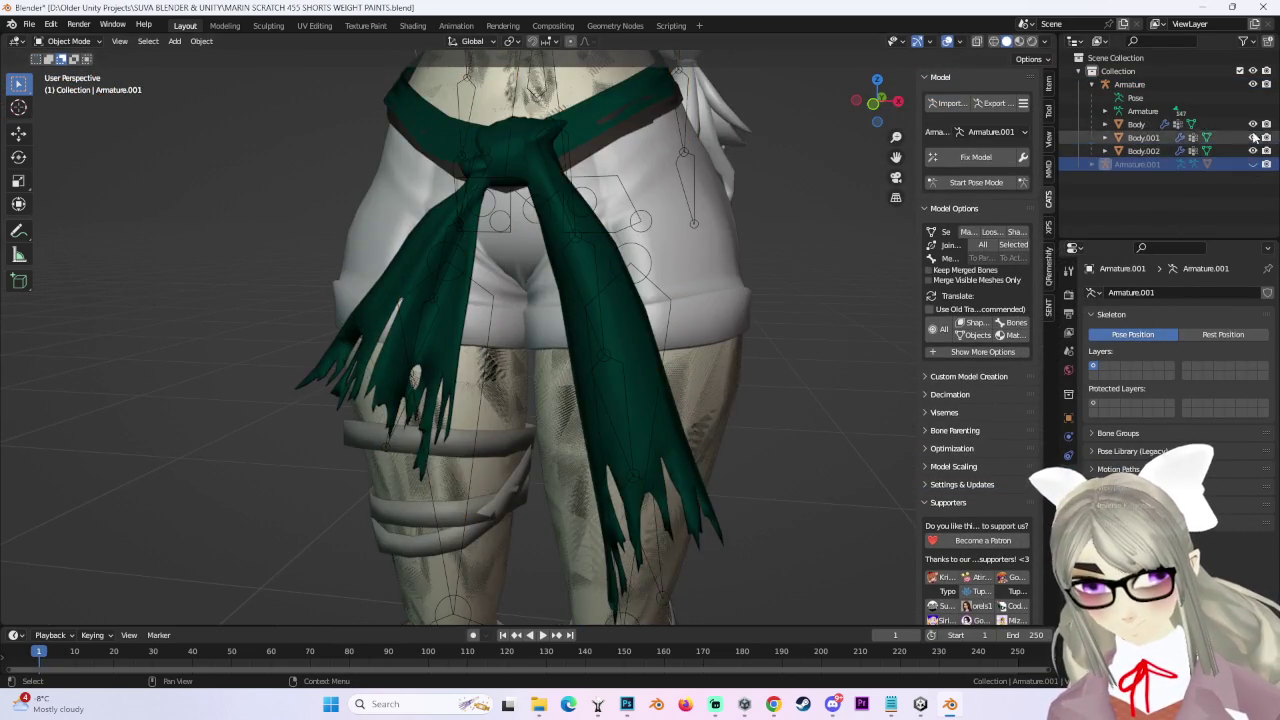
# Hide Body, Body.001 and the shorts, then edit the imported Body.003 mesh from the front.
pyautogui.click(1253, 124)
pyautogui.click(1253, 137)
pyautogui.click(1253, 150)
pyautogui.click(733, 283)
pyautogui.click(68, 41)
pyautogui.click(75, 71)
pyautogui.click(877, 101)
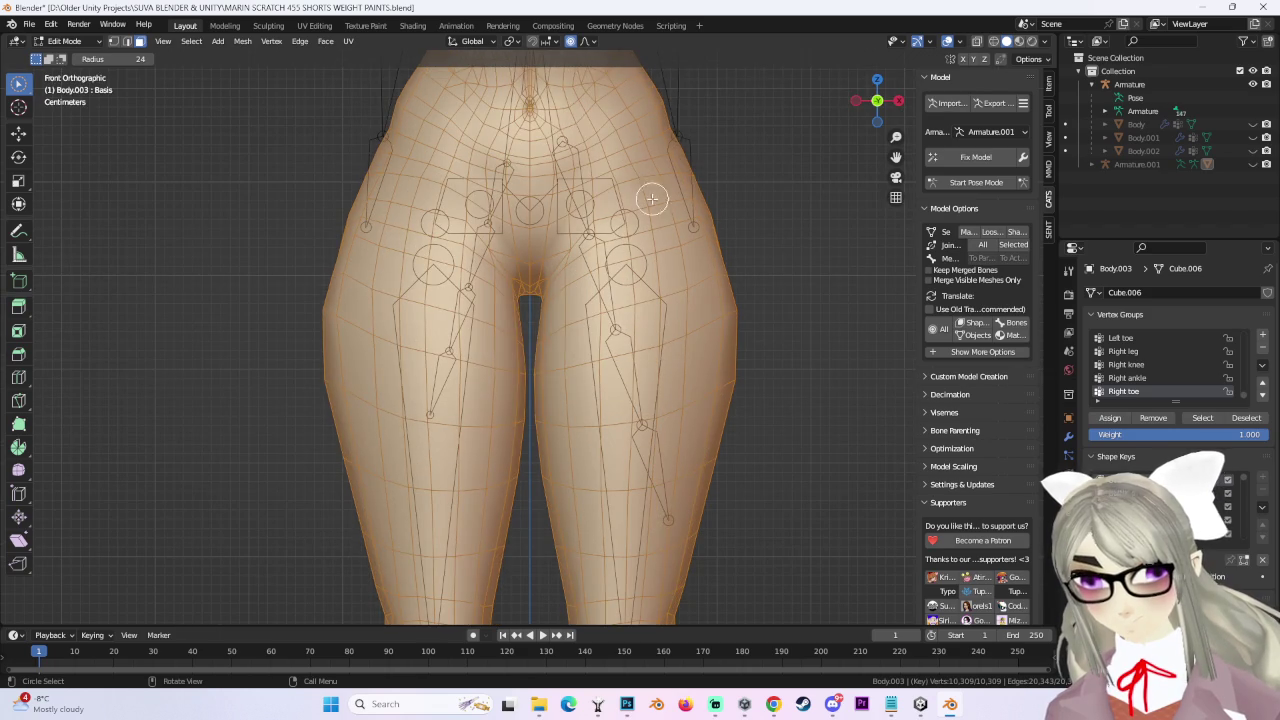
# Circle-select the hip and crotch faces of Body.003, checking coverage against the shorts.
pyautogui.click(1253, 150)
pyautogui.click(1253, 150)
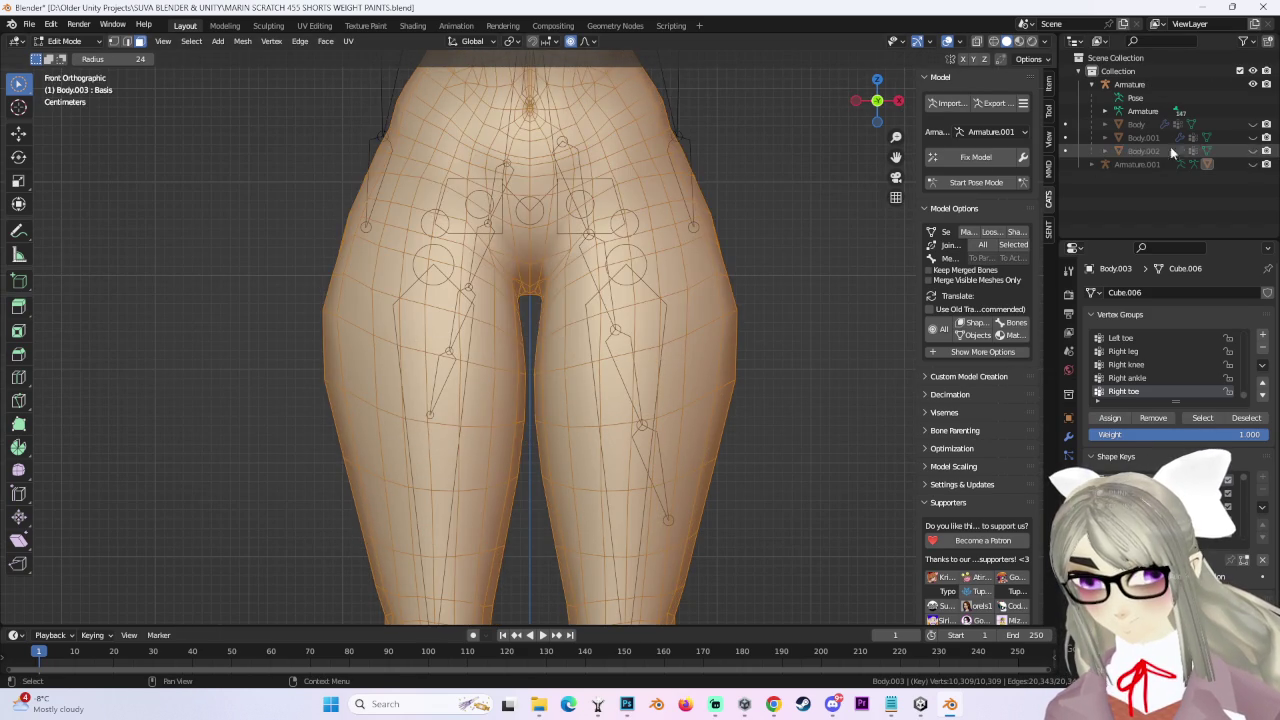
pyautogui.hotkey('alt', 'a')
pyautogui.press('c')
pyautogui.moveTo(520, 190); pyautogui.dragTo(425, 165)
pyautogui.moveTo(624, 174)
pyautogui.mouseDown()
pyautogui.moveTo(540, 275)
pyautogui.moveTo(540, 365)
pyautogui.mouseUp()
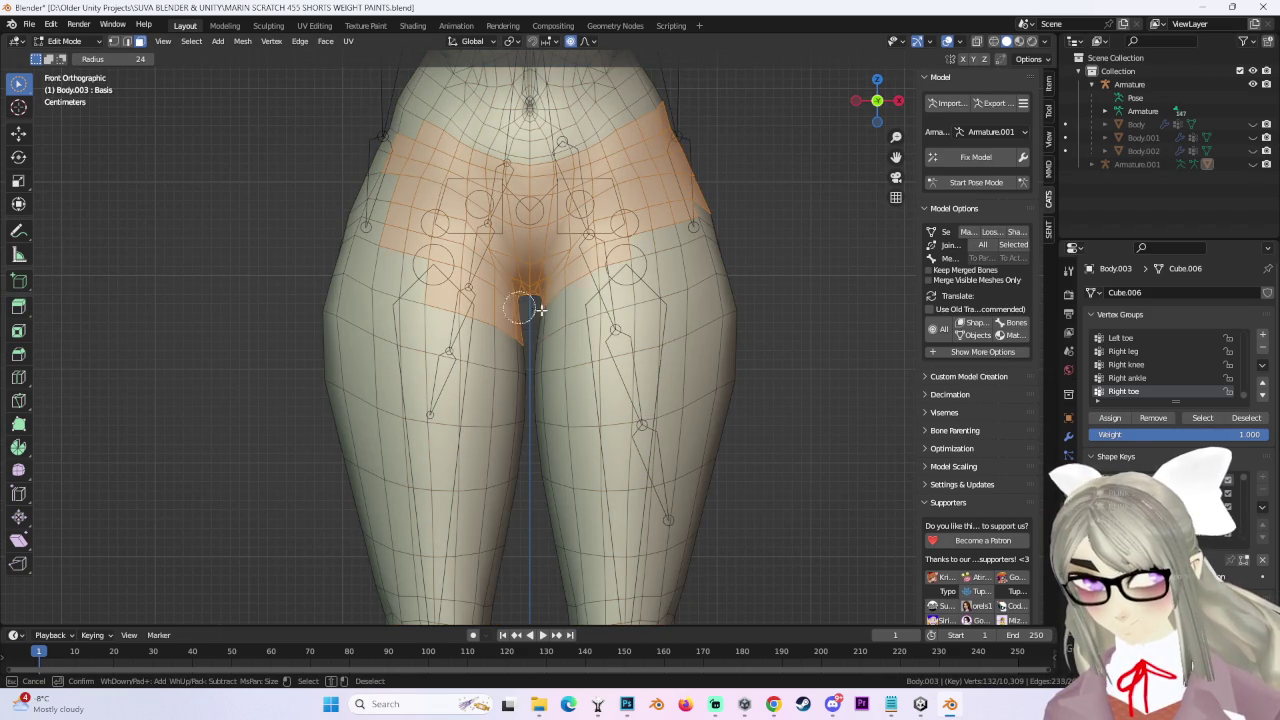
pyautogui.press('Escape')
pyautogui.click(1253, 151)
pyautogui.click(1253, 151)
pyautogui.press('c')
pyautogui.moveTo(500, 325)
pyautogui.mouseDown()
pyautogui.moveTo(485, 335)
pyautogui.moveTo(350, 300)
pyautogui.moveTo(560, 340)
pyautogui.moveTo(737, 249)
pyautogui.mouseUp()
pyautogui.moveTo(390, 217); pyautogui.dragTo(415, 165)
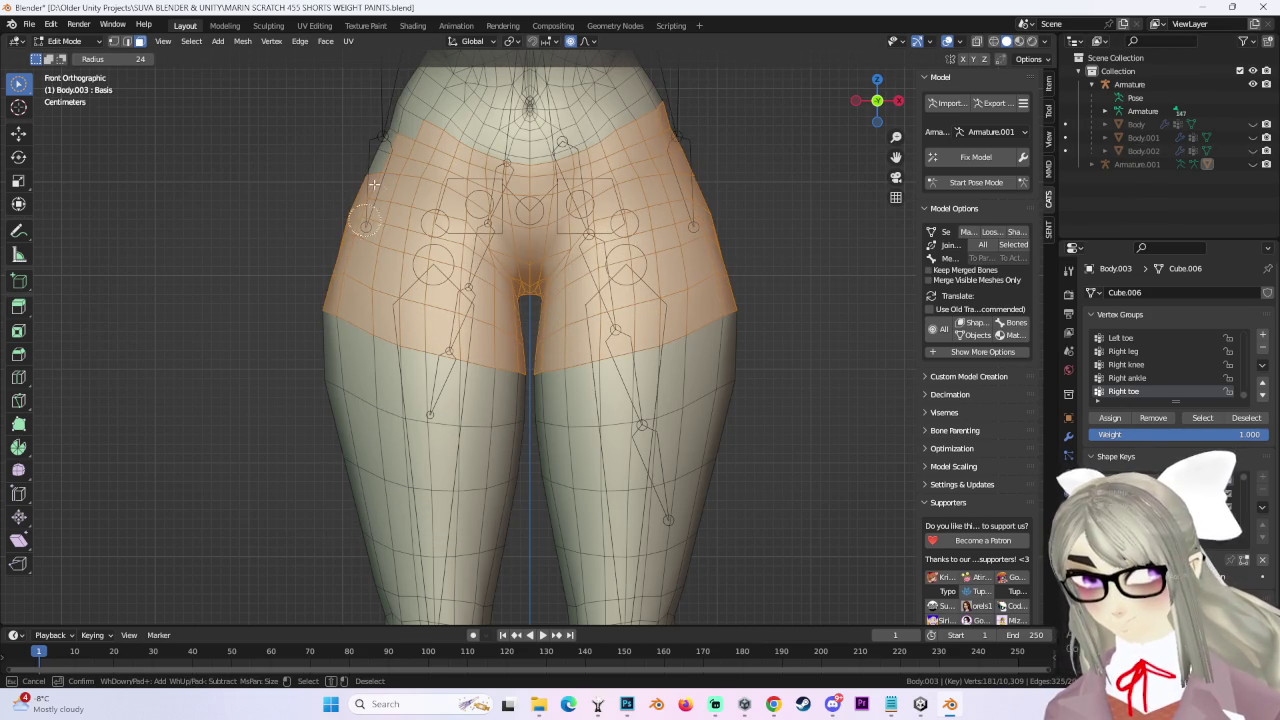
pyautogui.press('Escape')
# In wireframe, extend the selection over the left hip and waistband, then inspect the hips.
pyautogui.click(993, 41)
pyautogui.press('c')
pyautogui.moveTo(505, 235)
pyautogui.mouseDown()
pyautogui.moveTo(320, 288)
pyautogui.moveTo(508, 337)
pyautogui.moveTo(523, 300)
pyautogui.moveTo(540, 352)
pyautogui.moveTo(674, 277)
pyautogui.moveTo(634, 323)
pyautogui.moveTo(718, 232)
pyautogui.moveTo(560, 220)
pyautogui.moveTo(383, 169)
pyautogui.moveTo(440, 160)
pyautogui.moveTo(395, 125)
pyautogui.moveTo(477, 189)
pyautogui.moveTo(680, 166)
pyautogui.mouseUp()
pyautogui.moveTo(680, 166)
pyautogui.mouseDown(button='middle')
pyautogui.moveTo(591, 246)
pyautogui.moveTo(435, 259)
pyautogui.mouseUp(button='middle')
pyautogui.click(877, 101)
pyautogui.click(1006, 41)
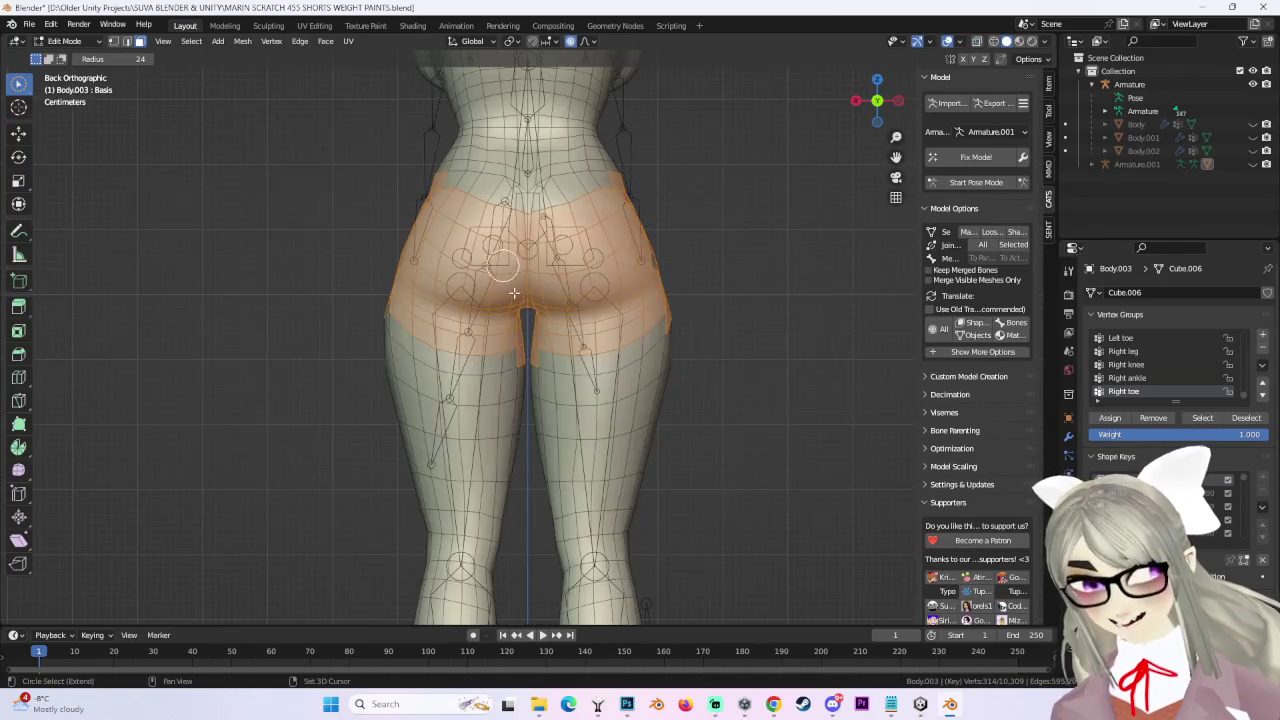
pyautogui.scroll(2, 505, 265)
pyautogui.moveTo(535, 312); pyautogui.dragTo(600, 236, button='middle')
pyautogui.moveTo(658, 225); pyautogui.dragTo(786, 223, button='middle')
pyautogui.scroll(1, 600, 240)
pyautogui.scroll(2, 482, 255)
pyautogui.moveTo(522, 245)
pyautogui.mouseDown(button='middle')
pyautogui.moveTo(612, 302)
pyautogui.moveTo(586, 294)
pyautogui.mouseUp(button='middle')
pyautogui.moveTo(529, 252)
pyautogui.mouseDown(button='middle')
pyautogui.moveTo(630, 202)
pyautogui.moveTo(603, 200)
pyautogui.moveTo(607, 211)
pyautogui.mouseUp(button='middle')
# Review the shorts-area selection around hips and thigh in see-through wireframe.
pyautogui.press('c')
pyautogui.moveTo(381, 201)
pyautogui.mouseDown(button='middle')
pyautogui.moveTo(530, 244)
pyautogui.moveTo(578, 217)
pyautogui.mouseUp(button='middle')
pyautogui.moveTo(551, 298)
pyautogui.mouseDown(button='middle')
pyautogui.moveTo(545, 443)
pyautogui.moveTo(600, 430)
pyautogui.moveTo(560, 420)
pyautogui.moveTo(600, 400)
pyautogui.moveTo(608, 357)
pyautogui.moveTo(575, 350)
pyautogui.moveTo(537, 294)
pyautogui.moveTo(634, 309)
pyautogui.mouseUp(button='middle')
pyautogui.moveTo(883, 100)
pyautogui.mouseDown(button='middle')
pyautogui.moveTo(586, 263)
pyautogui.moveTo(447, 305)
pyautogui.mouseUp(button='middle')
pyautogui.moveTo(533, 309); pyautogui.dragTo(520, 289, button='middle')
pyautogui.moveTo(640, 297)
pyautogui.mouseDown(button='middle')
pyautogui.moveTo(600, 320)
pyautogui.moveTo(700, 260)
pyautogui.moveTo(647, 254)
pyautogui.moveTo(596, 325)
pyautogui.moveTo(400, 297)
pyautogui.moveTo(571, 285)
pyautogui.moveTo(557, 342)
pyautogui.moveTo(593, 325)
pyautogui.mouseUp(button='middle')
pyautogui.click(995, 42)
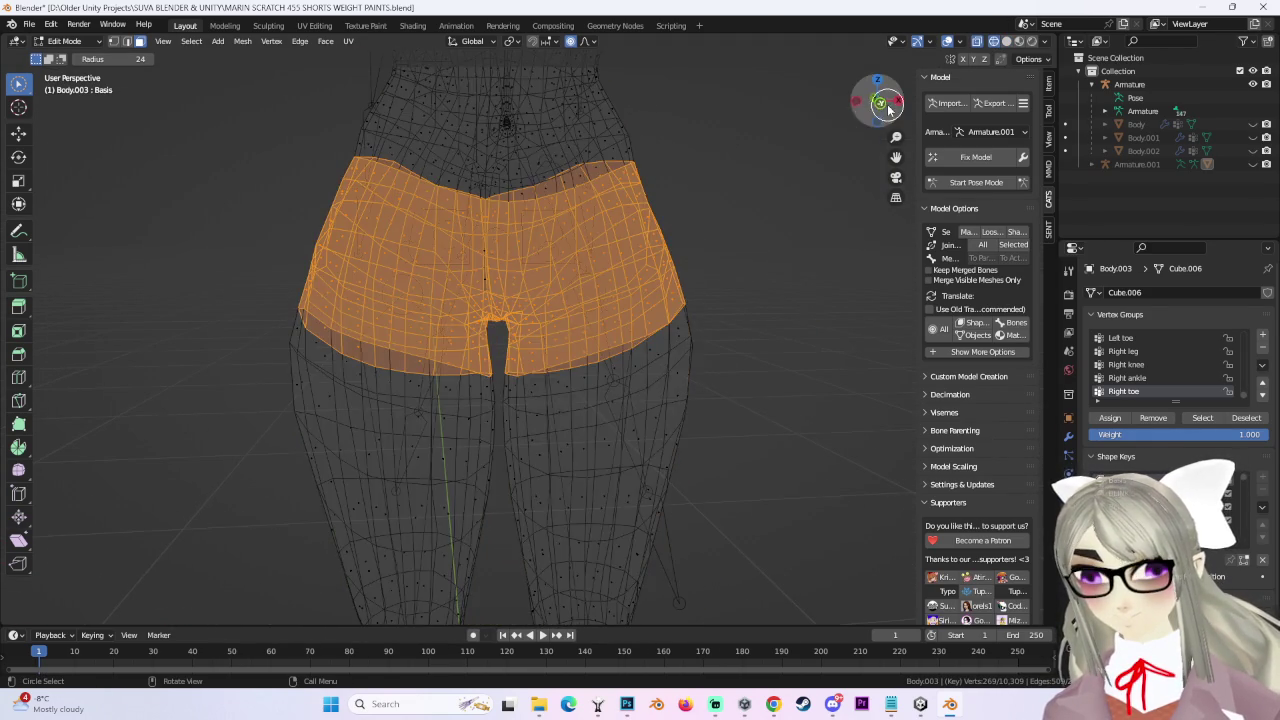
pyautogui.press('KP_1')
pyautogui.moveTo(508, 303)
pyautogui.mouseDown(button='middle')
pyautogui.moveTo(586, 286)
pyautogui.moveTo(706, 289)
pyautogui.moveTo(657, 351)
pyautogui.moveTo(588, 370)
pyautogui.moveTo(600, 303)
pyautogui.moveTo(543, 363)
pyautogui.moveTo(596, 304)
pyautogui.mouseUp(button='middle')
pyautogui.scroll(-3, 586, 317)
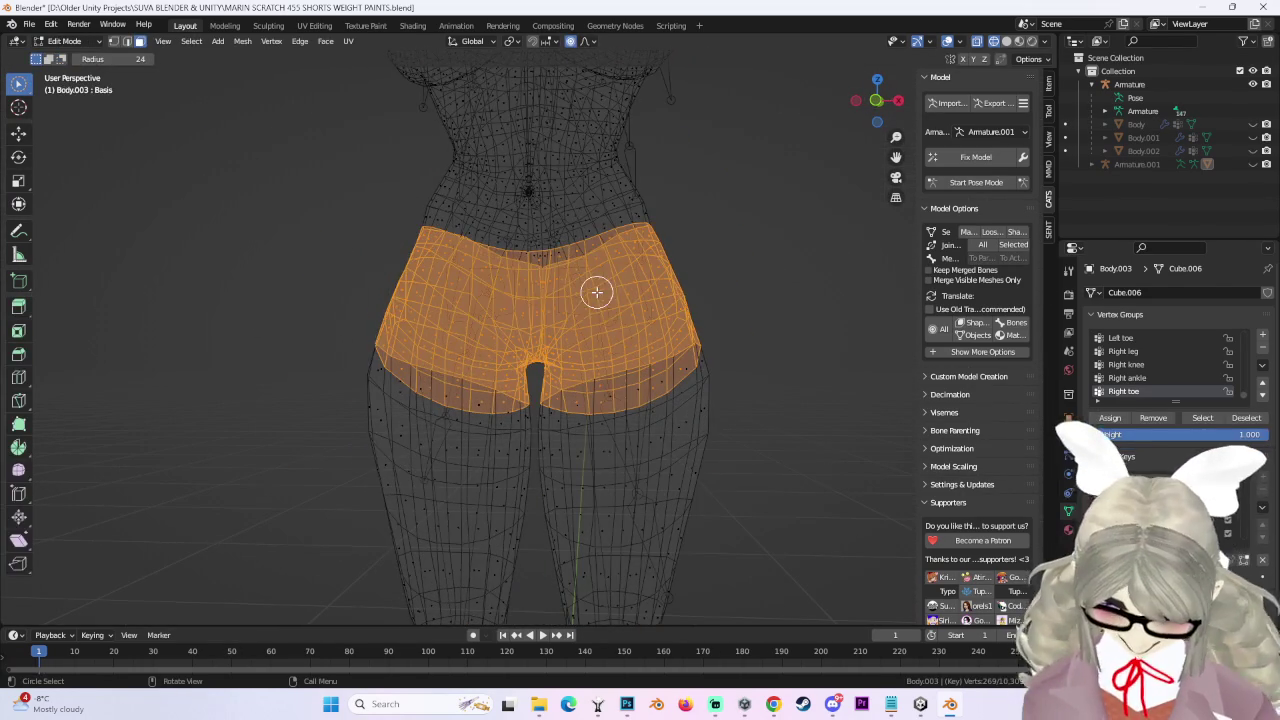
# Deselect all with Alt+A, return to Object Mode and select the armature.
pyautogui.hotkey('alt', 'a')
pyautogui.press('Tab')
pyautogui.click(617, 298)
# Hide the body mesh and frame the shorts in front view.
pyautogui.click(710, 416)
pyautogui.click(688, 407)
pyautogui.press('h')
pyautogui.click(659, 326)
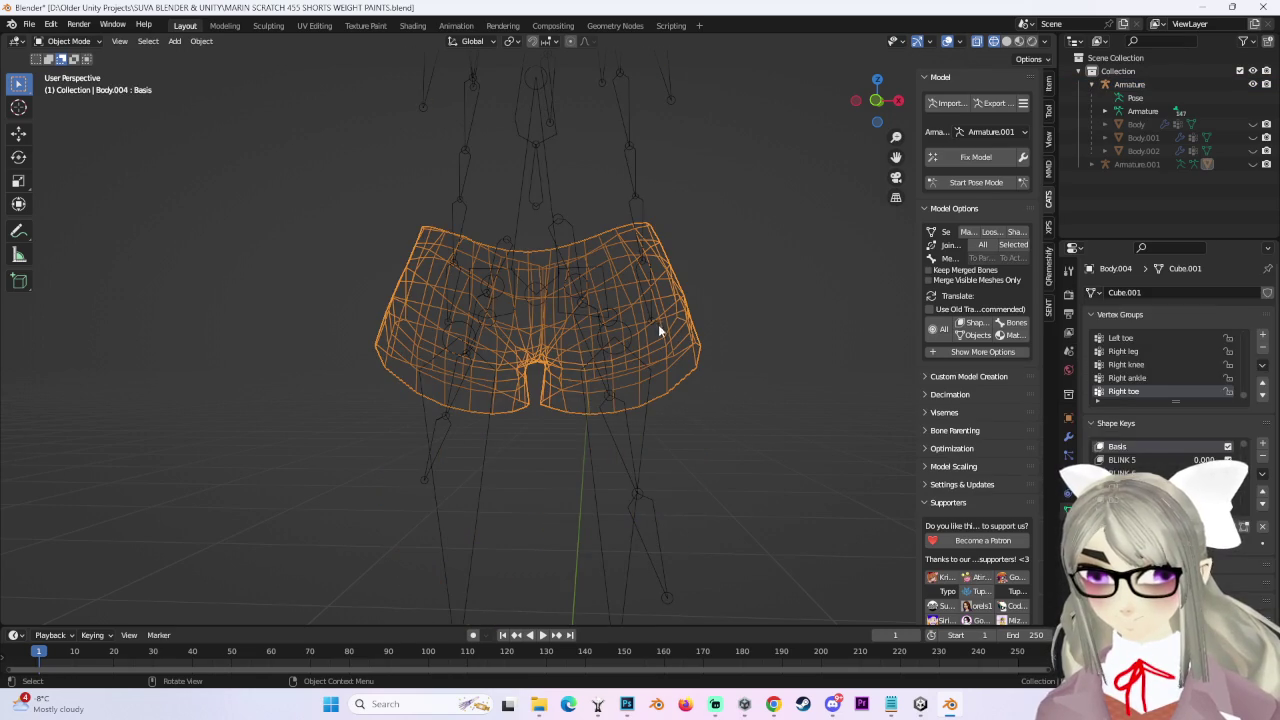
pyautogui.click(876, 100)
pyautogui.press('KP_Decimal')
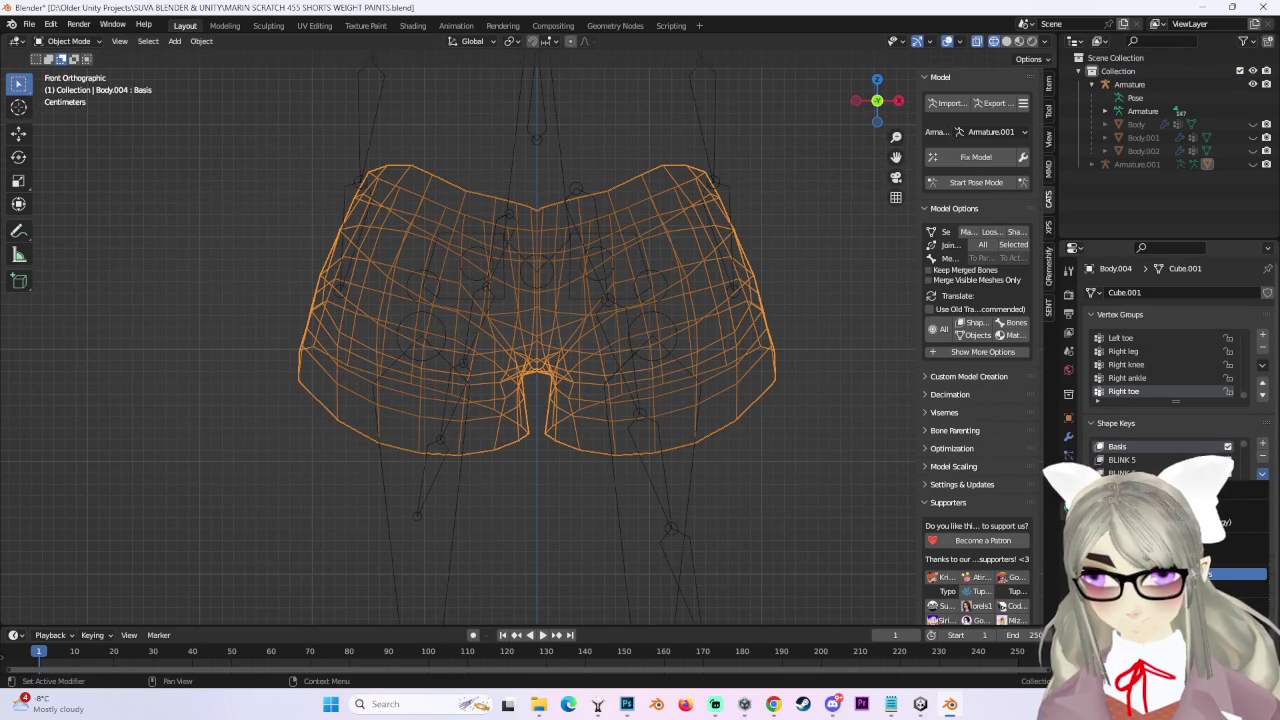
# Delete the shorts' shape keys and separate them by material into BODY.002.
pyautogui.click(1240, 574)
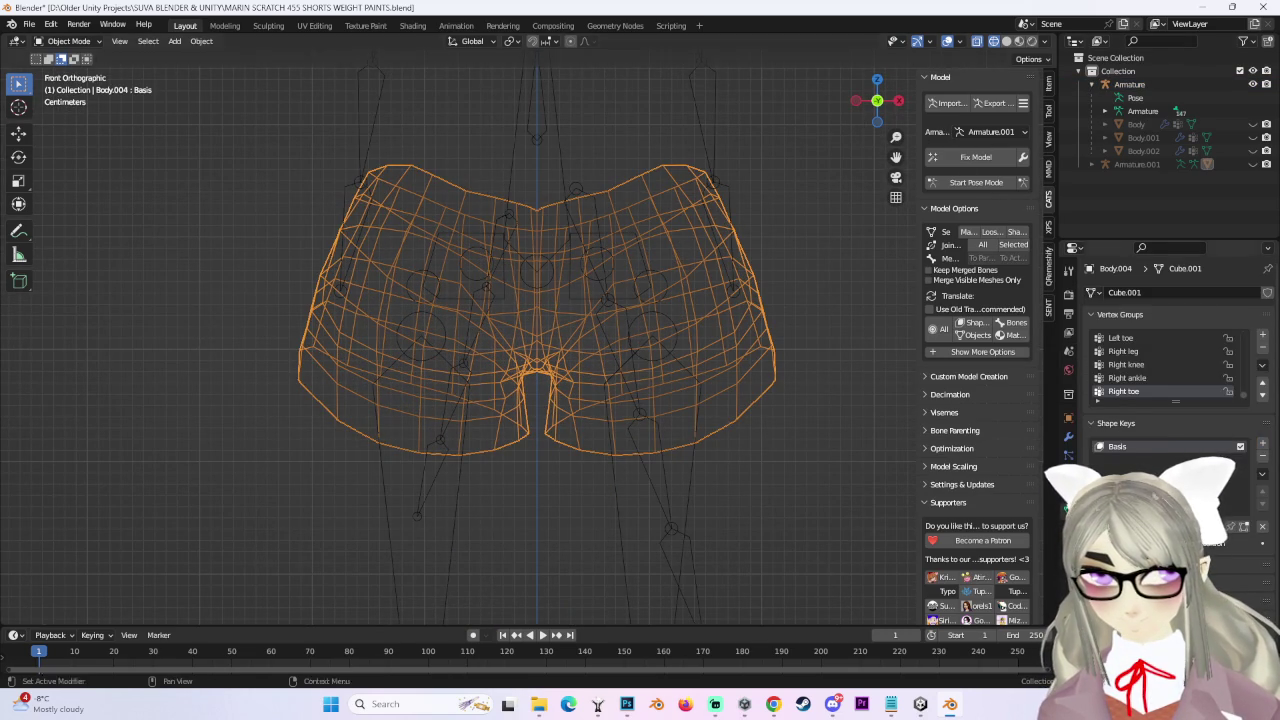
pyautogui.click(968, 231)
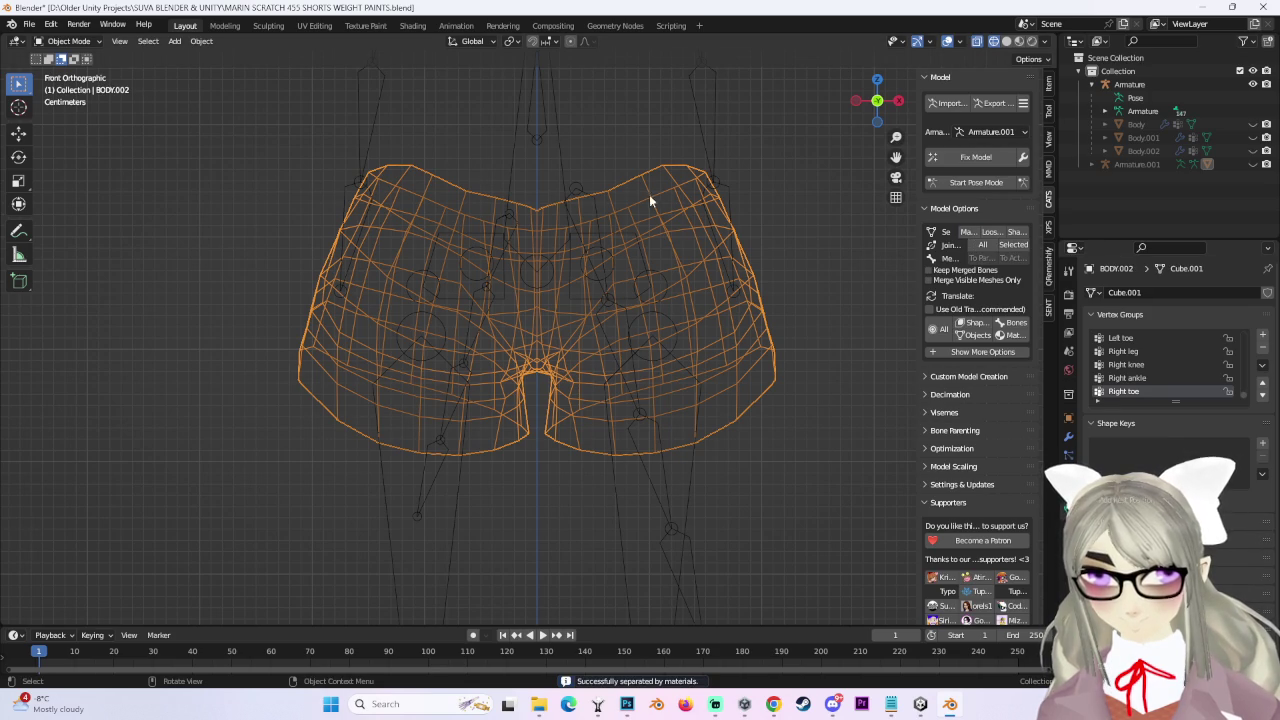
pyautogui.click(29, 24)
# Save the project as MARIN SCRATCH 456 FLESH SHORTS.blend.
pyautogui.hotkey('ctrl', 'shift', 's')
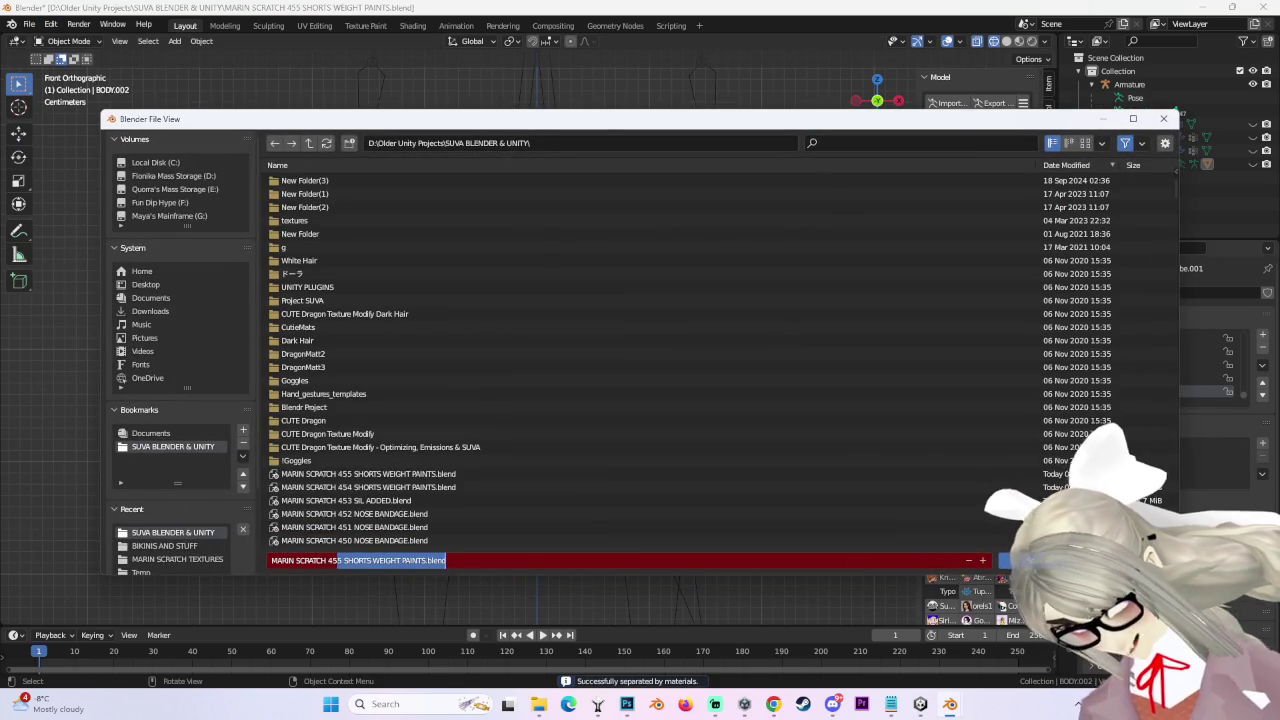
pyautogui.write('6 FLESH SHORTS')
pyautogui.press('Return')
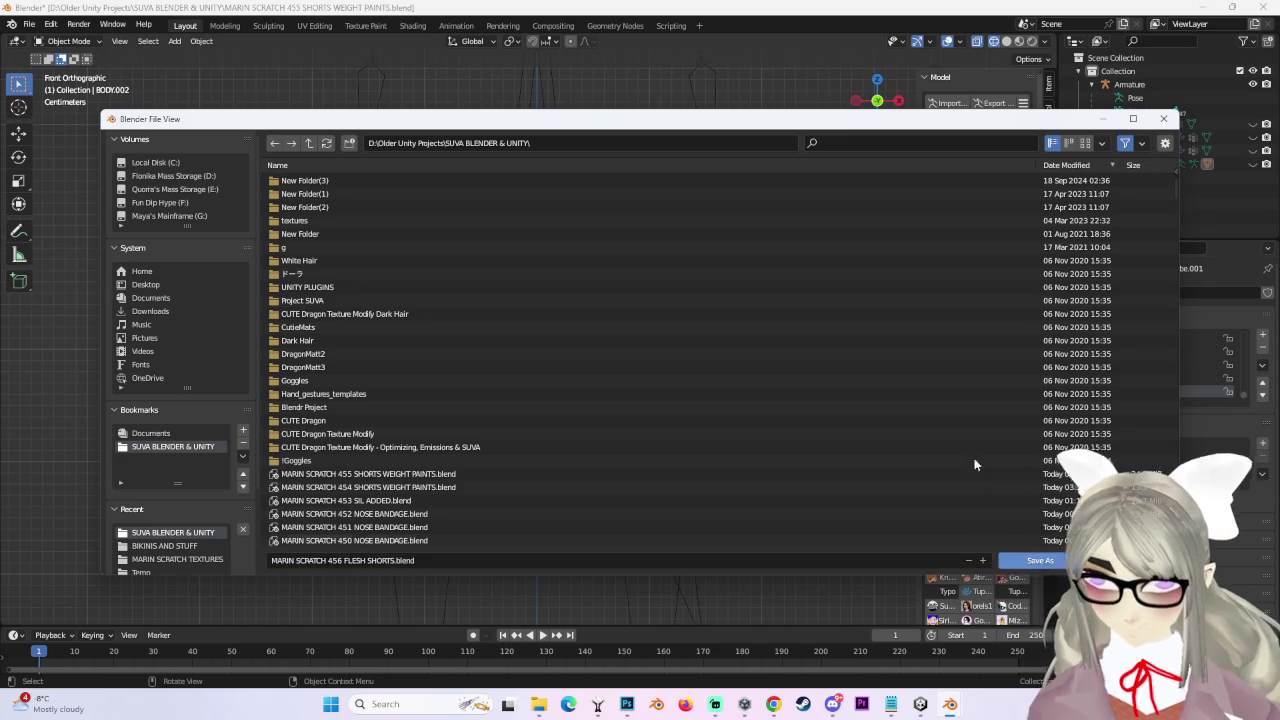
# Select Armature.001 and delete its zero-weight bones with CATS.
pyautogui.scroll(-4, 602, 333)
pyautogui.scroll(1, 602, 333)
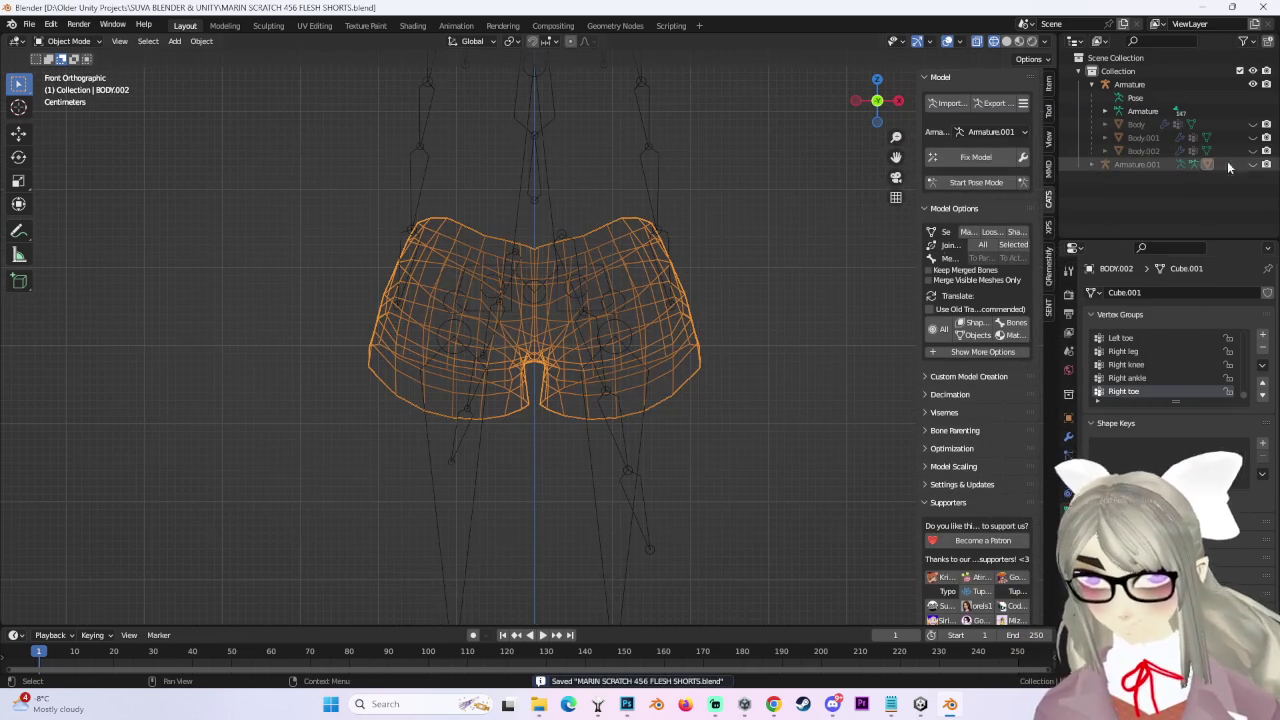
pyautogui.click(1092, 164)
pyautogui.click(1140, 164)
pyautogui.scroll(-4, 626, 355)
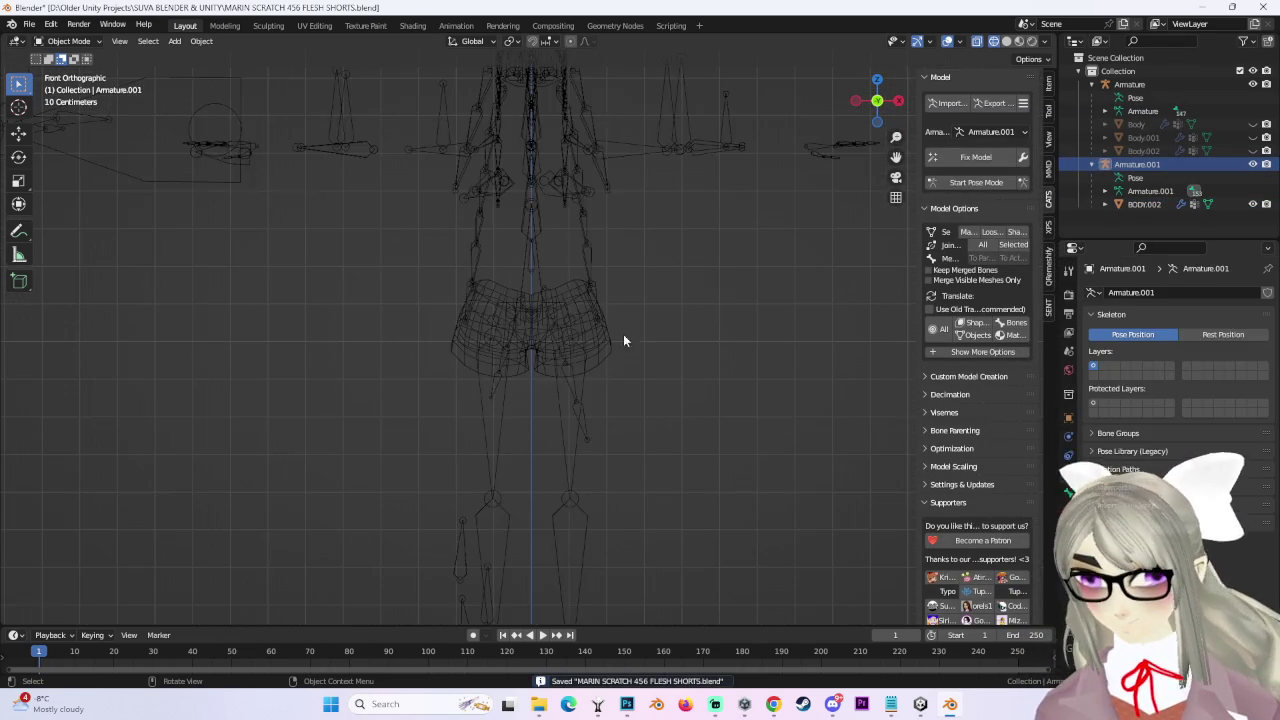
pyautogui.press('a')
pyautogui.click(955, 350)
pyautogui.click(968, 368)
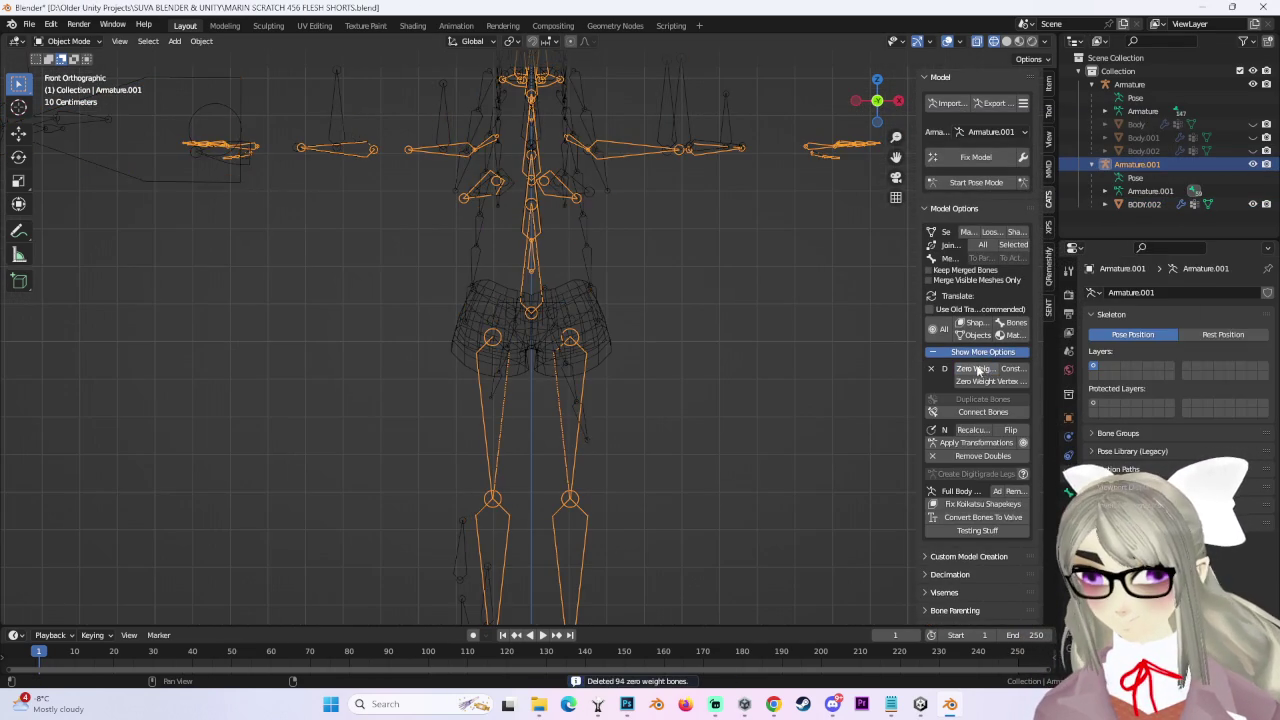
# In Edit Mode, select the extra arm and Root_Bust01_L_001 bones and delete them.
pyautogui.keyDown('shift'); pyautogui.moveTo(688, 244); pyautogui.dragTo(582, 338, button='middle'); pyautogui.keyUp('shift')
pyautogui.click(71, 70)
pyautogui.moveTo(480, 370); pyautogui.dragTo(517, 392, button='middle')
pyautogui.moveTo(618, 320); pyautogui.dragTo(680, 323, button='middle')
pyautogui.keyDown('shift'); pyautogui.moveTo(586, 277); pyautogui.dragTo(840, 383); pyautogui.keyUp('shift')
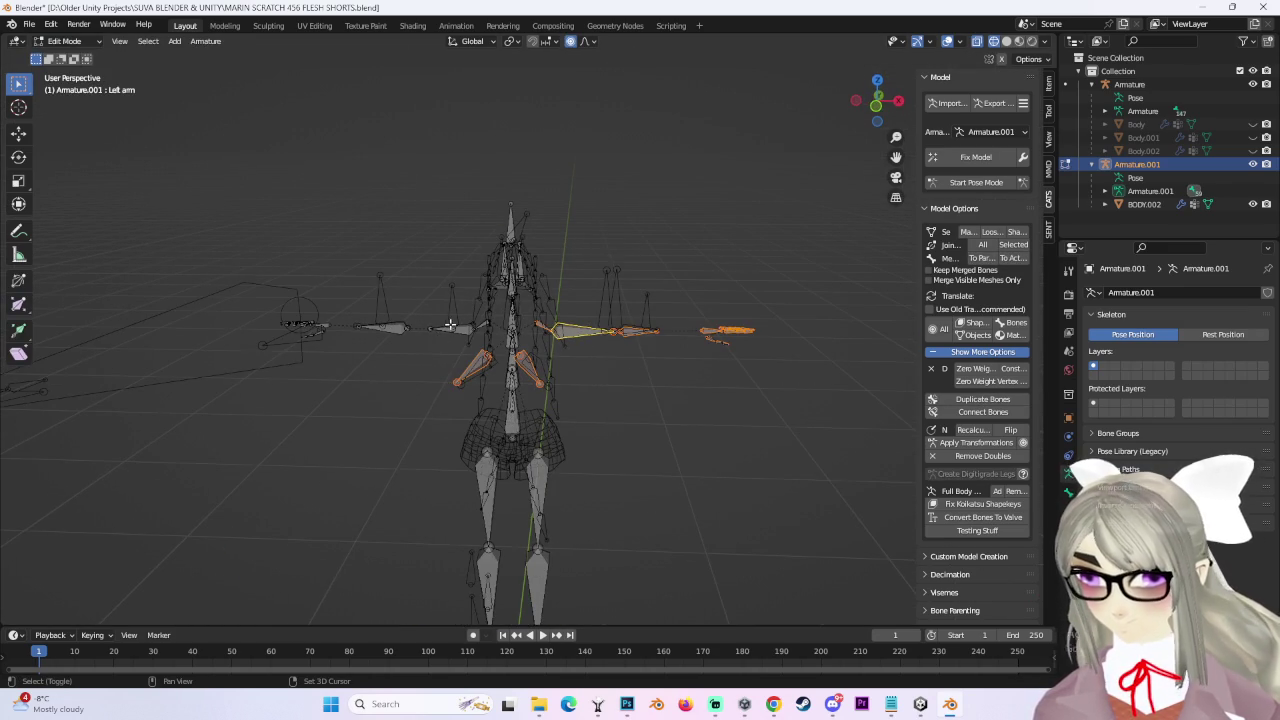
pyautogui.moveTo(274, 264); pyautogui.dragTo(662, 268, button='middle')
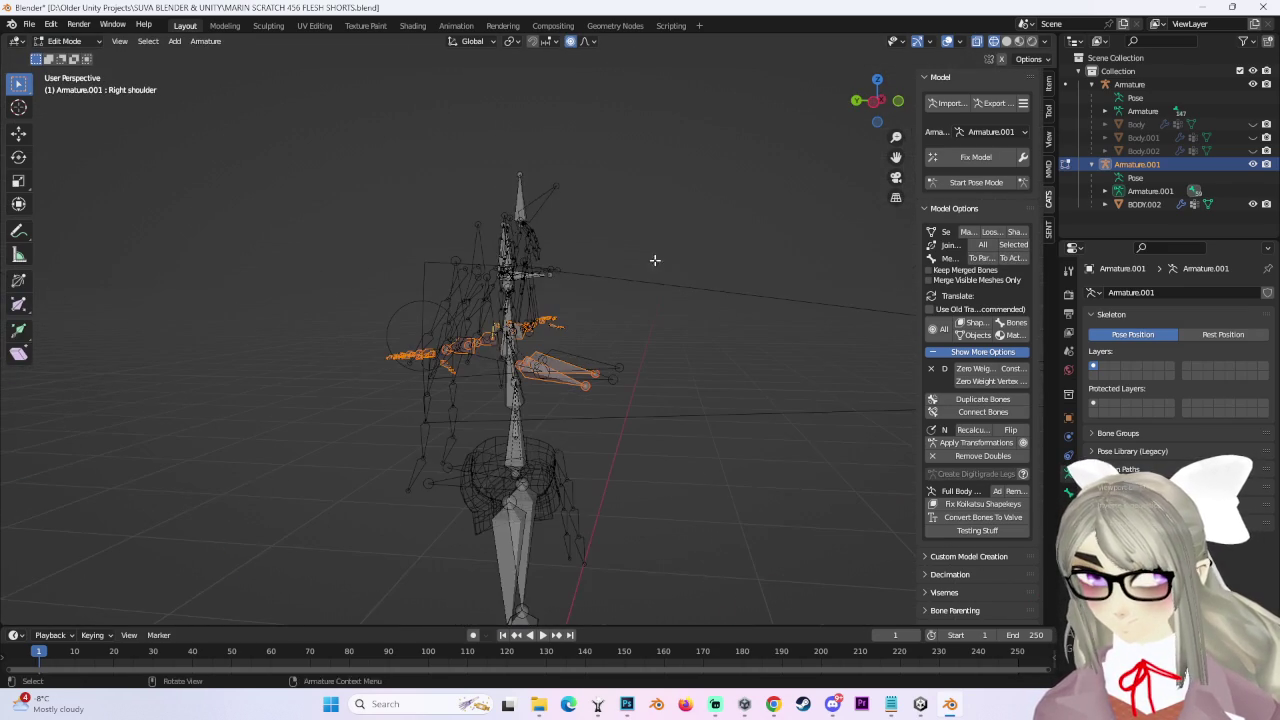
pyautogui.moveTo(665, 318)
pyautogui.mouseDown(button='middle')
pyautogui.moveTo(600, 309)
pyautogui.moveTo(583, 323)
pyautogui.moveTo(609, 306)
pyautogui.moveTo(520, 335)
pyautogui.mouseUp(button='middle')
pyautogui.scroll(3, 605, 243)
pyautogui.keyDown('shift'); pyautogui.click(486, 192); pyautogui.keyUp('shift')
pyautogui.scroll(-3, 589, 309)
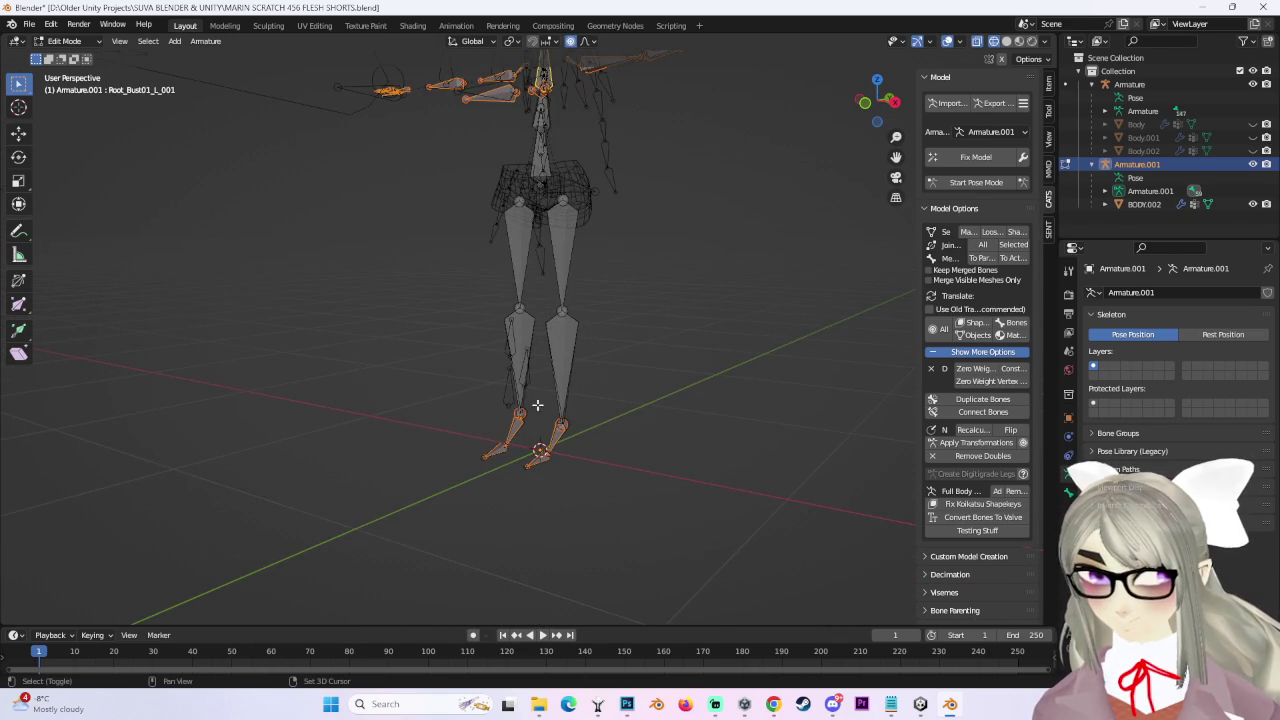
pyautogui.moveTo(537, 396); pyautogui.dragTo(658, 382, button='middle')
pyautogui.press('x')
pyautogui.click(650, 370)
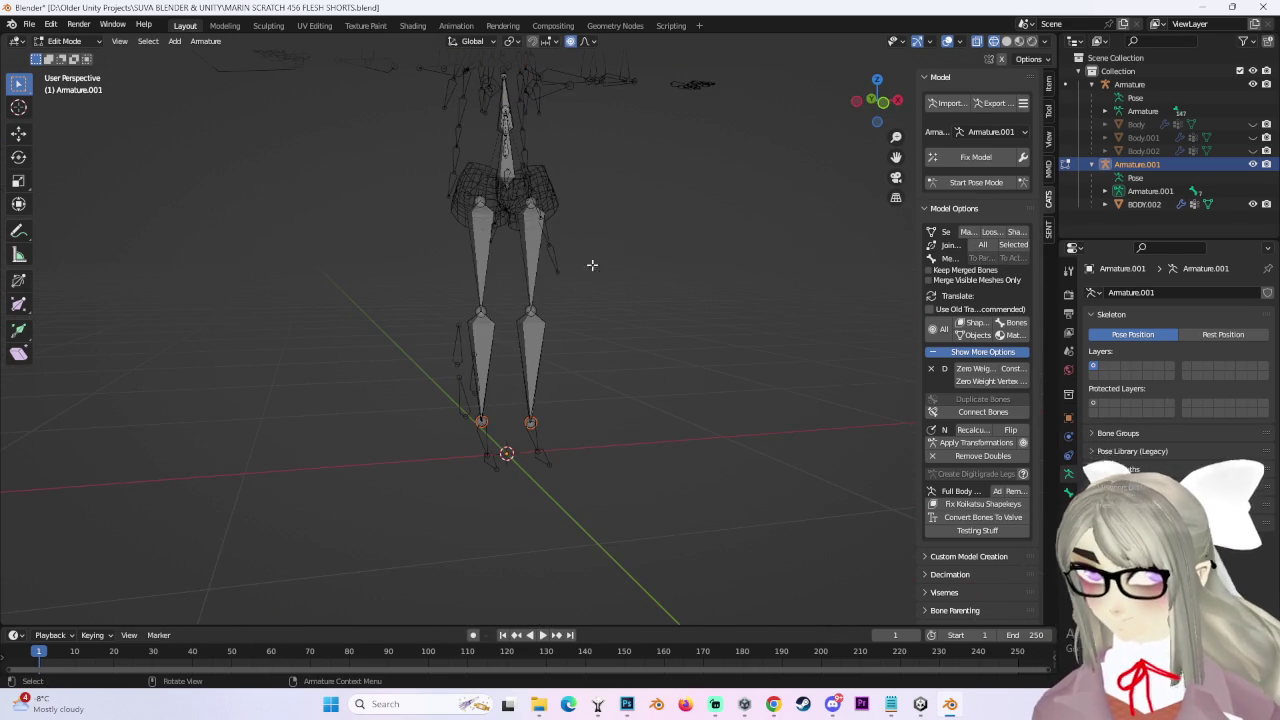
# Select the Hips bone and inspect the Spine bone's transform properties.
pyautogui.keyDown('shift'); pyautogui.scroll(3, 640, 420); pyautogui.keyUp('shift')
pyautogui.keyDown('shift'); pyautogui.scroll(3, 858, 337); pyautogui.keyUp('shift')
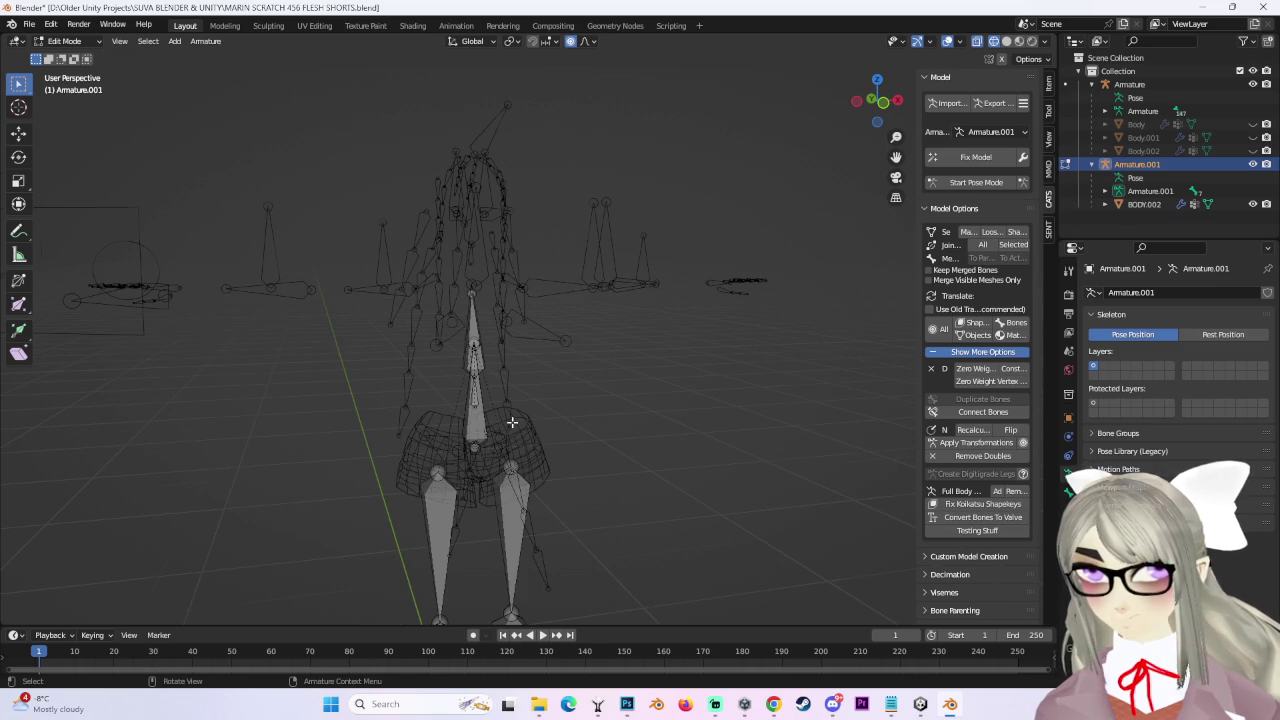
pyautogui.scroll(2, 511, 422)
pyautogui.moveTo(456, 326); pyautogui.dragTo(433, 401, button='middle')
pyautogui.click(441, 455)
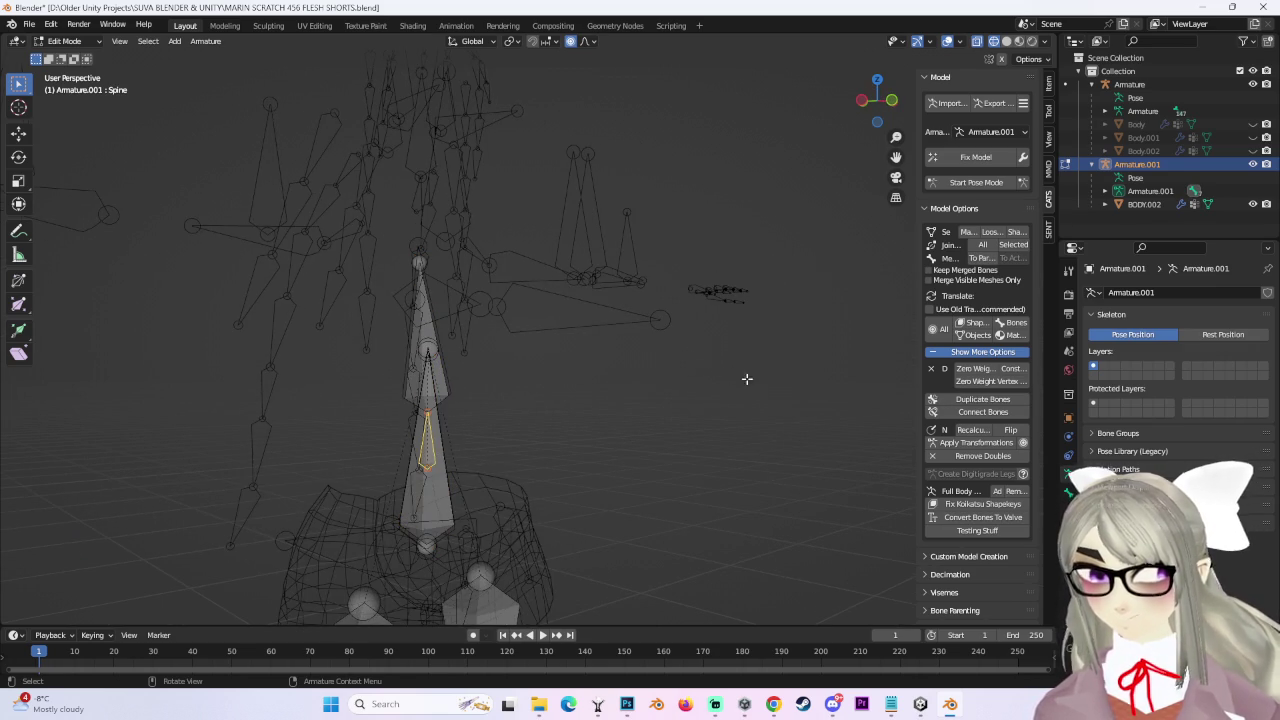
pyautogui.click(1068, 455)
pyautogui.click(64, 41)
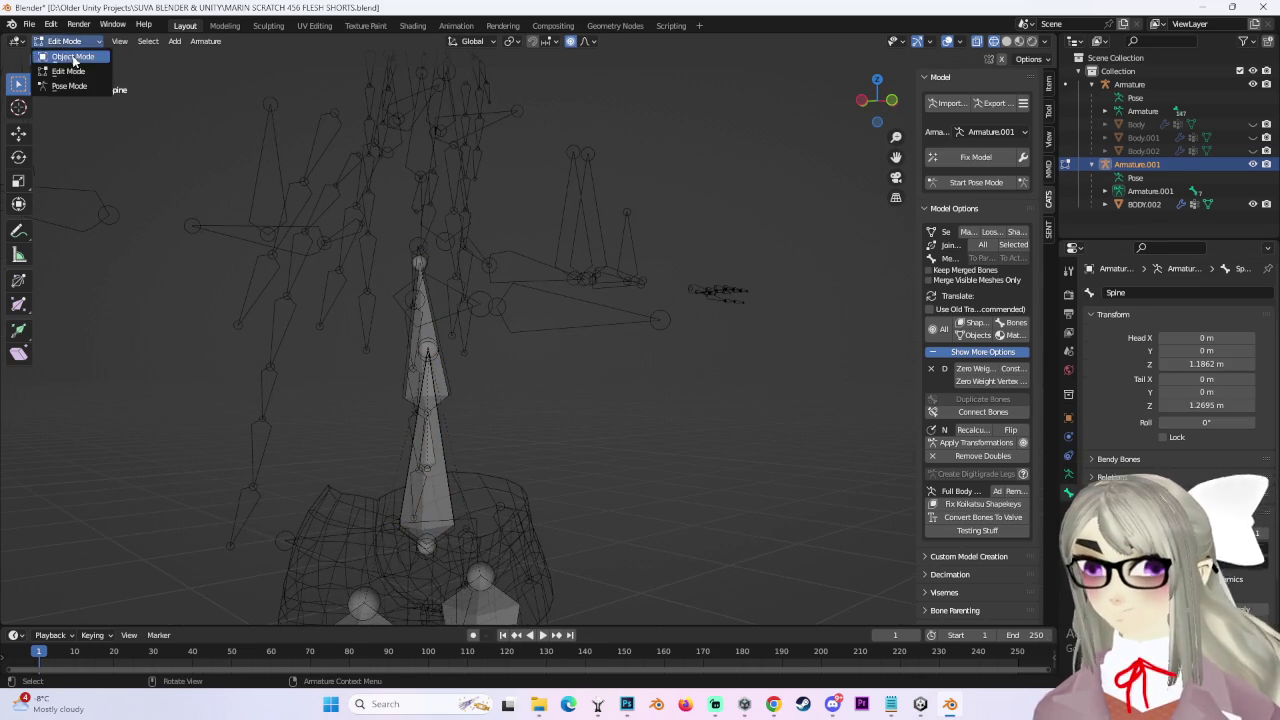
# Return the armature to Object Mode and unhide the Body mesh.
pyautogui.click(62, 57)
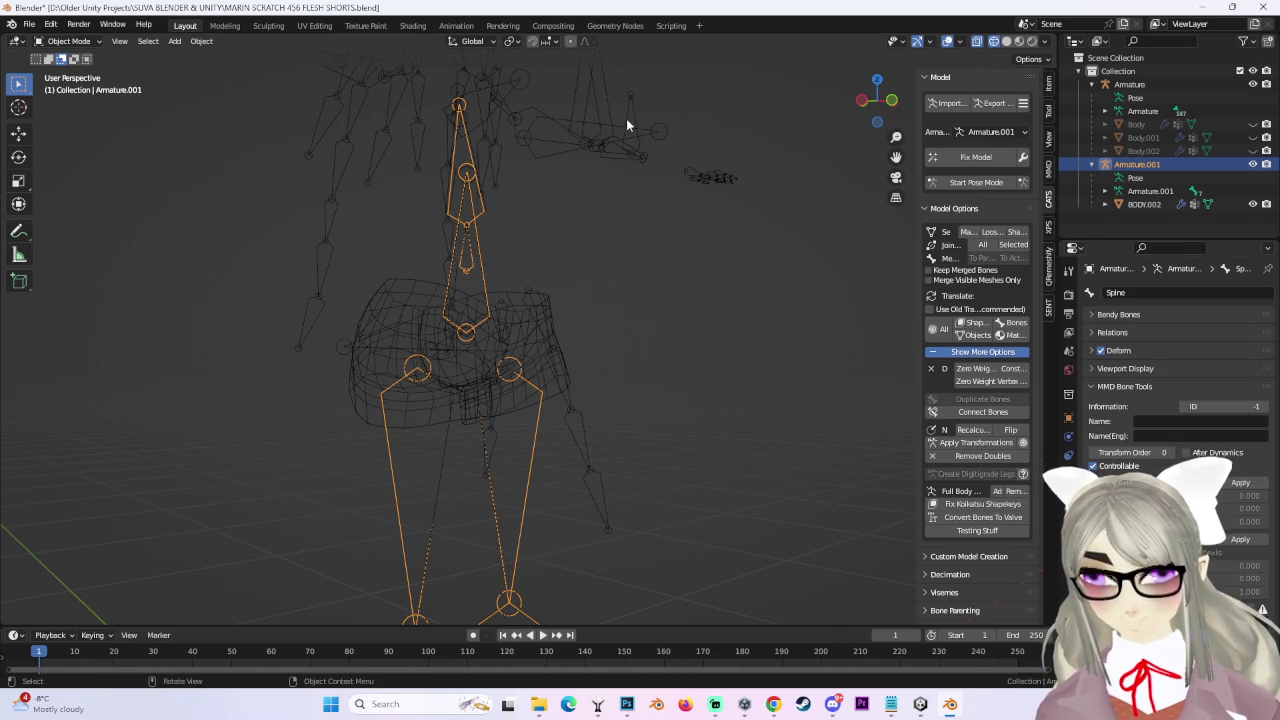
pyautogui.click(1136, 124)
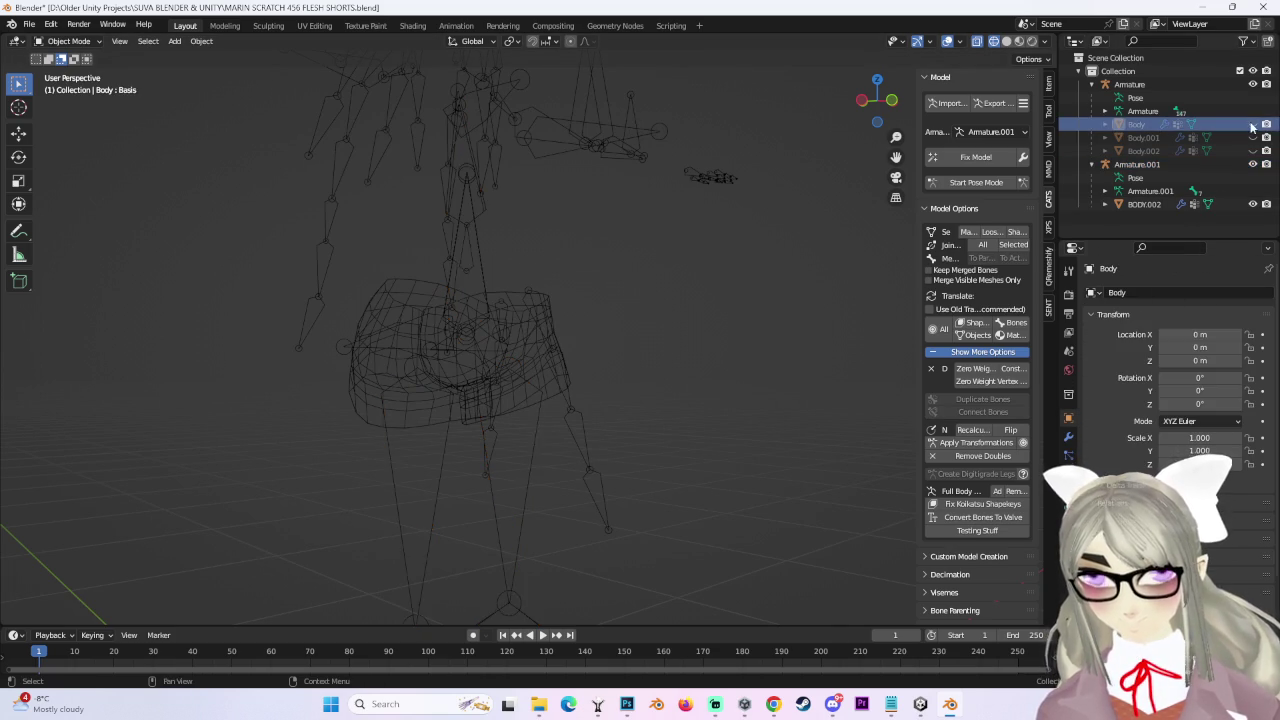
pyautogui.click(1253, 124)
pyautogui.moveTo(627, 383)
pyautogui.mouseDown(button='middle')
pyautogui.moveTo(626, 411)
pyautogui.moveTo(588, 375)
pyautogui.moveTo(745, 387)
pyautogui.mouseUp(button='middle')
pyautogui.click(634, 372)
pyautogui.click(634, 372)
pyautogui.click(745, 388)
# Enable Merge All Bones and merge Armature.001 into the main Armature with CATS.
pyautogui.click(968, 556)
pyautogui.scroll(-3, 980, 557)
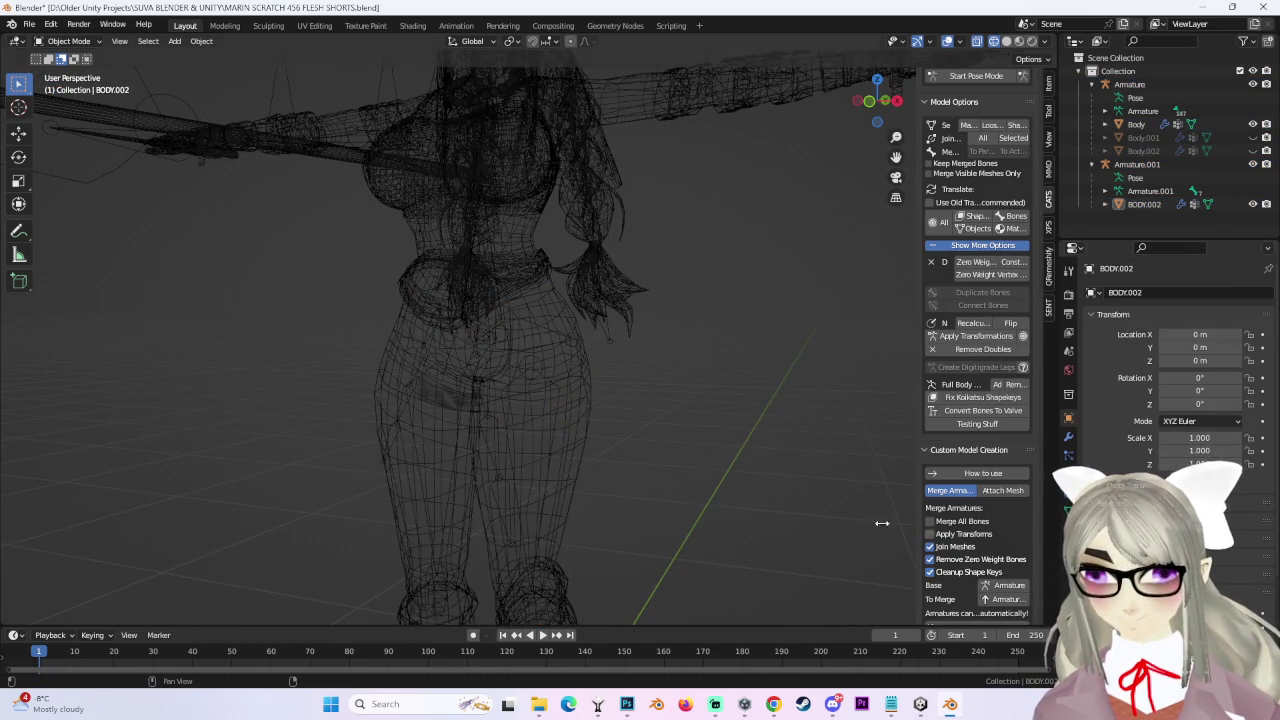
pyautogui.click(930, 521)
pyautogui.scroll(-3, 930, 521)
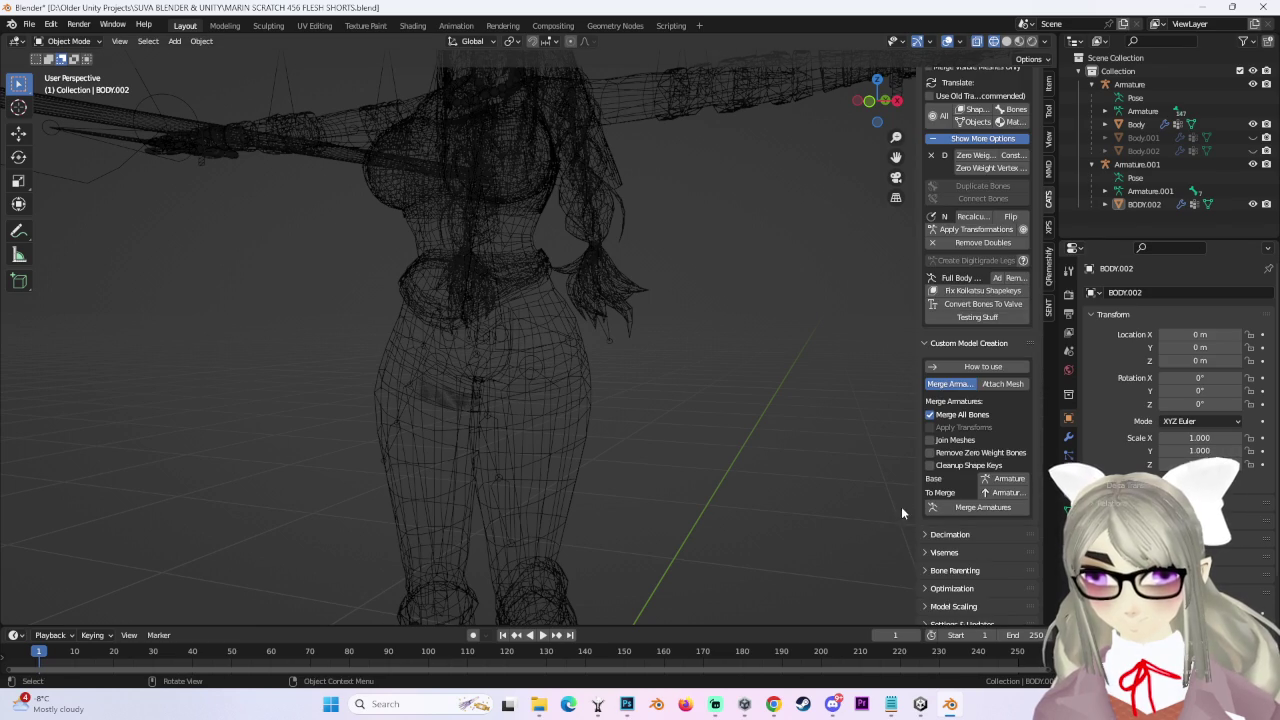
pyautogui.moveTo(913, 502); pyautogui.dragTo(840, 502)
pyautogui.click(974, 509)
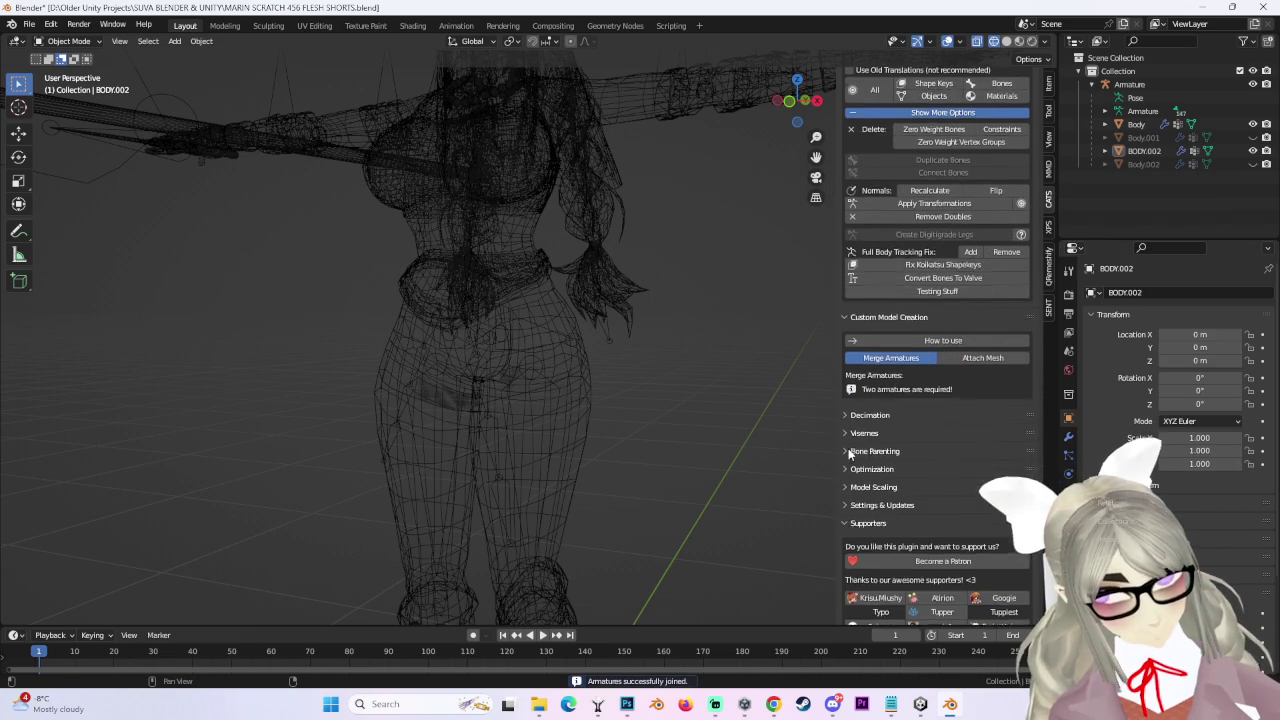
# Switch to solid shading, select the BODY.002 shorts and hide the Body mesh.
pyautogui.scroll(3, 374, 197)
pyautogui.hotkey('shift', 'z')
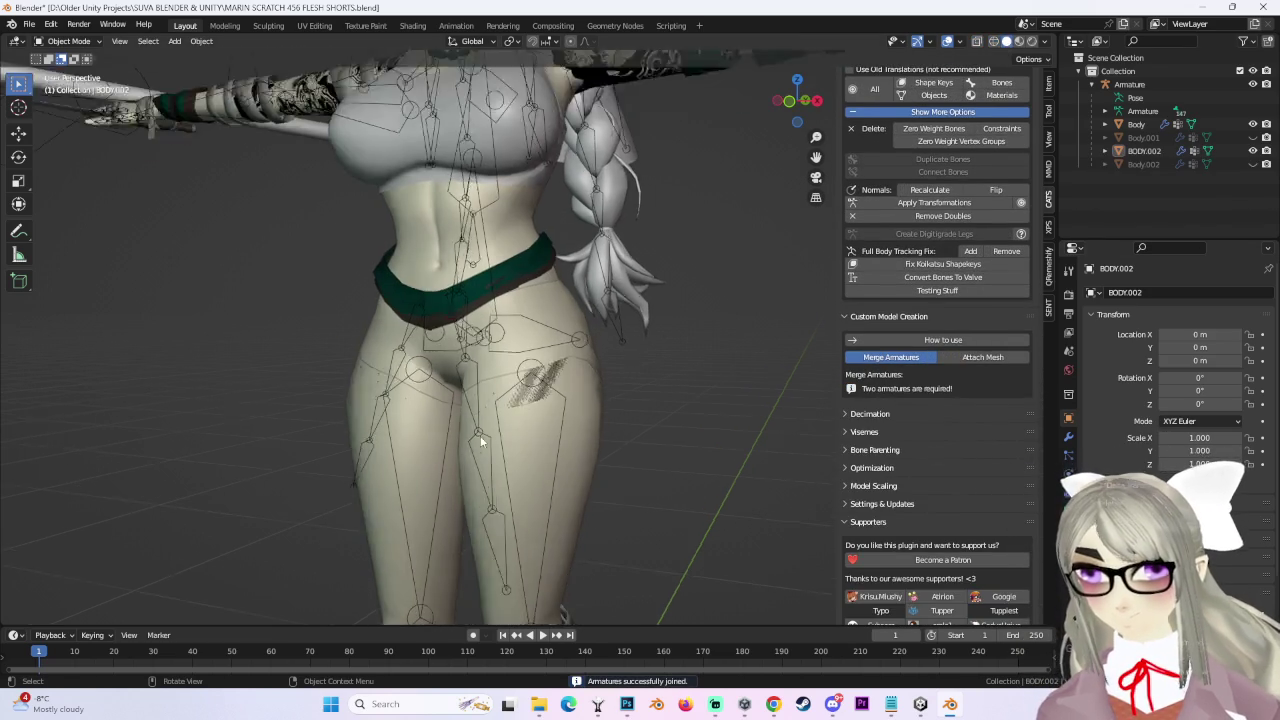
pyautogui.scroll(2, 573, 322)
pyautogui.click(573, 322)
pyautogui.click(1253, 124)
# Assign the ROBES material to the BODY.002 shorts.
pyautogui.click(1068, 528)
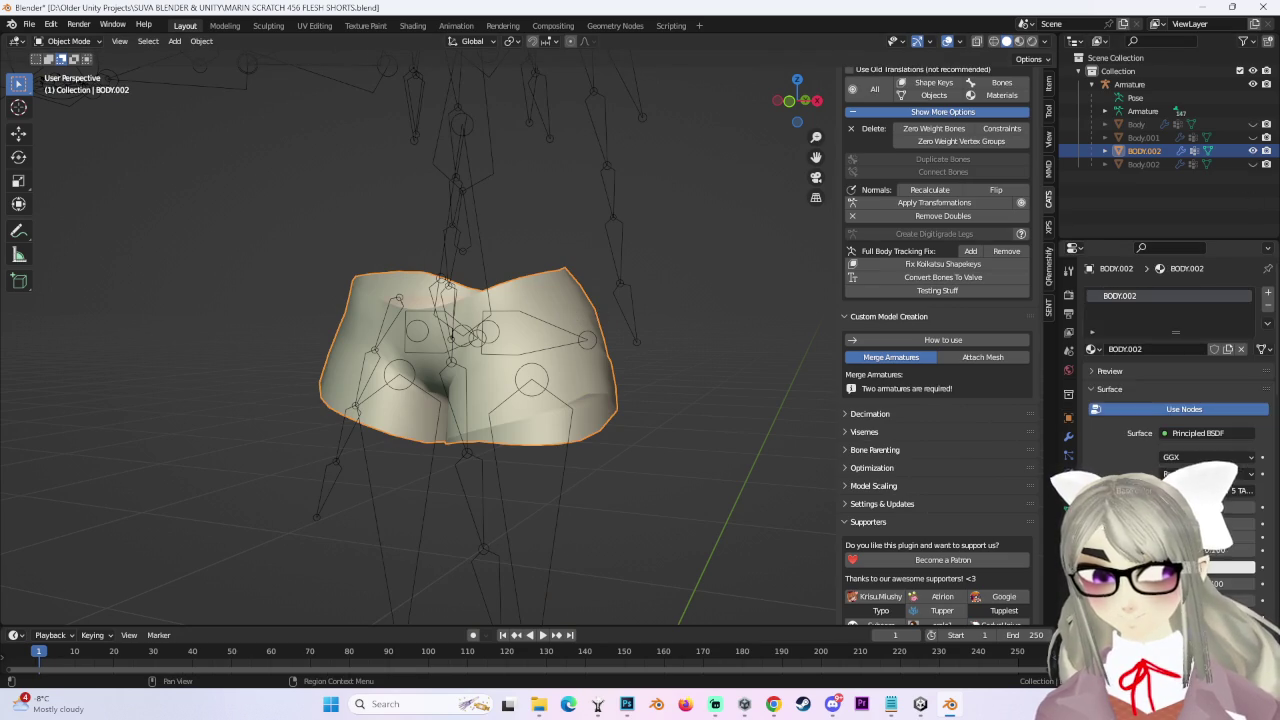
pyautogui.click(796, 102)
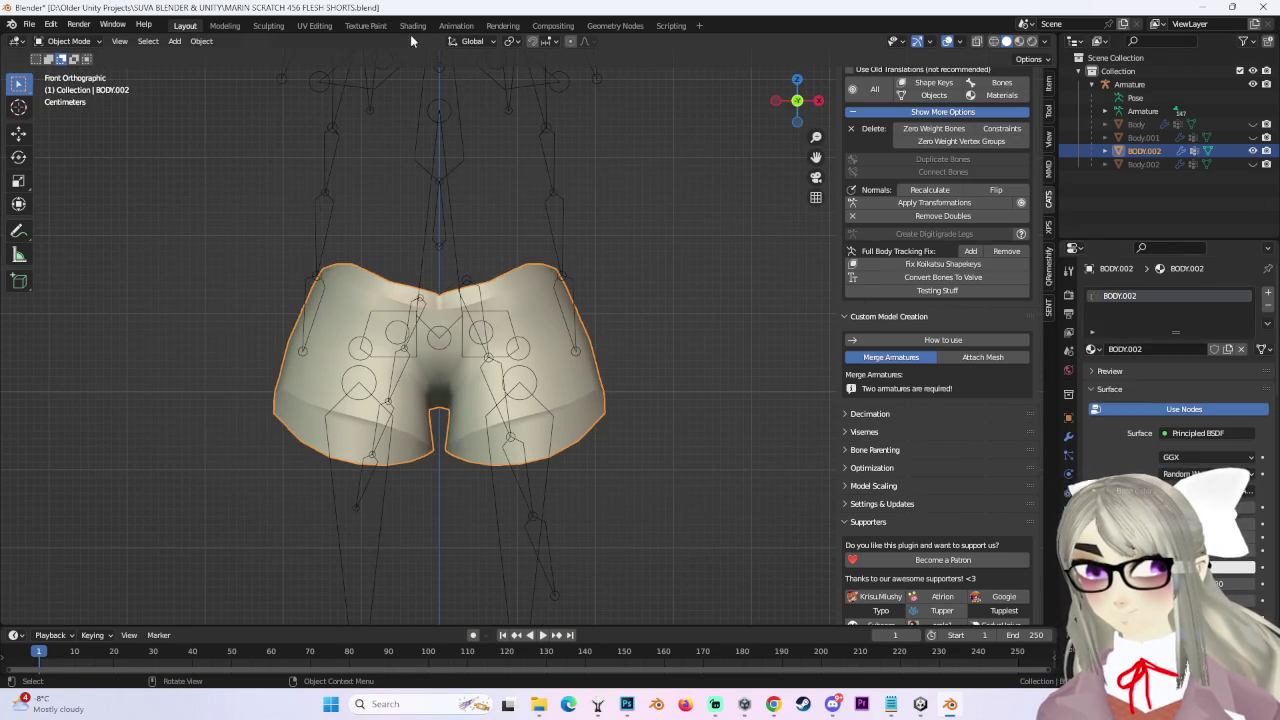
pyautogui.click(1091, 349)
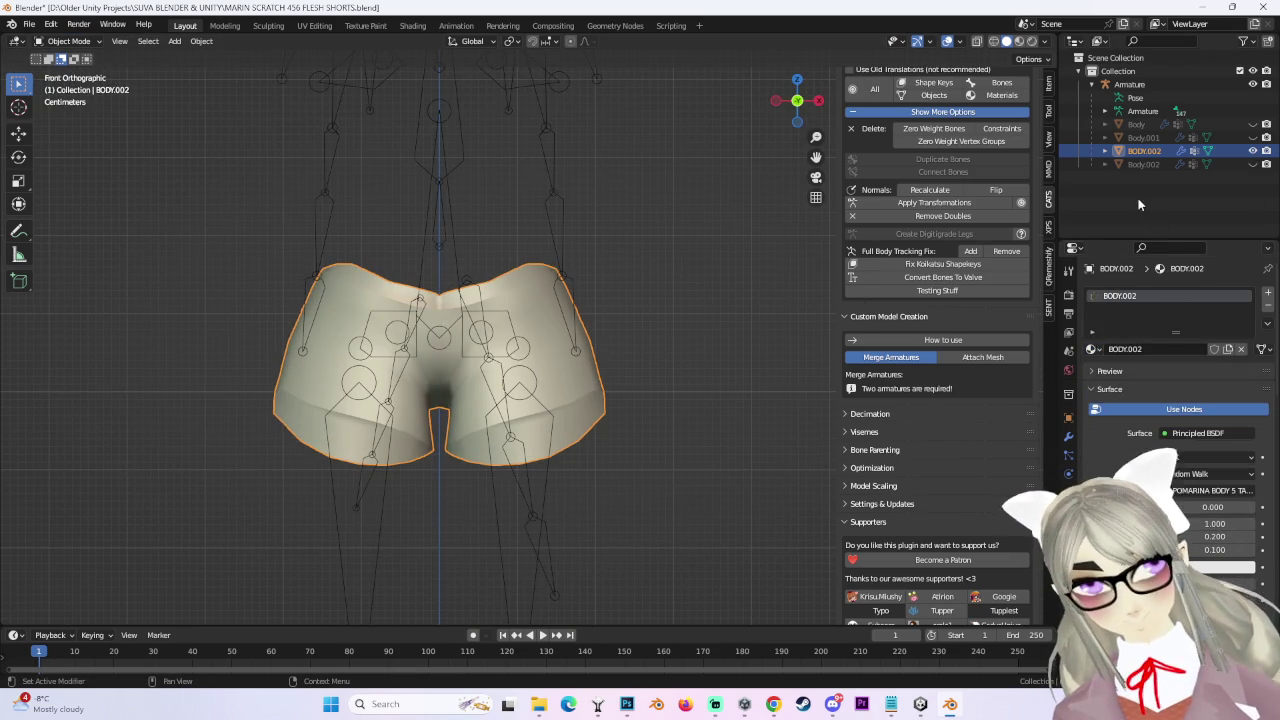
pyautogui.click(1136, 124)
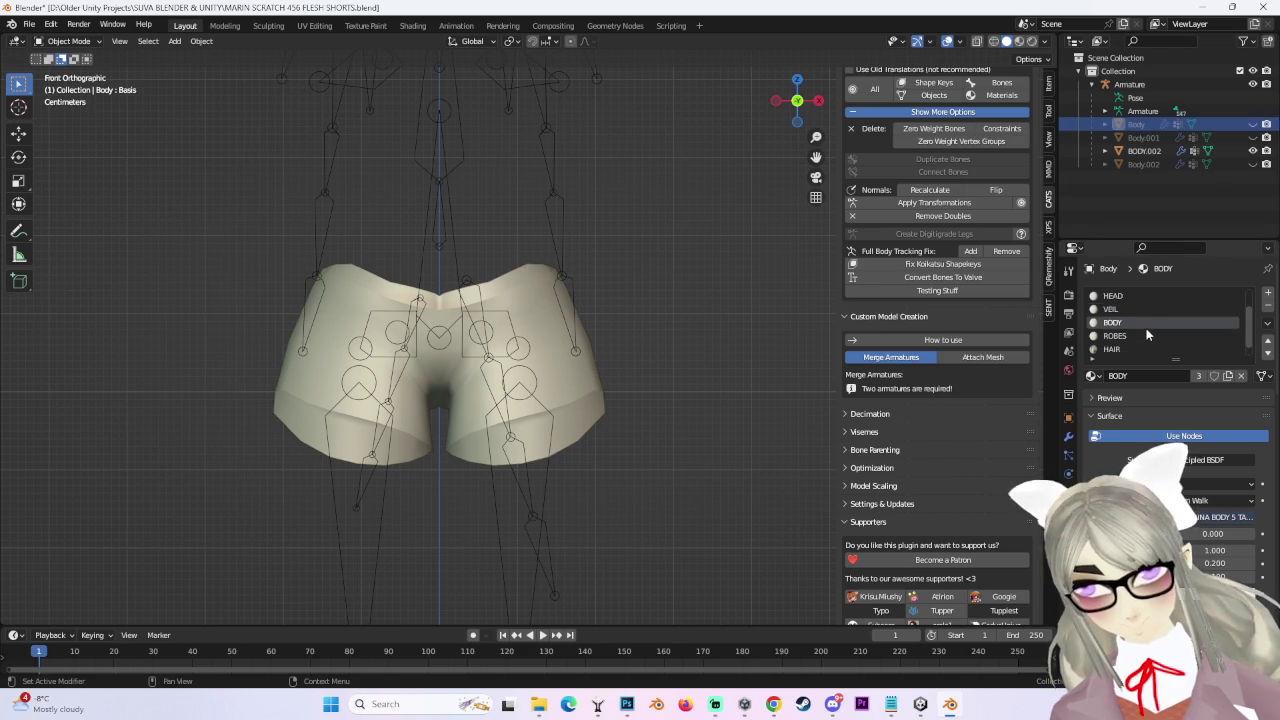
pyautogui.click(1144, 150)
pyautogui.click(1091, 349)
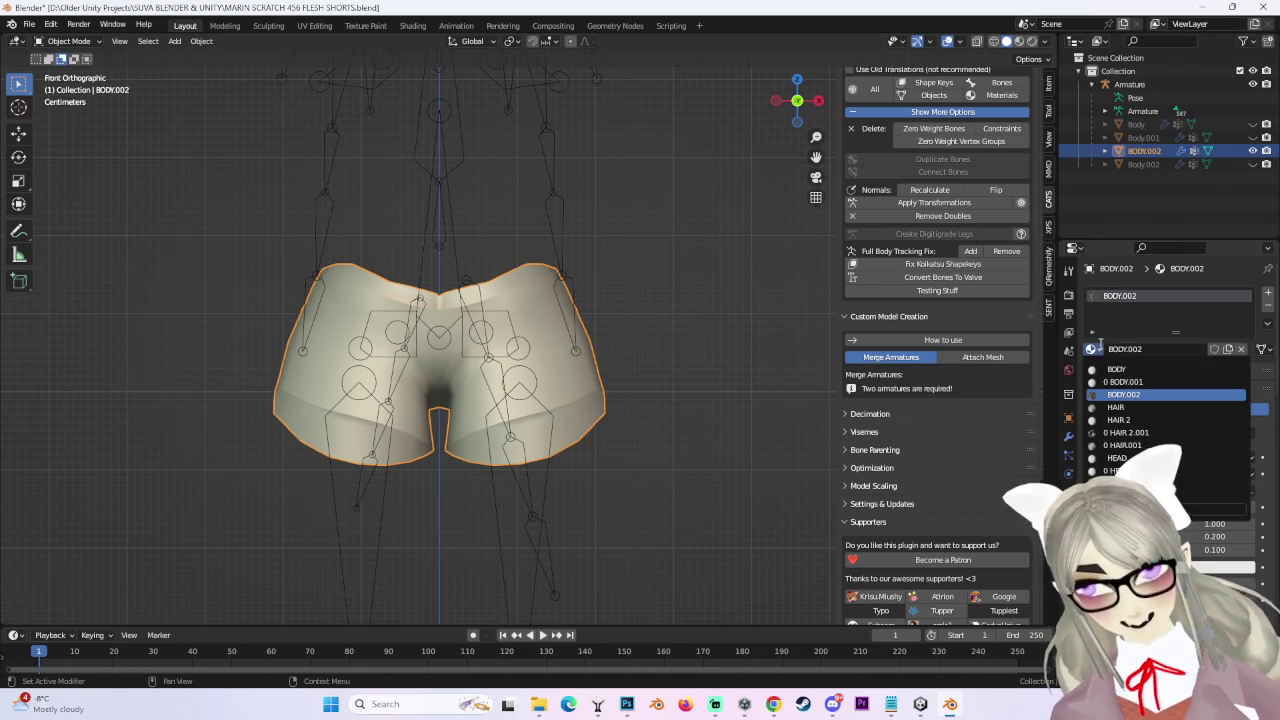
pyautogui.click(1140, 370)
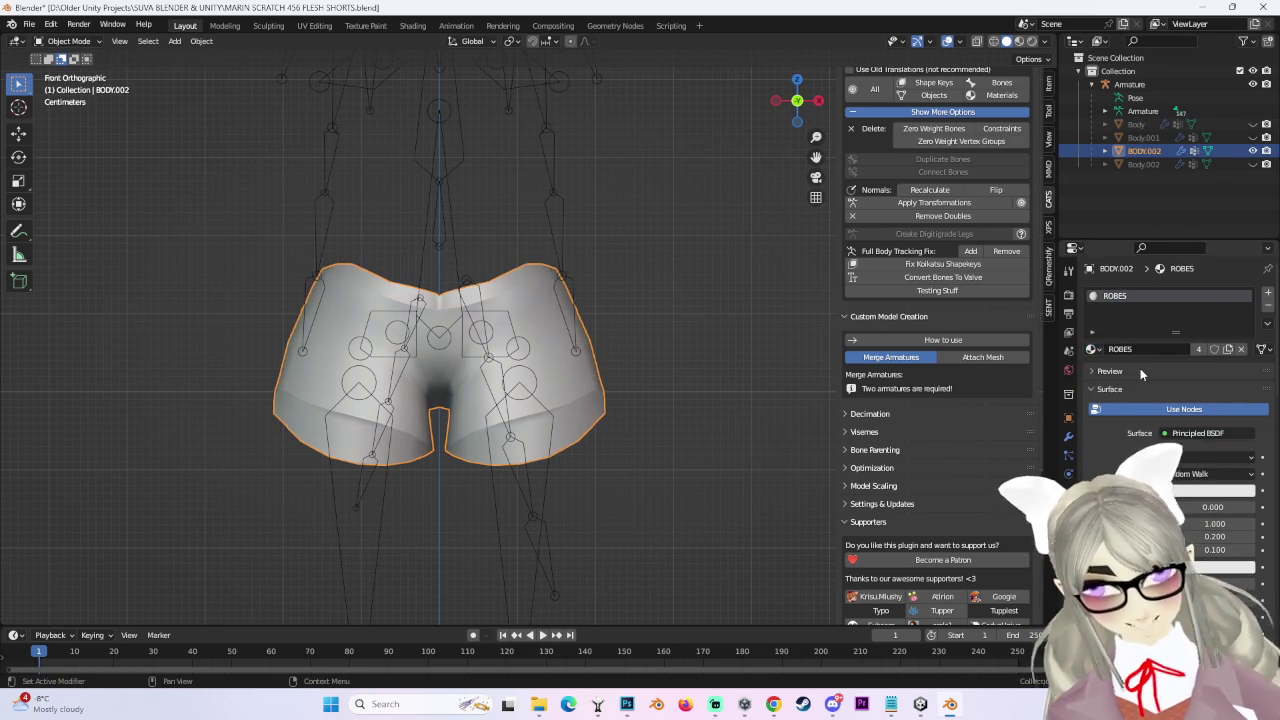
# View the shorts from the back and unhide Body to check the fit at the hips.
pyautogui.moveTo(629, 313)
pyautogui.mouseDown(button='middle')
pyautogui.moveTo(762, 311)
pyautogui.moveTo(508, 336)
pyautogui.moveTo(635, 348)
pyautogui.moveTo(569, 317)
pyautogui.moveTo(620, 340)
pyautogui.moveTo(641, 392)
pyautogui.mouseUp(button='middle')
pyautogui.click(508, 336)
pyautogui.scroll(2, 718, 350)
pyautogui.click(609, 326)
pyautogui.press('ctrl+KP_1')
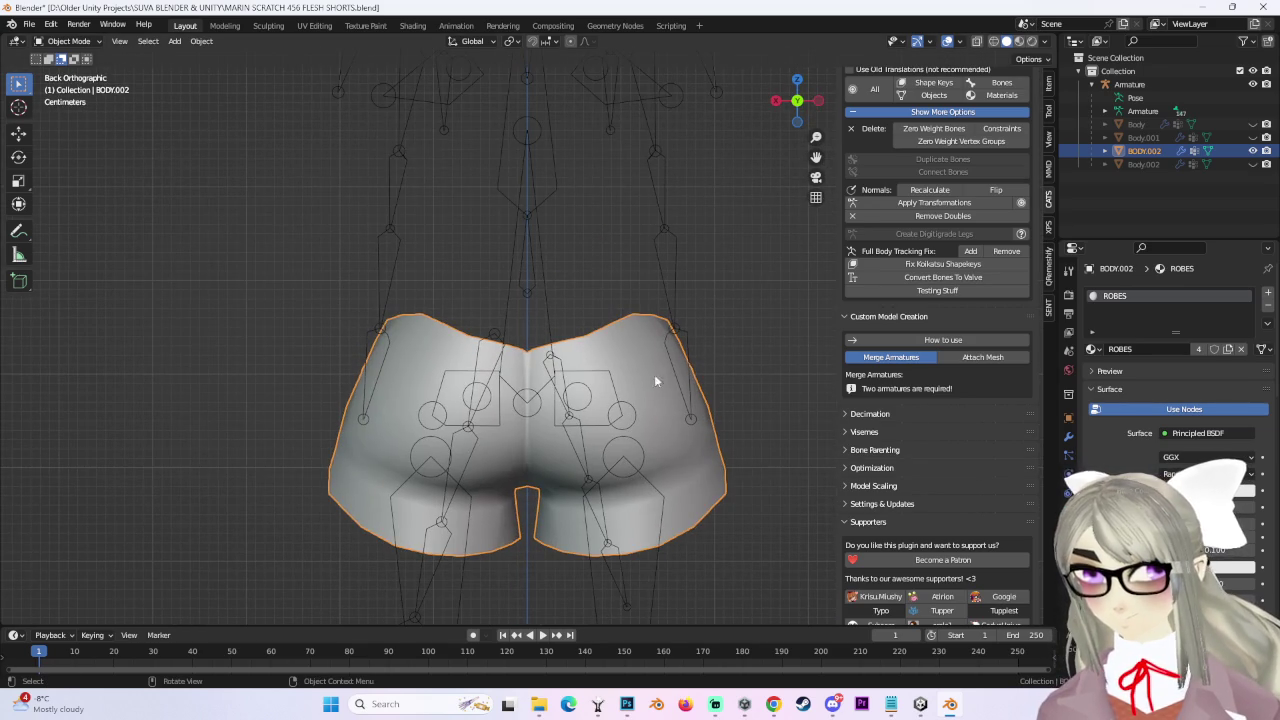
pyautogui.click(1253, 124)
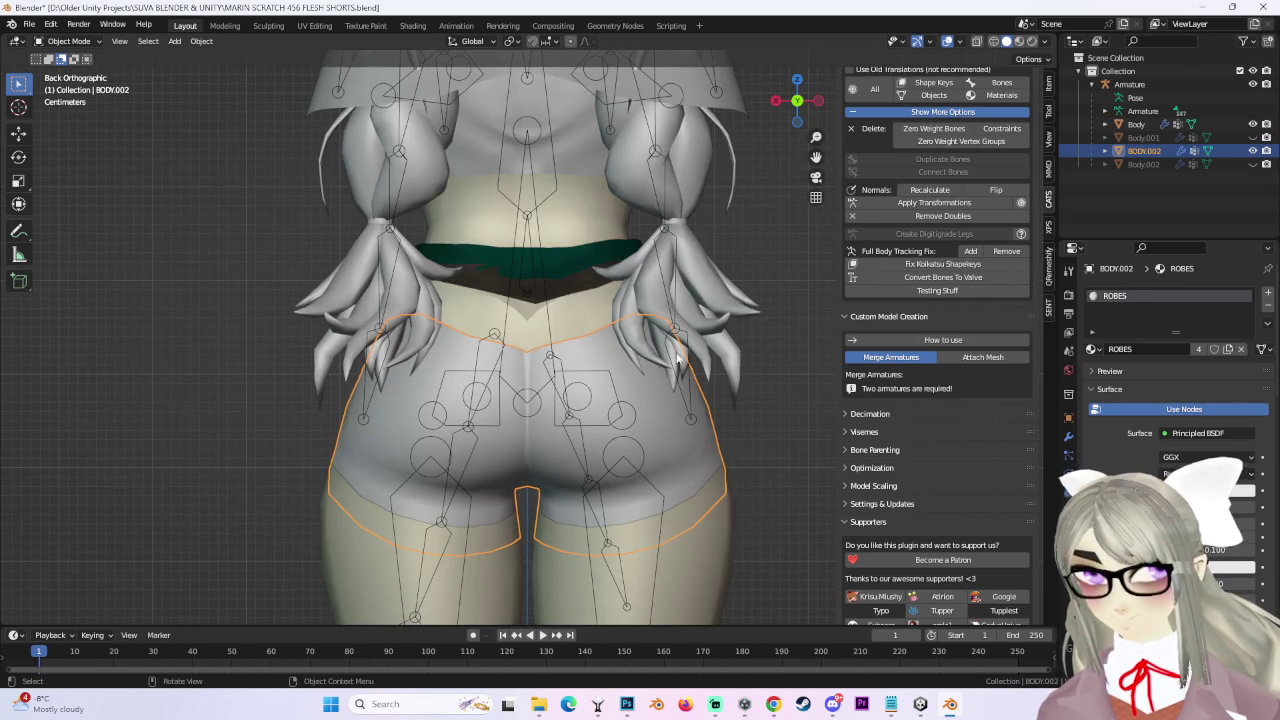
pyautogui.moveTo(761, 334)
pyautogui.mouseDown(button='middle')
pyautogui.moveTo(683, 313)
pyautogui.moveTo(650, 320)
pyautogui.moveTo(660, 390)
pyautogui.mouseUp(button='middle')
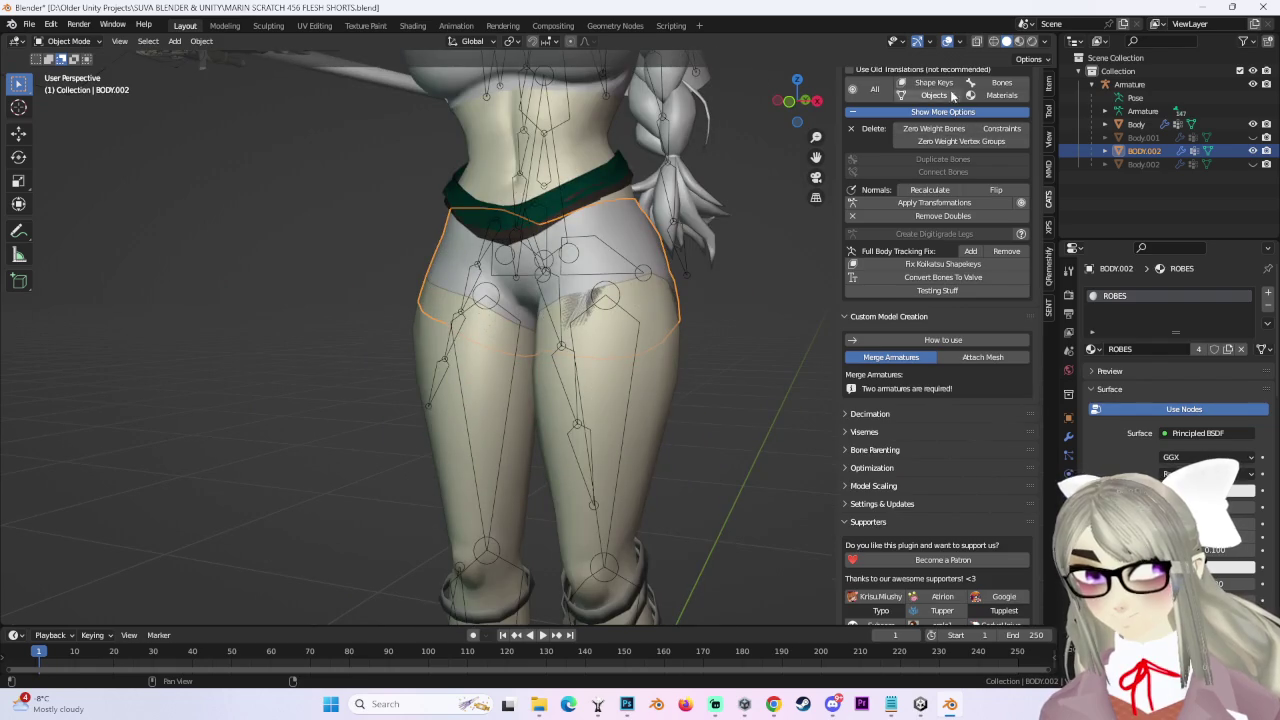
pyautogui.scroll(4, 940, 160)
pyautogui.click(933, 101)
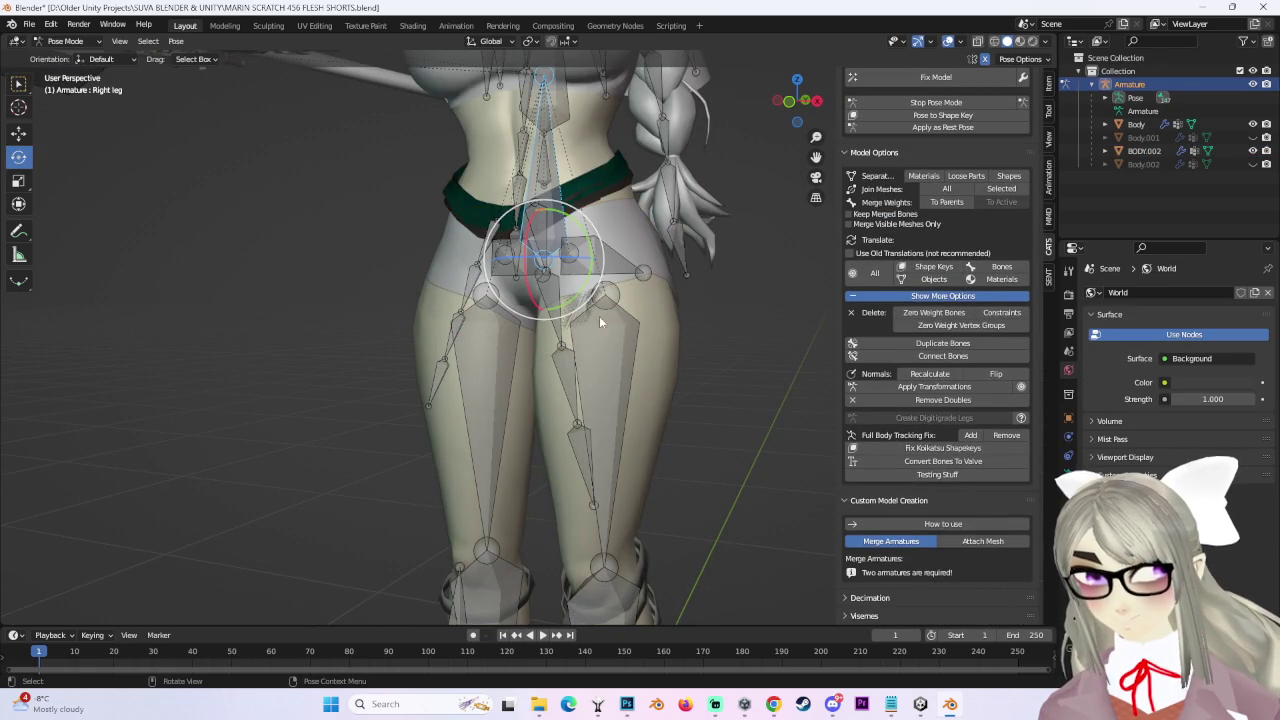
# Rotate the avatar's left leg bone outward.
pyautogui.click(610, 338)
pyautogui.moveTo(610, 338); pyautogui.dragTo(784, 291)
pyautogui.moveTo(784, 291)
pyautogui.mouseDown(button='middle')
pyautogui.moveTo(698, 295)
pyautogui.moveTo(781, 284)
pyautogui.moveTo(616, 349)
pyautogui.moveTo(693, 354)
pyautogui.mouseUp(button='middle')
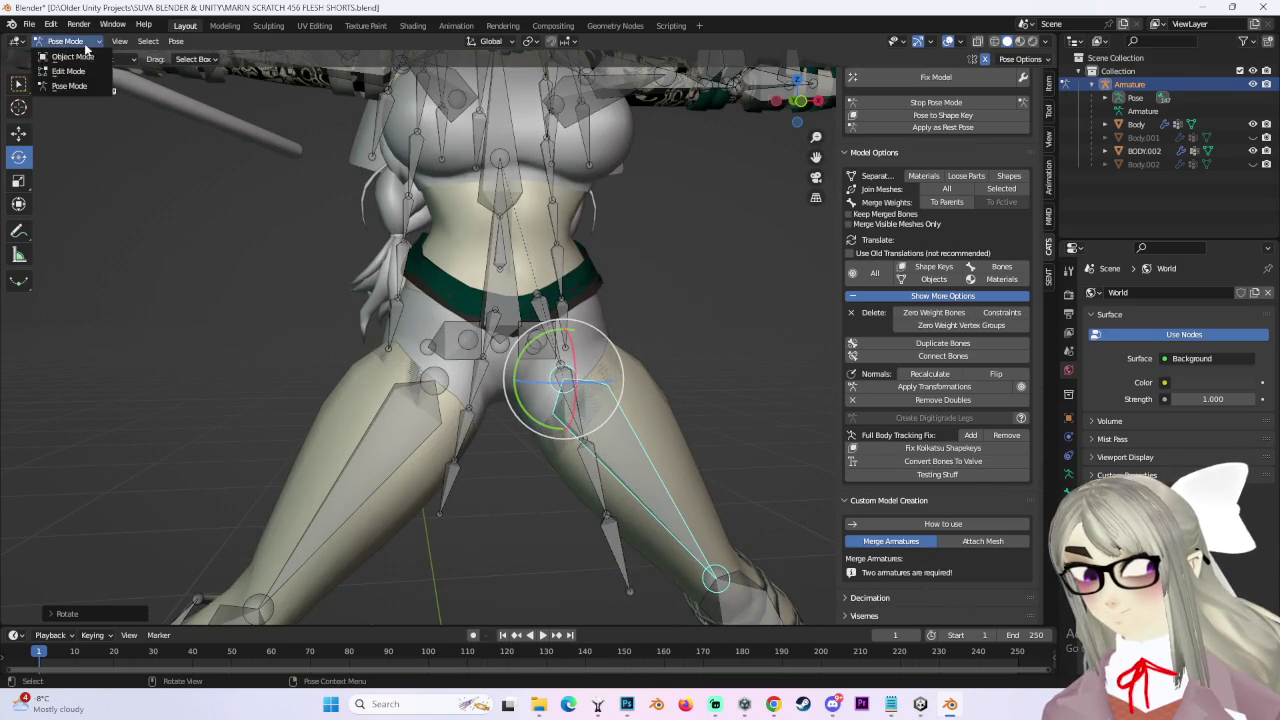
# Select the BODY.002 shorts and switch them to Sculpt Mode.
pyautogui.click(72, 56)
pyautogui.moveTo(640, 360)
pyautogui.mouseDown(button='middle')
pyautogui.moveTo(559, 348)
pyautogui.moveTo(632, 365)
pyautogui.moveTo(606, 400)
pyautogui.moveTo(617, 396)
pyautogui.moveTo(486, 400)
pyautogui.moveTo(500, 451)
pyautogui.moveTo(524, 402)
pyautogui.moveTo(511, 445)
pyautogui.moveTo(471, 400)
pyautogui.moveTo(620, 362)
pyautogui.mouseUp(button='middle')
pyautogui.click(607, 364)
pyautogui.click(70, 41)
pyautogui.click(70, 85)
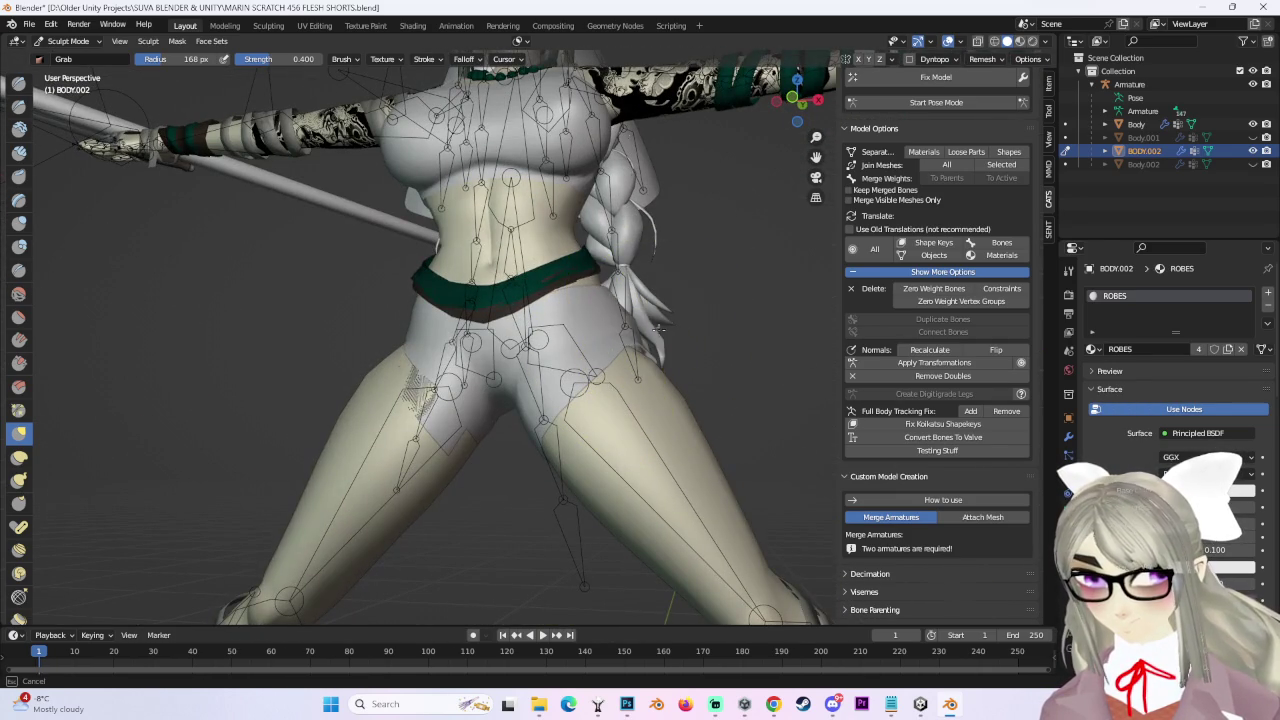
# Inspect the hip from behind, then reselect BODY.002 and return to Sculpt Mode.
pyautogui.moveTo(718, 345)
pyautogui.mouseDown(button='middle')
pyautogui.moveTo(531, 400)
pyautogui.moveTo(434, 379)
pyautogui.moveTo(637, 445)
pyautogui.moveTo(397, 430)
pyautogui.moveTo(430, 410)
pyautogui.moveTo(400, 414)
pyautogui.moveTo(430, 402)
pyautogui.moveTo(525, 423)
pyautogui.moveTo(443, 400)
pyautogui.moveTo(589, 340)
pyautogui.moveTo(663, 348)
pyautogui.mouseUp(button='middle')
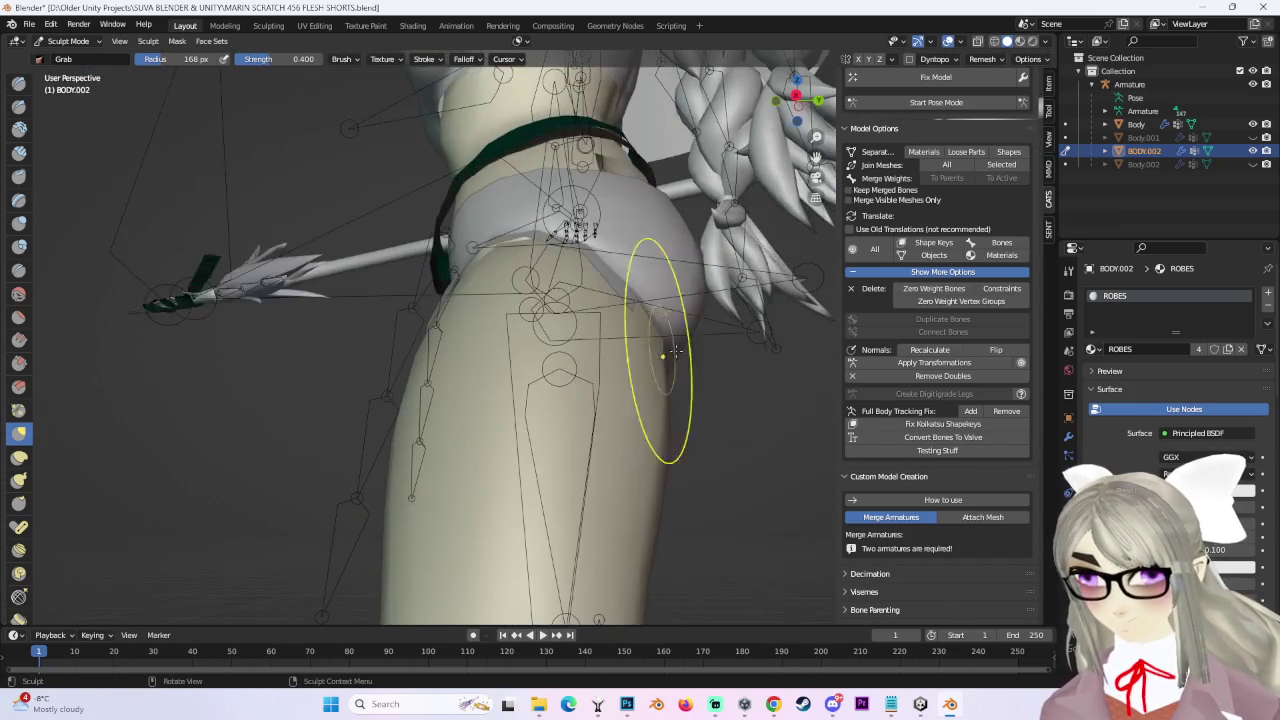
pyautogui.moveTo(750, 372)
pyautogui.mouseDown(button='middle')
pyautogui.moveTo(614, 428)
pyautogui.moveTo(527, 408)
pyautogui.moveTo(670, 441)
pyautogui.moveTo(666, 343)
pyautogui.moveTo(617, 367)
pyautogui.mouseUp(button='middle')
pyautogui.hotkey('ctrl', 'Tab')
pyautogui.click(617, 367)
pyautogui.scroll(3, 623, 366)
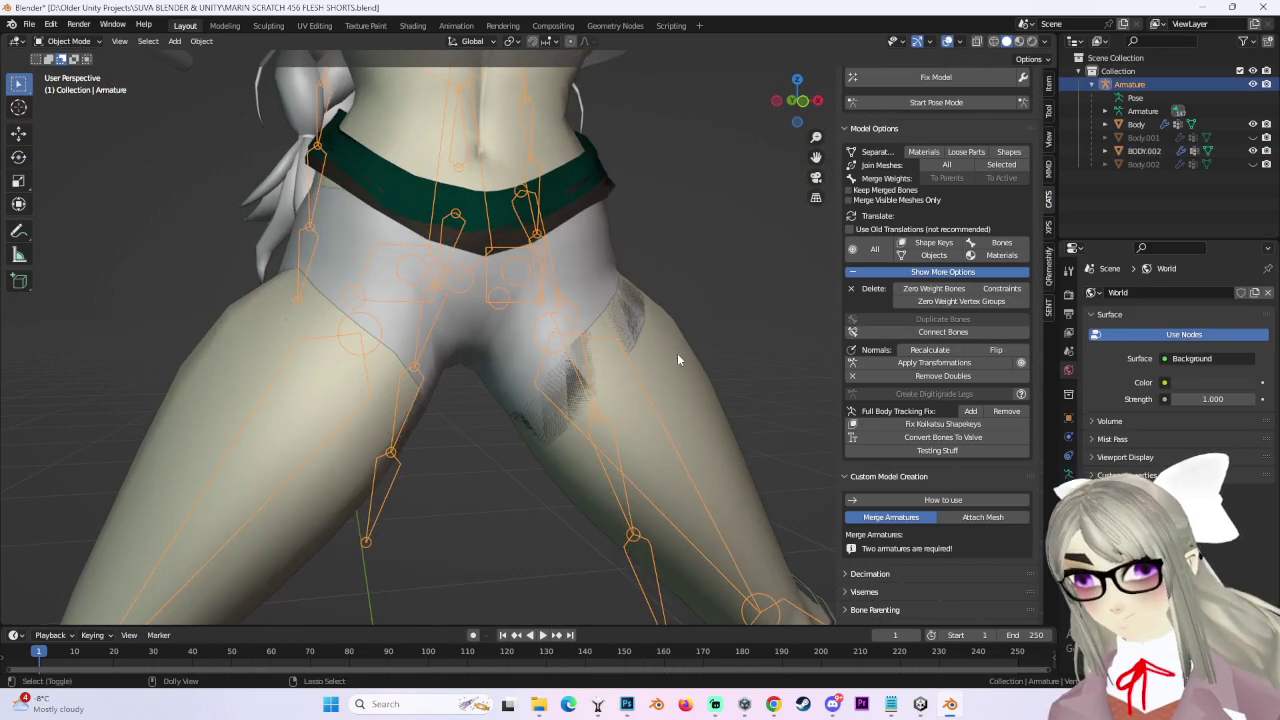
pyautogui.click(677, 358)
pyautogui.click(68, 41)
pyautogui.click(60, 88)
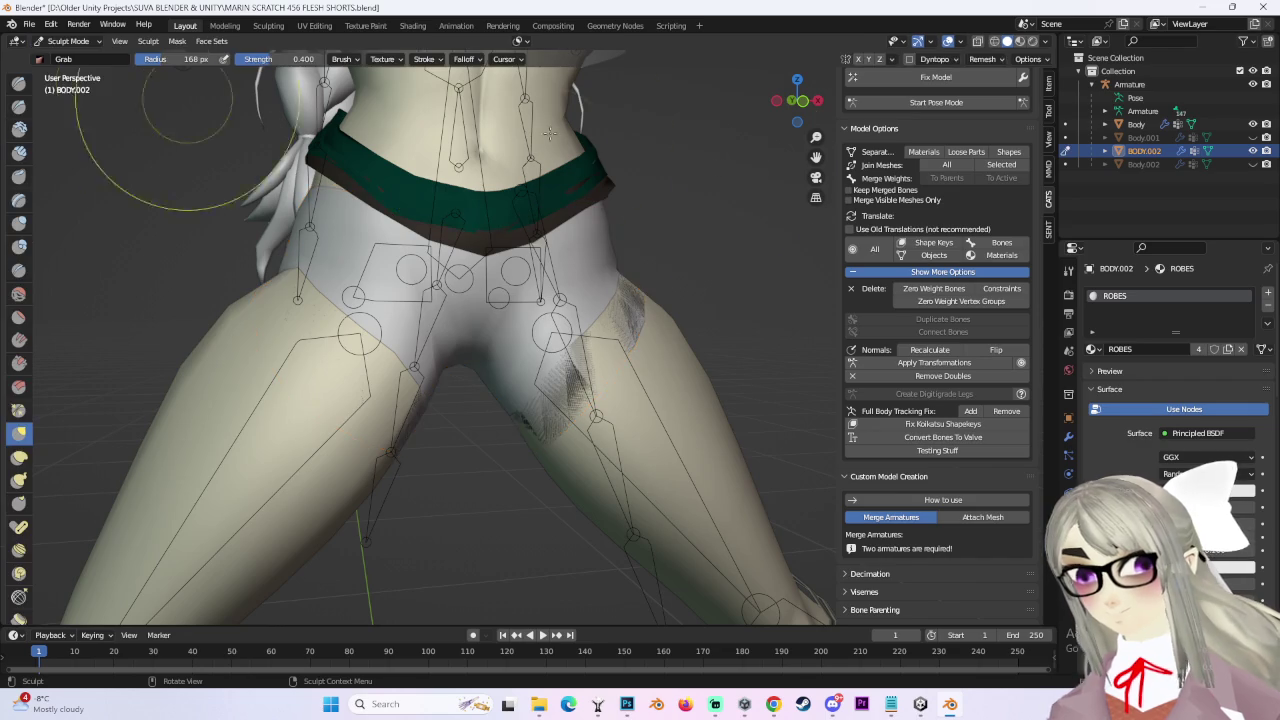
# Enable X-axis symmetry and inspect the shorts around the hips, ending in front view.
pyautogui.click(858, 59)
pyautogui.moveTo(600, 350)
pyautogui.mouseDown(button='middle')
pyautogui.moveTo(530, 368)
pyautogui.moveTo(519, 356)
pyautogui.moveTo(580, 350)
pyautogui.moveTo(614, 329)
pyautogui.moveTo(544, 432)
pyautogui.moveTo(600, 414)
pyautogui.moveTo(563, 371)
pyautogui.moveTo(570, 360)
pyautogui.moveTo(607, 374)
pyautogui.moveTo(454, 340)
pyautogui.moveTo(514, 357)
pyautogui.moveTo(660, 318)
pyautogui.moveTo(616, 341)
pyautogui.mouseUp(button='middle')
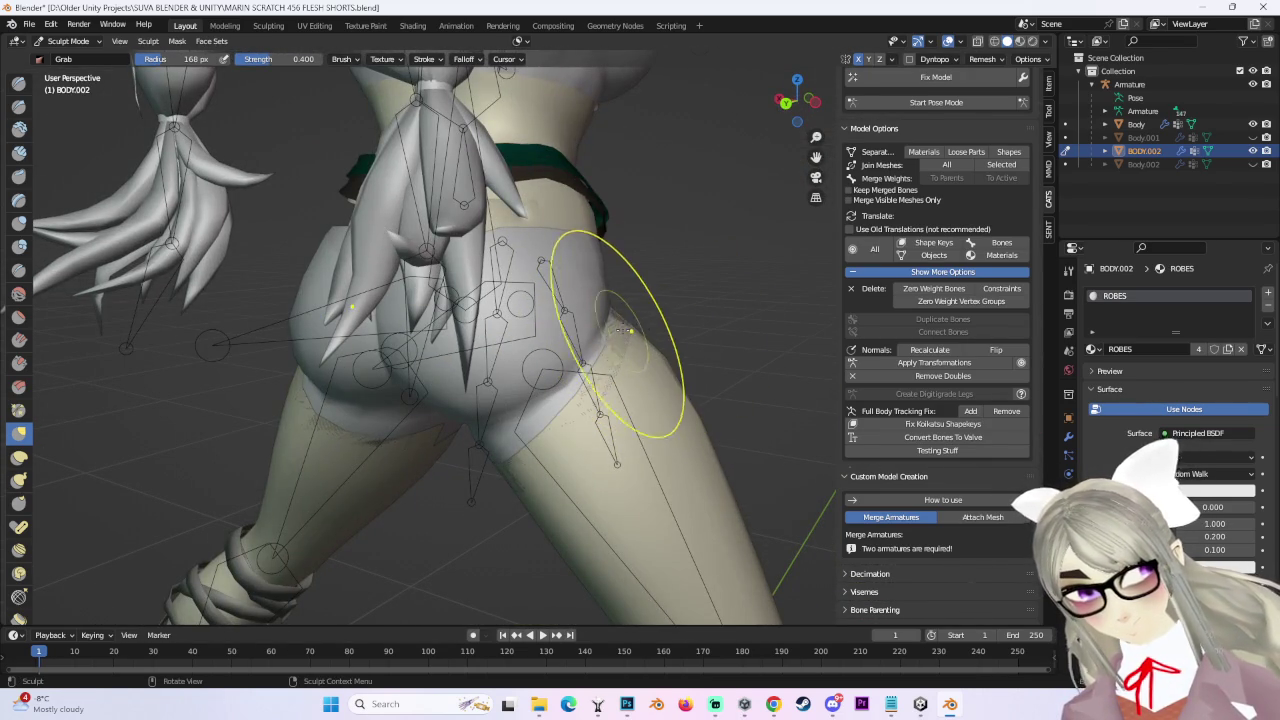
pyautogui.moveTo(678, 325)
pyautogui.mouseDown(button='middle')
pyautogui.moveTo(586, 314)
pyautogui.moveTo(600, 357)
pyautogui.moveTo(456, 362)
pyautogui.mouseUp(button='middle')
pyautogui.moveTo(453, 367); pyautogui.dragTo(551, 410, button='middle')
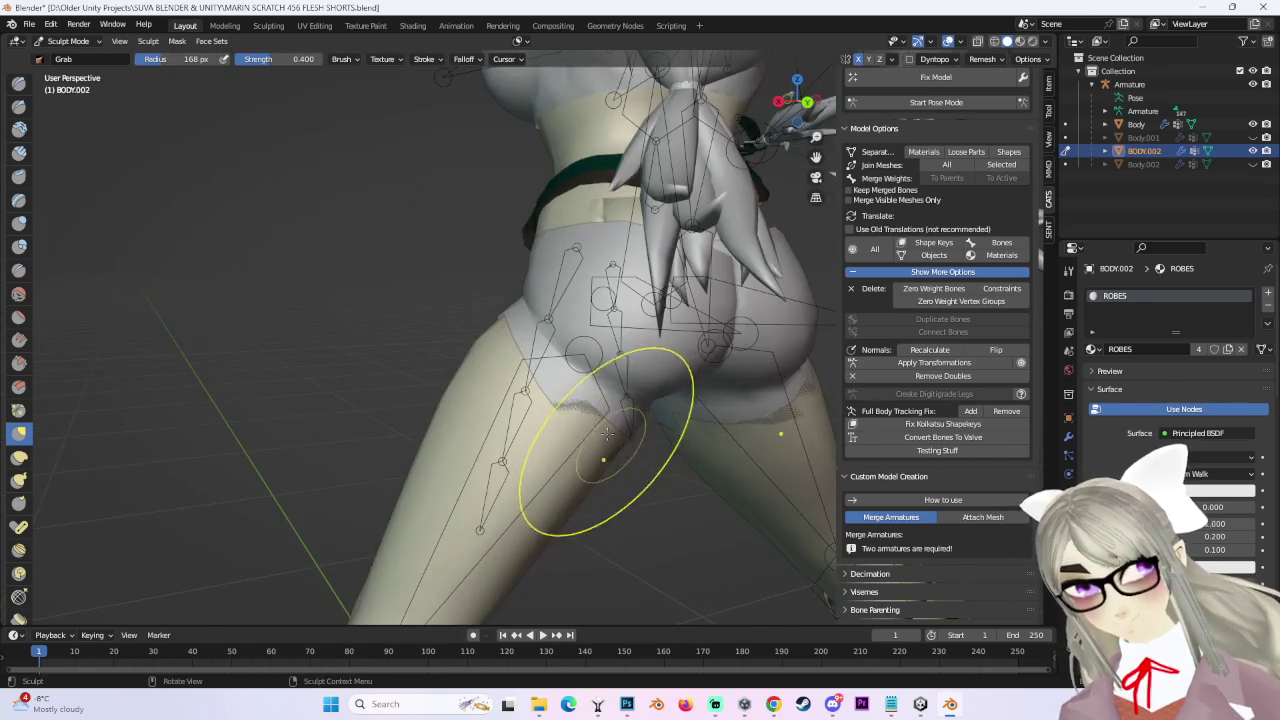
pyautogui.moveTo(675, 420); pyautogui.dragTo(609, 417, button='middle')
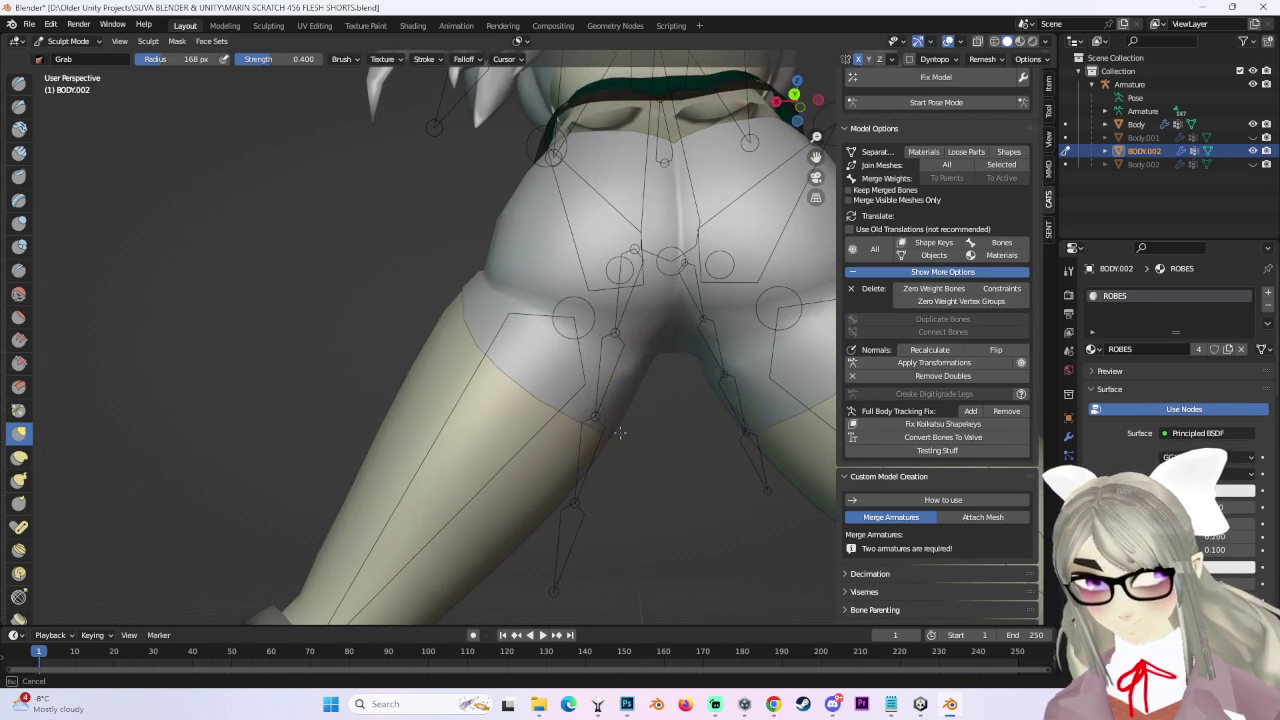
pyautogui.moveTo(620, 428)
pyautogui.mouseDown(button='middle')
pyautogui.moveTo(677, 414)
pyautogui.moveTo(635, 308)
pyautogui.moveTo(629, 343)
pyautogui.moveTo(657, 286)
pyautogui.moveTo(434, 349)
pyautogui.moveTo(545, 345)
pyautogui.mouseUp(button='middle')
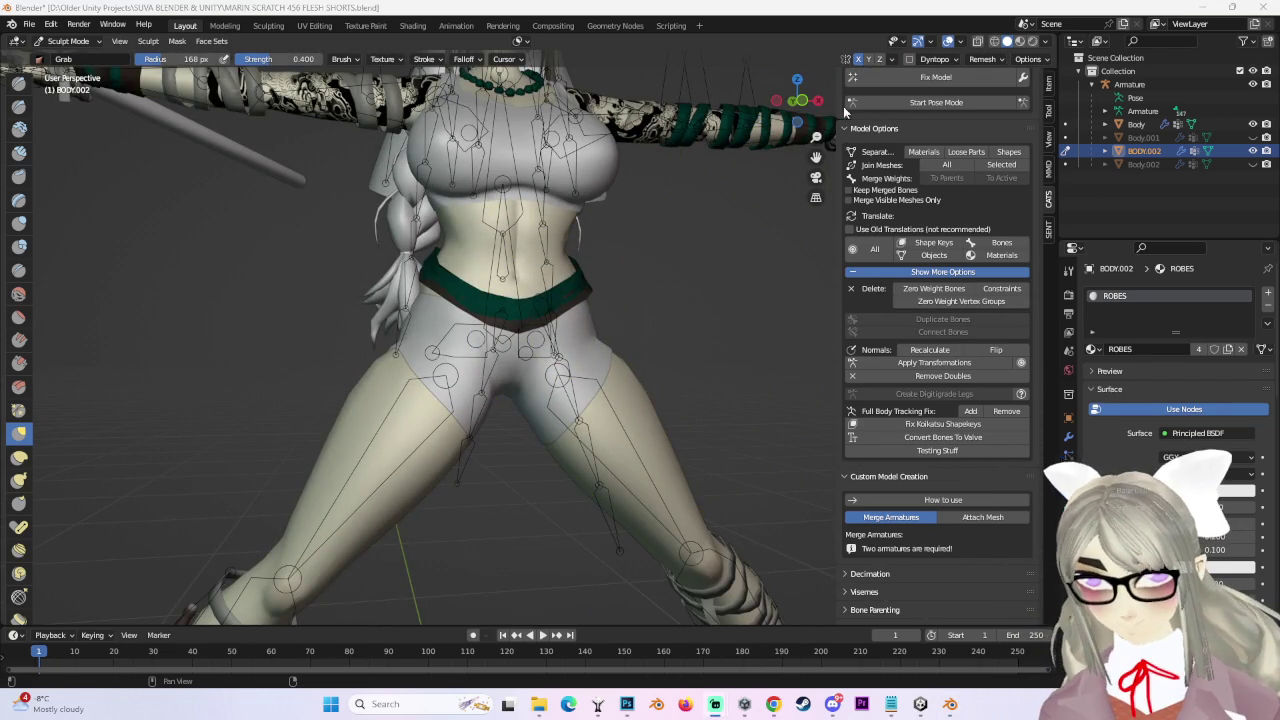
pyautogui.click(797, 103)
pyautogui.scroll(-4, 486, 400)
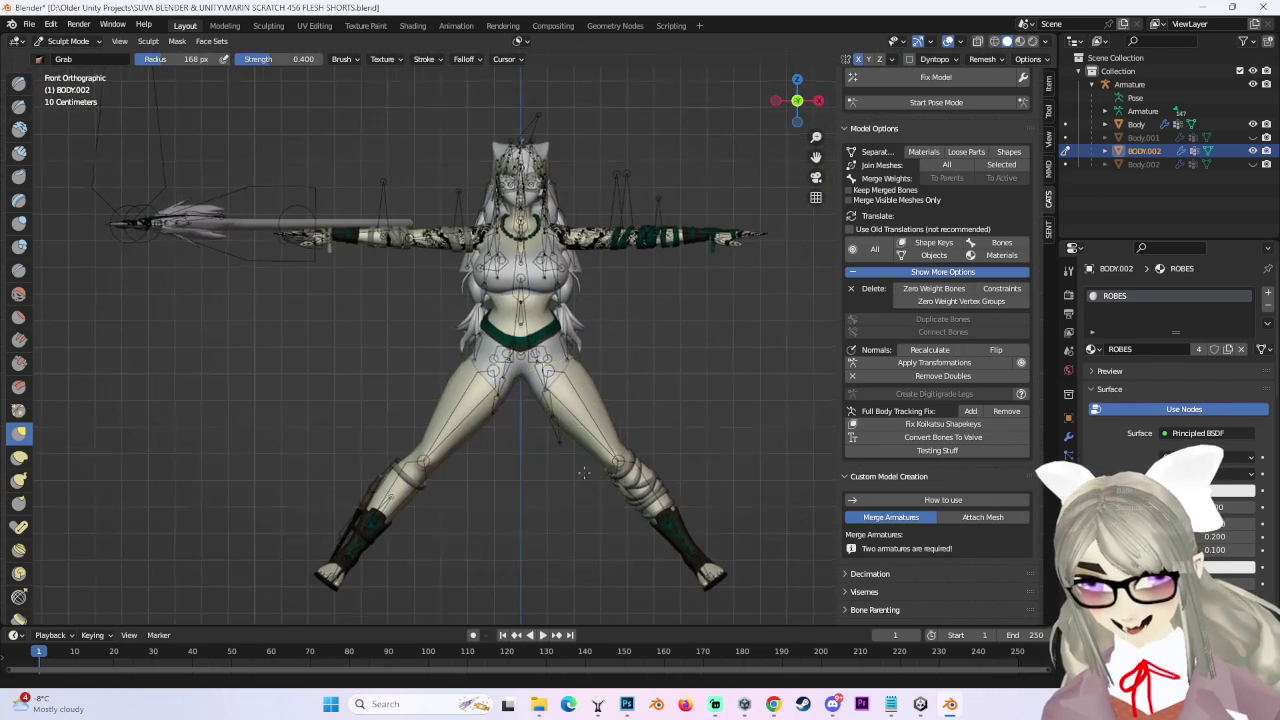
pyautogui.scroll(4, 520, 450)
pyautogui.moveTo(457, 443); pyautogui.dragTo(800, 420, button='middle')
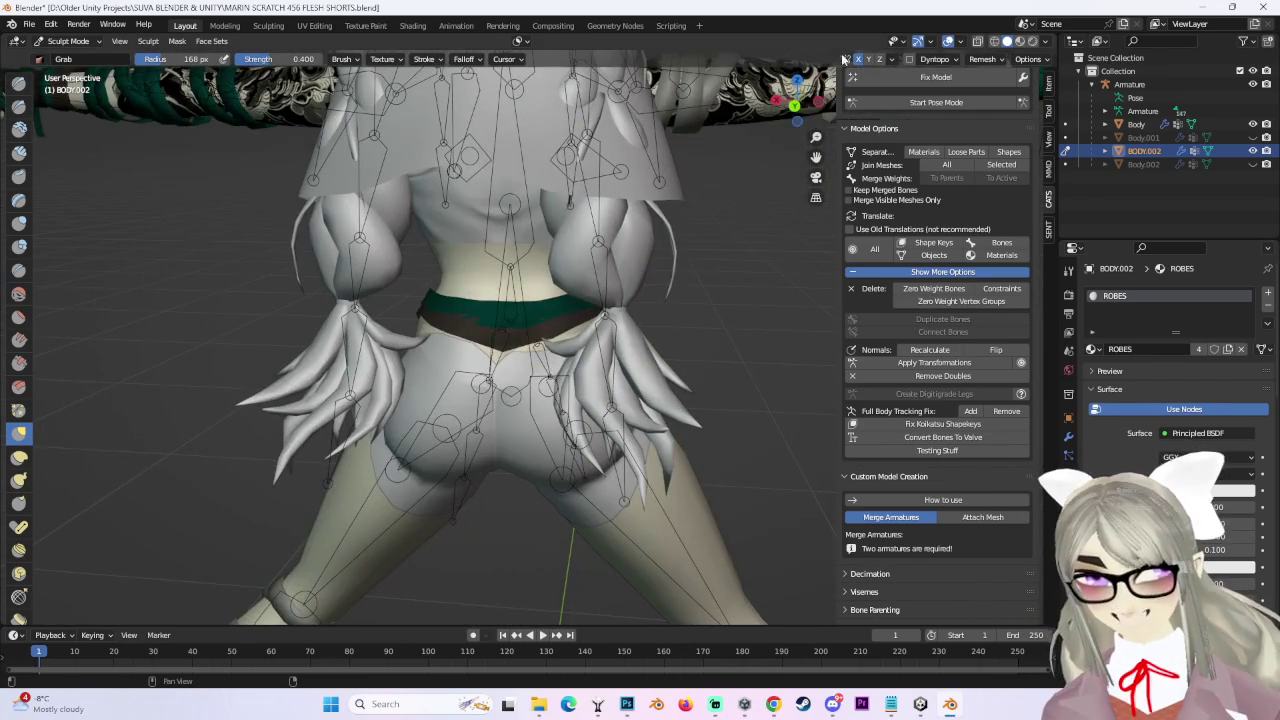
pyautogui.click(795, 105)
# Select BODY.002, enter Edit Mode and deselect all its vertices.
pyautogui.click(936, 102)
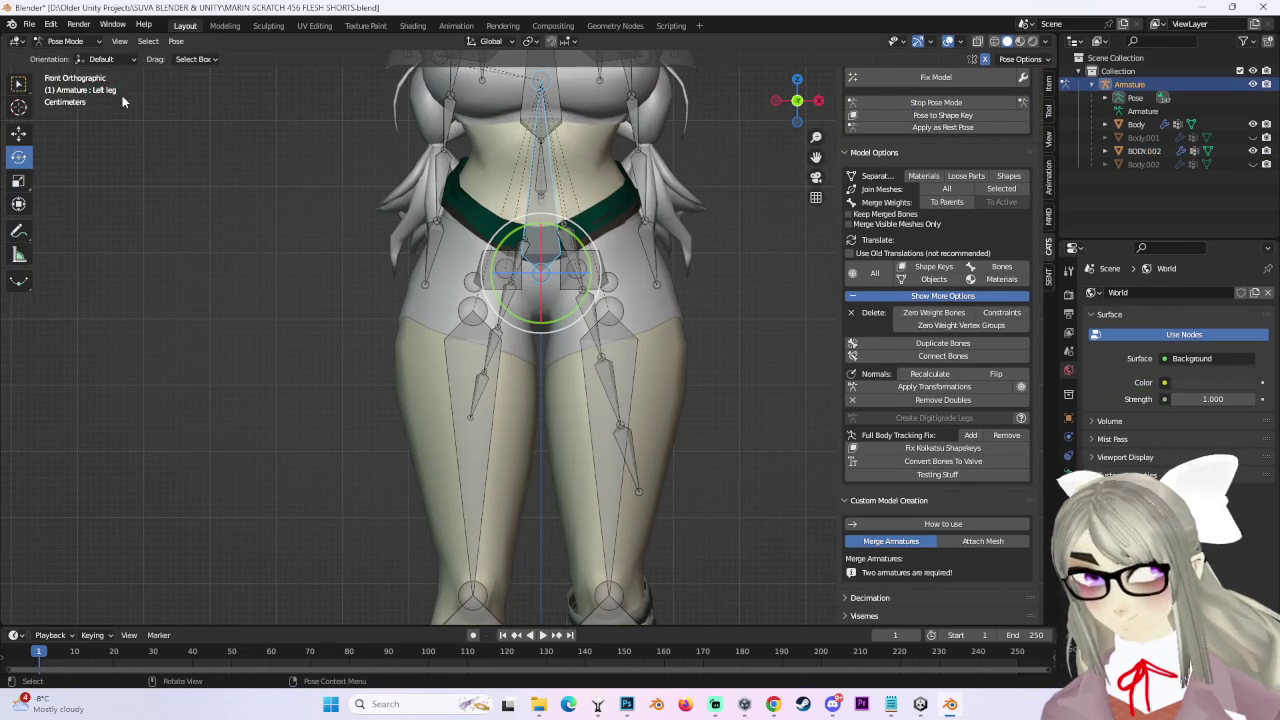
pyautogui.hotkey('ctrl', 'Tab')
pyautogui.scroll(2, 342, 234)
pyautogui.click(342, 234)
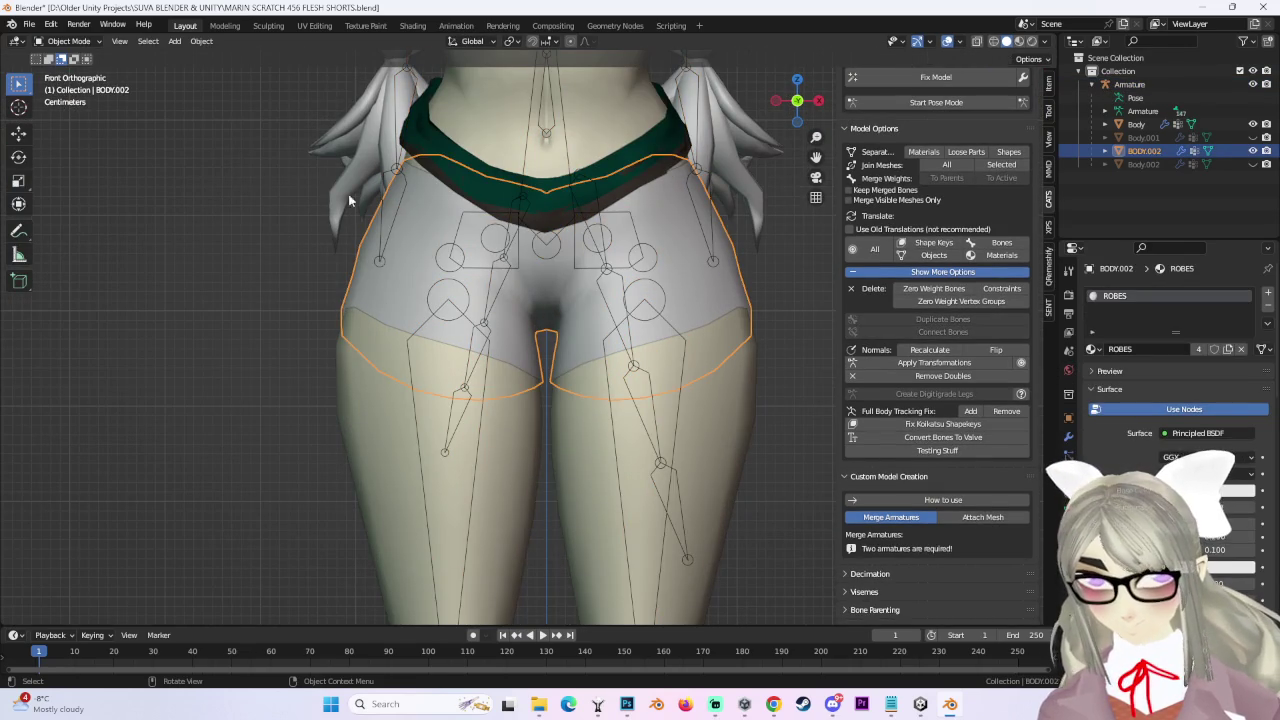
pyautogui.click(68, 41)
pyautogui.click(65, 66)
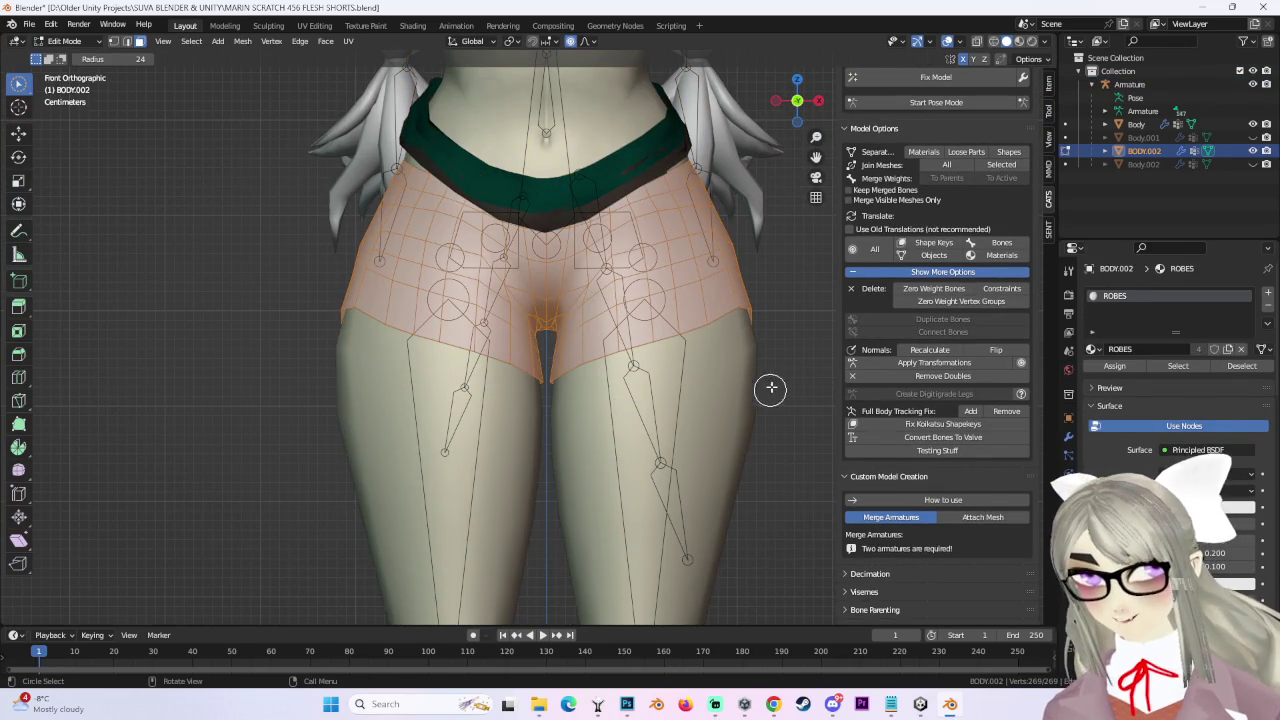
pyautogui.hotkey('alt', 'a')
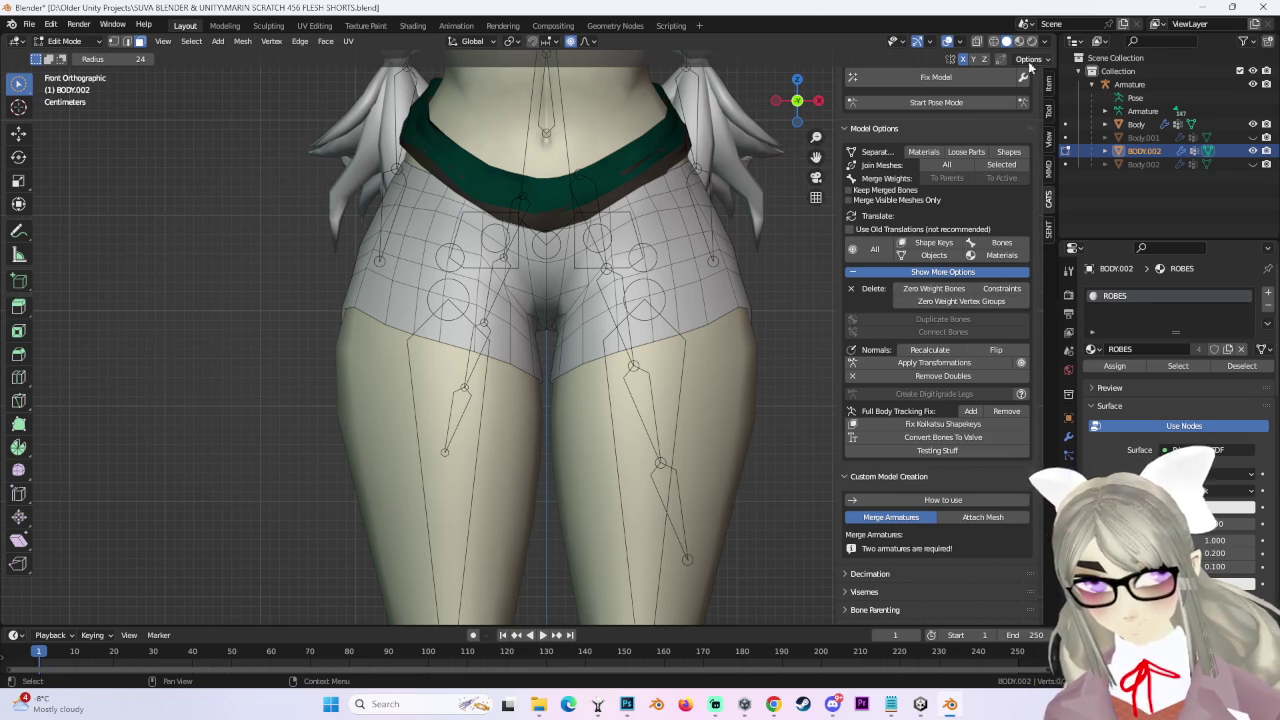
# In wireframe, box-select the left half of the shorts and delete those vertices.
pyautogui.hotkey('shift', 'z')
pyautogui.press('c')
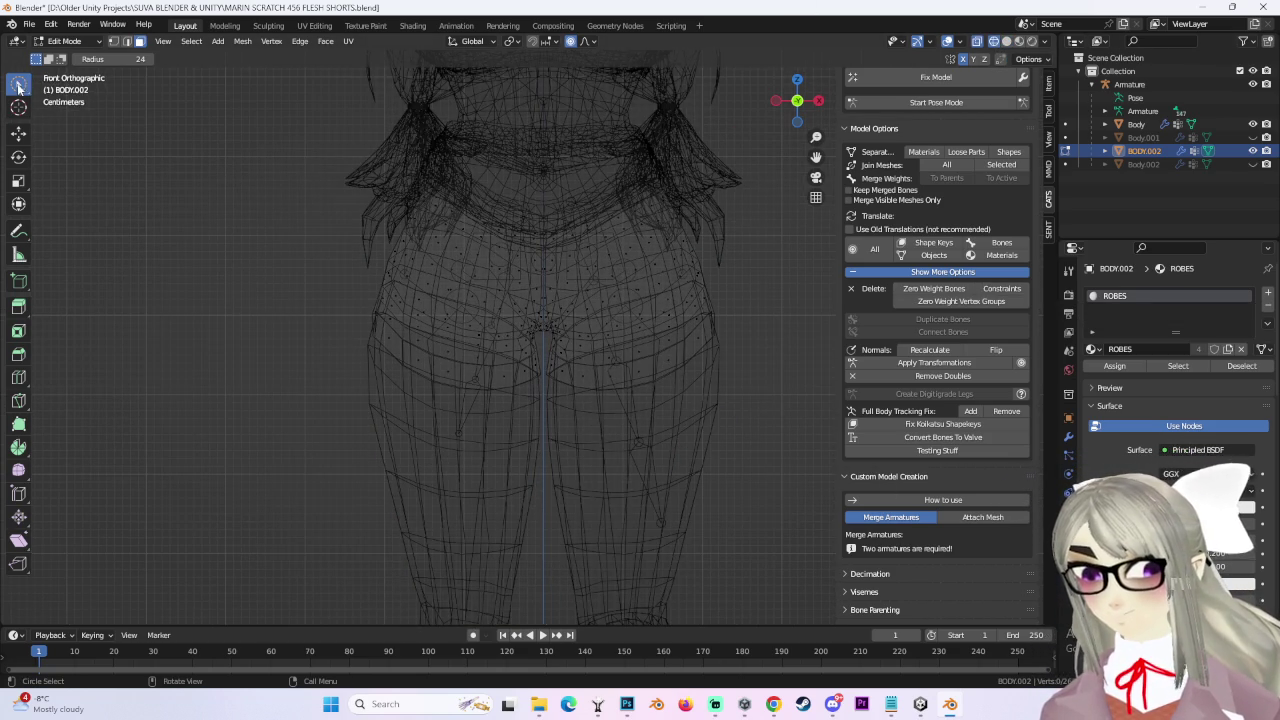
pyautogui.moveTo(18, 88); pyautogui.dragTo(80, 117)
pyautogui.moveTo(230, 86); pyautogui.dragTo(540, 626)
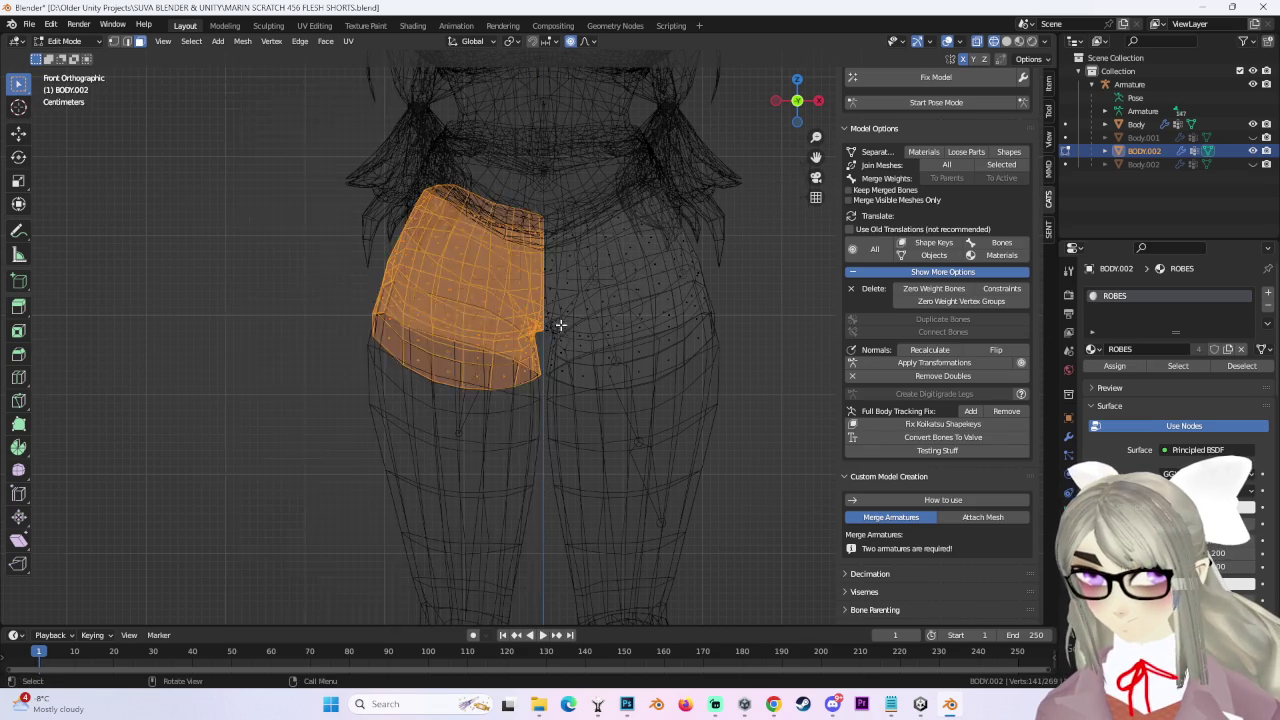
pyautogui.scroll(2, 562, 336)
pyautogui.scroll(2, 546, 417)
pyautogui.scroll(2, 594, 286)
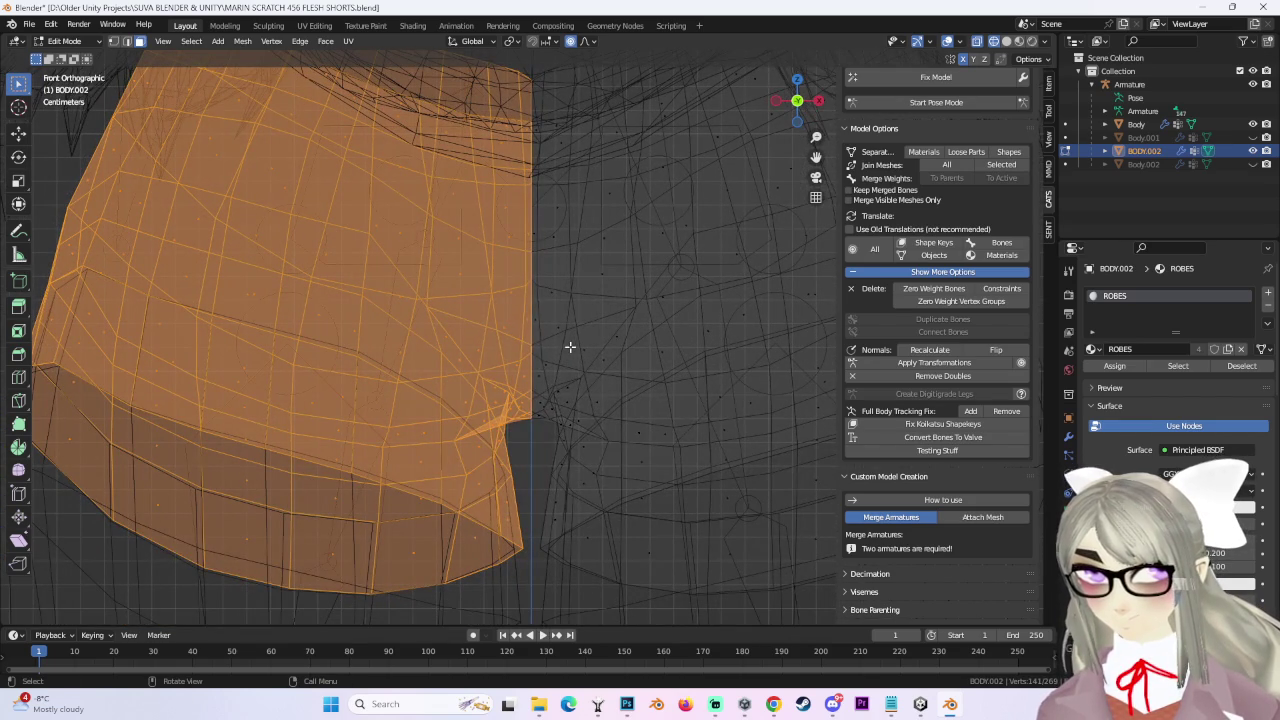
pyautogui.press('x')
pyautogui.click(566, 377)
pyautogui.scroll(-2, 557, 380)
pyautogui.press('Tab')
# Center the remaining shorts half and browse the mesh data and constraint properties.
pyautogui.scroll(-1, 722, 245)
pyautogui.keyDown('shift'); pyautogui.moveTo(701, 258); pyautogui.dragTo(626, 318, button='middle'); pyautogui.keyUp('shift')
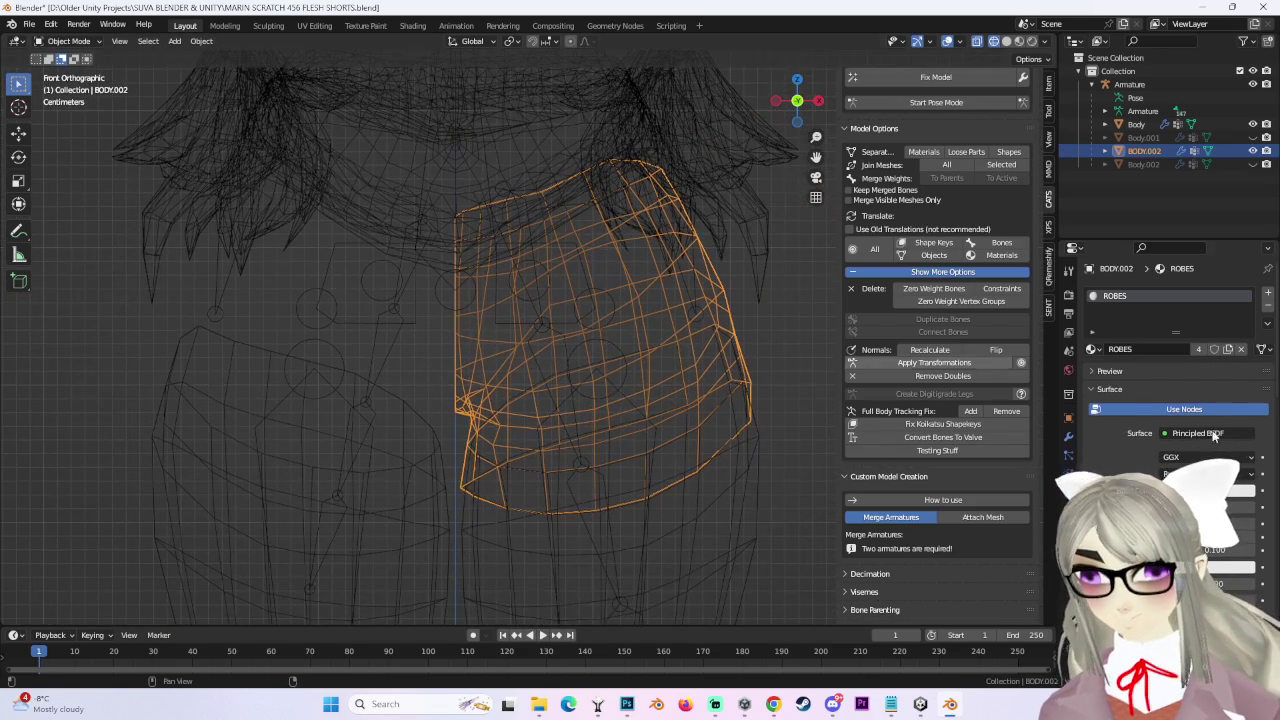
pyautogui.click(1068, 510)
pyautogui.click(1068, 474)
# Add a Mirror modifier on the X axis to the shorts.
pyautogui.click(1068, 492)
pyautogui.click(1155, 292)
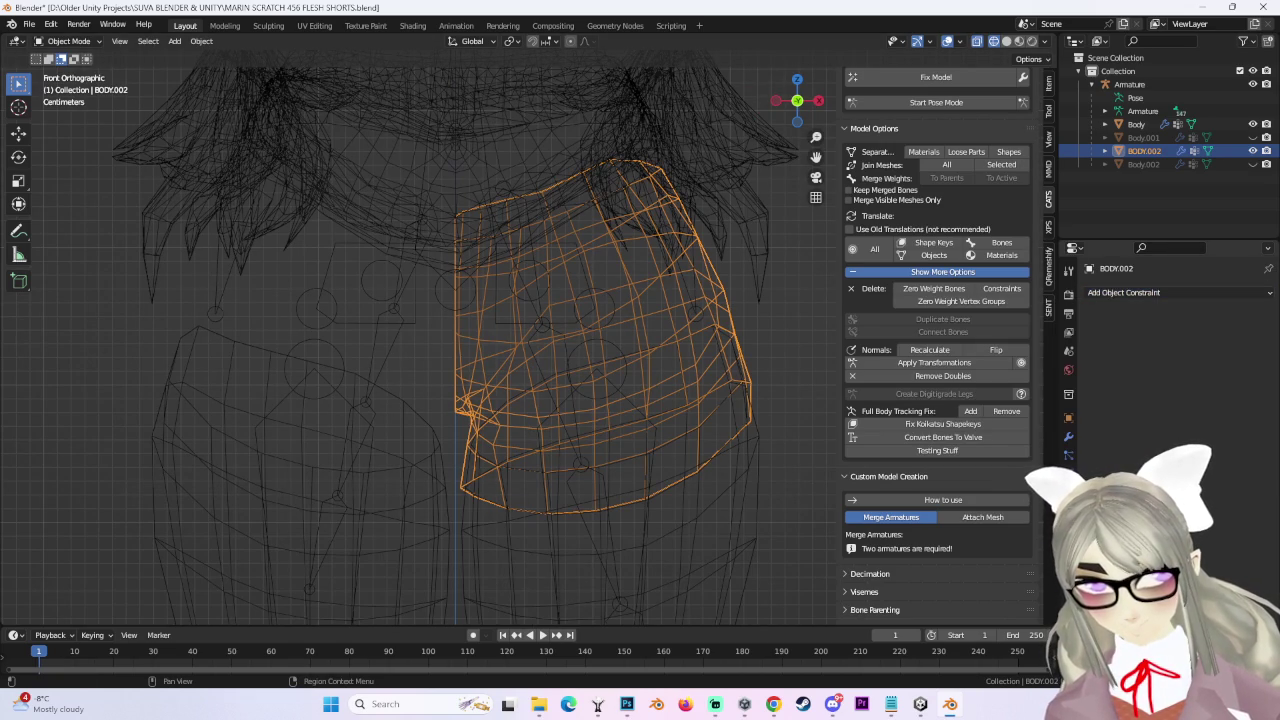
pyautogui.click(1068, 418)
pyautogui.click(1068, 436)
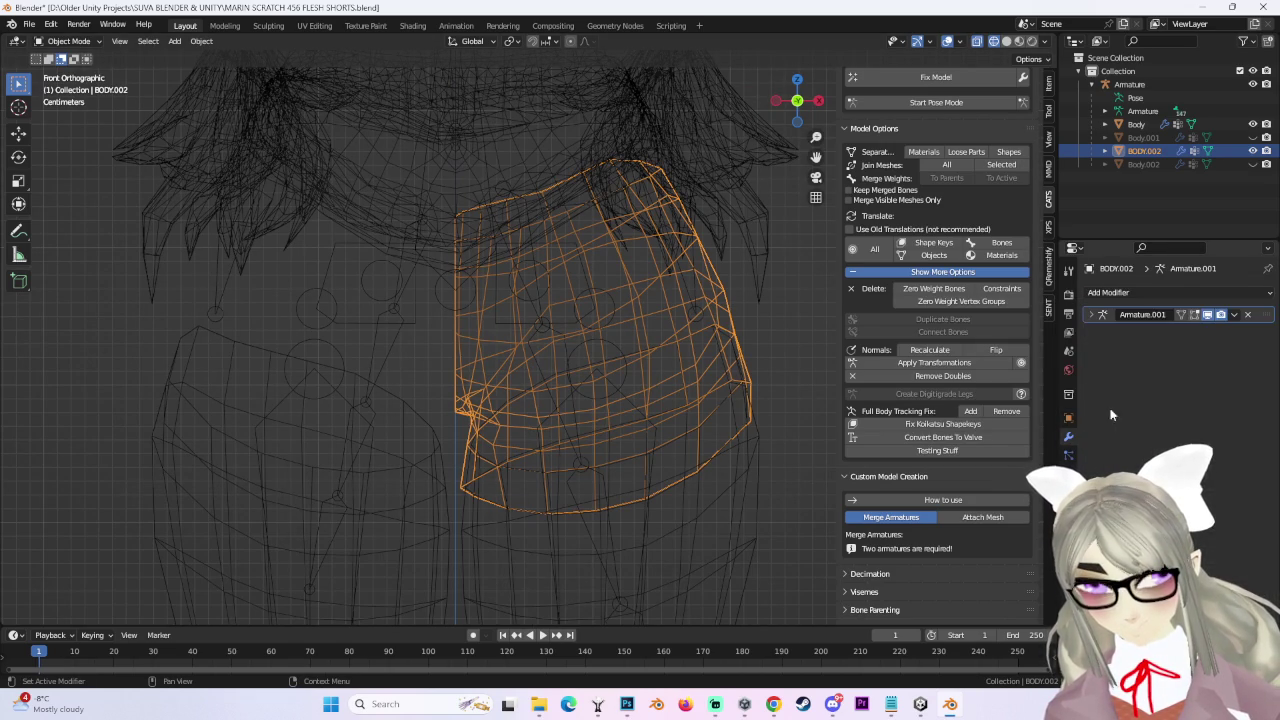
pyautogui.click(1147, 292)
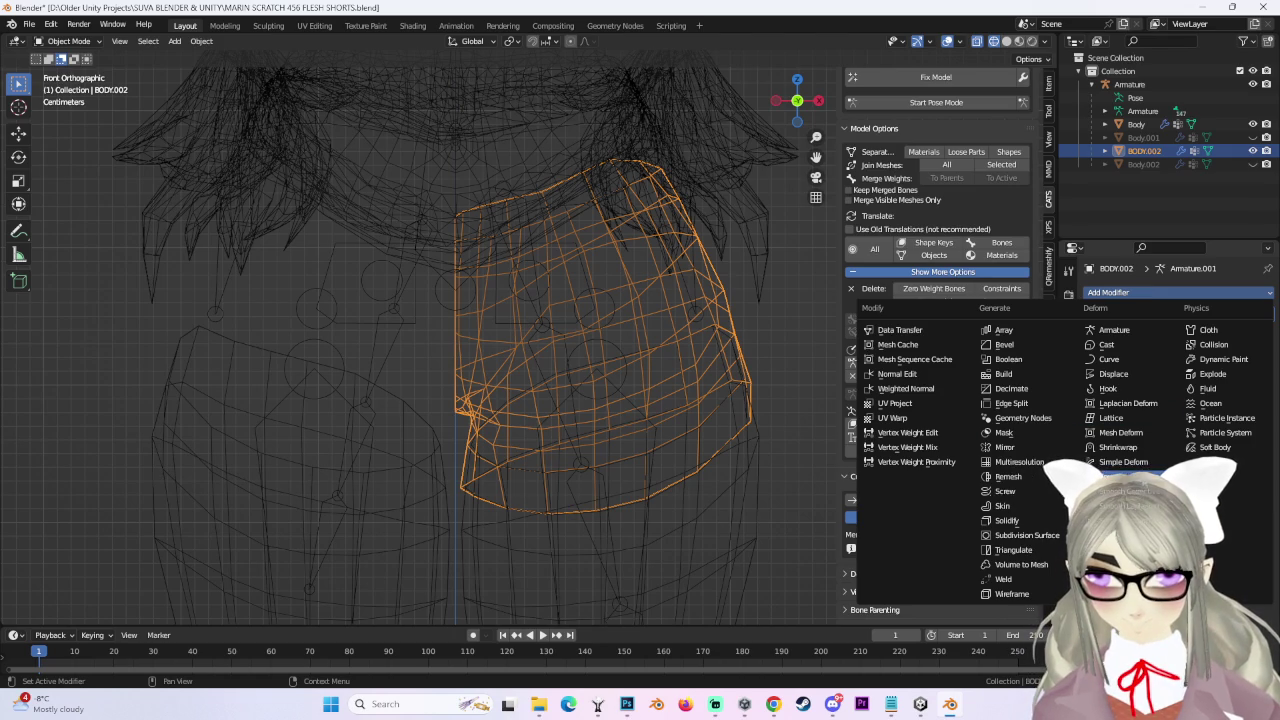
pyautogui.click(1004, 447)
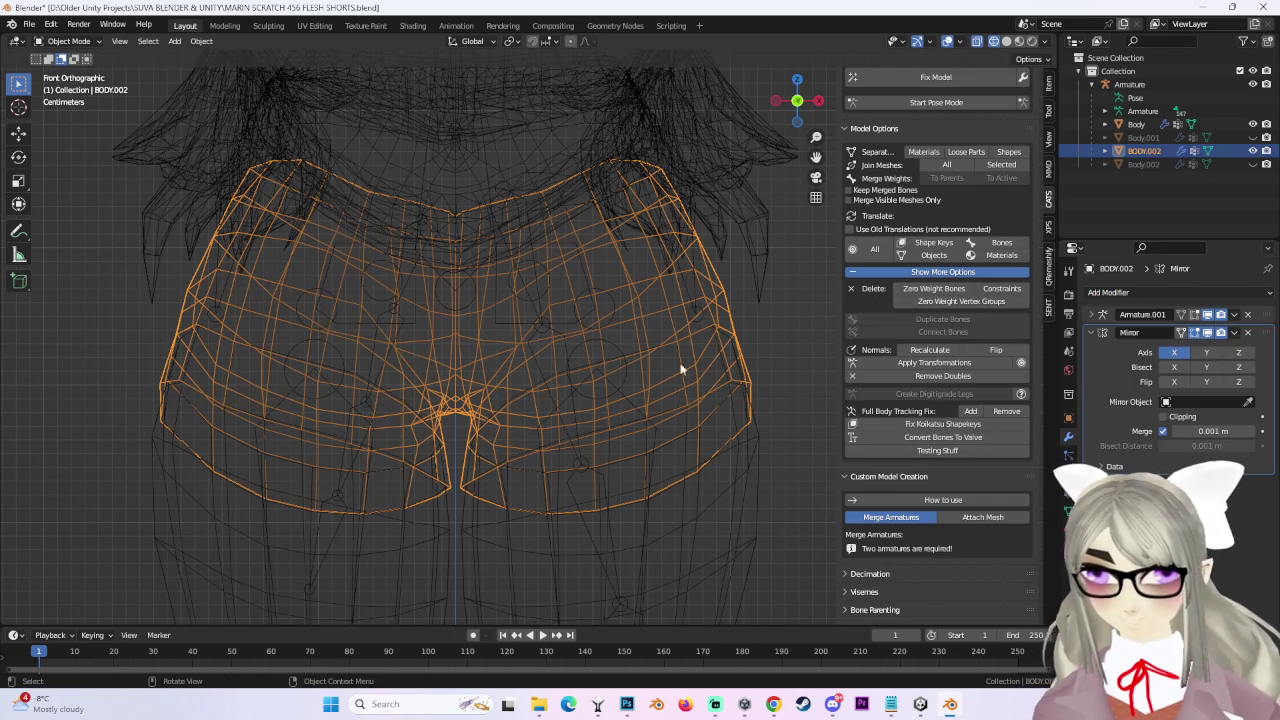
# Return to solid shading and check the mirrored shorts from both side views.
pyautogui.click(1006, 41)
pyautogui.moveTo(631, 455)
pyautogui.mouseDown(button='middle')
pyautogui.moveTo(692, 345)
pyautogui.moveTo(543, 228)
pyautogui.moveTo(492, 314)
pyautogui.moveTo(831, 209)
pyautogui.mouseUp(button='middle')
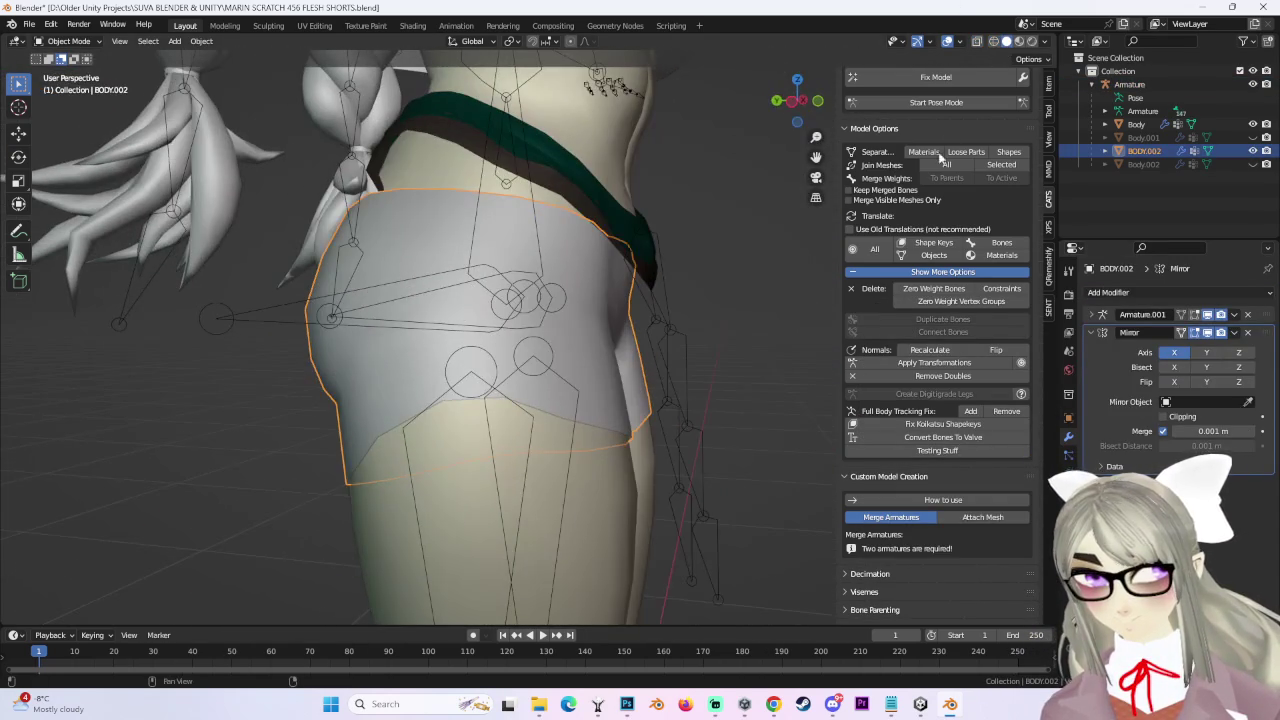
pyautogui.click(800, 108)
pyautogui.click(797, 100)
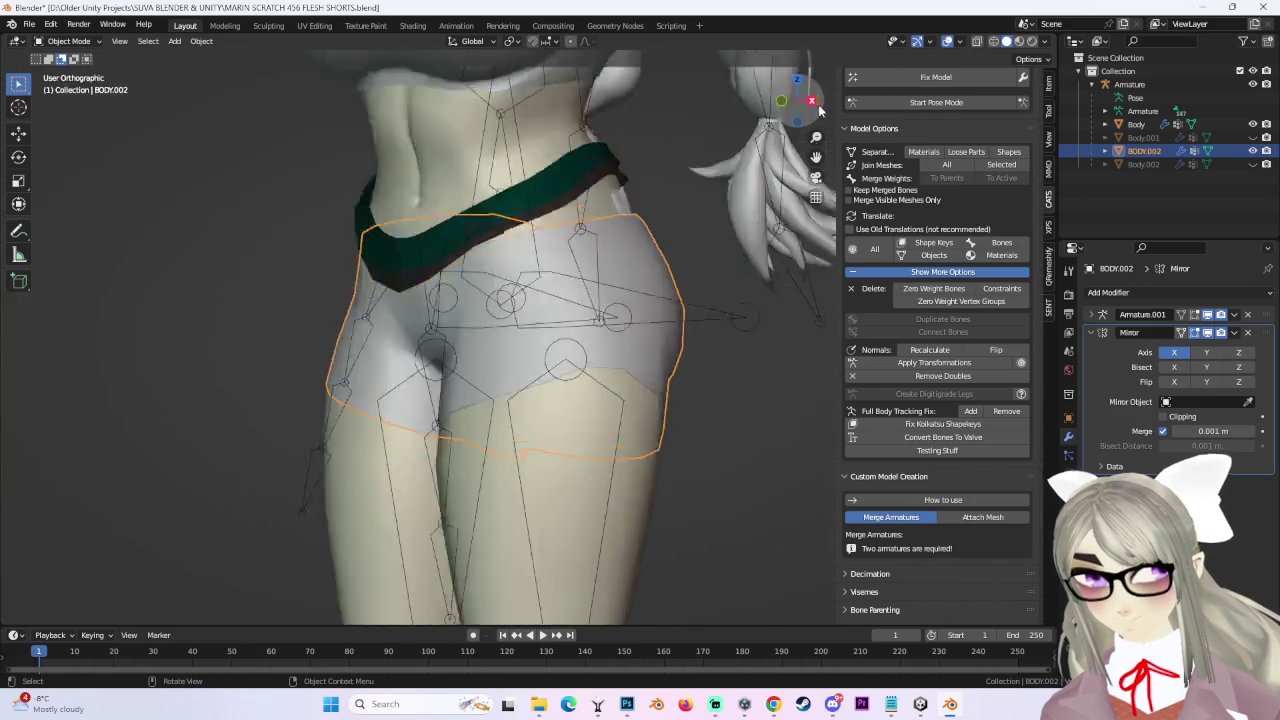
pyautogui.moveTo(593, 367); pyautogui.dragTo(572, 388, button='middle')
pyautogui.moveTo(534, 340)
pyautogui.mouseDown(button='middle')
pyautogui.moveTo(424, 332)
pyautogui.moveTo(648, 340)
pyautogui.mouseUp(button='middle')
pyautogui.click(797, 102)
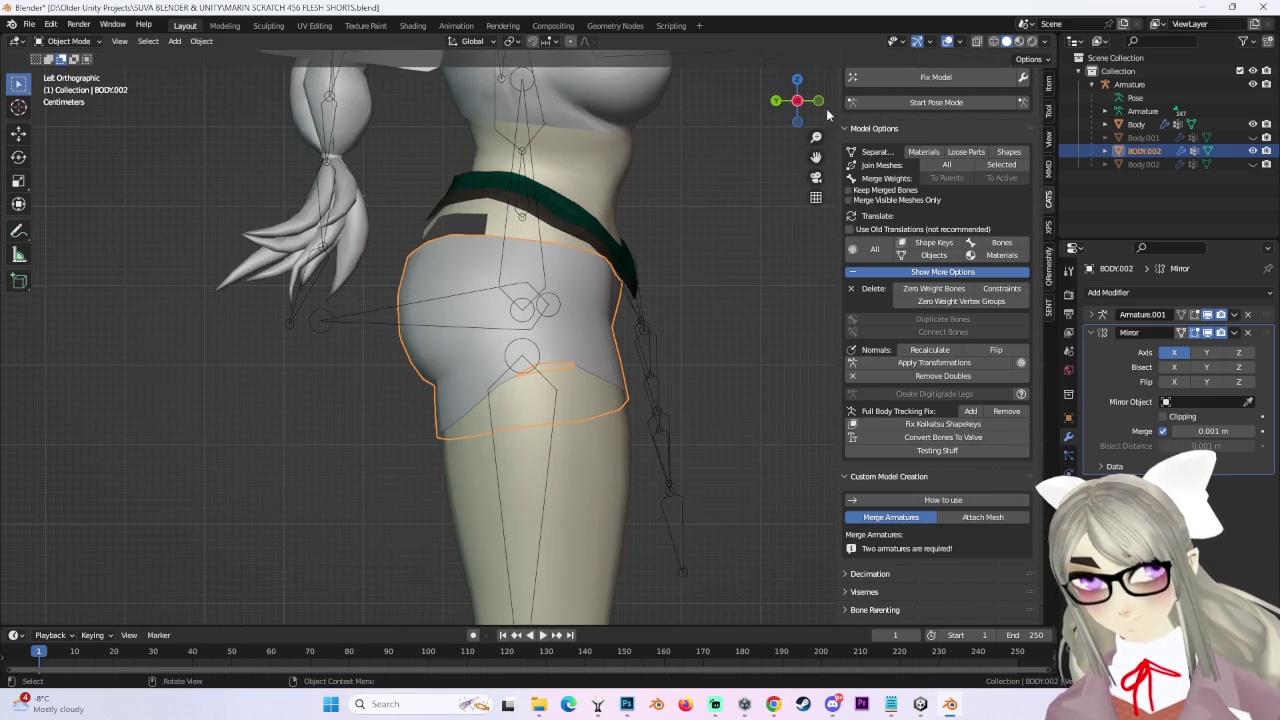
pyautogui.click(797, 101)
pyautogui.click(75, 41)
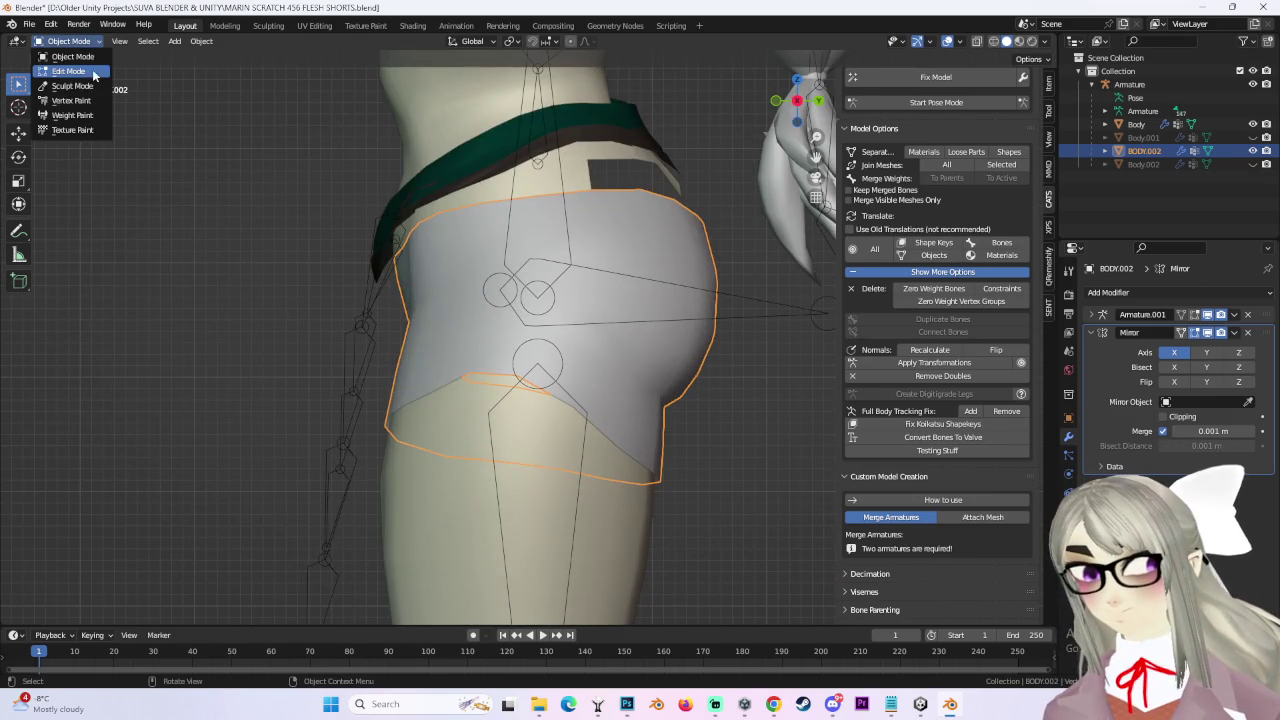
# In front orthographic view, extrude the shorts' bottom hem loop downward.
pyautogui.click(93, 76)
pyautogui.moveTo(450, 330); pyautogui.dragTo(720, 331, button='middle')
pyautogui.moveTo(365, 168)
pyautogui.mouseDown(button='middle')
pyautogui.moveTo(694, 271)
pyautogui.moveTo(669, 343)
pyautogui.moveTo(538, 327)
pyautogui.moveTo(451, 258)
pyautogui.mouseUp(button='middle')
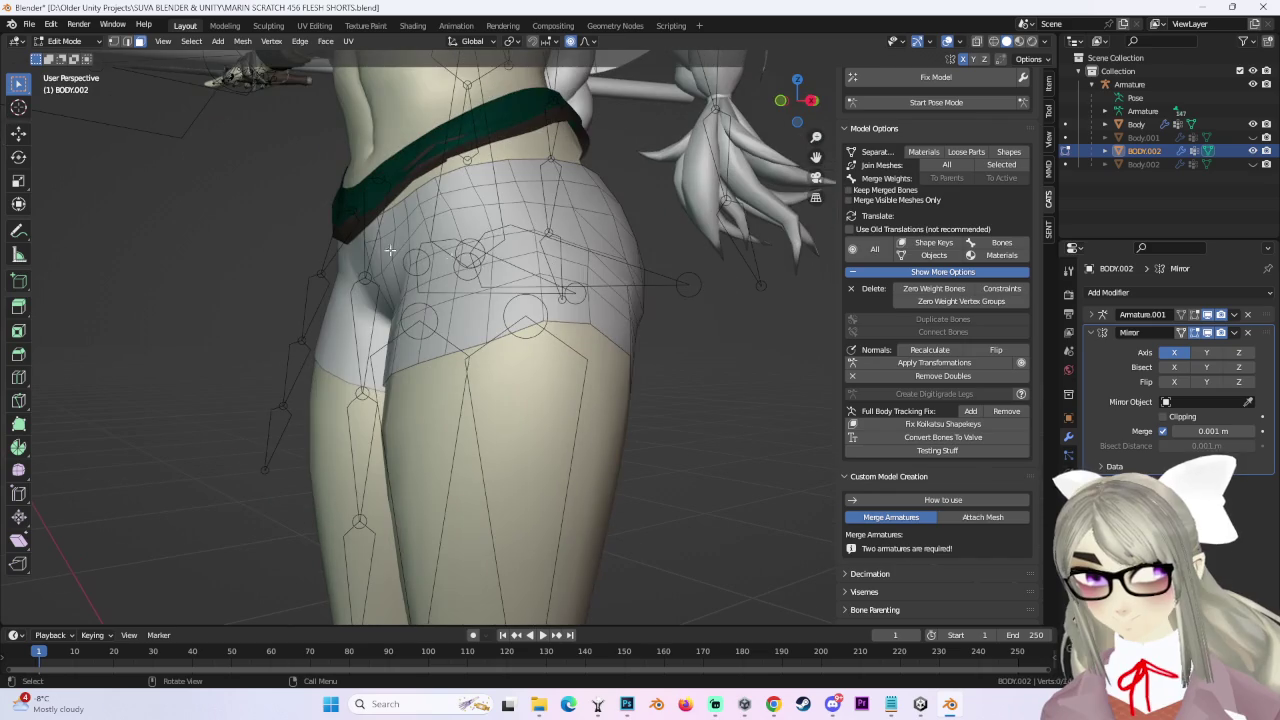
pyautogui.moveTo(600, 345); pyautogui.dragTo(190, 132, button='middle')
pyautogui.scroll(3, 500, 300)
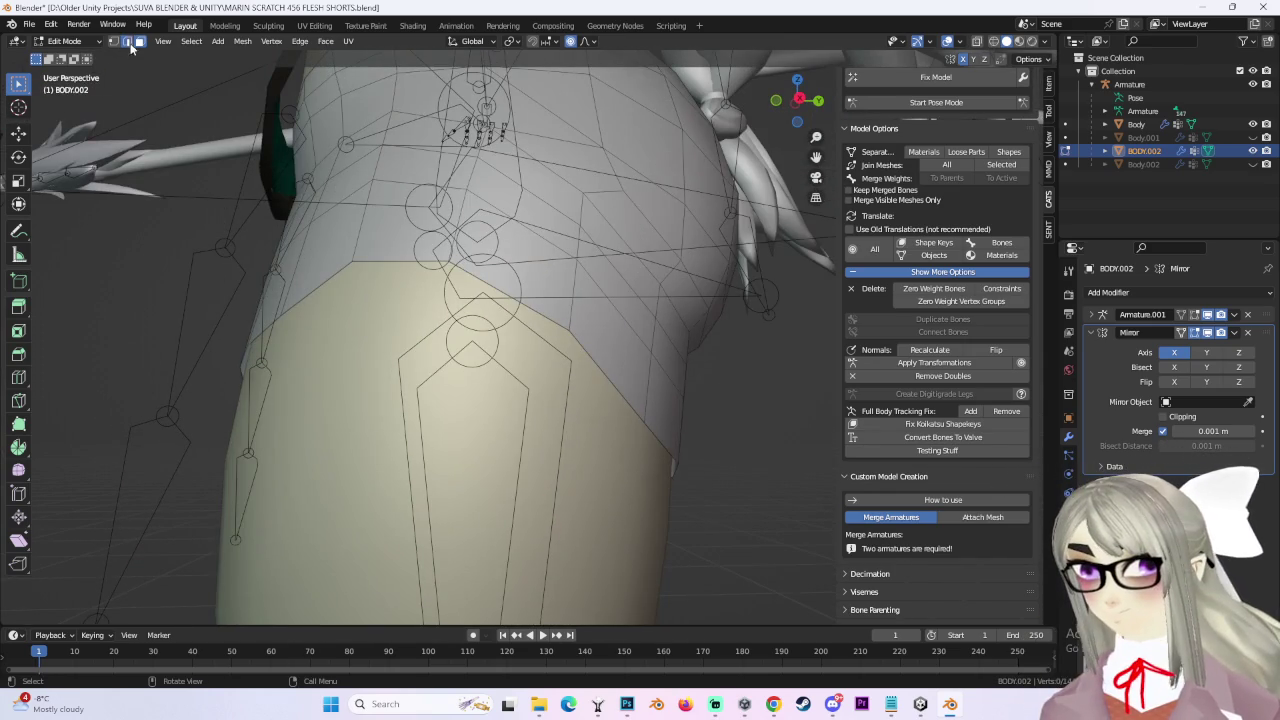
pyautogui.moveTo(405, 259); pyautogui.dragTo(700, 180, button='middle')
pyautogui.scroll(-2, 817, 147)
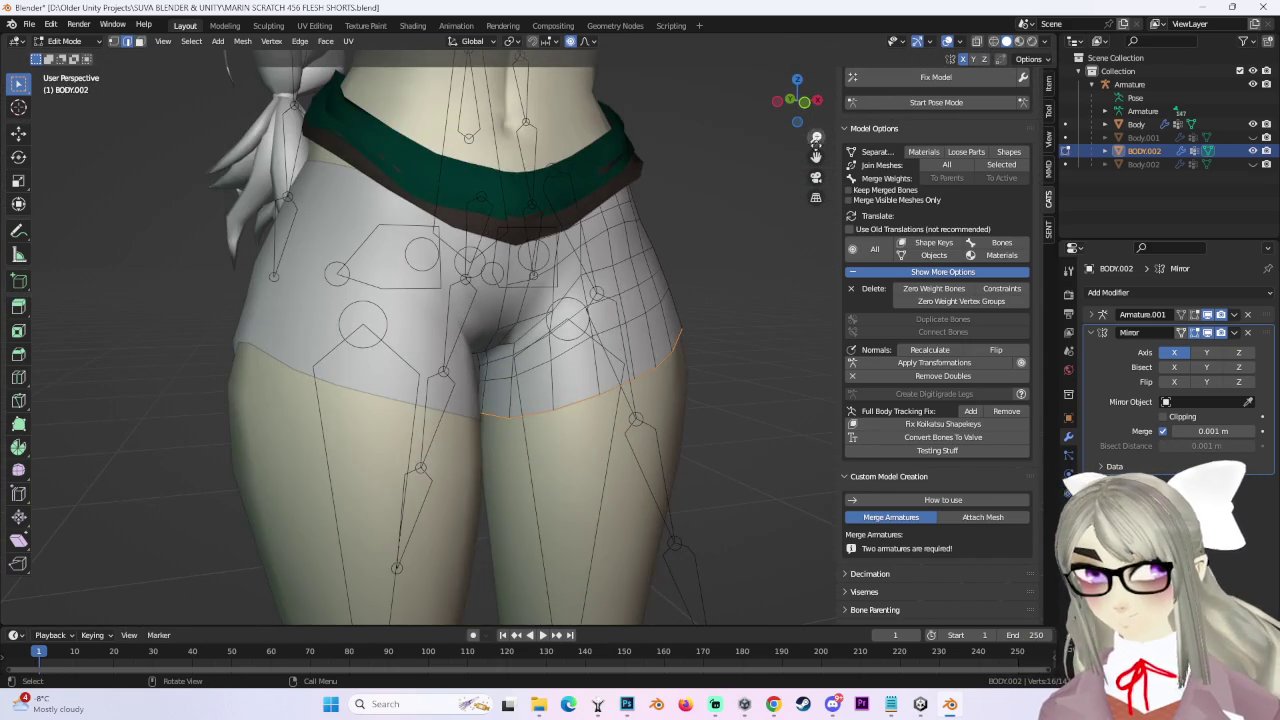
pyautogui.click(803, 104)
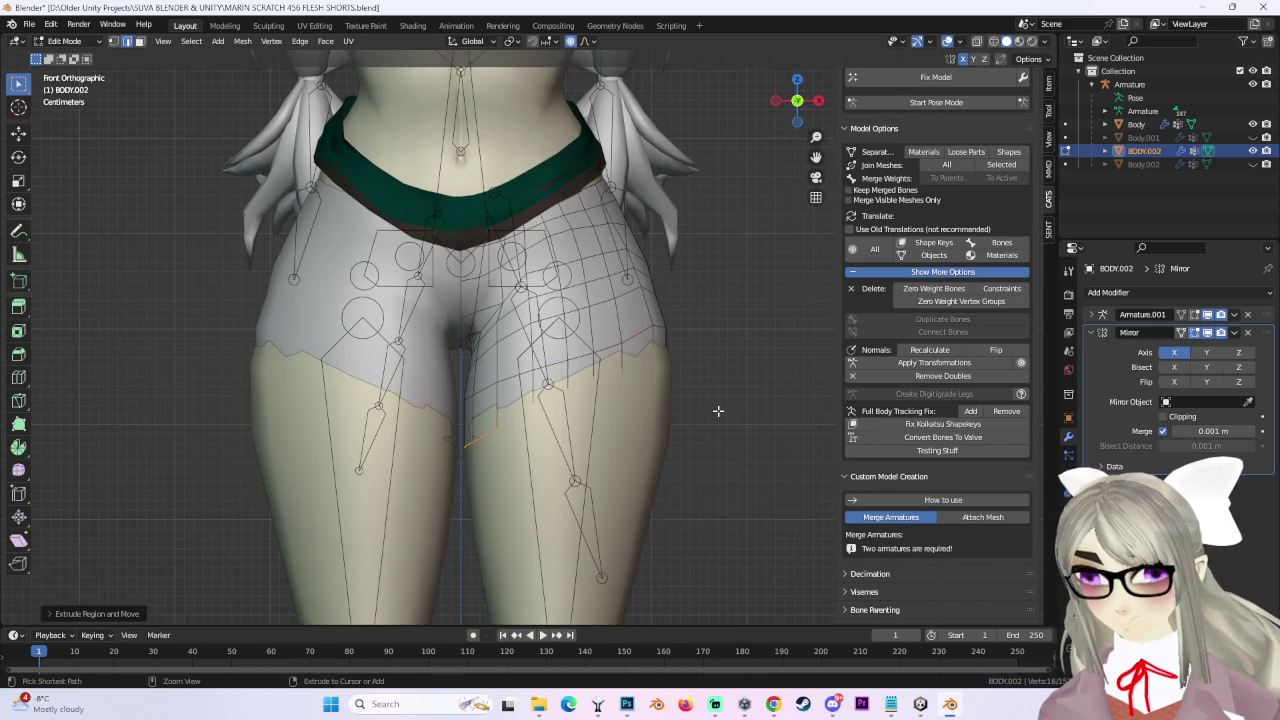
pyautogui.press('e')
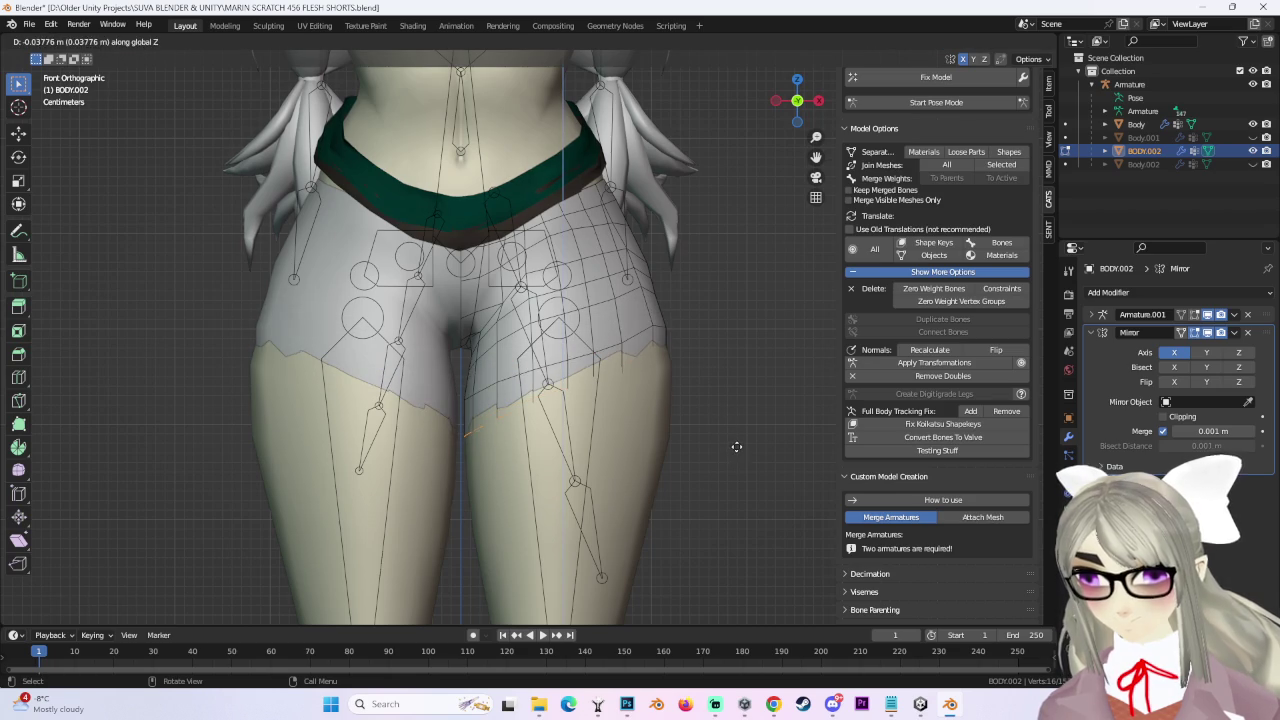
pyautogui.click(737, 445)
# Switch to Back Orthographic view and unhide Body.002 to compare the two shorts.
pyautogui.moveTo(736, 429)
pyautogui.mouseDown(button='middle')
pyautogui.moveTo(700, 414)
pyautogui.moveTo(563, 423)
pyautogui.moveTo(666, 400)
pyautogui.mouseUp(button='middle')
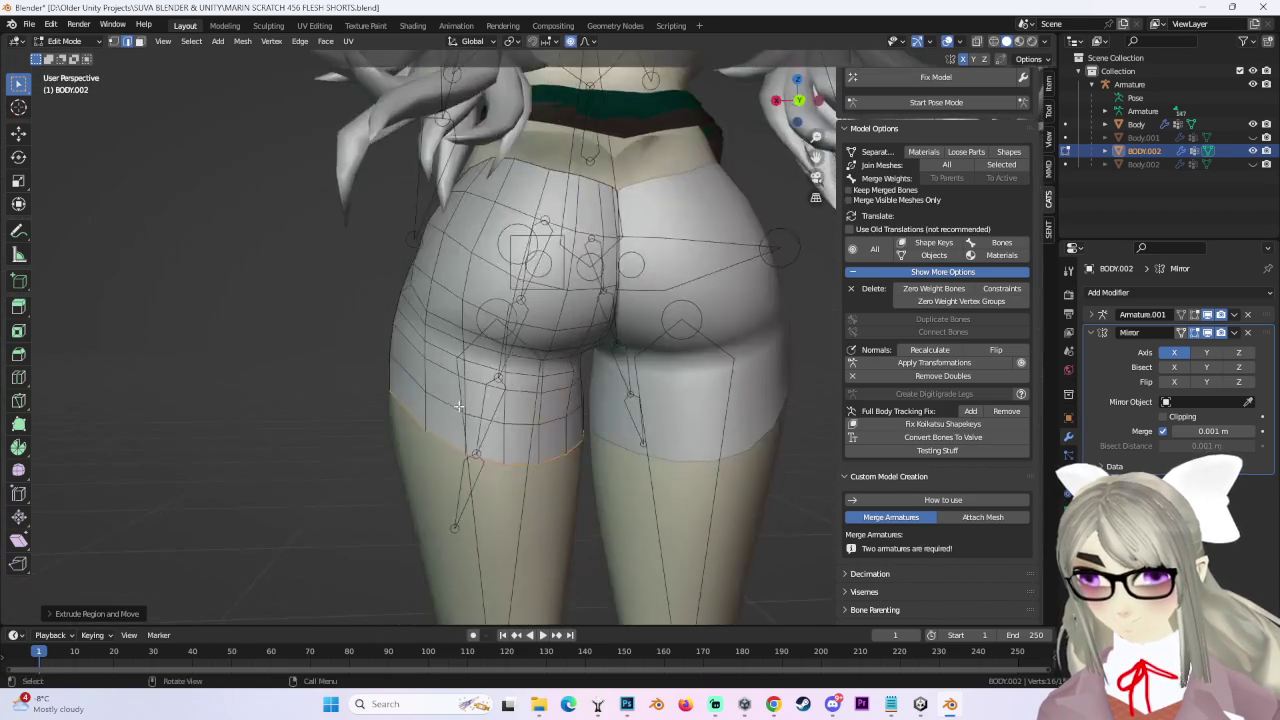
pyautogui.click(795, 103)
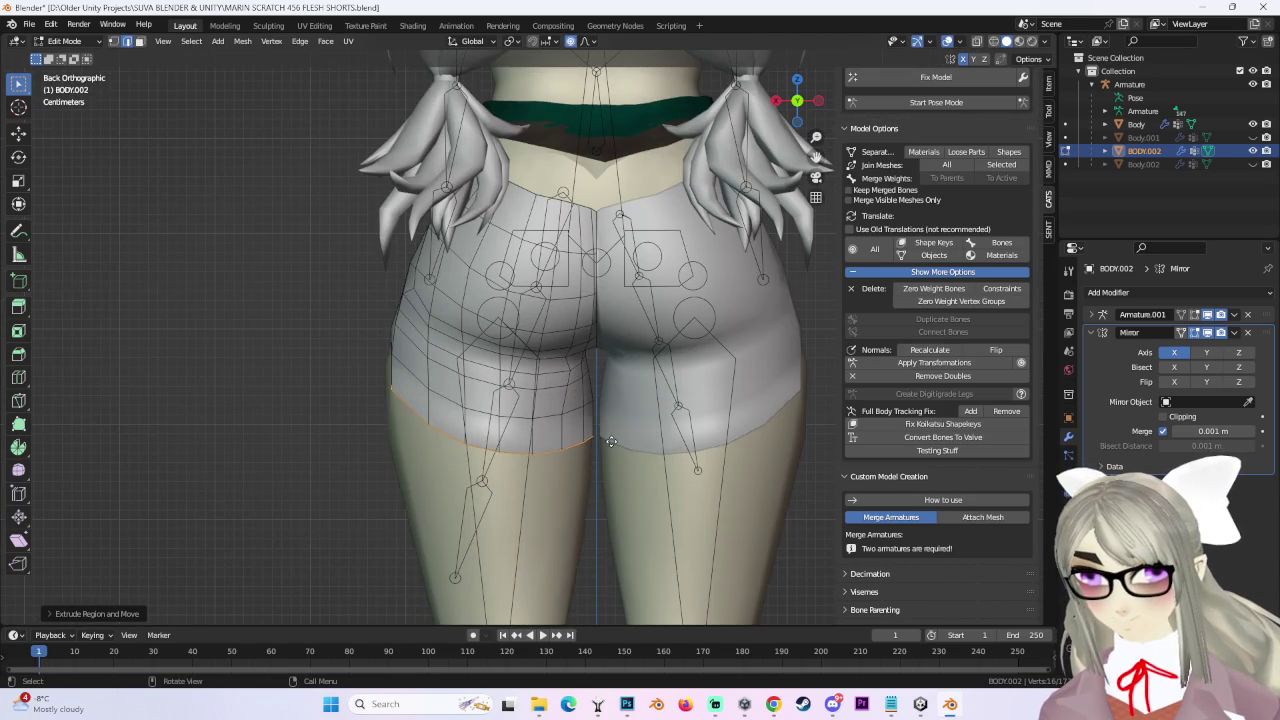
pyautogui.click(1253, 164)
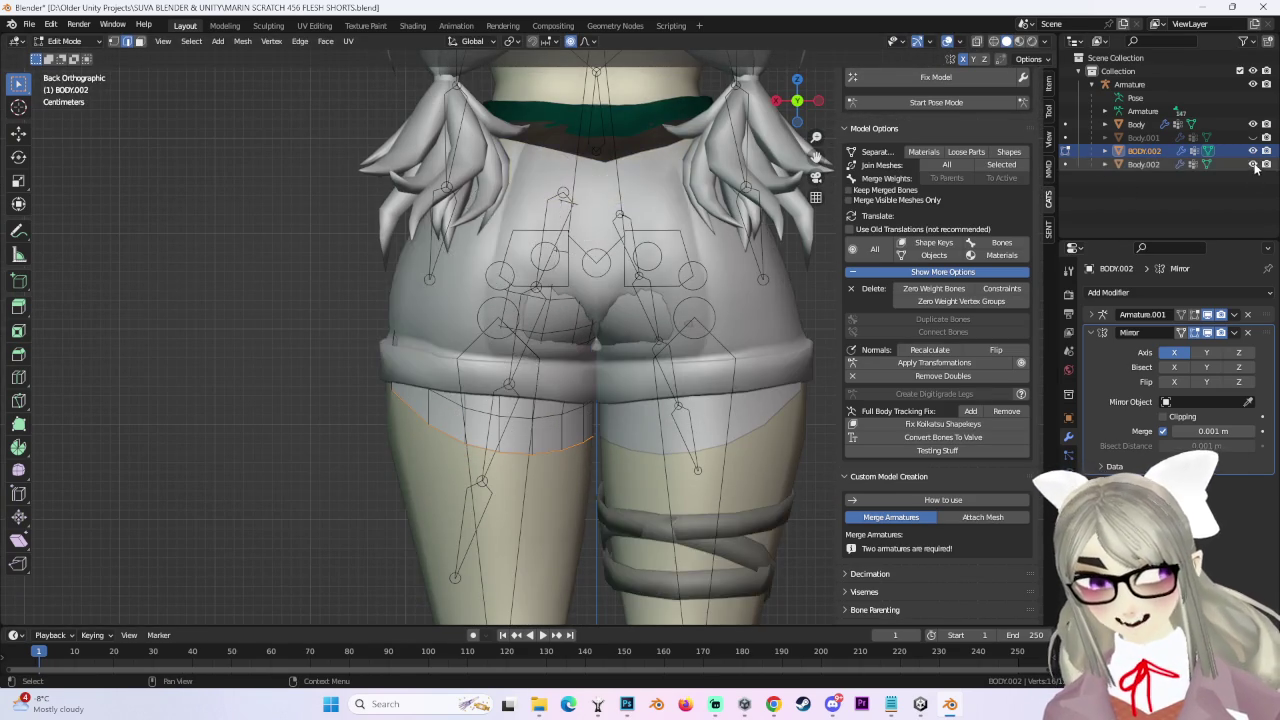
pyautogui.scroll(-2, 659, 380)
pyautogui.keyDown('ctrl'); pyautogui.moveTo(622, 411); pyautogui.dragTo(669, 368, button='middle'); pyautogui.keyUp('ctrl')
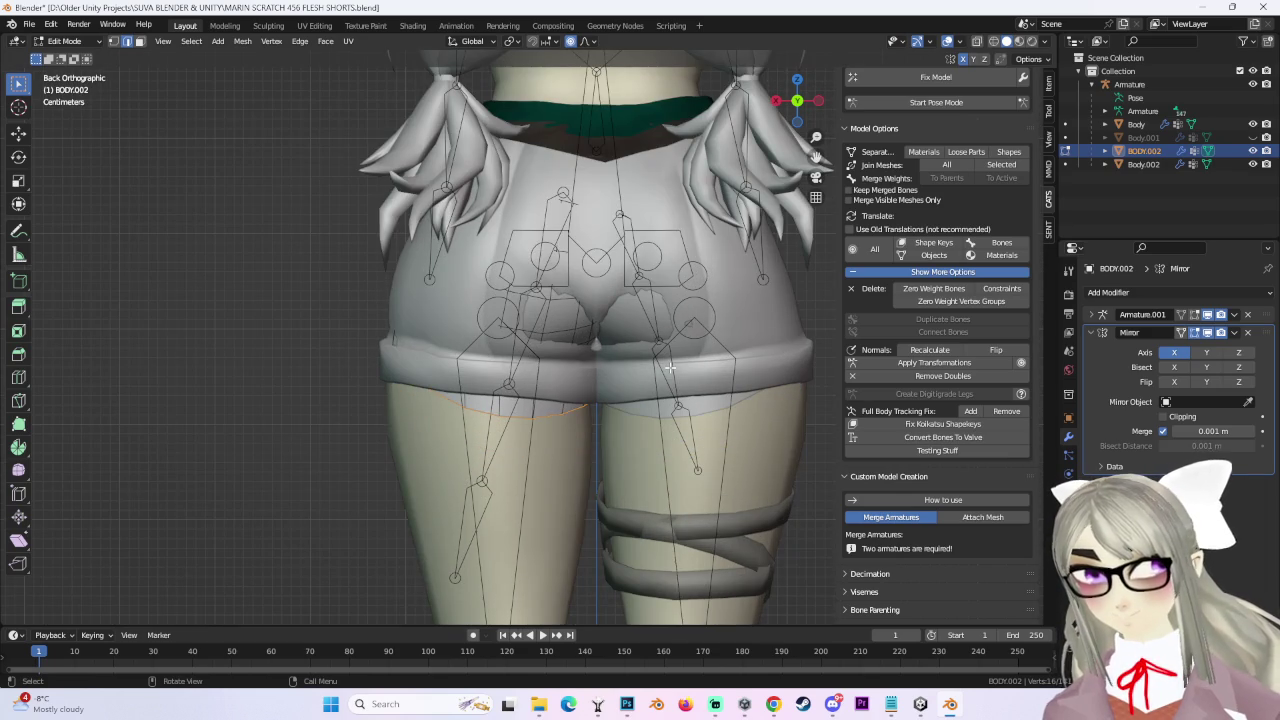
pyautogui.moveTo(735, 130); pyautogui.dragTo(250, 90, button='middle')
# Select the linked shorts geometry in Body.002 and separate it by selection.
pyautogui.click(64, 41)
pyautogui.click(73, 57)
pyautogui.click(1135, 164)
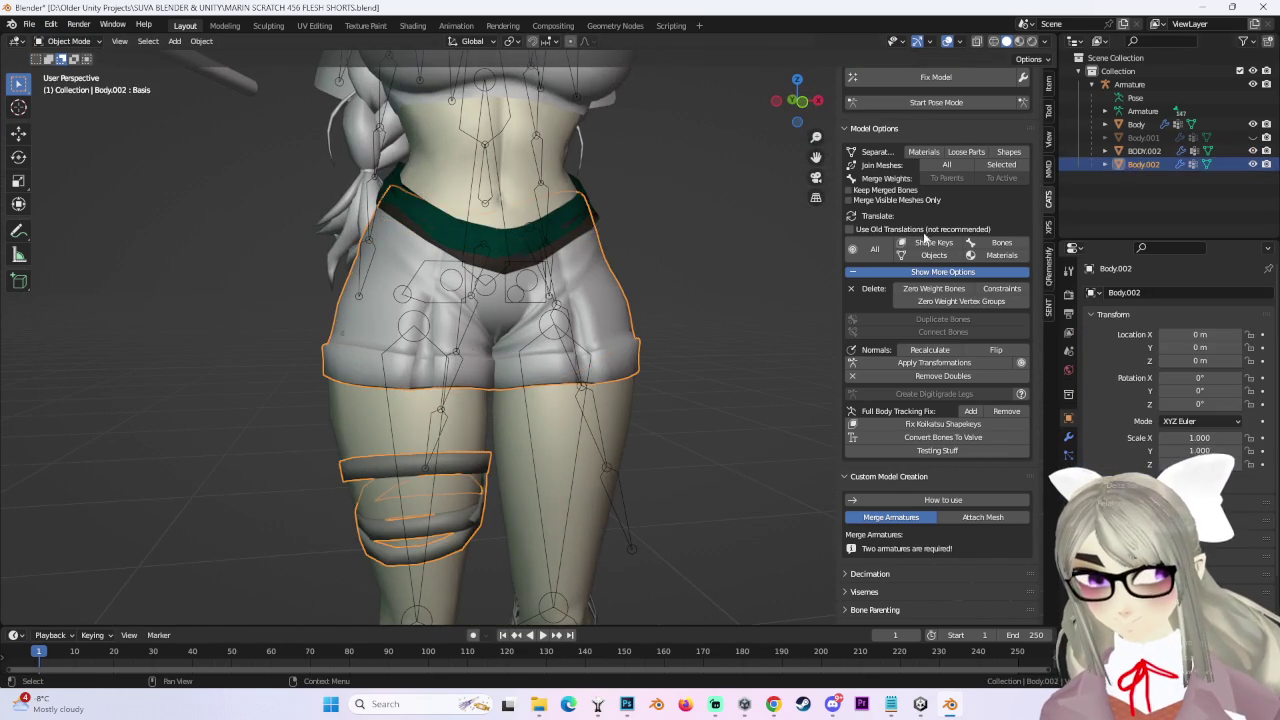
pyautogui.click(43, 41)
pyautogui.click(70, 71)
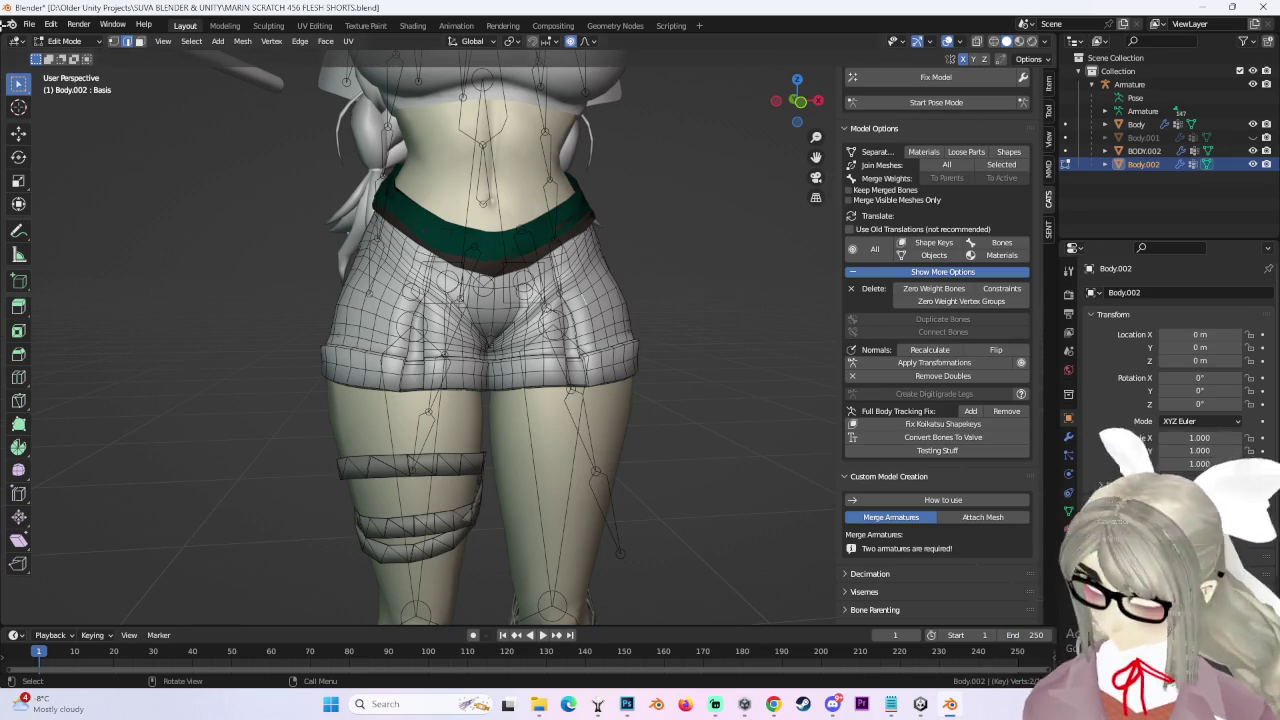
pyautogui.press('3')
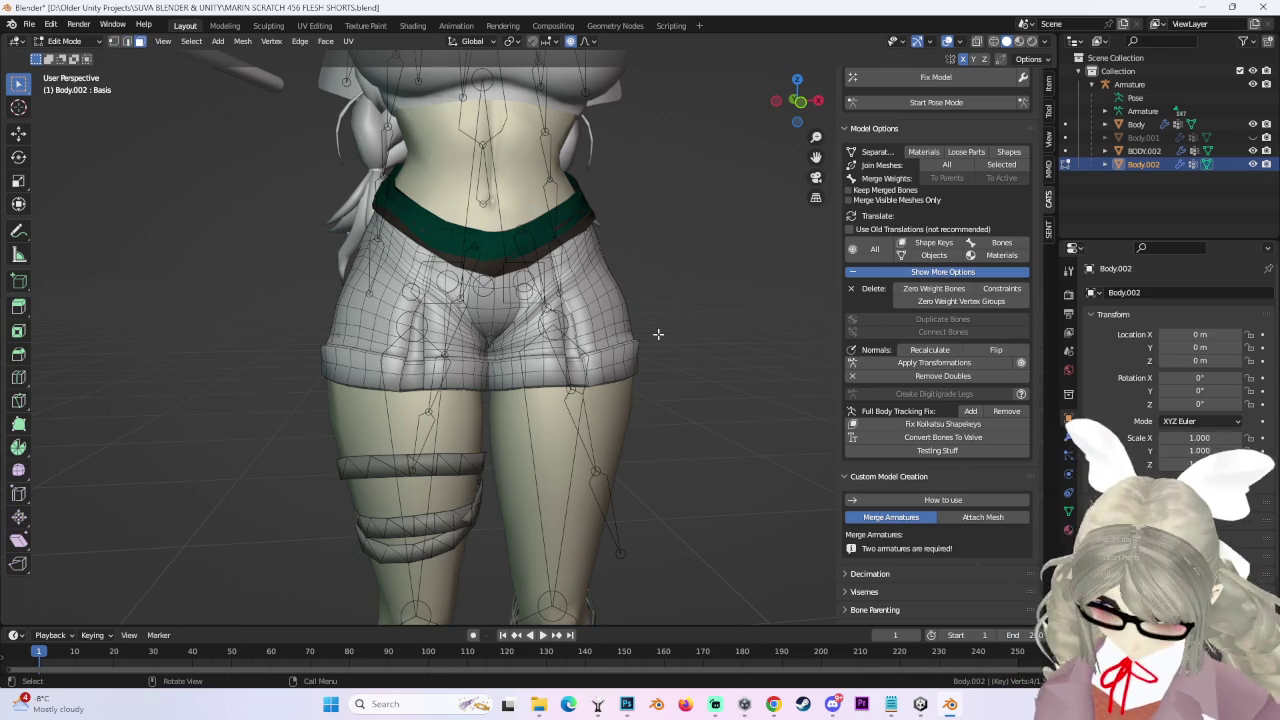
pyautogui.scroll(1, 657, 367)
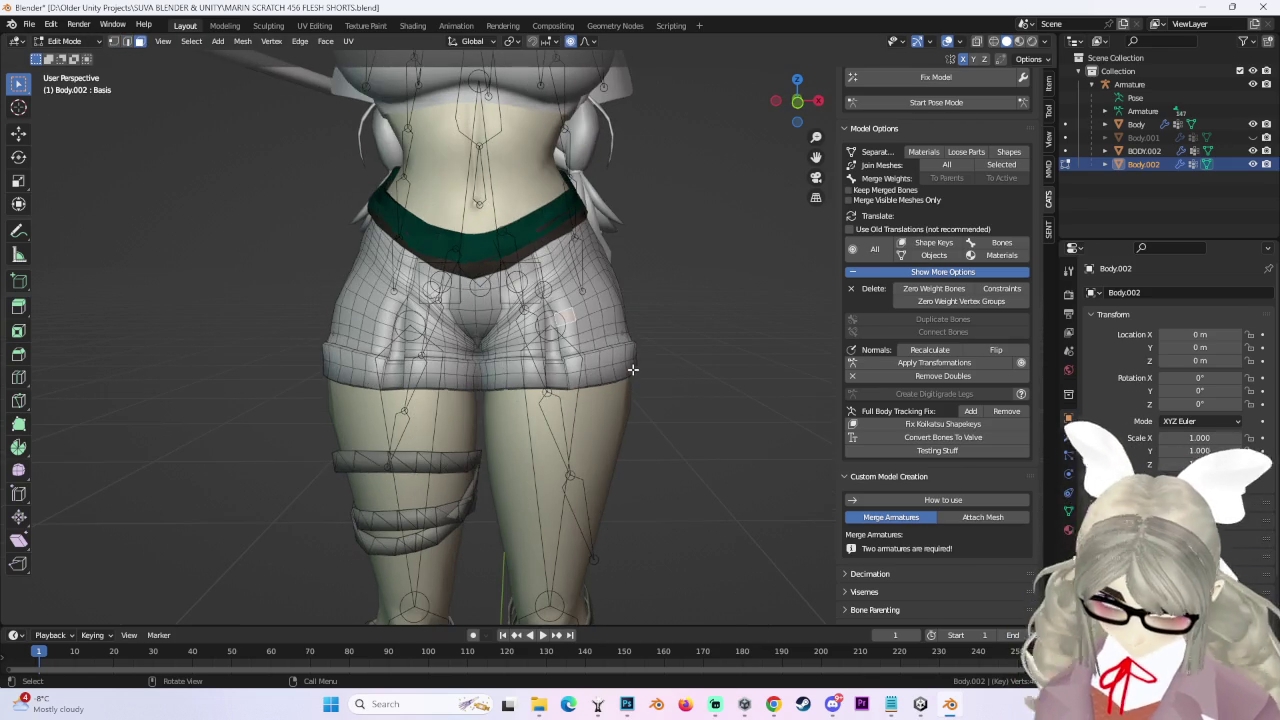
pyautogui.hotkey('ctrl', 'l')
pyautogui.scroll(1, 651, 363)
pyautogui.press('p')
pyautogui.click(630, 331)
# In Object Mode, move the new Body.003 shorts along X to the avatar's left.
pyautogui.click(64, 41)
pyautogui.click(70, 57)
pyautogui.click(618, 300)
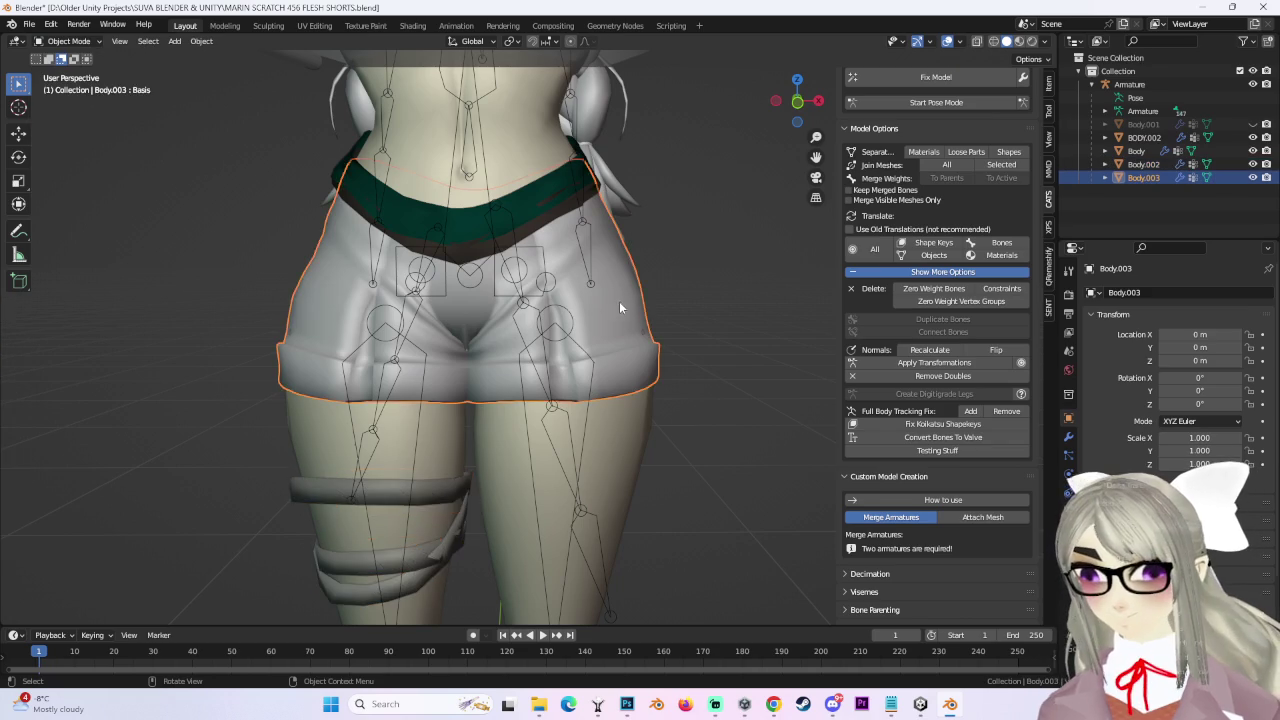
pyautogui.scroll(-1, 612, 305)
pyautogui.click(791, 102)
pyautogui.press('g')
pyautogui.press('x')
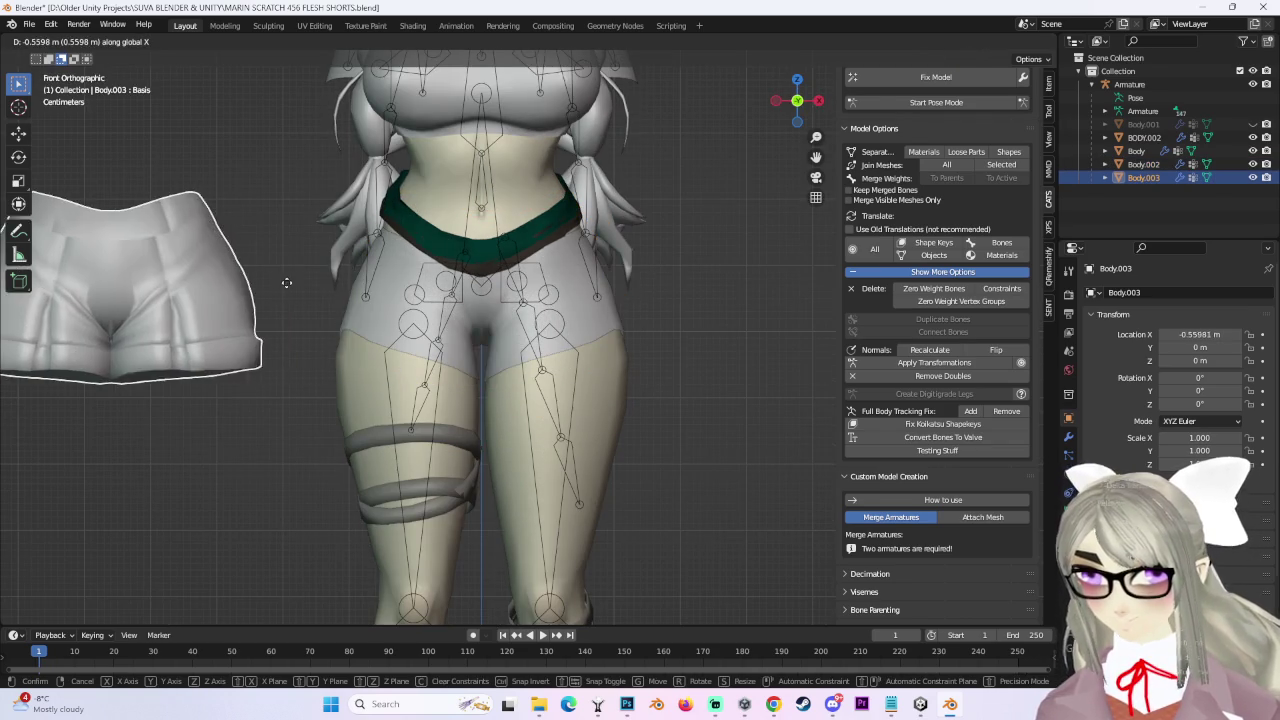
pyautogui.click(347, 289)
pyautogui.scroll(3, 664, 338)
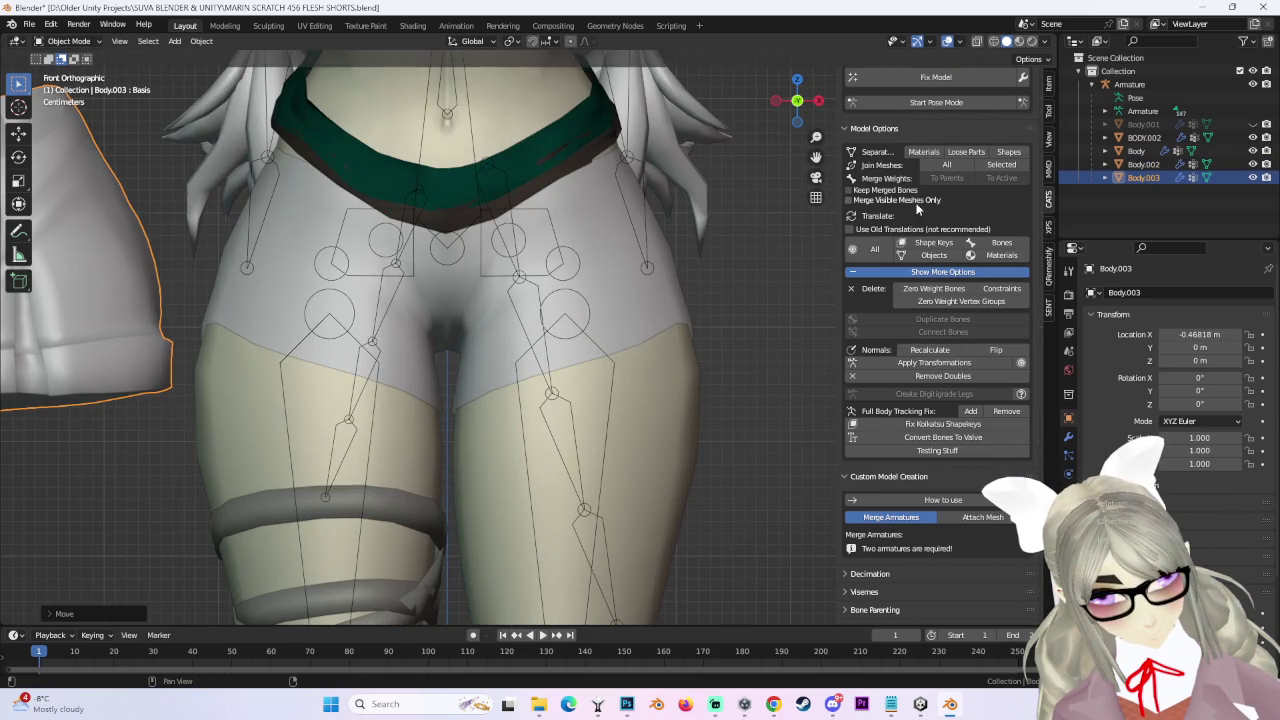
pyautogui.click(1144, 137)
pyautogui.moveTo(654, 293); pyautogui.dragTo(538, 307, button='middle')
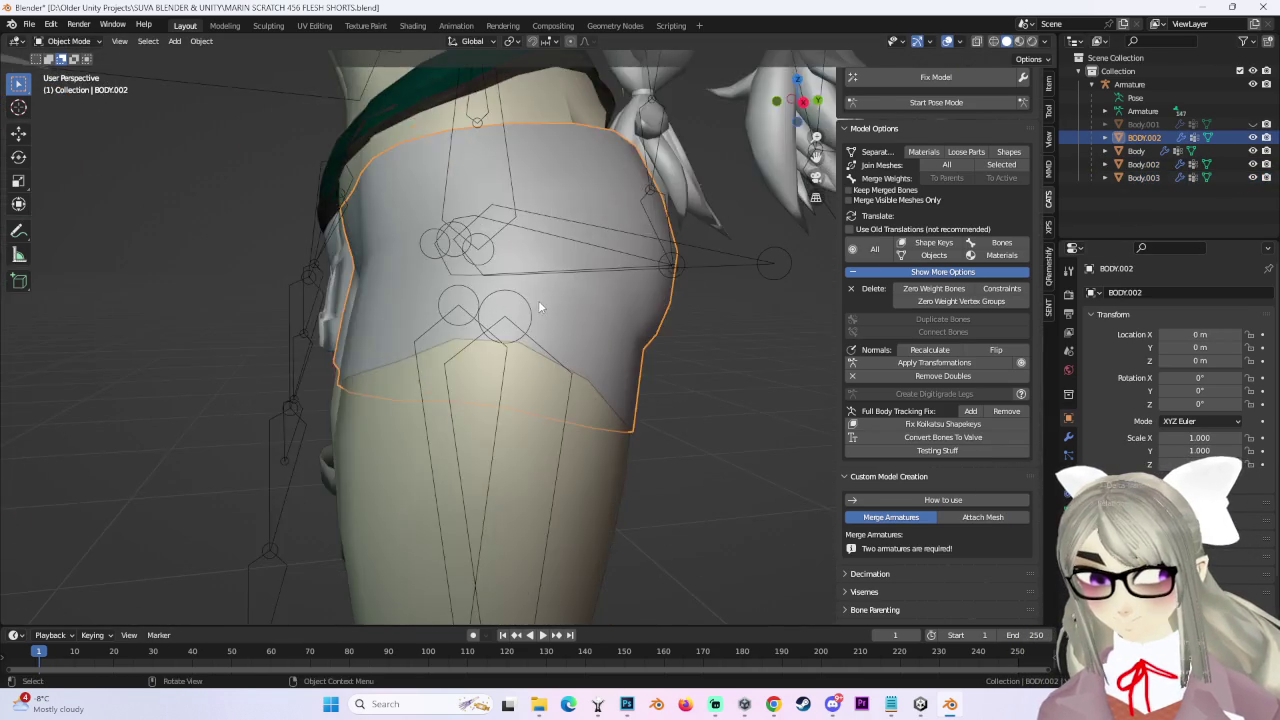
# Put BODY.002 into Edit Mode and inspect the shorts from the front, side and back.
pyautogui.press('KP_1')
pyautogui.scroll(-2, 418, 345)
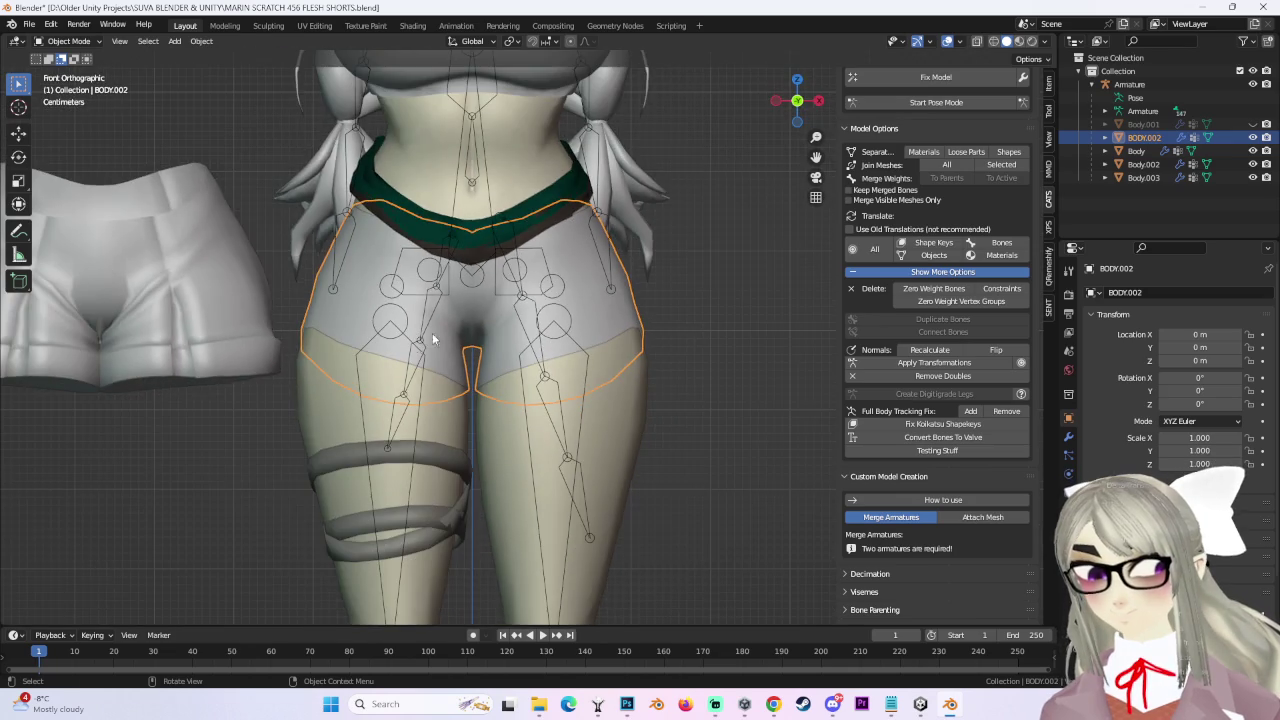
pyautogui.moveTo(660, 328); pyautogui.dragTo(570, 348, button='middle')
pyautogui.click(68, 41)
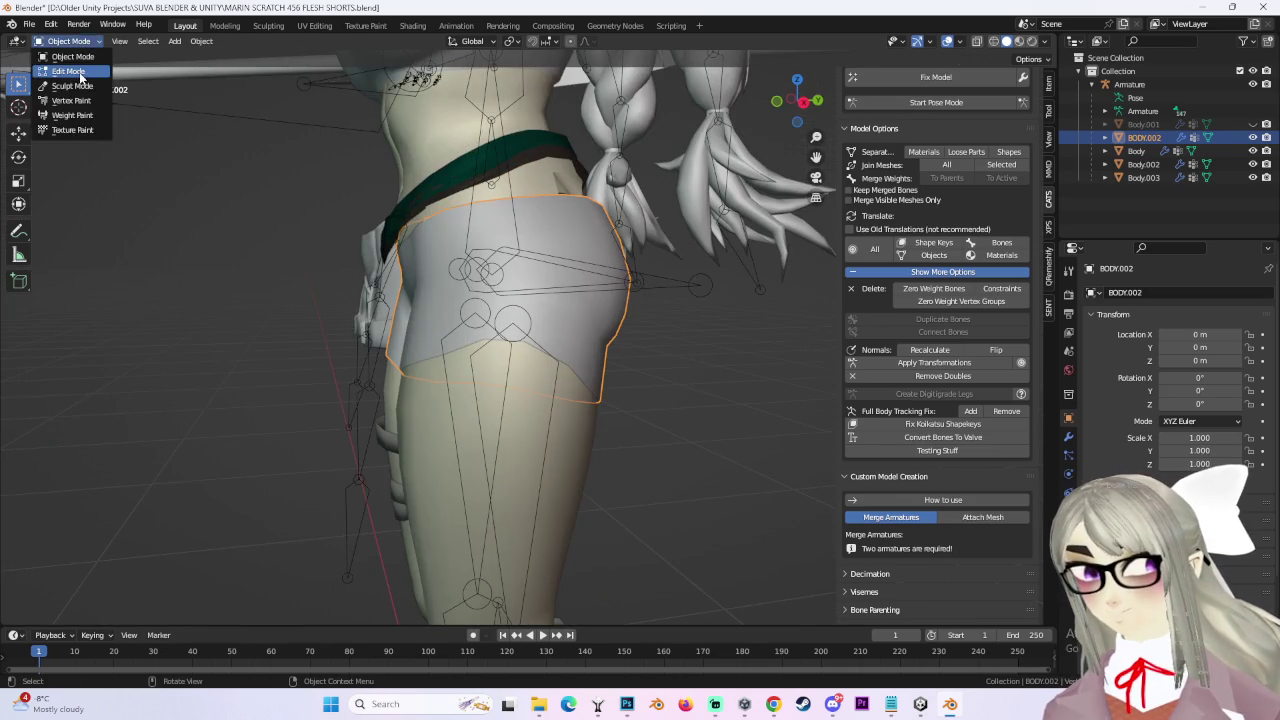
pyautogui.click(62, 77)
pyautogui.moveTo(663, 363)
pyautogui.mouseDown(button='middle')
pyautogui.moveTo(740, 363)
pyautogui.moveTo(673, 357)
pyautogui.mouseUp(button='middle')
pyautogui.scroll(-4, 673, 357)
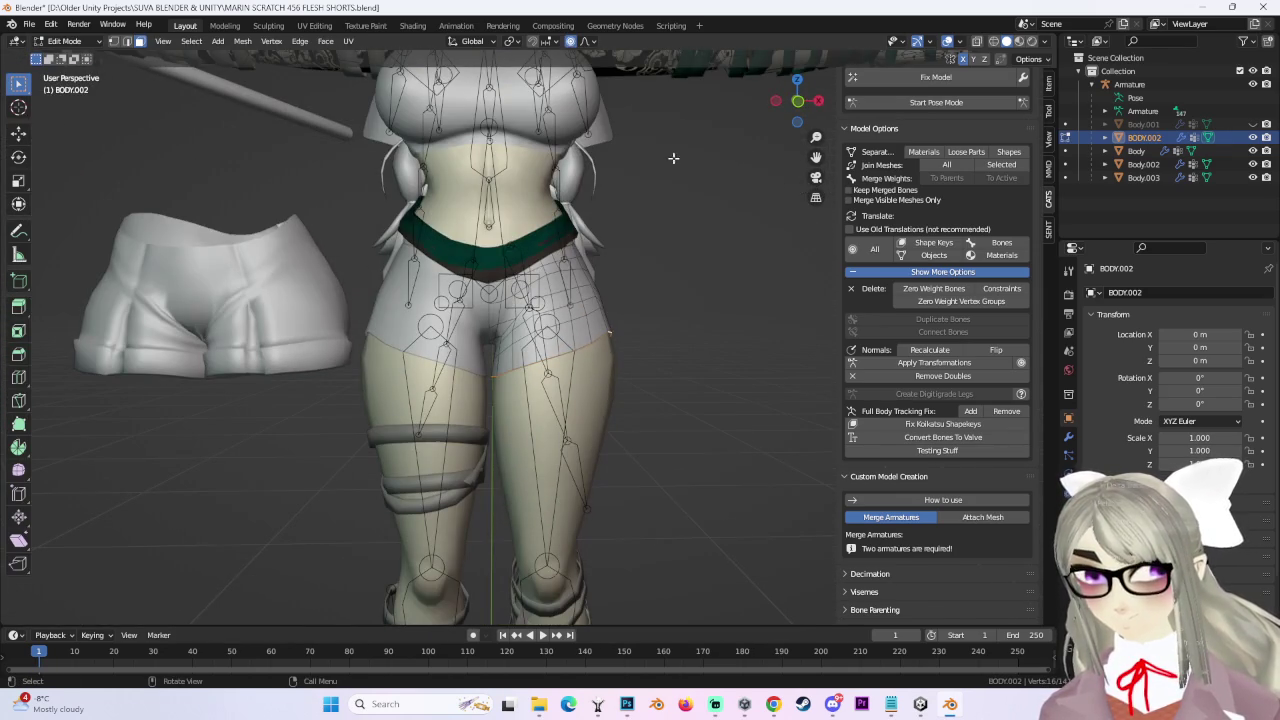
pyautogui.click(797, 100)
pyautogui.scroll(3, 640, 320)
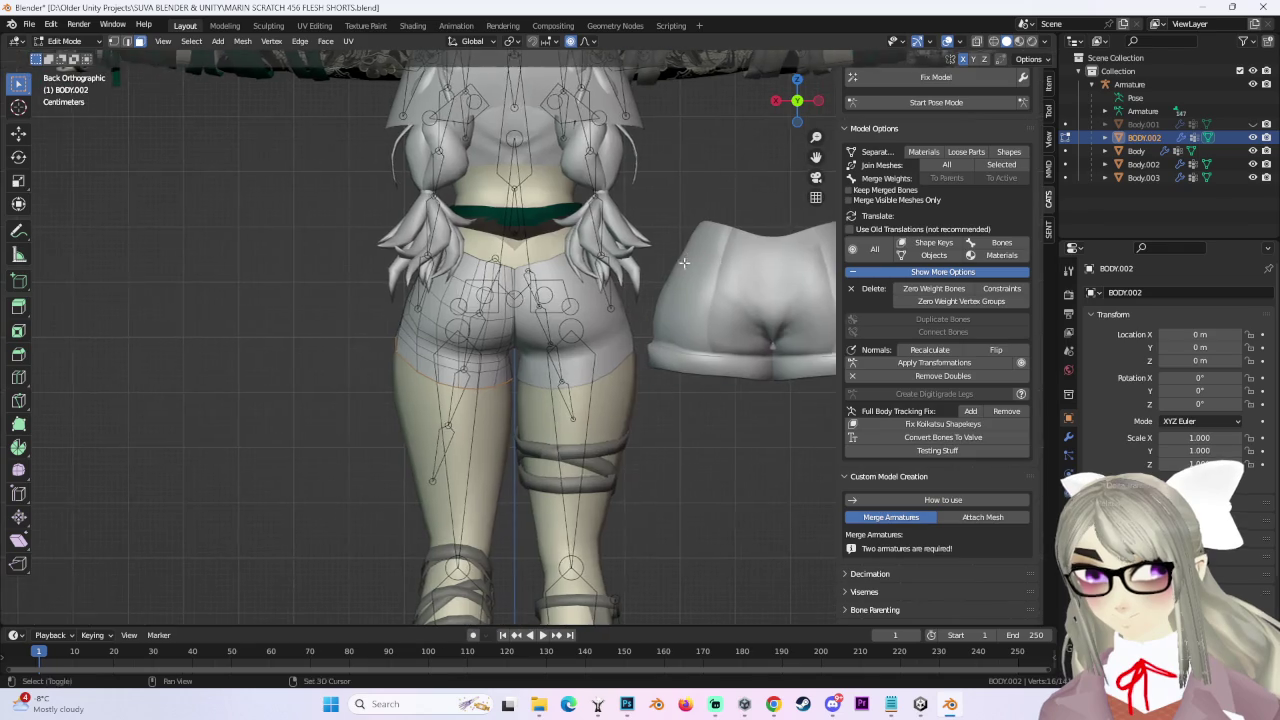
pyautogui.moveTo(478, 375); pyautogui.dragTo(563, 360, button='middle')
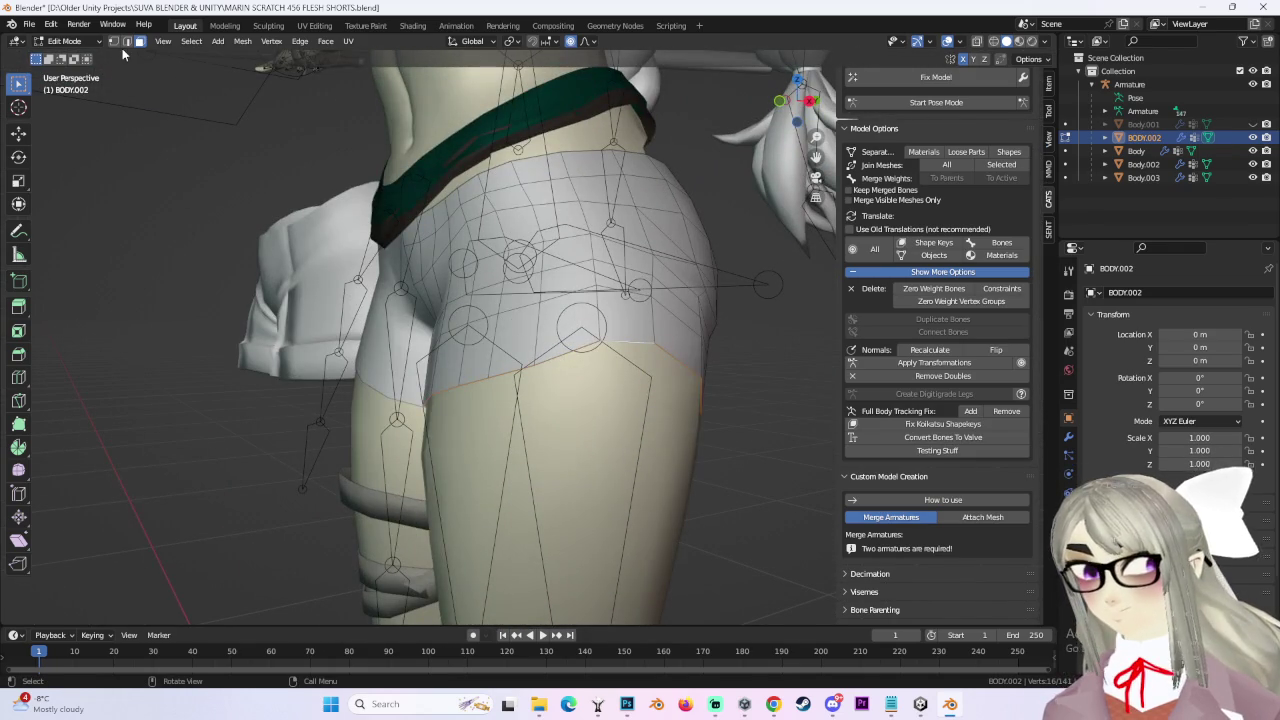
pyautogui.moveTo(680, 360)
pyautogui.mouseDown(button='middle')
pyautogui.moveTo(694, 377)
pyautogui.moveTo(790, 382)
pyautogui.moveTo(700, 368)
pyautogui.moveTo(640, 405)
pyautogui.moveTo(800, 372)
pyautogui.mouseUp(button='middle')
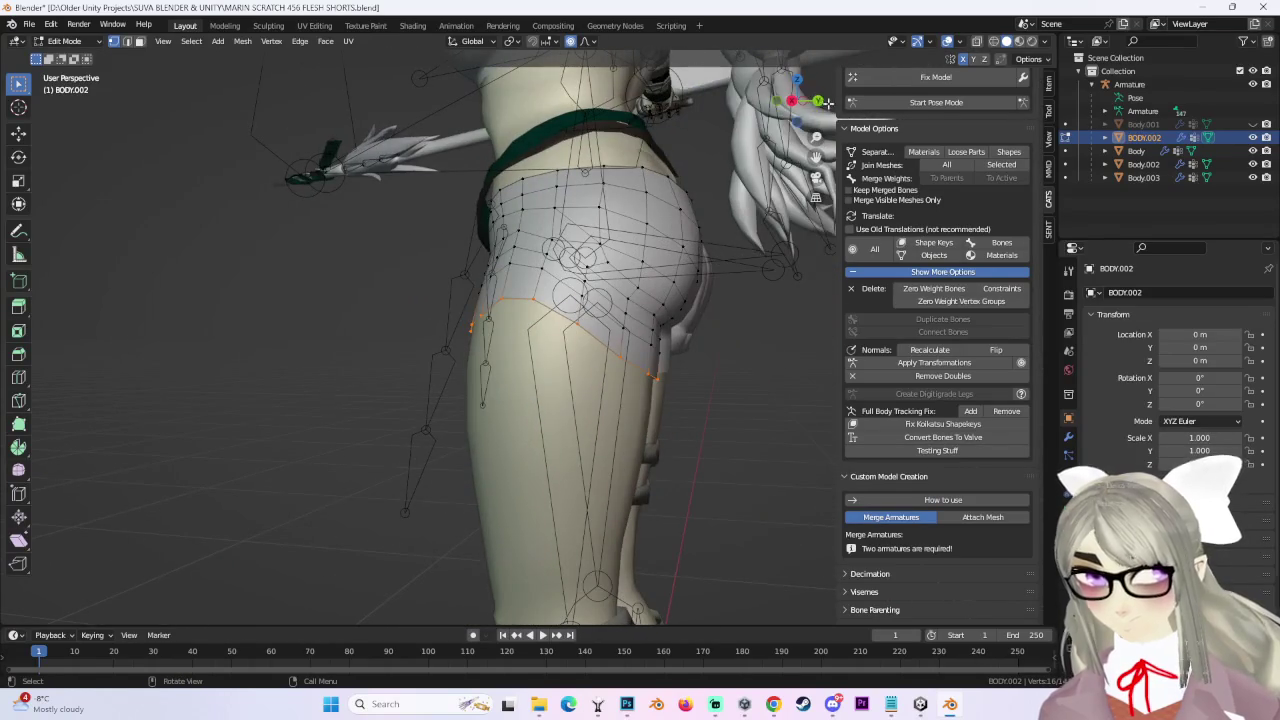
pyautogui.moveTo(797, 105); pyautogui.dragTo(765, 150)
pyautogui.press('KP_1')
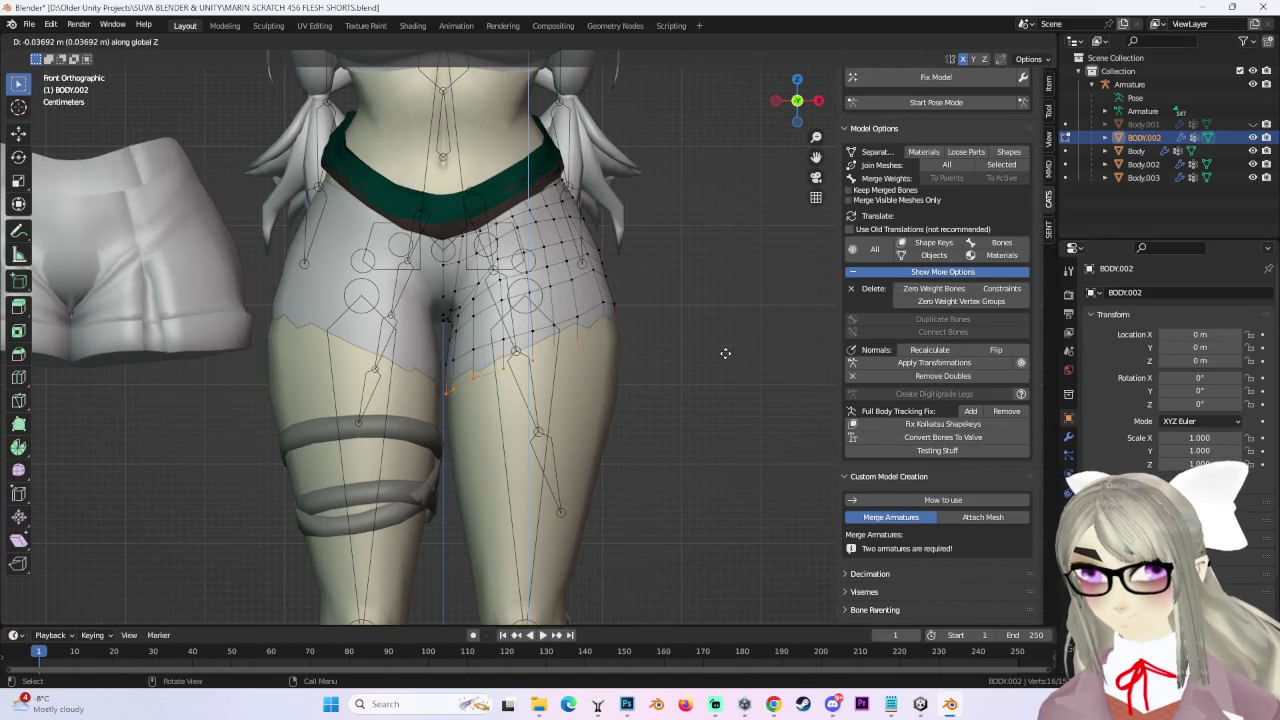
# Extrude the selected hem edge, then move the new loop upward in back view.
pyautogui.press('e')
pyautogui.rightClick(724, 356)
pyautogui.scroll(-3, 724, 356)
pyautogui.scroll(3, 724, 356)
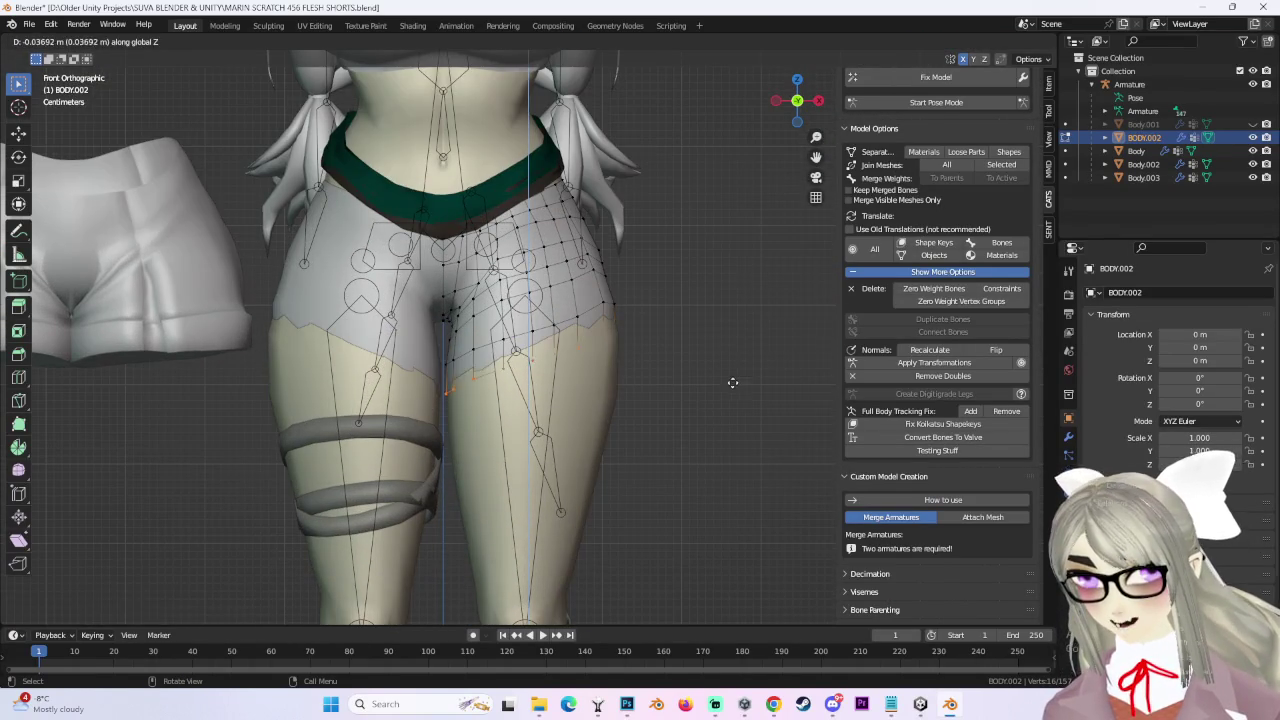
pyautogui.moveTo(729, 366)
pyautogui.mouseDown(button='middle')
pyautogui.moveTo(635, 380)
pyautogui.moveTo(609, 367)
pyautogui.mouseUp(button='middle')
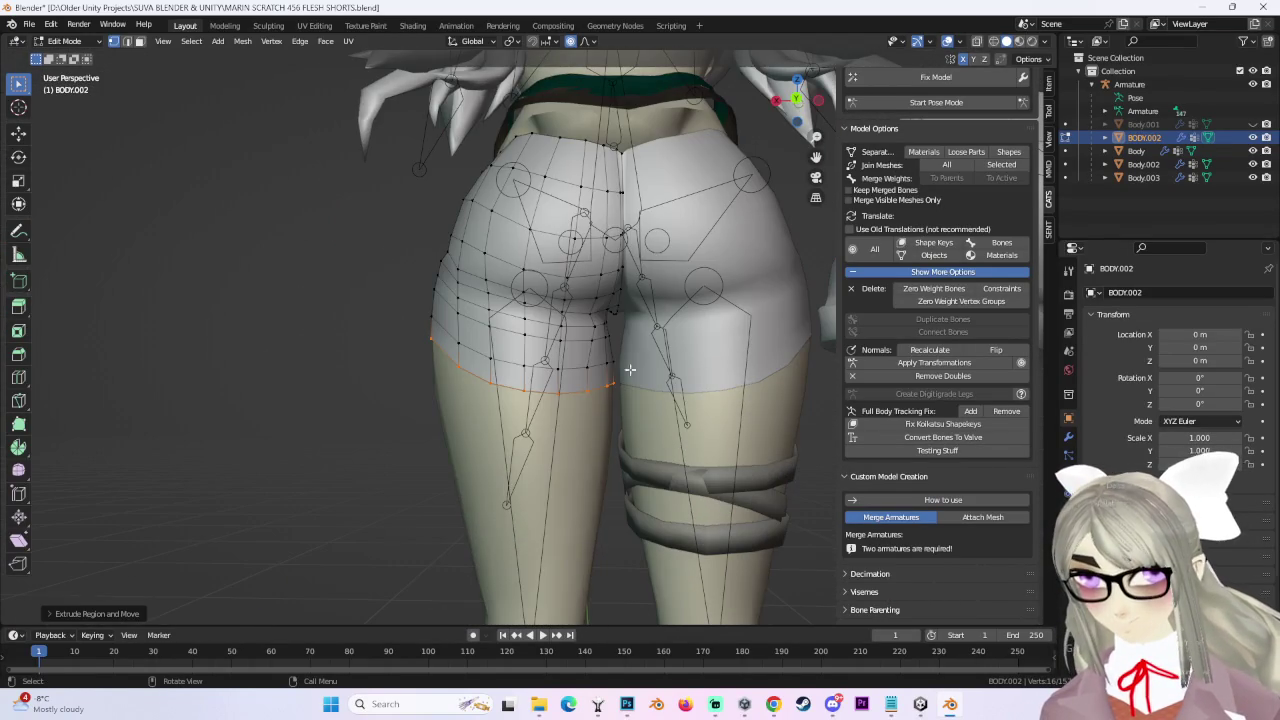
pyautogui.click(795, 101)
pyautogui.press('g')
pyautogui.press('g')
pyautogui.click(648, 388)
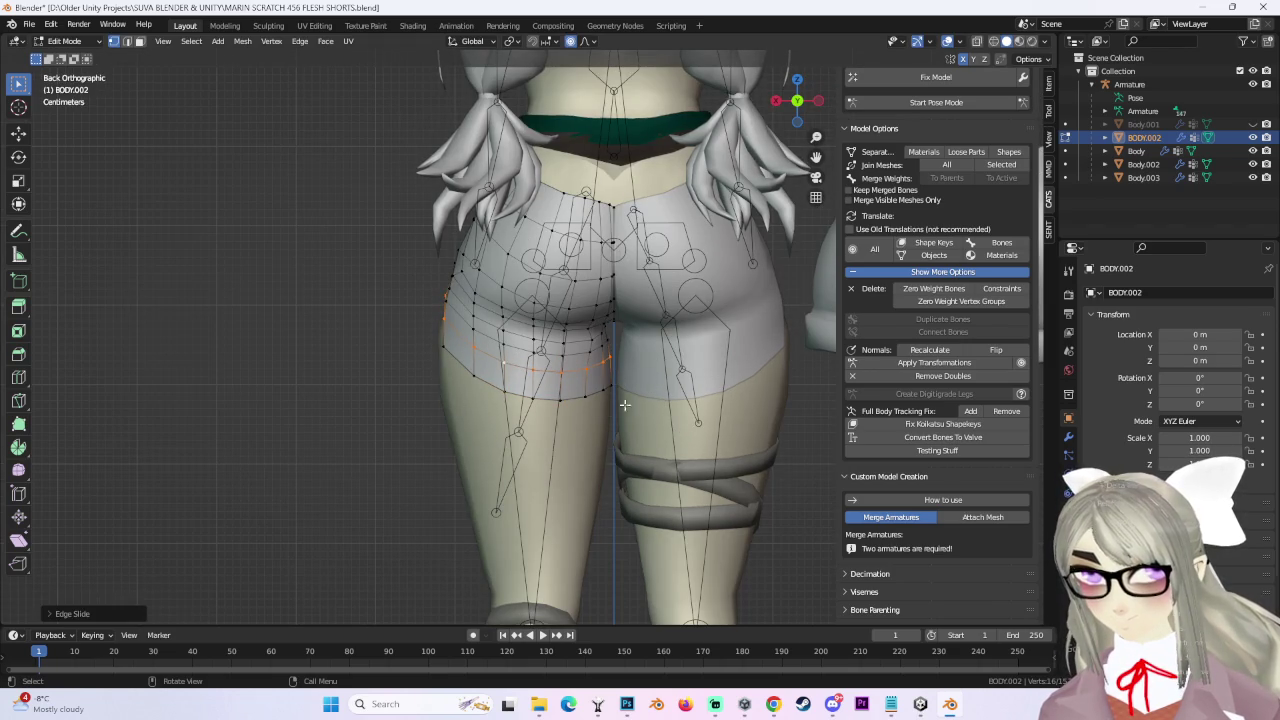
pyautogui.scroll(2, 572, 408)
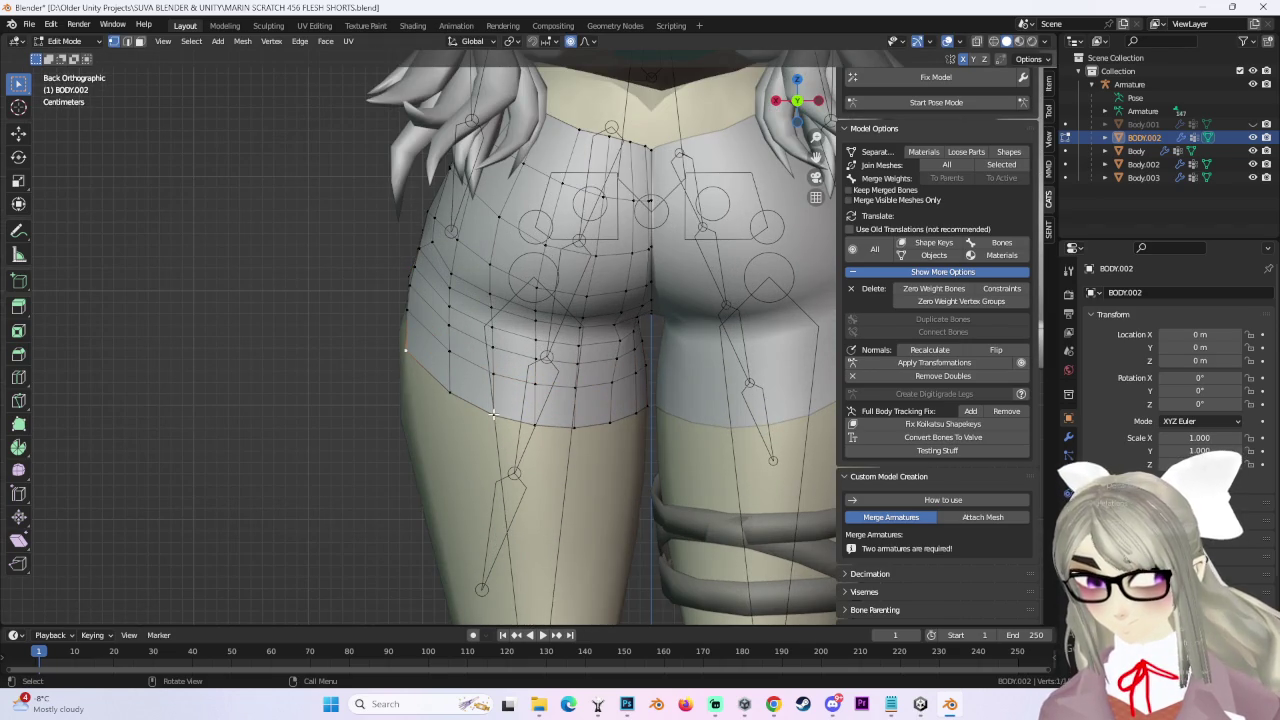
# Re-enter Edit Mode and brush-select the hem vertices on the leg.
pyautogui.press('Tab')
pyautogui.click(68, 41)
pyautogui.click(62, 71)
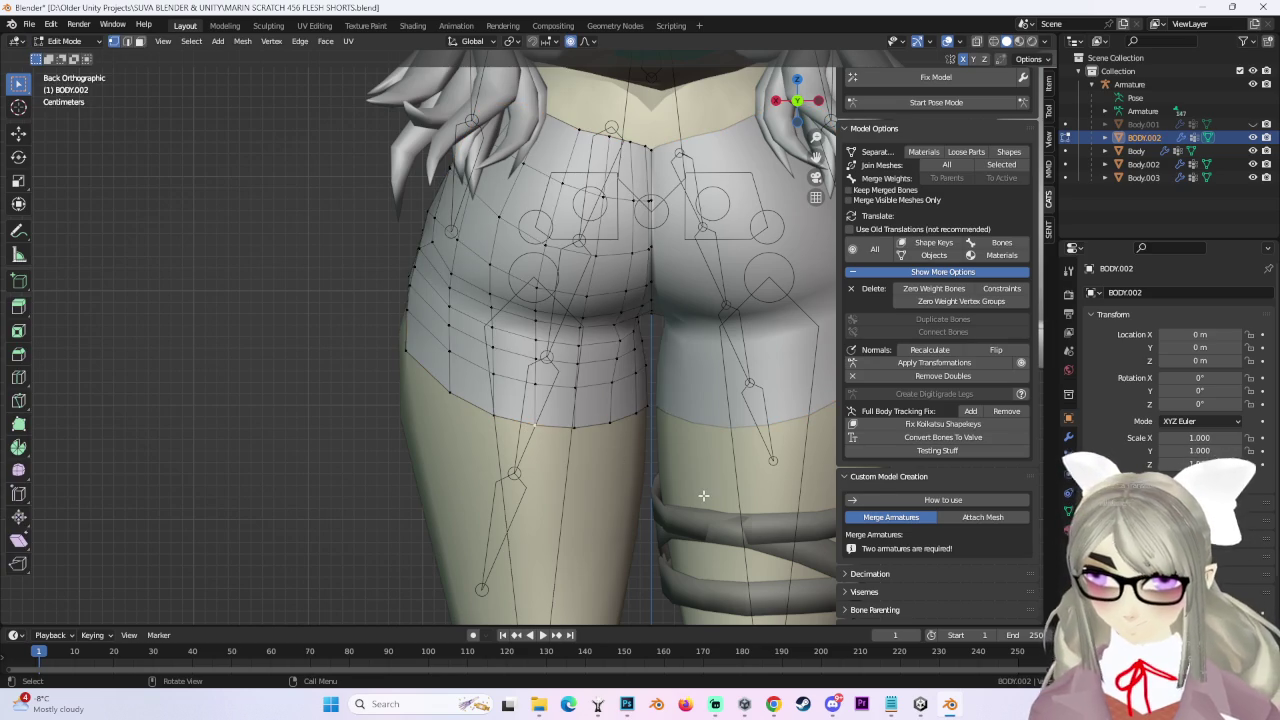
pyautogui.press('c')
pyautogui.scroll(-2, 528, 414)
pyautogui.scroll(-2, 528, 414)
pyautogui.press('Escape')
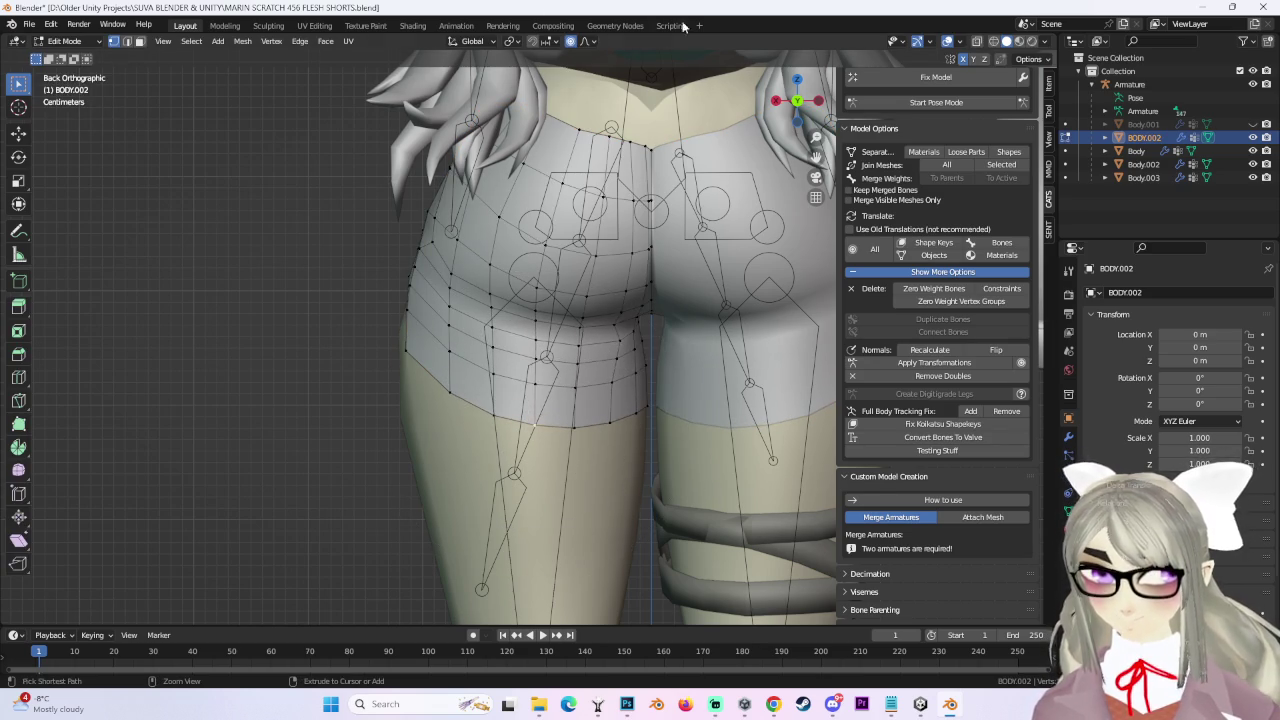
# Move the hem vertices with proportional editing, raising the lower edge along Z.
pyautogui.click(590, 41)
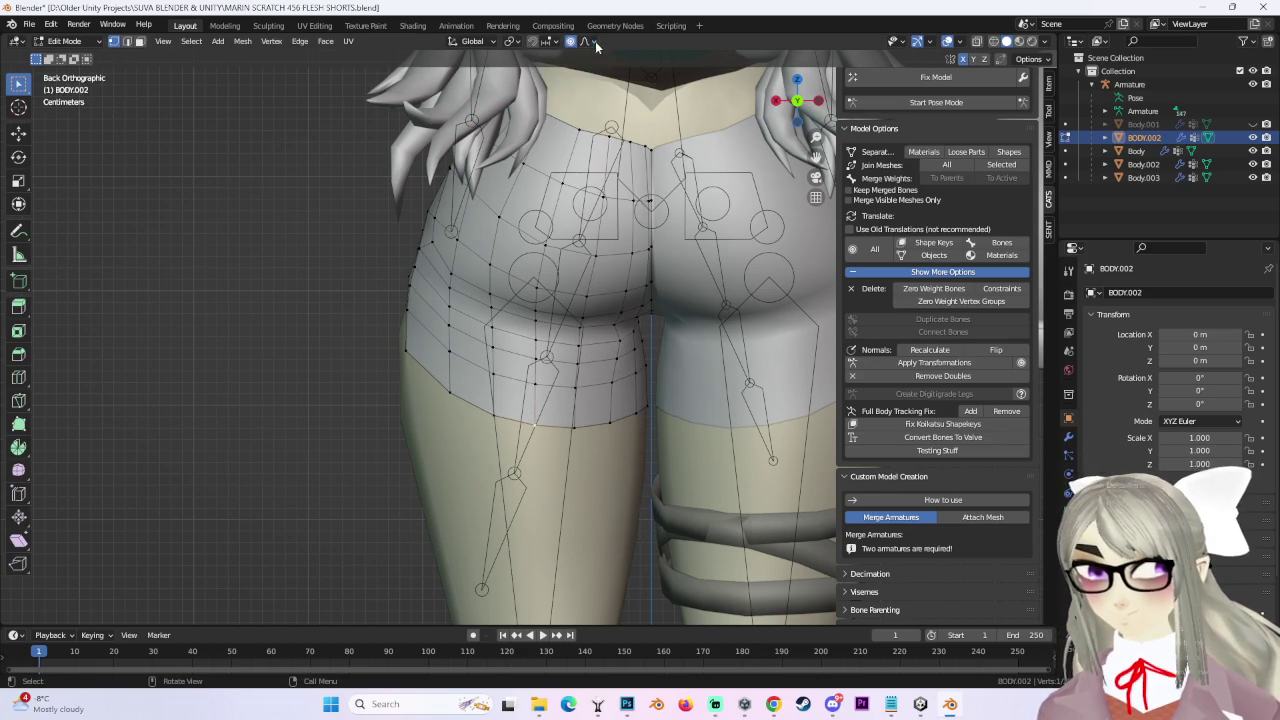
pyautogui.press('g')
pyautogui.scroll(1, 654, 477)
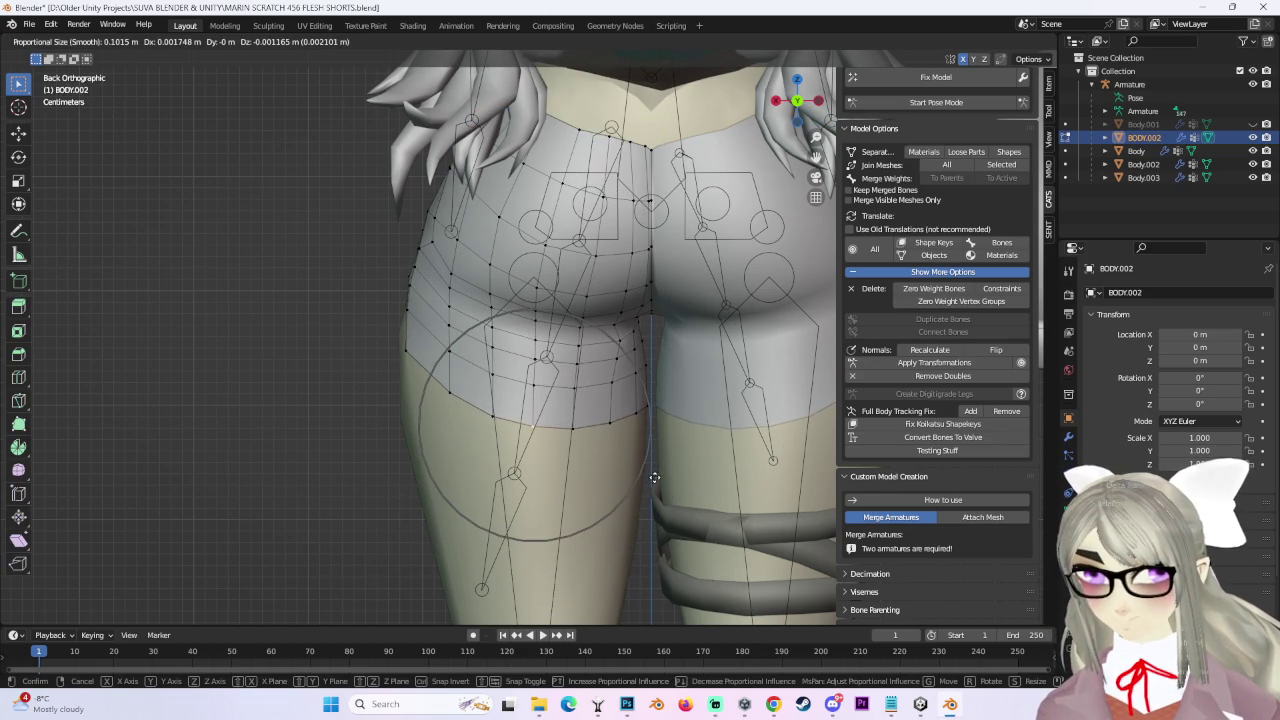
pyautogui.click(650, 416)
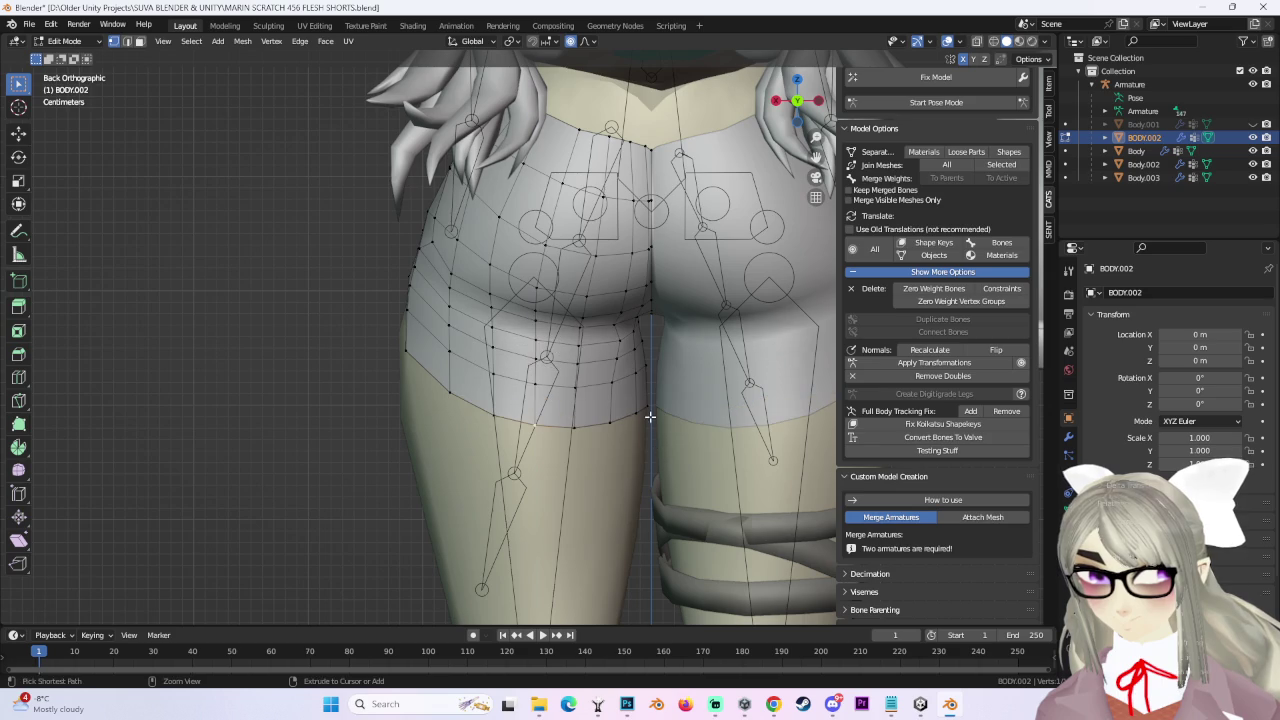
pyautogui.press('g')
pyautogui.press('z')
pyautogui.click(692, 384)
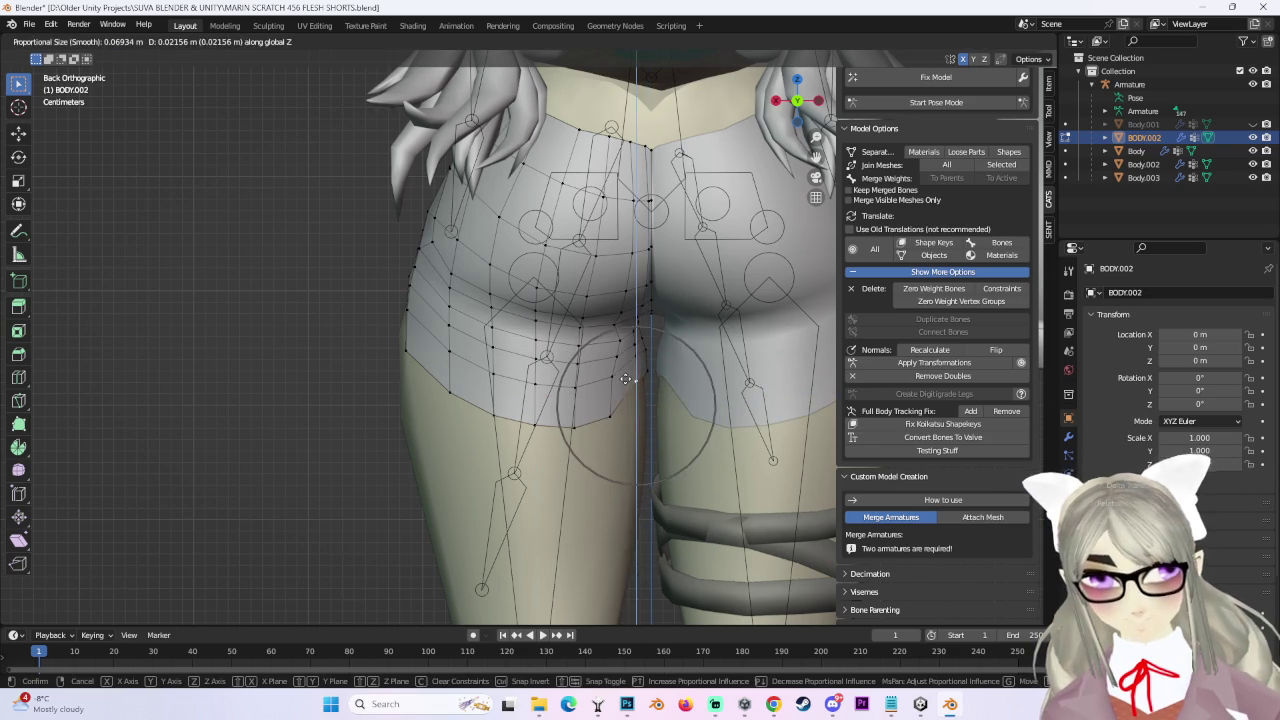
pyautogui.keyDown('shift'); pyautogui.moveTo(713, 397); pyautogui.dragTo(646, 397, button='middle'); pyautogui.keyUp('shift')
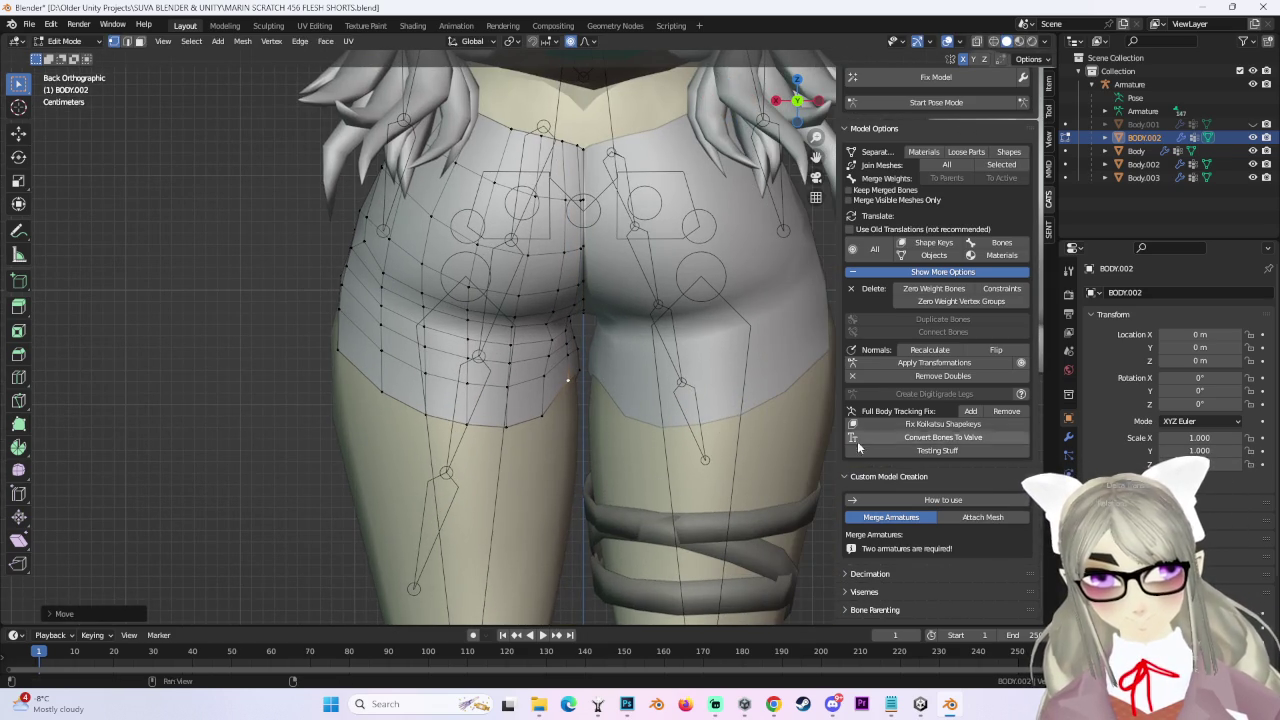
pyautogui.press('g')
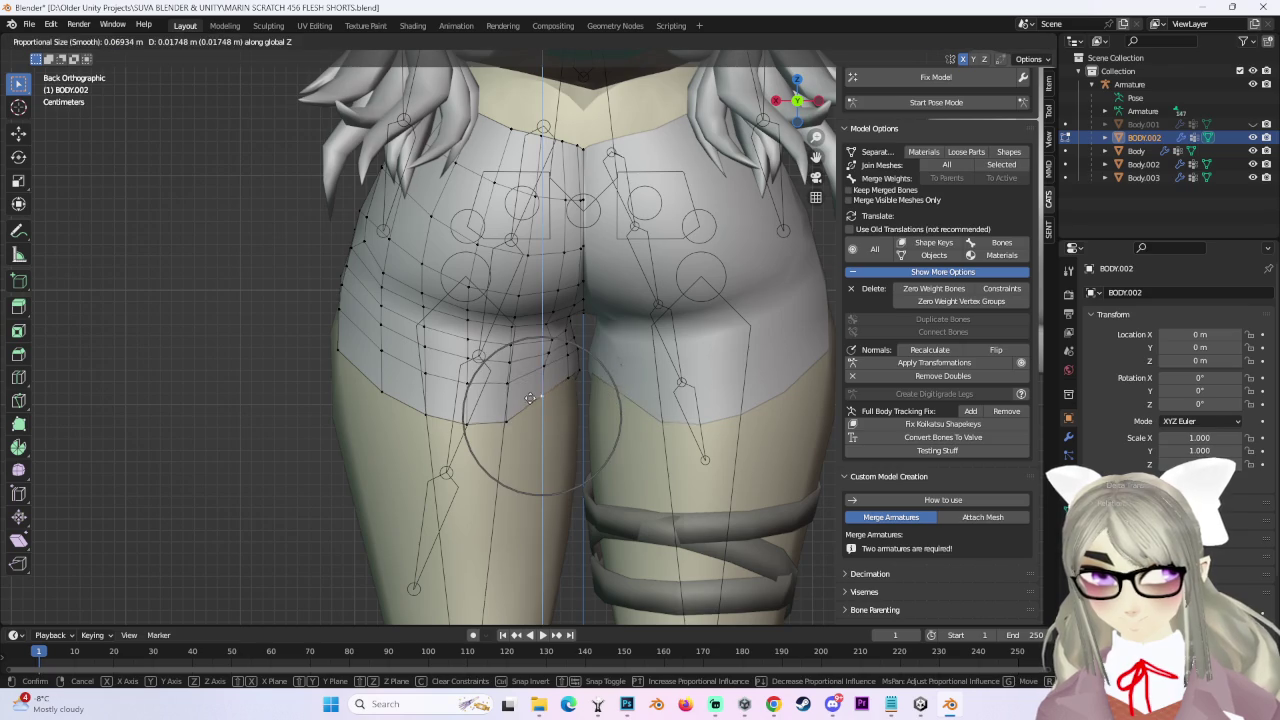
pyautogui.press('Escape')
pyautogui.press('g')
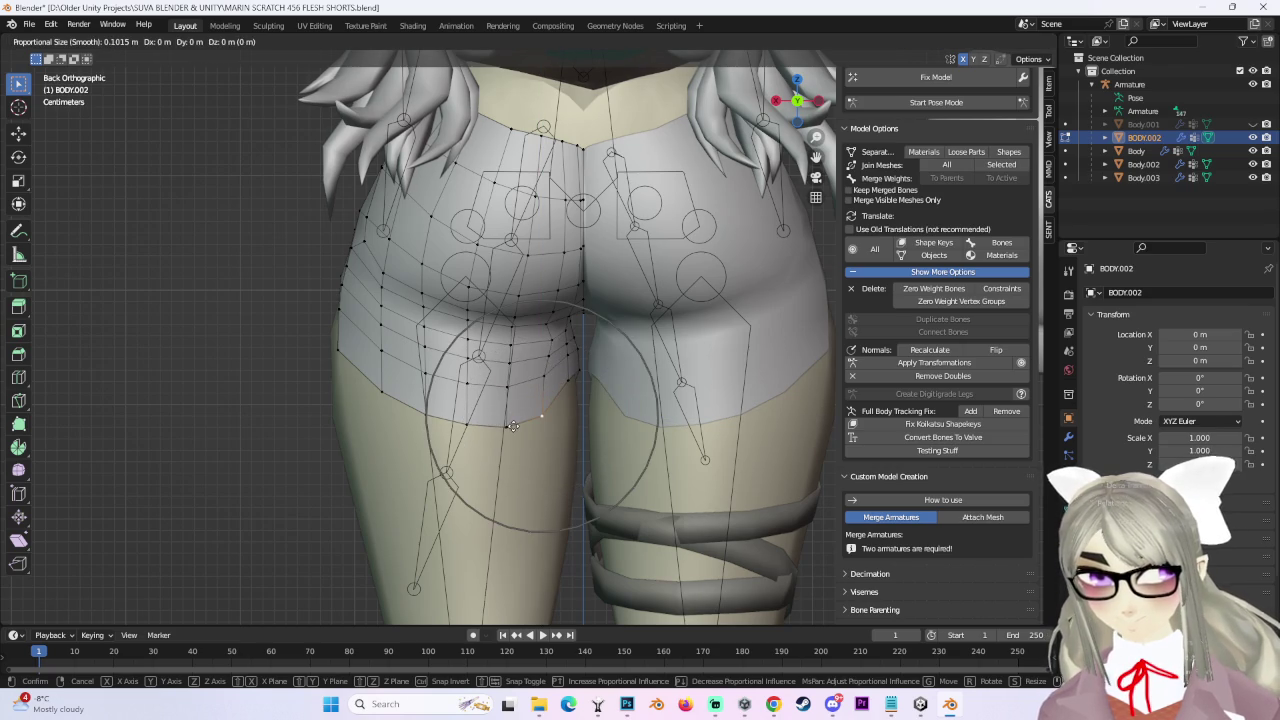
pyautogui.click(508, 409)
pyautogui.hotkey('ctrl', 'z')
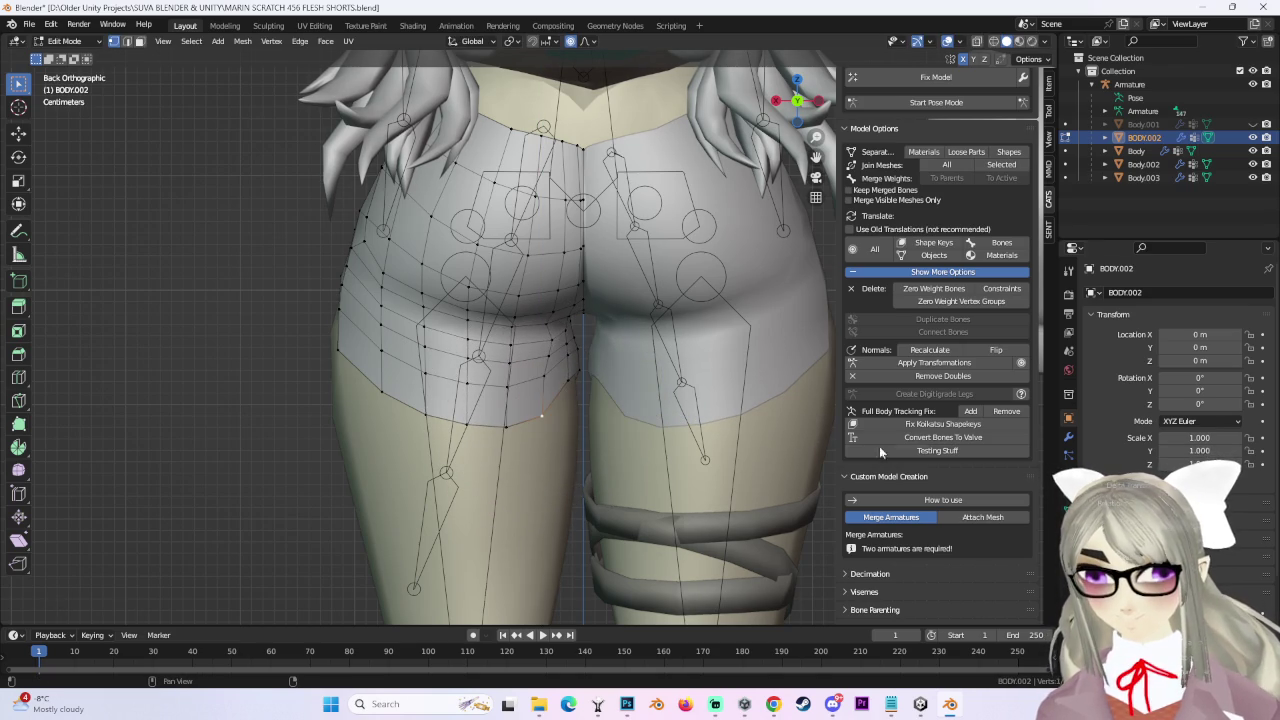
# Show the Mirror modifier in Edit Mode, then move several hem vertices vertically.
pyautogui.click(1070, 438)
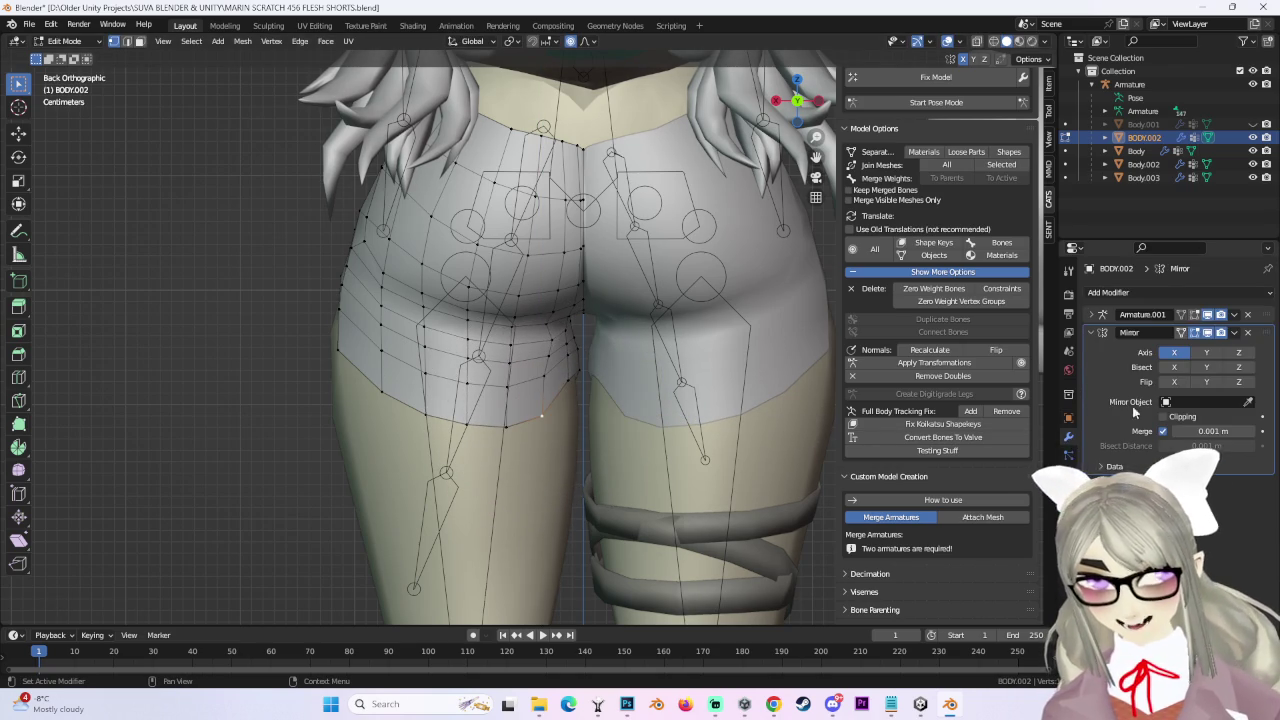
pyautogui.click(1181, 333)
pyautogui.keyDown('shift'); pyautogui.moveTo(624, 387); pyautogui.dragTo(673, 387, button='middle'); pyautogui.keyUp('shift')
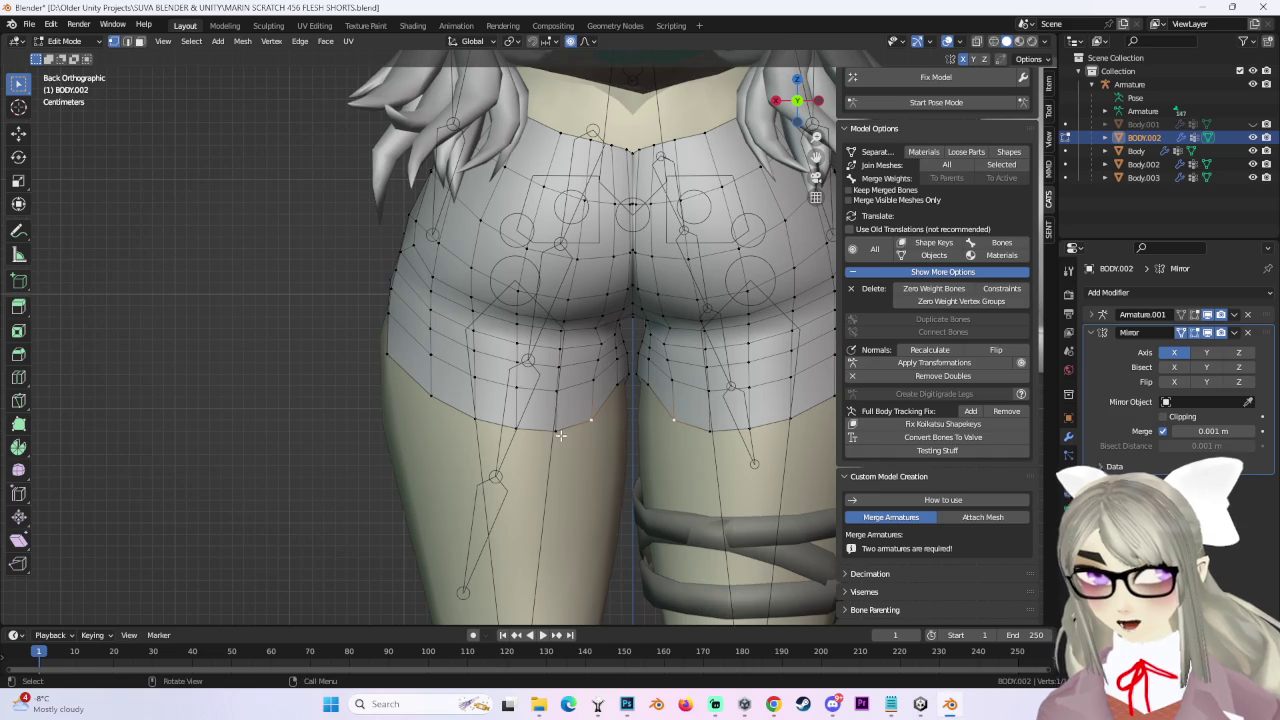
pyautogui.press('g')
pyautogui.press('z')
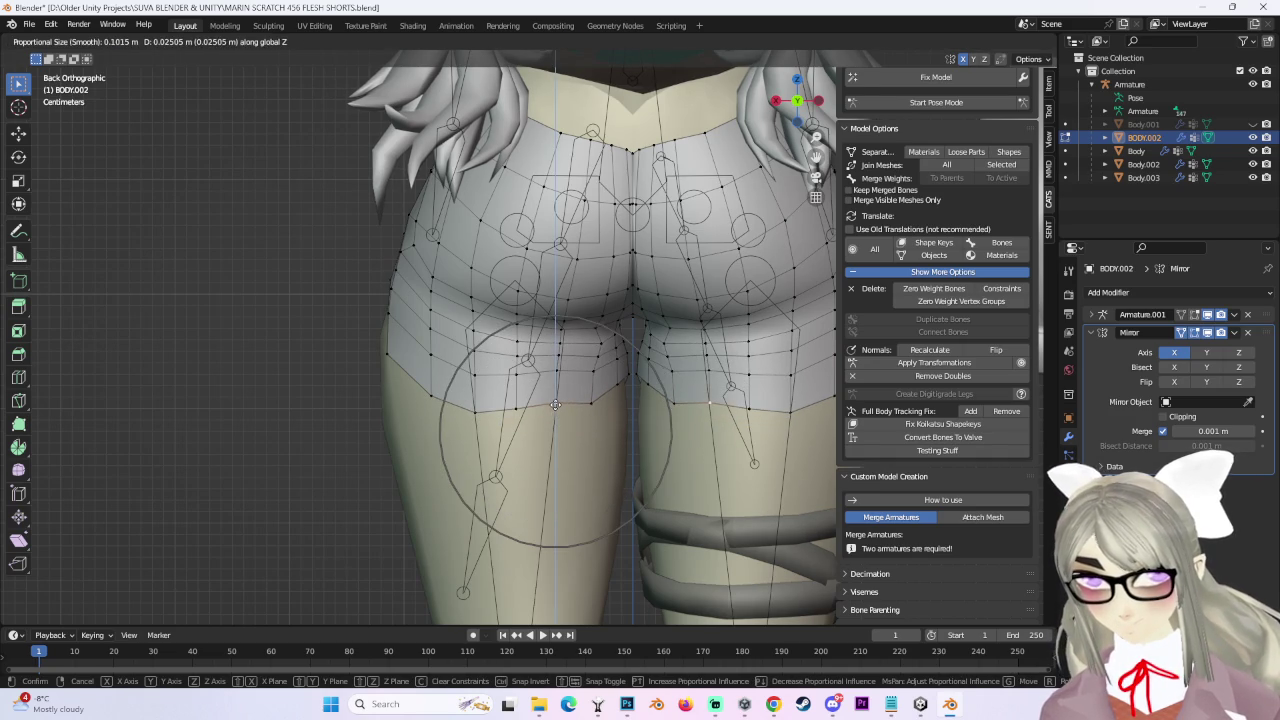
pyautogui.scroll(4, 590, 400)
pyautogui.click(591, 390)
pyautogui.press('g')
pyautogui.click(475, 393)
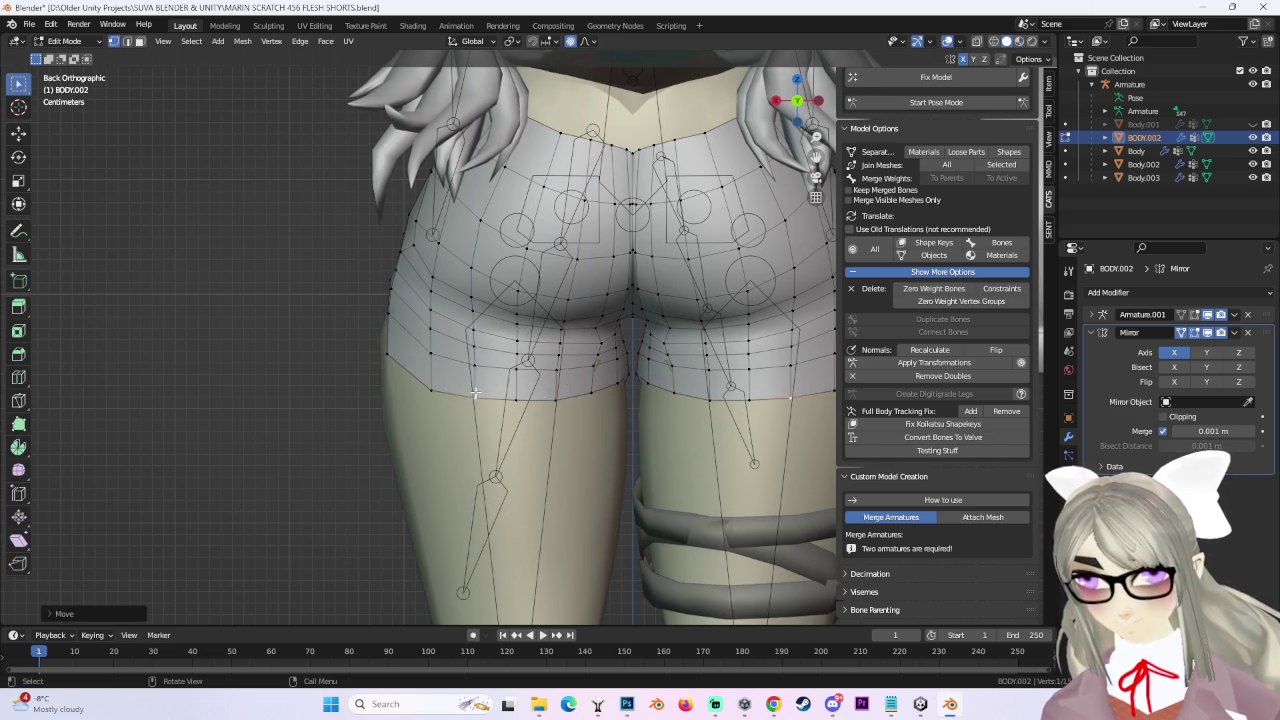
pyautogui.press('g')
pyautogui.click(426, 385)
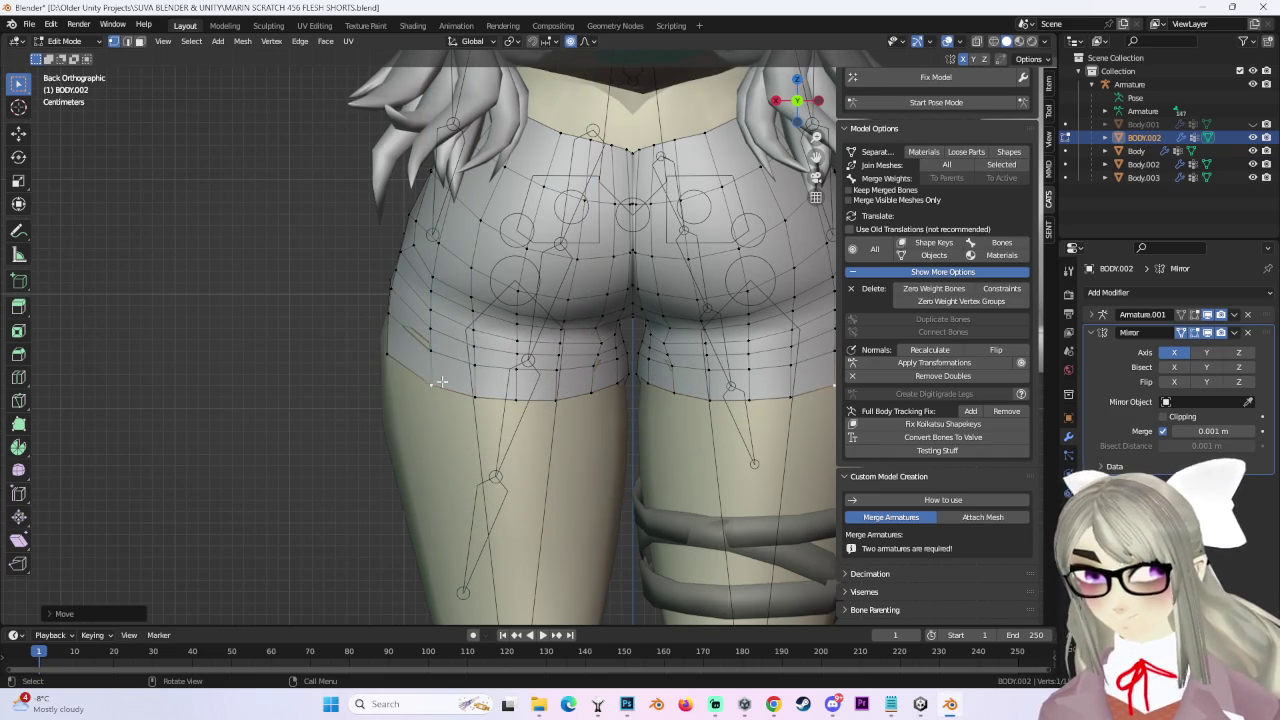
# Orbit around the shorts and confirm further proportional hem moves.
pyautogui.scroll(3, 674, 373)
pyautogui.scroll(2, 525, 330)
pyautogui.moveTo(525, 330)
pyautogui.mouseDown(button='middle')
pyautogui.moveTo(563, 437)
pyautogui.moveTo(535, 472)
pyautogui.moveTo(577, 503)
pyautogui.mouseUp(button='middle')
pyautogui.scroll(-2, 535, 472)
pyautogui.moveTo(447, 494); pyautogui.dragTo(572, 461, button='middle')
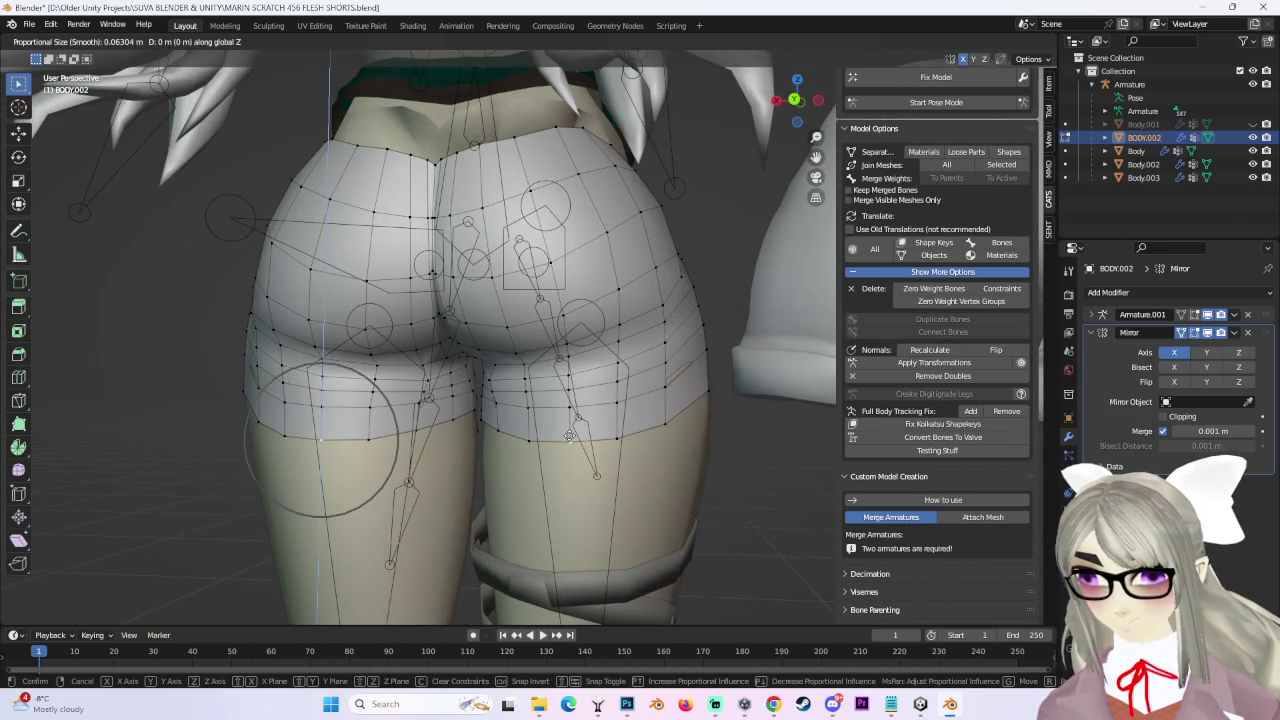
pyautogui.click(568, 436)
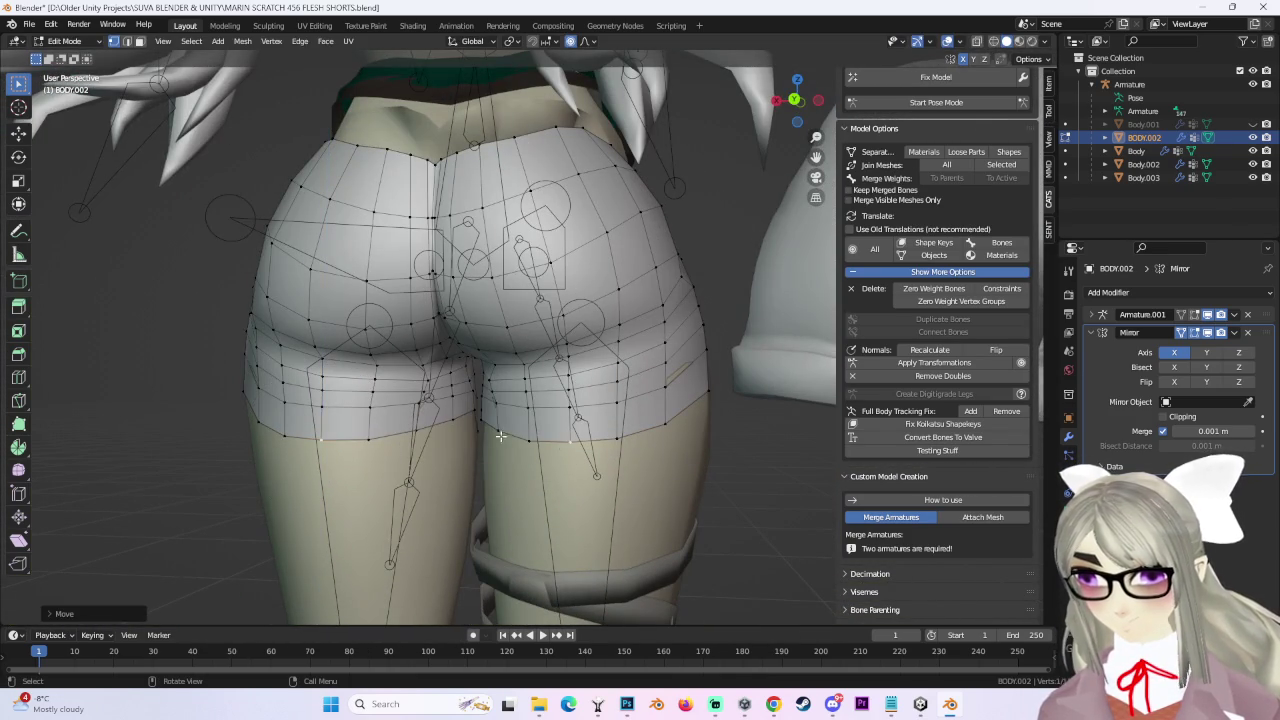
pyautogui.click(600, 441)
pyautogui.moveTo(600, 441)
pyautogui.mouseDown(button='middle')
pyautogui.moveTo(624, 412)
pyautogui.moveTo(560, 480)
pyautogui.mouseUp(button='middle')
pyautogui.scroll(4, 478, 586)
pyautogui.moveTo(478, 586); pyautogui.dragTo(508, 565, button='middle')
# Move two more hem vertices along Z and toggle X-ray to check the thigh fit.
pyautogui.press('g')
pyautogui.press('z')
pyautogui.click(508, 519)
pyautogui.click(411, 526)
pyautogui.press('g')
pyautogui.press('z')
pyautogui.scroll(-2, 411, 526)
pyautogui.click(411, 486)
pyautogui.scroll(-3, 534, 451)
pyautogui.moveTo(534, 451)
pyautogui.mouseDown(button='middle')
pyautogui.moveTo(580, 346)
pyautogui.moveTo(574, 417)
pyautogui.moveTo(640, 380)
pyautogui.mouseUp(button='middle')
pyautogui.hotkey('shift', 'z')
pyautogui.moveTo(480, 330)
pyautogui.mouseDown(button='middle')
pyautogui.moveTo(549, 337)
pyautogui.moveTo(570, 356)
pyautogui.moveTo(708, 302)
pyautogui.mouseUp(button='middle')
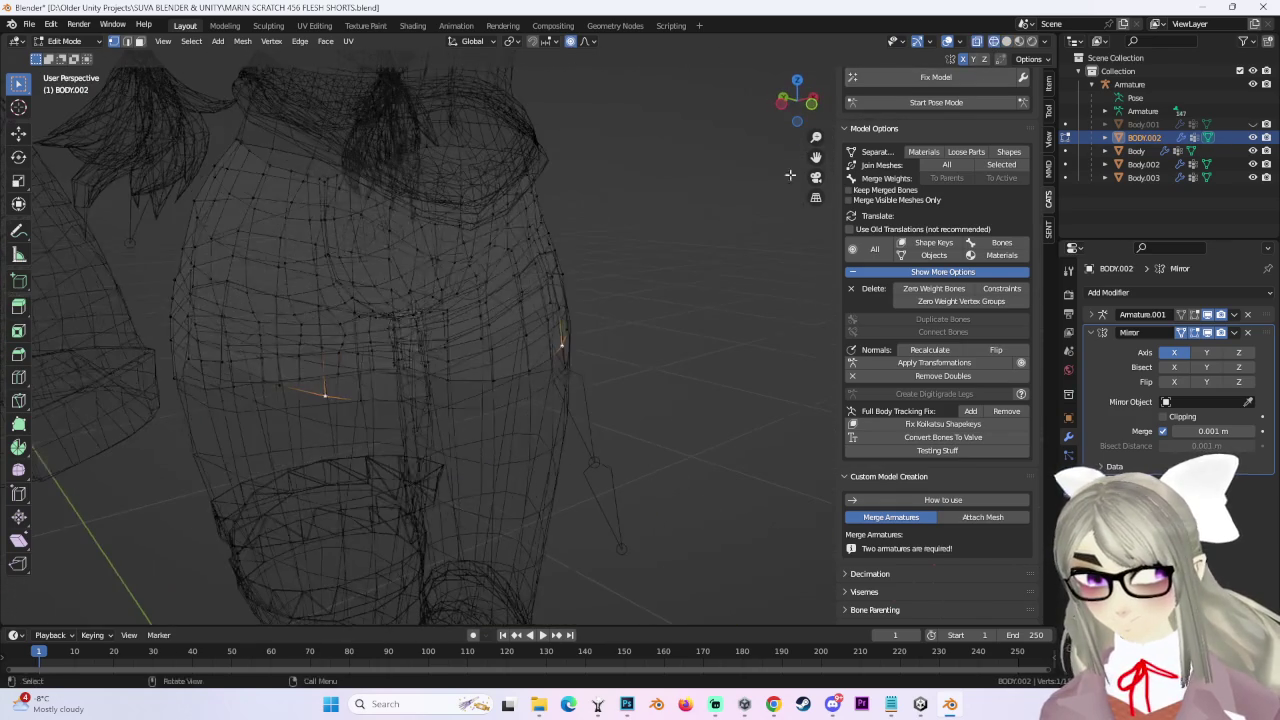
pyautogui.click(1006, 41)
# Pull in a side hem vertex with a proportional move, then widen the hem along X from the front.
pyautogui.moveTo(480, 330); pyautogui.dragTo(437, 320, button='middle')
pyautogui.press('g')
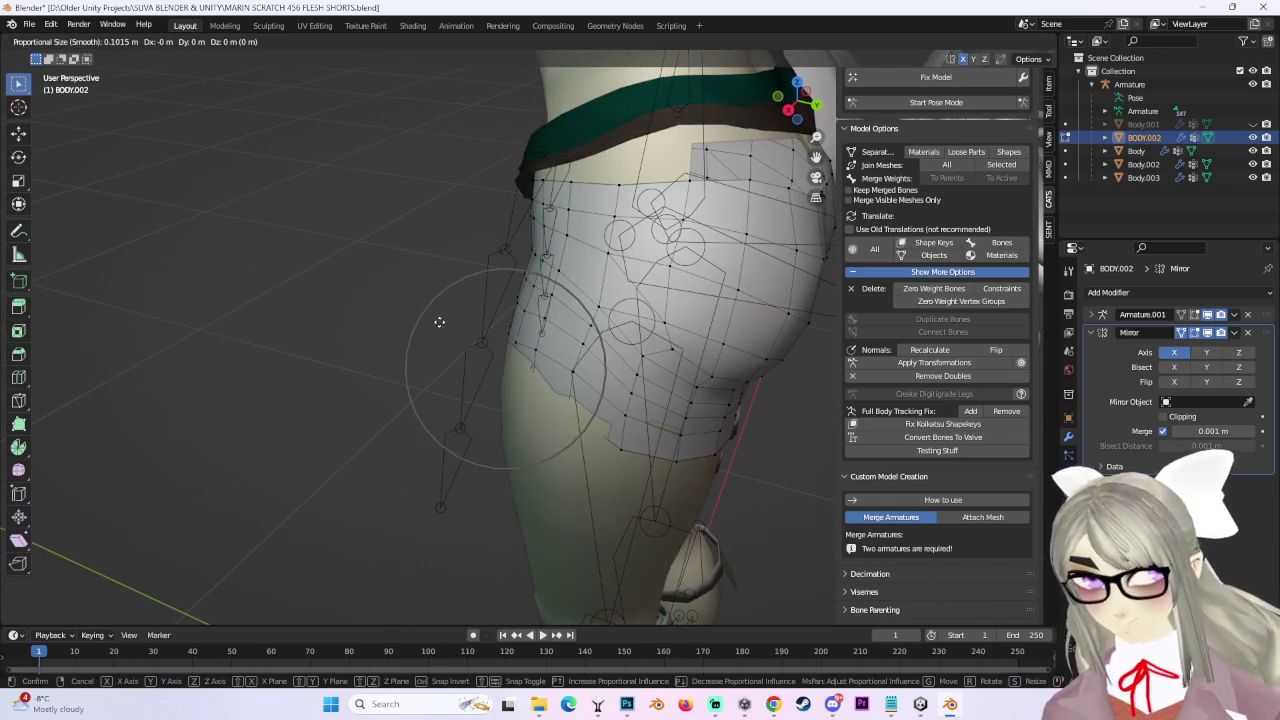
pyautogui.scroll(-3, 440, 322)
pyautogui.click(431, 317)
pyautogui.moveTo(497, 357)
pyautogui.mouseDown(button='middle')
pyautogui.moveTo(685, 375)
pyautogui.moveTo(663, 325)
pyautogui.moveTo(731, 333)
pyautogui.mouseUp(button='middle')
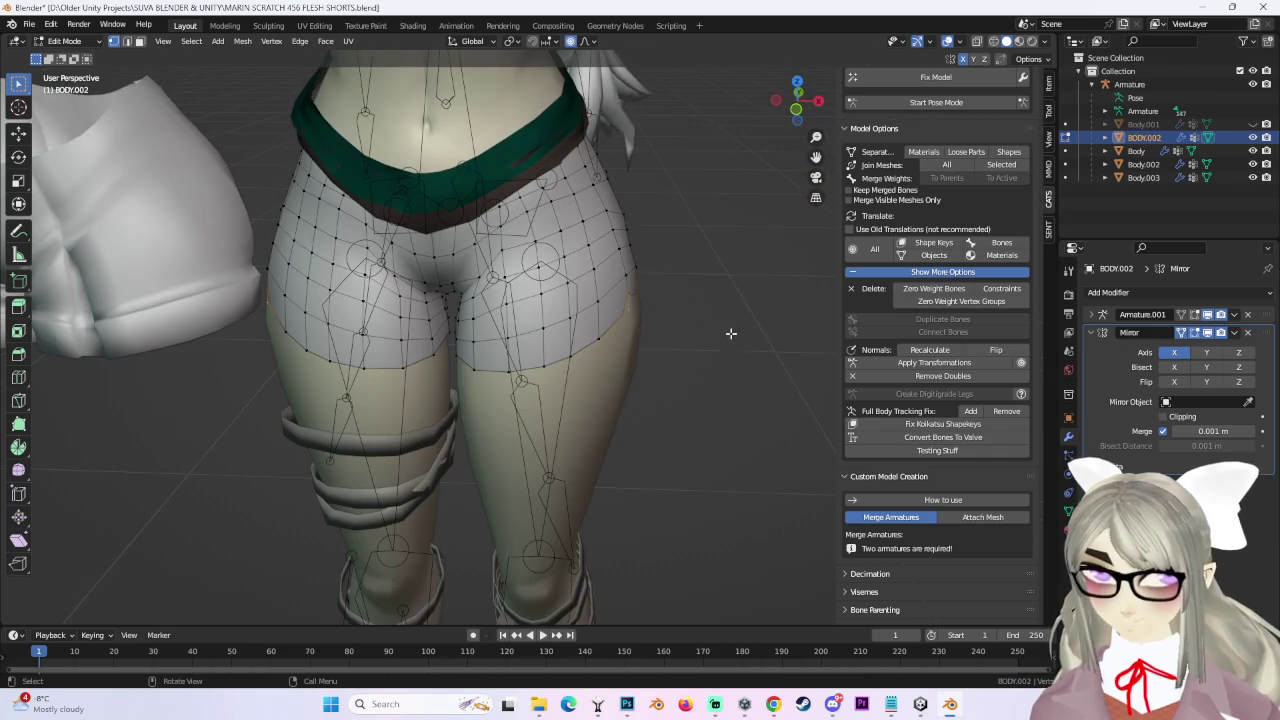
pyautogui.press('g')
pyautogui.press('x')
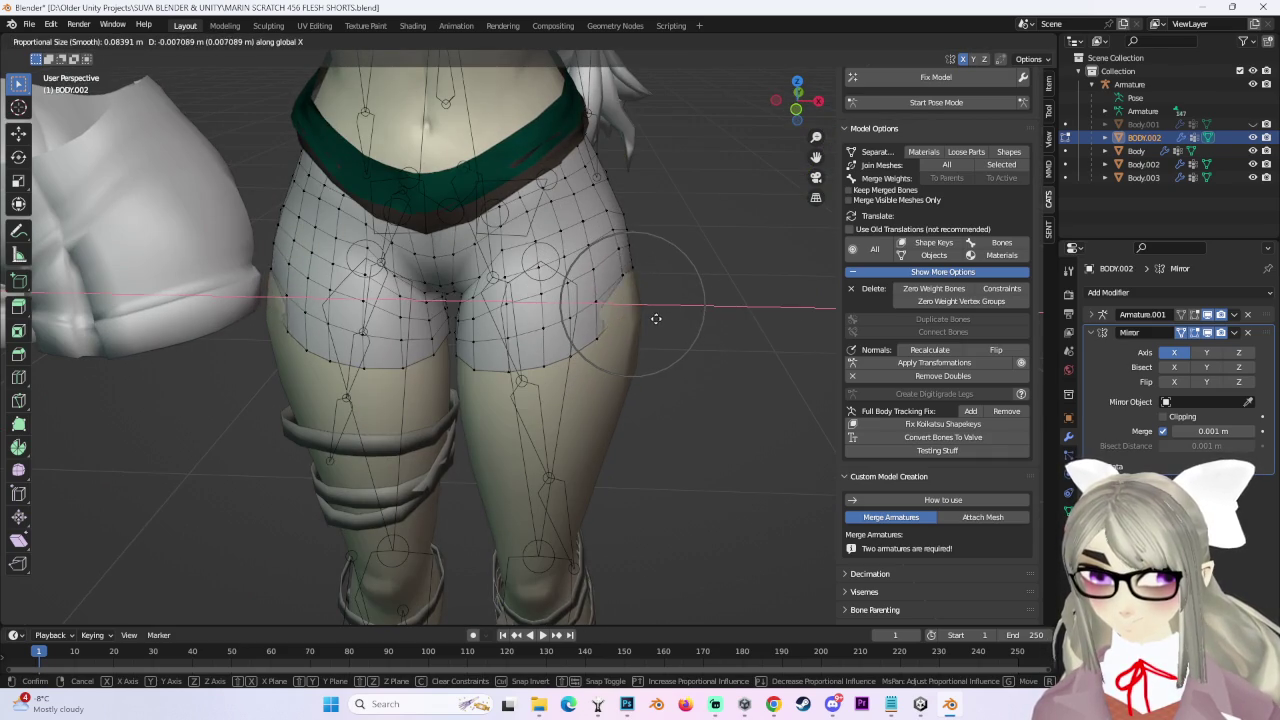
pyautogui.click(709, 354)
# In Right Orthographic view, move the side hem vertices vertically along Z.
pyautogui.moveTo(709, 354); pyautogui.dragTo(681, 375, button='middle')
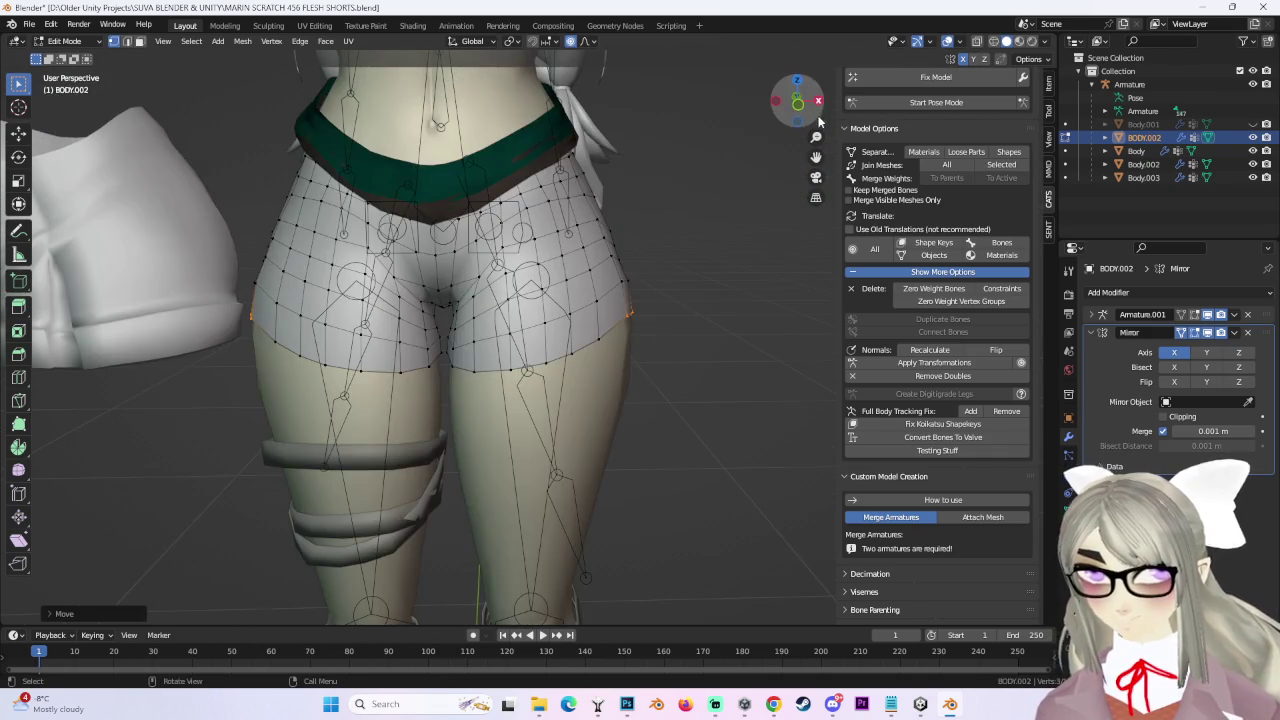
pyautogui.moveTo(820, 117); pyautogui.dragTo(541, 363)
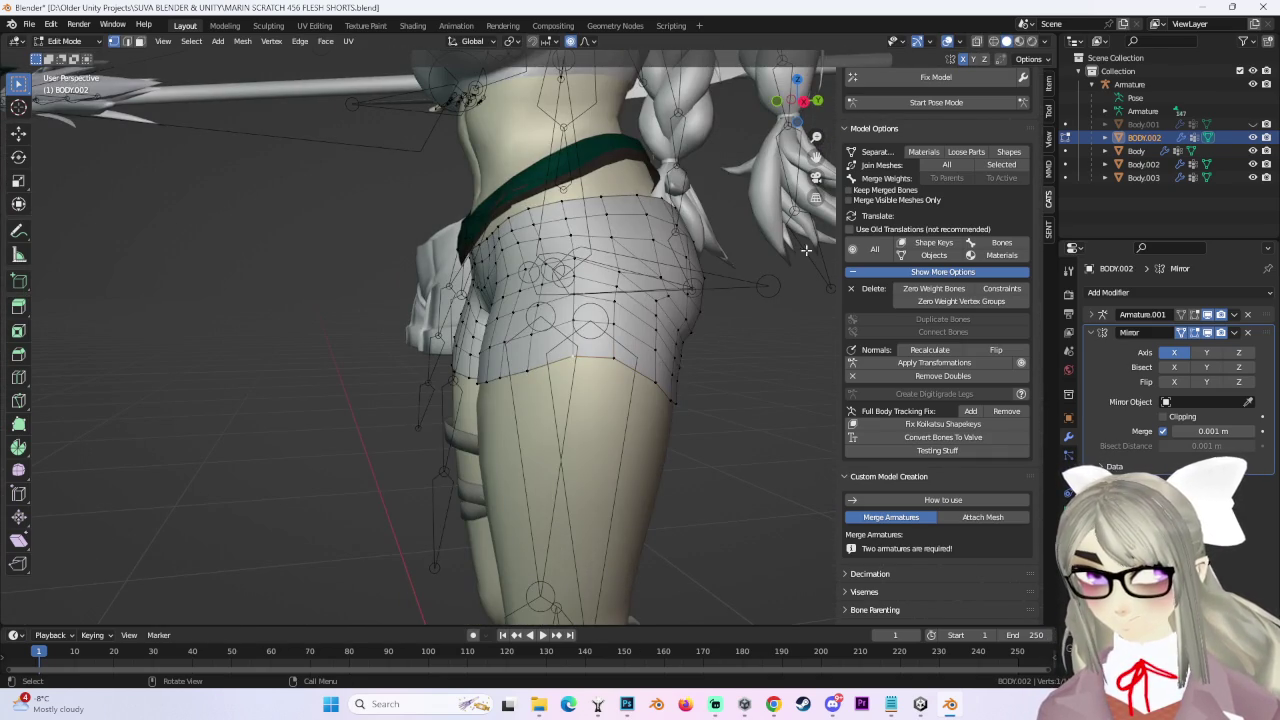
pyautogui.click(804, 102)
pyautogui.press('g')
pyautogui.press('z')
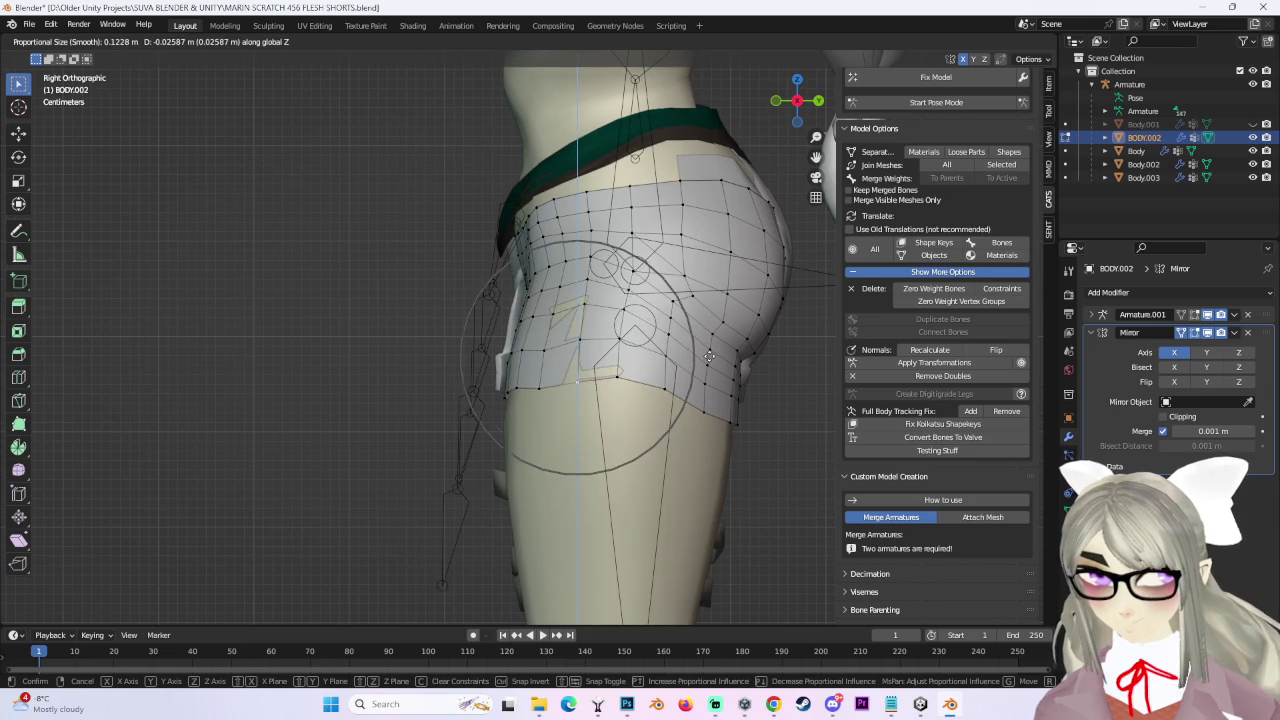
pyautogui.press('Escape')
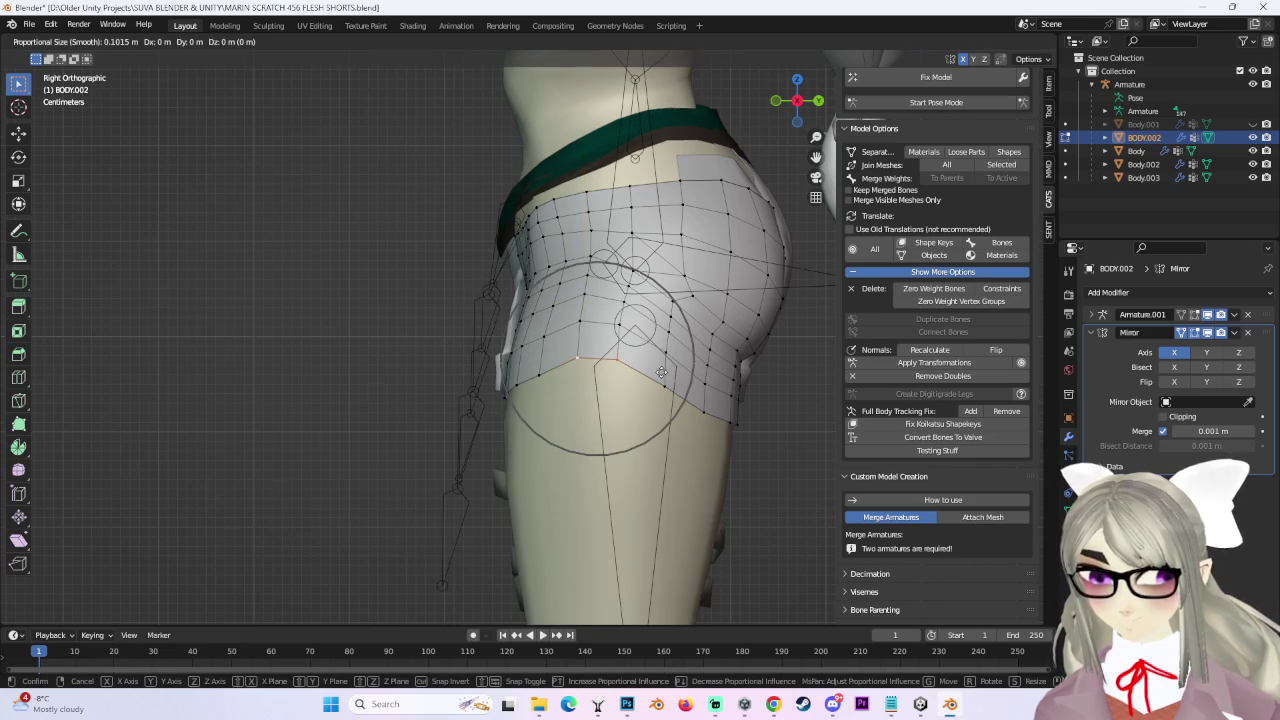
pyautogui.press('Escape')
pyautogui.press('g')
pyautogui.press('z')
pyautogui.click(661, 421)
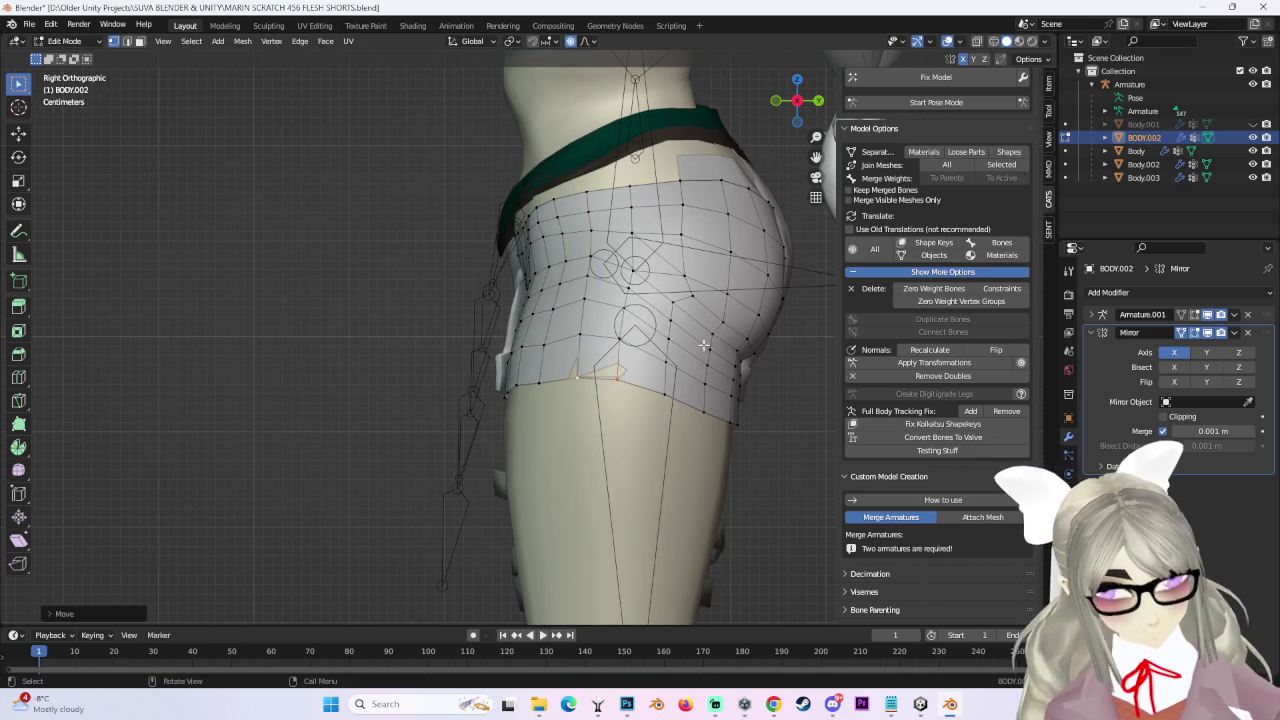
# Refine the hem vertices in perspective view using a smaller proportional falloff.
pyautogui.scroll(1, 712, 349)
pyautogui.scroll(1, 614, 371)
pyautogui.press('g')
pyautogui.moveTo(291, 373)
pyautogui.mouseDown(button='middle')
pyautogui.moveTo(560, 270)
pyautogui.moveTo(504, 361)
pyautogui.moveTo(478, 367)
pyautogui.moveTo(694, 423)
pyautogui.moveTo(614, 371)
pyautogui.moveTo(591, 380)
pyautogui.moveTo(621, 377)
pyautogui.moveTo(651, 449)
pyautogui.moveTo(491, 414)
pyautogui.moveTo(541, 401)
pyautogui.moveTo(583, 327)
pyautogui.mouseUp(button='middle')
pyautogui.press('Escape')
pyautogui.press('g')
pyautogui.click(577, 261)
pyautogui.scroll(3, 621, 371)
pyautogui.click(621, 371)
pyautogui.click(30, 24)
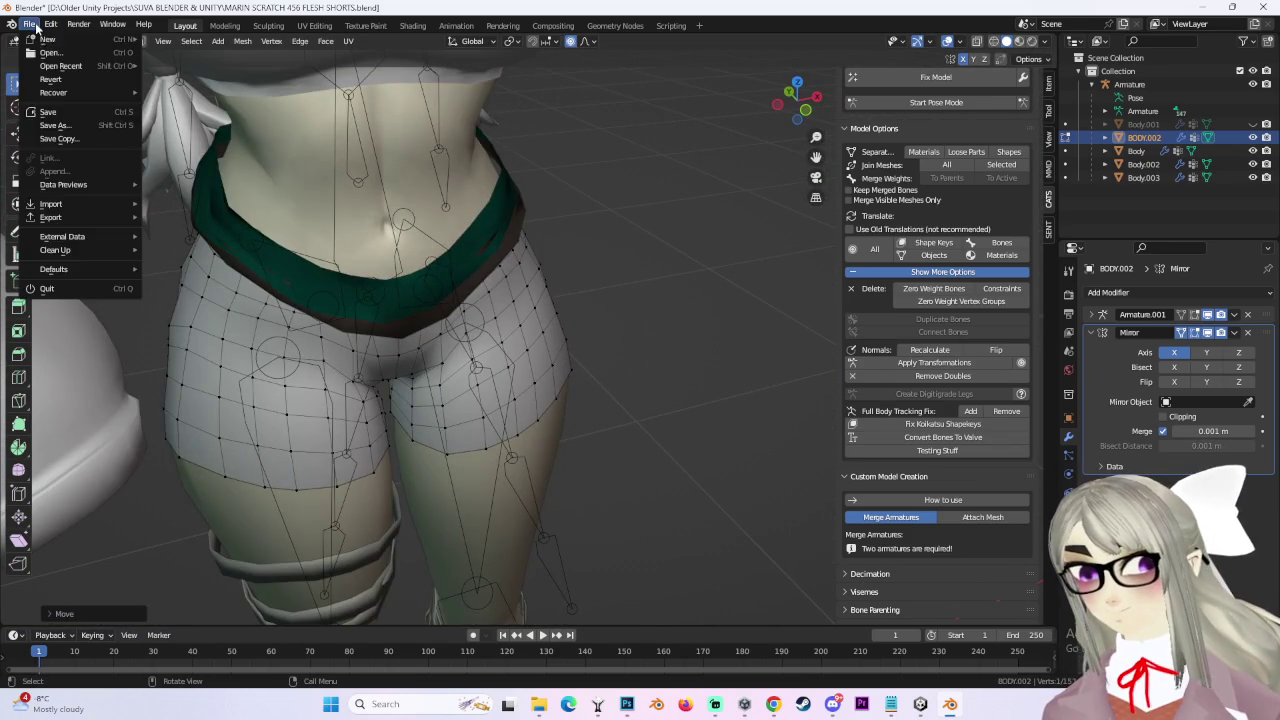
# Save the file as MARIN SCRATCH 457 FLESH SHORTS.blend and snap to front view.
pyautogui.click(73, 128)
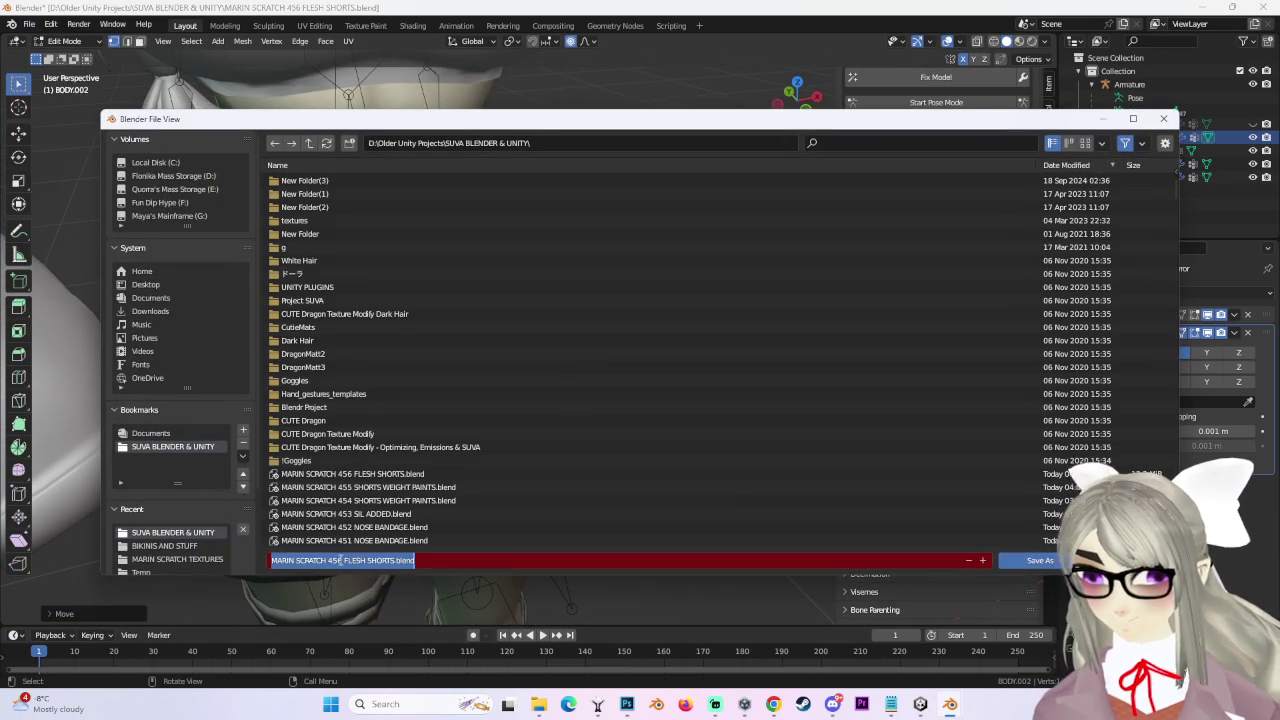
pyautogui.press('Return')
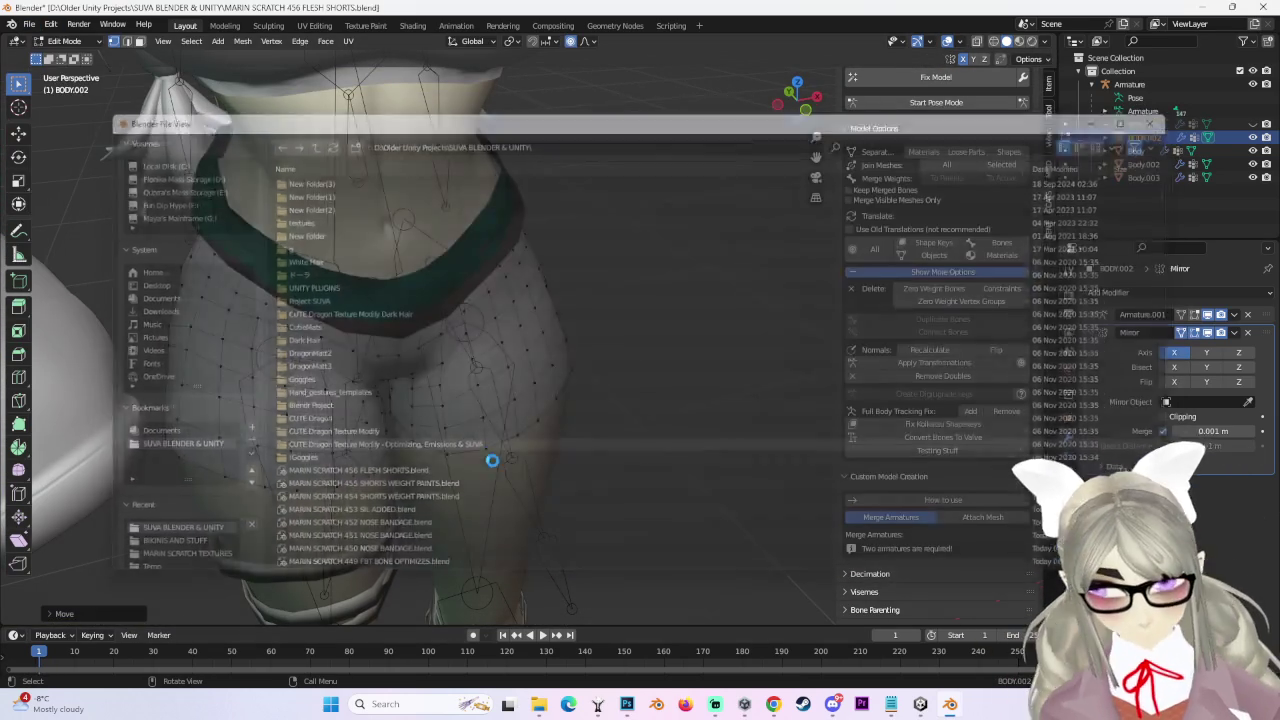
pyautogui.moveTo(780, 561); pyautogui.dragTo(600, 400, button='middle')
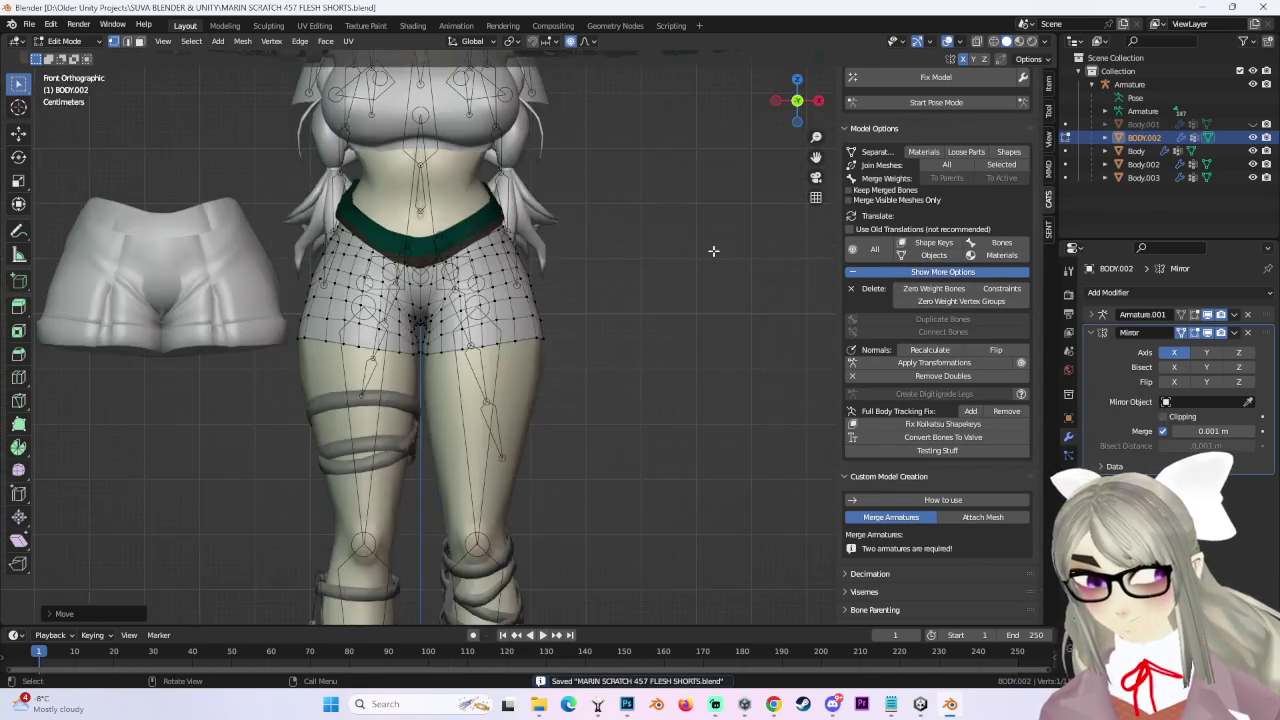
pyautogui.press('KP_1')
# Toggle Pose Mode off, check the shorts mesh in Edit Mode, and return to Object Mode.
pyautogui.click(938, 104)
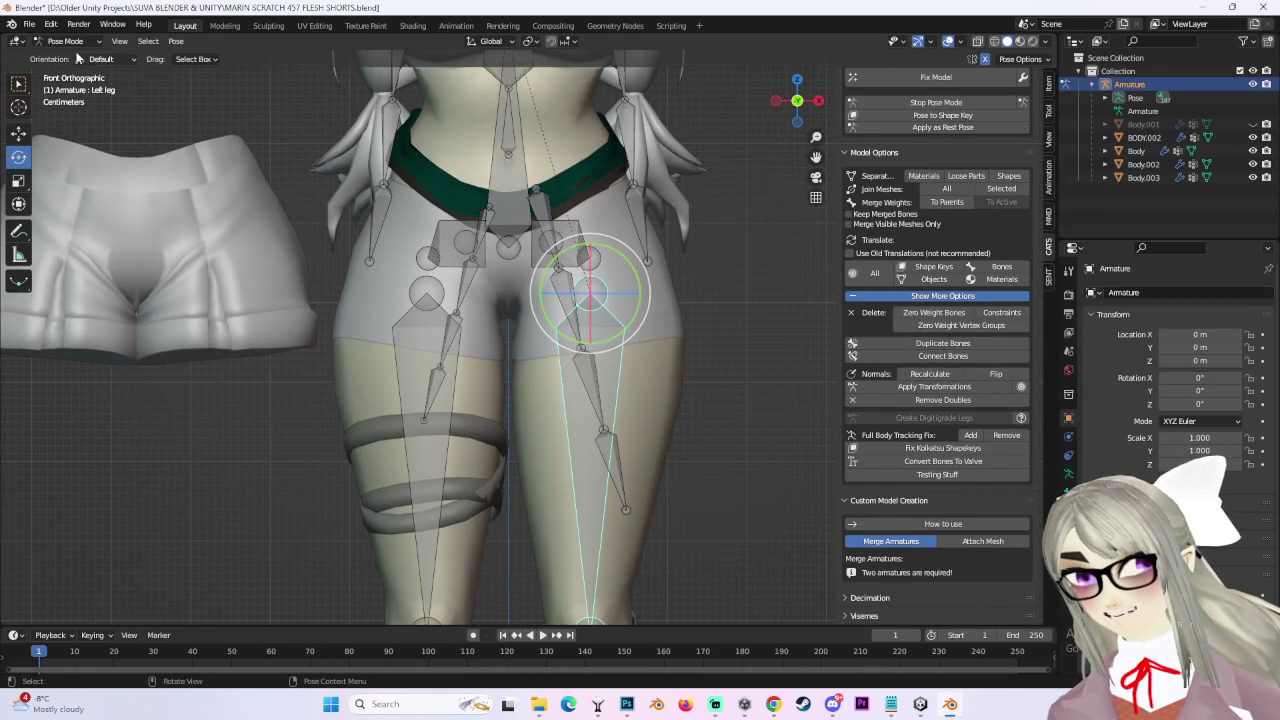
pyautogui.hotkey('ctrl', 'Tab')
pyautogui.click(530, 220)
pyautogui.click(68, 71)
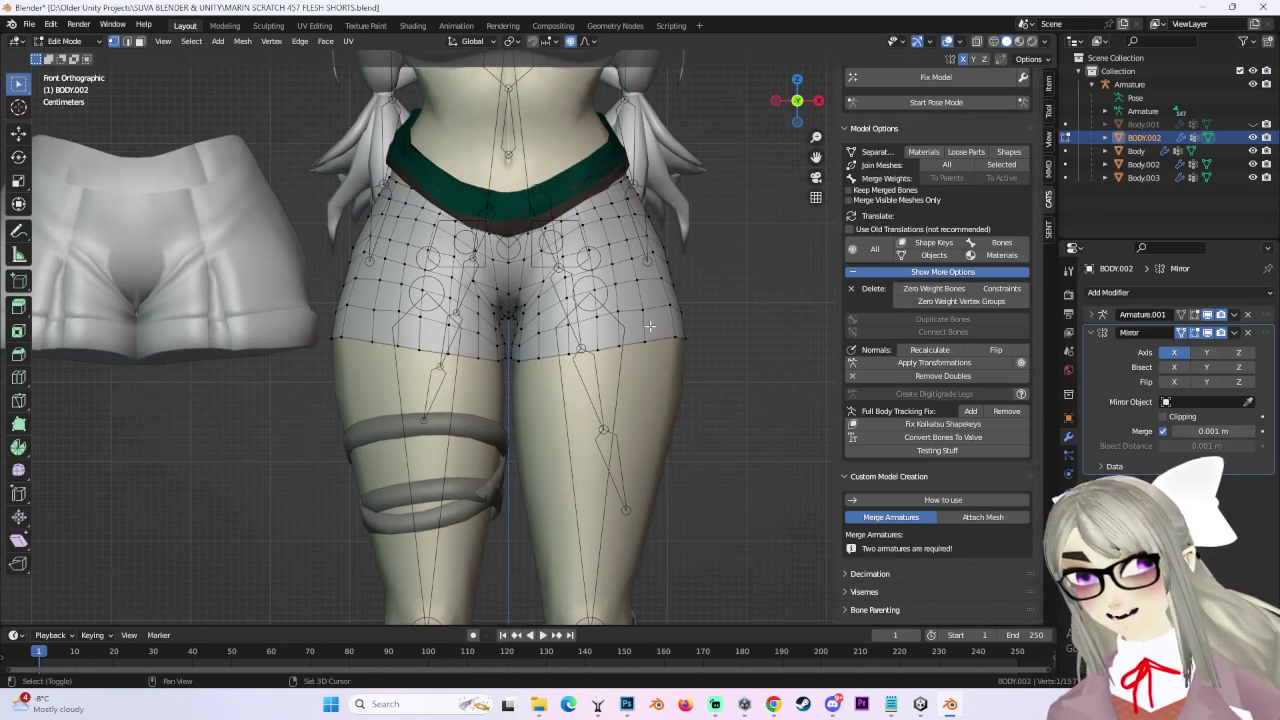
pyautogui.scroll(1, 408, 268)
pyautogui.moveTo(426, 268); pyautogui.dragTo(541, 267, button='middle')
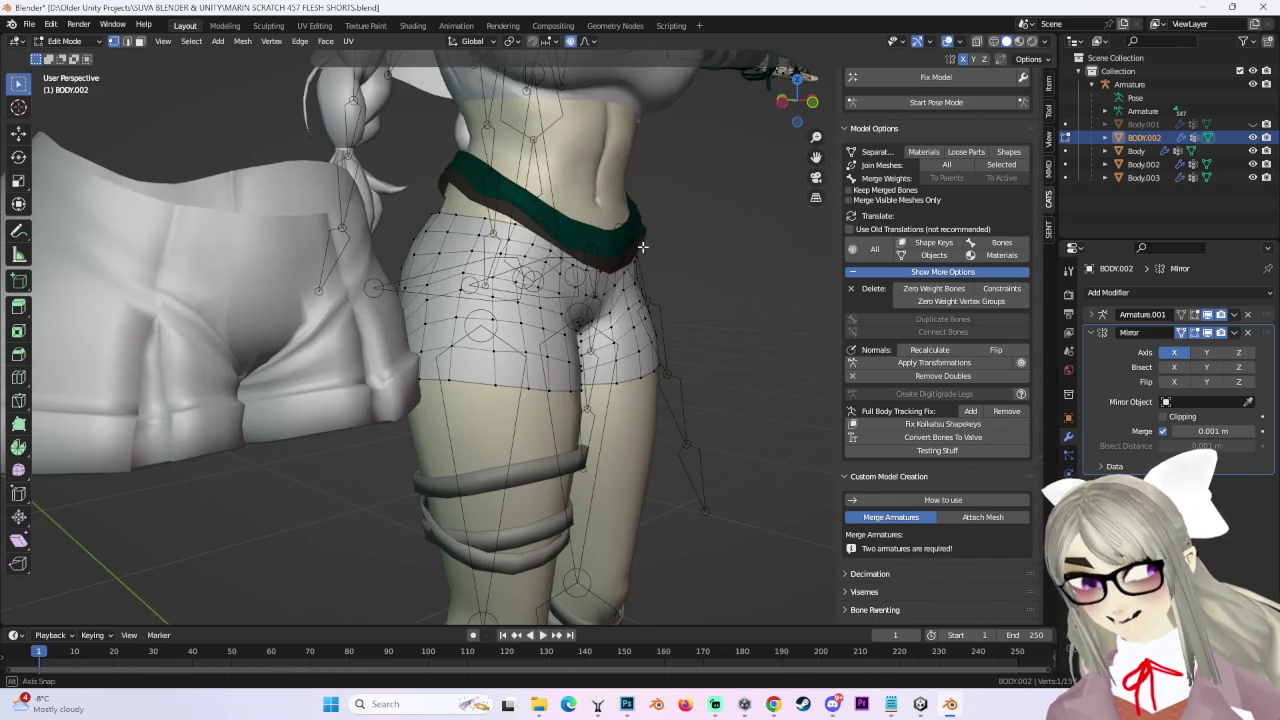
pyautogui.moveTo(645, 247); pyautogui.dragTo(487, 157, button='middle')
pyautogui.click(99, 41)
pyautogui.click(68, 55)
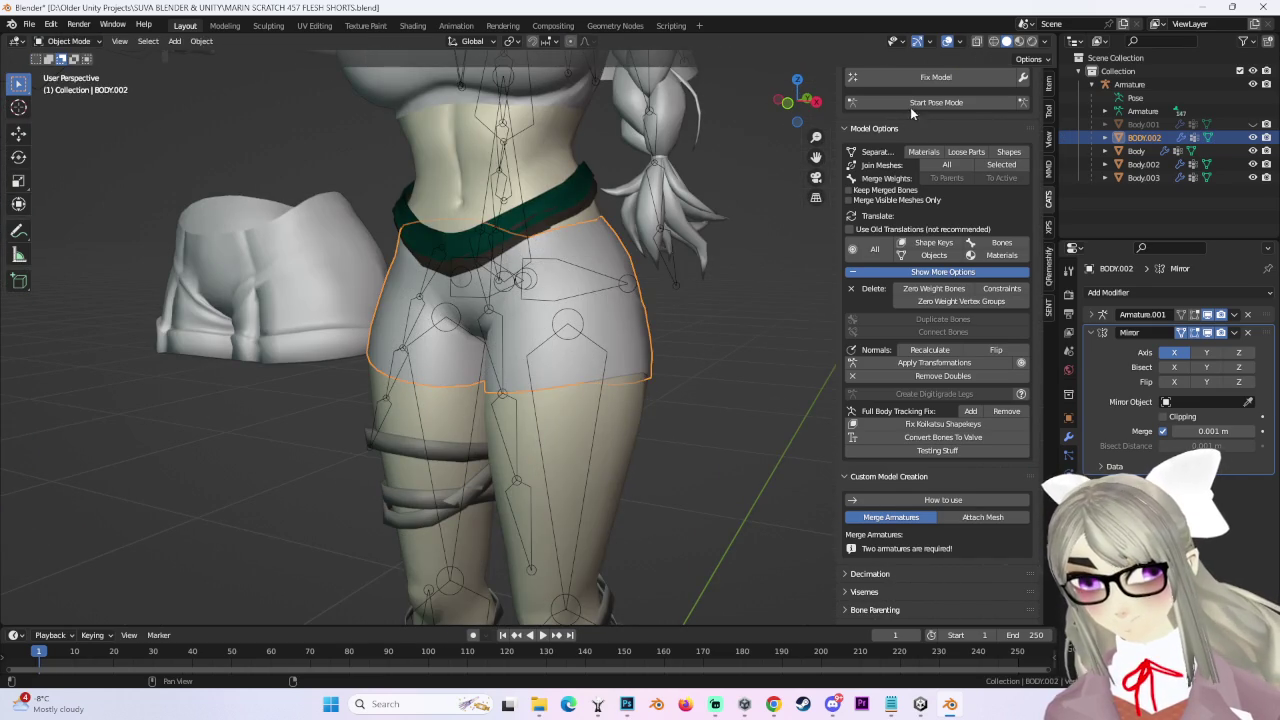
# Bend the left leg bone in Pose Mode to test shorts deformation, then restore the rest pose.
pyautogui.click(906, 103)
pyautogui.moveTo(598, 365); pyautogui.dragTo(645, 343)
pyautogui.moveTo(645, 343)
pyautogui.mouseDown(button='middle')
pyautogui.moveTo(519, 388)
pyautogui.moveTo(500, 371)
pyautogui.moveTo(711, 436)
pyautogui.moveTo(697, 416)
pyautogui.moveTo(626, 405)
pyautogui.mouseUp(button='middle')
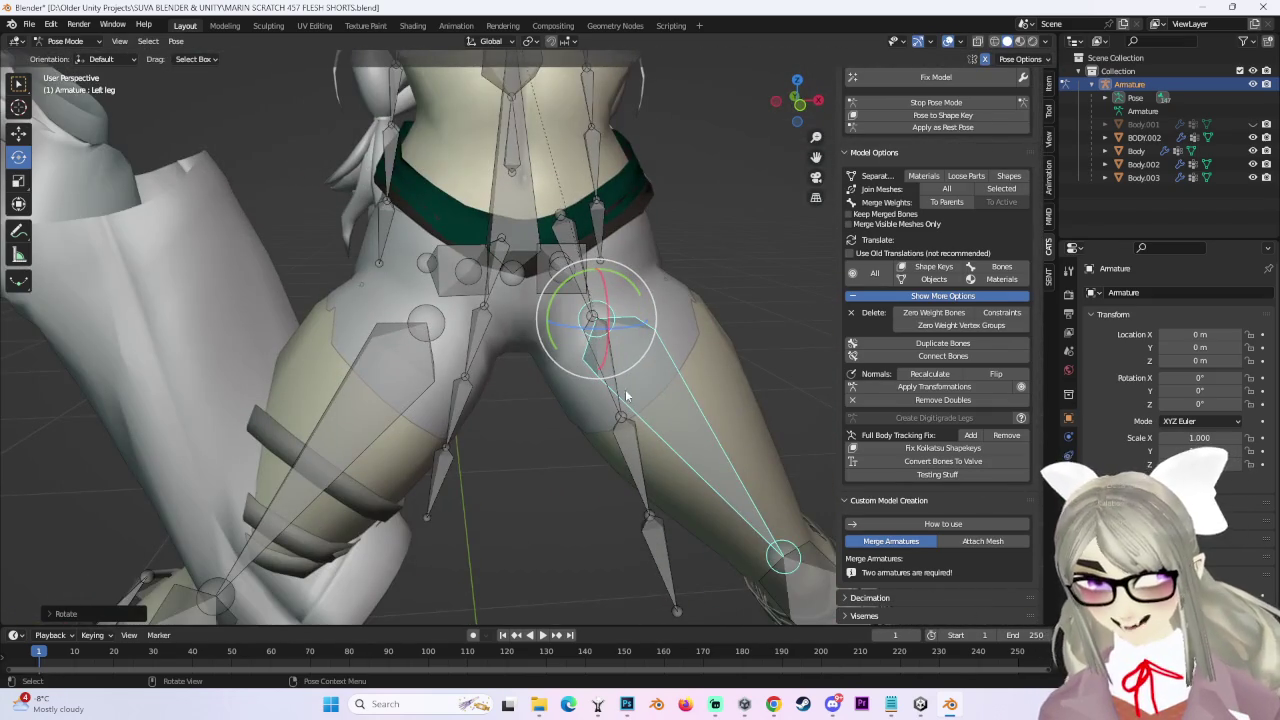
pyautogui.click(936, 102)
pyautogui.moveTo(675, 309); pyautogui.dragTo(701, 326, button='middle')
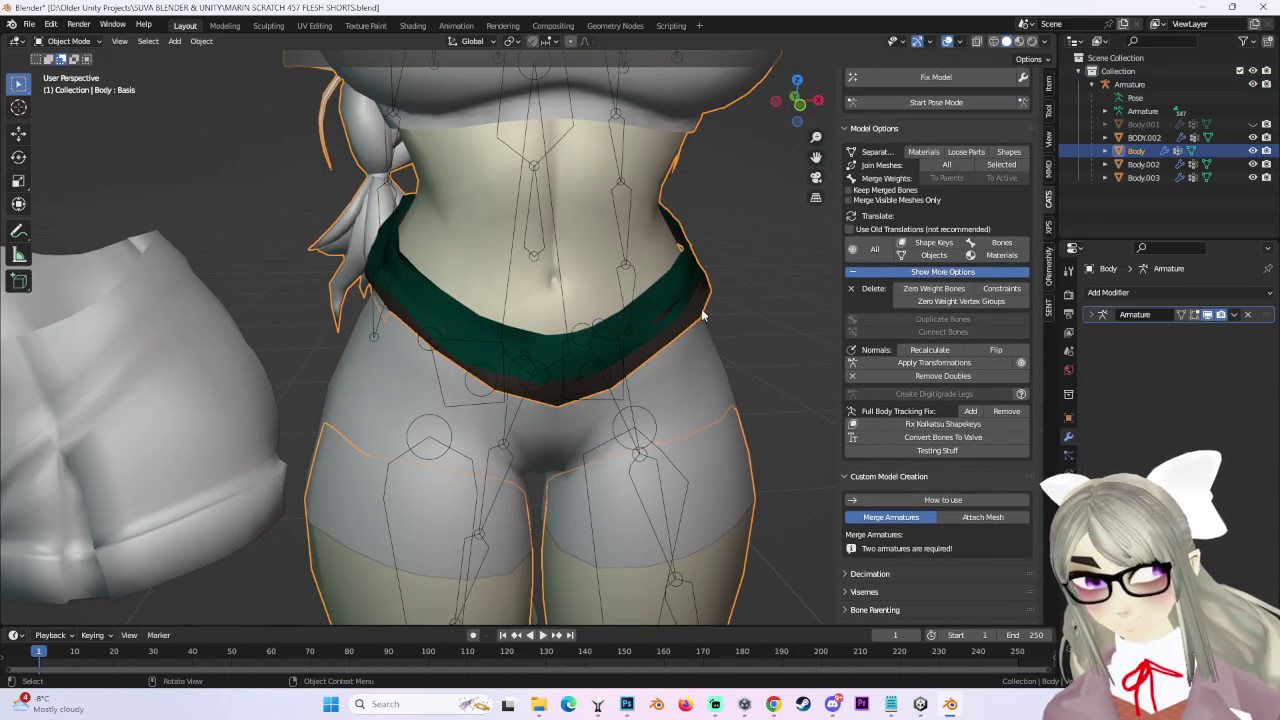
# Toggle Body and shorts visibility, then reveal the hidden belt geometry with Alt+H.
pyautogui.click(1253, 150)
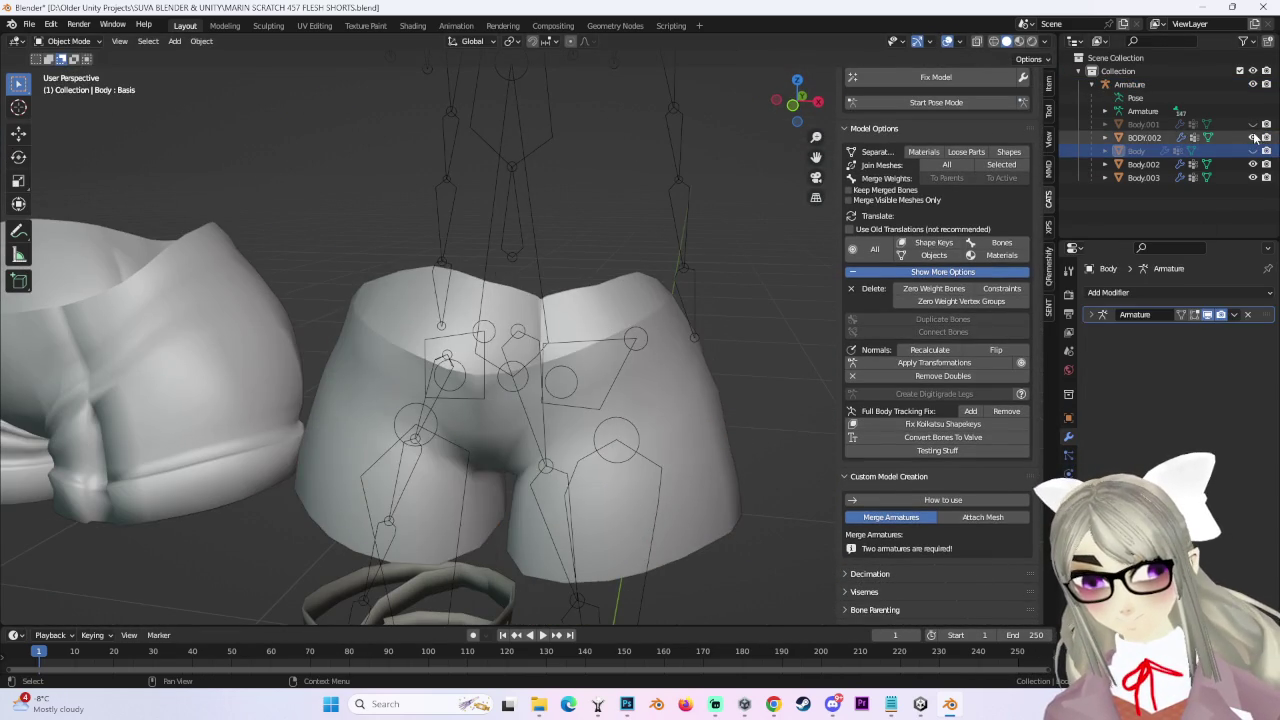
pyautogui.click(1253, 137)
pyautogui.click(1253, 137)
pyautogui.click(1253, 150)
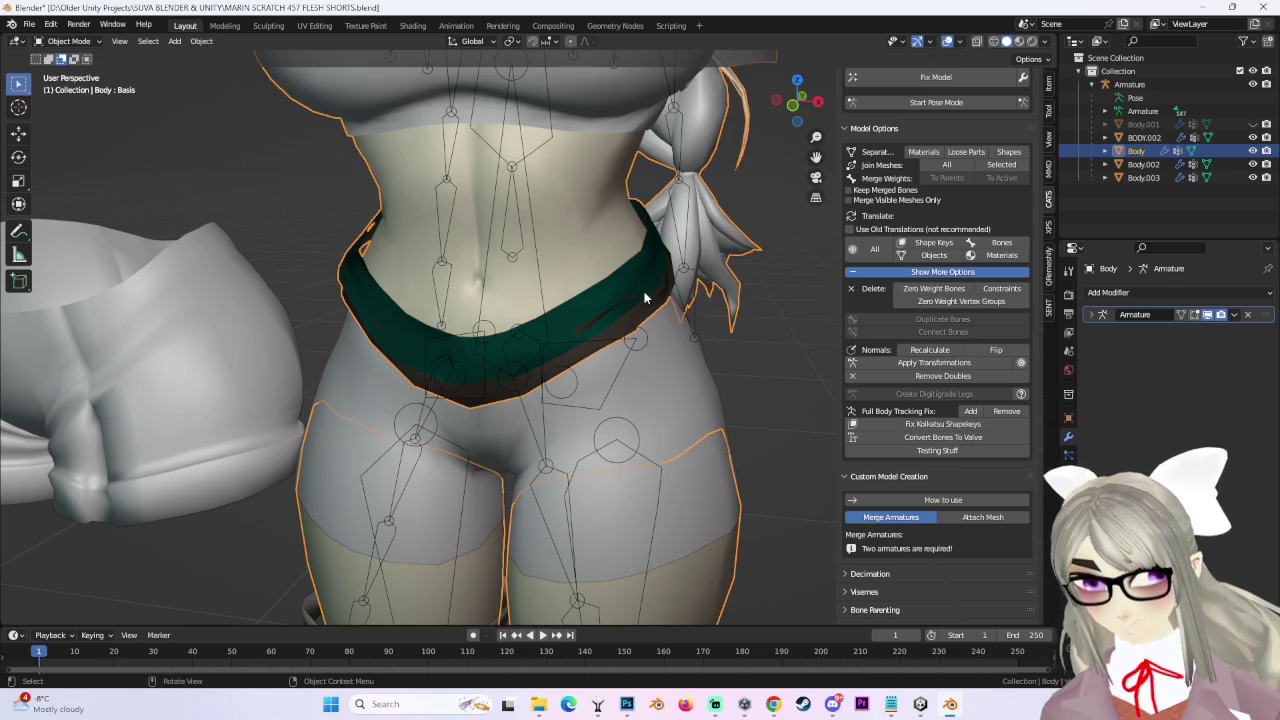
pyautogui.click(70, 71)
pyautogui.moveTo(450, 300)
pyautogui.mouseDown(button='middle')
pyautogui.moveTo(543, 273)
pyautogui.moveTo(530, 313)
pyautogui.moveTo(570, 312)
pyautogui.mouseUp(button='middle')
pyautogui.hotkey('alt', 'h')
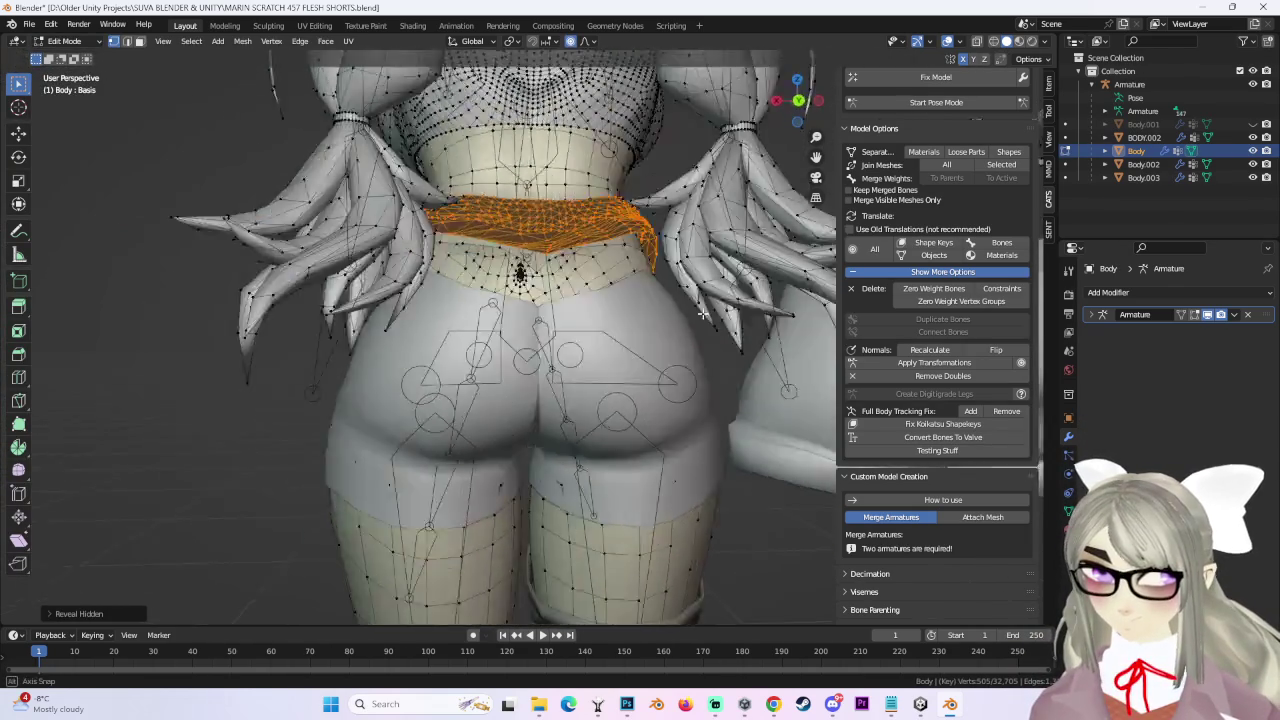
pyautogui.click(73, 56)
# Put the BODY.002 shorts in Edit Mode and select the waistband edge loop.
pyautogui.click(703, 334)
pyautogui.moveTo(703, 334); pyautogui.dragTo(417, 123, button='middle')
pyautogui.click(68, 71)
pyautogui.moveTo(420, 330)
pyautogui.mouseDown(button='middle')
pyautogui.moveTo(718, 339)
pyautogui.moveTo(639, 305)
pyautogui.moveTo(698, 167)
pyautogui.mouseUp(button='middle')
pyautogui.keyDown('alt'); pyautogui.click(594, 299); pyautogui.keyUp('alt')
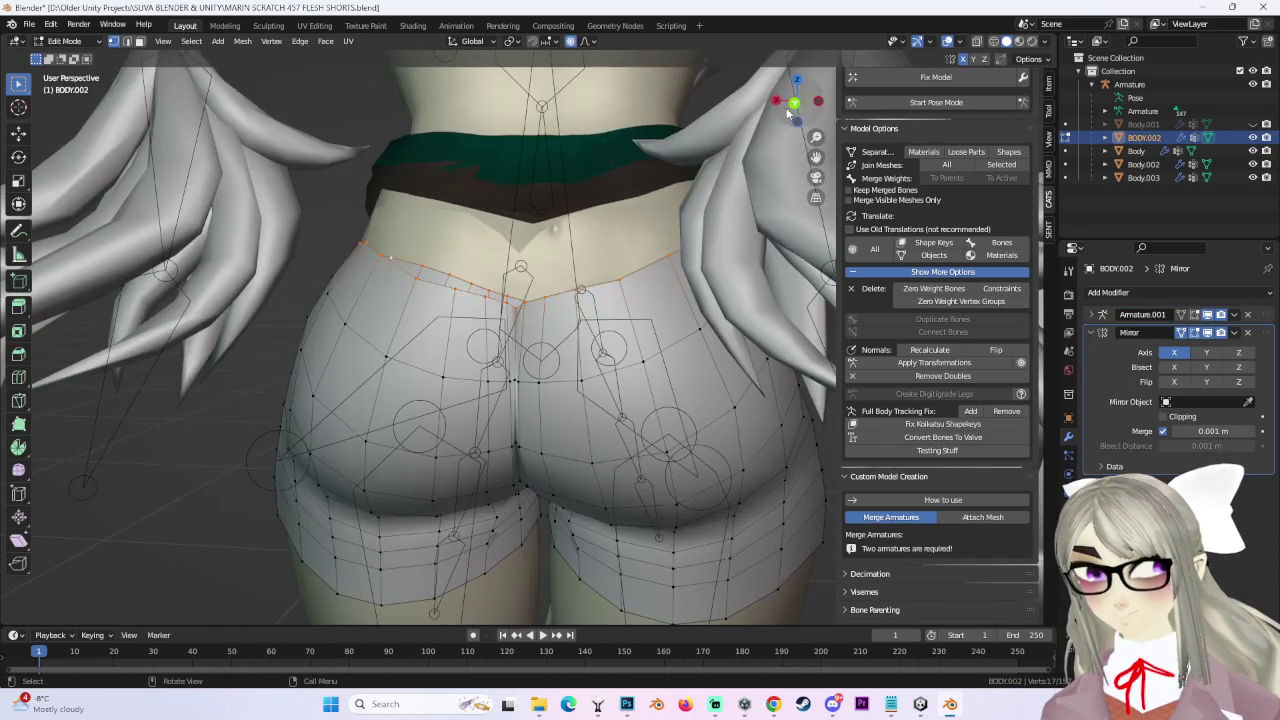
pyautogui.click(794, 104)
# Scale the waistband loop inward and lower it along Z beneath the green belt.
pyautogui.press('g')
pyautogui.moveTo(600, 300)
pyautogui.mouseDown(button='middle')
pyautogui.moveTo(684, 252)
pyautogui.moveTo(560, 266)
pyautogui.moveTo(729, 281)
pyautogui.moveTo(534, 257)
pyautogui.moveTo(638, 330)
pyautogui.mouseUp(button='middle')
pyautogui.press('s')
pyautogui.click(652, 253)
pyautogui.press('g')
pyautogui.press('z')
pyautogui.click(595, 259)
pyautogui.scroll(-5, 638, 330)
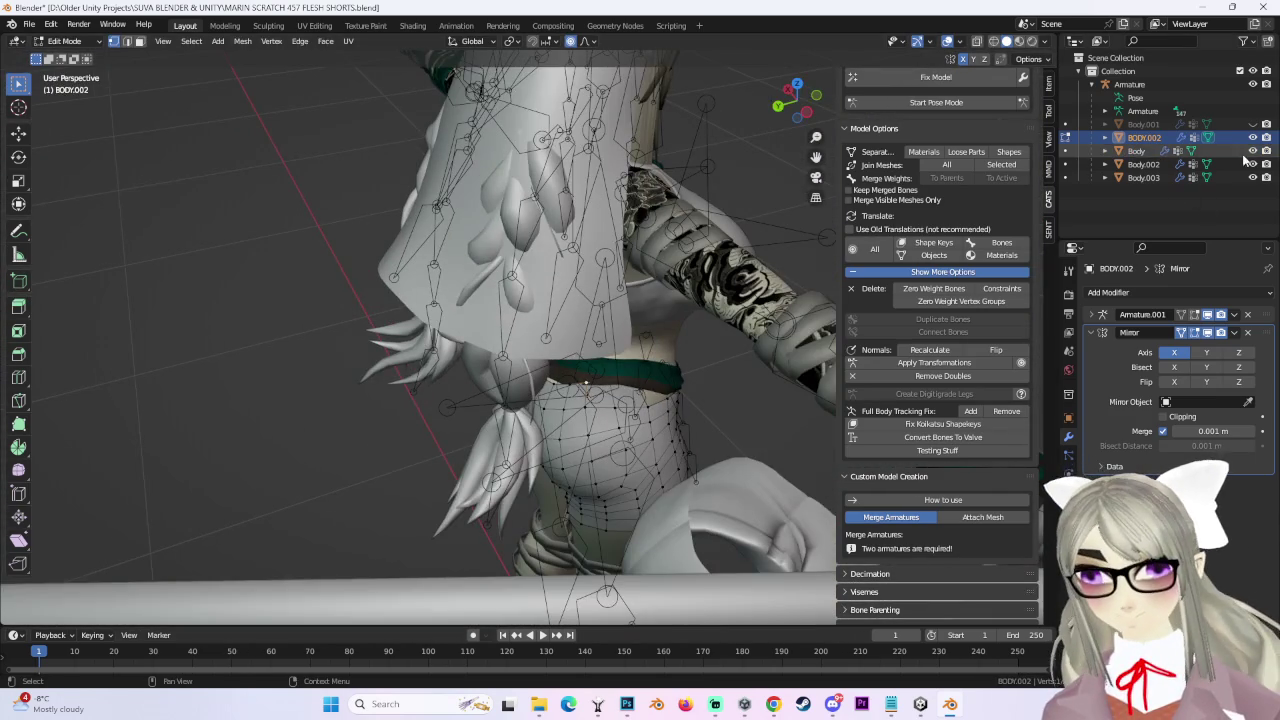
# Show Body.002, hide Body.003 and the armature, and return to Object Mode.
pyautogui.click(1252, 164)
pyautogui.click(1252, 177)
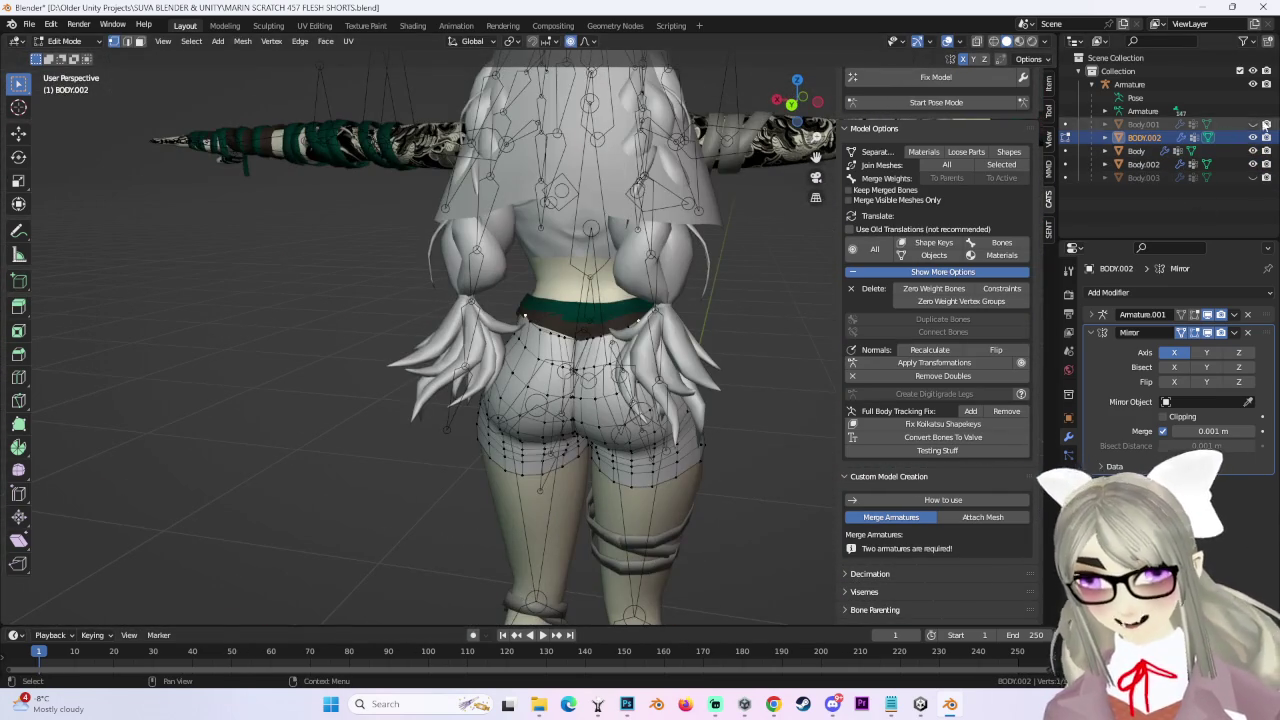
pyautogui.click(1252, 84)
pyautogui.press('Tab')
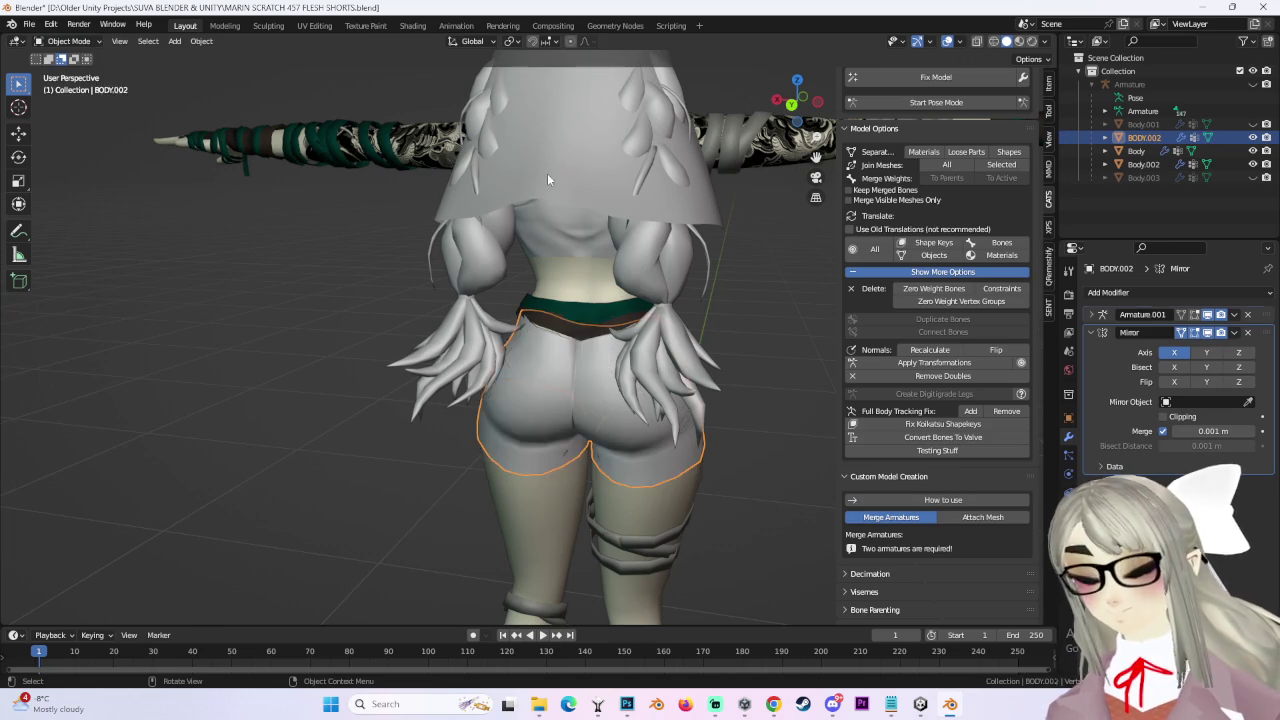
# In the Body mesh's Edit Mode, select all faces using the HAIR 2 material.
pyautogui.click(547, 174)
pyautogui.moveTo(547, 174); pyautogui.dragTo(576, 150, button='middle')
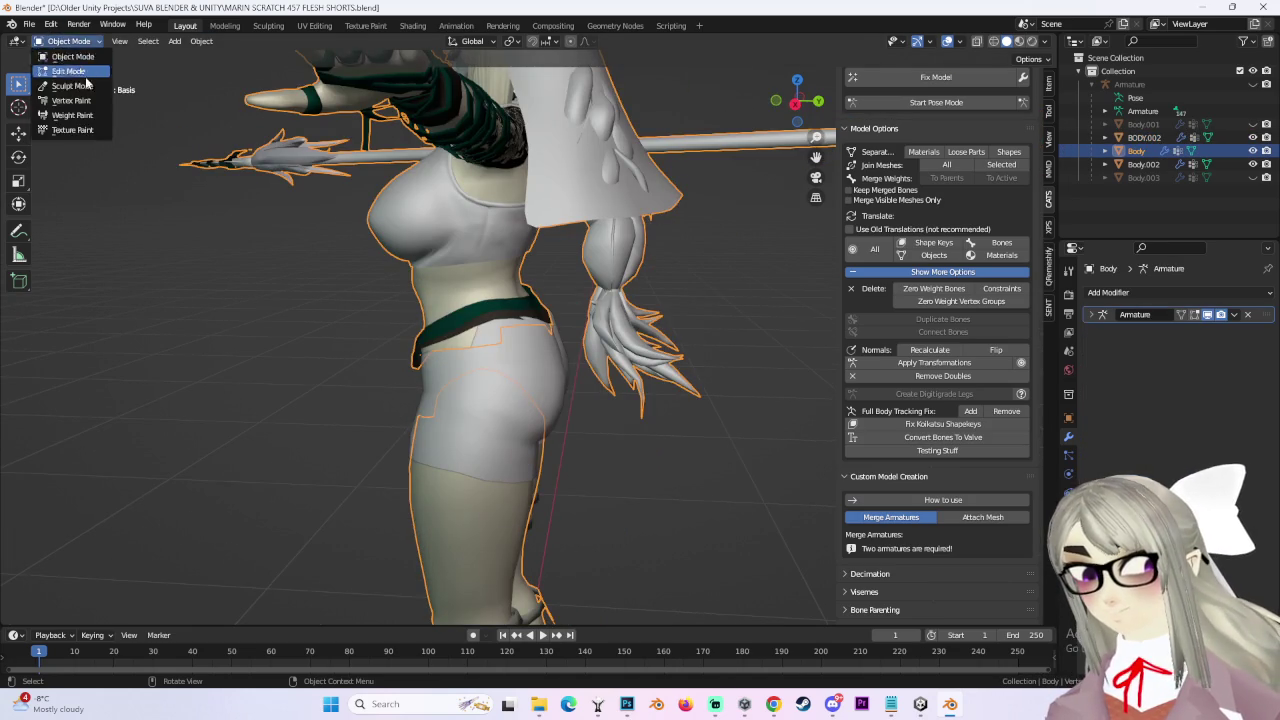
pyautogui.click(80, 86)
pyautogui.click(68, 71)
pyautogui.moveTo(786, 257); pyautogui.dragTo(72, 15, button='middle')
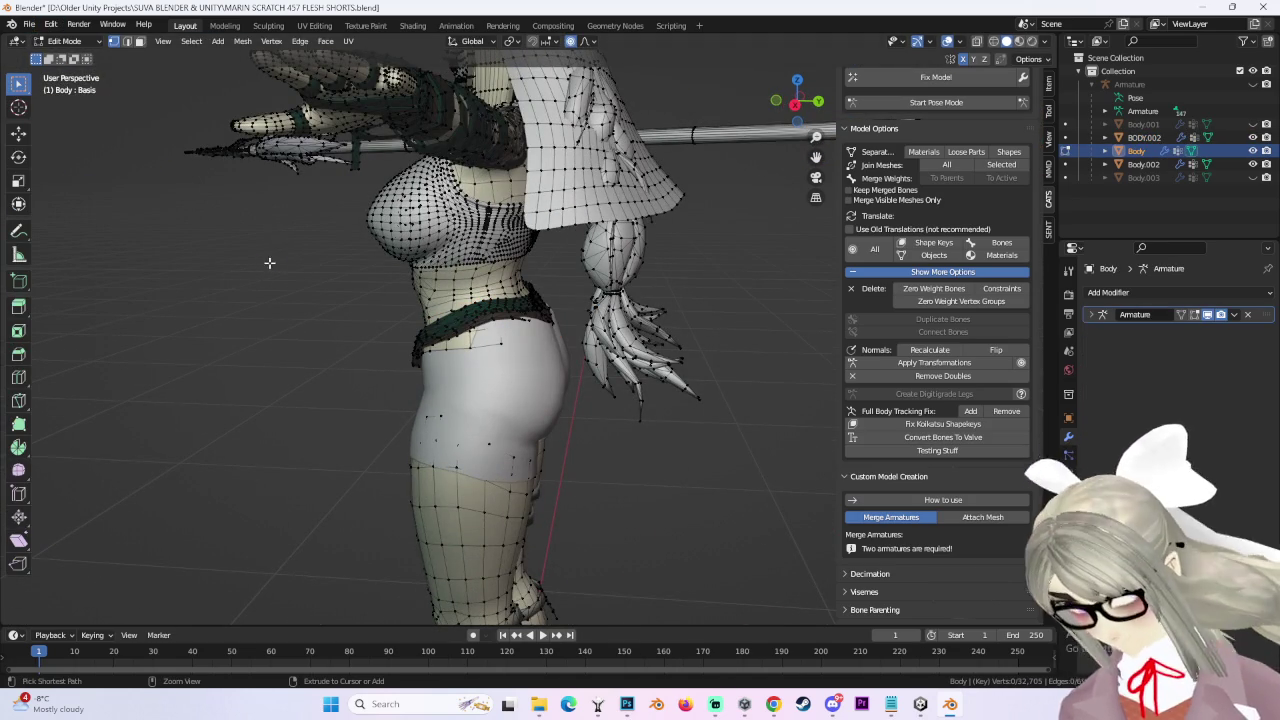
pyautogui.click(606, 199)
pyautogui.moveTo(606, 199); pyautogui.dragTo(662, 289, button='middle')
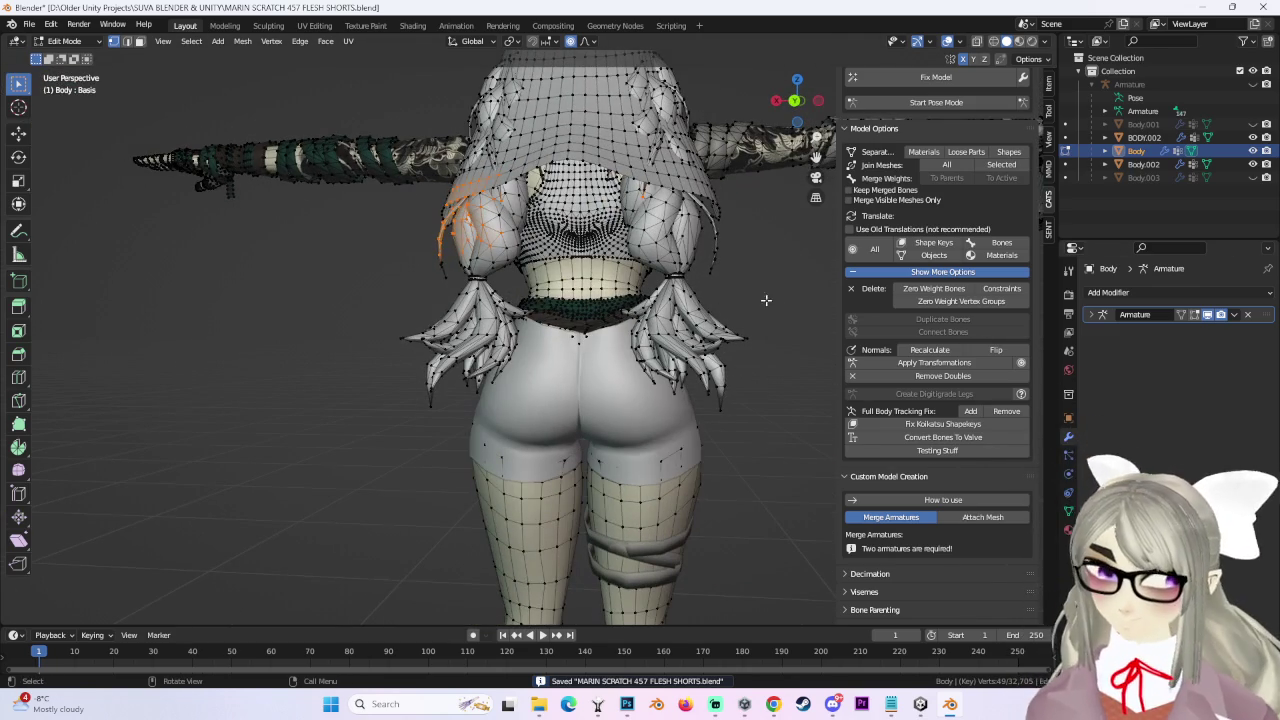
pyautogui.click(1068, 530)
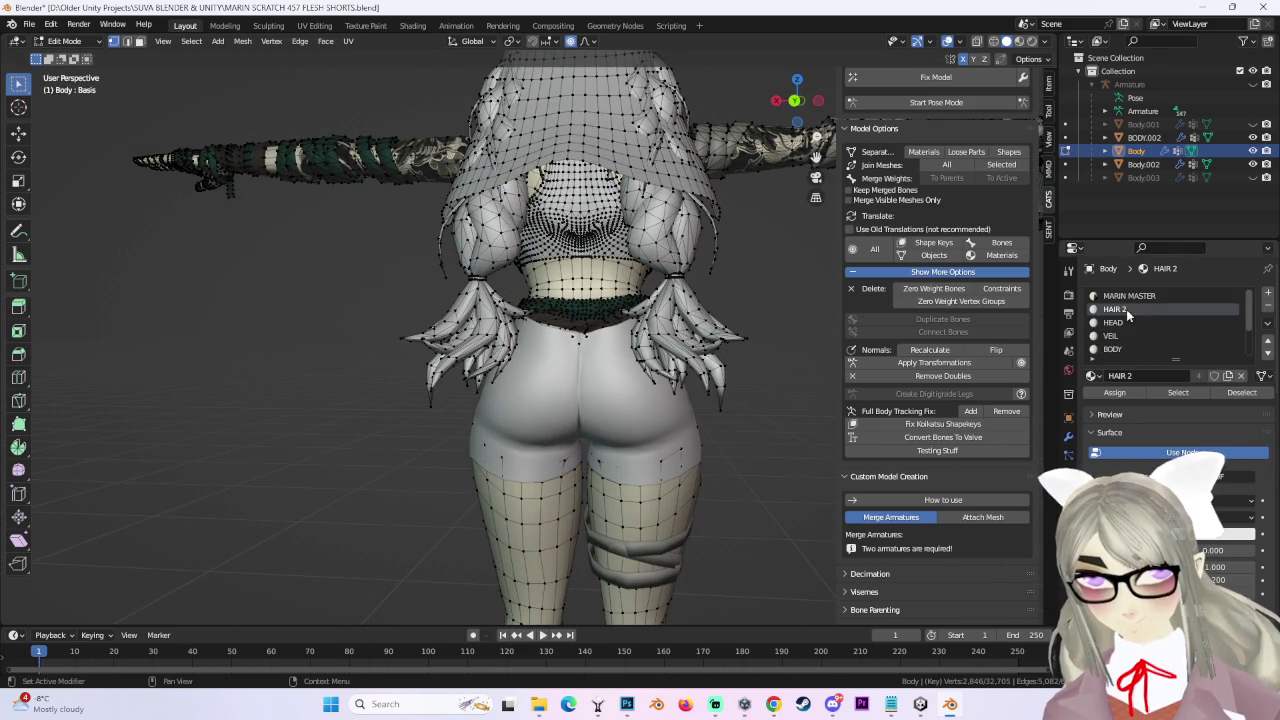
pyautogui.click(1181, 393)
# Separate the selected hair faces into their own object and hide it.
pyautogui.moveTo(700, 350); pyautogui.dragTo(635, 329, button='middle')
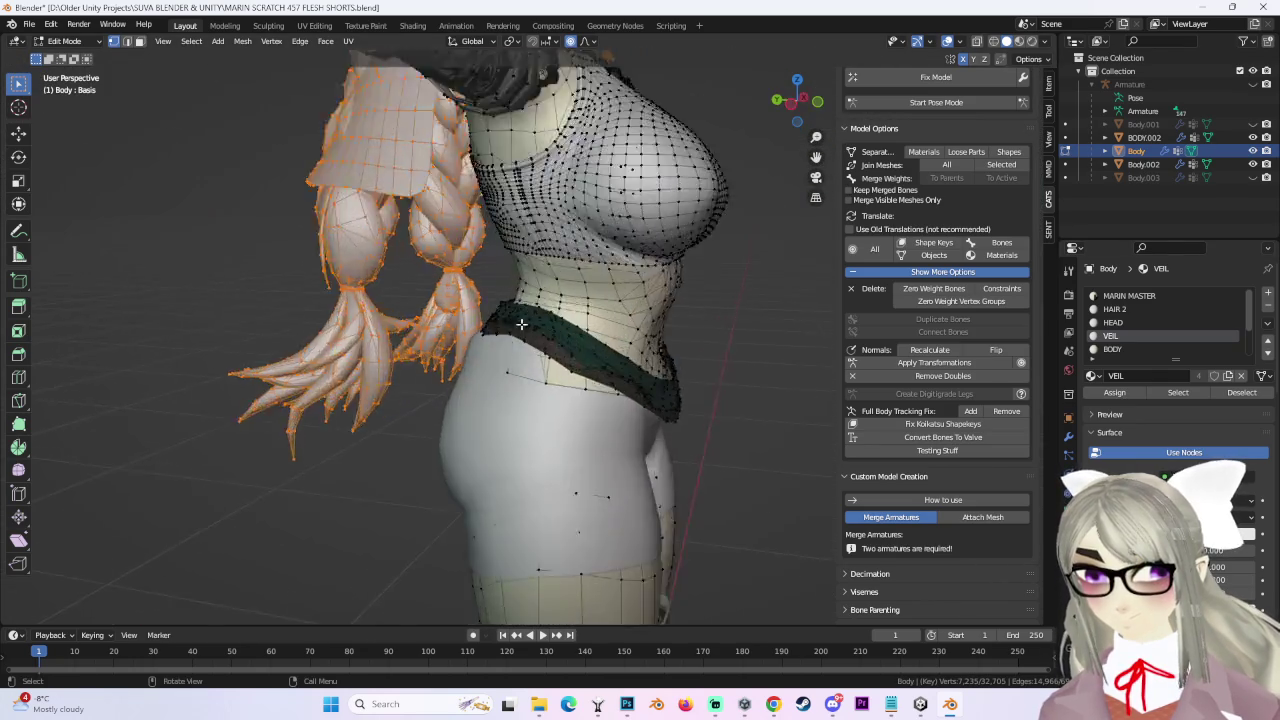
pyautogui.press('p')
pyautogui.click(634, 329)
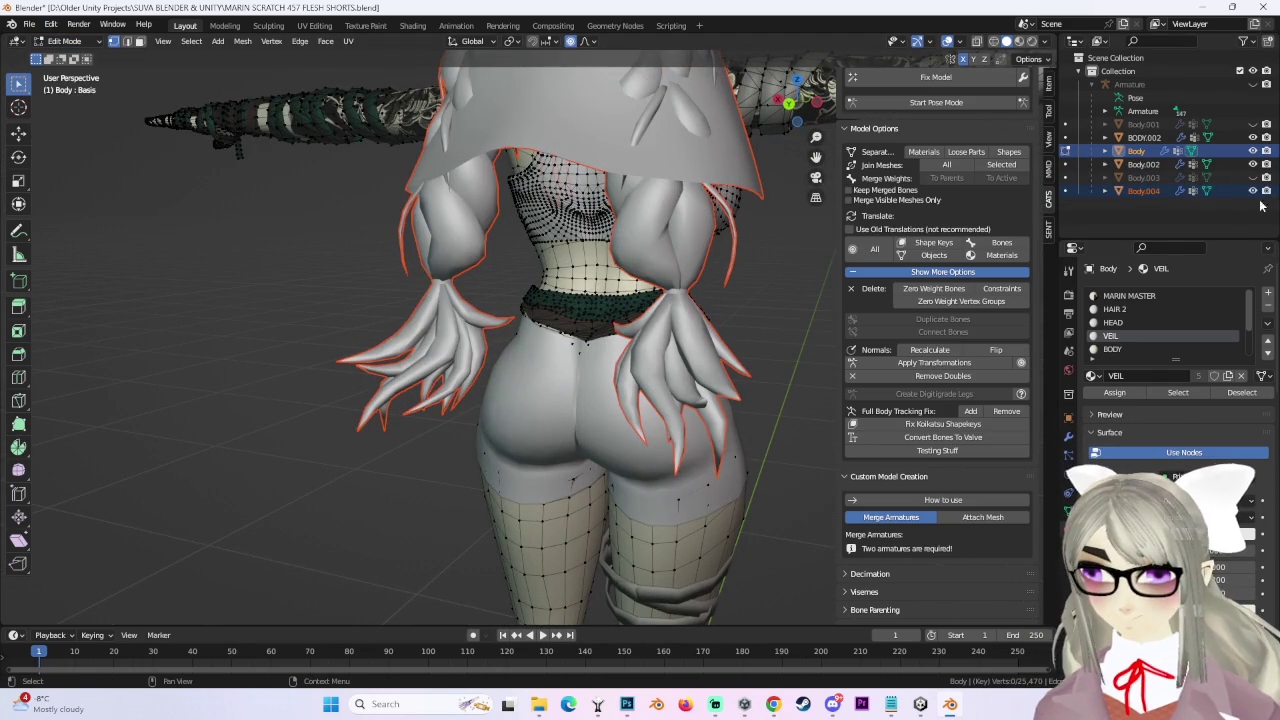
pyautogui.click(1253, 190)
# Put the BODY.002 shorts in Edit Mode and nudge vertices vertically with a proportional move.
pyautogui.scroll(3, 442, 353)
pyautogui.moveTo(442, 353)
pyautogui.mouseDown(button='middle')
pyautogui.moveTo(450, 377)
pyautogui.moveTo(664, 405)
pyautogui.moveTo(600, 267)
pyautogui.mouseUp(button='middle')
pyautogui.click(63, 41)
pyautogui.click(66, 55)
pyautogui.click(613, 427)
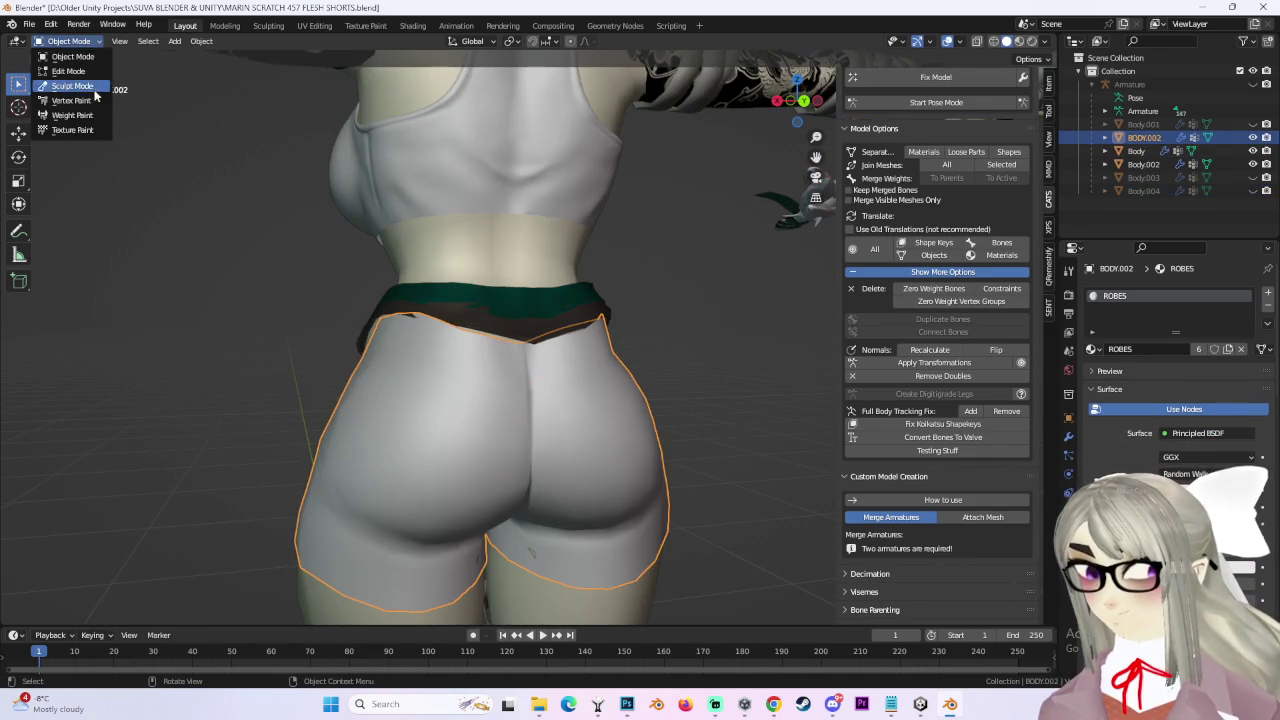
pyautogui.click(68, 71)
pyautogui.moveTo(531, 309)
pyautogui.mouseDown(button='middle')
pyautogui.moveTo(634, 314)
pyautogui.moveTo(565, 370)
pyautogui.moveTo(660, 345)
pyautogui.moveTo(590, 304)
pyautogui.moveTo(520, 330)
pyautogui.mouseUp(button='middle')
pyautogui.press('g')
pyautogui.press('z')
pyautogui.click(683, 351)
# Hide the torso and belt objects to expose the shorts' waist rim.
pyautogui.click(1262, 166)
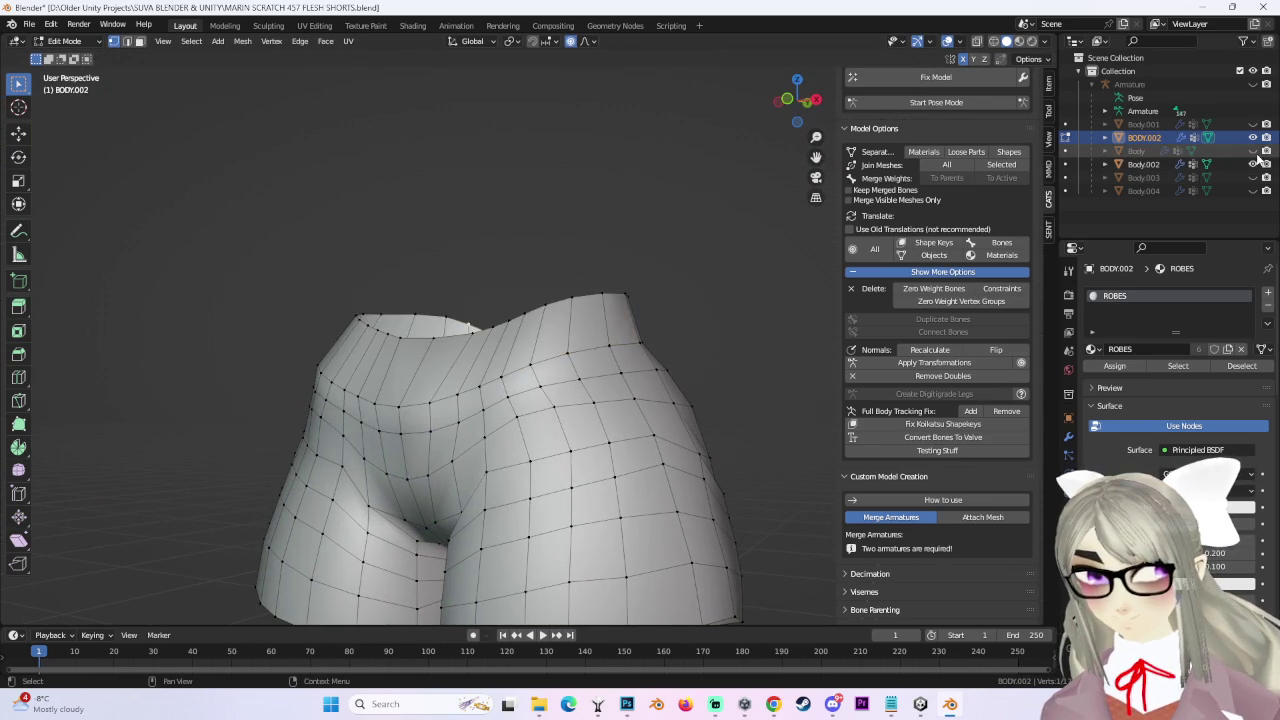
pyautogui.moveTo(600, 400); pyautogui.dragTo(632, 393, button='middle')
pyautogui.moveTo(538, 419); pyautogui.dragTo(655, 386, button='middle')
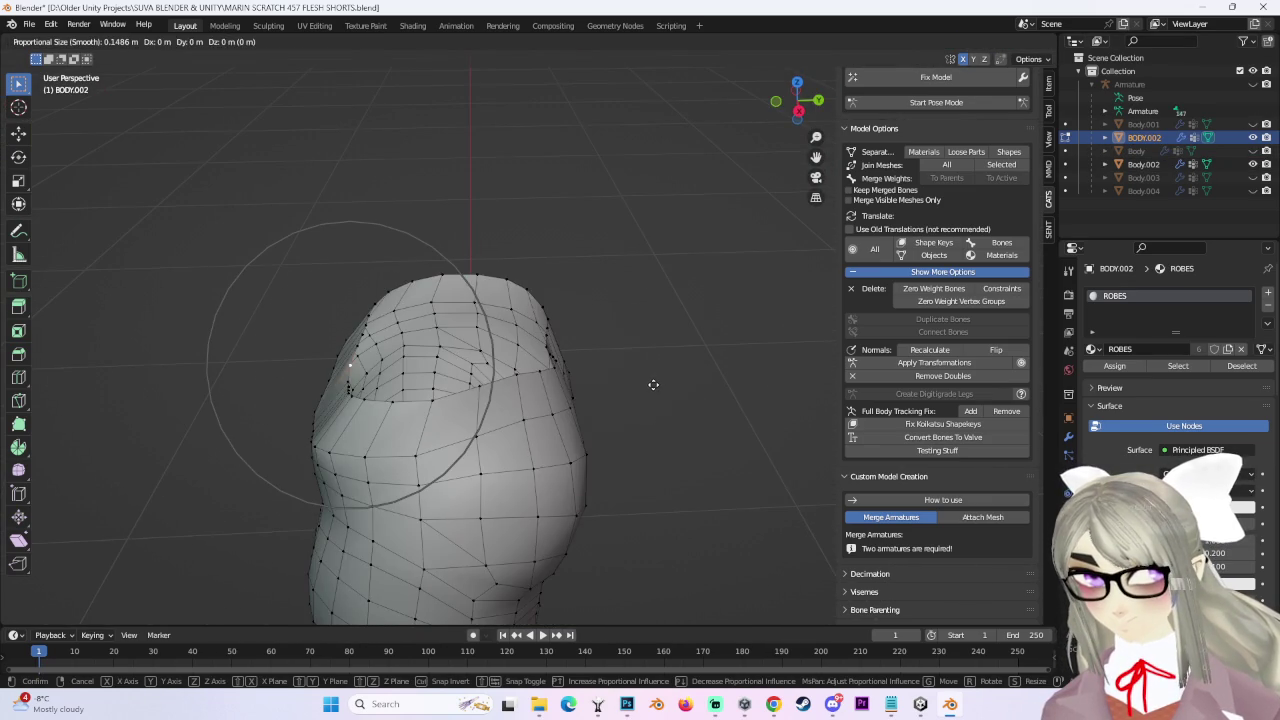
pyautogui.scroll(2, 630, 379)
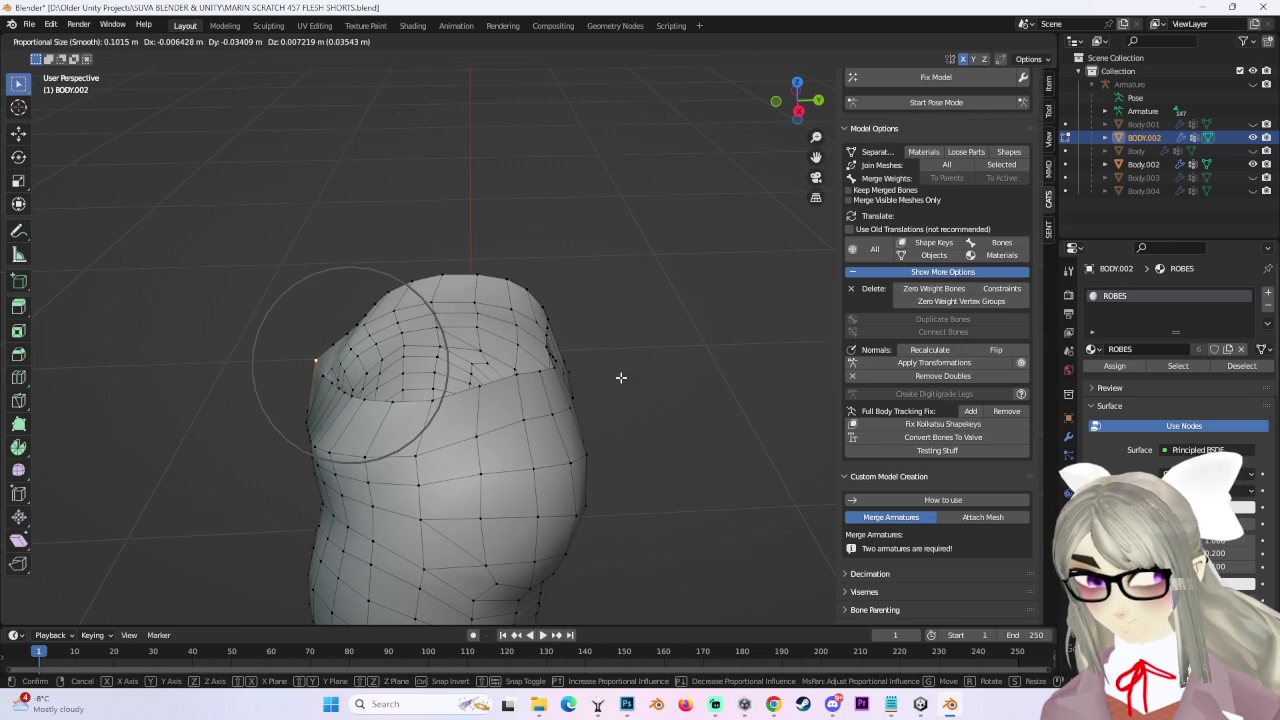
# Move the shorts' rim vertices with proportional editing, checking from side and top views.
pyautogui.click(620, 377)
pyautogui.click(797, 111)
pyautogui.moveTo(600, 340); pyautogui.dragTo(616, 300, button='middle')
pyautogui.press('g')
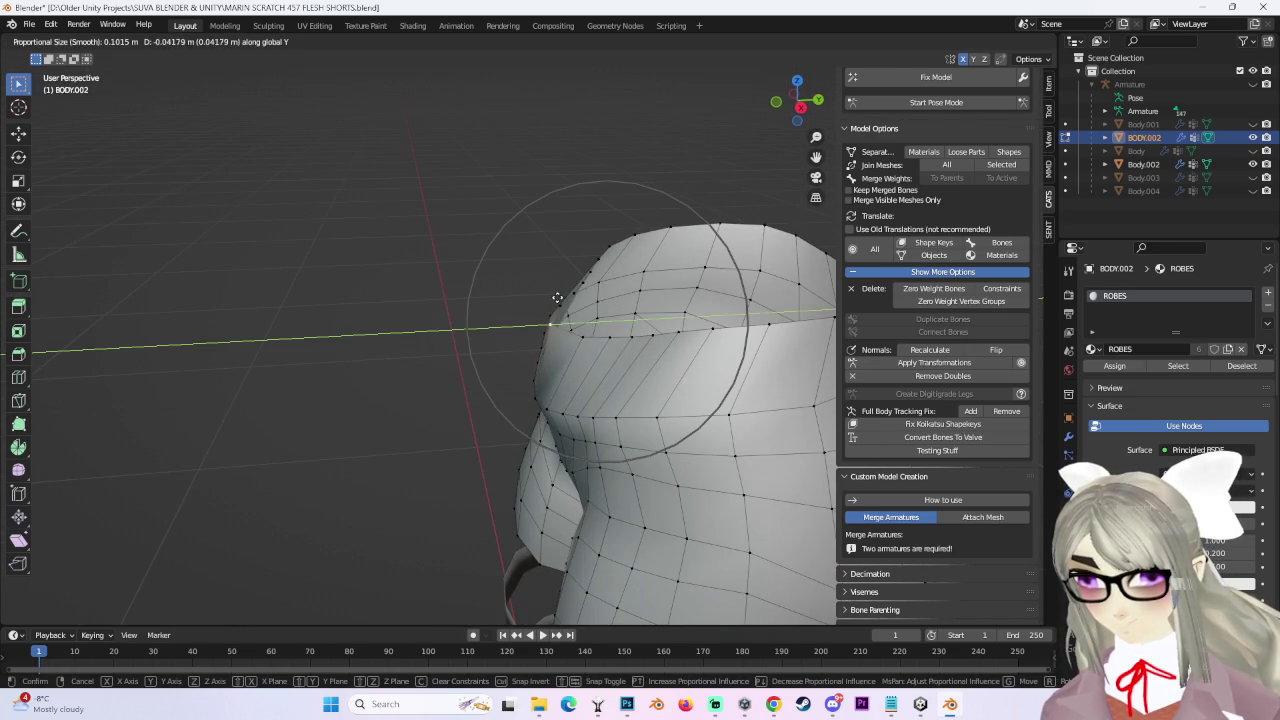
pyautogui.click(562, 296)
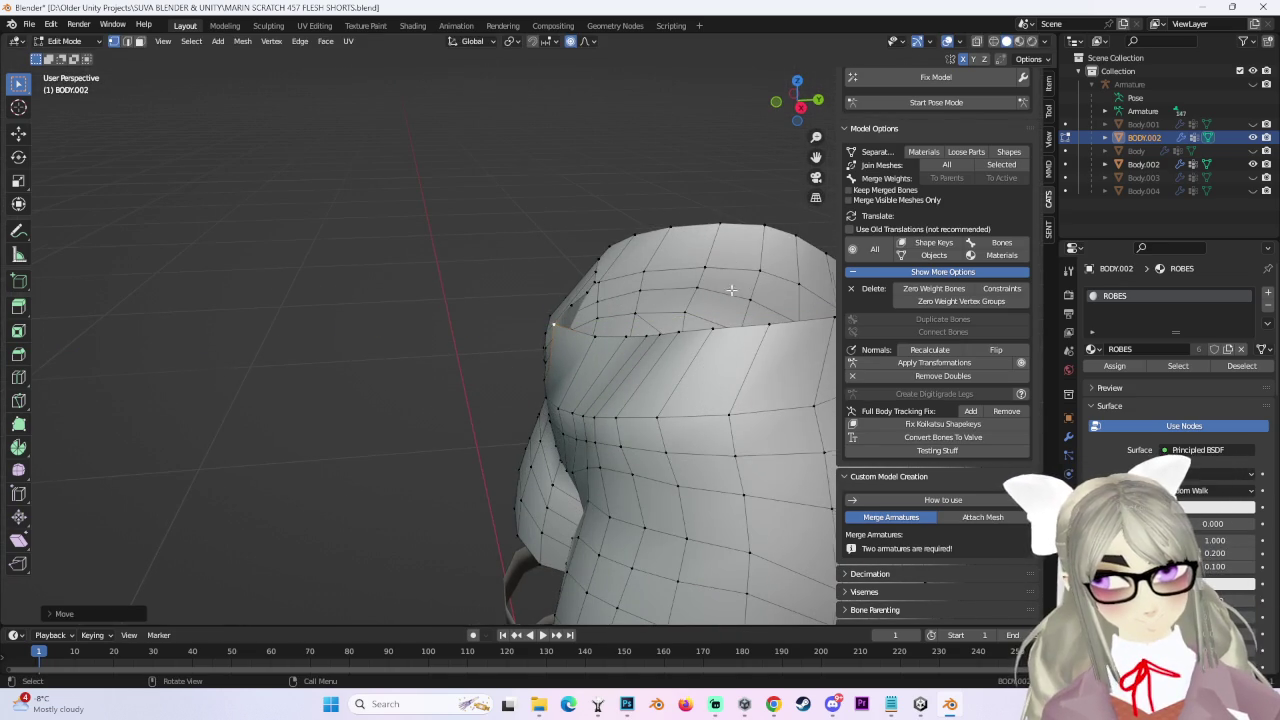
pyautogui.moveTo(732, 286); pyautogui.dragTo(634, 385, button='middle')
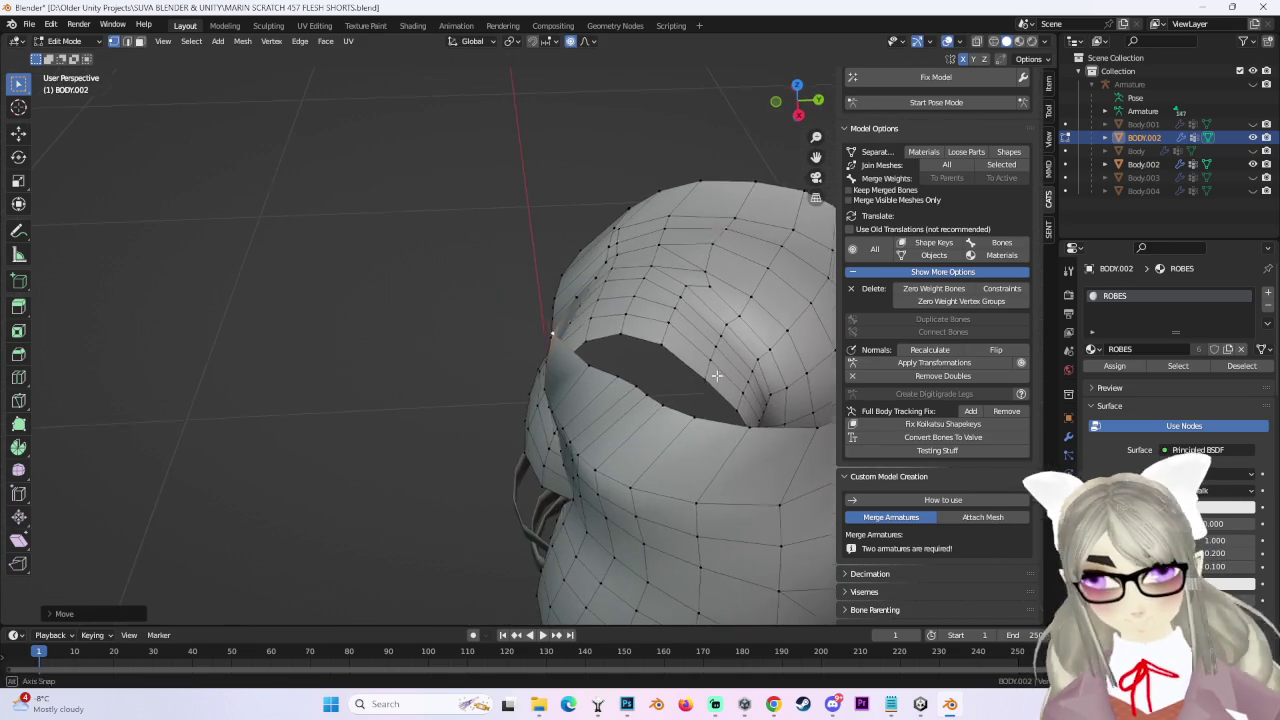
pyautogui.click(583, 386)
# Shift the rim front-to-back along Y, then vertex-slide it along its edges.
pyautogui.press('g')
pyautogui.press('y')
pyautogui.click(590, 364)
pyautogui.moveTo(590, 364)
pyautogui.mouseDown(button='middle')
pyautogui.moveTo(547, 413)
pyautogui.moveTo(565, 353)
pyautogui.mouseUp(button='middle')
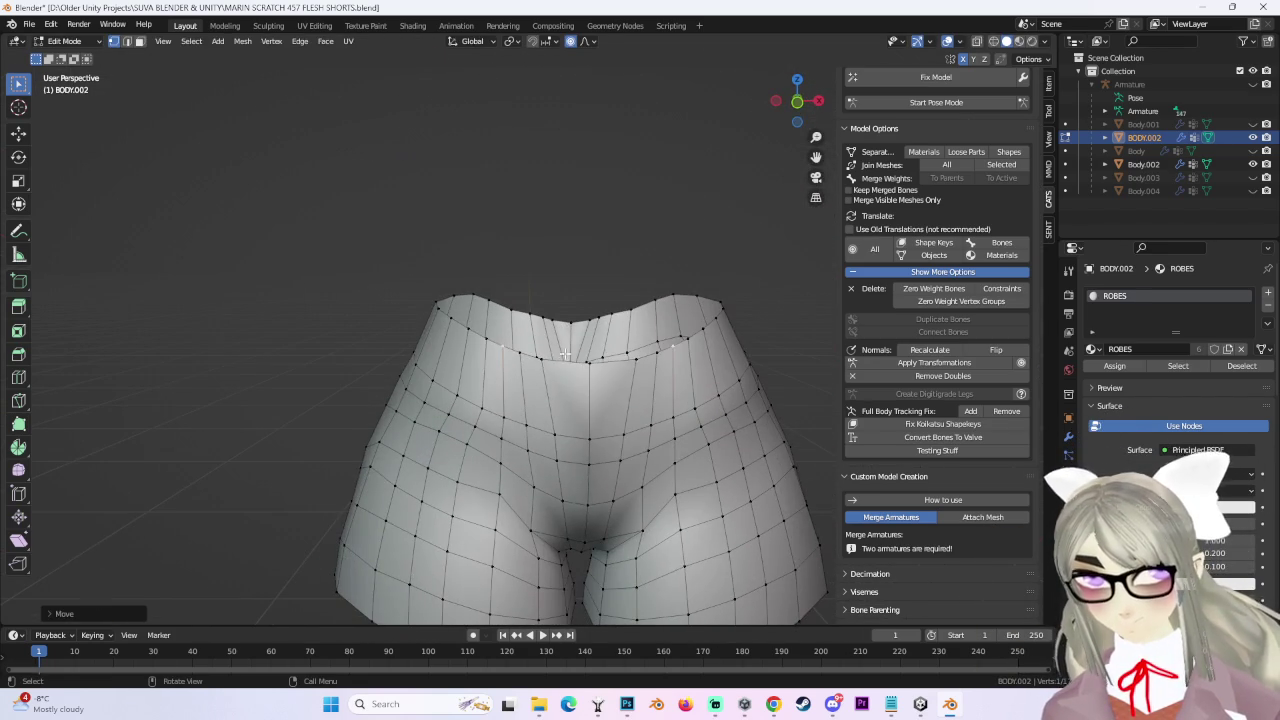
pyautogui.hotkey('shift', 'v')
pyautogui.click(540, 358)
# Adjust the rim vertices again with a proportional move and slide, viewed from the side.
pyautogui.scroll(2, 600, 380)
pyautogui.press('g')
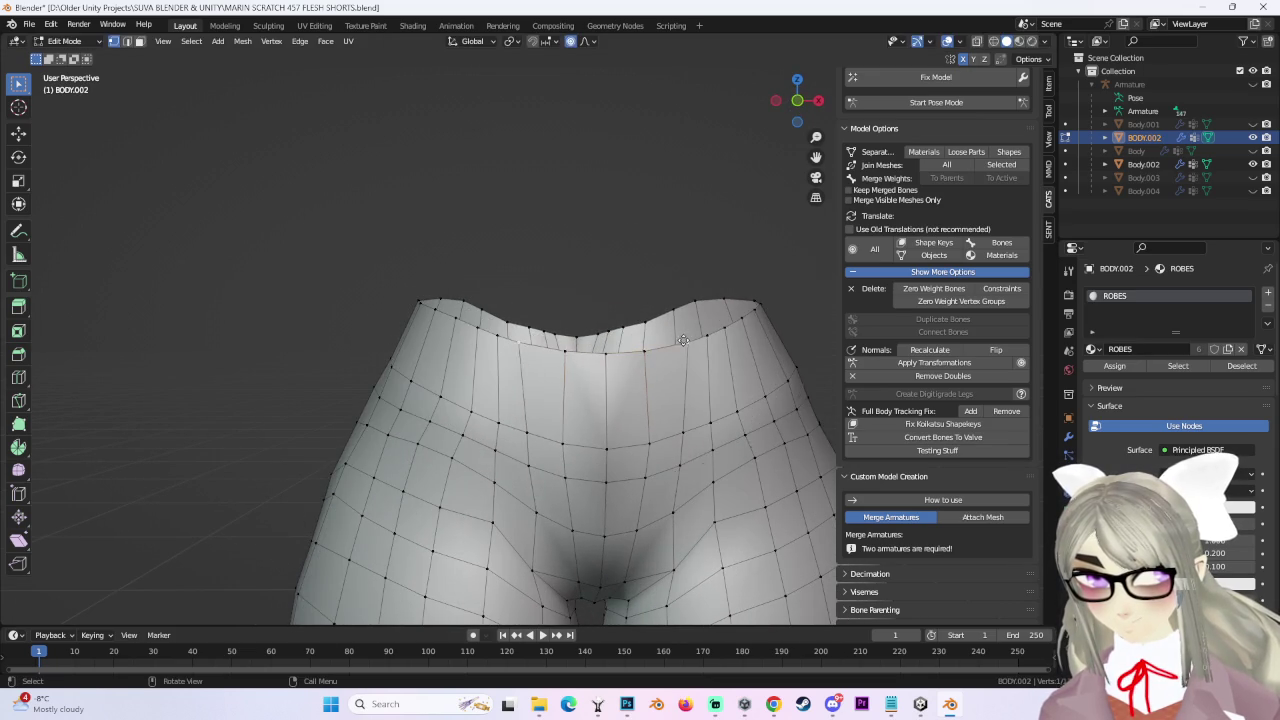
pyautogui.click(672, 342)
pyautogui.moveTo(672, 342); pyautogui.dragTo(654, 342, button='middle')
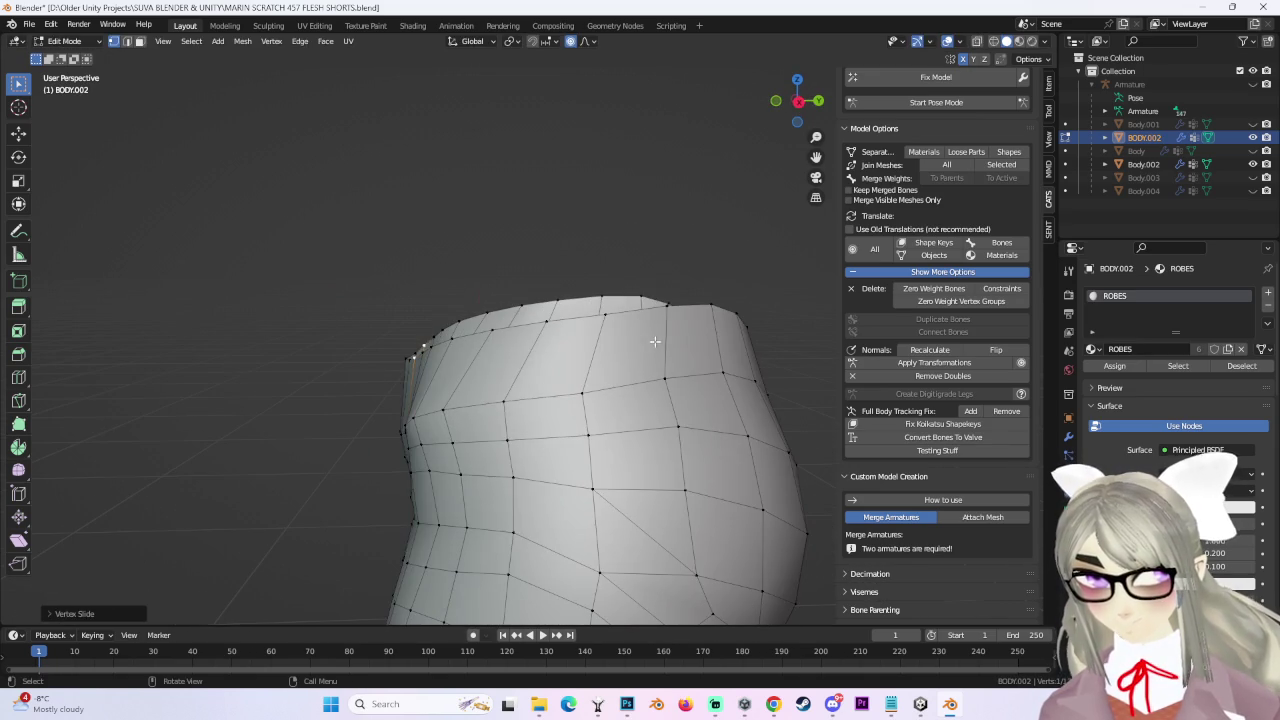
pyautogui.click(515, 403)
pyautogui.moveTo(477, 326)
pyautogui.mouseDown(button='middle')
pyautogui.moveTo(459, 351)
pyautogui.moveTo(614, 383)
pyautogui.mouseUp(button='middle')
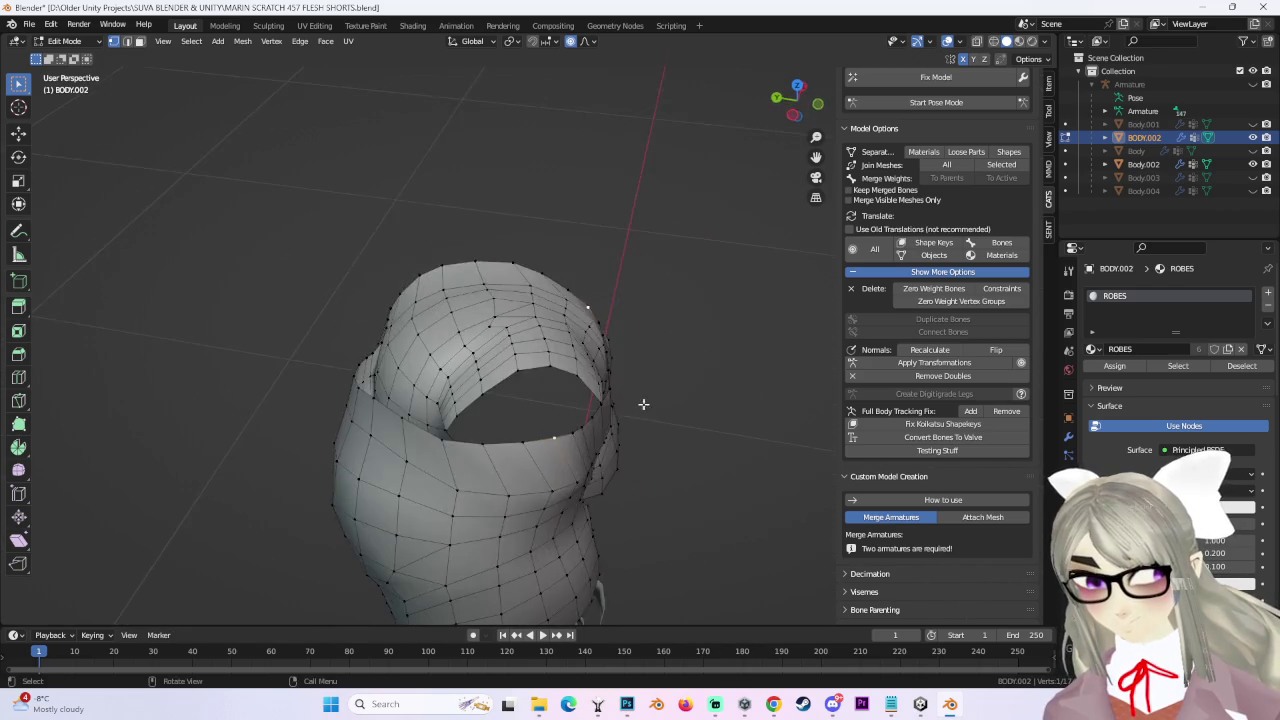
pyautogui.moveTo(614, 383)
pyautogui.mouseDown(button='middle')
pyautogui.moveTo(532, 450)
pyautogui.moveTo(680, 373)
pyautogui.moveTo(503, 372)
pyautogui.mouseUp(button='middle')
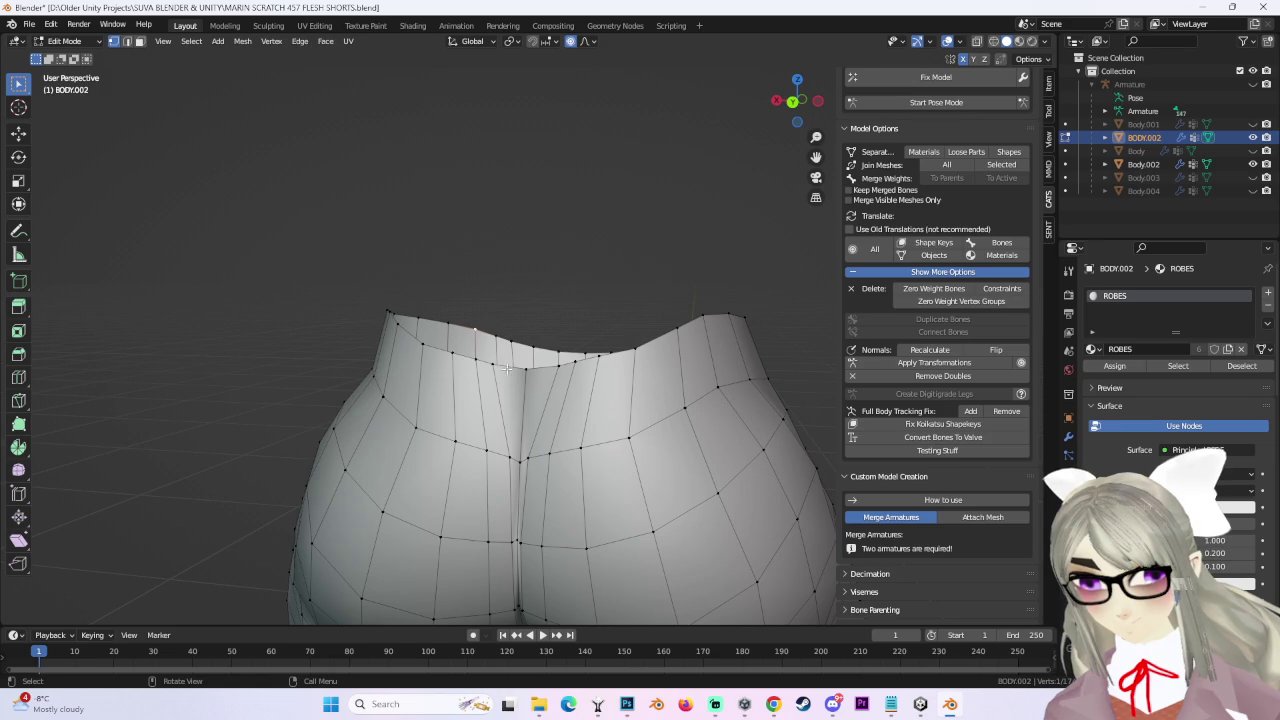
# Nudge the rim across the back with several proportional moves for a smoother curve.
pyautogui.press('g')
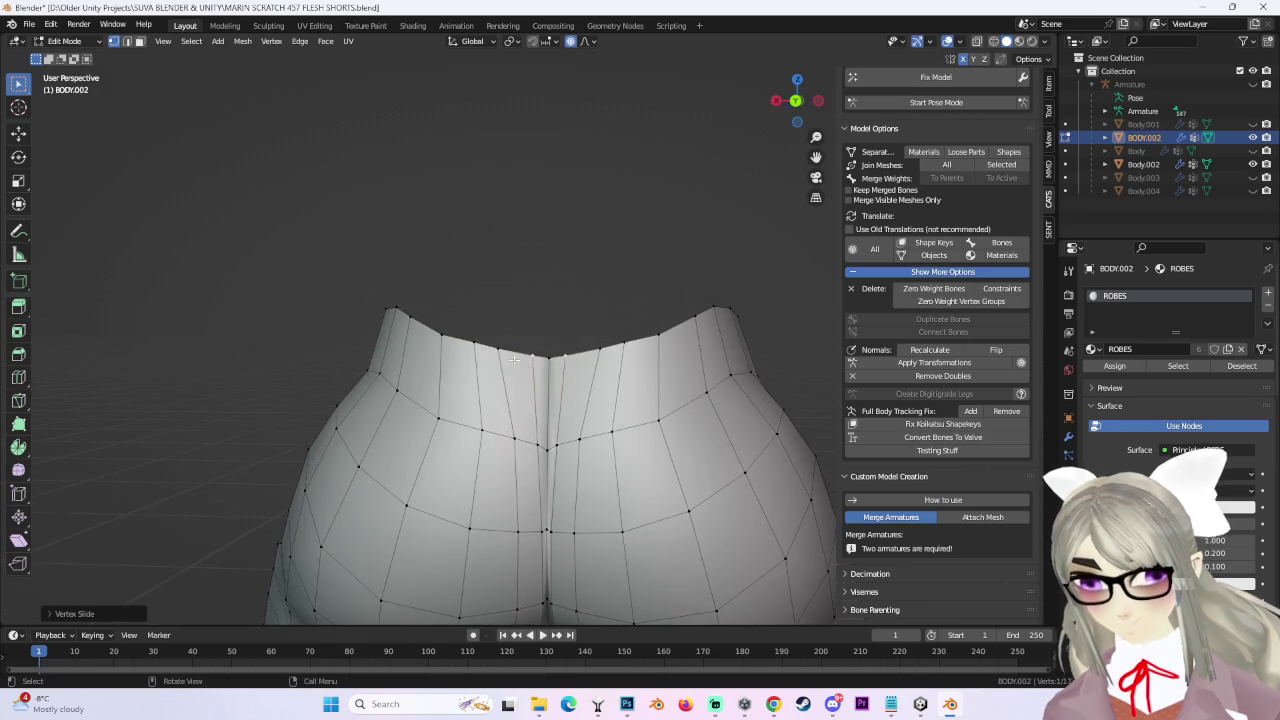
pyautogui.click(463, 343)
pyautogui.click(489, 351)
pyautogui.press('g')
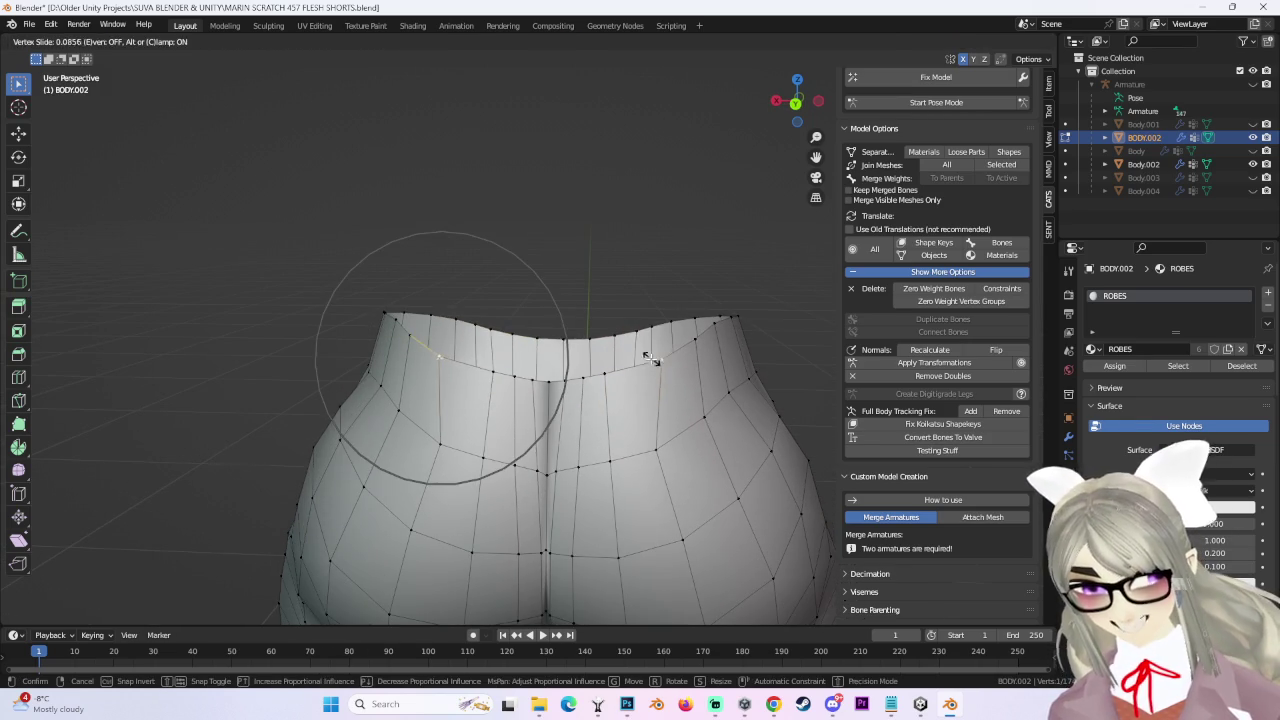
pyautogui.press('g')
pyautogui.click(430, 348)
pyautogui.moveTo(430, 348)
pyautogui.mouseDown(button='middle')
pyautogui.moveTo(484, 341)
pyautogui.moveTo(504, 360)
pyautogui.mouseUp(button='middle')
pyautogui.press('g')
pyautogui.click(504, 345)
pyautogui.press('g')
pyautogui.moveTo(507, 358)
pyautogui.mouseDown(button='middle')
pyautogui.moveTo(480, 362)
pyautogui.moveTo(543, 314)
pyautogui.moveTo(565, 337)
pyautogui.mouseUp(button='middle')
# Make another proportional move and vertex slide on the rim vertices.
pyautogui.press('c')
pyautogui.press('Escape')
pyautogui.press('c')
pyautogui.press('Escape')
pyautogui.press('g')
pyautogui.click(548, 343)
pyautogui.press('g')
pyautogui.press('g')
pyautogui.click(560, 354)
# Finish evening out the waistband edge with a series of small vertex slides.
pyautogui.press('g')
pyautogui.press('g')
pyautogui.click(564, 348)
pyautogui.press('g')
pyautogui.press('g')
pyautogui.click(563, 345)
pyautogui.press('g')
pyautogui.press('g')
pyautogui.click(509, 357)
pyautogui.moveTo(509, 357)
pyautogui.mouseDown(button='middle')
pyautogui.moveTo(600, 369)
pyautogui.moveTo(520, 368)
pyautogui.moveTo(626, 327)
pyautogui.moveTo(1024, 253)
pyautogui.mouseUp(button='middle')
pyautogui.press('g')
pyautogui.press('g')
pyautogui.click(520, 368)
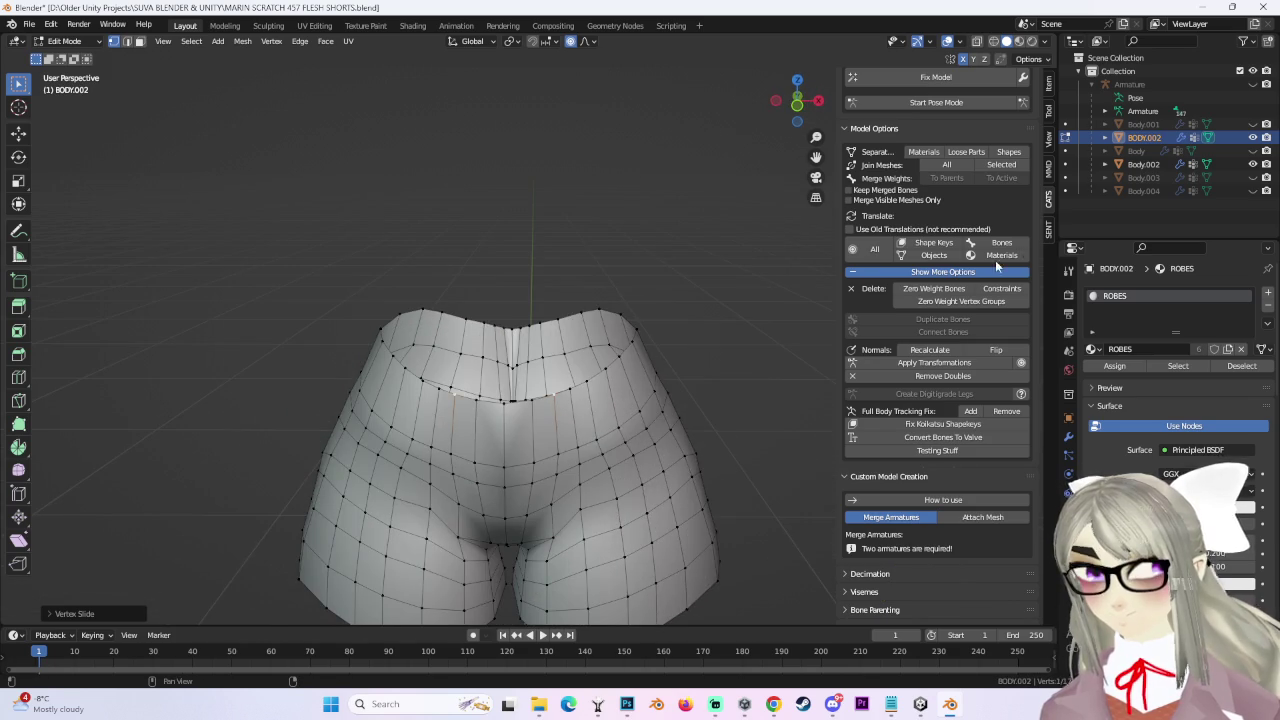
# Unhide the Body and add a Ctrl+R loop cut around the shorts near the waistband.
pyautogui.moveTo(654, 276)
pyautogui.mouseDown(button='middle')
pyautogui.moveTo(471, 300)
pyautogui.moveTo(671, 374)
pyautogui.moveTo(1258, 152)
pyautogui.mouseUp(button='middle')
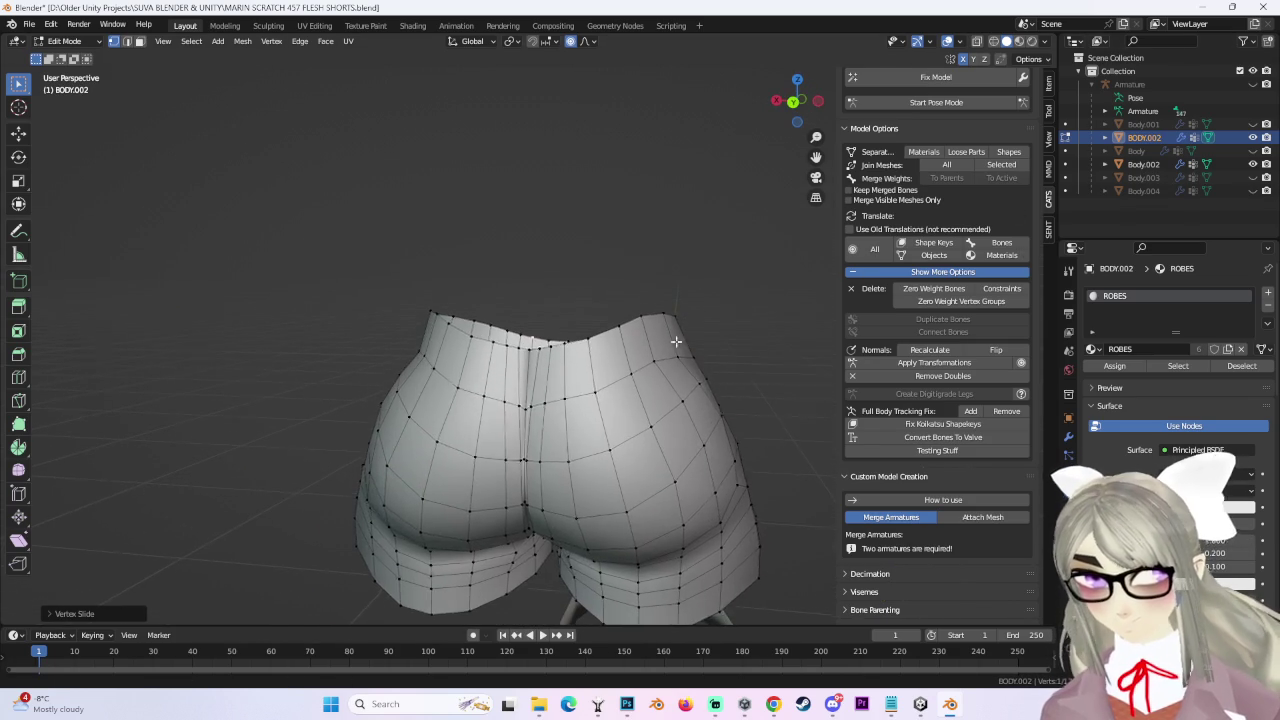
pyautogui.click(1254, 150)
pyautogui.moveTo(600, 350); pyautogui.dragTo(955, 86, button='middle')
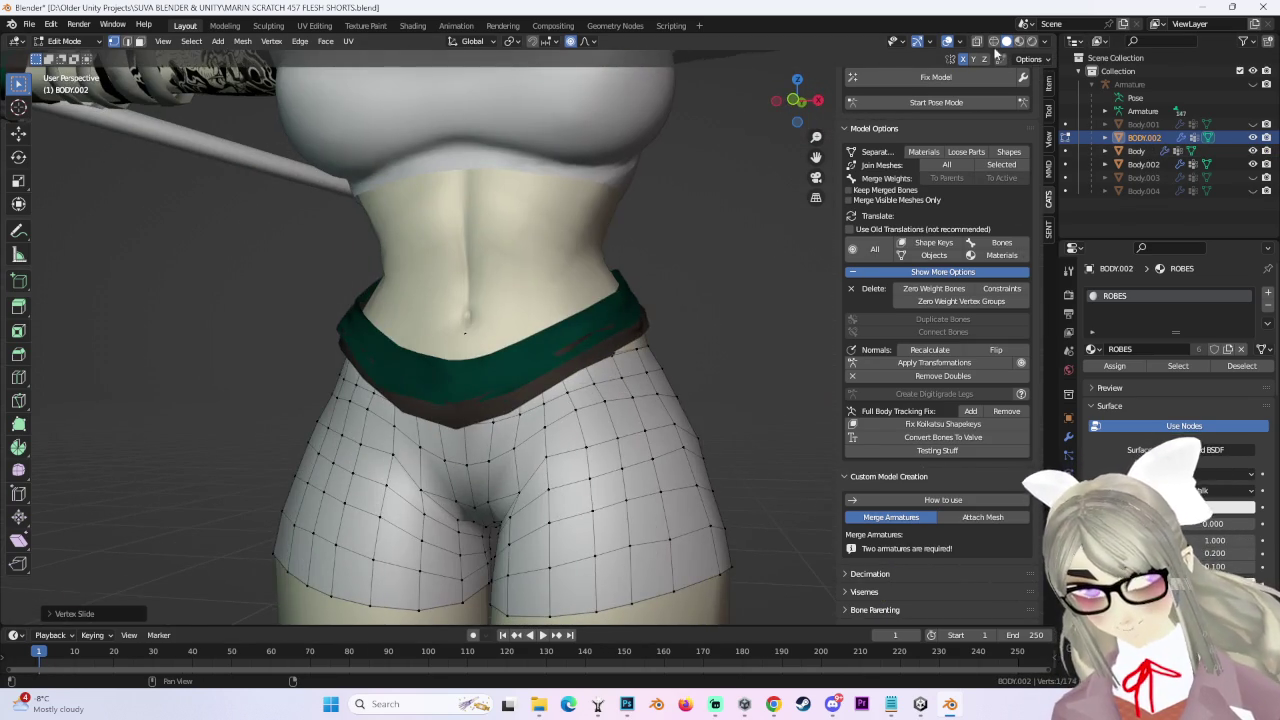
pyautogui.moveTo(700, 330); pyautogui.dragTo(517, 344, button='middle')
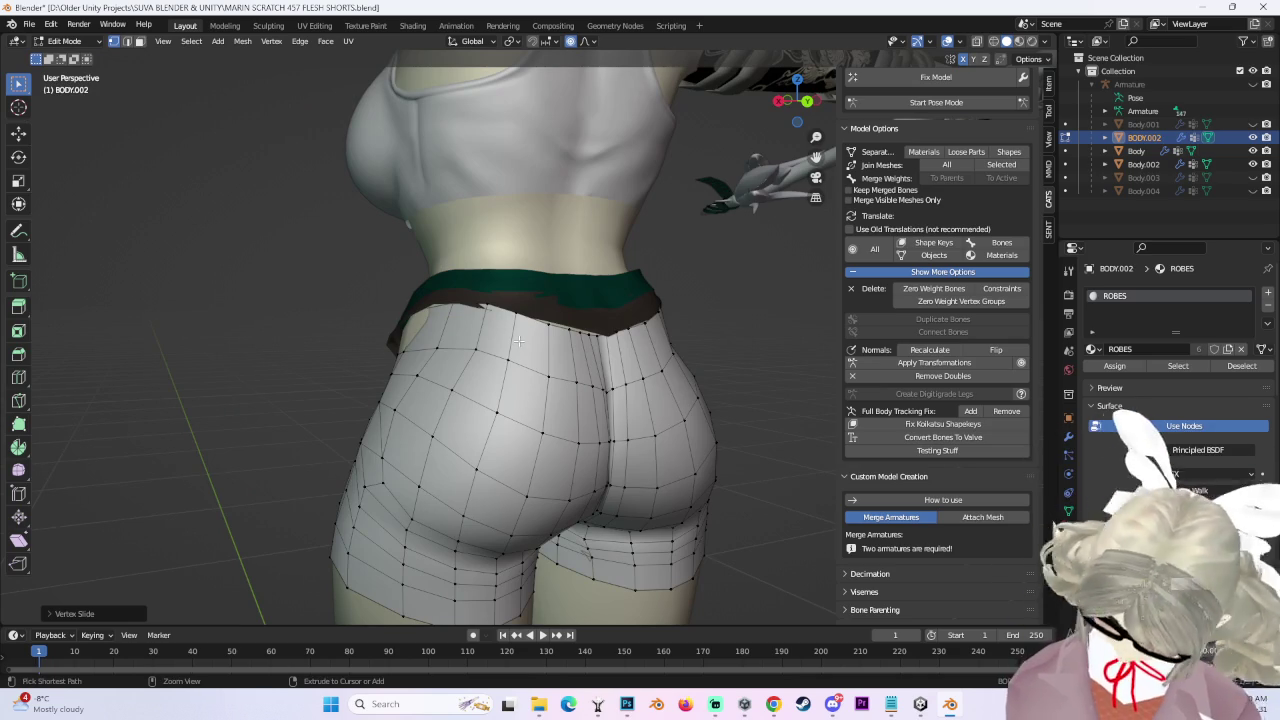
pyautogui.hotkey('ctrl', 'r')
pyautogui.click(517, 340)
pyautogui.moveTo(669, 329)
pyautogui.mouseDown(button='middle')
pyautogui.moveTo(592, 345)
pyautogui.moveTo(661, 339)
pyautogui.mouseUp(button='middle')
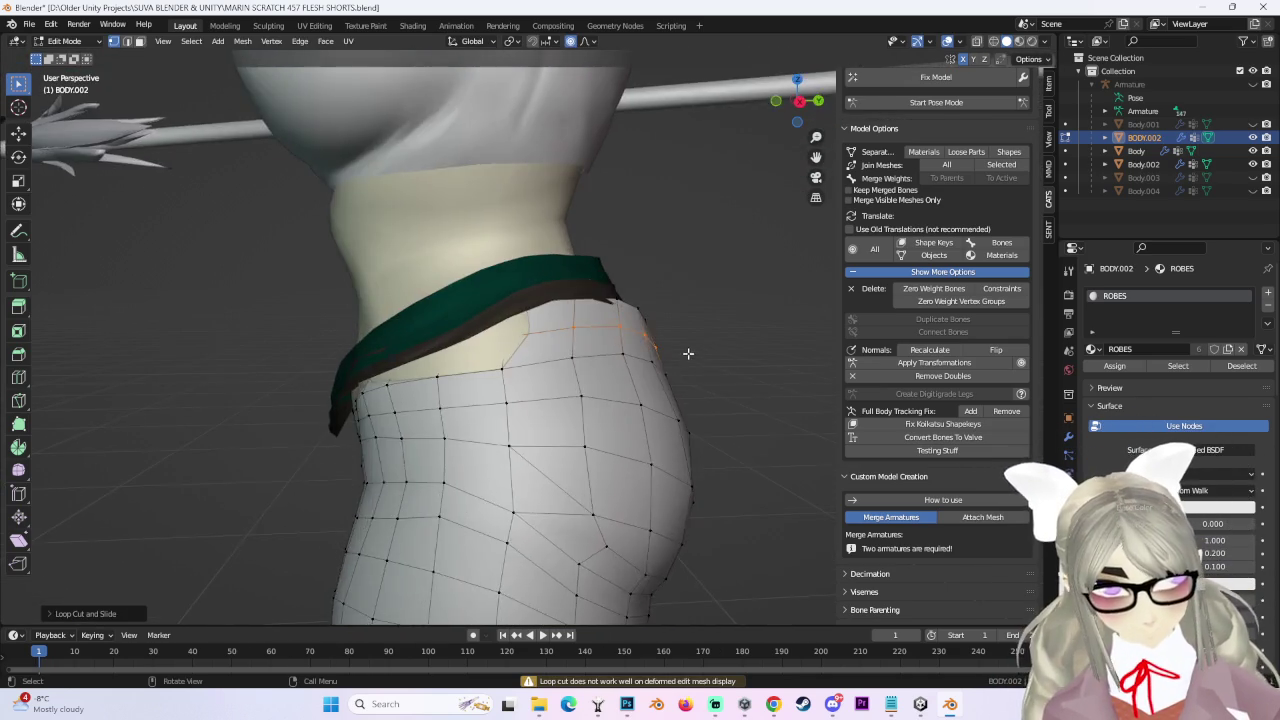
# Return to Object Mode, select the BODY.002 shorts, and put them back into Edit Mode.
pyautogui.click(63, 41)
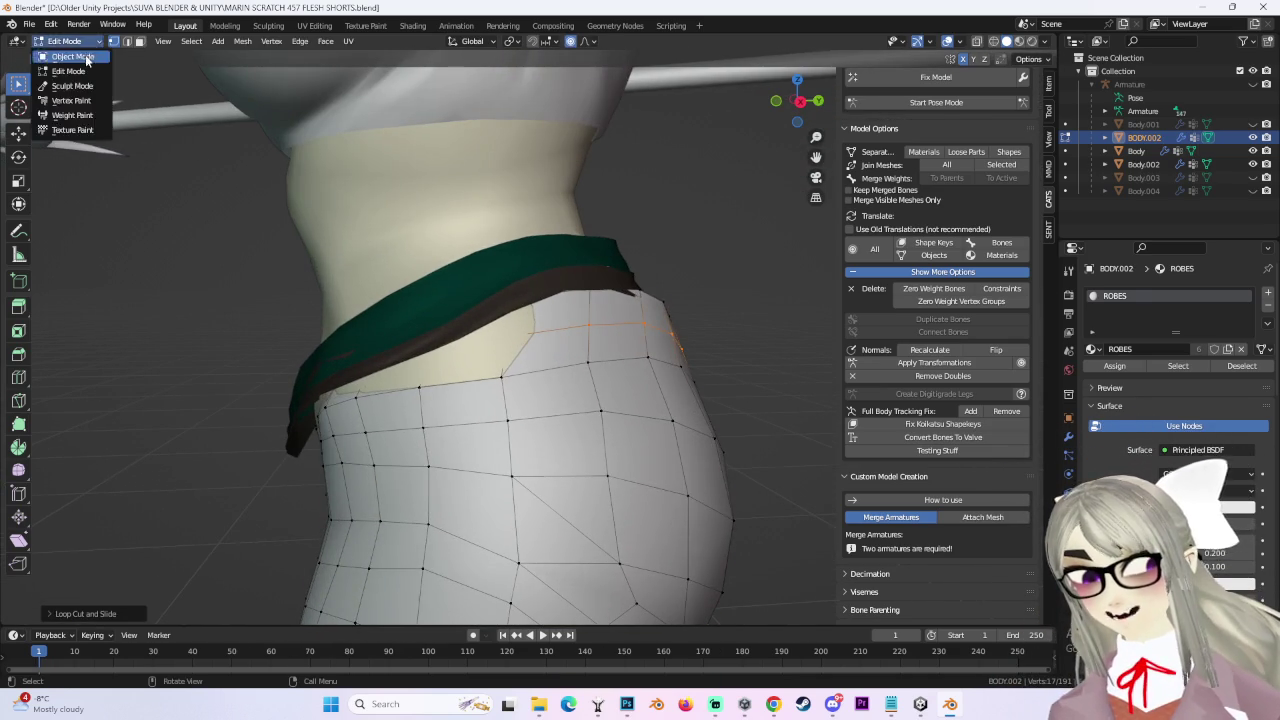
pyautogui.click(55, 45)
pyautogui.click(572, 268)
pyautogui.moveTo(572, 268)
pyautogui.mouseDown(button='middle')
pyautogui.moveTo(713, 250)
pyautogui.moveTo(592, 243)
pyautogui.moveTo(612, 390)
pyautogui.moveTo(560, 350)
pyautogui.mouseUp(button='middle')
pyautogui.click(625, 352)
pyautogui.click(68, 41)
pyautogui.click(85, 85)
pyautogui.click(68, 41)
pyautogui.click(68, 71)
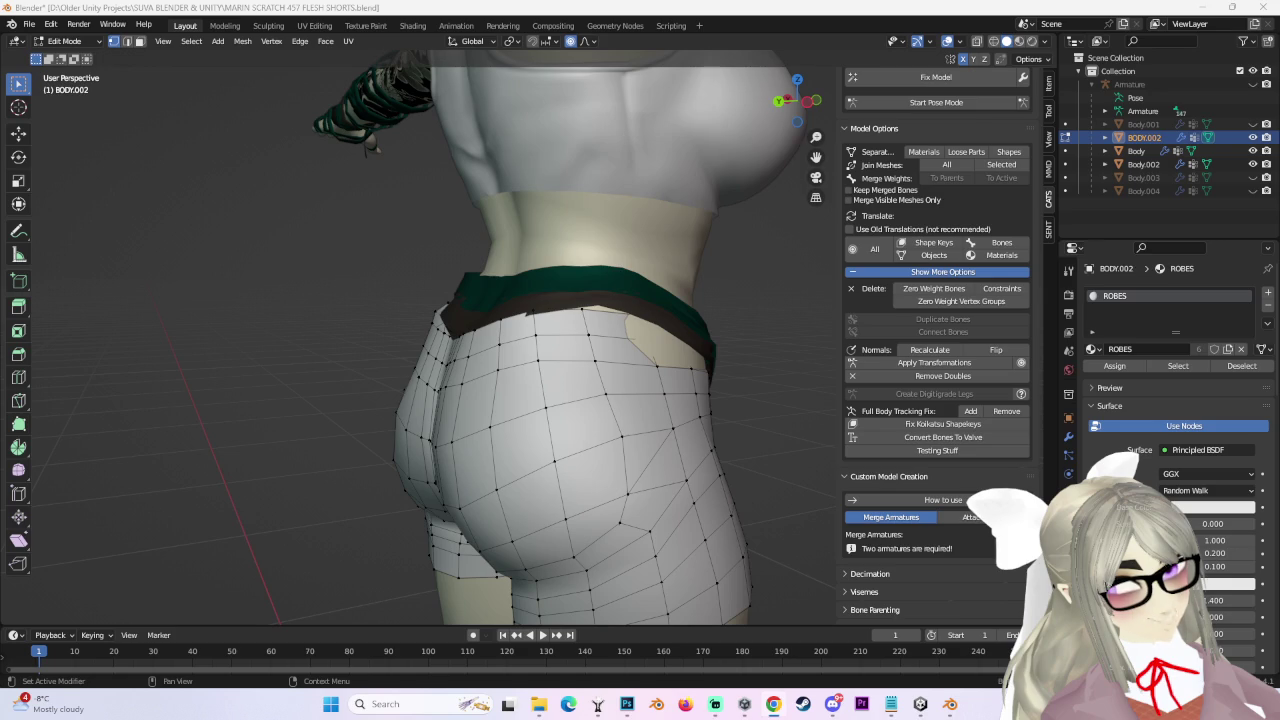
pyautogui.moveTo(800, 310); pyautogui.dragTo(552, 355, button='middle')
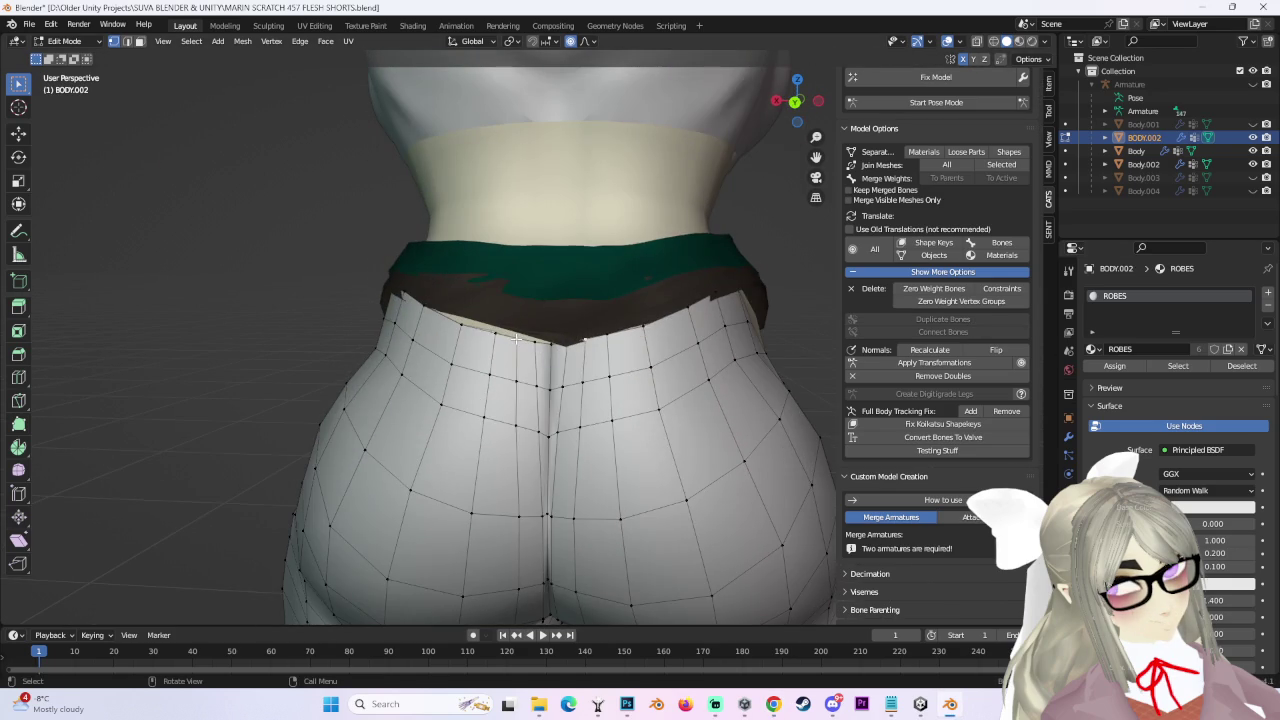
# Raise the shorts' top vertices with proportional falloff, checking from a straight back view.
pyautogui.press('g')
pyautogui.press('Escape')
pyautogui.press('g')
pyautogui.click(548, 326)
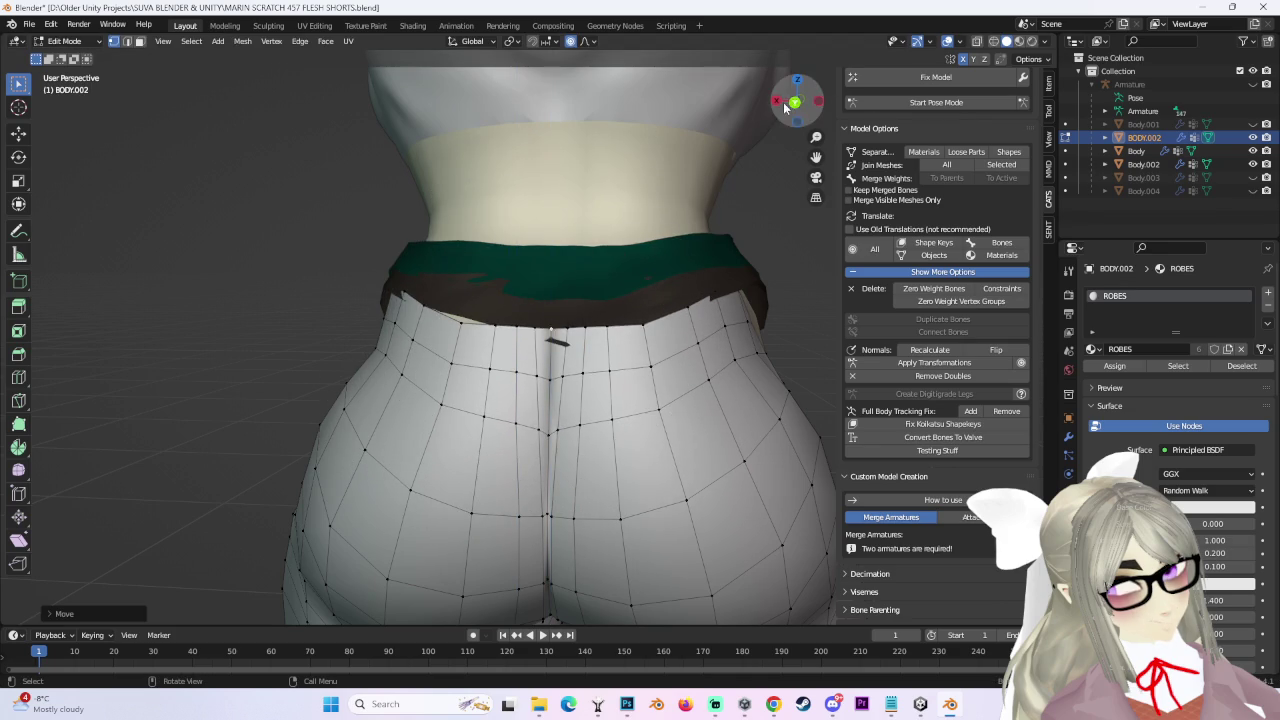
pyautogui.click(793, 102)
pyautogui.press('g')
pyautogui.press('Escape')
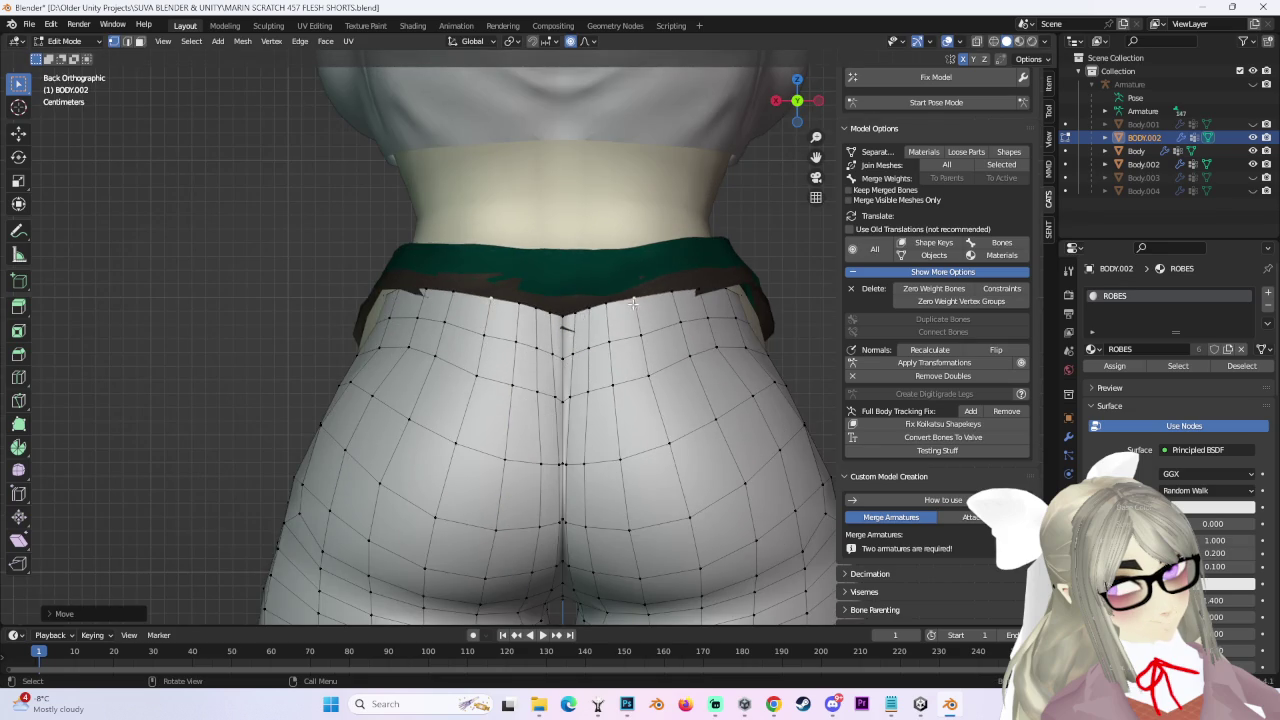
pyautogui.scroll(3, 489, 318)
# Lift the selected waistline vertices with soft proportional falloff toward the belt.
pyautogui.press('g')
pyautogui.press('z')
pyautogui.press('Escape')
pyautogui.press('g')
pyautogui.press('Escape')
pyautogui.moveTo(512, 285)
pyautogui.mouseDown(button='middle')
pyautogui.moveTo(581, 335)
pyautogui.moveTo(560, 343)
pyautogui.moveTo(620, 309)
pyautogui.moveTo(481, 360)
pyautogui.moveTo(397, 368)
pyautogui.mouseUp(button='middle')
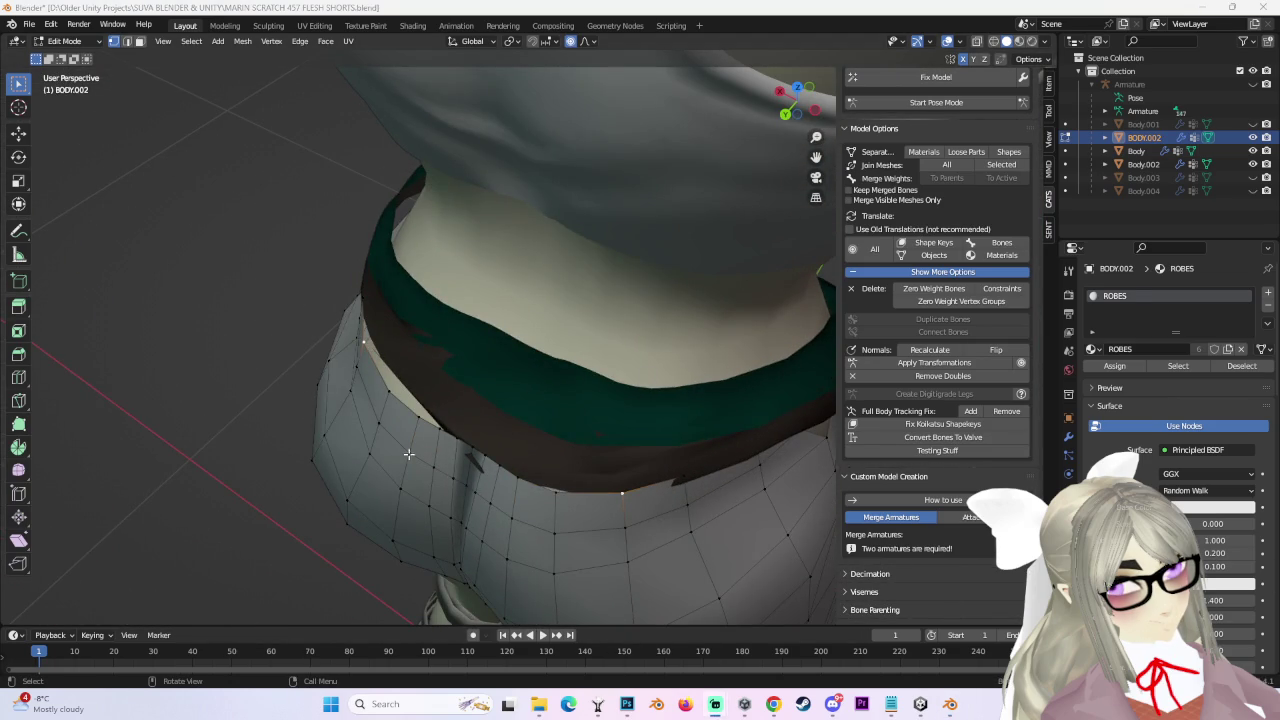
pyautogui.press('g')
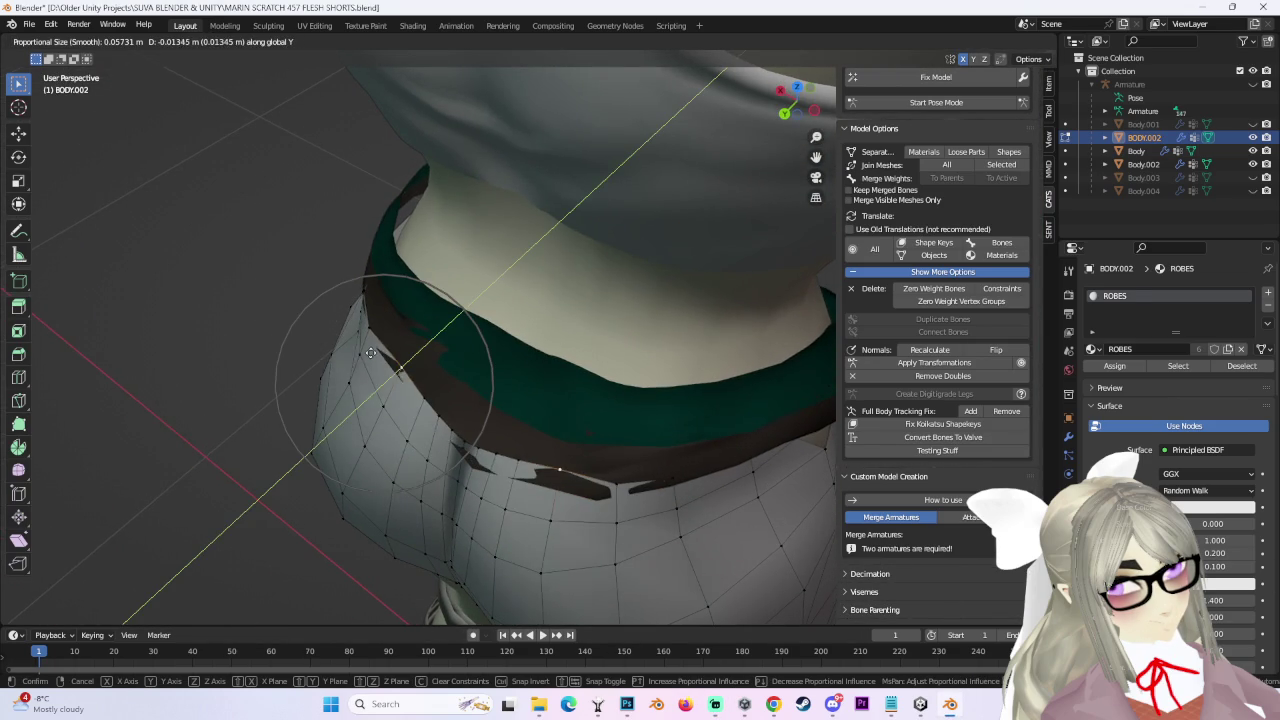
pyautogui.click(371, 352)
pyautogui.moveTo(371, 352); pyautogui.dragTo(443, 377, button='middle')
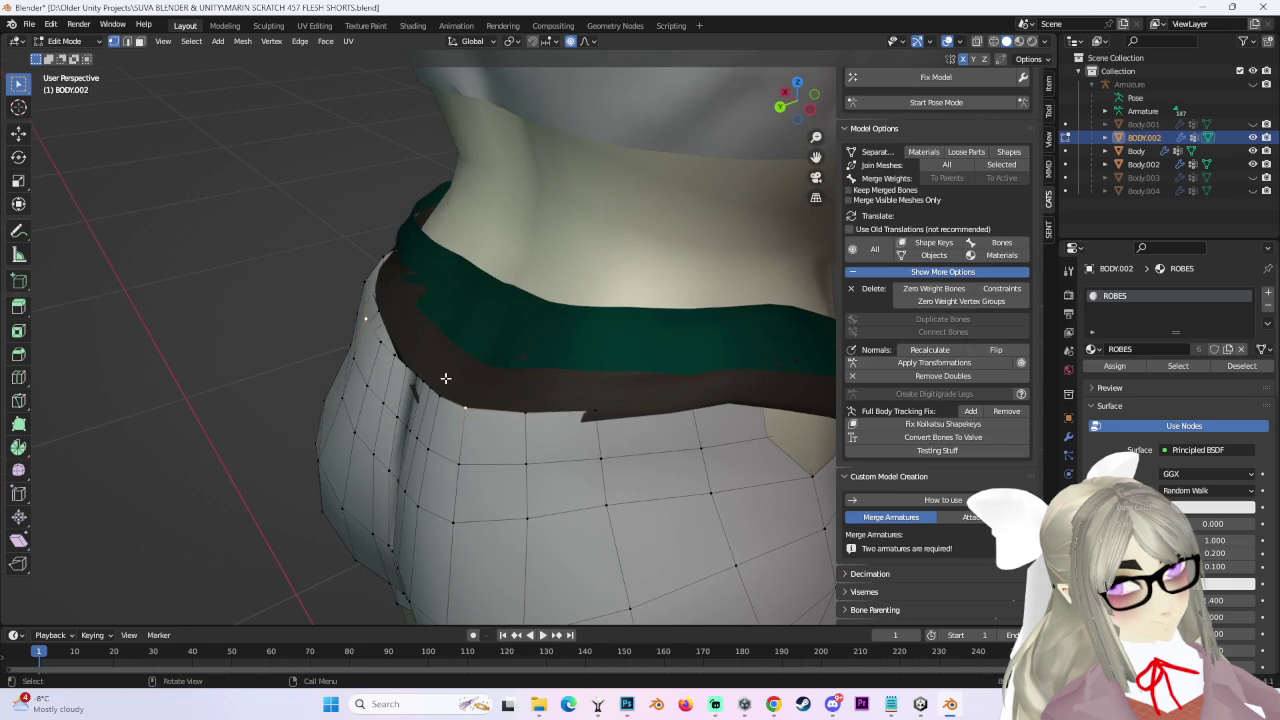
# Push the side waist edge inward along Y, redoing the move for a better position.
pyautogui.press('g')
pyautogui.press('y')
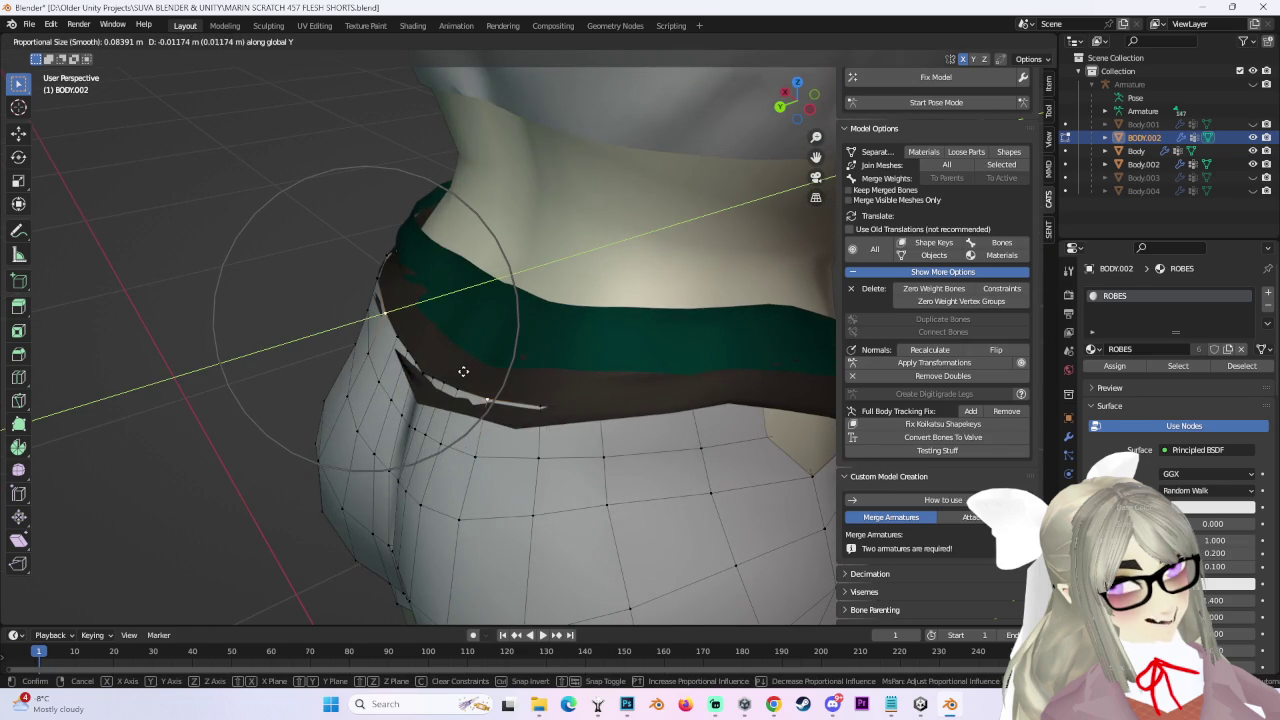
pyautogui.click(461, 373)
pyautogui.hotkey('ctrl', 'z')
pyautogui.press('g')
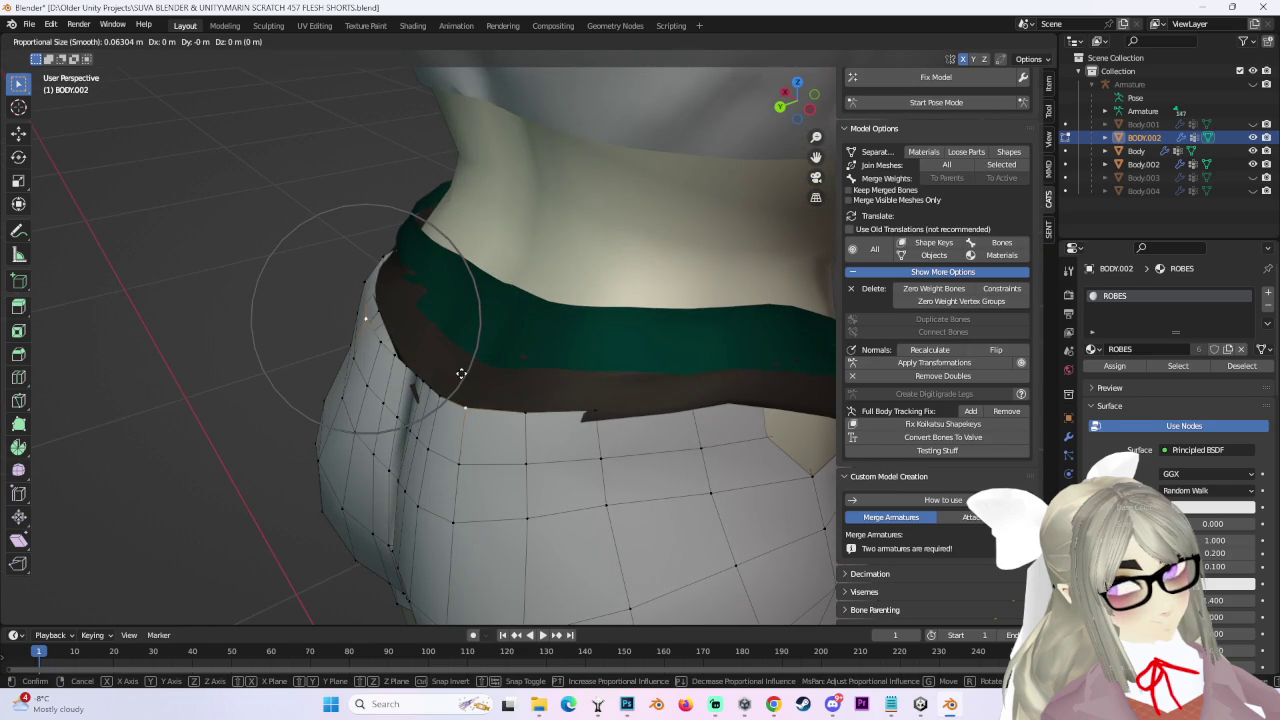
pyautogui.moveTo(464, 372)
pyautogui.mouseDown(button='middle')
pyautogui.moveTo(486, 366)
pyautogui.moveTo(470, 375)
pyautogui.moveTo(480, 383)
pyautogui.moveTo(600, 362)
pyautogui.moveTo(565, 325)
pyautogui.mouseUp(button='middle')
pyautogui.click(490, 385)
# Move the waist vertices vertically along Z and raise the vertex at the V notch.
pyautogui.press('g')
pyautogui.press('z')
pyautogui.rightClick(601, 361)
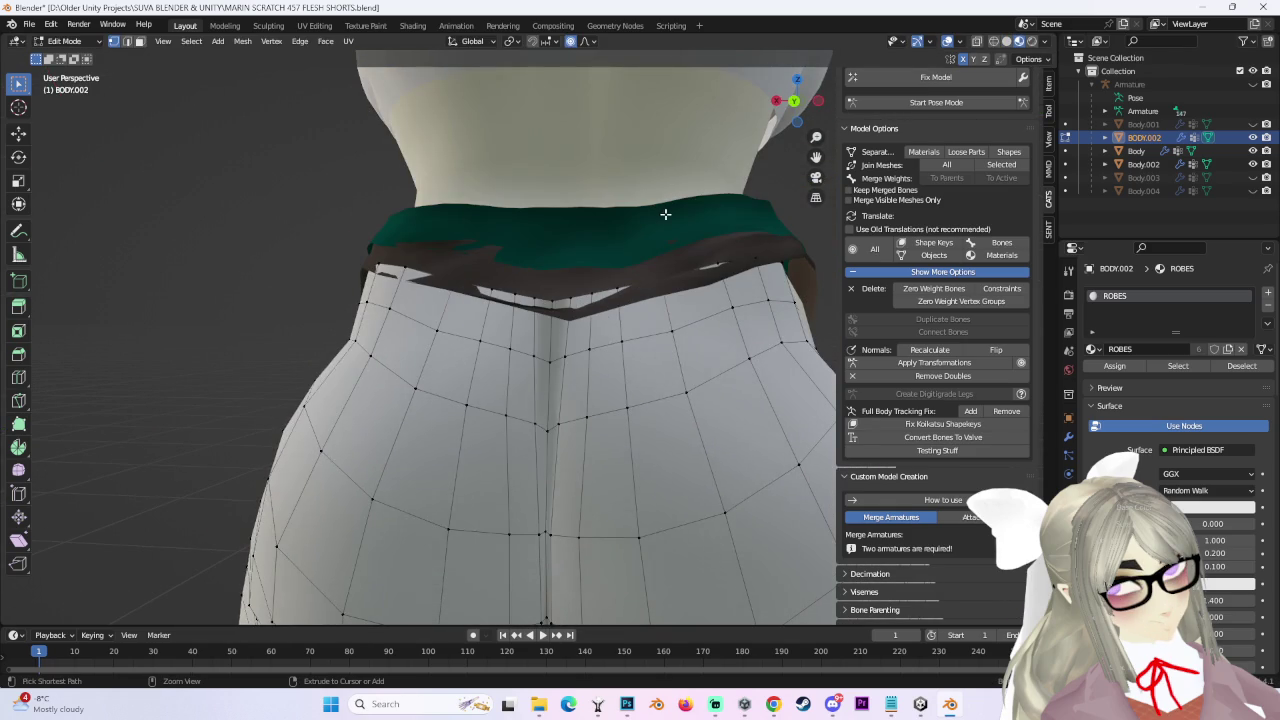
pyautogui.press('g')
pyautogui.press('z')
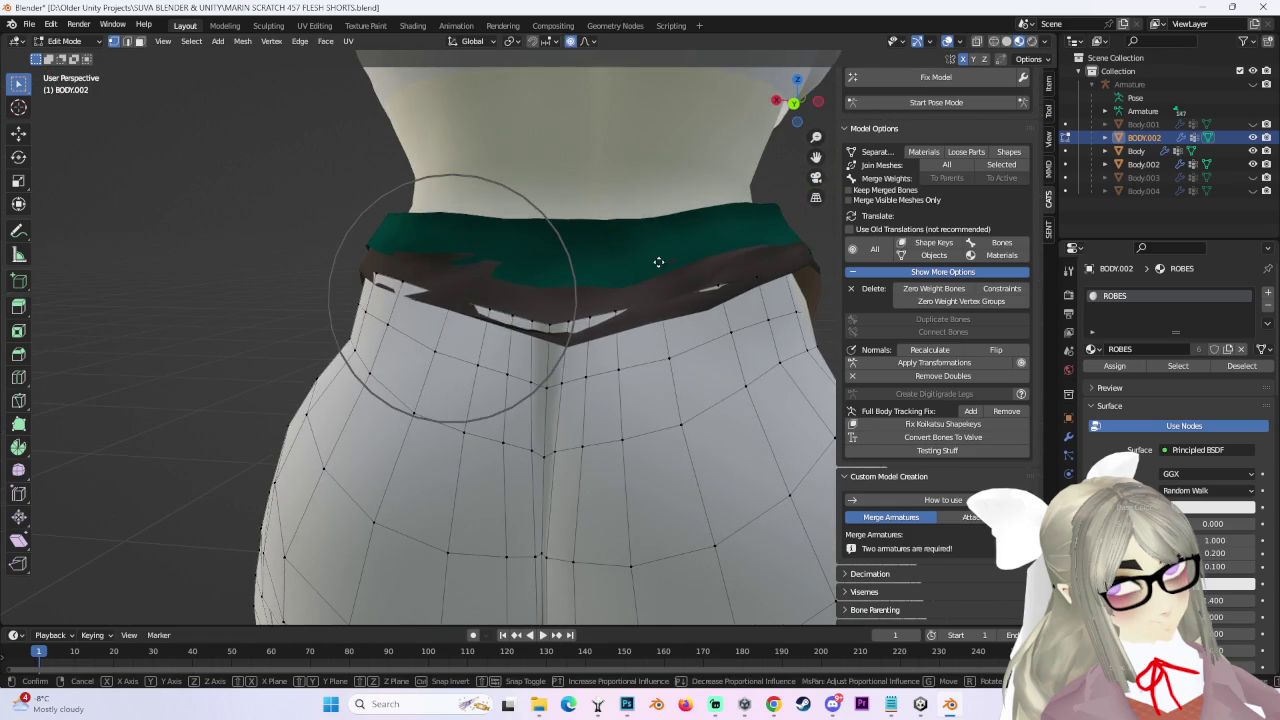
pyautogui.click(657, 274)
pyautogui.click(551, 331)
pyautogui.press('g')
pyautogui.press('z')
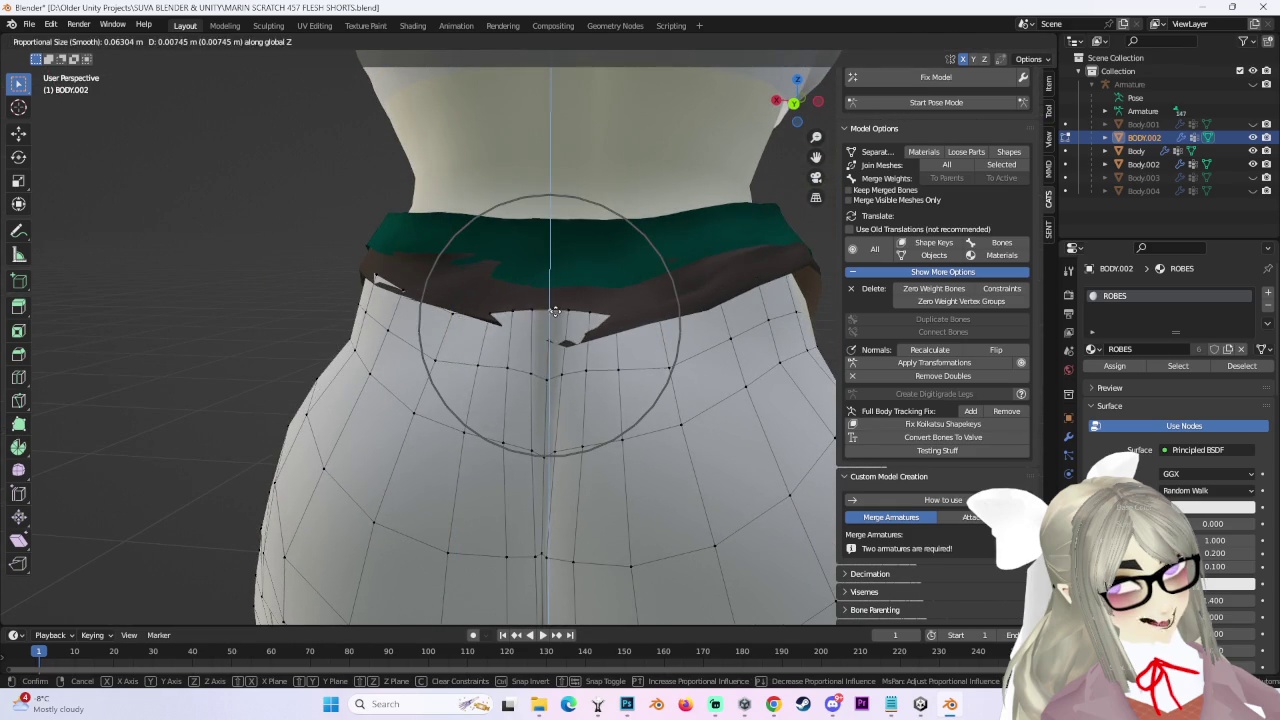
pyautogui.click(554, 311)
# Adjust the waist vertically, then tuck the side edge in front-to-back under the belt.
pyautogui.moveTo(571, 300)
pyautogui.mouseDown(button='middle')
pyautogui.moveTo(555, 318)
pyautogui.moveTo(700, 330)
pyautogui.moveTo(634, 323)
pyautogui.moveTo(356, 380)
pyautogui.mouseUp(button='middle')
pyautogui.press('g')
pyautogui.press('z')
pyautogui.click(553, 317)
pyautogui.press('g')
pyautogui.press('y')
pyautogui.click(738, 332)
pyautogui.moveTo(453, 374); pyautogui.dragTo(500, 371, button='middle')
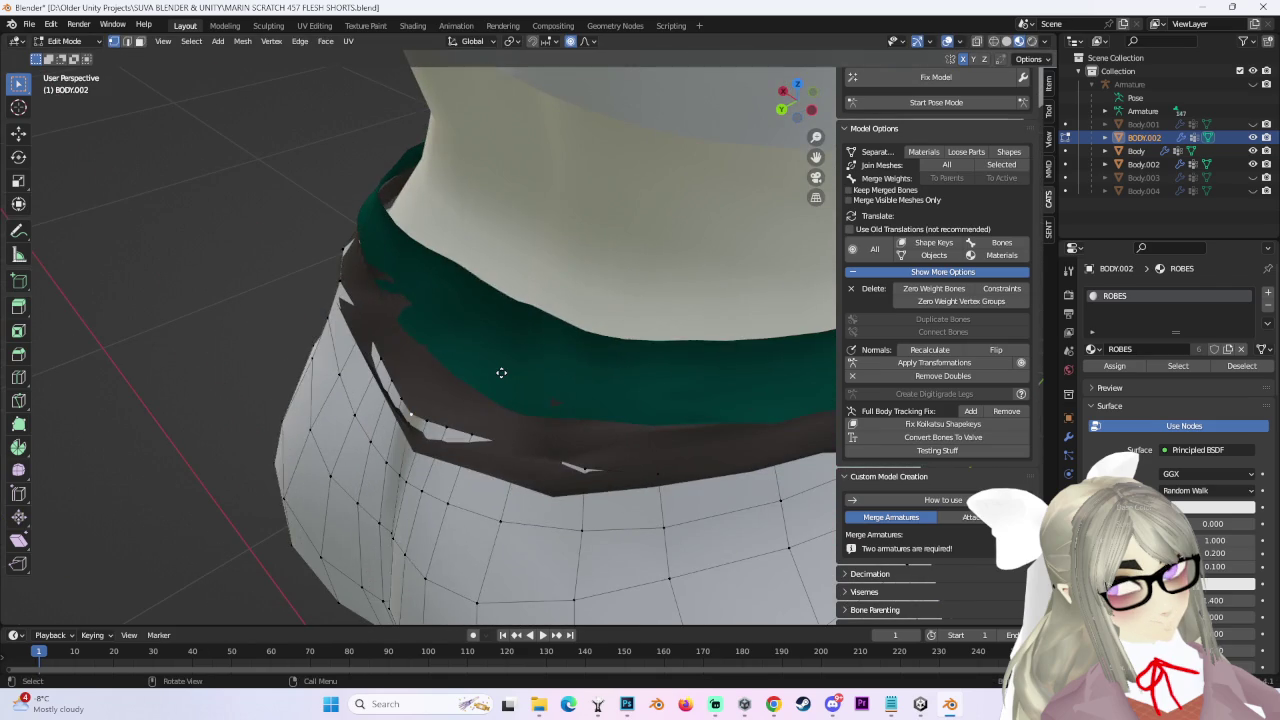
# Pull the side waist edge further inward along Y and inspect the fit around the hips.
pyautogui.press('g')
pyautogui.press('y')
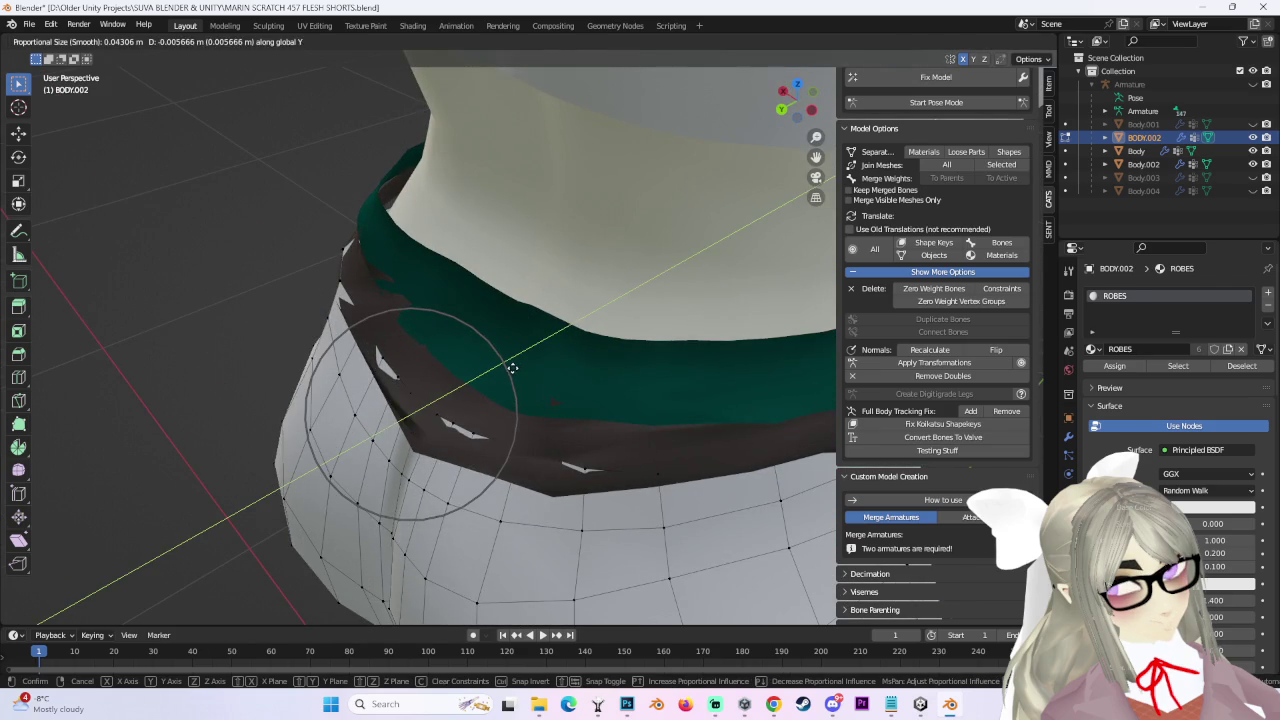
pyautogui.click(440, 358)
pyautogui.press('g')
pyautogui.press('y')
pyautogui.click(404, 352)
pyautogui.moveTo(404, 352)
pyautogui.mouseDown(button='middle')
pyautogui.moveTo(600, 320)
pyautogui.moveTo(669, 368)
pyautogui.mouseUp(button='middle')
pyautogui.moveTo(589, 363)
pyautogui.mouseDown(button='middle')
pyautogui.moveTo(737, 320)
pyautogui.moveTo(474, 329)
pyautogui.moveTo(396, 372)
pyautogui.mouseUp(button='middle')
# Tweak the rear waist vertices and the back-centre vertex so they sit beneath the belt.
pyautogui.press('g')
pyautogui.click(486, 366)
pyautogui.moveTo(486, 366)
pyautogui.mouseDown(button='middle')
pyautogui.moveTo(401, 284)
pyautogui.moveTo(691, 323)
pyautogui.moveTo(606, 328)
pyautogui.moveTo(632, 289)
pyautogui.moveTo(680, 306)
pyautogui.moveTo(650, 260)
pyautogui.moveTo(528, 268)
pyautogui.moveTo(562, 271)
pyautogui.mouseUp(button='middle')
pyautogui.press('g')
pyautogui.click(629, 248)
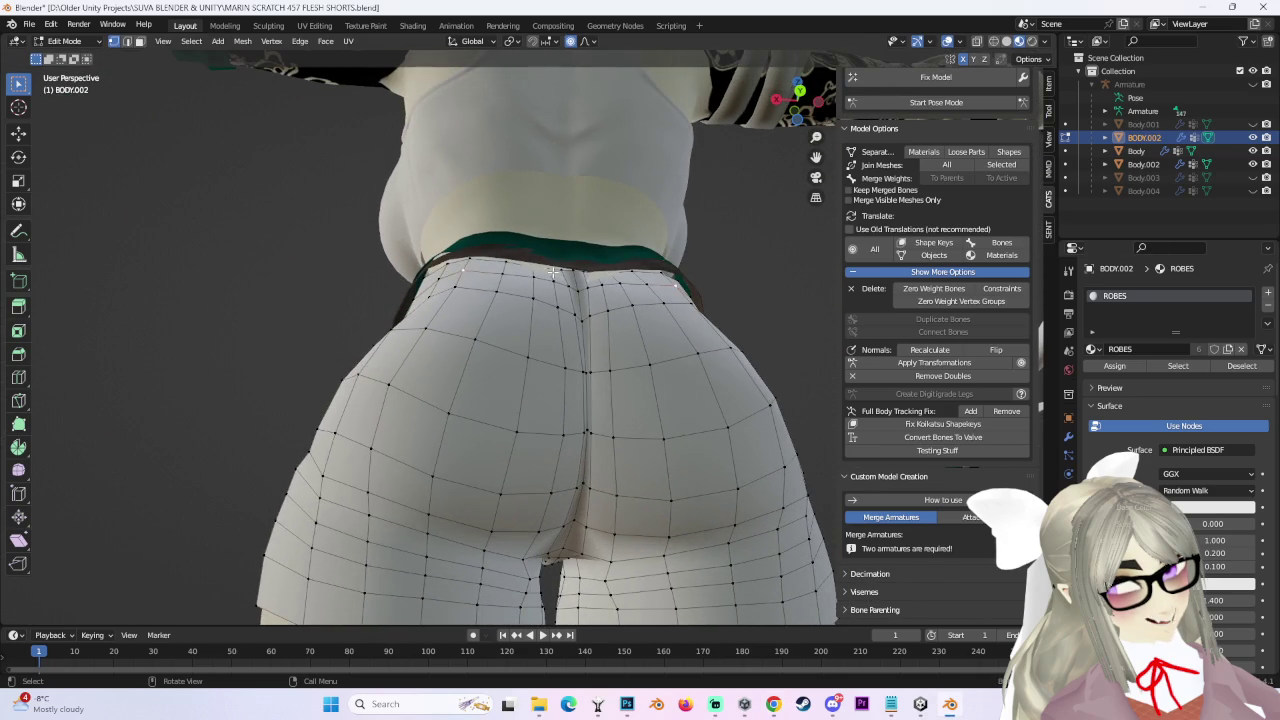
pyautogui.press('g')
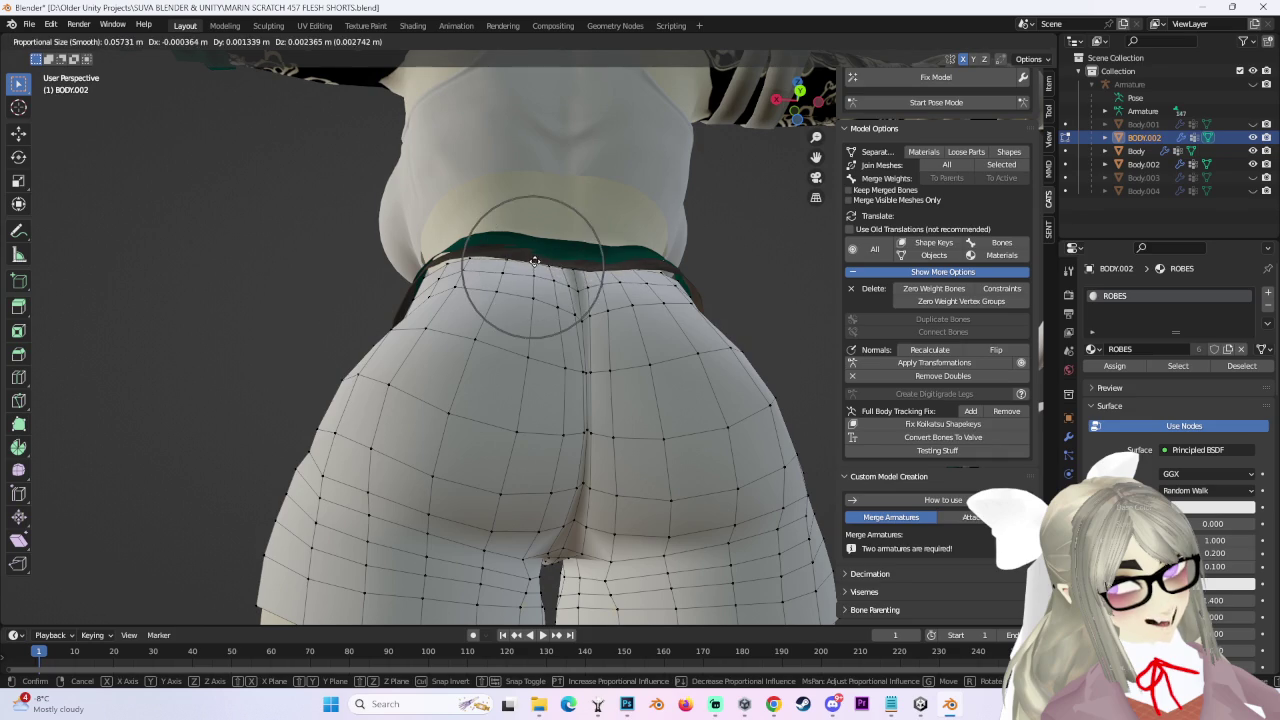
pyautogui.click(533, 262)
# Make small final moves to the side waist vertices at the hips.
pyautogui.moveTo(533, 262)
pyautogui.mouseDown(button='middle')
pyautogui.moveTo(703, 364)
pyautogui.moveTo(628, 304)
pyautogui.moveTo(142, 96)
pyautogui.mouseUp(button='middle')
pyautogui.press('g')
pyautogui.click(698, 364)
pyautogui.press('g')
pyautogui.click(690, 362)
pyautogui.click(65, 41)
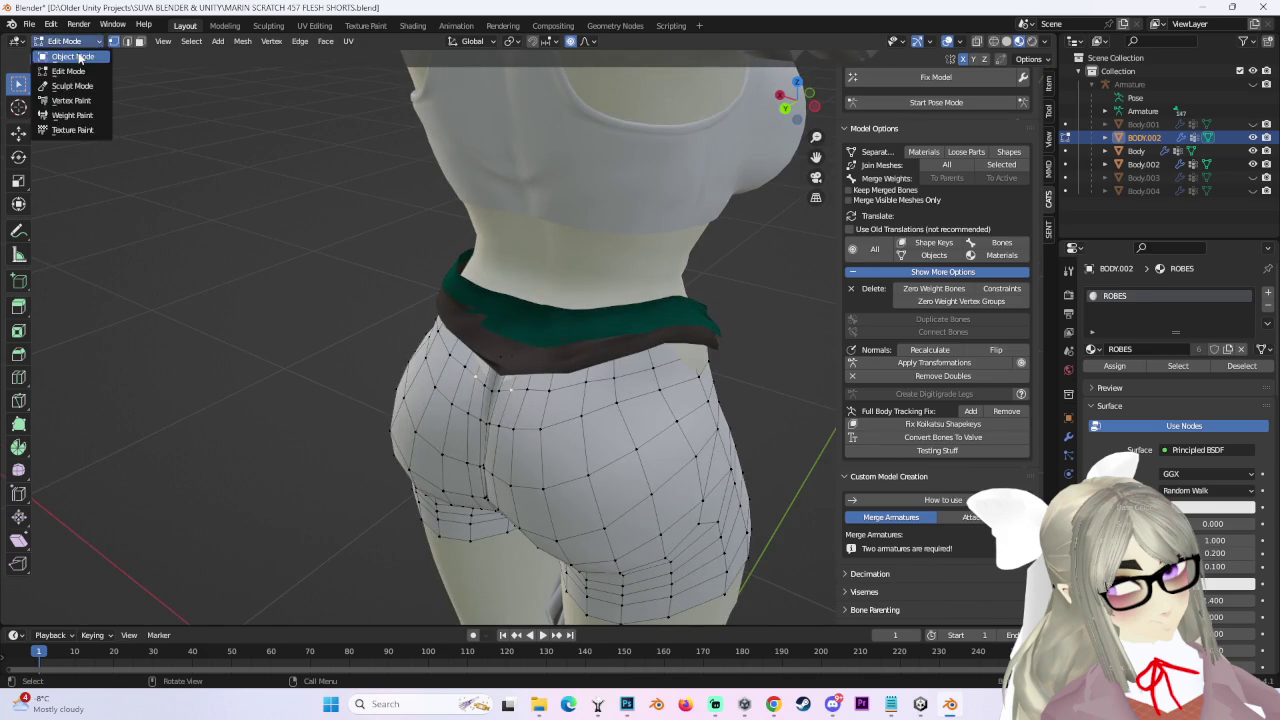
# Put the Body mesh in Edit Mode, hide its shorts part, and hide BODY.002 in the outliner.
pyautogui.click(80, 56)
pyautogui.click(620, 259)
pyautogui.moveTo(620, 259); pyautogui.dragTo(386, 205, button='middle')
pyautogui.click(72, 41)
pyautogui.click(75, 62)
pyautogui.moveTo(800, 310)
pyautogui.mouseDown(button='middle')
pyautogui.moveTo(632, 293)
pyautogui.moveTo(523, 362)
pyautogui.moveTo(575, 352)
pyautogui.moveTo(520, 350)
pyautogui.moveTo(598, 351)
pyautogui.mouseUp(button='middle')
pyautogui.press('l')
pyautogui.press('h')
pyautogui.scroll(2, 598, 351)
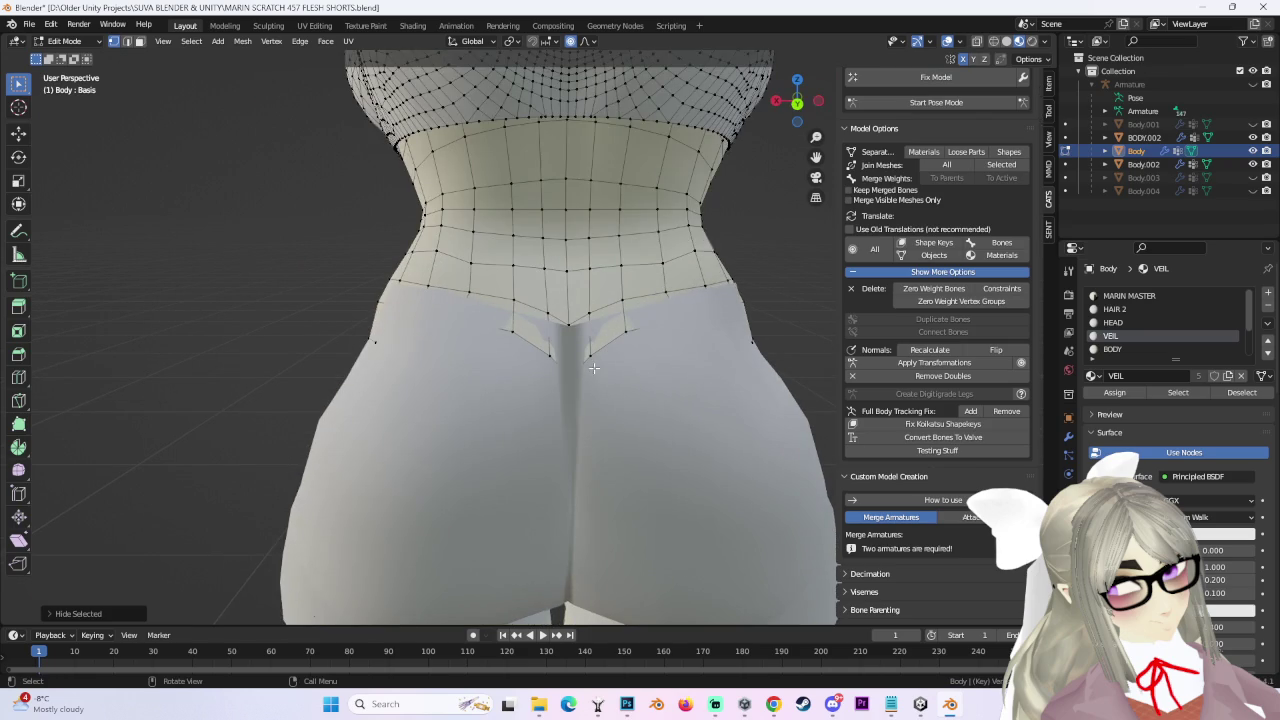
pyautogui.keyDown('ctrl'); pyautogui.click(1253, 164); pyautogui.keyUp('ctrl')
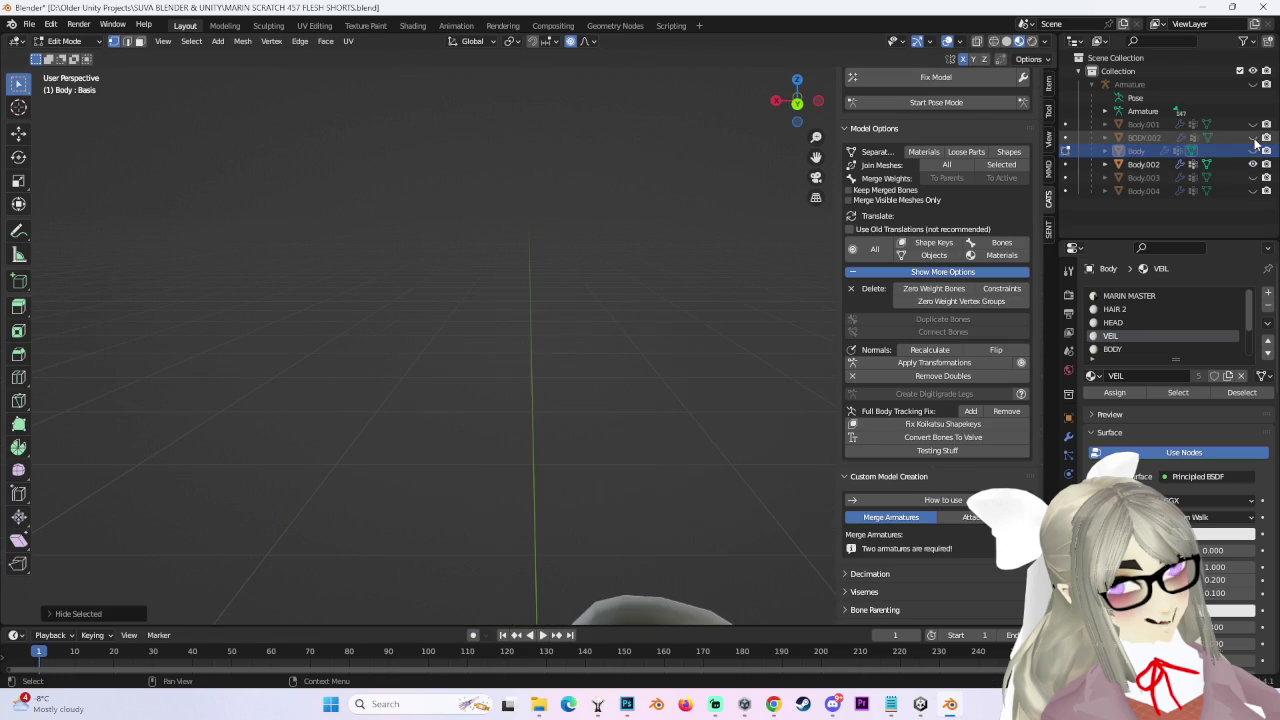
pyautogui.click(1253, 152)
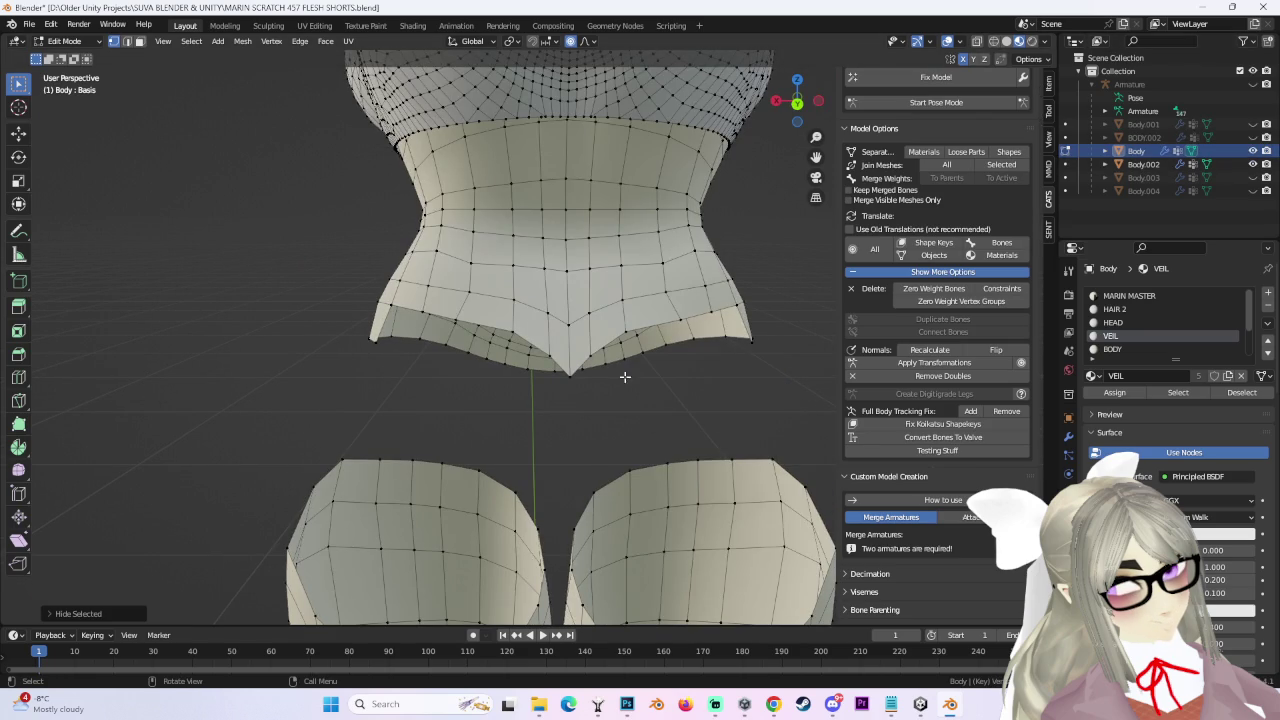
pyautogui.scroll(-3, 572, 366)
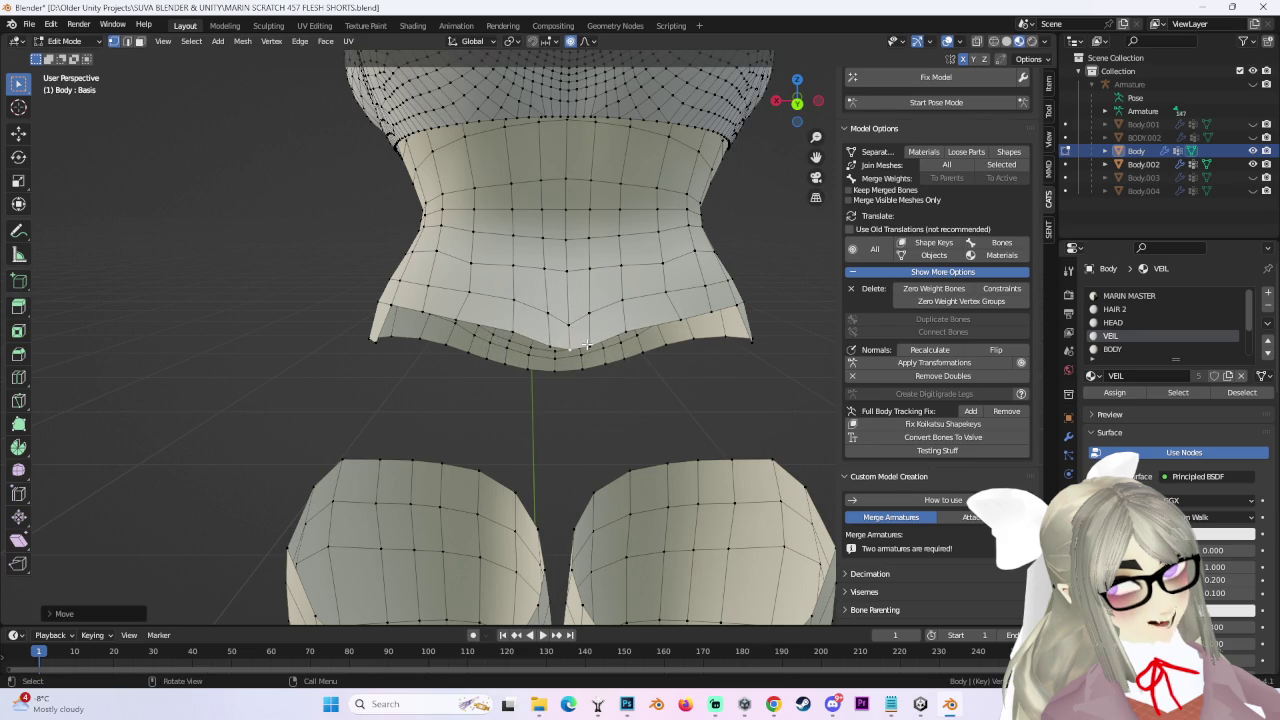
# Vertex-slide the back waist-edge vertices to smooth out the V-shaped dip.
pyautogui.press('g')
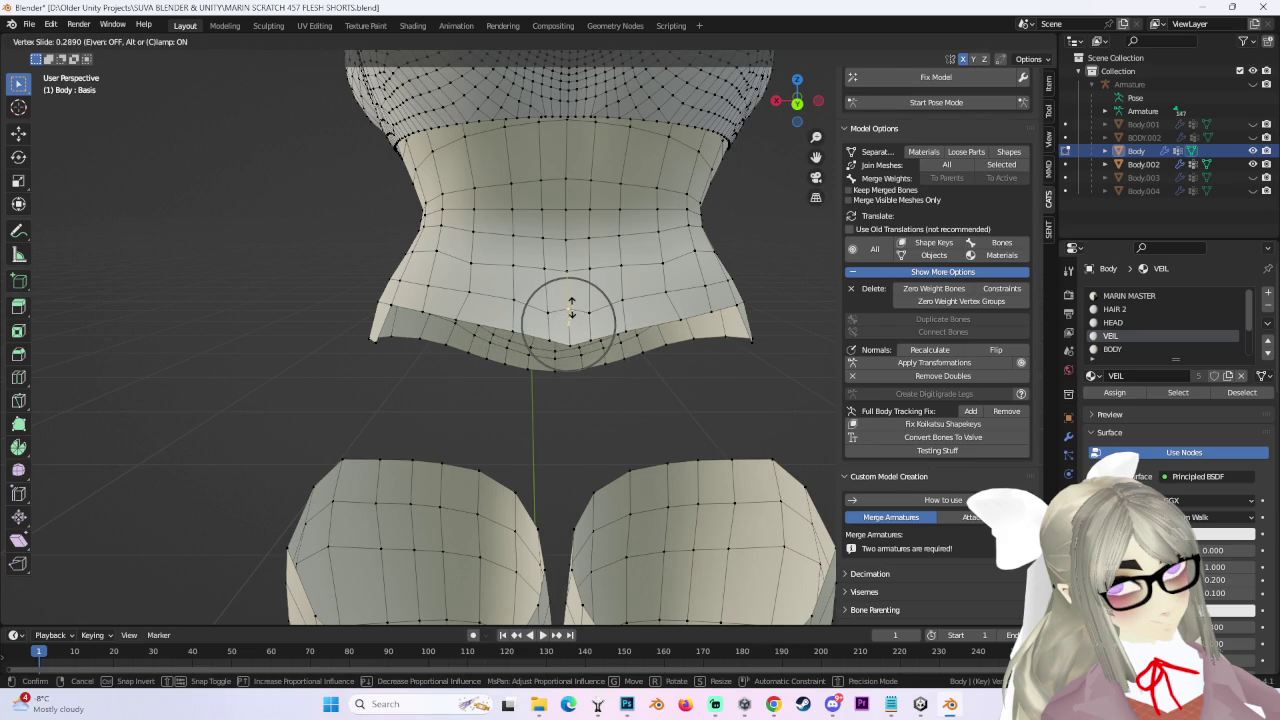
pyautogui.click(572, 313)
pyautogui.press('g')
pyautogui.click(560, 310)
pyautogui.press('g')
pyautogui.press('g')
pyautogui.click(568, 313)
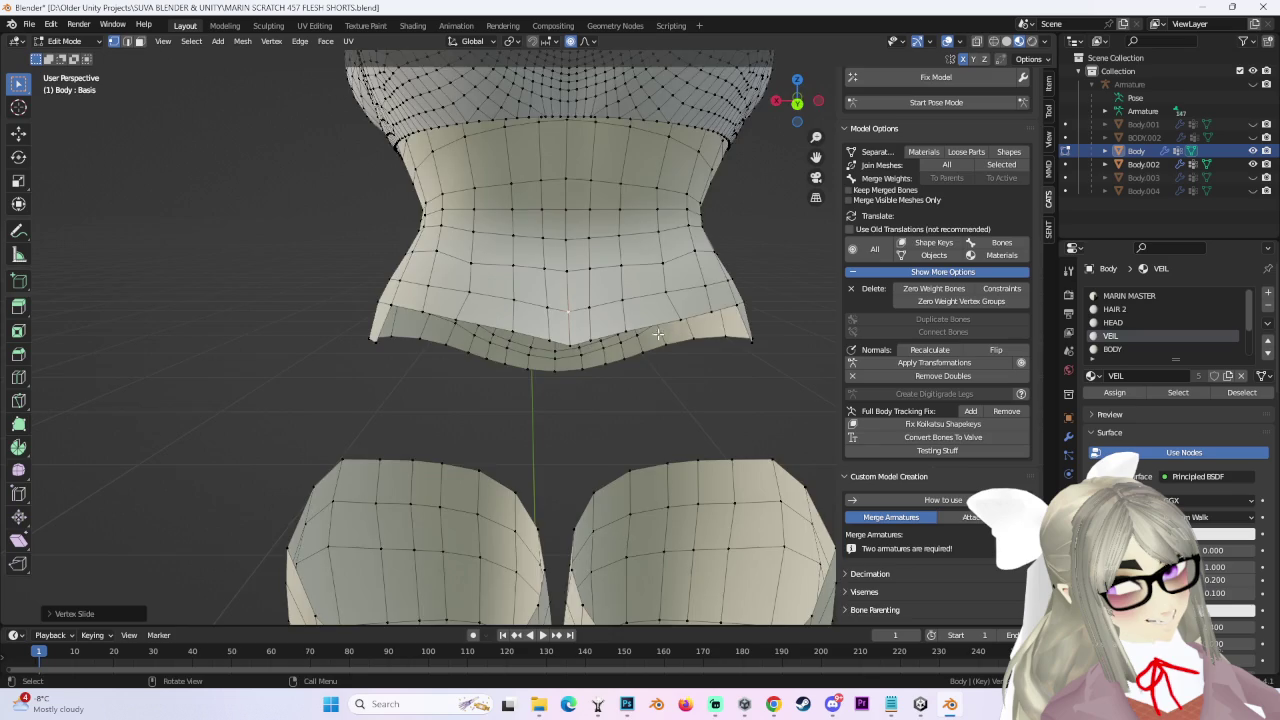
pyautogui.moveTo(568, 313); pyautogui.dragTo(569, 346, button='middle')
pyautogui.moveTo(651, 340)
pyautogui.mouseDown(button='middle')
pyautogui.moveTo(575, 393)
pyautogui.moveTo(445, 320)
pyautogui.moveTo(443, 349)
pyautogui.moveTo(608, 294)
pyautogui.moveTo(982, 322)
pyautogui.mouseUp(button='middle')
pyautogui.press('g')
pyautogui.click(450, 348)
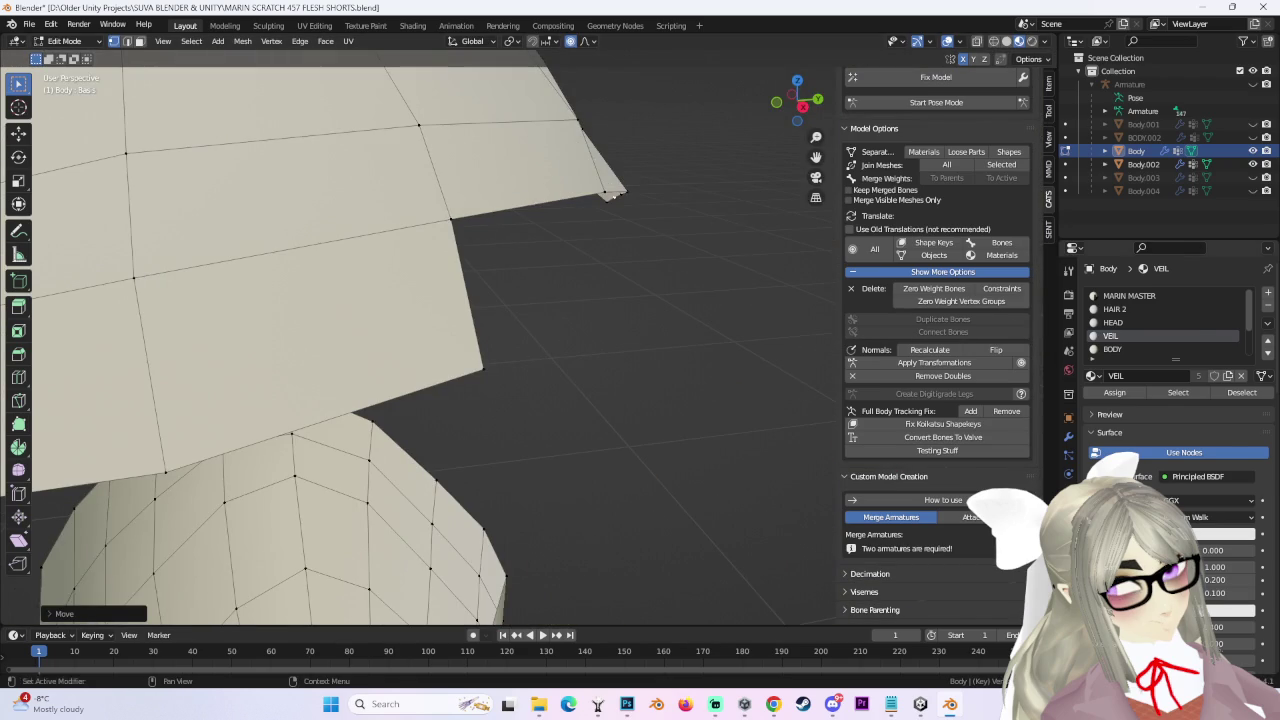
# Show the vertex groups and unhide BODY.002 to check the waist from the side.
pyautogui.click(1068, 493)
pyautogui.scroll(-3, 557, 309)
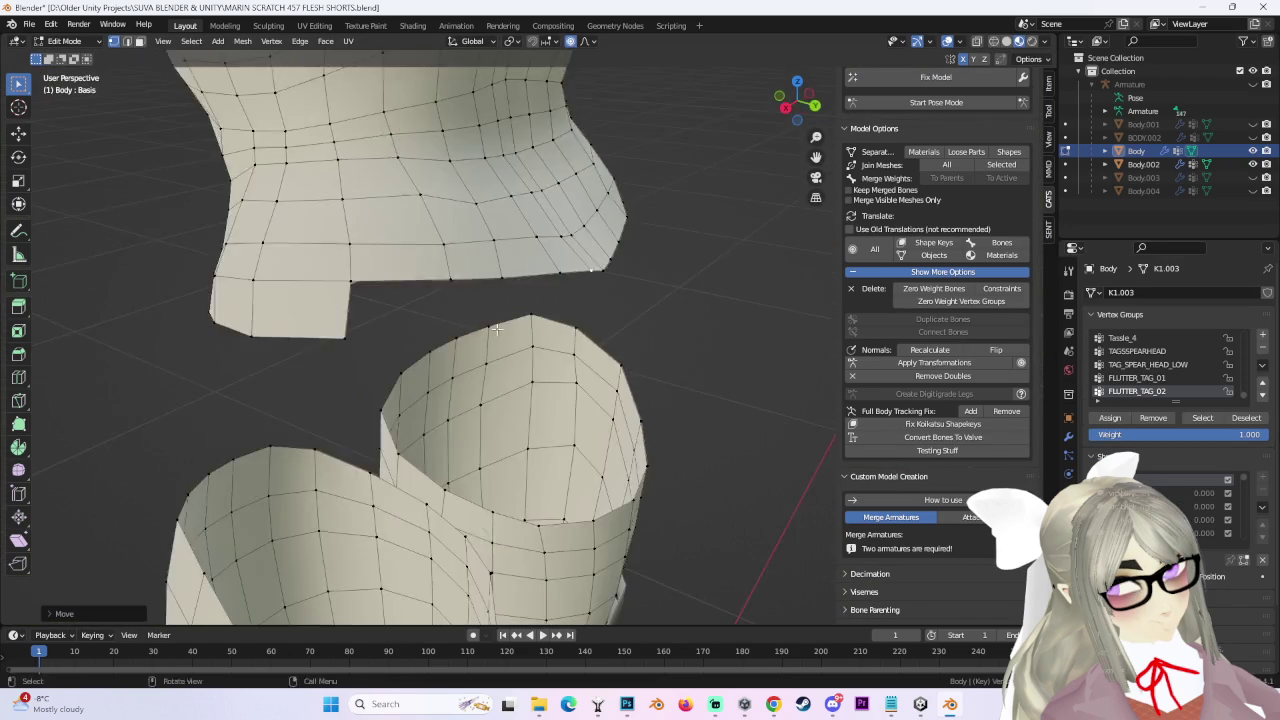
pyautogui.moveTo(557, 309); pyautogui.dragTo(568, 333, button='middle')
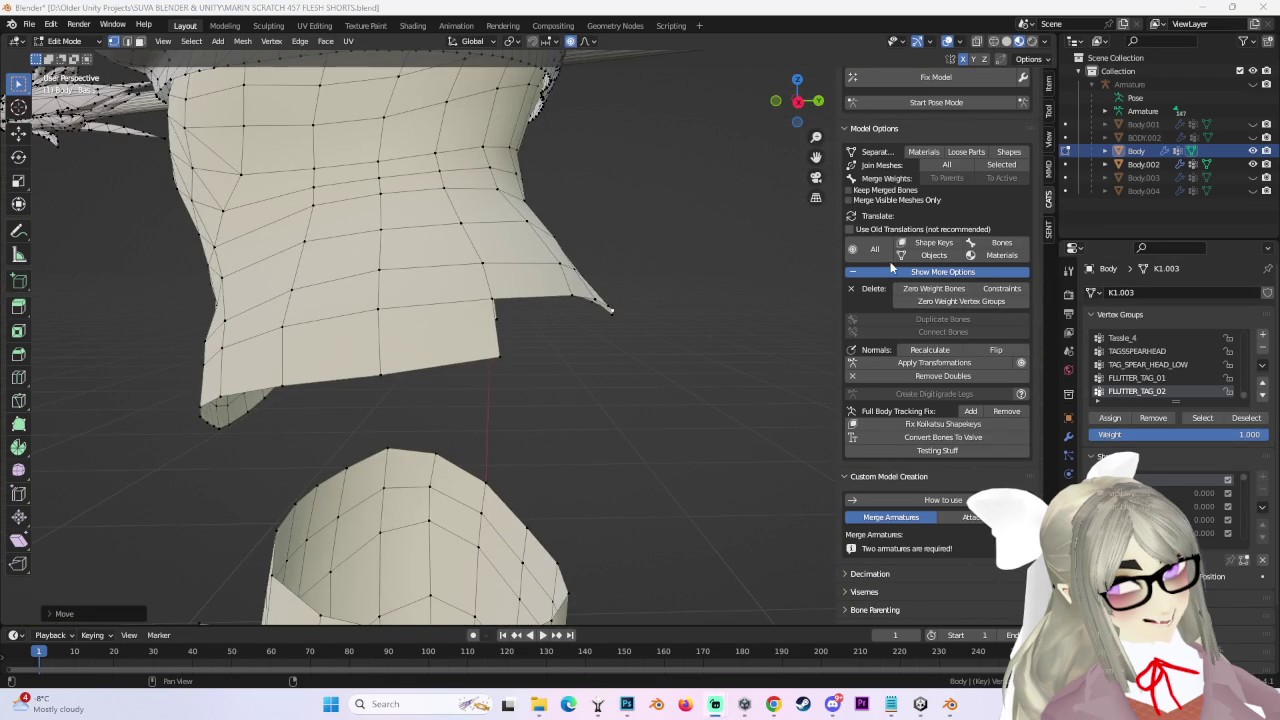
pyautogui.click(1253, 137)
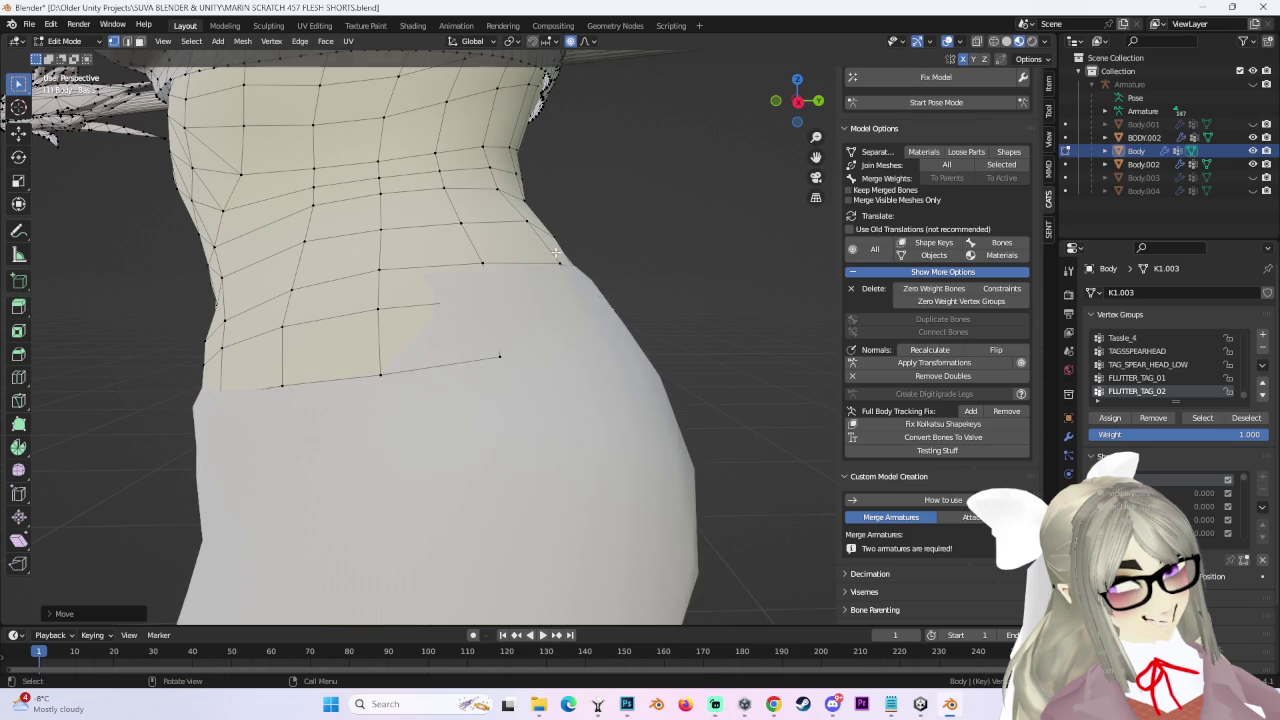
pyautogui.scroll(-2, 471, 374)
pyautogui.moveTo(420, 380); pyautogui.dragTo(760, 285, button='middle')
pyautogui.scroll(3, 471, 374)
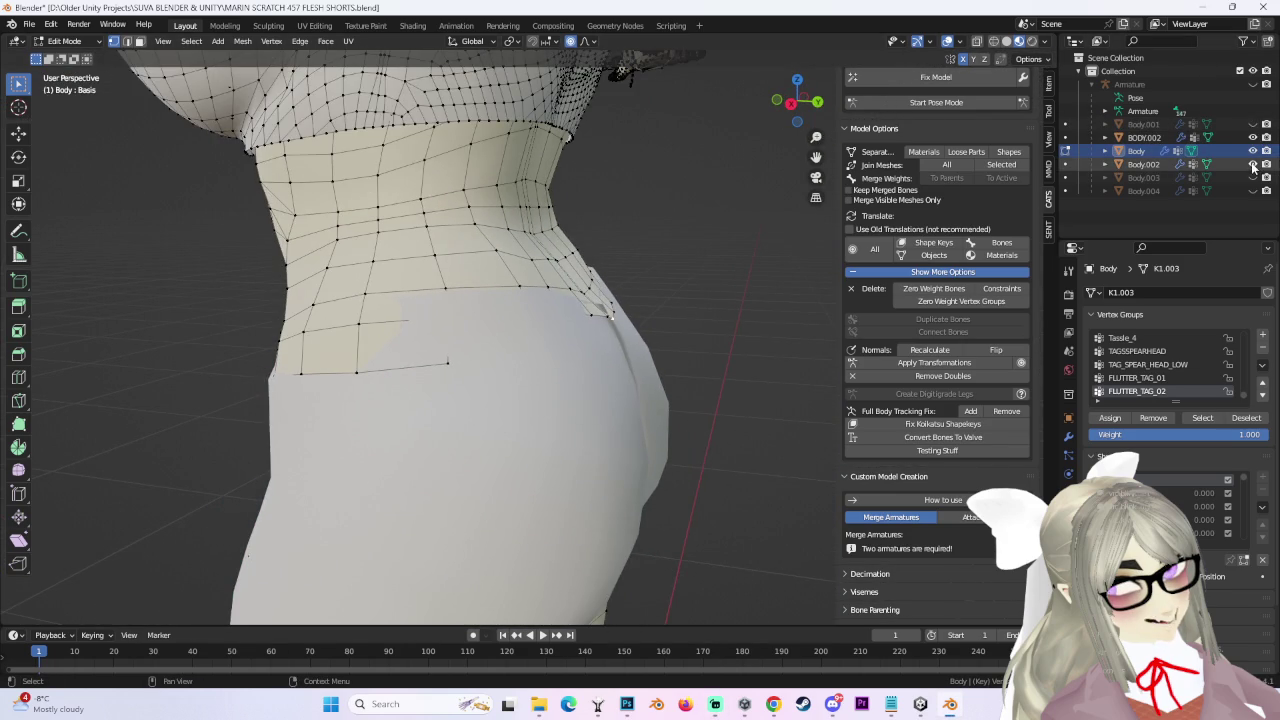
# Show Body.001 in the outliner, reveal the hidden waist geometry with Alt+H, and deselect it.
pyautogui.click(1253, 190)
pyautogui.click(1253, 190)
pyautogui.click(1253, 177)
pyautogui.click(1253, 177)
pyautogui.click(1253, 124)
pyautogui.hotkey('alt', 'h')
pyautogui.moveTo(677, 303)
pyautogui.mouseDown(button='middle')
pyautogui.moveTo(634, 236)
pyautogui.moveTo(569, 269)
pyautogui.moveTo(546, 302)
pyautogui.mouseUp(button='middle')
pyautogui.click(490, 300)
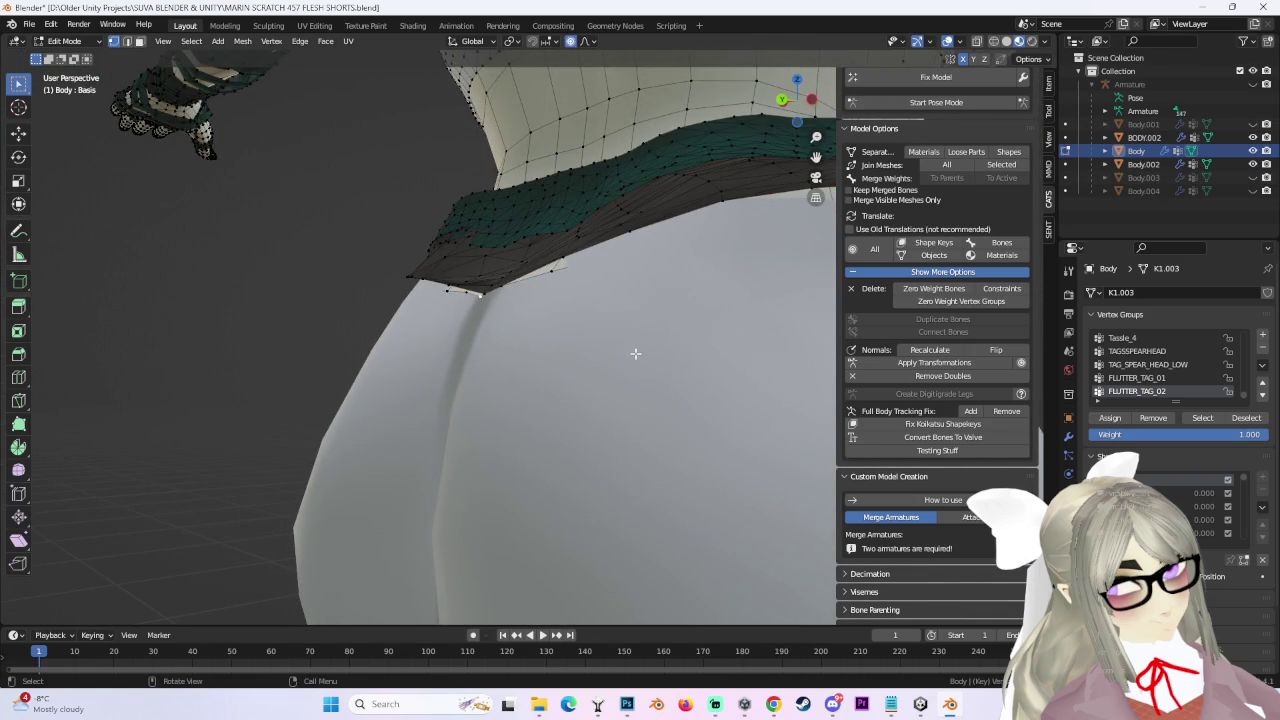
pyautogui.scroll(-3, 641, 352)
pyautogui.moveTo(641, 352)
pyautogui.mouseDown(button='middle')
pyautogui.moveTo(660, 398)
pyautogui.moveTo(508, 386)
pyautogui.mouseUp(button='middle')
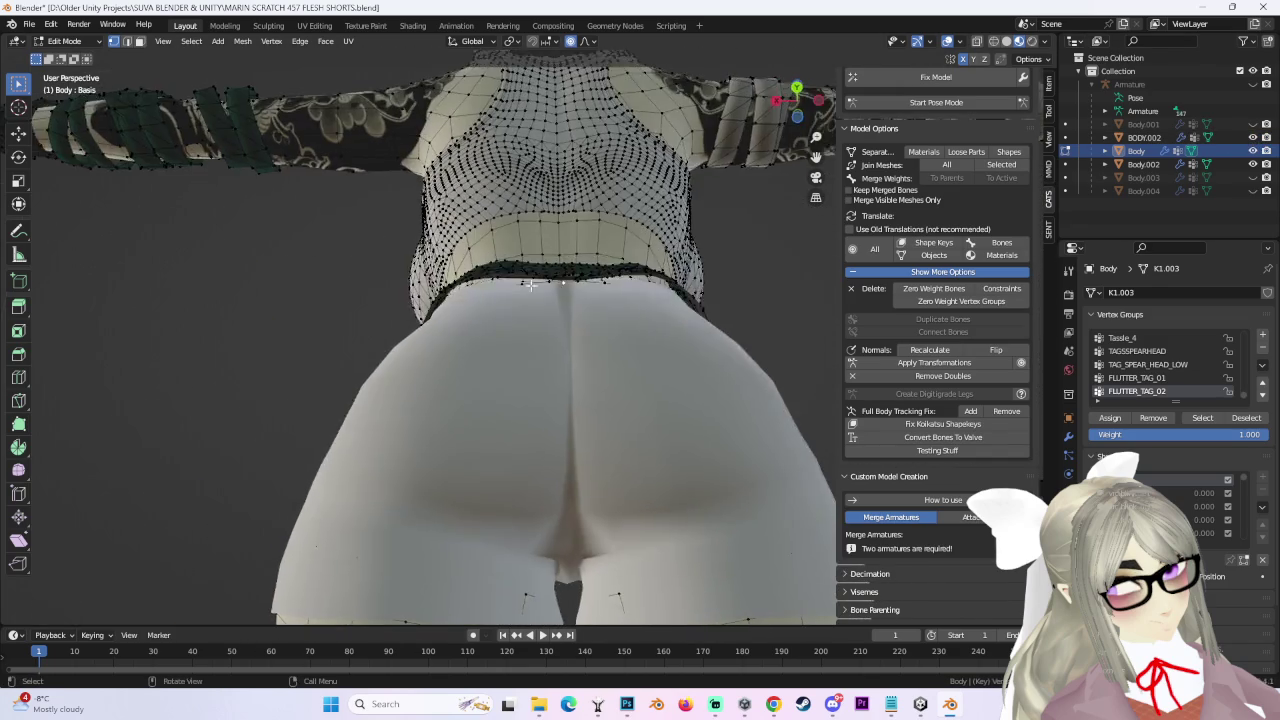
# Cancel a stray move, then reselect the Body object and return to its Edit Mode.
pyautogui.press('g')
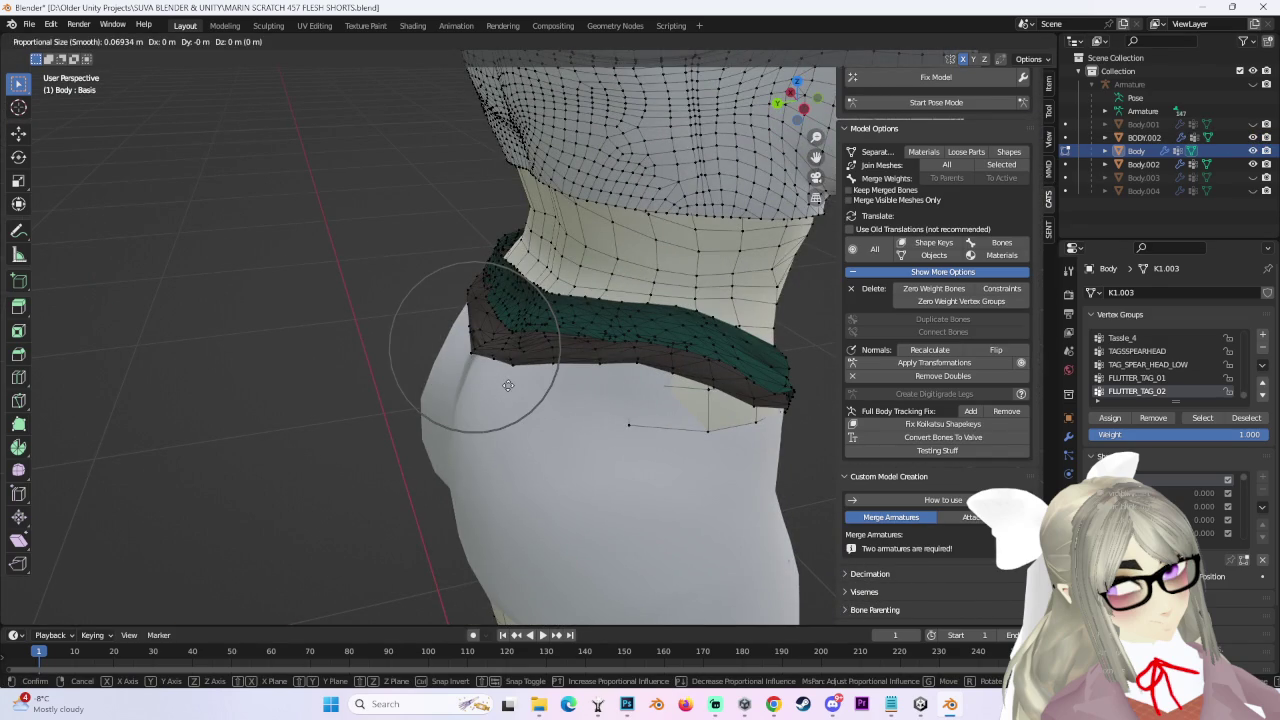
pyautogui.rightClick(517, 384)
pyautogui.click(68, 41)
pyautogui.click(66, 55)
pyautogui.moveTo(683, 340)
pyautogui.mouseDown(button='middle')
pyautogui.moveTo(602, 396)
pyautogui.moveTo(574, 333)
pyautogui.moveTo(628, 265)
pyautogui.moveTo(691, 289)
pyautogui.mouseUp(button='middle')
pyautogui.click(658, 287)
pyautogui.click(655, 259)
pyautogui.click(68, 41)
pyautogui.click(68, 71)
pyautogui.moveTo(600, 330)
pyautogui.mouseDown(button='middle')
pyautogui.moveTo(714, 306)
pyautogui.moveTo(691, 270)
pyautogui.moveTo(716, 238)
pyautogui.mouseUp(button='middle')
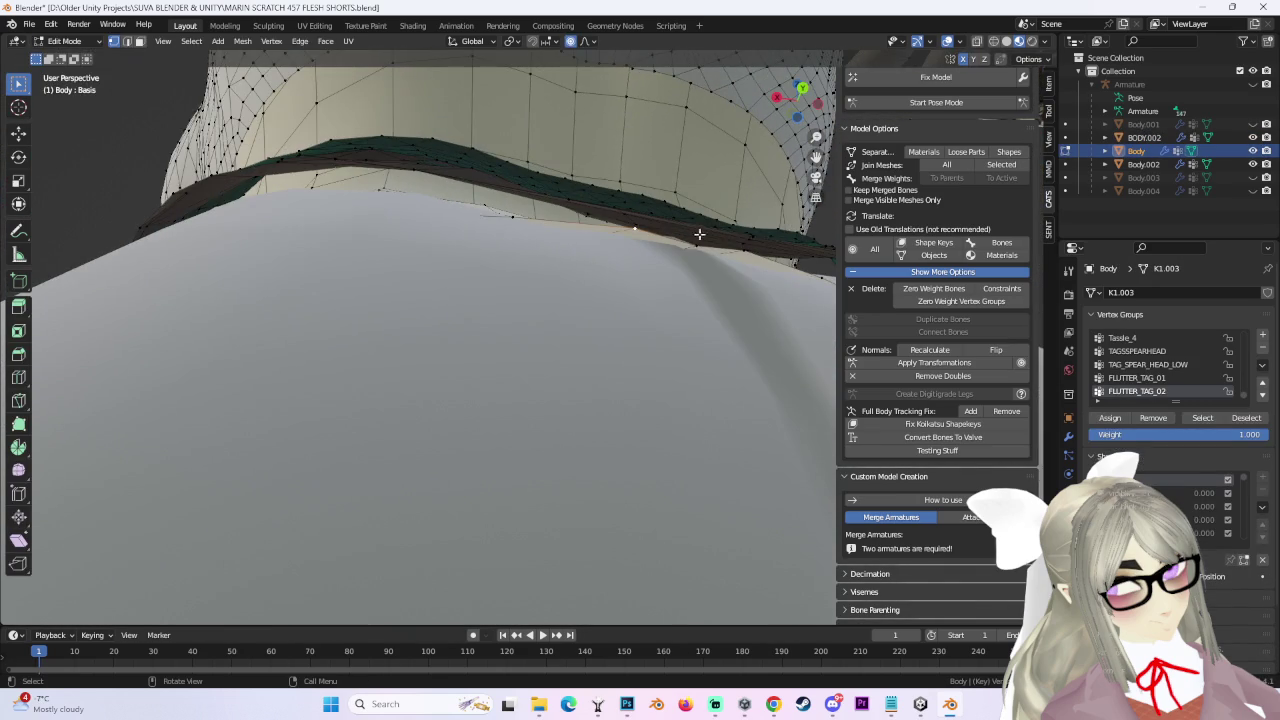
# Pull the Body's waist vertices inward, constraining the first move to the Y axis.
pyautogui.press('g')
pyautogui.press('y')
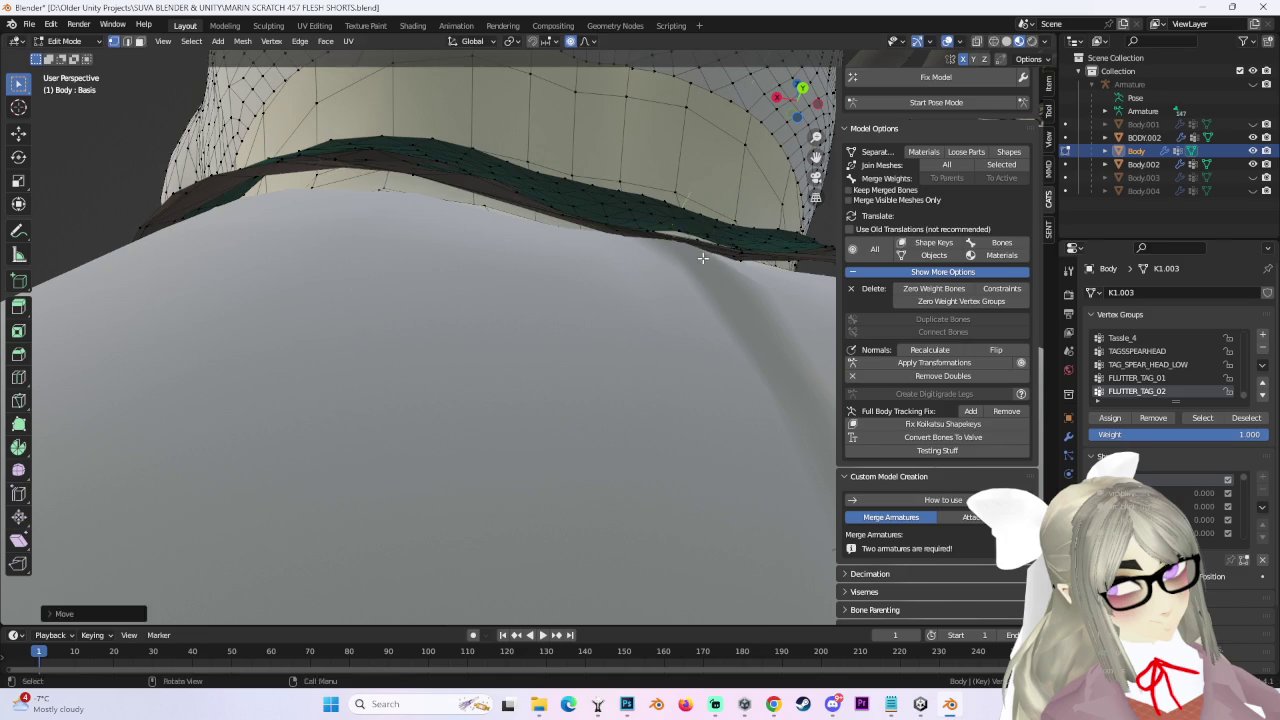
pyautogui.click(755, 258)
pyautogui.moveTo(755, 258); pyautogui.dragTo(751, 345, button='middle')
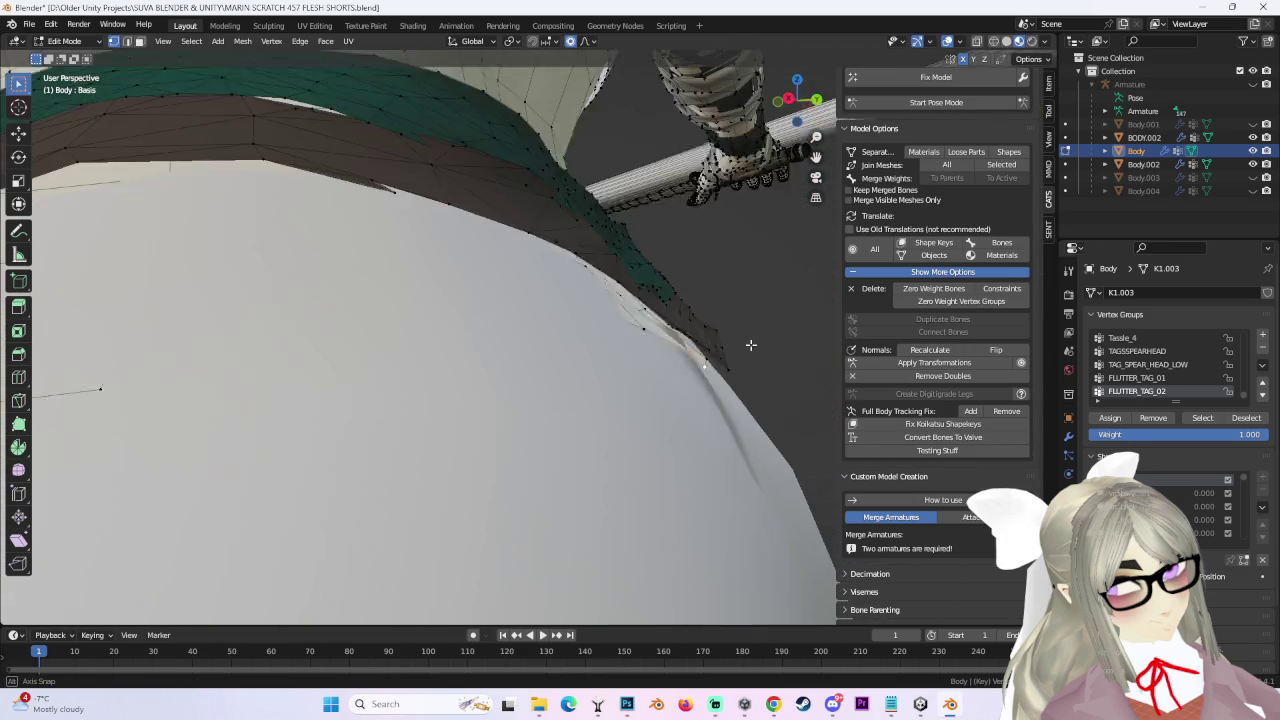
pyautogui.press('g')
pyautogui.scroll(3, 751, 345)
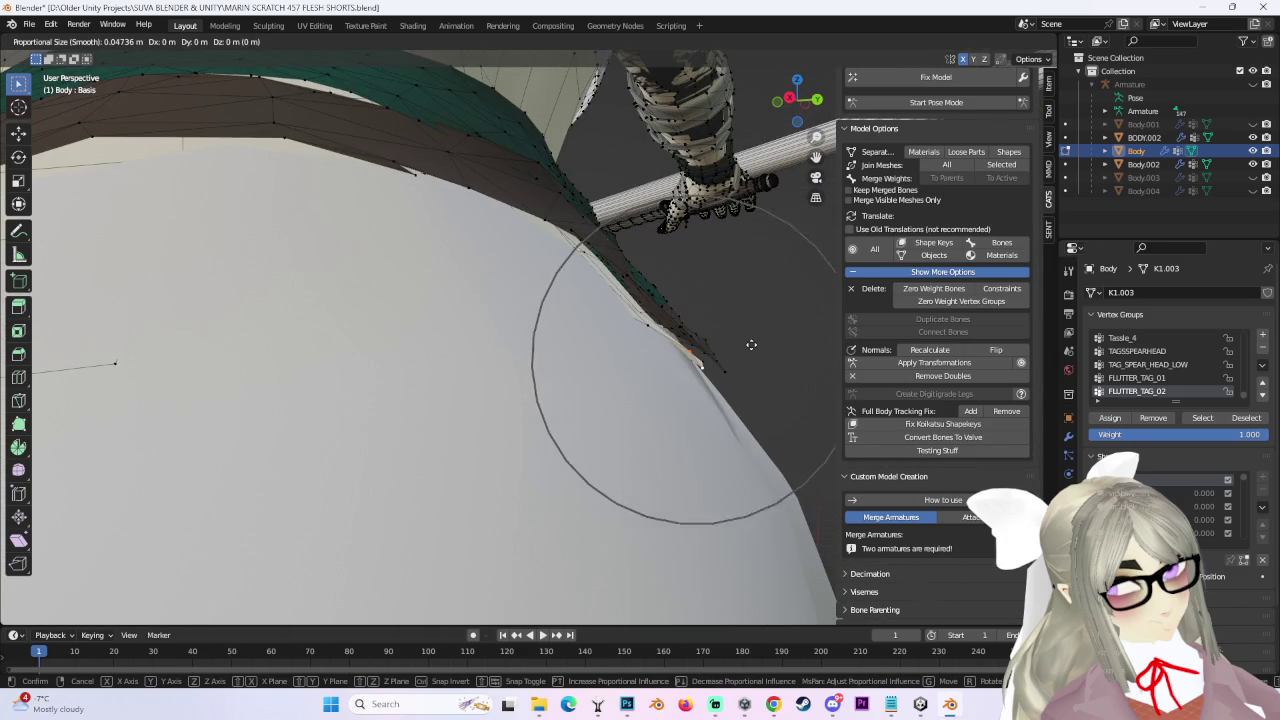
pyautogui.click(725, 345)
# Move the vertices near the belt under the green band, then return to Object Mode.
pyautogui.moveTo(731, 334)
pyautogui.mouseDown(button='middle')
pyautogui.moveTo(596, 350)
pyautogui.moveTo(712, 372)
pyautogui.moveTo(403, 362)
pyautogui.mouseUp(button='middle')
pyautogui.moveTo(583, 411); pyautogui.dragTo(752, 427, button='middle')
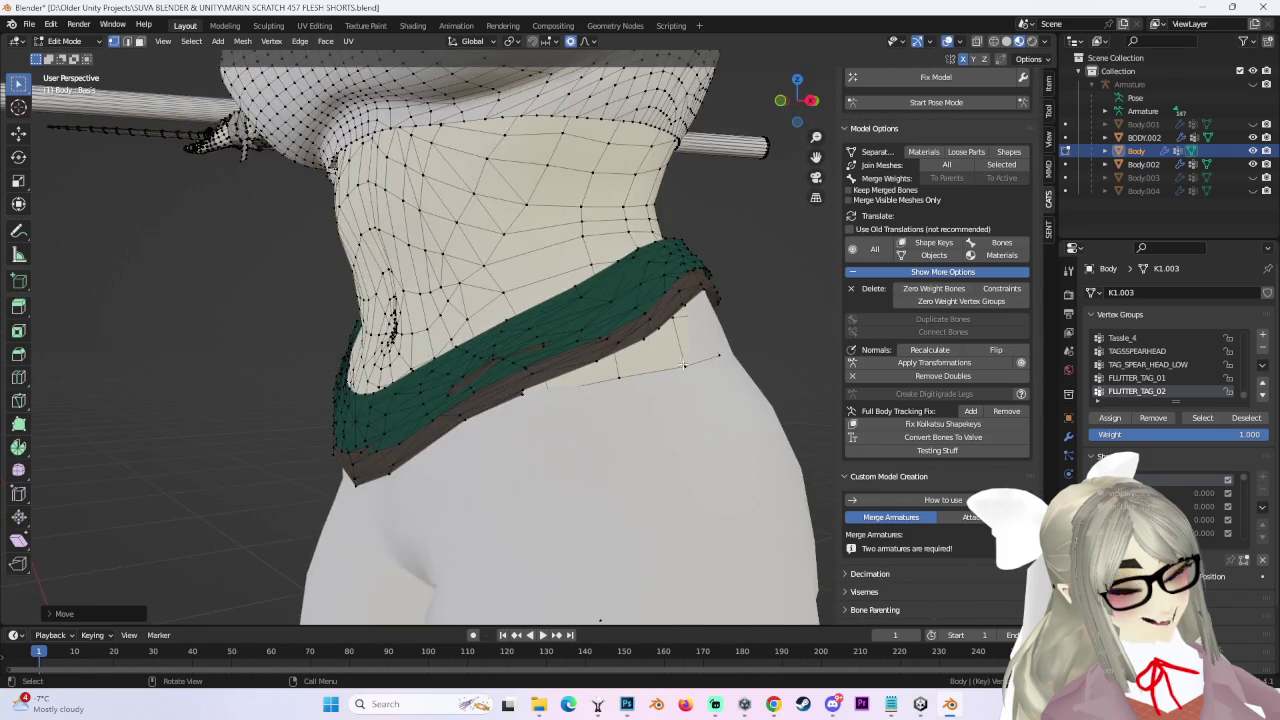
pyautogui.scroll(4, 752, 427)
pyautogui.press('g')
pyautogui.click(693, 407)
pyautogui.moveTo(693, 407)
pyautogui.mouseDown(button='middle')
pyautogui.moveTo(694, 357)
pyautogui.moveTo(469, 185)
pyautogui.moveTo(40, 150)
pyautogui.mouseUp(button='middle')
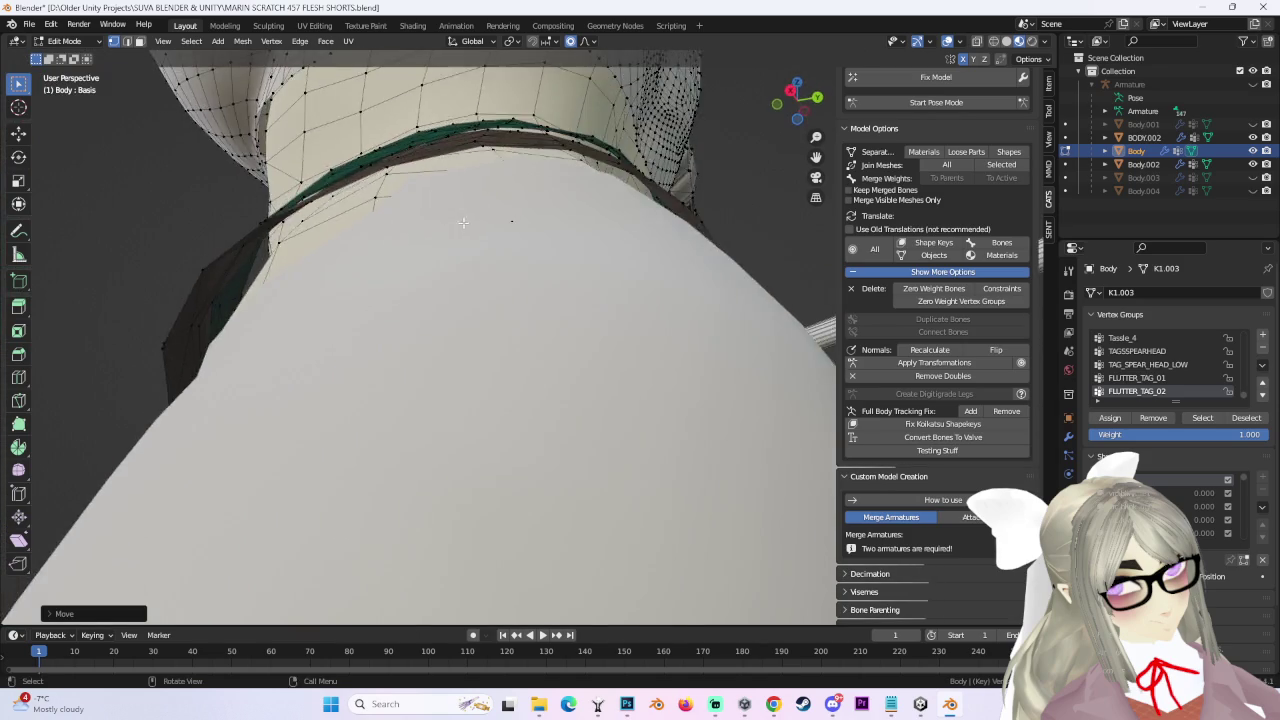
pyautogui.click(64, 41)
pyautogui.click(55, 50)
# Enter Edit Mode on the BODY.002 shorts with X-ray on and move a waist vertex.
pyautogui.click(90, 41)
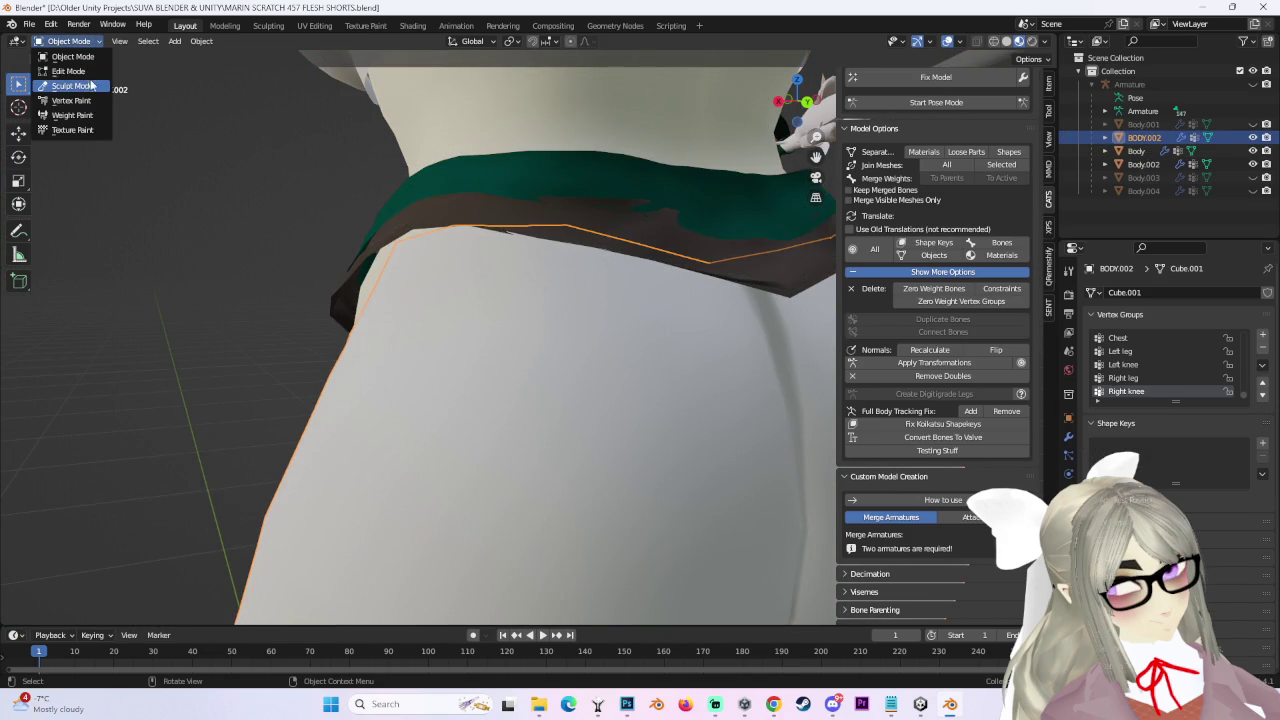
pyautogui.click(60, 58)
pyautogui.moveTo(351, 260)
pyautogui.mouseDown(button='middle')
pyautogui.moveTo(370, 268)
pyautogui.moveTo(960, 77)
pyautogui.mouseUp(button='middle')
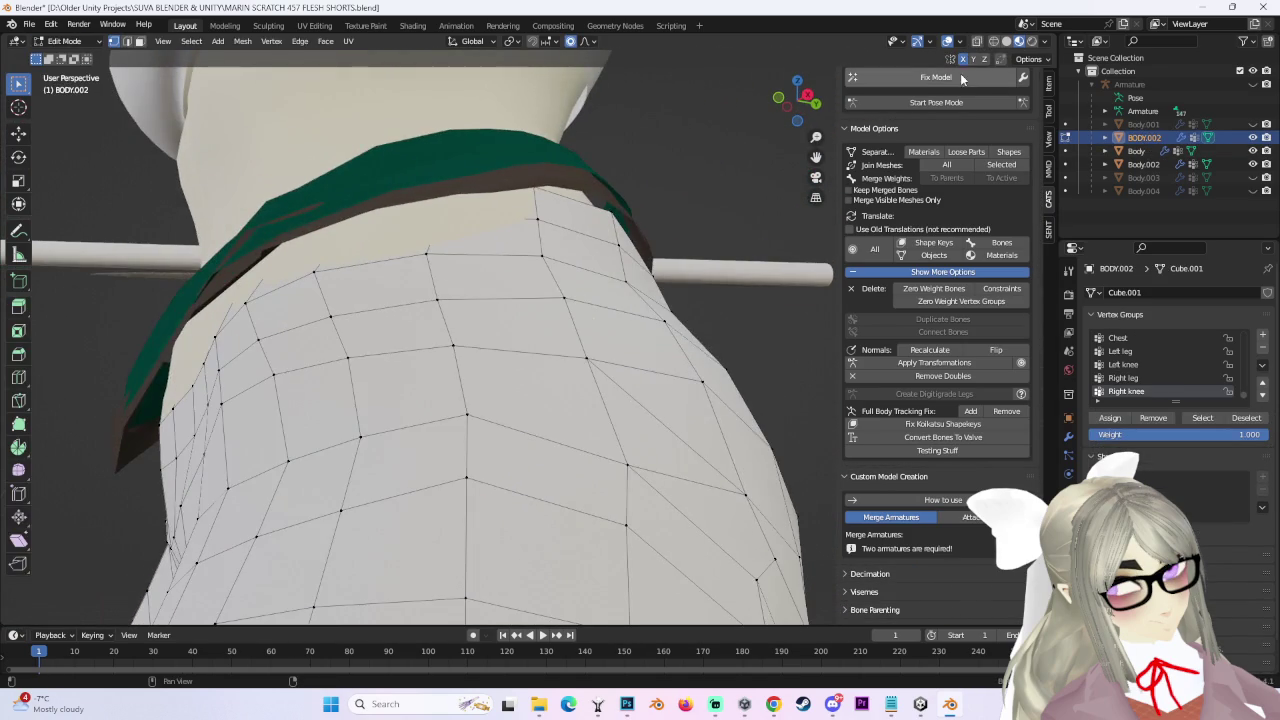
pyautogui.click(994, 42)
pyautogui.moveTo(463, 257); pyautogui.dragTo(413, 251, button='middle')
pyautogui.press('g')
pyautogui.click(338, 290)
# Shift waistband vertices along X, one with proportional falloff, then check the back view in solid shading.
pyautogui.press('g')
pyautogui.press('x')
pyautogui.click(355, 248)
pyautogui.moveTo(355, 248); pyautogui.dragTo(583, 214, button='middle')
pyautogui.press('g')
pyautogui.press('x')
pyautogui.moveTo(671, 211)
pyautogui.mouseDown(button='middle')
pyautogui.moveTo(451, 263)
pyautogui.moveTo(441, 250)
pyautogui.moveTo(512, 158)
pyautogui.mouseUp(button='middle')
pyautogui.click(445, 250)
pyautogui.click(801, 106)
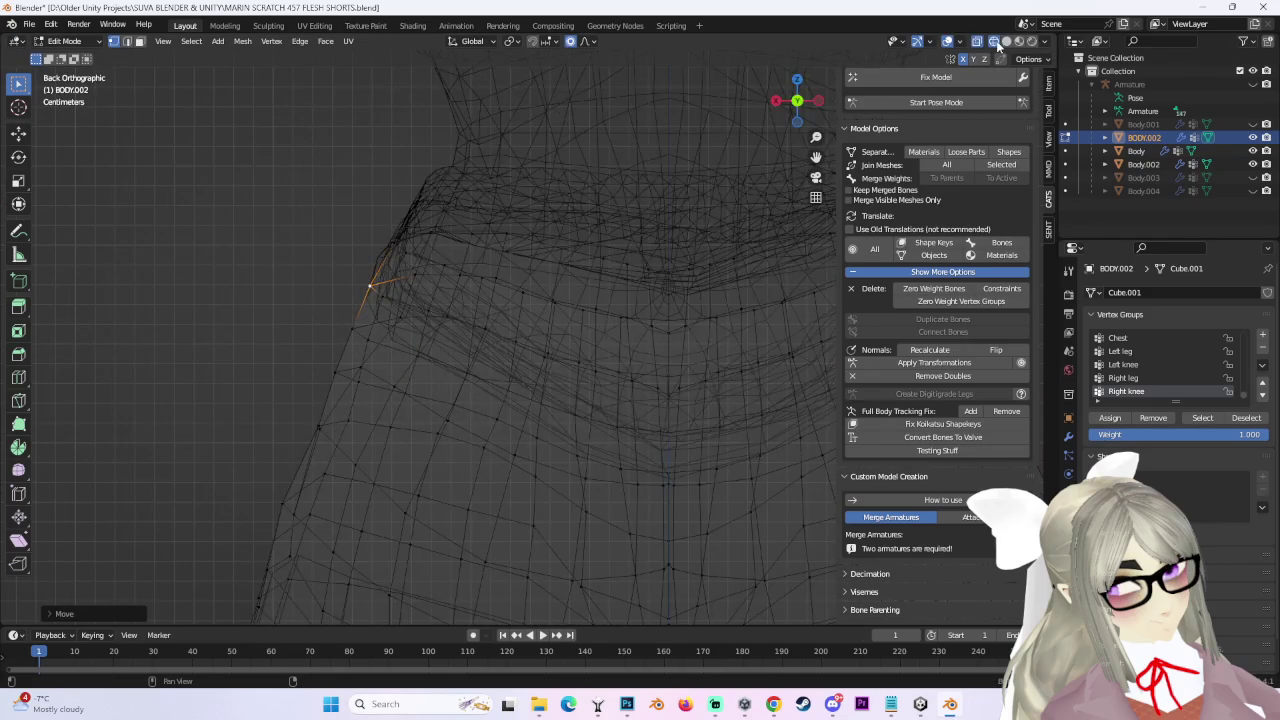
pyautogui.click(1006, 41)
# Move another waist vertex along X, then try Z and X moves on the next one.
pyautogui.moveTo(600, 330)
pyautogui.mouseDown(button='middle')
pyautogui.moveTo(643, 339)
pyautogui.moveTo(428, 300)
pyautogui.mouseUp(button='middle')
pyautogui.press('g')
pyautogui.press('x')
pyautogui.scroll(5, 430, 298)
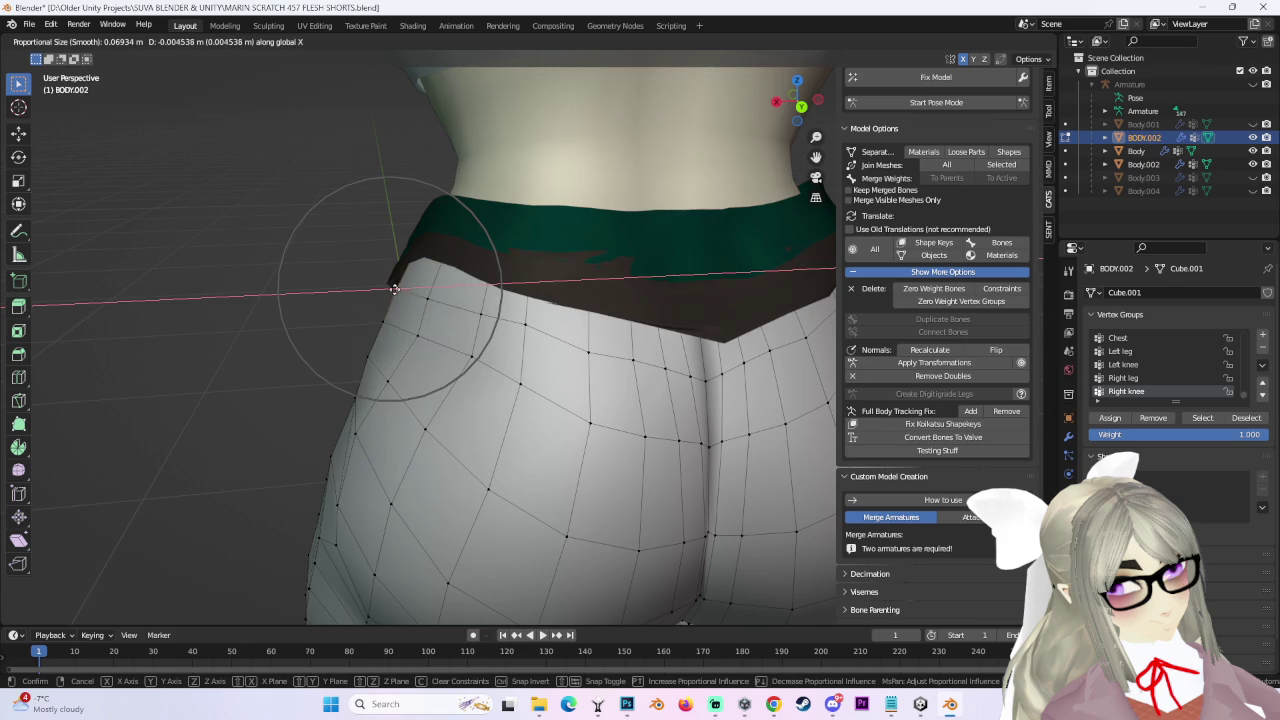
pyautogui.click(395, 289)
pyautogui.moveTo(381, 371)
pyautogui.mouseDown(button='middle')
pyautogui.moveTo(372, 357)
pyautogui.moveTo(383, 383)
pyautogui.moveTo(641, 332)
pyautogui.mouseUp(button='middle')
pyautogui.press('g')
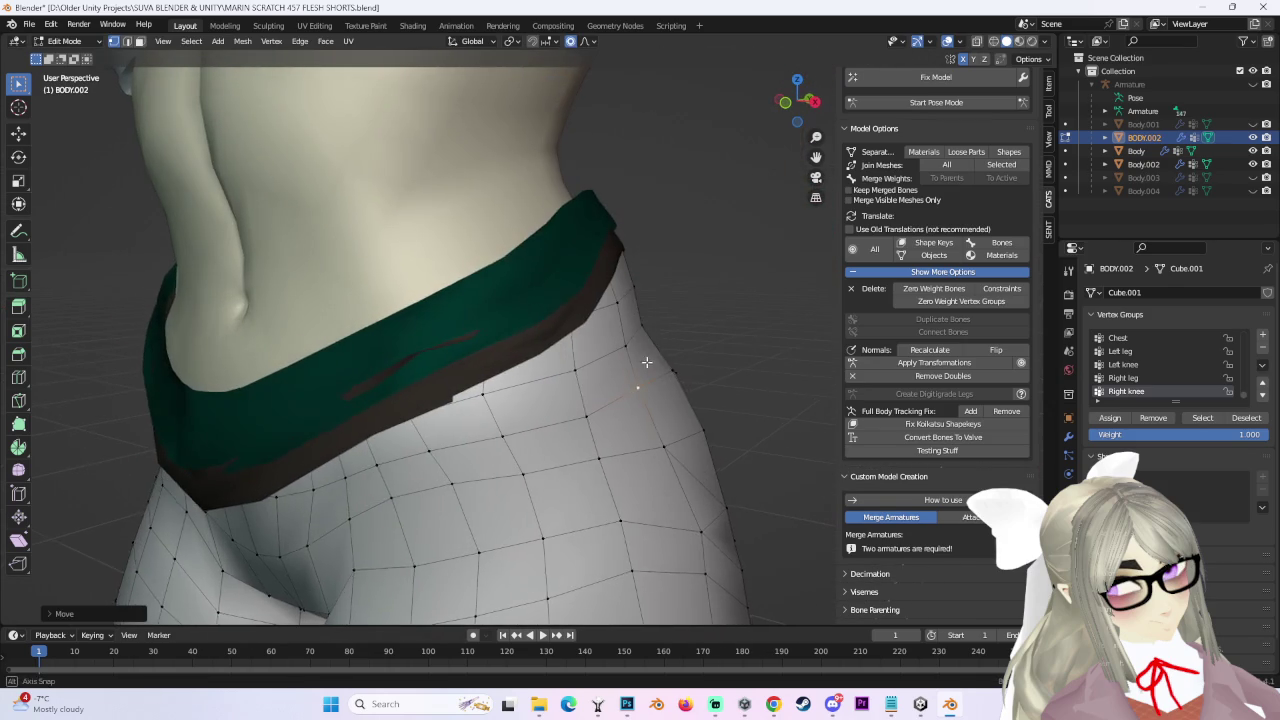
pyautogui.press('z')
pyautogui.press('Escape')
pyautogui.press('g')
pyautogui.press('x')
pyautogui.press('Escape')
# Adjust the rear hip and side waist vertices with X-constrained moves.
pyautogui.moveTo(716, 334)
pyautogui.mouseDown(button='middle')
pyautogui.moveTo(430, 330)
pyautogui.moveTo(361, 397)
pyautogui.mouseUp(button='middle')
pyautogui.press('g')
pyautogui.press('x')
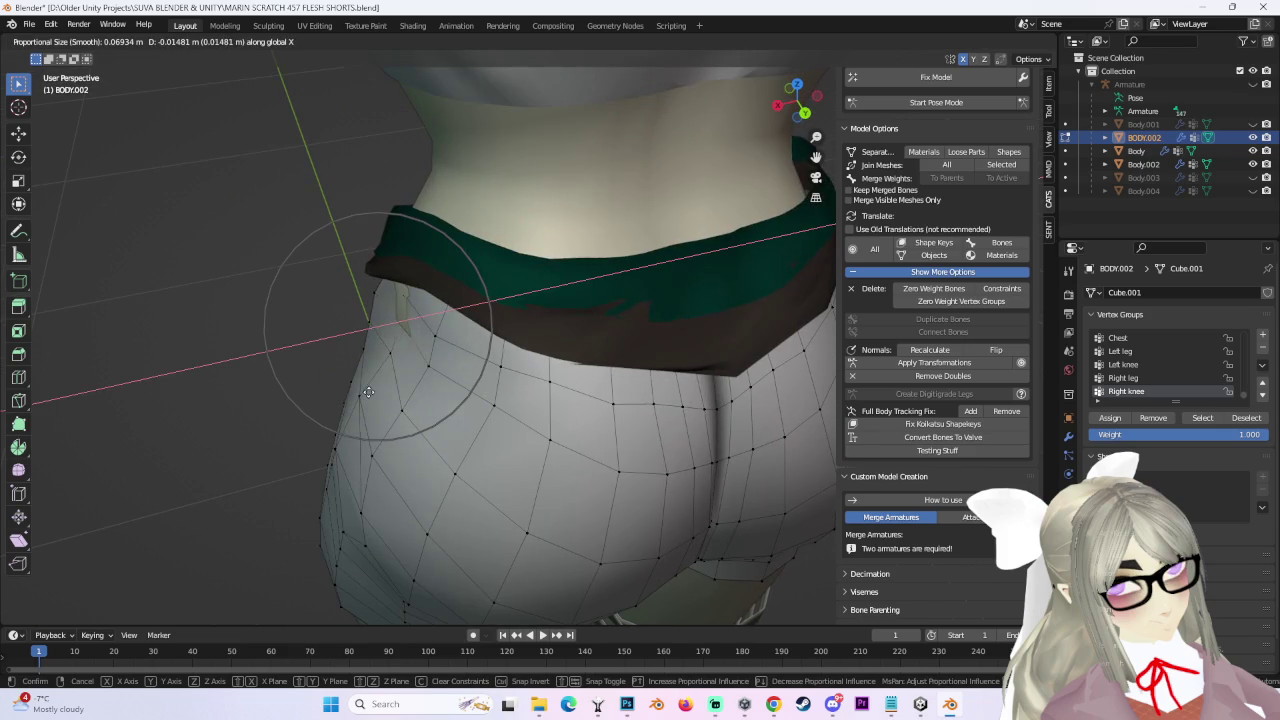
pyautogui.press('Escape')
pyautogui.moveTo(371, 300); pyautogui.dragTo(328, 414, button='middle')
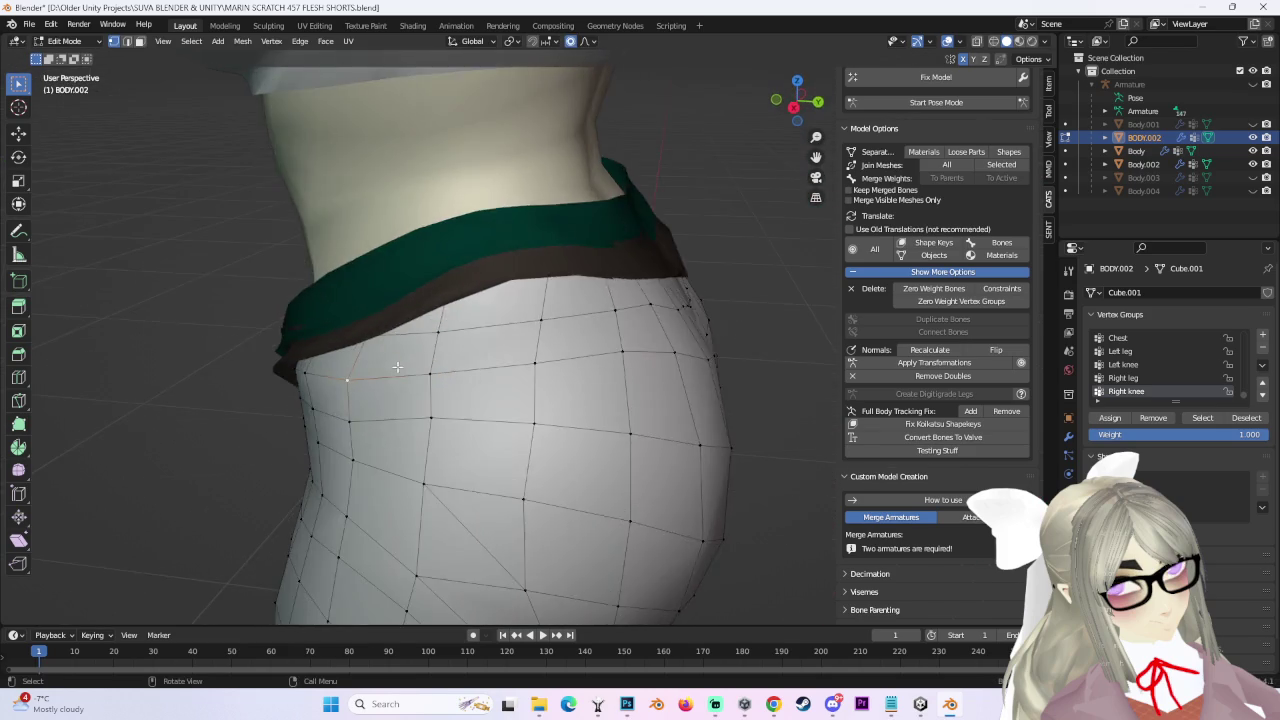
pyautogui.press('g')
pyautogui.press('x')
pyautogui.press('Escape')
# Move a waistband vertex along X, viewed up close.
pyautogui.moveTo(400, 385)
pyautogui.mouseDown(button='middle')
pyautogui.moveTo(445, 340)
pyautogui.moveTo(586, 337)
pyautogui.mouseUp(button='middle')
pyautogui.scroll(2, 445, 340)
pyautogui.scroll(3, 600, 271)
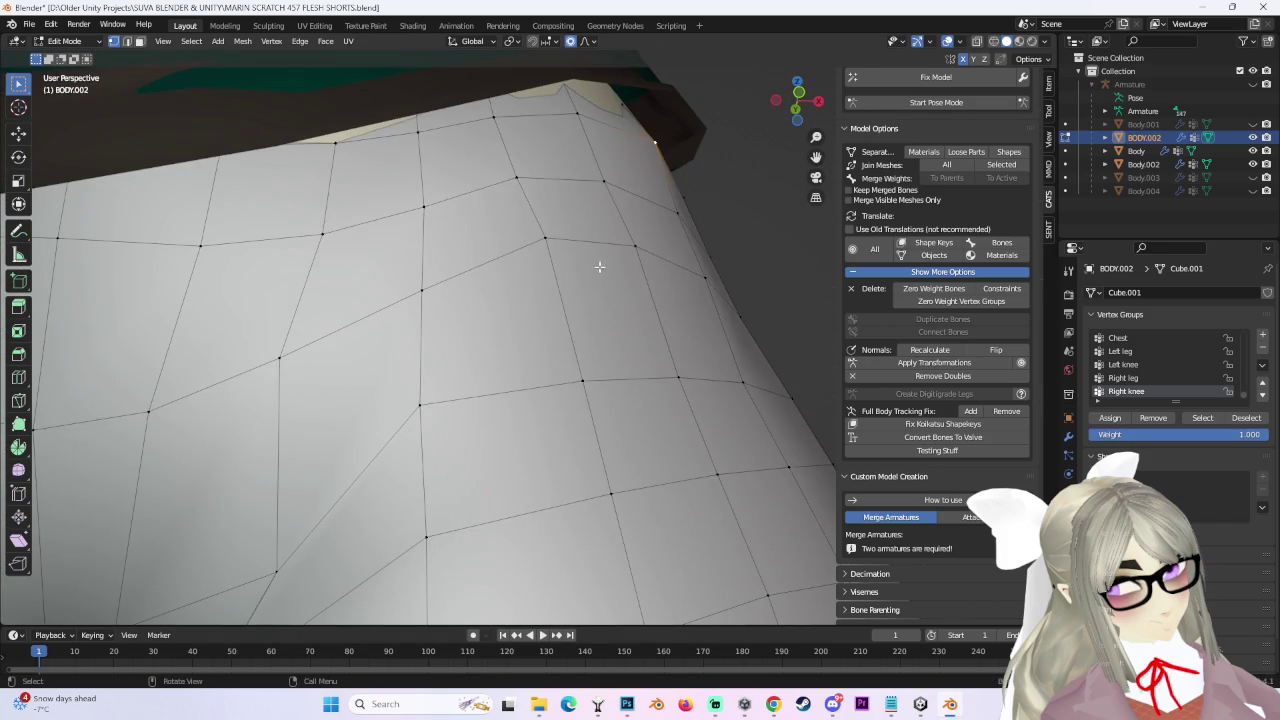
pyautogui.press('g')
pyautogui.press('x')
pyautogui.click(589, 267)
pyautogui.moveTo(589, 267)
pyautogui.mouseDown(button='middle')
pyautogui.moveTo(666, 120)
pyautogui.moveTo(469, 141)
pyautogui.mouseUp(button='middle')
# Slide a vertex on the back of the waistband along its edge.
pyautogui.press('g')
pyautogui.press('g')
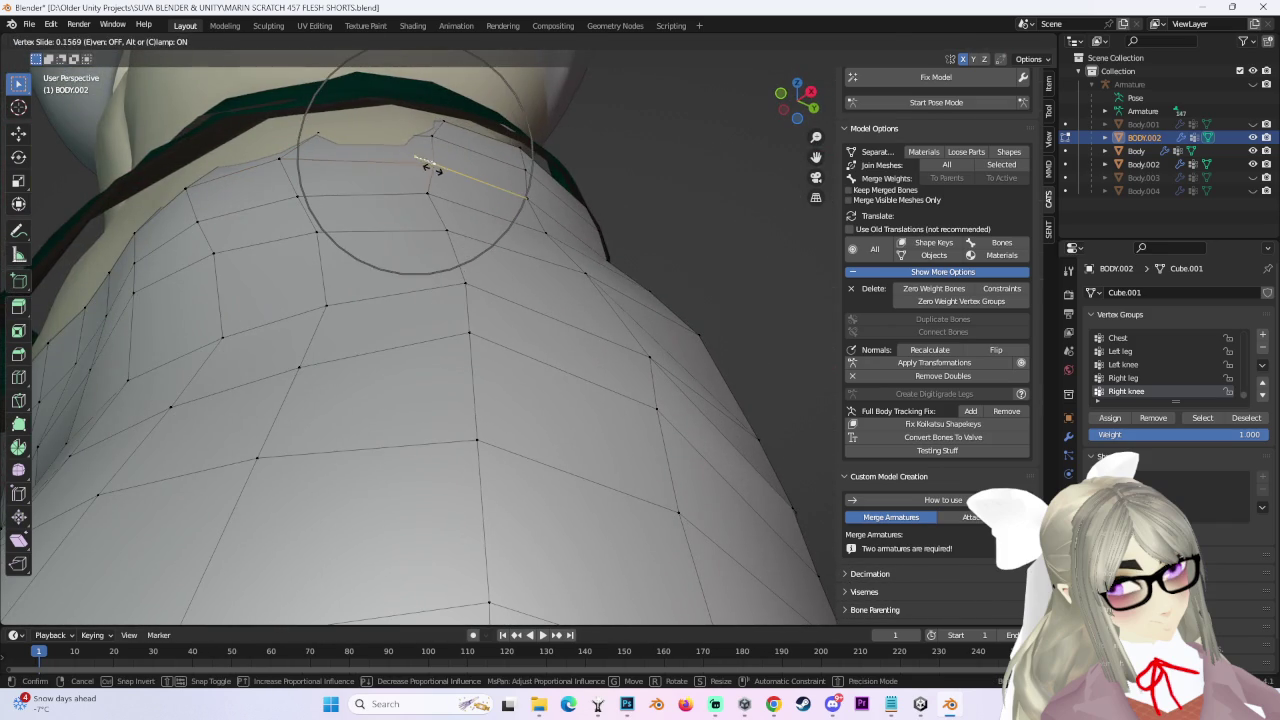
pyautogui.scroll(-2, 440, 165)
pyautogui.scroll(-3, 420, 220)
pyautogui.click(415, 273)
pyautogui.press('g')
pyautogui.press('g')
pyautogui.rightClick(420, 295)
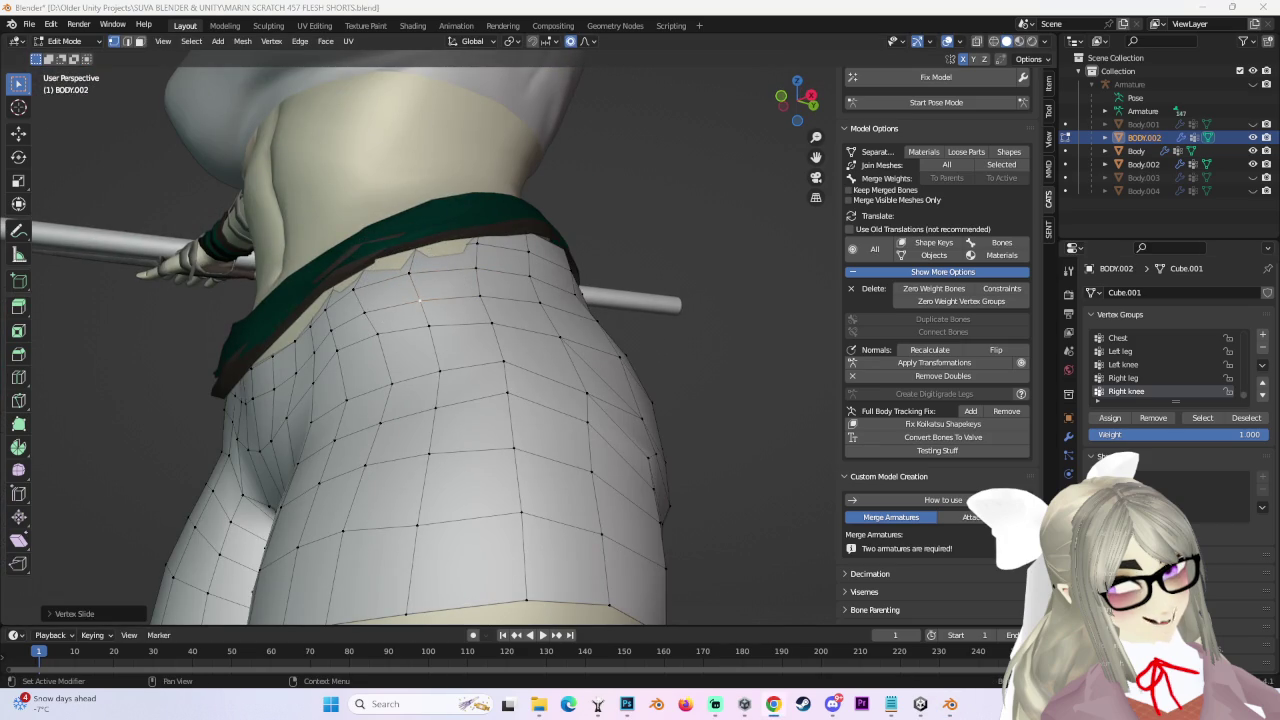
pyautogui.moveTo(710, 437)
pyautogui.mouseDown(button='middle')
pyautogui.moveTo(457, 329)
pyautogui.moveTo(506, 325)
pyautogui.mouseUp(button='middle')
pyautogui.moveTo(374, 328)
pyautogui.mouseDown(button='middle')
pyautogui.moveTo(457, 289)
pyautogui.moveTo(484, 300)
pyautogui.moveTo(518, 177)
pyautogui.mouseUp(button='middle')
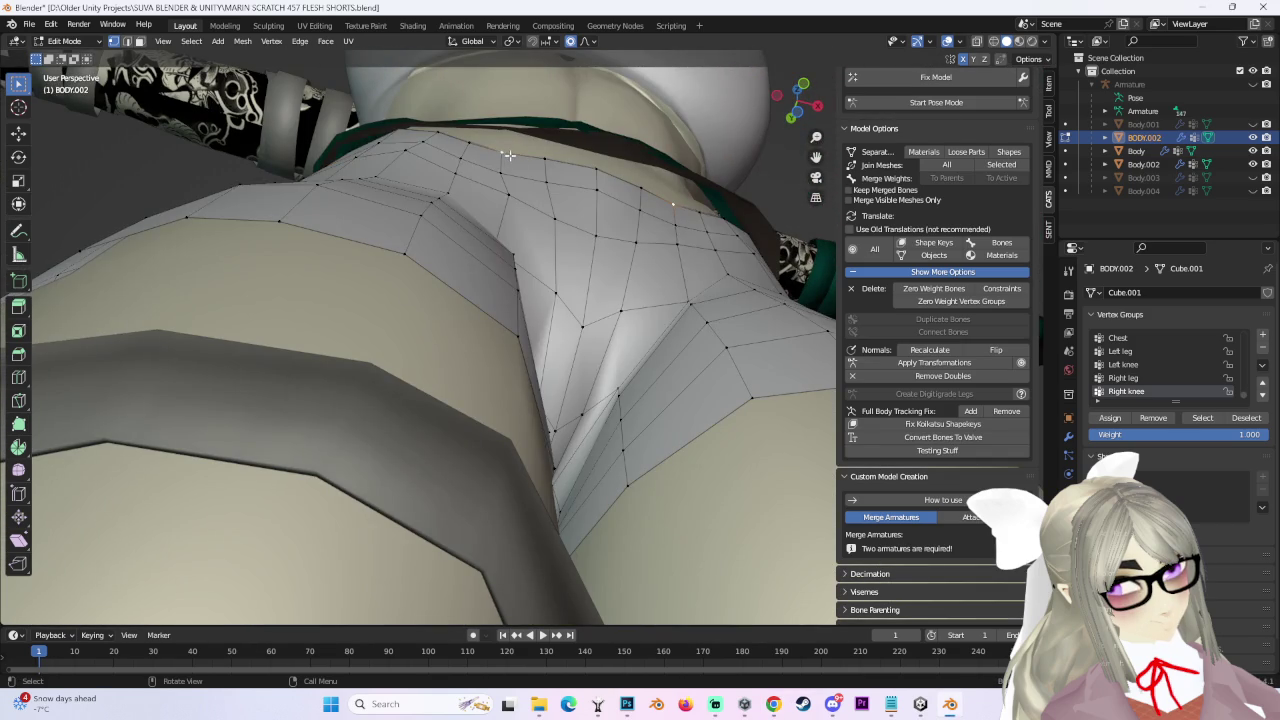
# Brush-select the side waist vertices and move them under the belt.
pyautogui.press('c')
pyautogui.press('Escape')
pyautogui.moveTo(614, 214)
pyautogui.mouseDown(button='middle')
pyautogui.moveTo(633, 144)
pyautogui.moveTo(616, 168)
pyautogui.mouseUp(button='middle')
pyautogui.moveTo(442, 264); pyautogui.dragTo(418, 292, button='middle')
pyautogui.press('g')
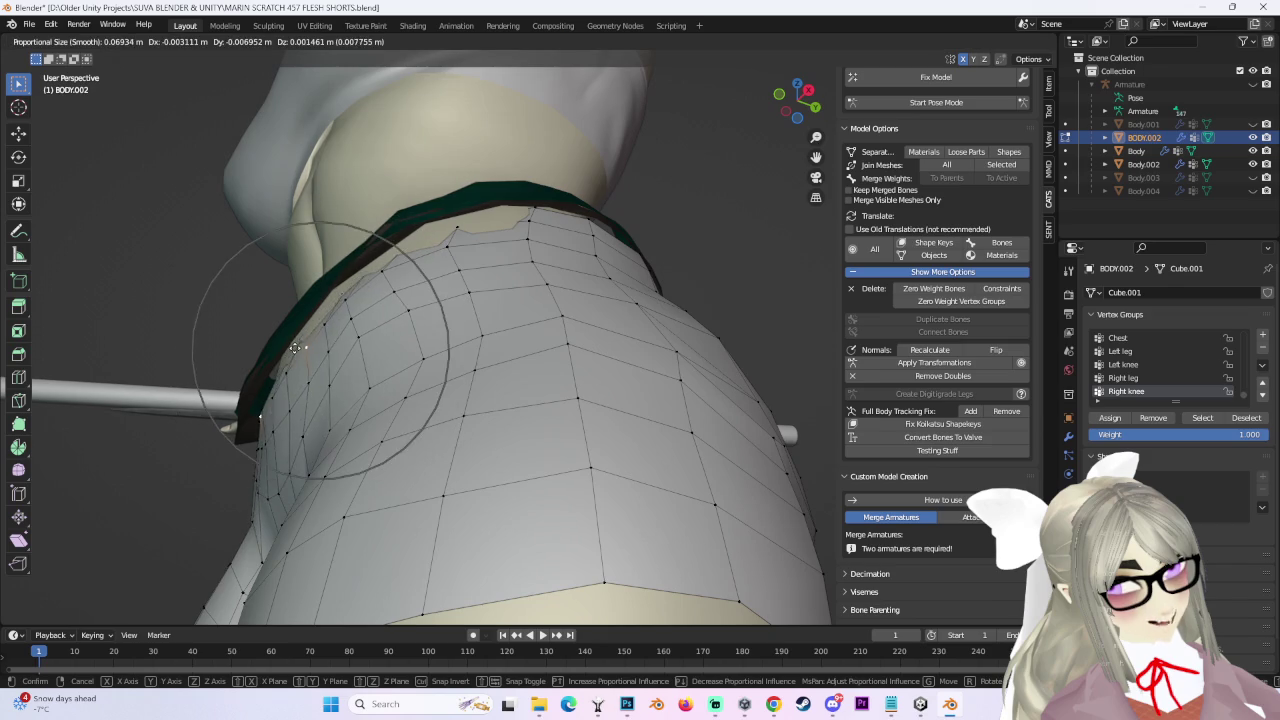
pyautogui.click(295, 347)
pyautogui.moveTo(295, 347); pyautogui.dragTo(483, 350, button='middle')
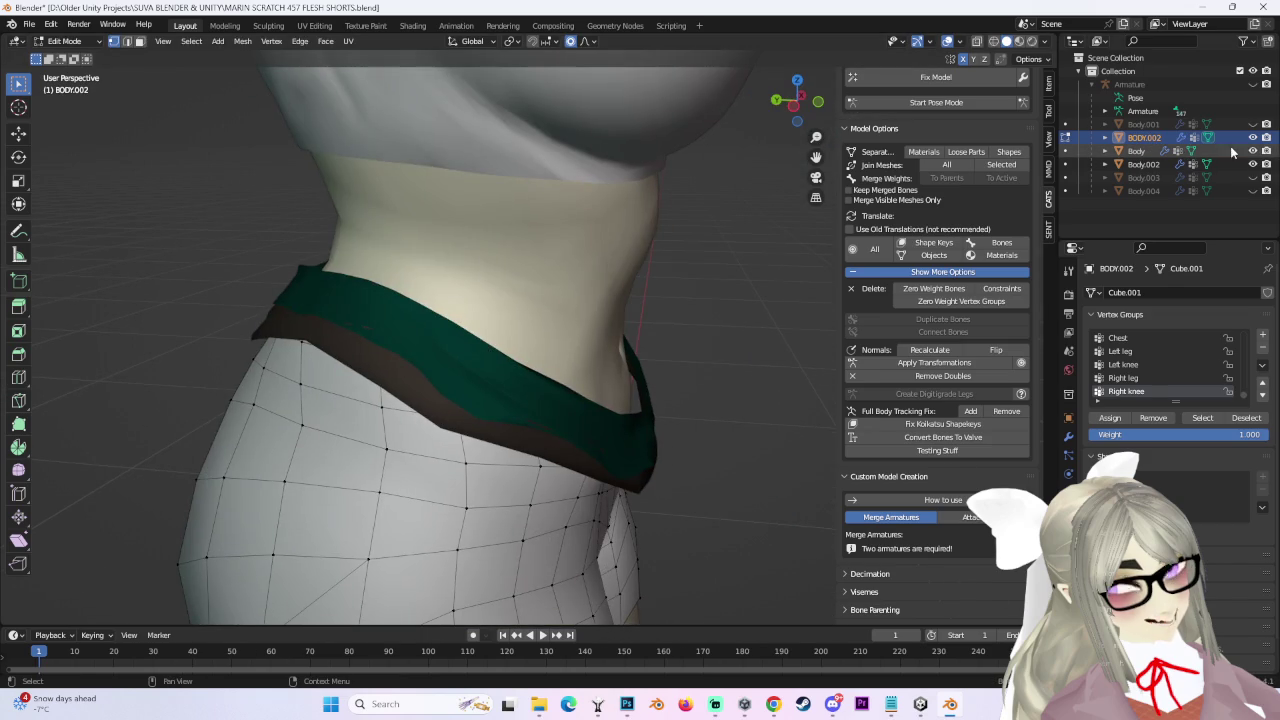
# Hide the textured body mesh and view the shorts from the Right Ortho side.
pyautogui.click(1256, 150)
pyautogui.moveTo(570, 345); pyautogui.dragTo(601, 353, button='middle')
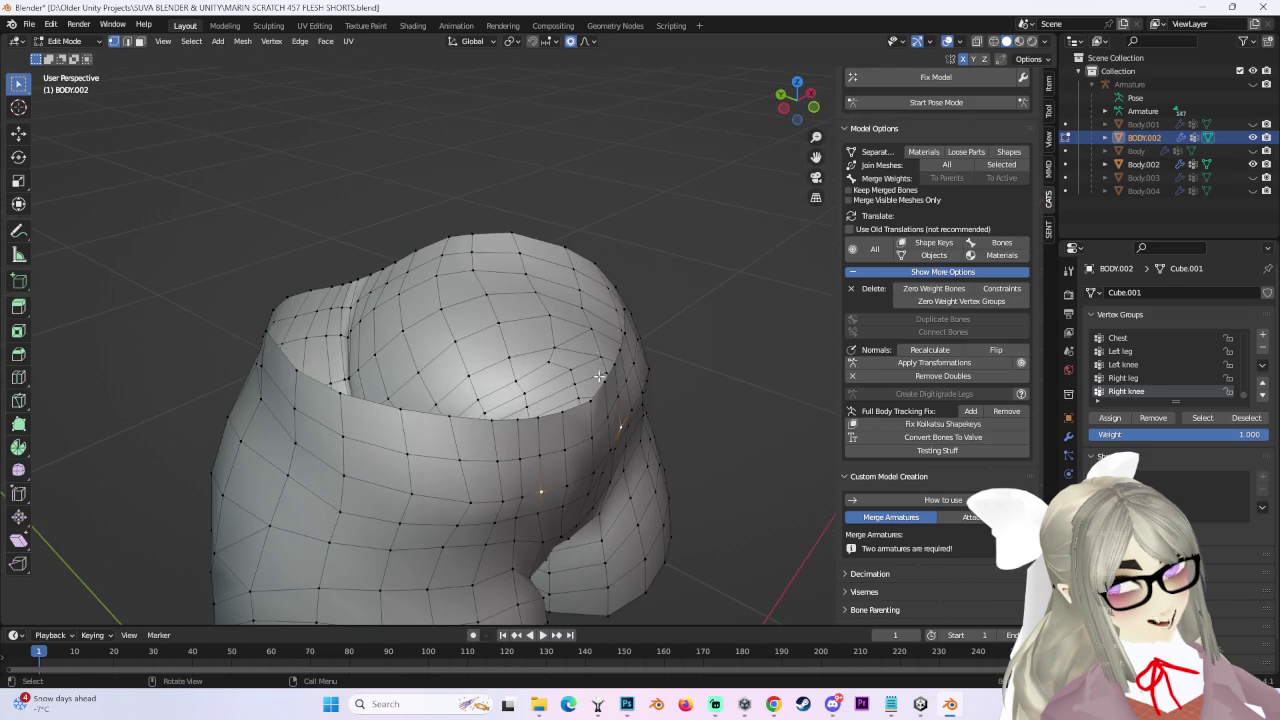
pyautogui.moveTo(643, 393)
pyautogui.mouseDown(button='middle')
pyautogui.moveTo(584, 391)
pyautogui.moveTo(953, 49)
pyautogui.mouseUp(button='middle')
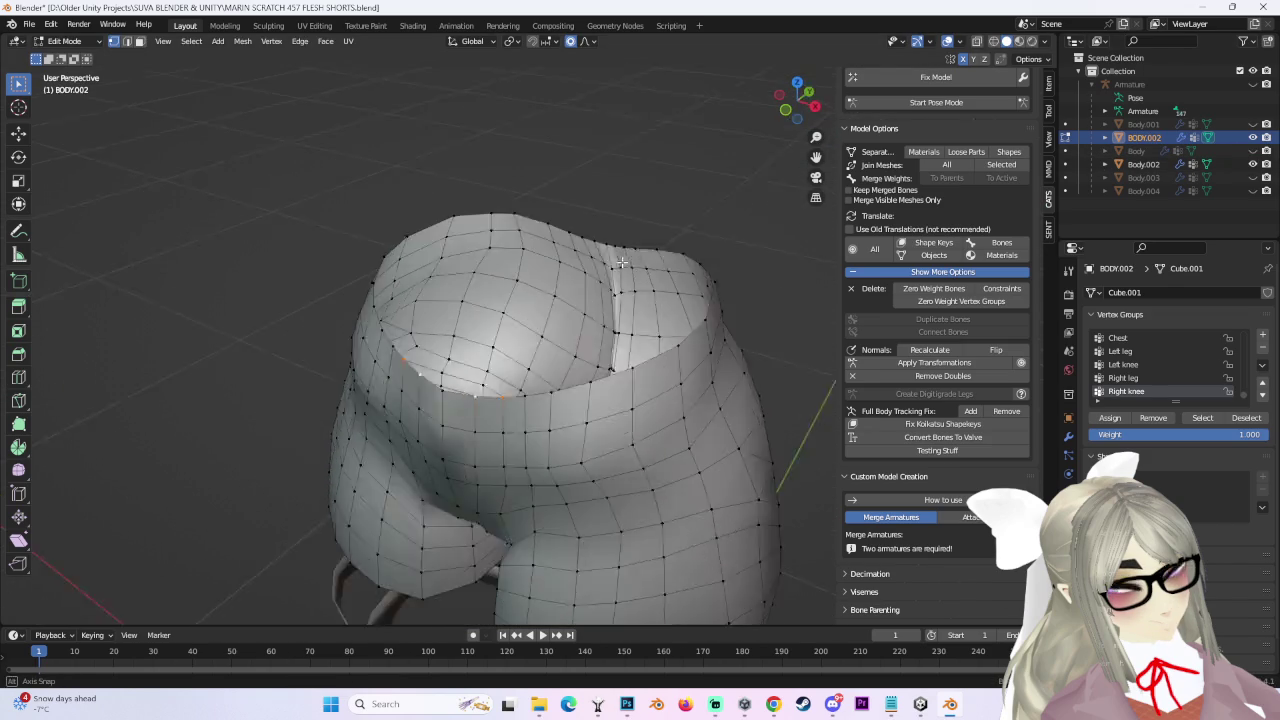
pyautogui.click(809, 110)
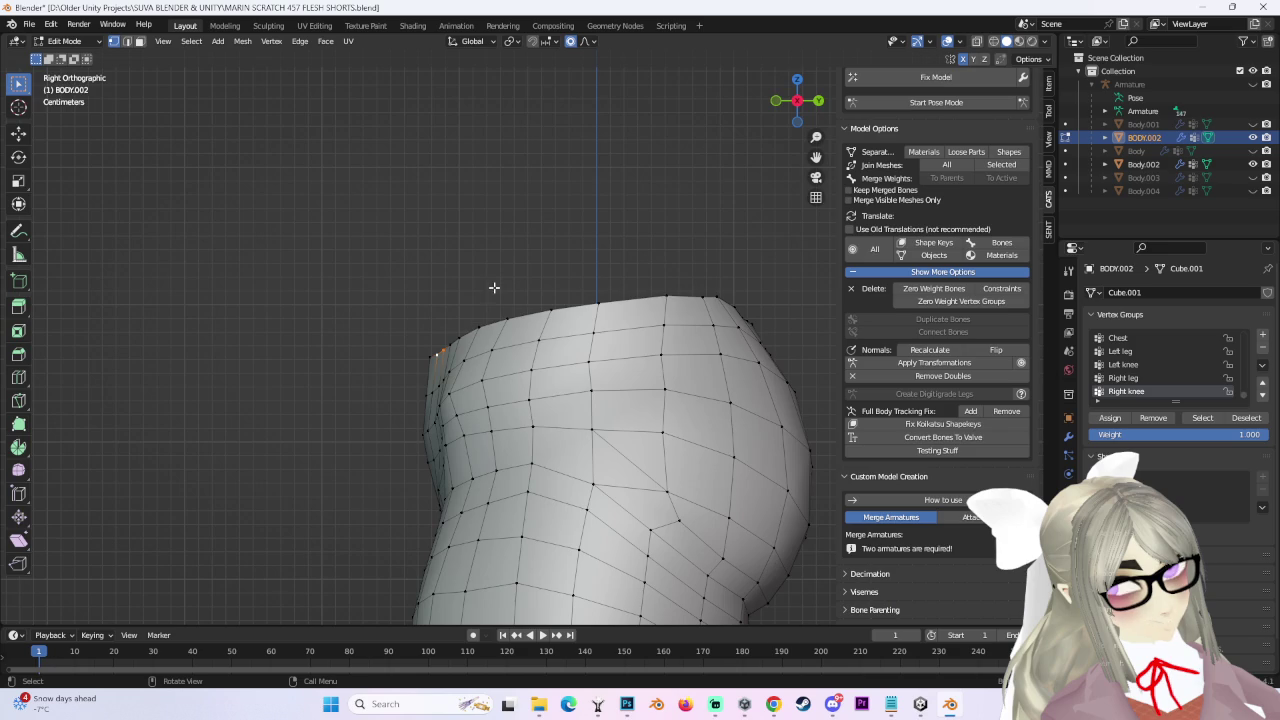
# Edge-slide the selected waist edge, then move it front-to-back along Y.
pyautogui.press('g')
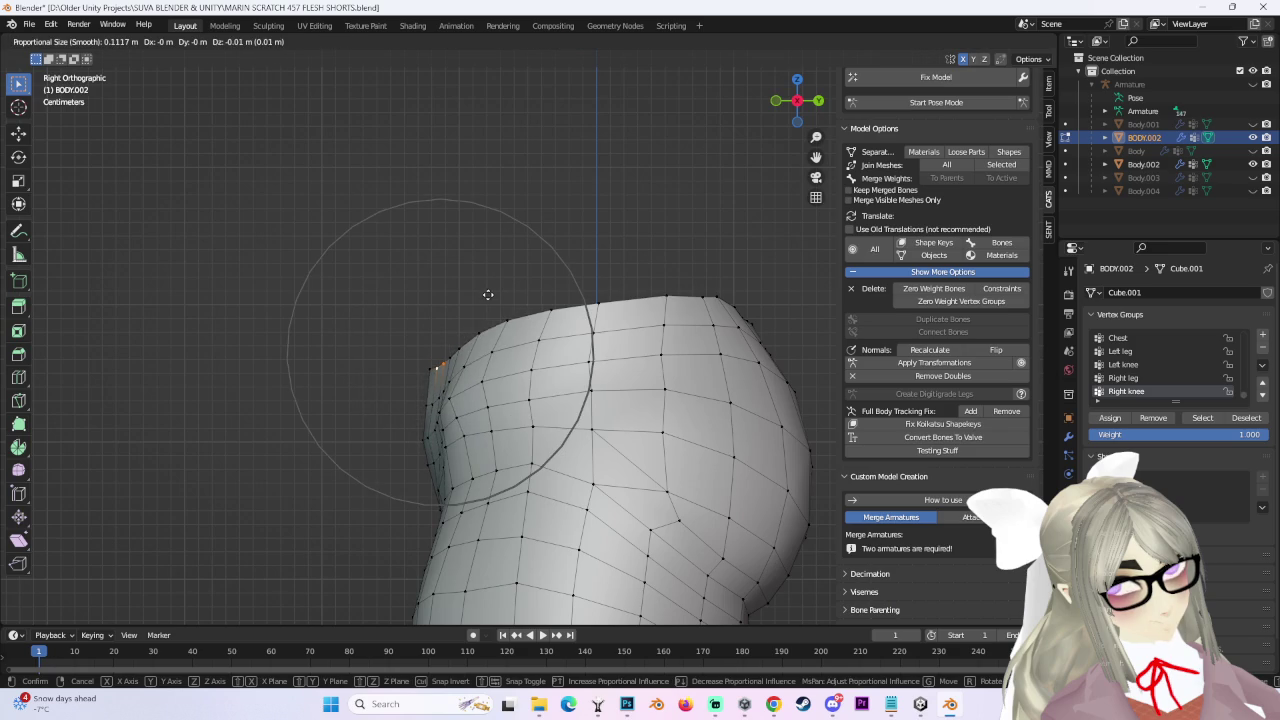
pyautogui.press('g')
pyautogui.press('Escape')
pyautogui.press('g')
pyautogui.scroll(5, 481, 288)
pyautogui.press('y')
pyautogui.click(489, 286)
# Move the waist and side vertices front-to-back along Y, then unhide the green belt Body.001.
pyautogui.moveTo(489, 286)
pyautogui.mouseDown(button='middle')
pyautogui.moveTo(686, 389)
pyautogui.moveTo(725, 395)
pyautogui.moveTo(686, 410)
pyautogui.mouseUp(button='middle')
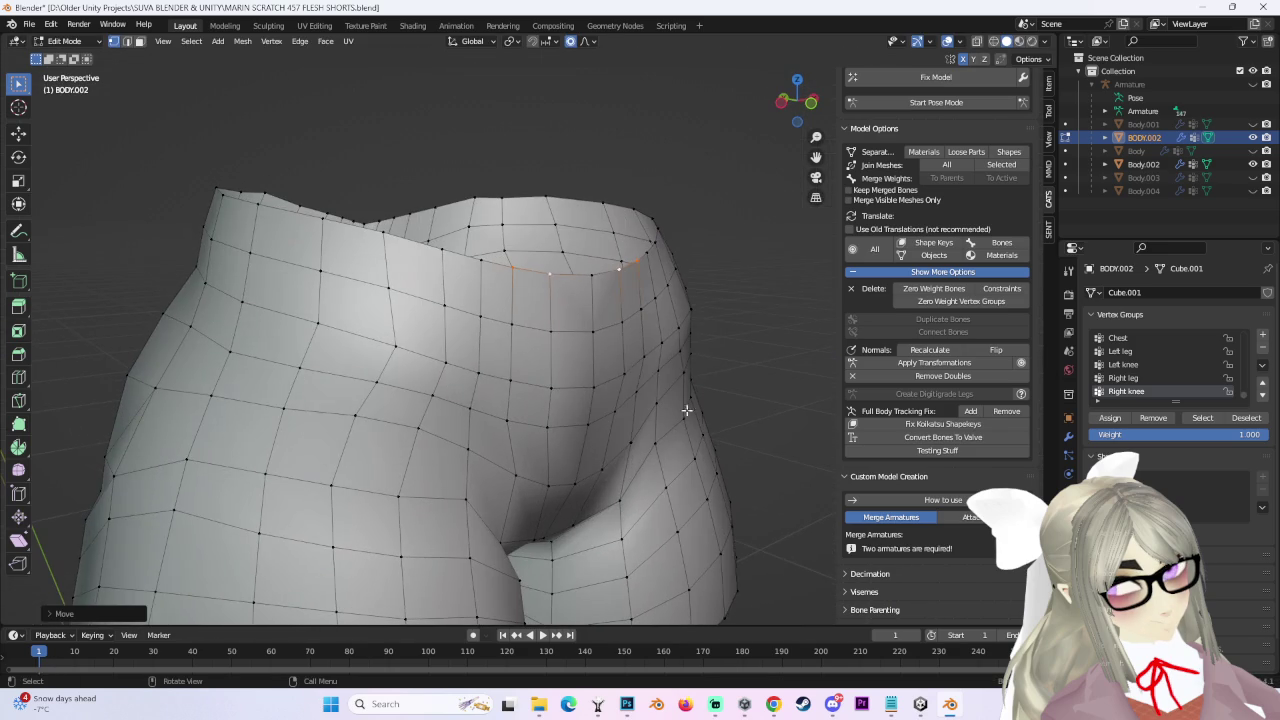
pyautogui.press('g')
pyautogui.press('y')
pyautogui.click(630, 371)
pyautogui.moveTo(630, 371)
pyautogui.mouseDown(button='middle')
pyautogui.moveTo(467, 350)
pyautogui.moveTo(686, 371)
pyautogui.mouseUp(button='middle')
pyautogui.press('g')
pyautogui.click(682, 377)
pyautogui.keyDown('ctrl'); pyautogui.click(657, 374); pyautogui.keyUp('ctrl')
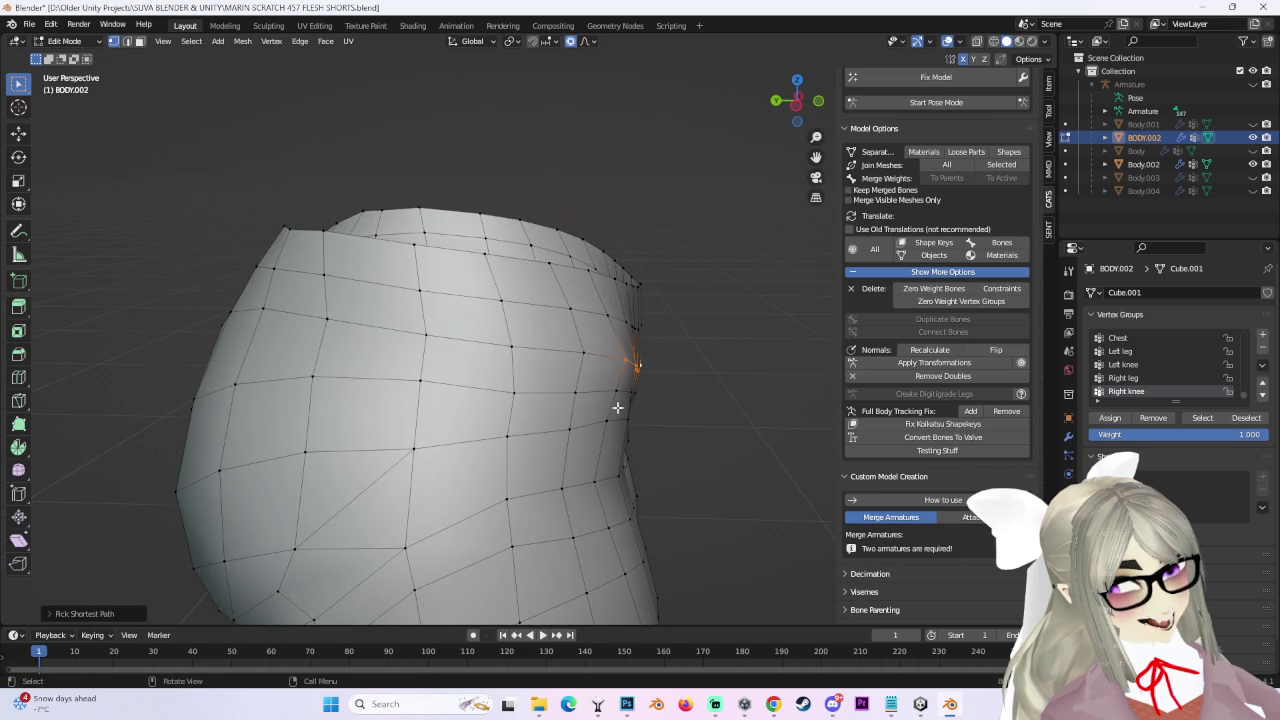
pyautogui.click(1252, 124)
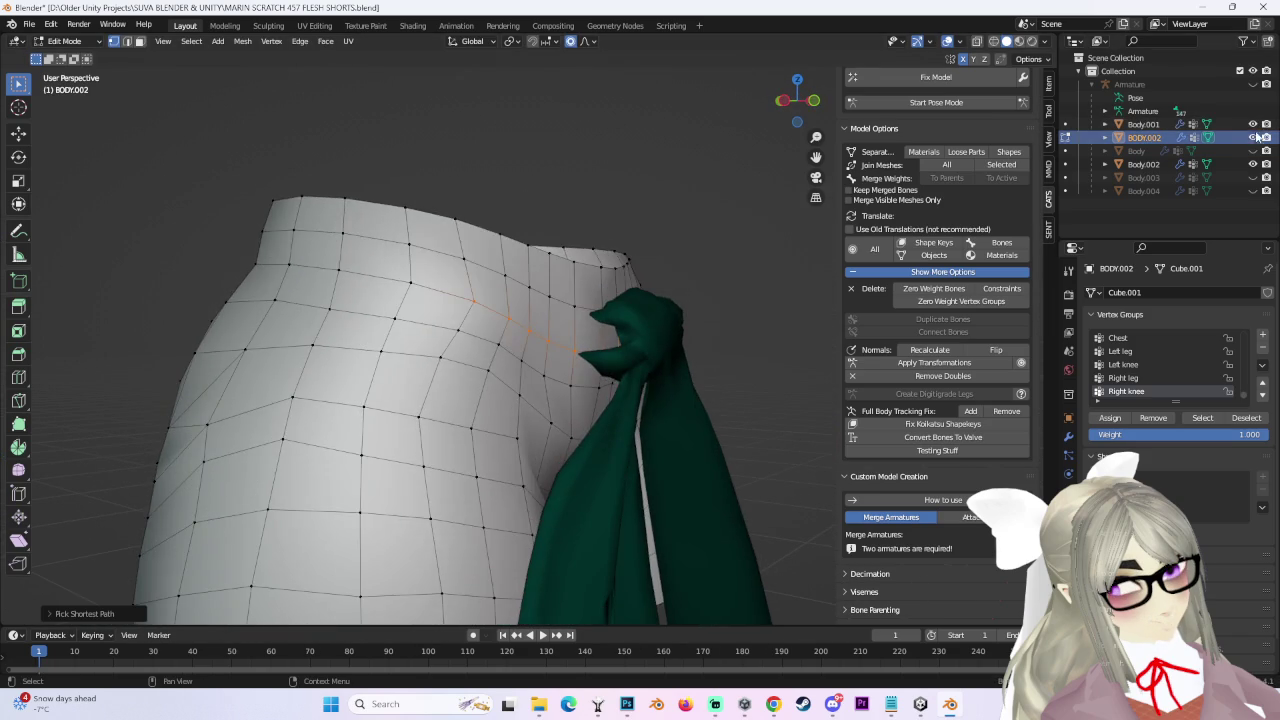
# Show the Body and BODY.002 shorts and hide the green tie Body.001.
pyautogui.click(1252, 137)
pyautogui.click(1252, 150)
pyautogui.moveTo(500, 350); pyautogui.dragTo(560, 330, button='middle')
pyautogui.click(1252, 124)
pyautogui.click(1252, 137)
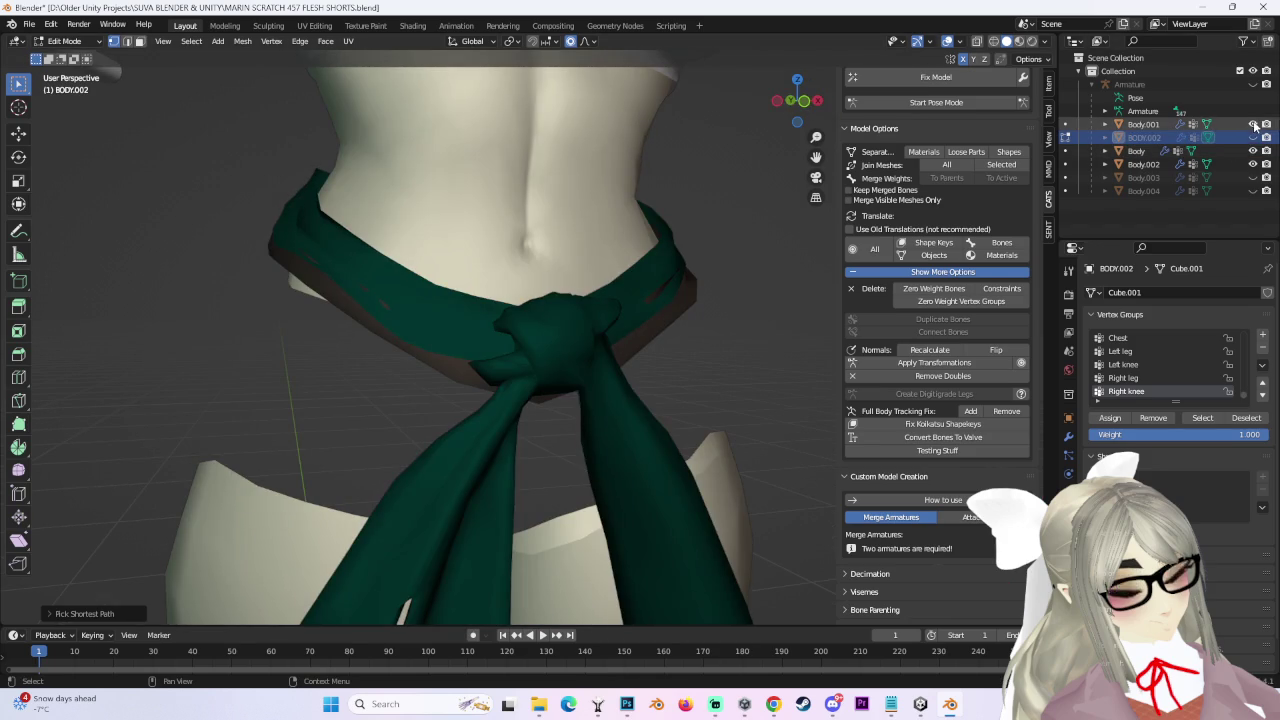
pyautogui.click(1252, 137)
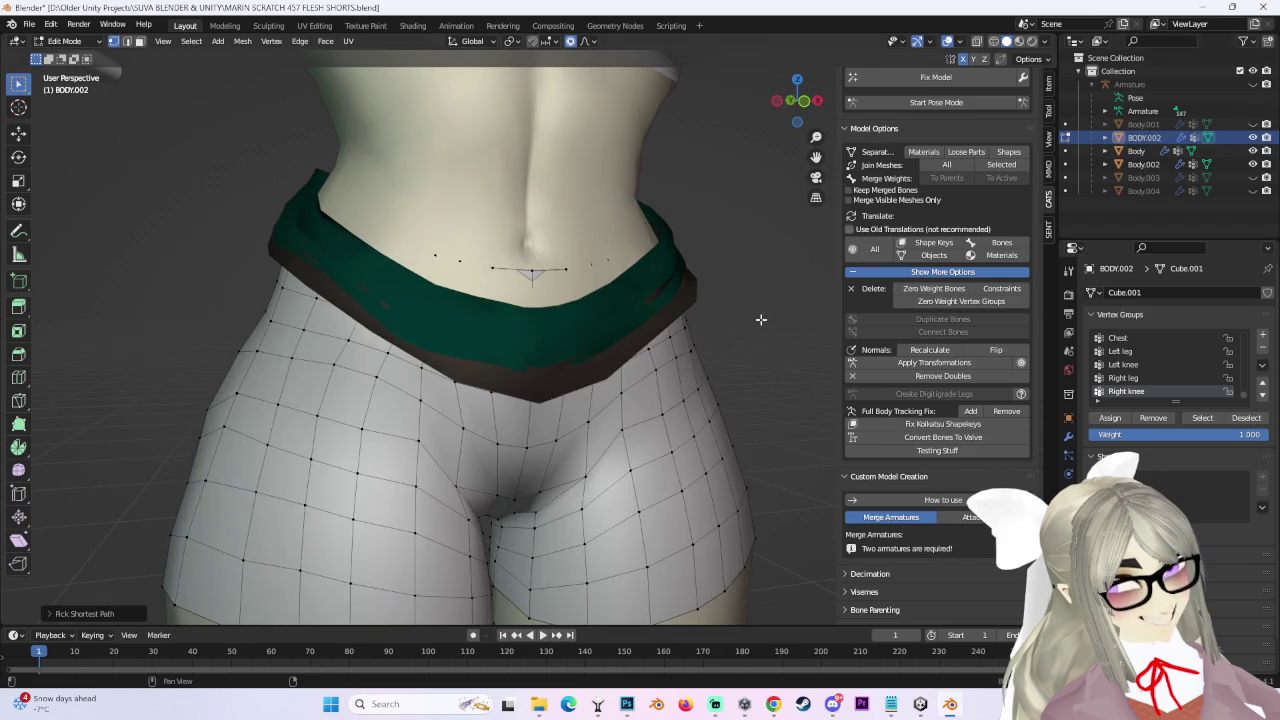
pyautogui.moveTo(470, 300); pyautogui.dragTo(510, 286, button='middle')
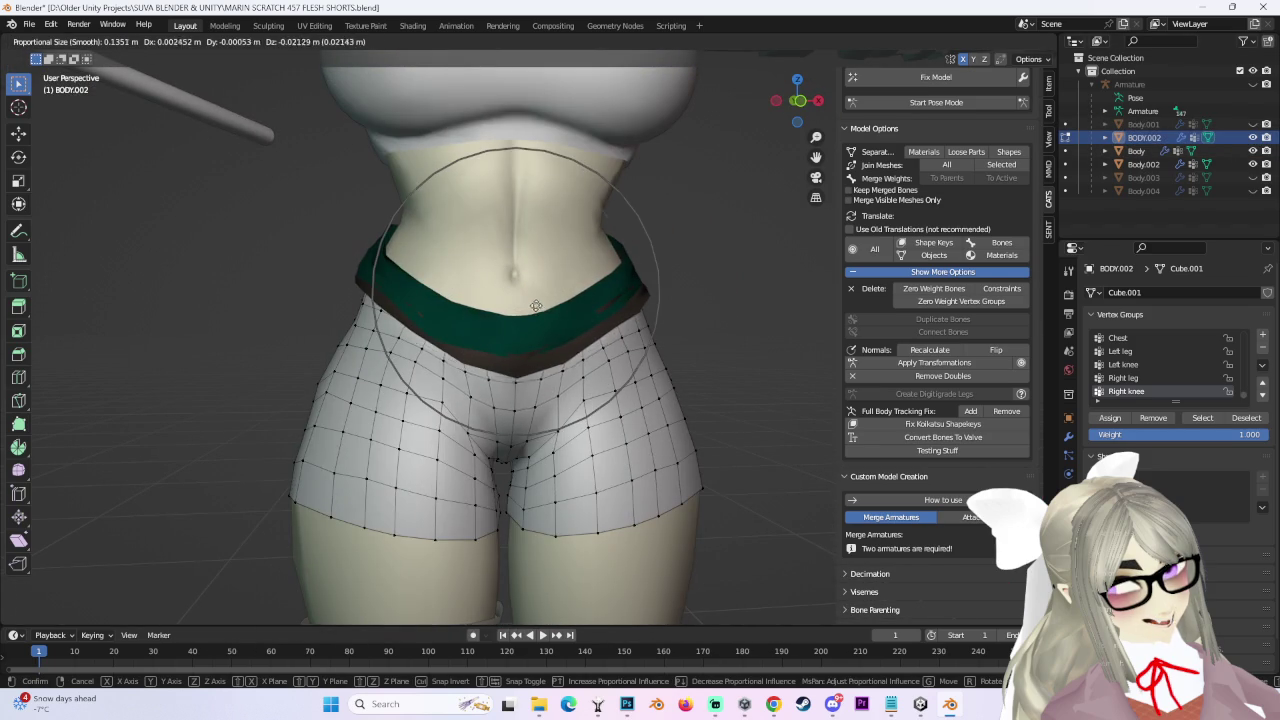
# Cancel the downward pull on the shorts and select the row of front waist vertices.
pyautogui.scroll(3, 536, 305)
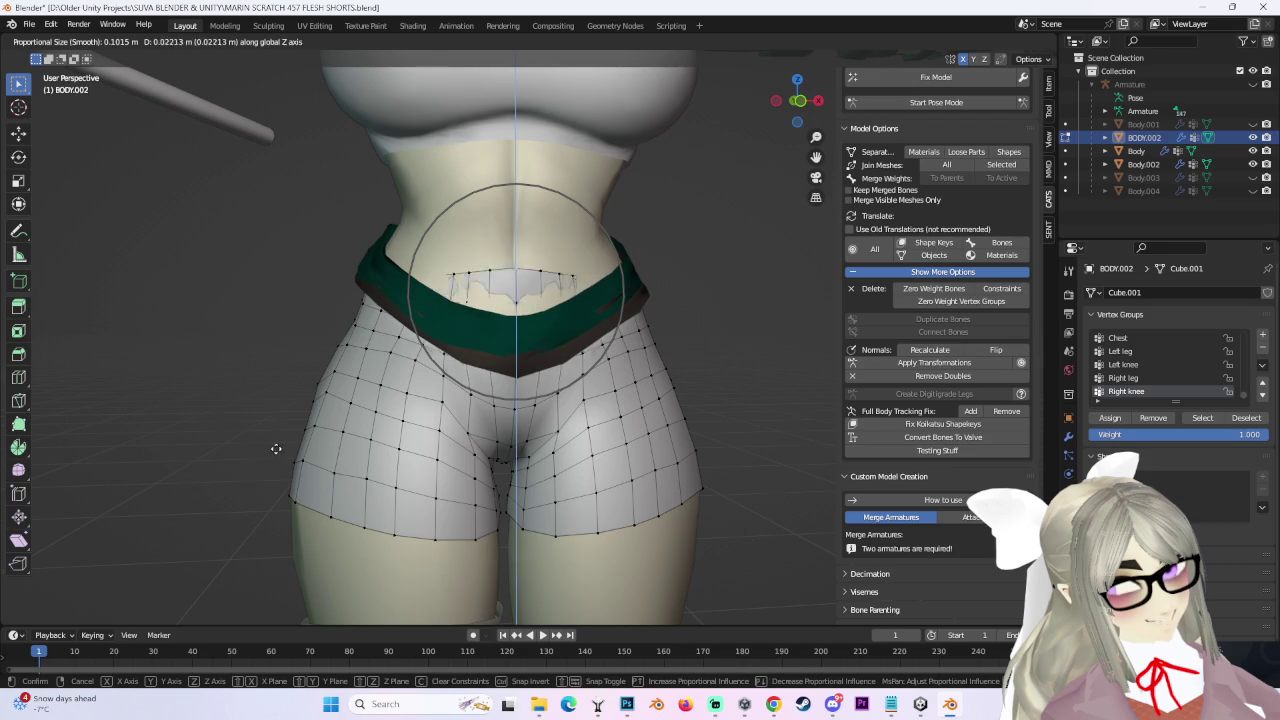
pyautogui.rightClick(723, 332)
pyautogui.click(515, 291)
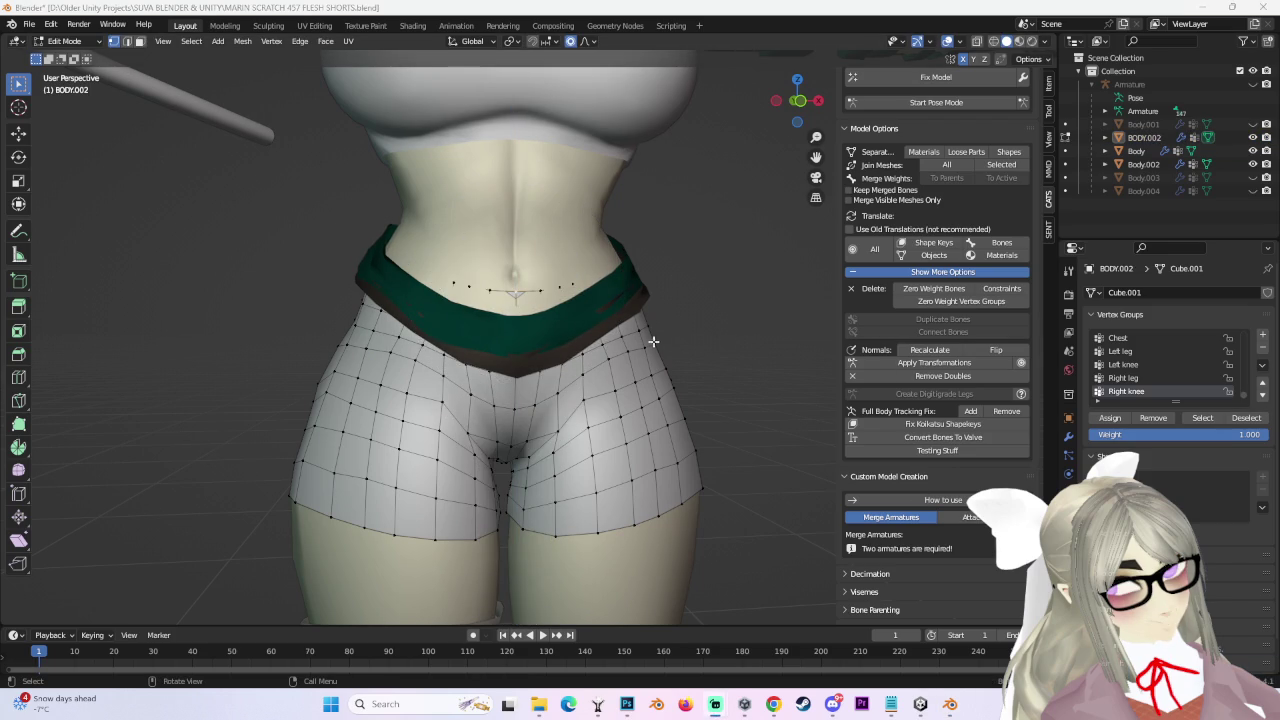
pyautogui.scroll(3, 569, 290)
pyautogui.moveTo(407, 355)
pyautogui.mouseDown(button='middle')
pyautogui.moveTo(696, 219)
pyautogui.moveTo(506, 223)
pyautogui.mouseUp(button='middle')
# Vertex-slide three side waist vertices so the waistline tucks under the green belt.
pyautogui.press('g')
pyautogui.press('g')
pyautogui.click(488, 211)
pyautogui.press('g')
pyautogui.press('g')
pyautogui.click(432, 280)
pyautogui.press('g')
pyautogui.press('g')
pyautogui.click(440, 288)
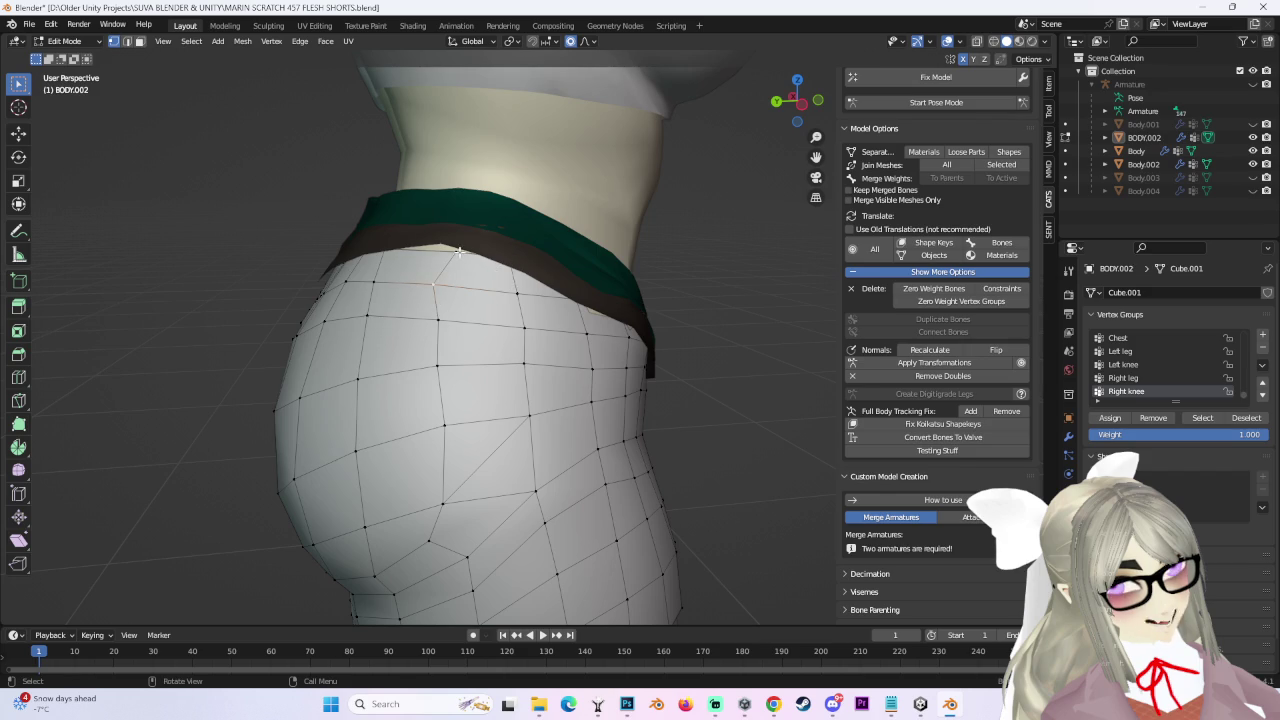
# Raise the shorts' top edge at the back of the hips with a proportional move.
pyautogui.moveTo(627, 260)
pyautogui.mouseDown(button='middle')
pyautogui.moveTo(534, 206)
pyautogui.moveTo(486, 206)
pyautogui.mouseUp(button='middle')
pyautogui.press('c')
pyautogui.press('Escape')
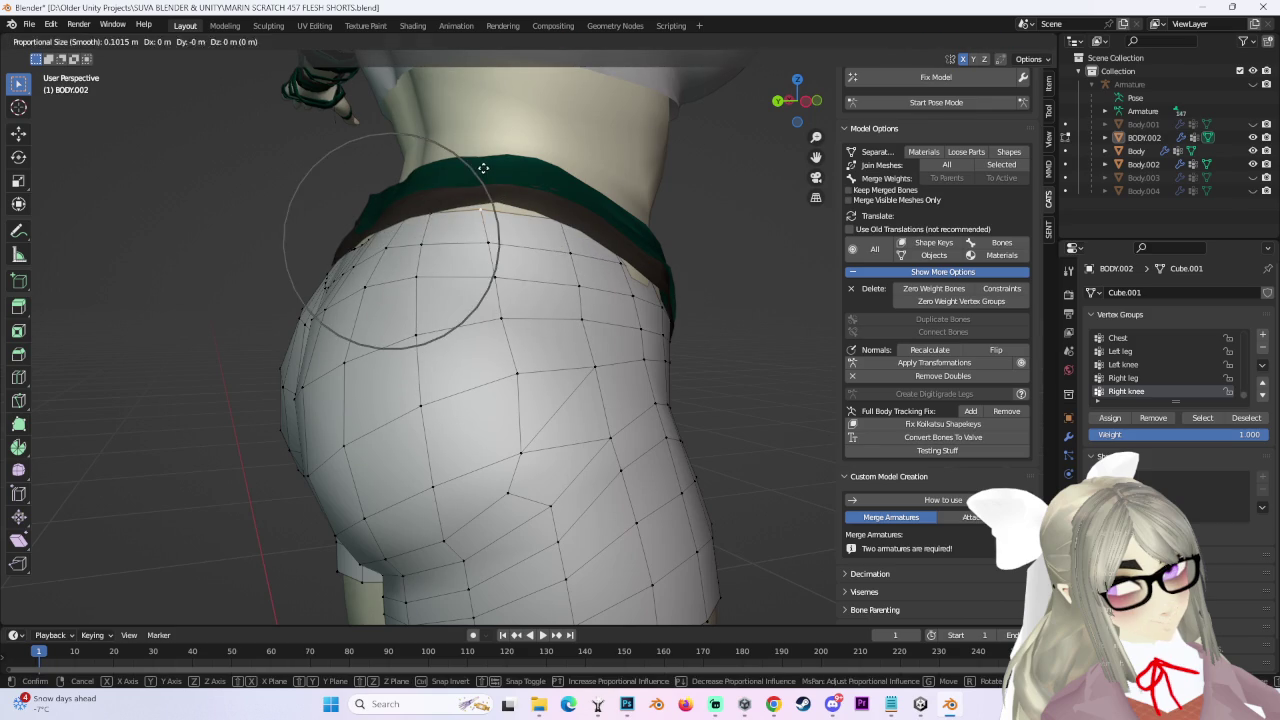
pyautogui.click(498, 165)
pyautogui.press('g')
pyautogui.click(497, 162)
pyautogui.hotkey('ctrl', 'z')
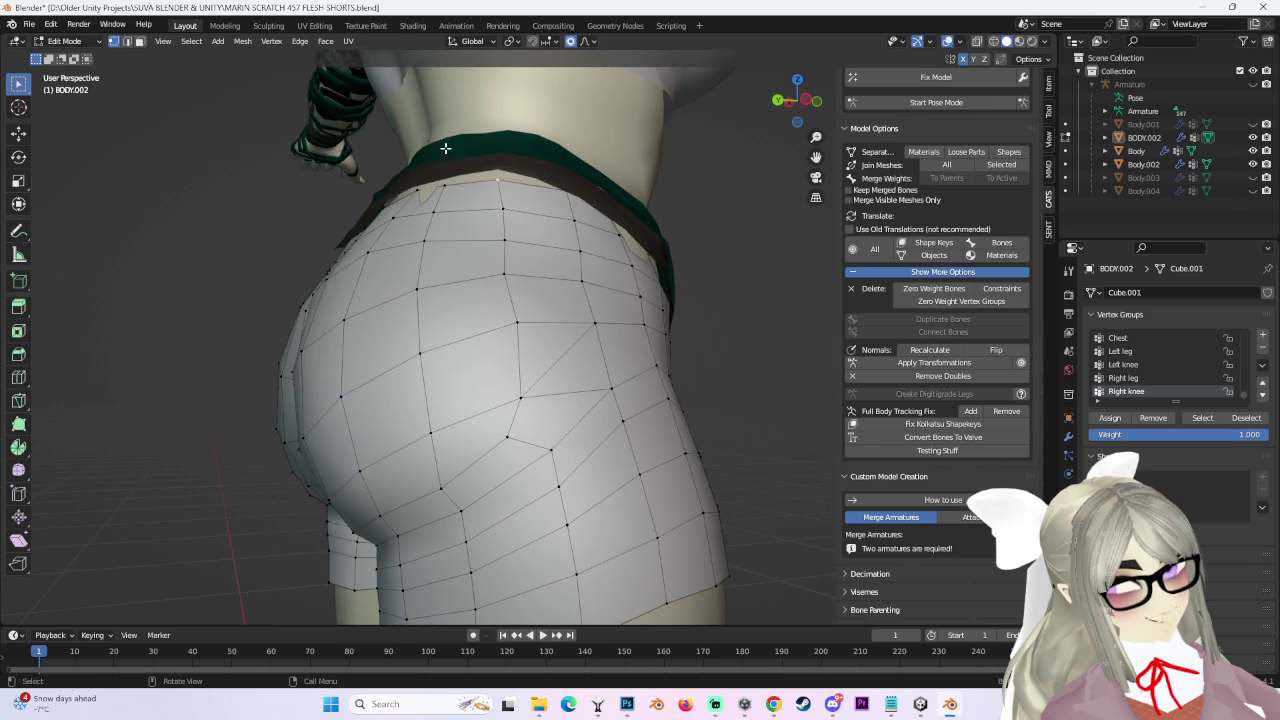
pyautogui.moveTo(431, 120); pyautogui.dragTo(604, 210, button='middle')
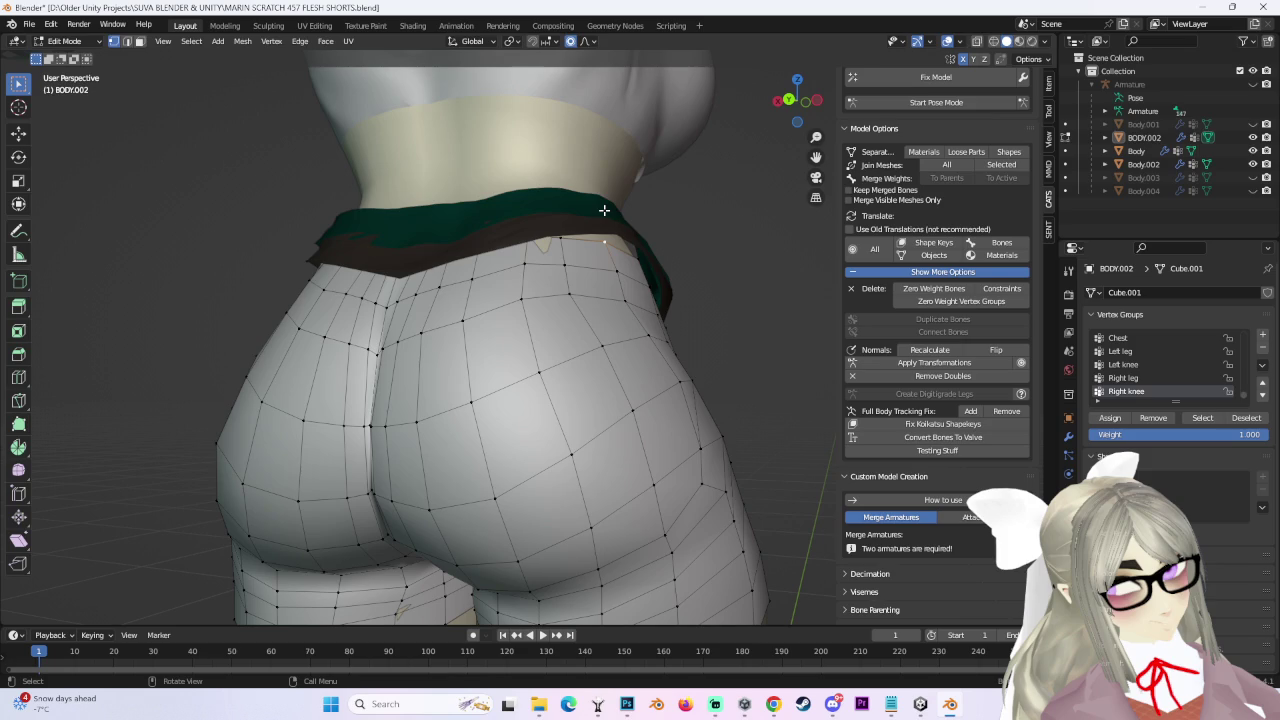
pyautogui.press('g')
pyautogui.click(627, 186)
# Slide the side-hip top-edge vertices along the waist edge into place.
pyautogui.moveTo(637, 189); pyautogui.dragTo(474, 243, button='middle')
pyautogui.scroll(3, 483, 277)
pyautogui.press('g')
pyautogui.click(383, 320)
pyautogui.press('g')
pyautogui.press('g')
pyautogui.click(400, 305)
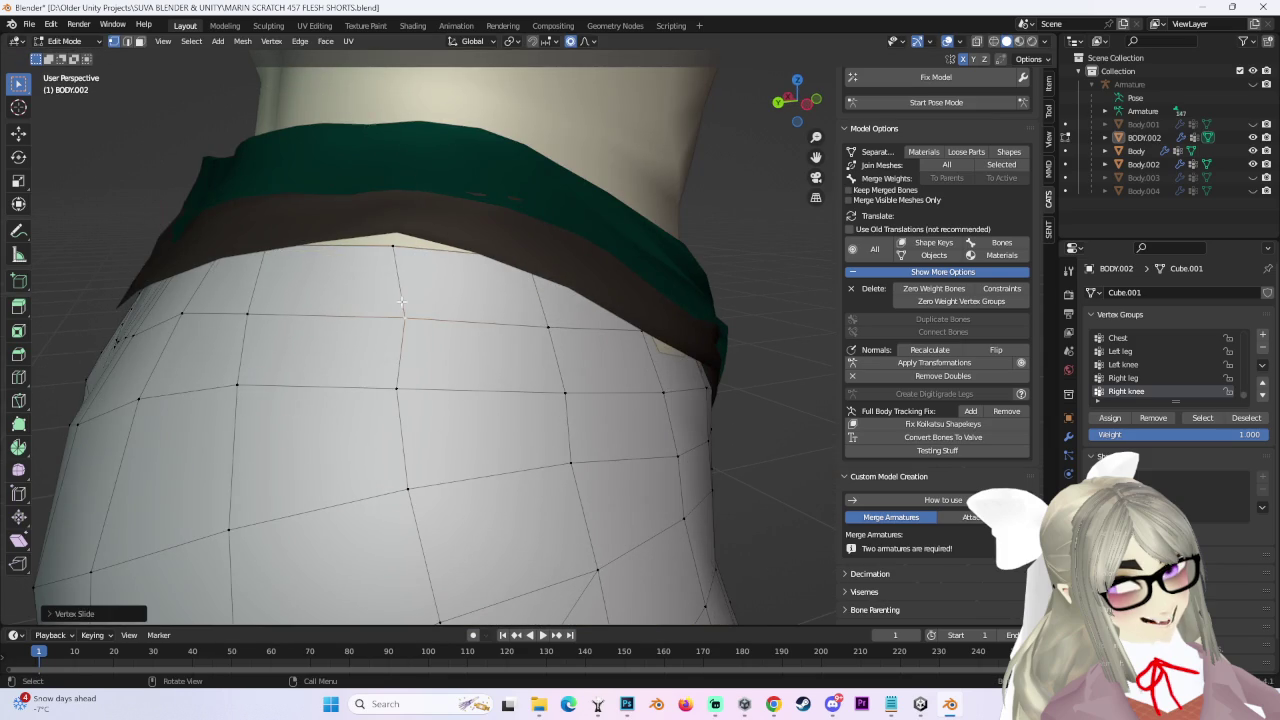
pyautogui.press('g')
pyautogui.rightClick(436, 277)
pyautogui.press('g')
pyautogui.press('g')
pyautogui.press('g')
pyautogui.press('g')
pyautogui.click(261, 326)
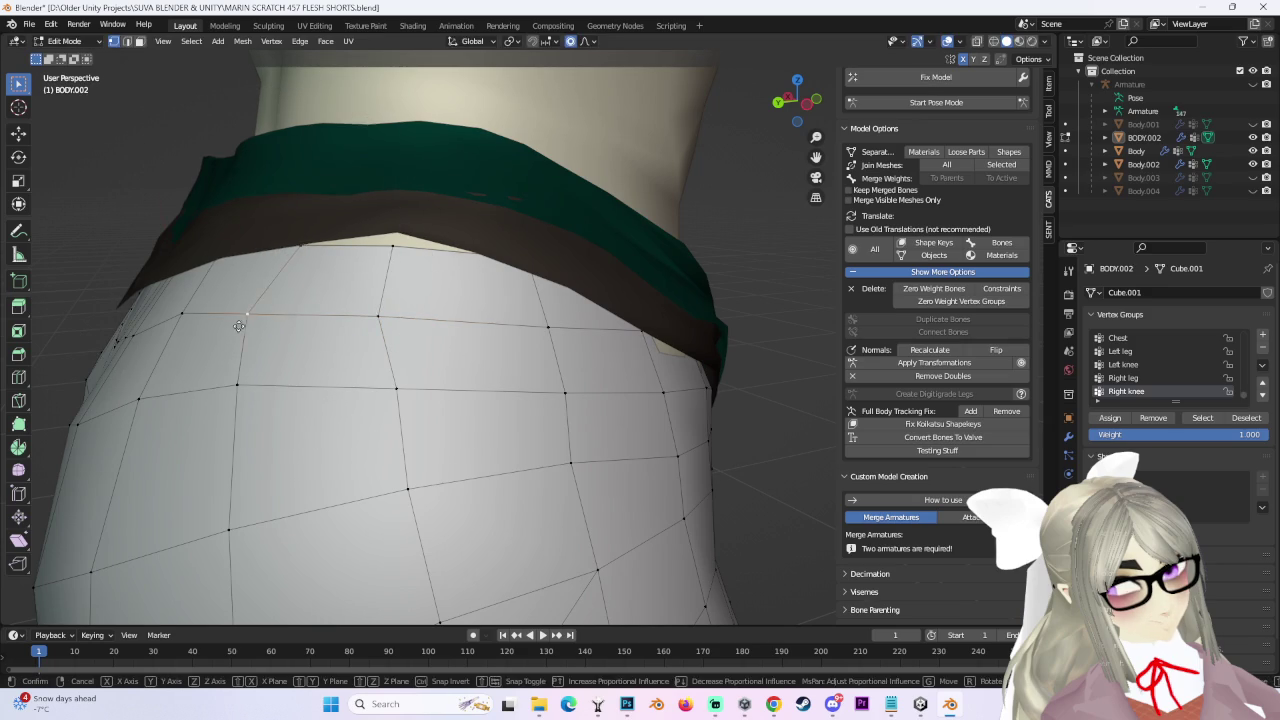
pyautogui.press('g')
pyautogui.press('g')
pyautogui.click(380, 319)
# Pull the side and crotch vertices of the shorts in against the body.
pyautogui.moveTo(380, 319)
pyautogui.mouseDown(button='middle')
pyautogui.moveTo(578, 286)
pyautogui.moveTo(480, 280)
pyautogui.mouseUp(button='middle')
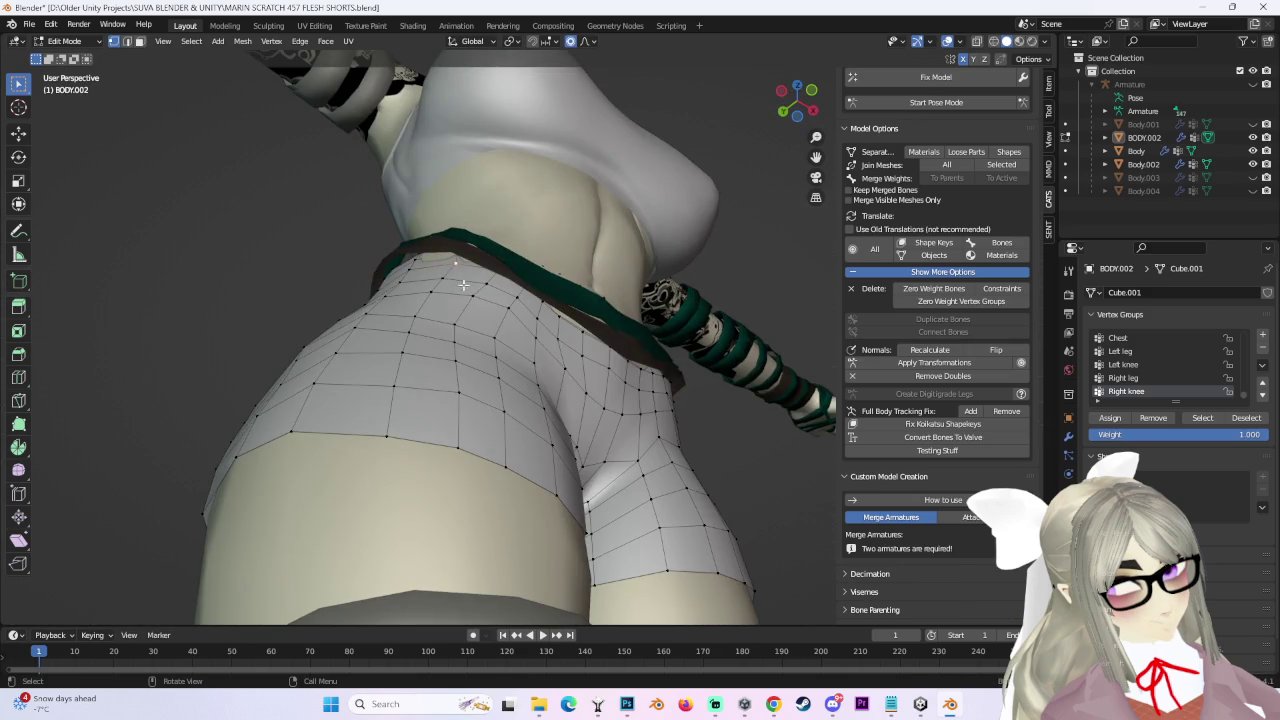
pyautogui.press('g')
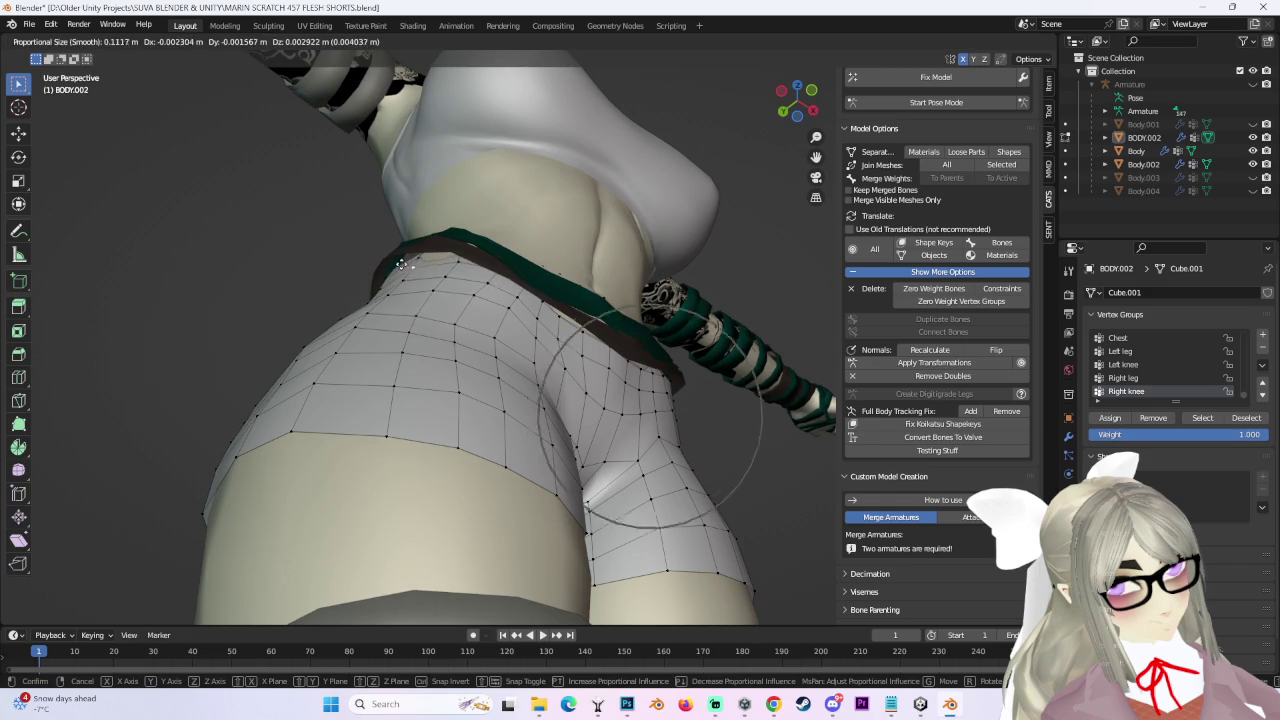
pyautogui.click(396, 268)
pyautogui.moveTo(396, 268); pyautogui.dragTo(528, 272, button='middle')
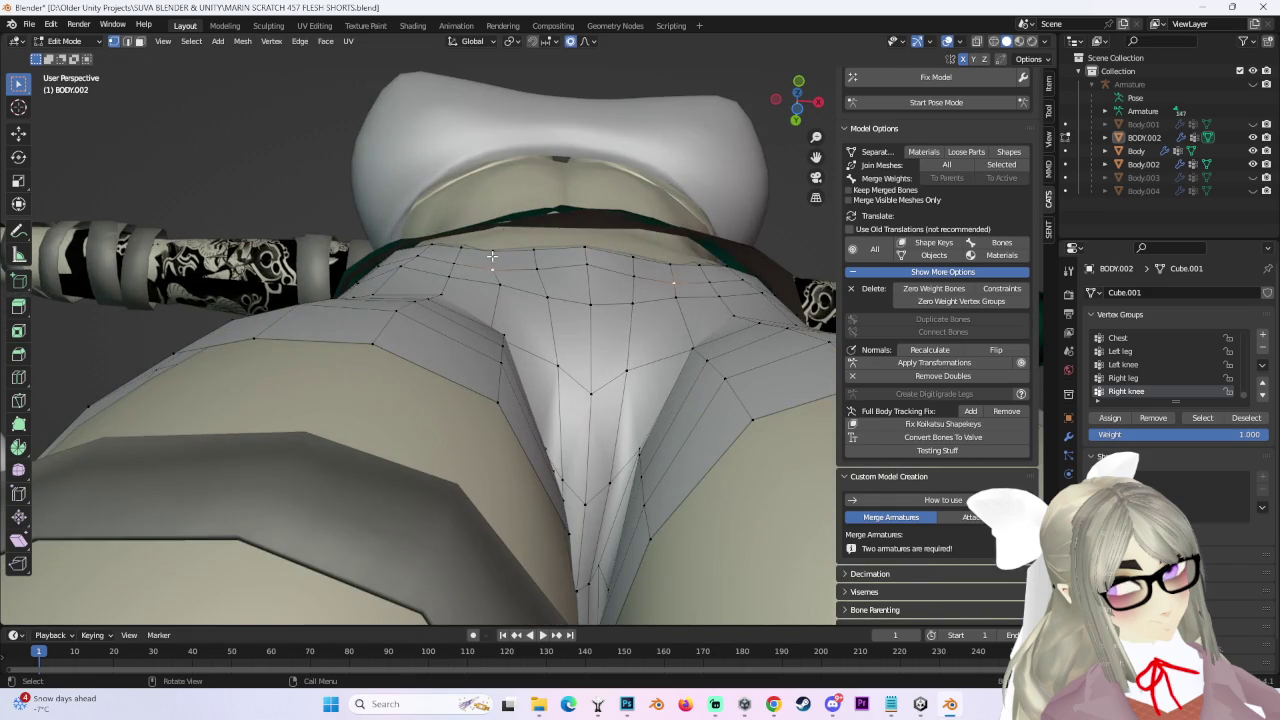
pyautogui.click(490, 244)
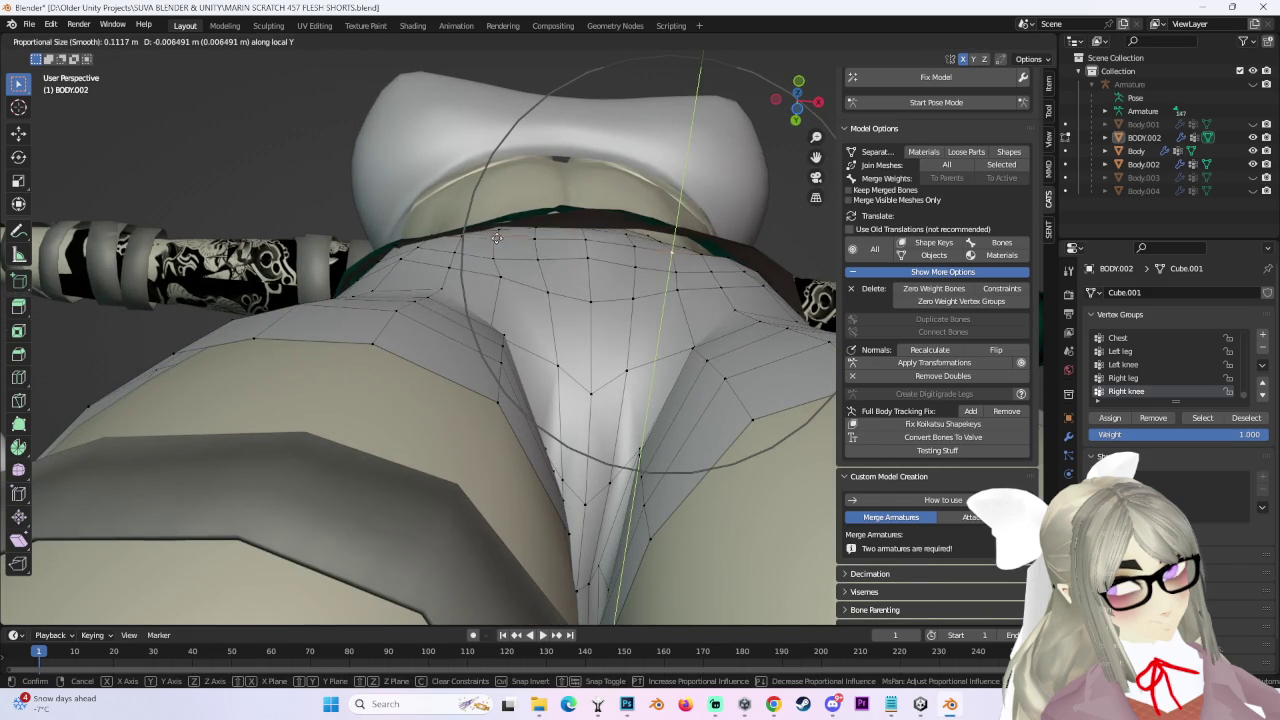
pyautogui.click(499, 237)
# Tighten the front waist along the Y axis and pull the side top edge inward.
pyautogui.moveTo(499, 237)
pyautogui.mouseDown(button='middle')
pyautogui.moveTo(497, 319)
pyautogui.moveTo(585, 328)
pyautogui.mouseUp(button='middle')
pyautogui.press('g')
pyautogui.press('y')
pyautogui.click(499, 317)
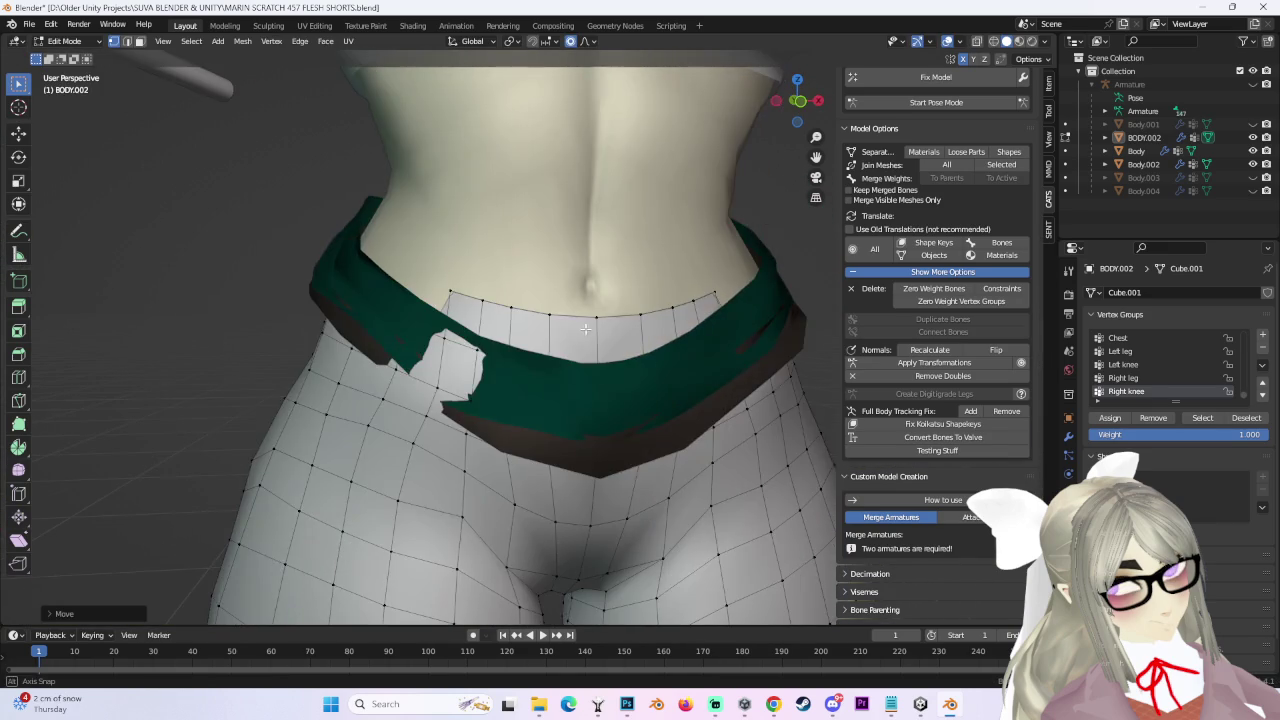
pyautogui.moveTo(482, 366); pyautogui.dragTo(590, 366, button='middle')
pyautogui.press('g')
pyautogui.click(582, 377)
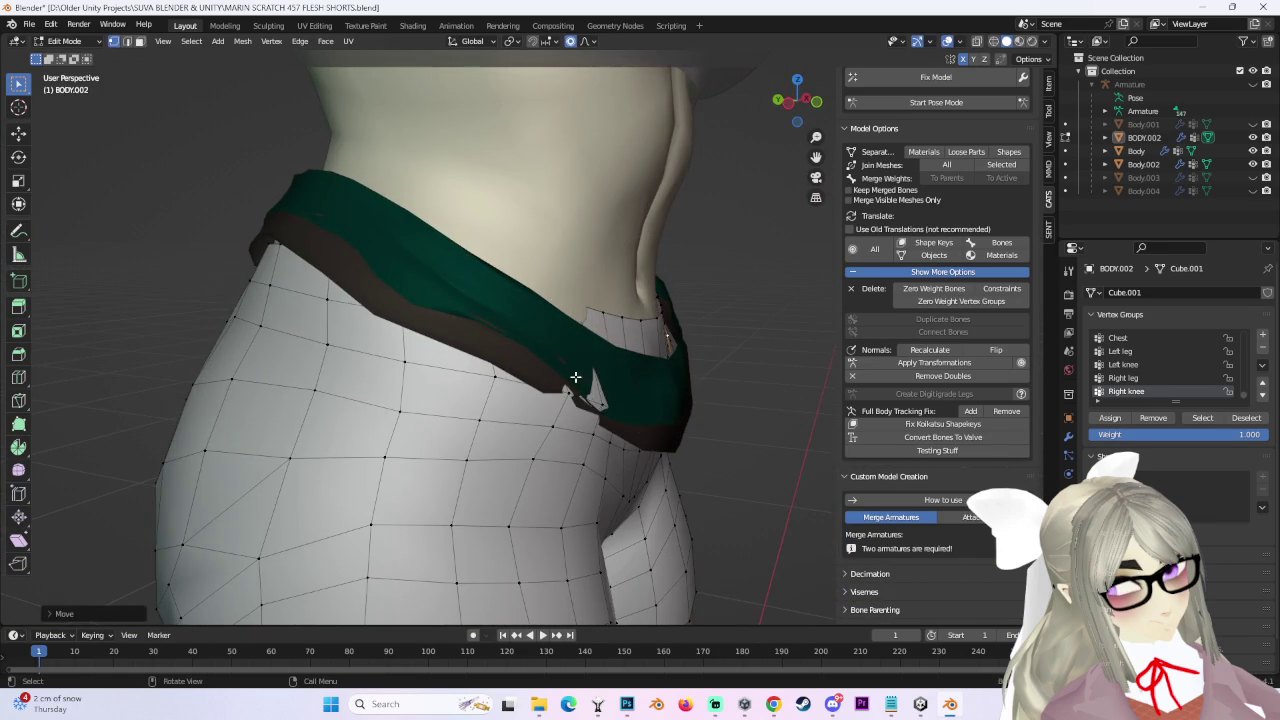
pyautogui.press('g')
pyautogui.scroll(-2, 603, 382)
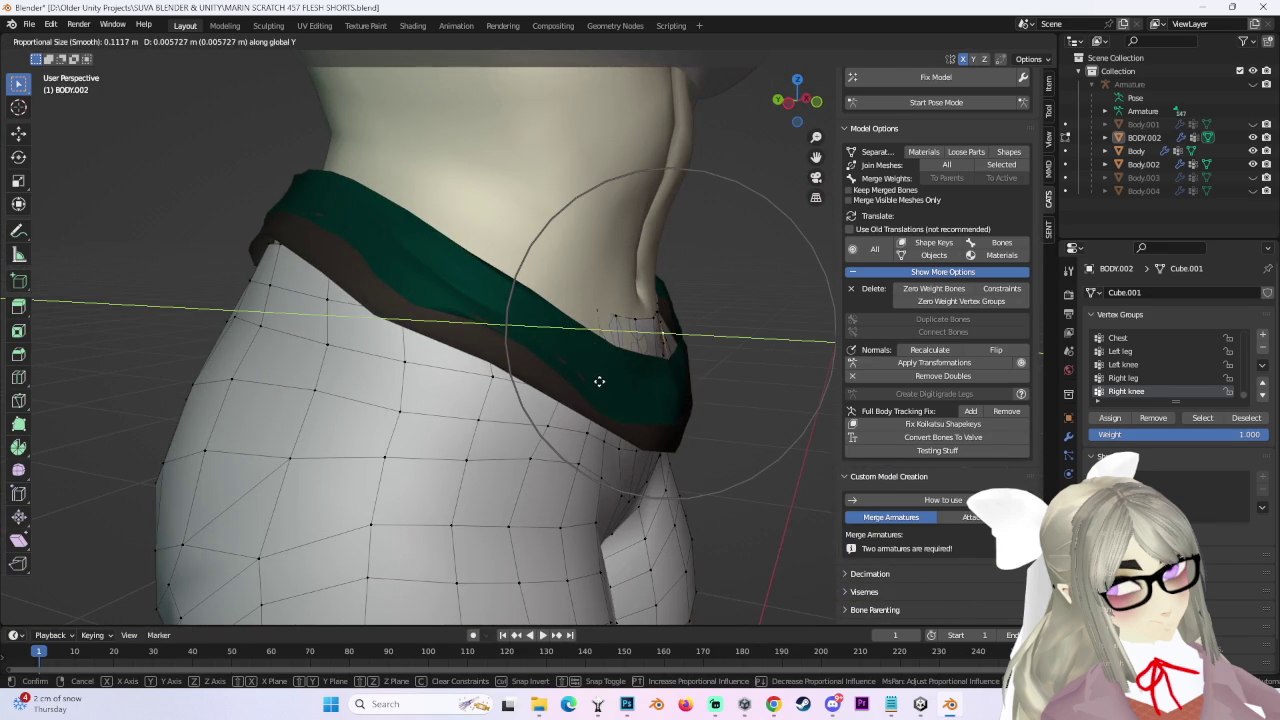
pyautogui.click(601, 382)
# Tuck the rear top edge of the shorts beneath the green waistband.
pyautogui.moveTo(601, 382); pyautogui.dragTo(563, 363, button='middle')
pyautogui.moveTo(639, 382)
pyautogui.mouseDown(button='middle')
pyautogui.moveTo(675, 319)
pyautogui.moveTo(591, 226)
pyautogui.moveTo(626, 277)
pyautogui.moveTo(695, 277)
pyautogui.moveTo(640, 290)
pyautogui.mouseUp(button='middle')
pyautogui.press('g')
pyautogui.click(608, 240)
pyautogui.click(65, 41)
# Separate the linked green waistband from the Body mesh into its own object.
pyautogui.click(70, 57)
pyautogui.click(1140, 150)
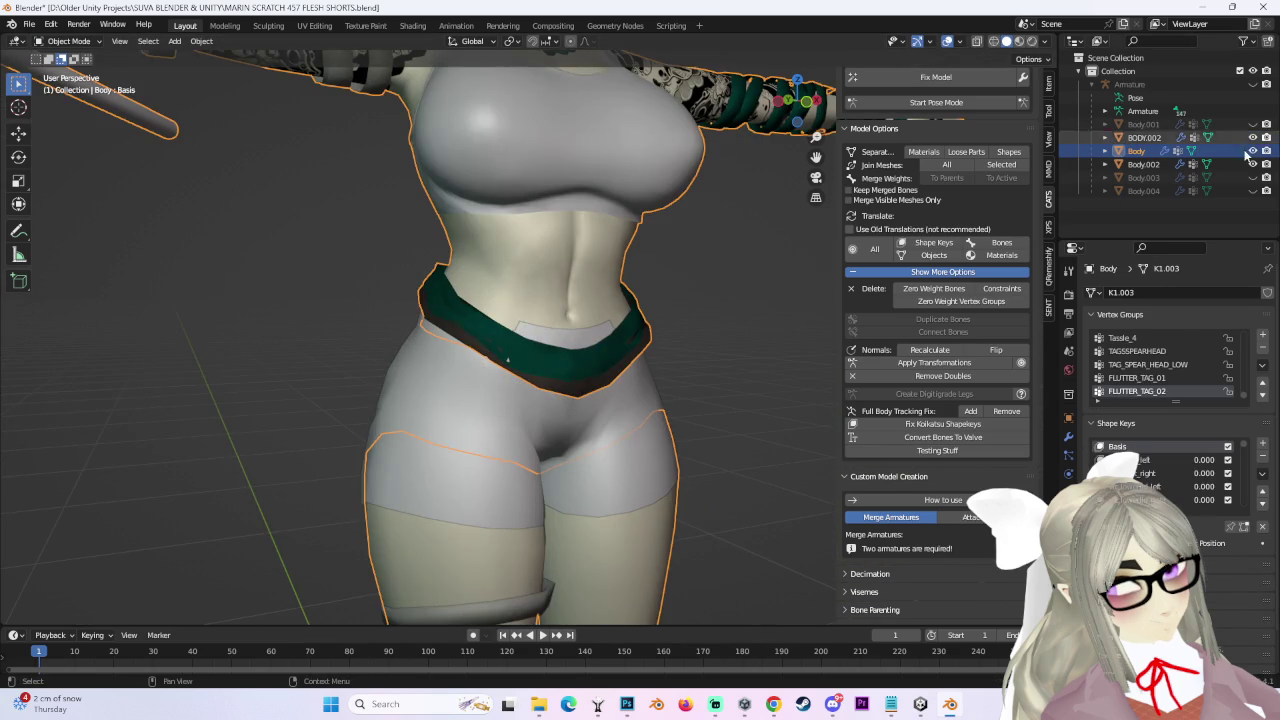
pyautogui.click(68, 41)
pyautogui.click(78, 78)
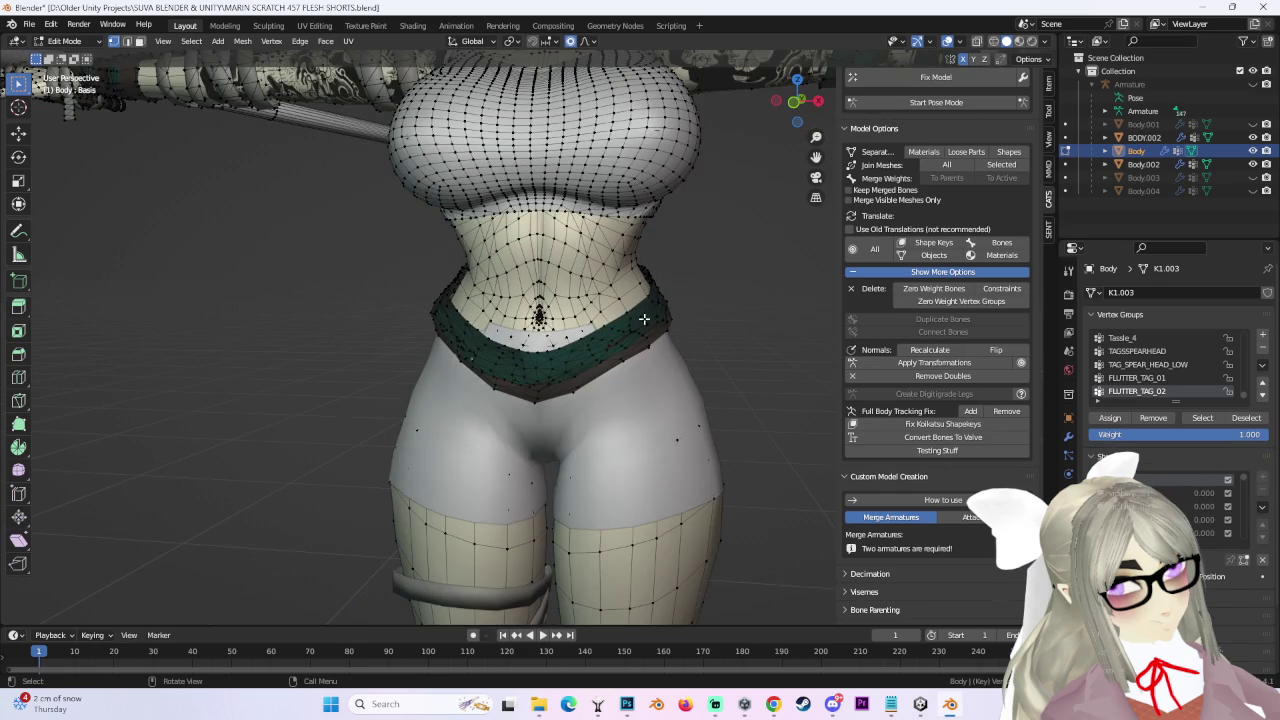
pyautogui.hotkey('ctrl', 'l')
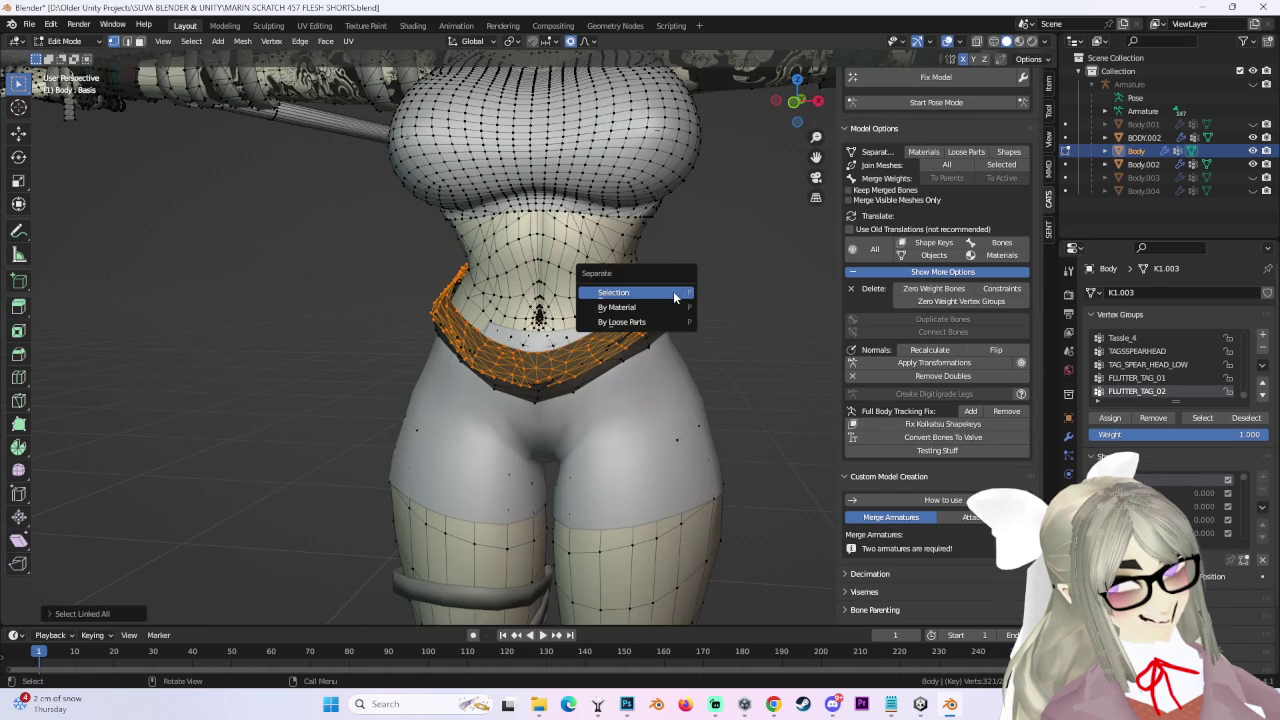
pyautogui.moveTo(673, 292); pyautogui.dragTo(635, 368, button='middle')
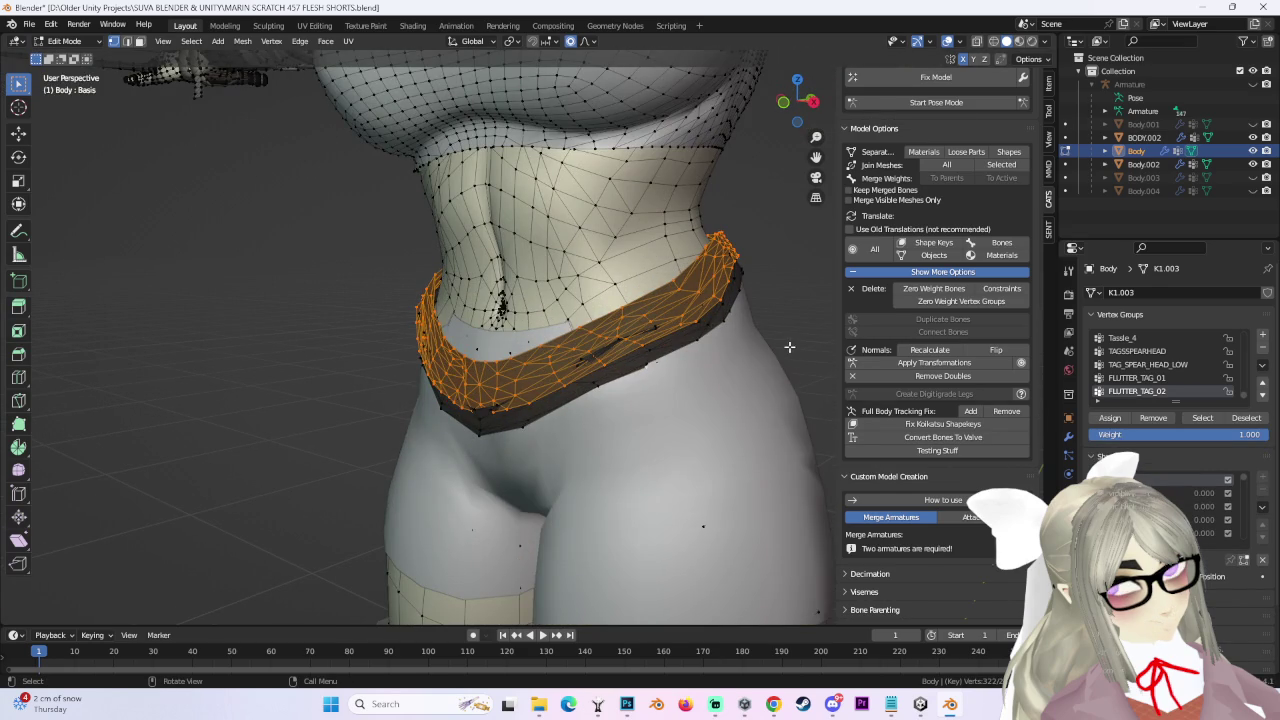
pyautogui.press('p')
pyautogui.click(789, 347)
# Hide the separated waistband object Body.005.
pyautogui.click(65, 41)
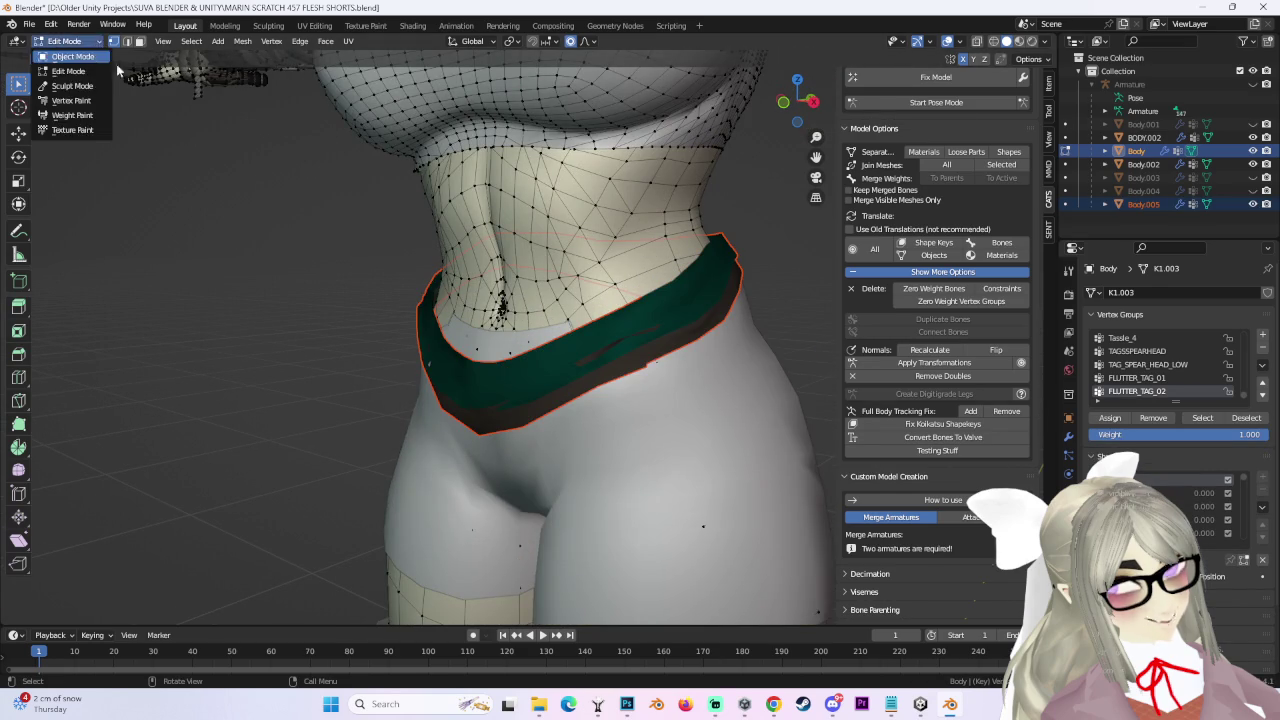
pyautogui.click(90, 58)
pyautogui.click(680, 299)
pyautogui.press('h')
# Raise the top edge of the BODY.002 shorts toward the waist, then start a Y-locked move.
pyautogui.click(692, 376)
pyautogui.moveTo(692, 376)
pyautogui.mouseDown(button='middle')
pyautogui.moveTo(747, 376)
pyautogui.moveTo(700, 380)
pyautogui.mouseUp(button='middle')
pyautogui.click(65, 41)
pyautogui.click(65, 76)
pyautogui.moveTo(640, 340)
pyautogui.mouseDown(button='middle')
pyautogui.moveTo(760, 343)
pyautogui.moveTo(425, 308)
pyautogui.mouseUp(button='middle')
pyautogui.press('g')
pyautogui.click(727, 321)
pyautogui.press('g')
pyautogui.press('y')
# Finish the front-back shift of the top edge and pull the side waist in.
pyautogui.click(620, 323)
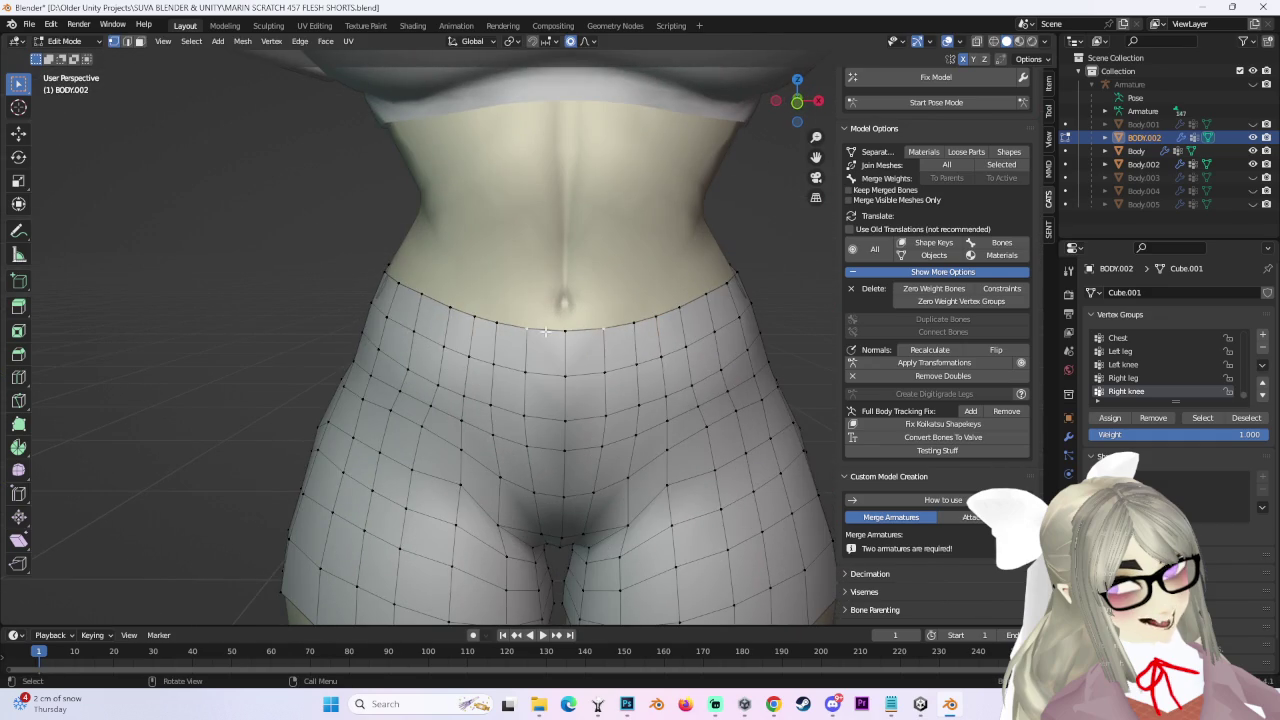
pyautogui.moveTo(531, 329)
pyautogui.mouseDown(button='middle')
pyautogui.moveTo(629, 363)
pyautogui.moveTo(503, 363)
pyautogui.moveTo(540, 322)
pyautogui.mouseUp(button='middle')
pyautogui.press('g')
pyautogui.click(624, 364)
pyautogui.scroll(3, 551, 343)
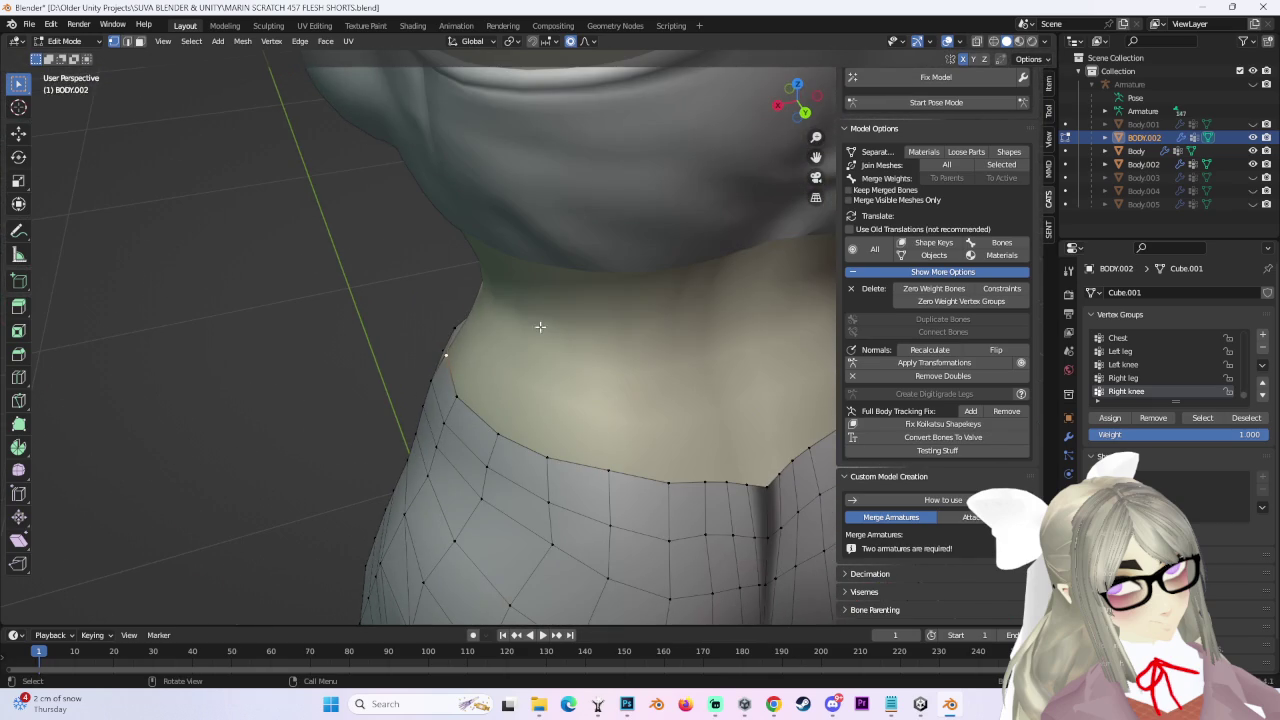
pyautogui.moveTo(404, 267); pyautogui.dragTo(449, 289, button='middle')
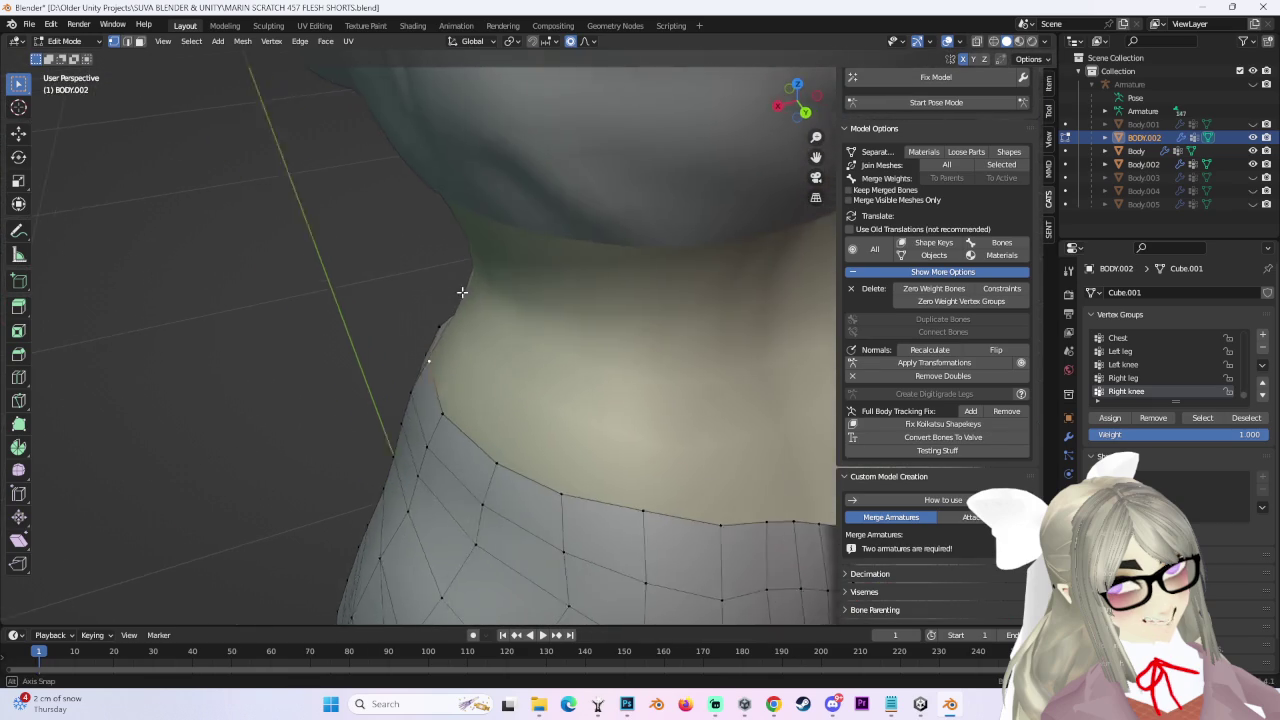
pyautogui.press('g')
pyautogui.click(477, 286)
pyautogui.scroll(2, 652, 365)
# Move a back top-edge vertex onto the rear waist with proportional falloff.
pyautogui.moveTo(652, 365)
pyautogui.mouseDown(button='middle')
pyautogui.moveTo(540, 320)
pyautogui.moveTo(437, 252)
pyautogui.mouseUp(button='middle')
pyautogui.click(437, 252)
pyautogui.press('g')
pyautogui.scroll(3, 436, 262)
pyautogui.scroll(4, 440, 264)
pyautogui.scroll(-4, 460, 266)
pyautogui.scroll(2, 490, 268)
pyautogui.click(493, 270)
# Adjust the neighbouring back top-edge vertices and raise the centre back.
pyautogui.click(482, 266)
pyautogui.press('g')
pyautogui.click(515, 279)
pyautogui.click(590, 274)
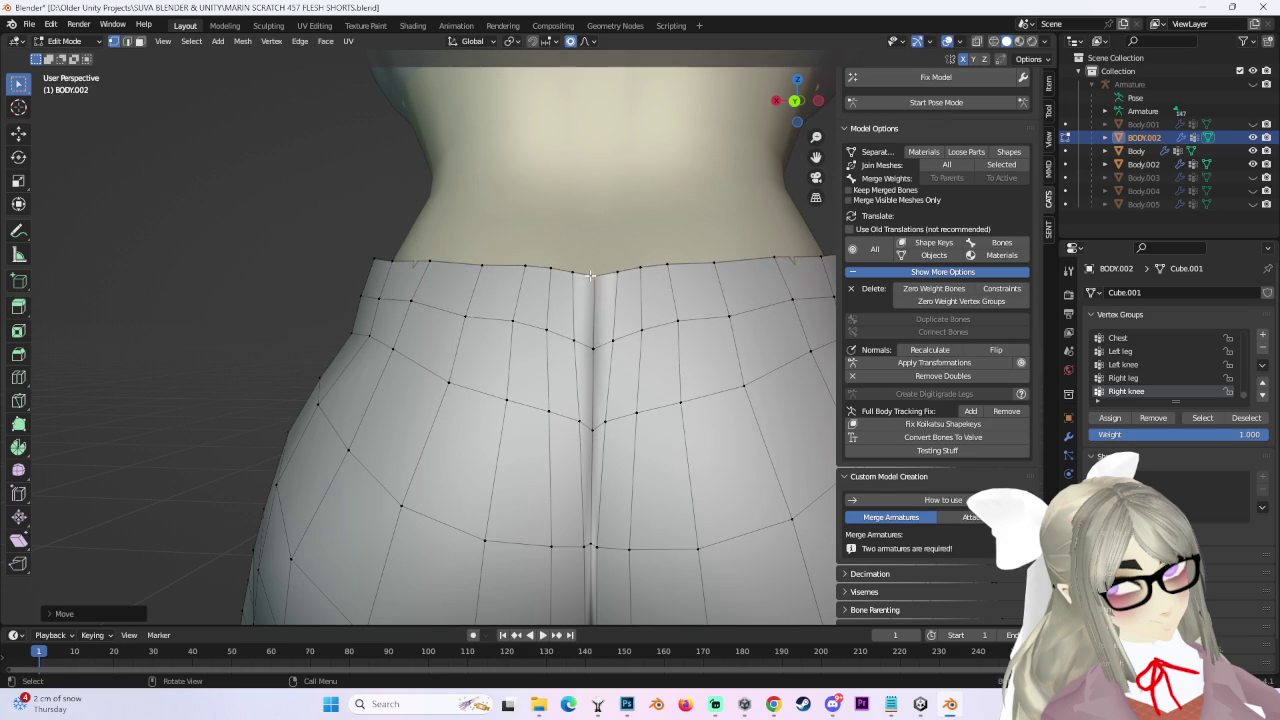
pyautogui.press('g')
pyautogui.scroll(2, 523, 266)
pyautogui.click(523, 268)
pyautogui.scroll(-3, 600, 300)
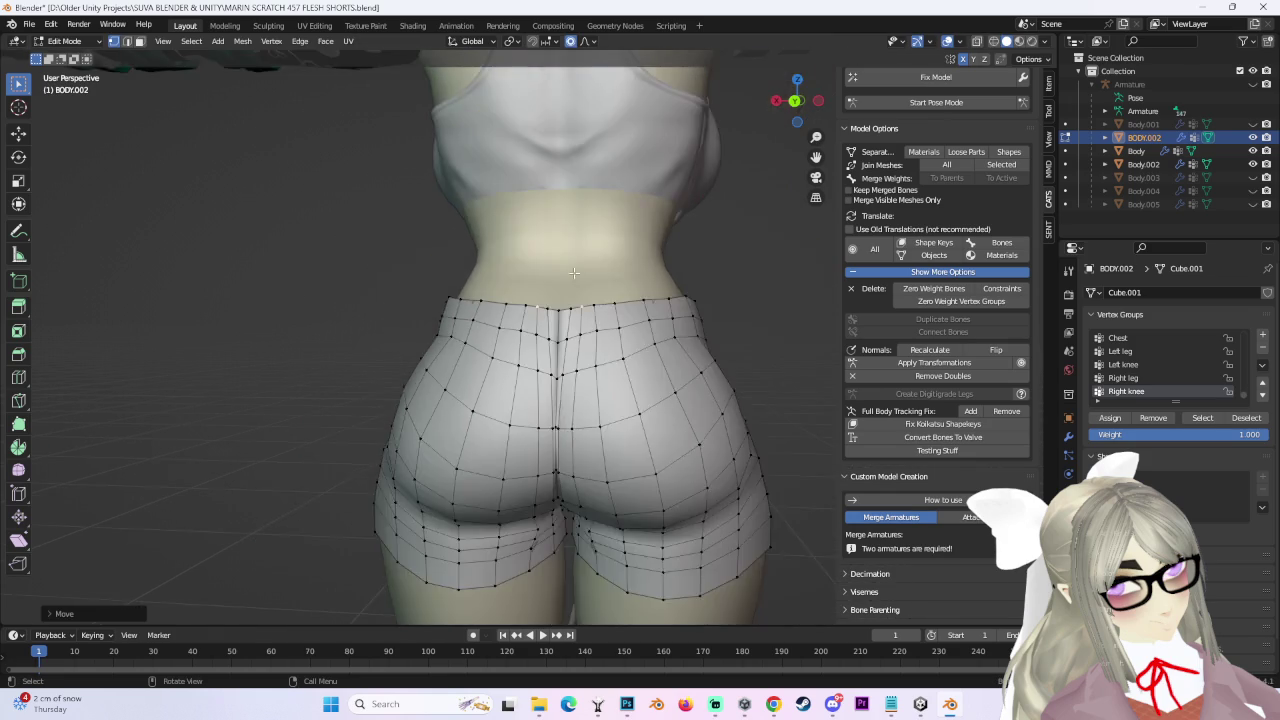
pyautogui.scroll(-1, 688, 330)
# From a straight back view, adjust the centre back vertices along Z.
pyautogui.moveTo(688, 330); pyautogui.dragTo(700, 300, button='middle')
pyautogui.scroll(2, 650, 250)
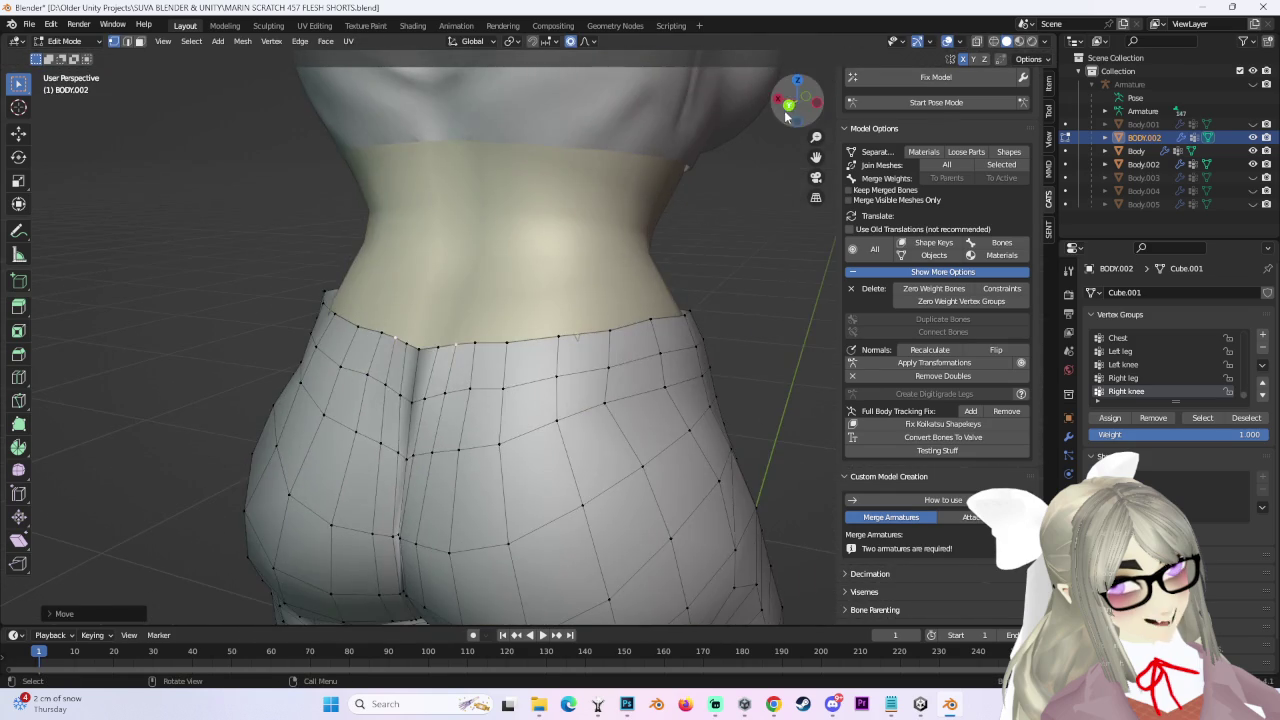
pyautogui.click(797, 103)
pyautogui.press('g')
pyautogui.press('z')
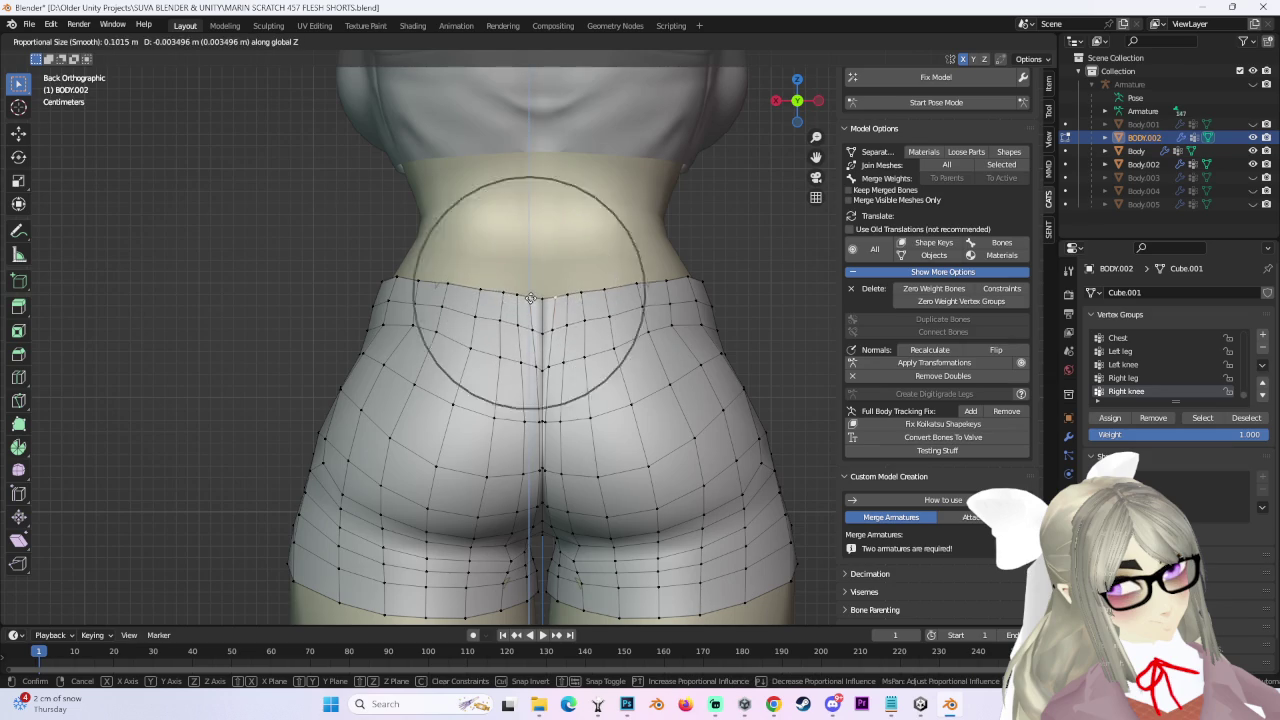
pyautogui.click(531, 296)
pyautogui.scroll(3, 540, 280)
pyautogui.scroll(3, 555, 250)
# Refine the back waist seam vertices with further proportional moves.
pyautogui.press('g')
pyautogui.scroll(2, 566, 236)
pyautogui.click(566, 236)
pyautogui.press('g')
pyautogui.click(491, 225)
pyautogui.scroll(2, 491, 225)
pyautogui.scroll(2, 490, 230)
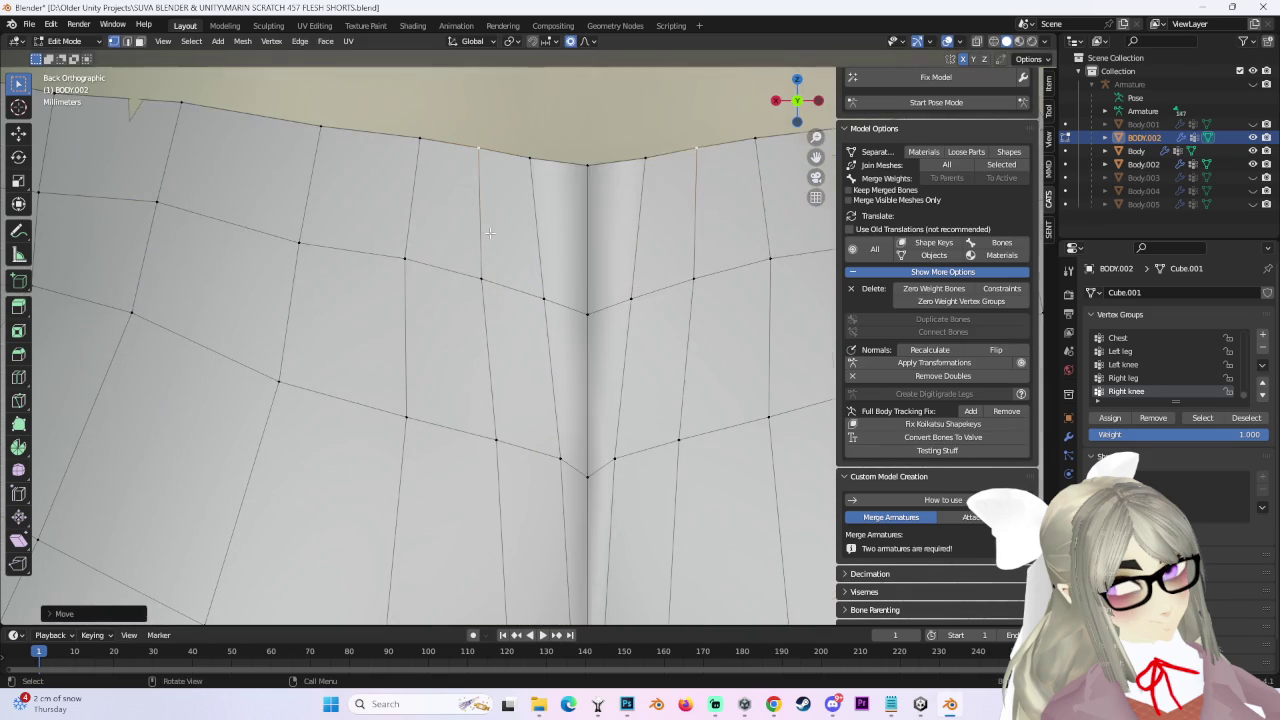
pyautogui.press('g')
pyautogui.click(491, 229)
# Smooth the waist vertices along the seam, checked from an angled view.
pyautogui.moveTo(491, 229); pyautogui.dragTo(509, 353, button='middle')
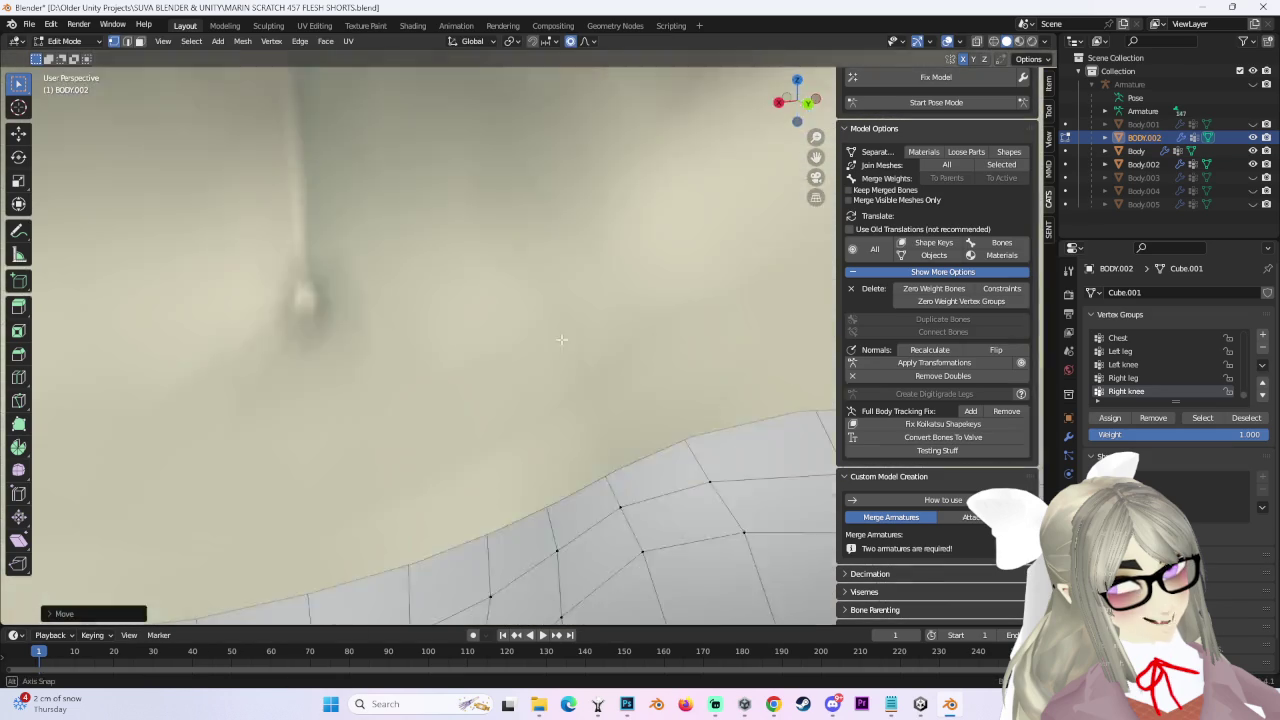
pyautogui.scroll(-4, 509, 353)
pyautogui.scroll(4, 600, 330)
pyautogui.moveTo(600, 330); pyautogui.dragTo(564, 330, button='middle')
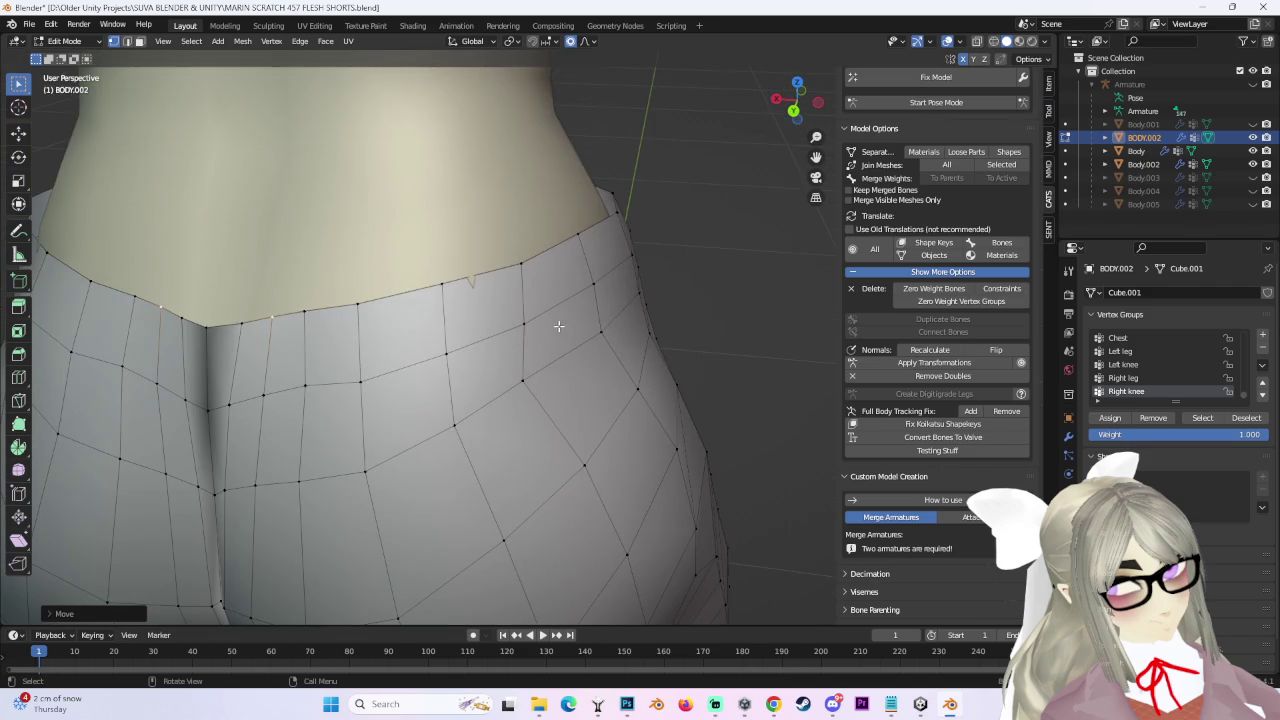
pyautogui.moveTo(437, 283)
pyautogui.mouseDown(button='middle')
pyautogui.moveTo(538, 302)
pyautogui.moveTo(518, 316)
pyautogui.moveTo(402, 272)
pyautogui.moveTo(443, 271)
pyautogui.moveTo(477, 357)
pyautogui.moveTo(423, 297)
pyautogui.mouseUp(button='middle')
pyautogui.click(609, 316)
pyautogui.press('g')
pyautogui.click(486, 314)
pyautogui.press('g')
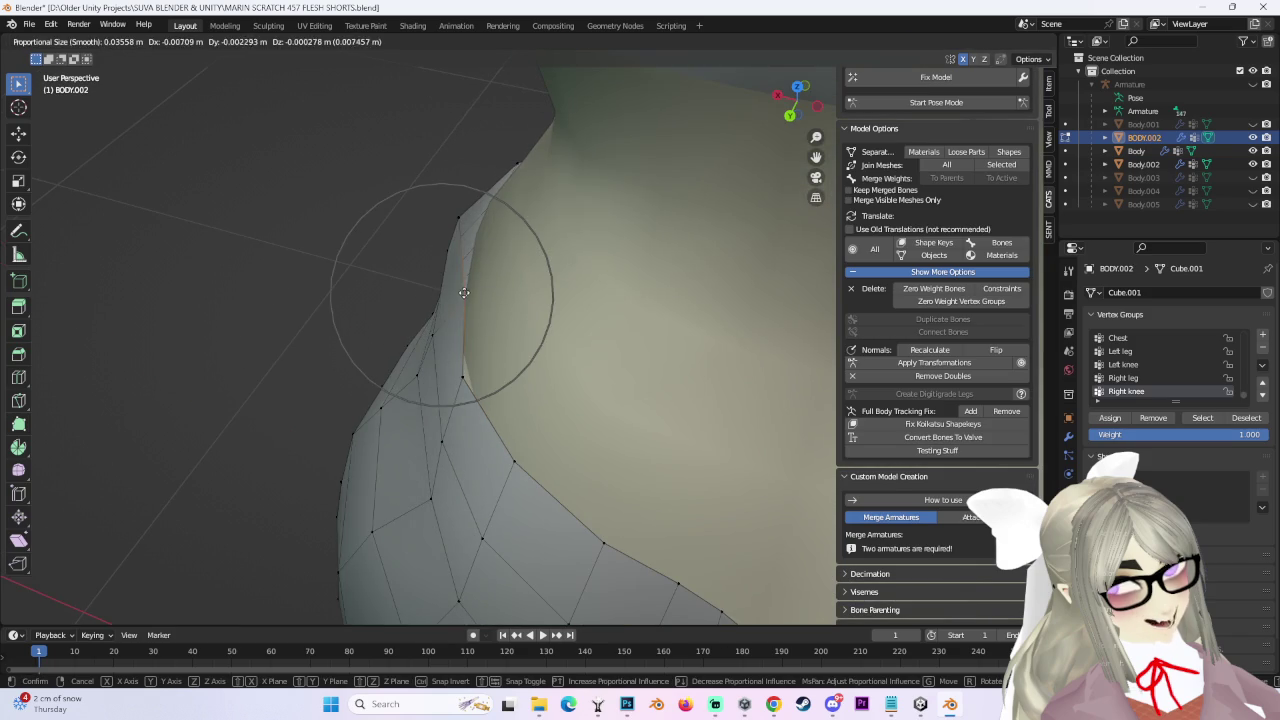
pyautogui.click(472, 363)
# Pull the side waist seam tight against the hip.
pyautogui.moveTo(466, 363)
pyautogui.mouseDown(button='middle')
pyautogui.moveTo(407, 287)
pyautogui.moveTo(497, 385)
pyautogui.moveTo(614, 329)
pyautogui.moveTo(601, 398)
pyautogui.mouseUp(button='middle')
pyautogui.press('g')
pyautogui.click(364, 255)
pyautogui.press('g')
pyautogui.click(486, 357)
pyautogui.click(805, 112)
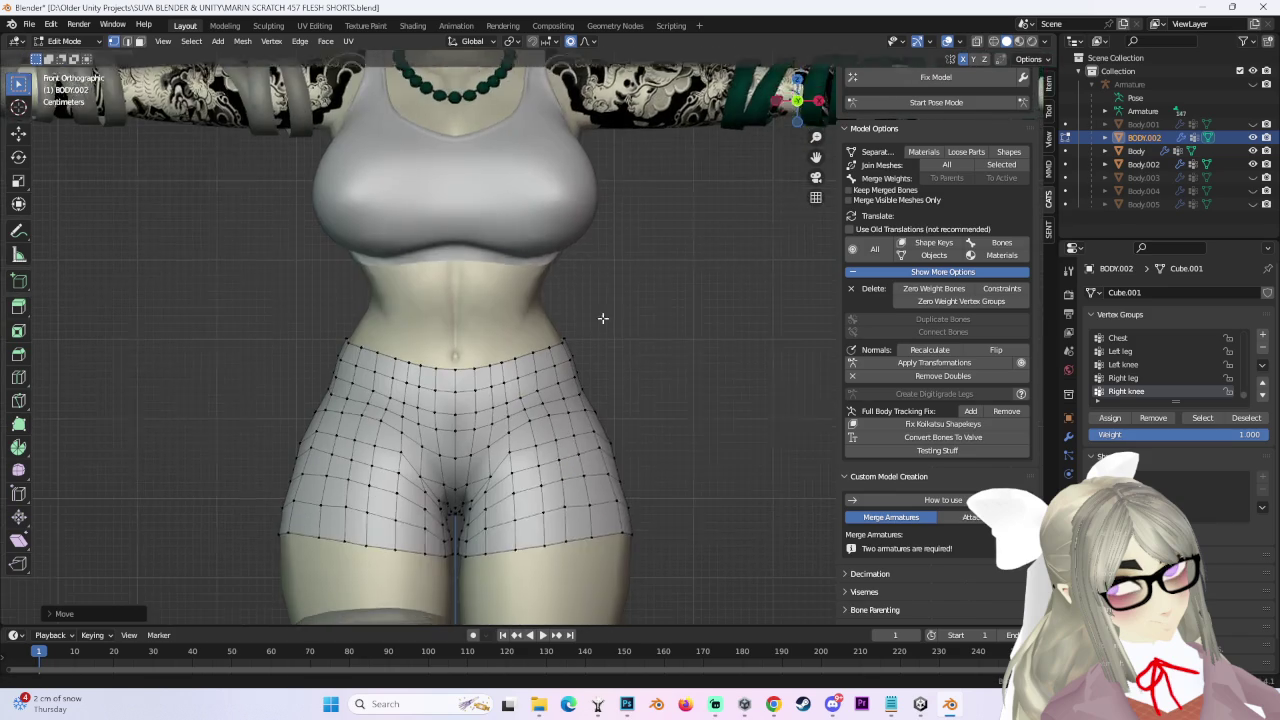
# Lower the selected row of front waist vertices vertically with proportional editing.
pyautogui.moveTo(530, 307); pyautogui.dragTo(528, 306)
pyautogui.press('g')
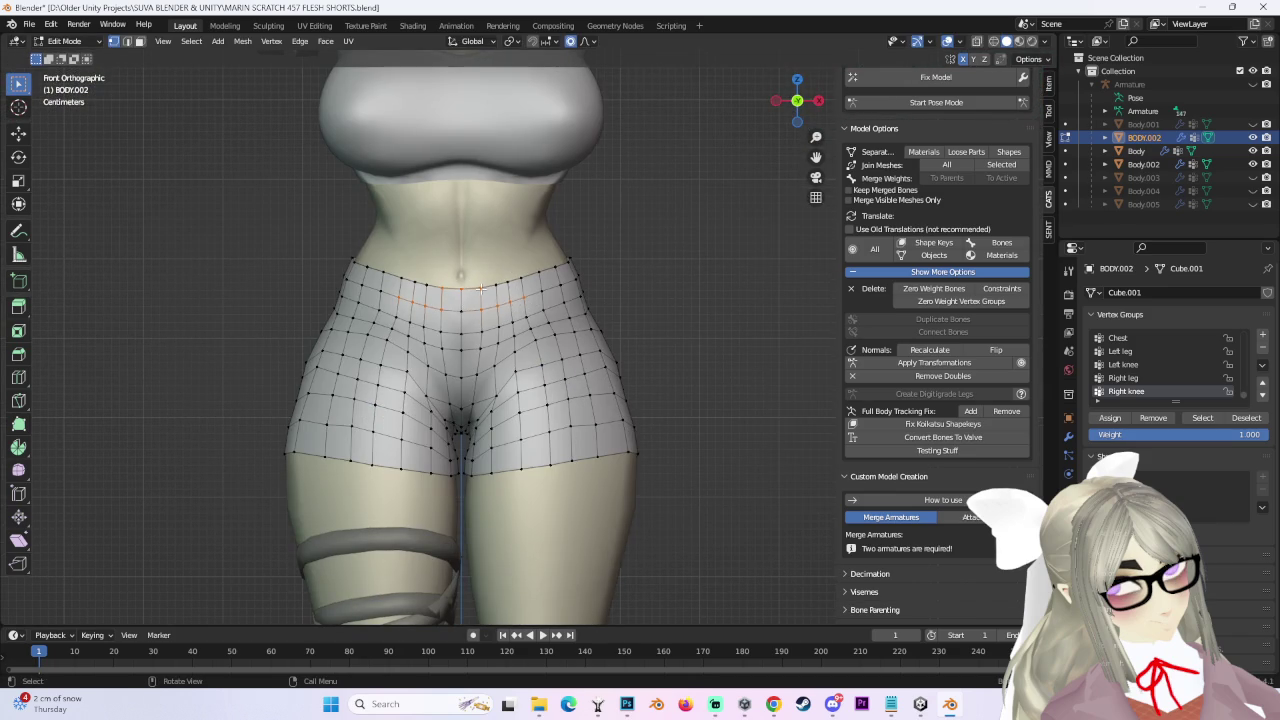
pyautogui.press('z')
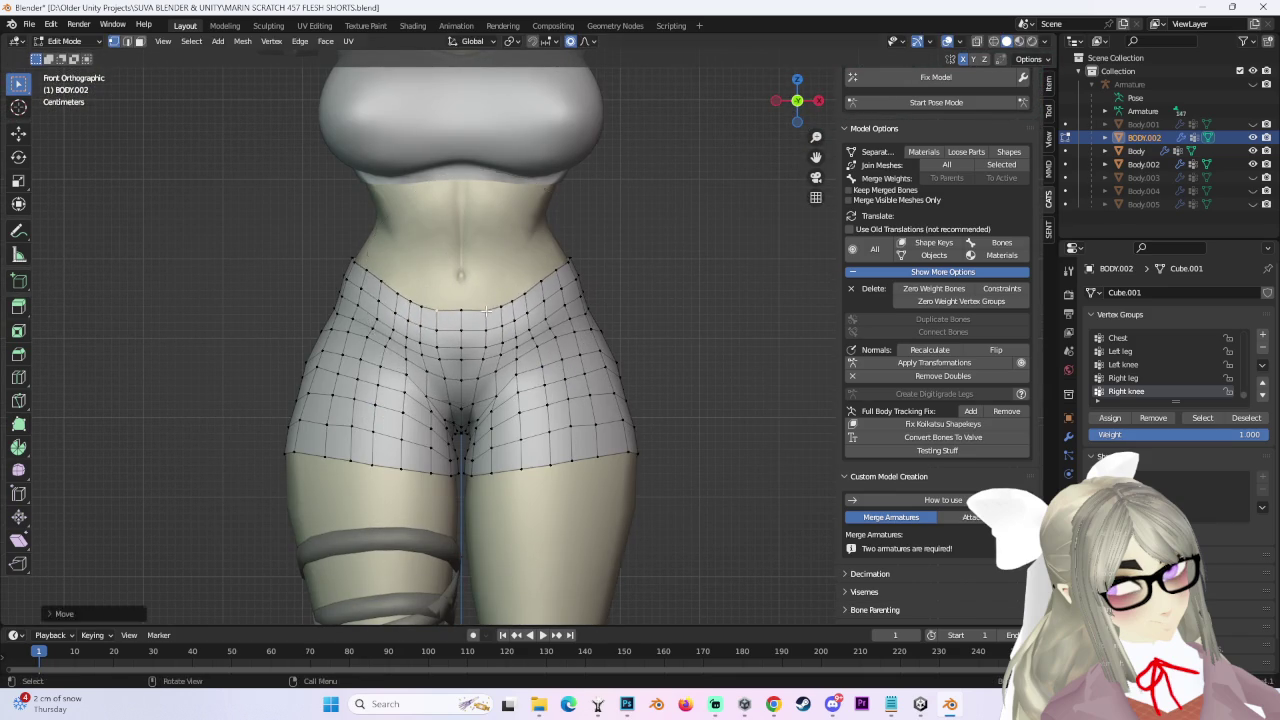
pyautogui.scroll(-5, 570, 295)
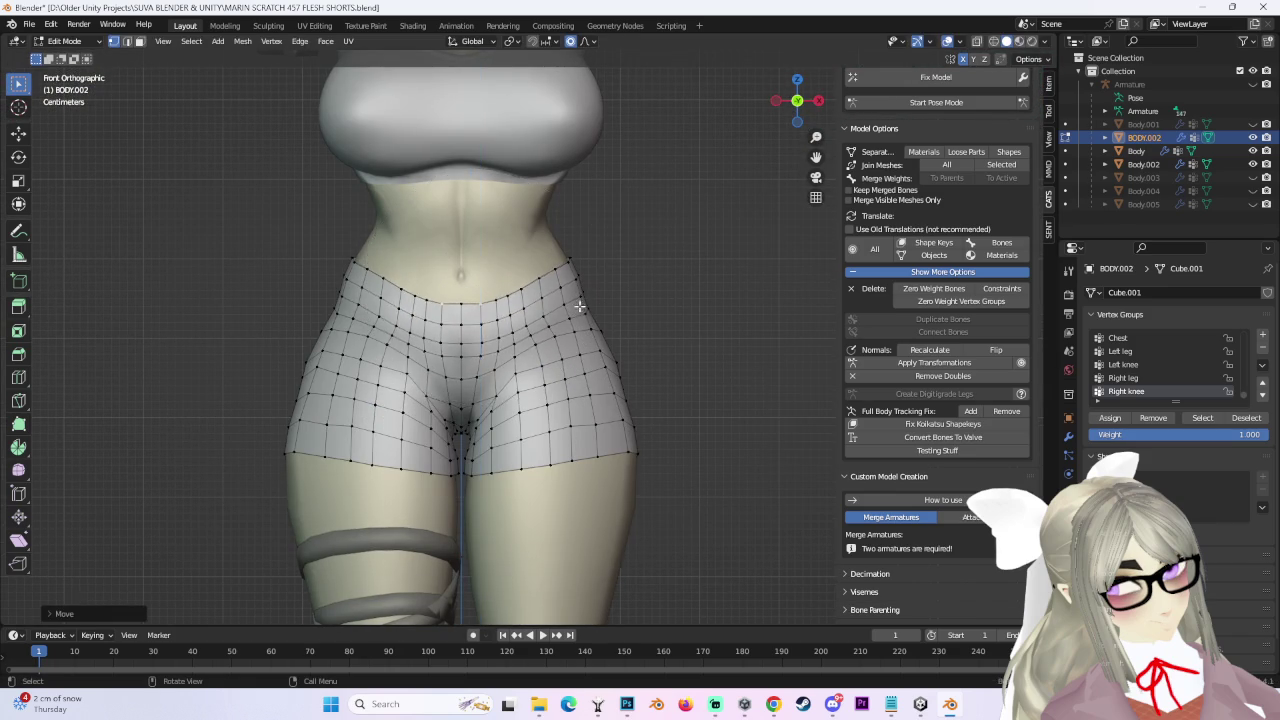
pyautogui.scroll(2, 560, 285)
pyautogui.scroll(3, 546, 267)
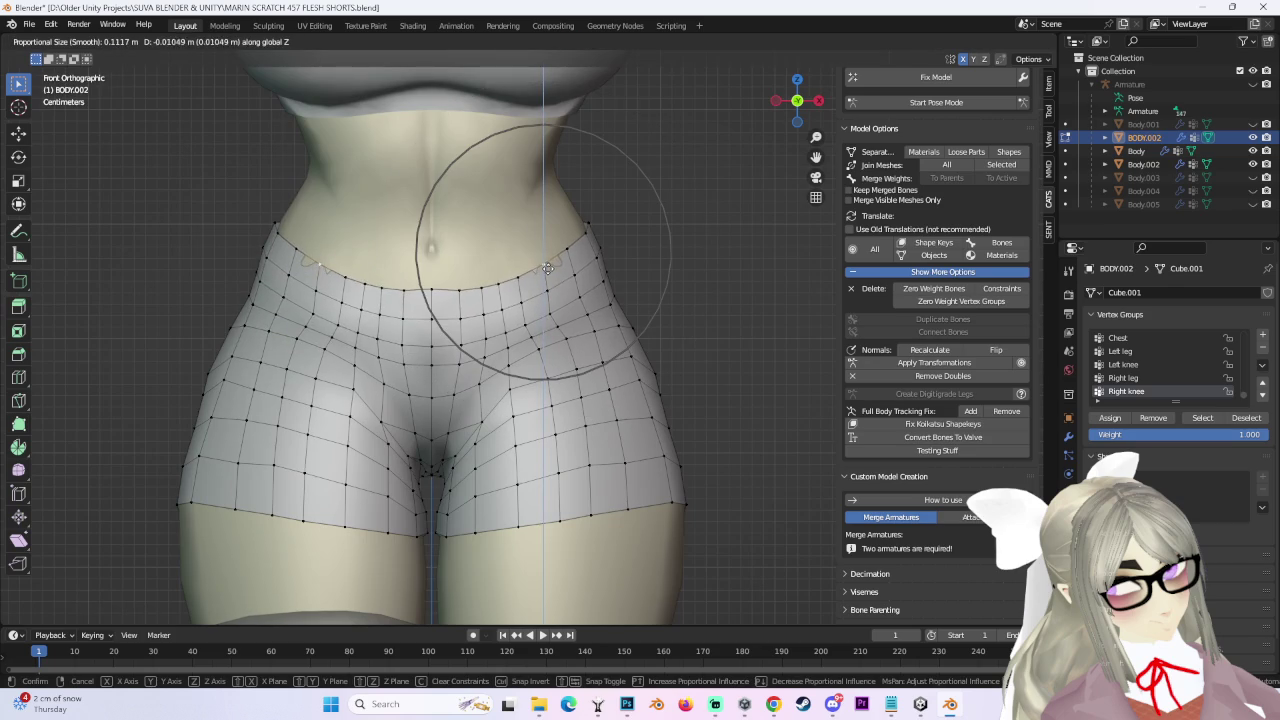
pyautogui.click(548, 268)
pyautogui.moveTo(548, 268); pyautogui.dragTo(634, 323, button='middle')
pyautogui.press('g')
pyautogui.click(694, 336)
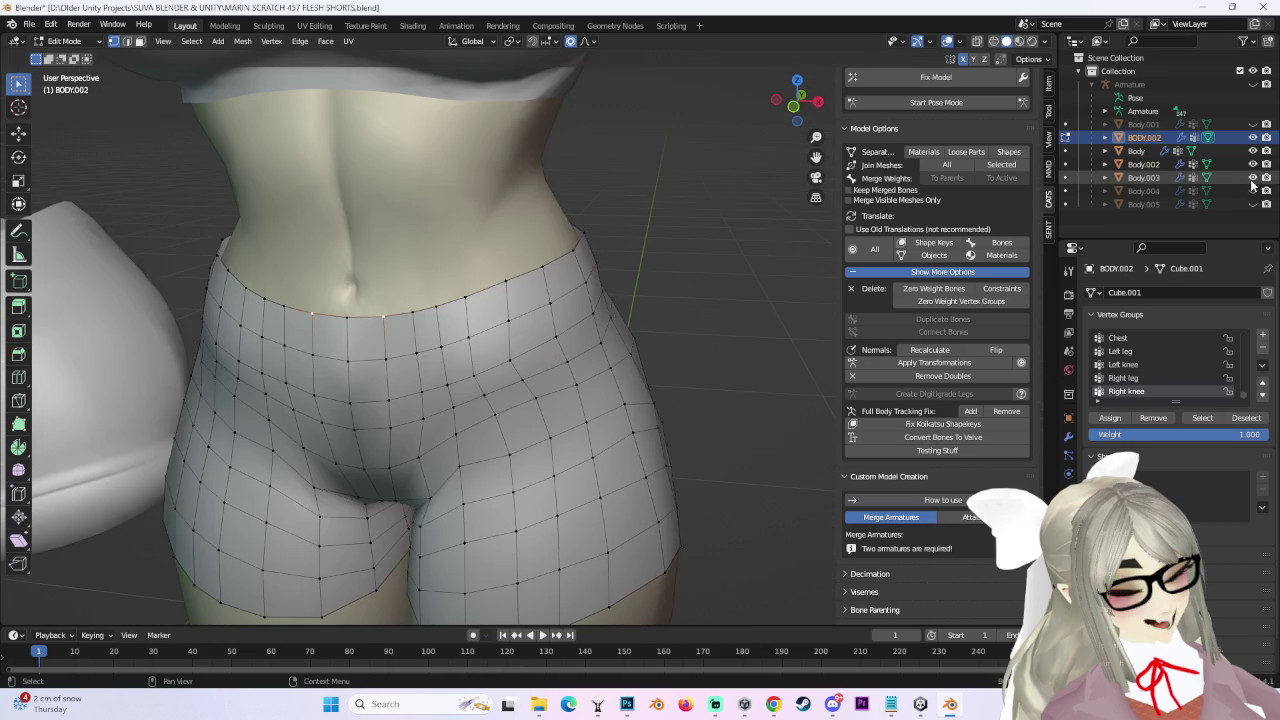
# Hide Body.003, show the green Body.005 waistband, and lower the waist vertices beneath it.
pyautogui.click(1253, 177)
pyautogui.click(1253, 204)
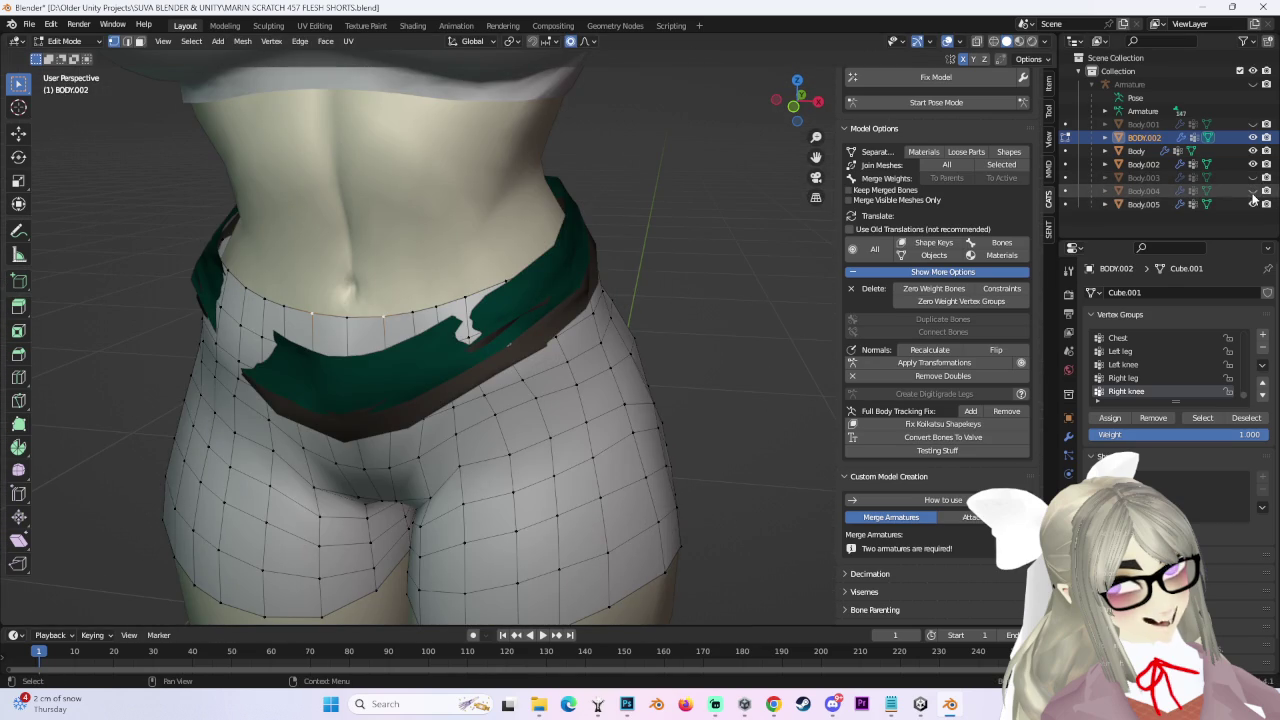
pyautogui.click(798, 121)
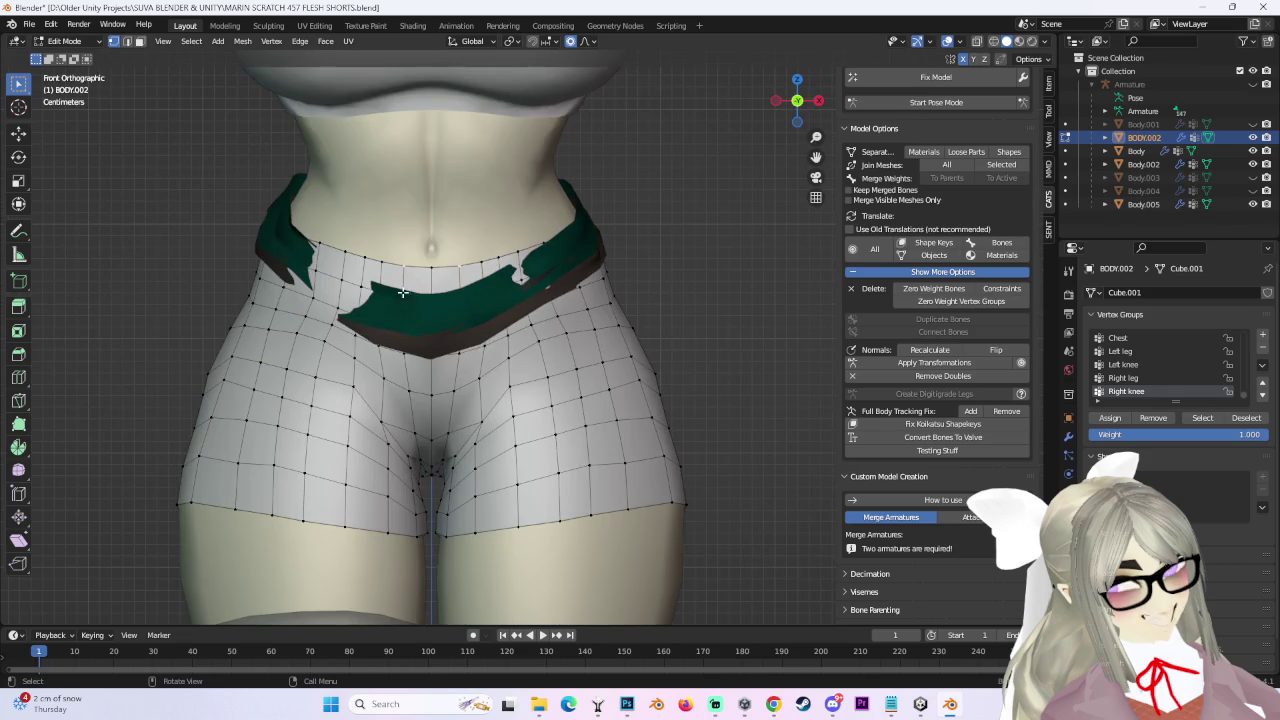
pyautogui.press('g')
pyautogui.scroll(-4, 437, 270)
pyautogui.scroll(3, 437, 280)
pyautogui.scroll(1, 436, 287)
pyautogui.click(436, 286)
# Nudge the front waist vertices further down in front view.
pyautogui.press('g')
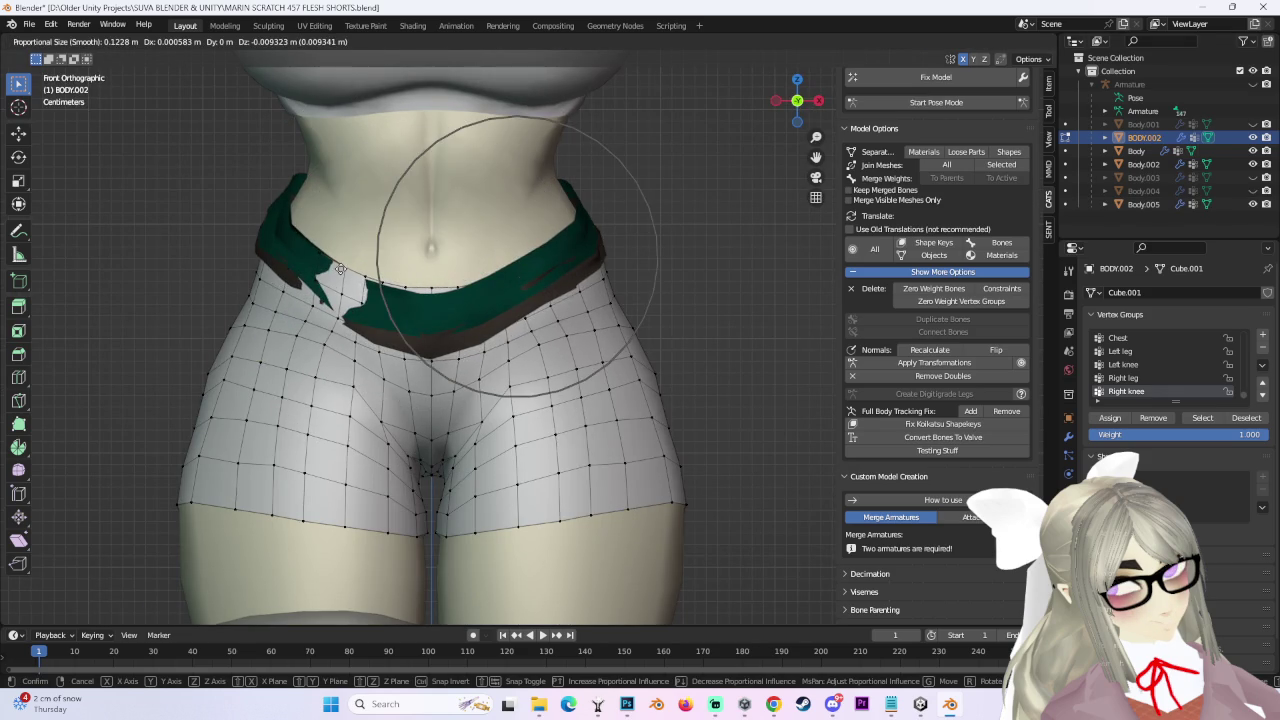
pyautogui.click(415, 289)
pyautogui.press('g')
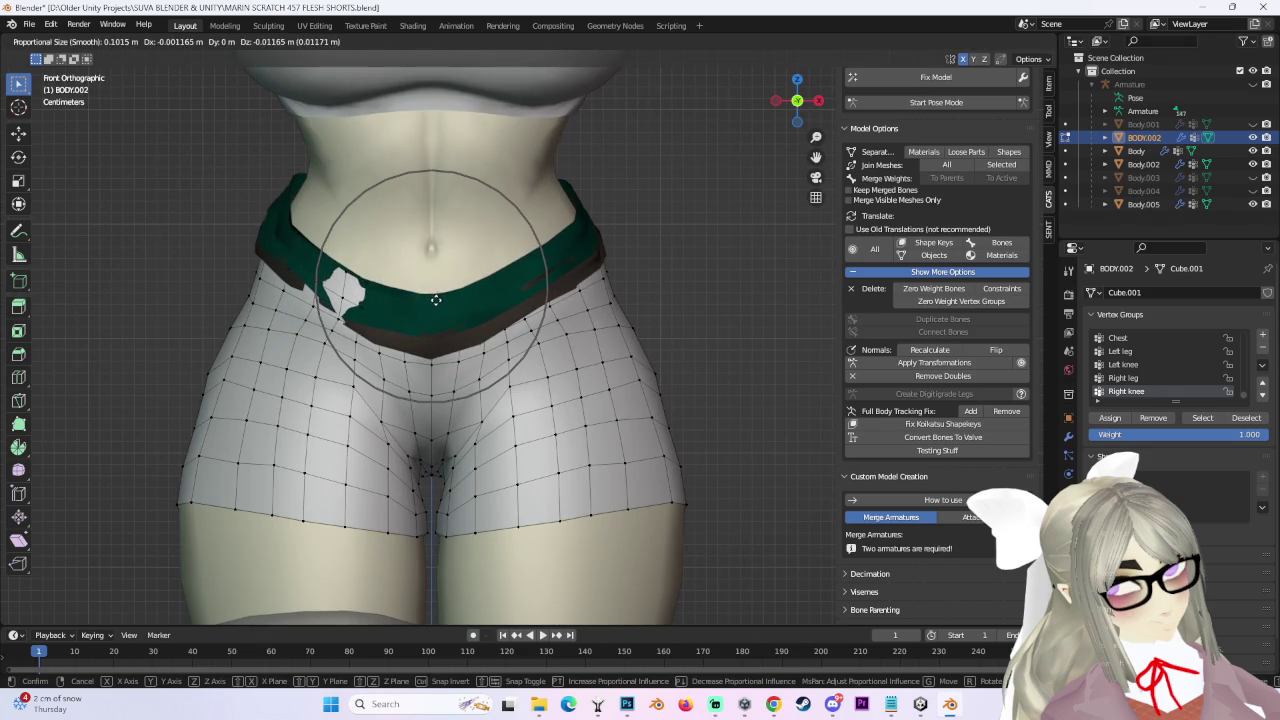
pyautogui.click(436, 293)
pyautogui.moveTo(343, 296)
pyautogui.mouseDown(button='middle')
pyautogui.moveTo(339, 319)
pyautogui.moveTo(427, 367)
pyautogui.moveTo(572, 315)
pyautogui.moveTo(497, 468)
pyautogui.moveTo(671, 327)
pyautogui.mouseUp(button='middle')
# Push the poking-through waist vertices back along Y so the shorts tuck behind the waistband.
pyautogui.press('g')
pyautogui.scroll(2, 586, 300)
pyautogui.scroll(-2, 572, 315)
pyautogui.press('y')
pyautogui.click(572, 315)
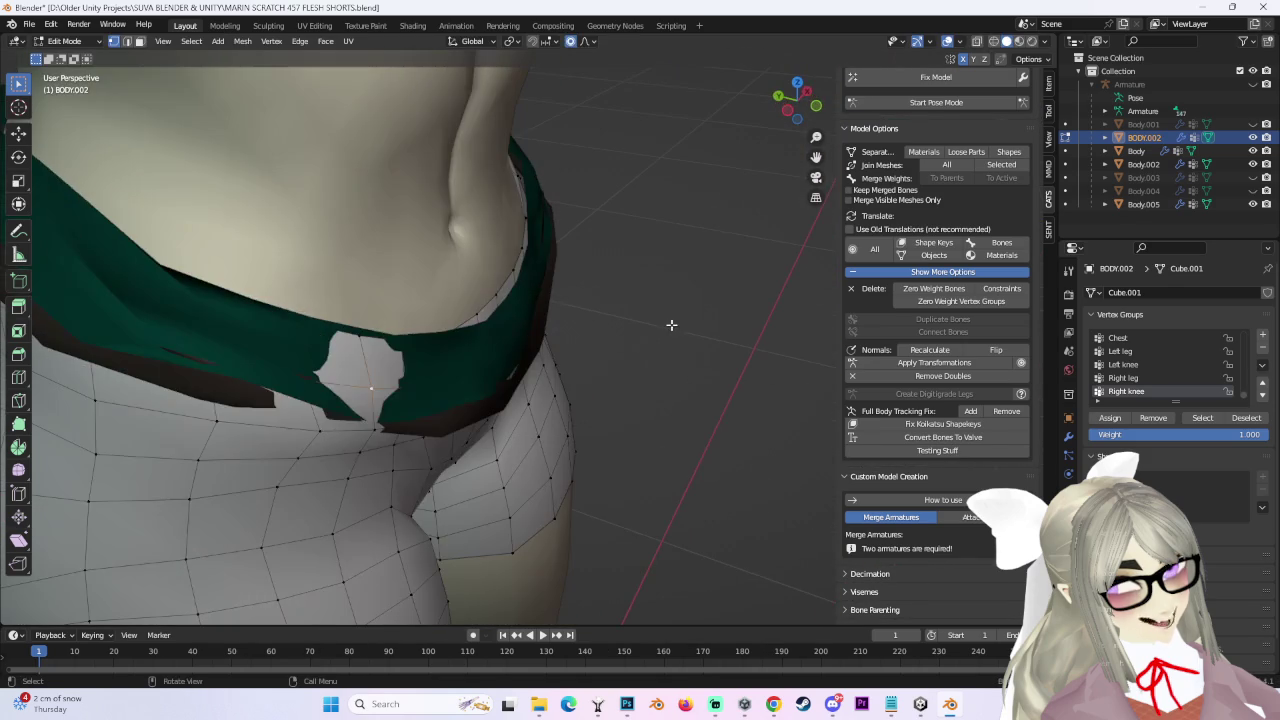
pyautogui.click(673, 311)
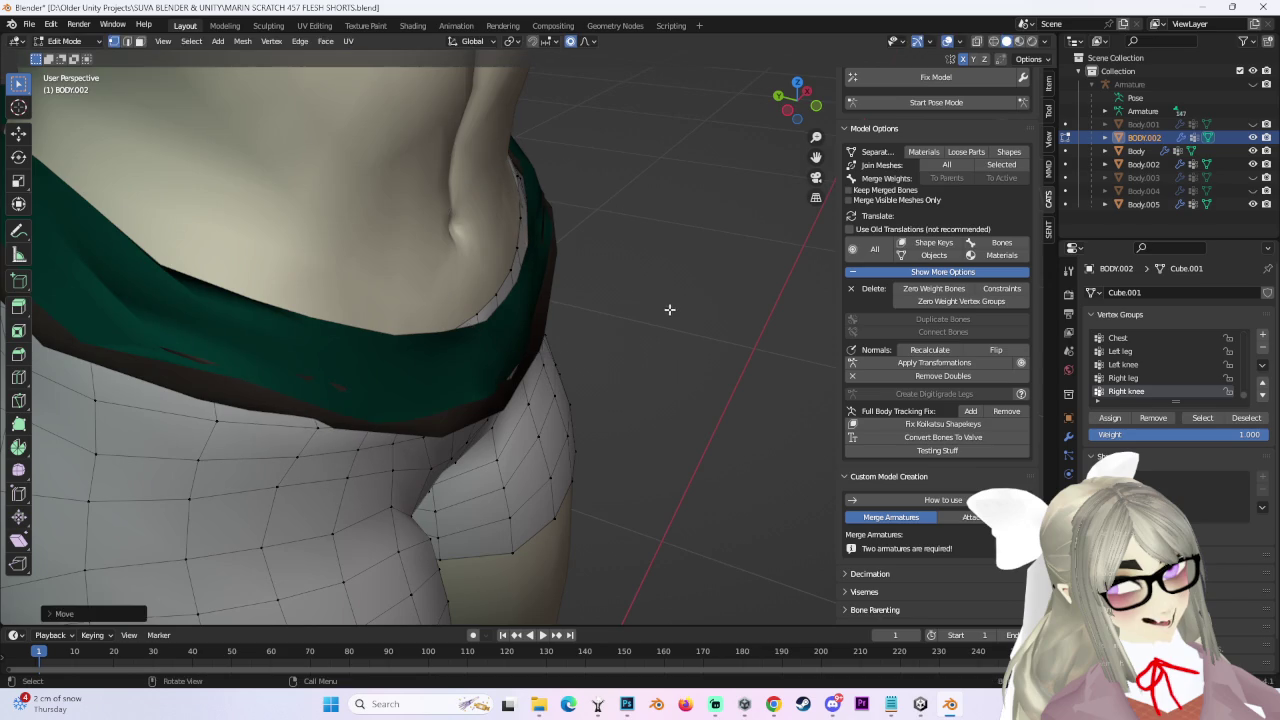
pyautogui.press('g')
pyautogui.click(517, 226)
# Orbit around the belly and shorts to inspect the fit under the waistband.
pyautogui.moveTo(517, 226)
pyautogui.mouseDown(button='middle')
pyautogui.moveTo(443, 277)
pyautogui.moveTo(492, 376)
pyautogui.mouseUp(button='middle')
pyautogui.scroll(2, 492, 376)
pyautogui.moveTo(486, 294); pyautogui.dragTo(417, 294, button='middle')
pyautogui.moveTo(549, 294)
pyautogui.mouseDown(button='middle')
pyautogui.moveTo(545, 347)
pyautogui.moveTo(517, 348)
pyautogui.mouseUp(button='middle')
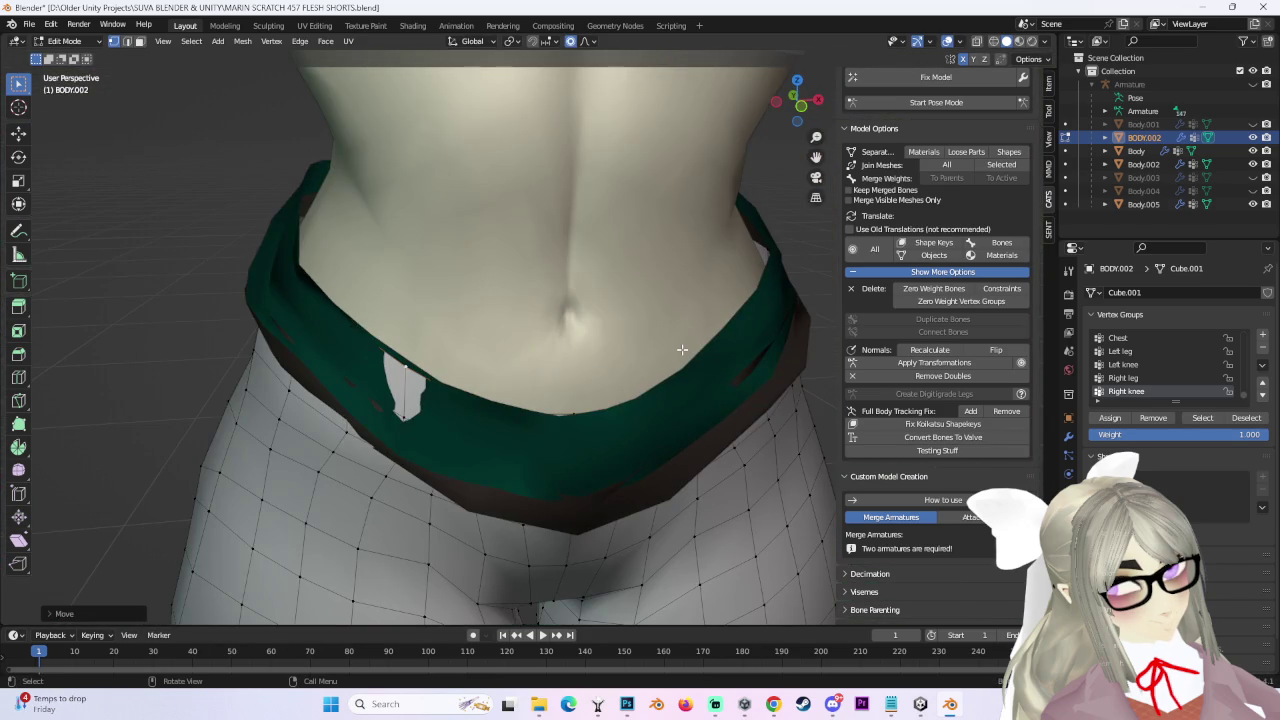
pyautogui.scroll(-2, 682, 349)
pyautogui.scroll(-2, 682, 349)
pyautogui.scroll(-1, 682, 349)
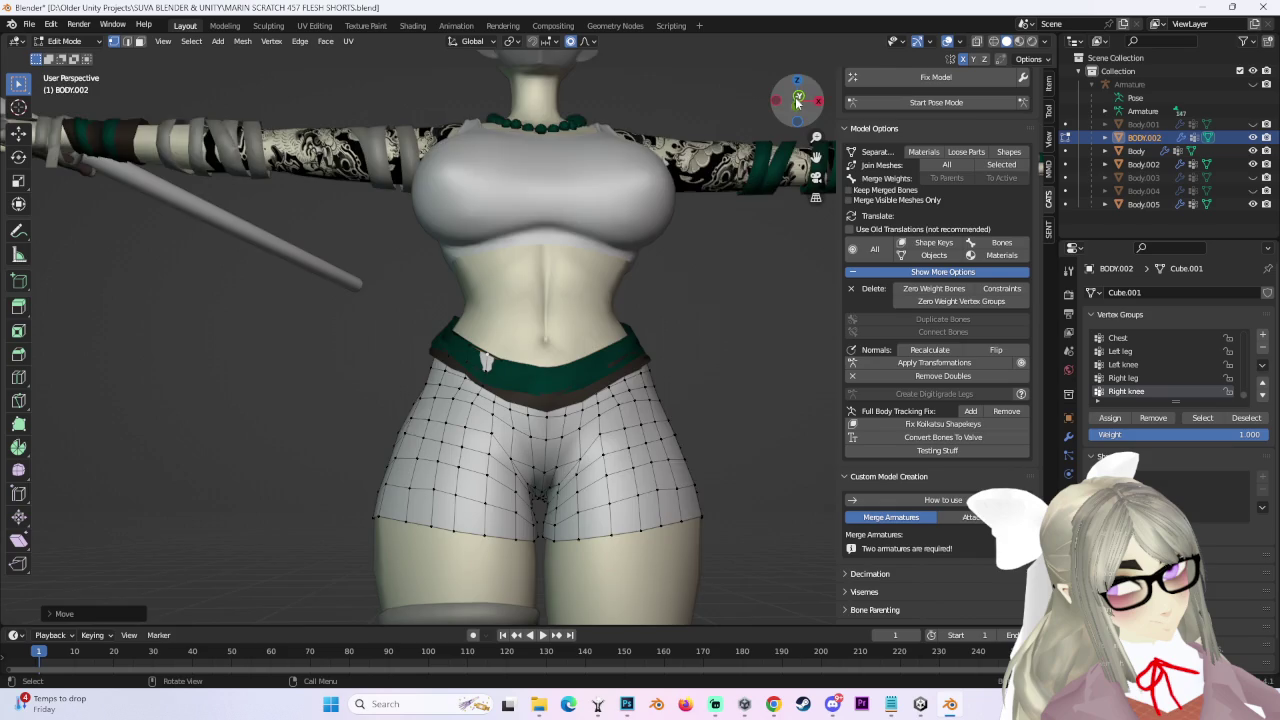
pyautogui.click(797, 101)
pyautogui.moveTo(682, 370)
pyautogui.mouseDown(button='middle')
pyautogui.moveTo(503, 397)
pyautogui.moveTo(523, 323)
pyautogui.mouseUp(button='middle')
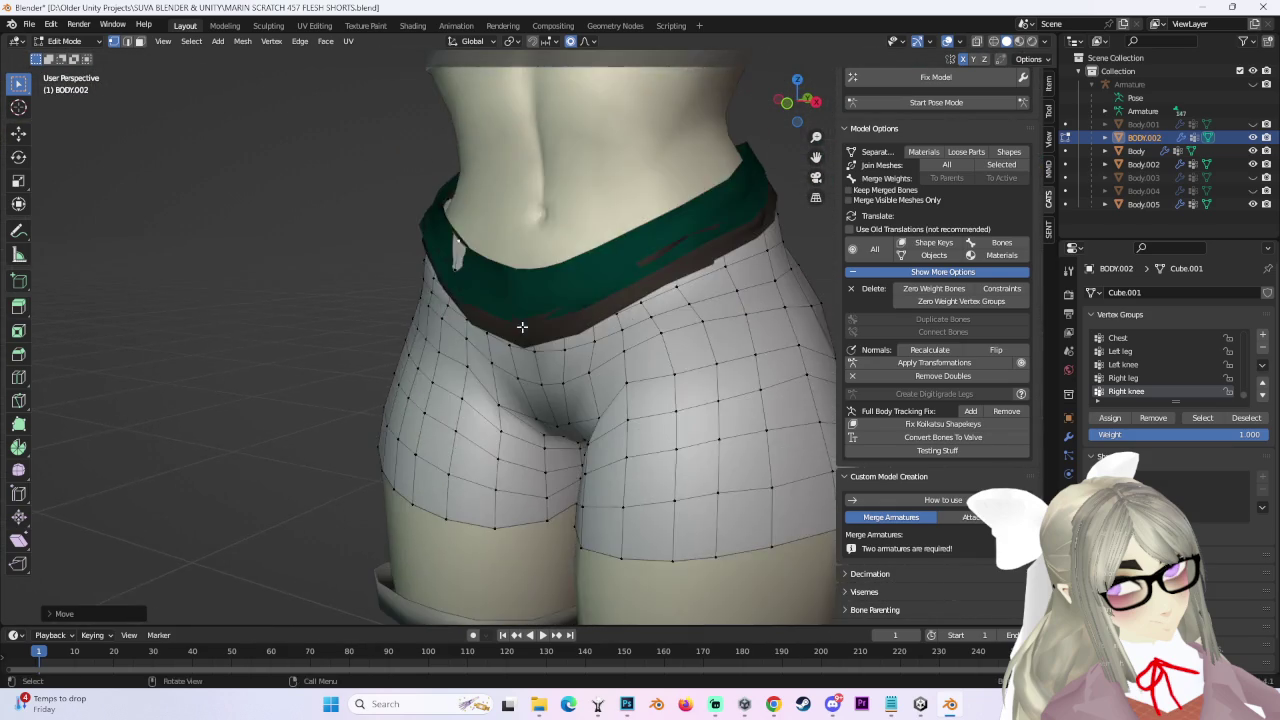
pyautogui.keyDown('shift'); pyautogui.moveTo(600, 420); pyautogui.dragTo(649, 497, button='middle'); pyautogui.keyUp('shift')
pyautogui.click(797, 100)
pyautogui.scroll(-2, 531, 403)
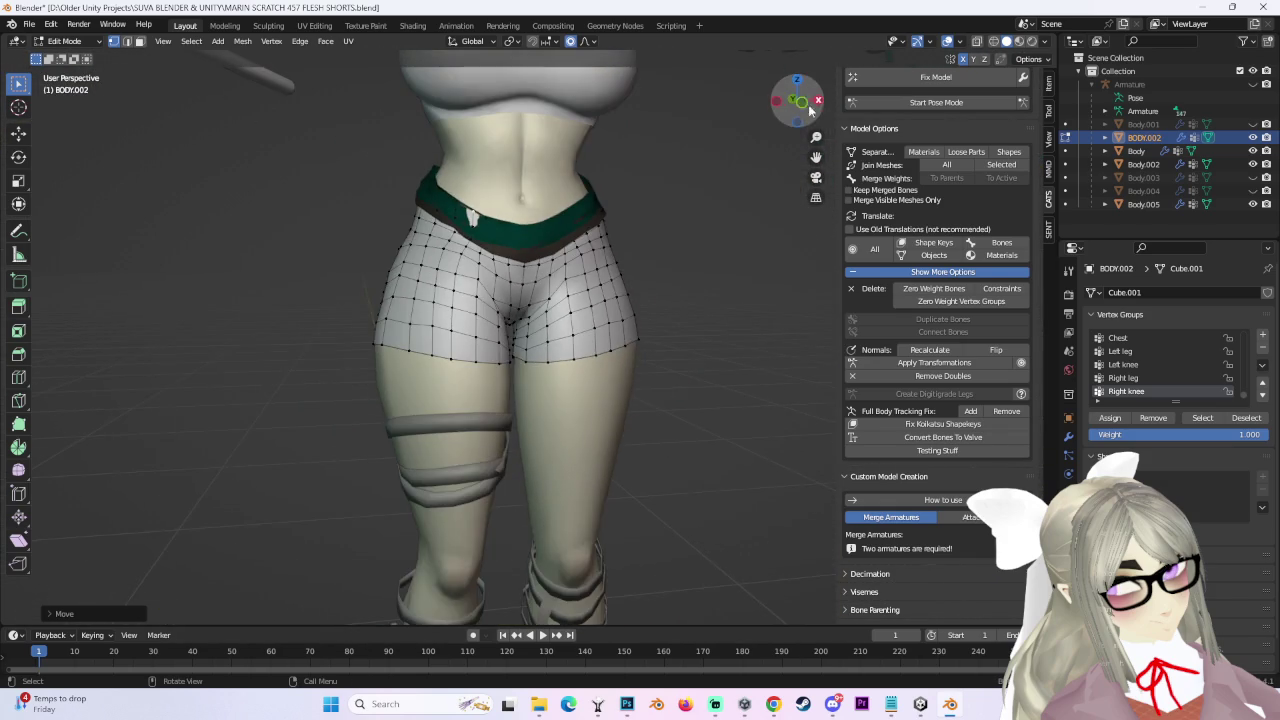
pyautogui.scroll(1, 531, 403)
pyautogui.scroll(2, 531, 403)
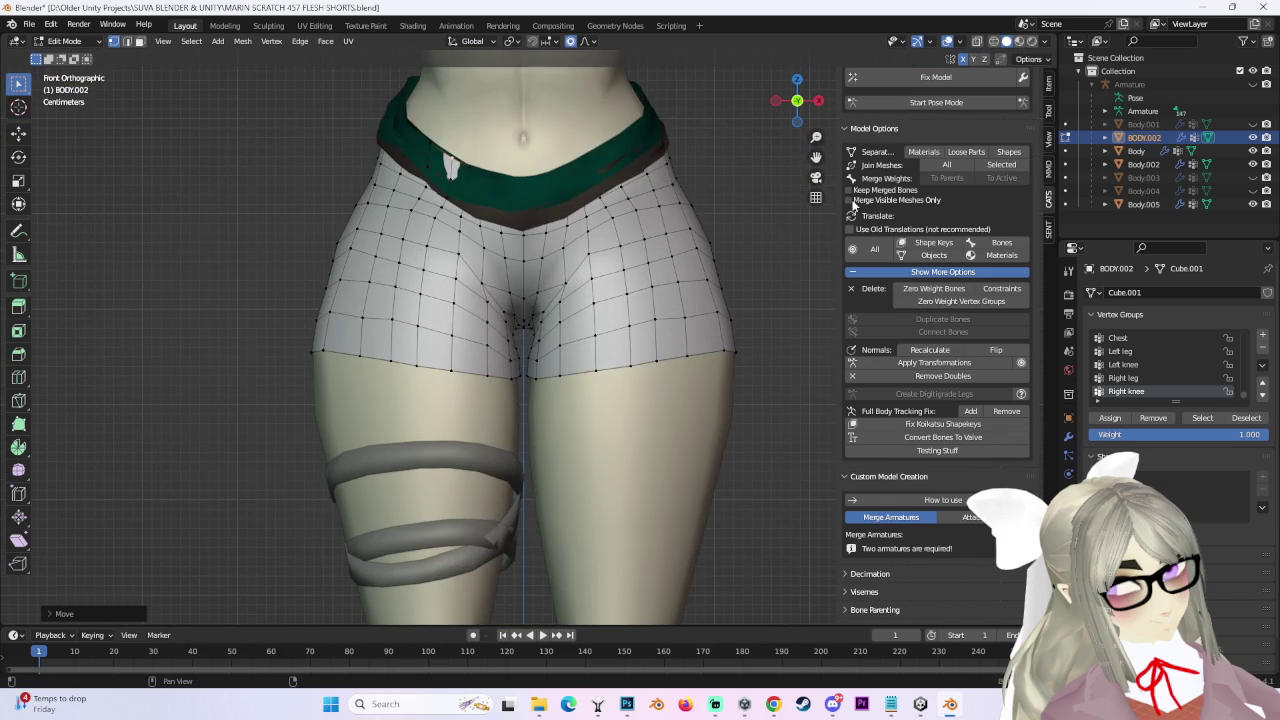
# Pull the shorts' crotch vertices together with proportional editing.
pyautogui.press('g')
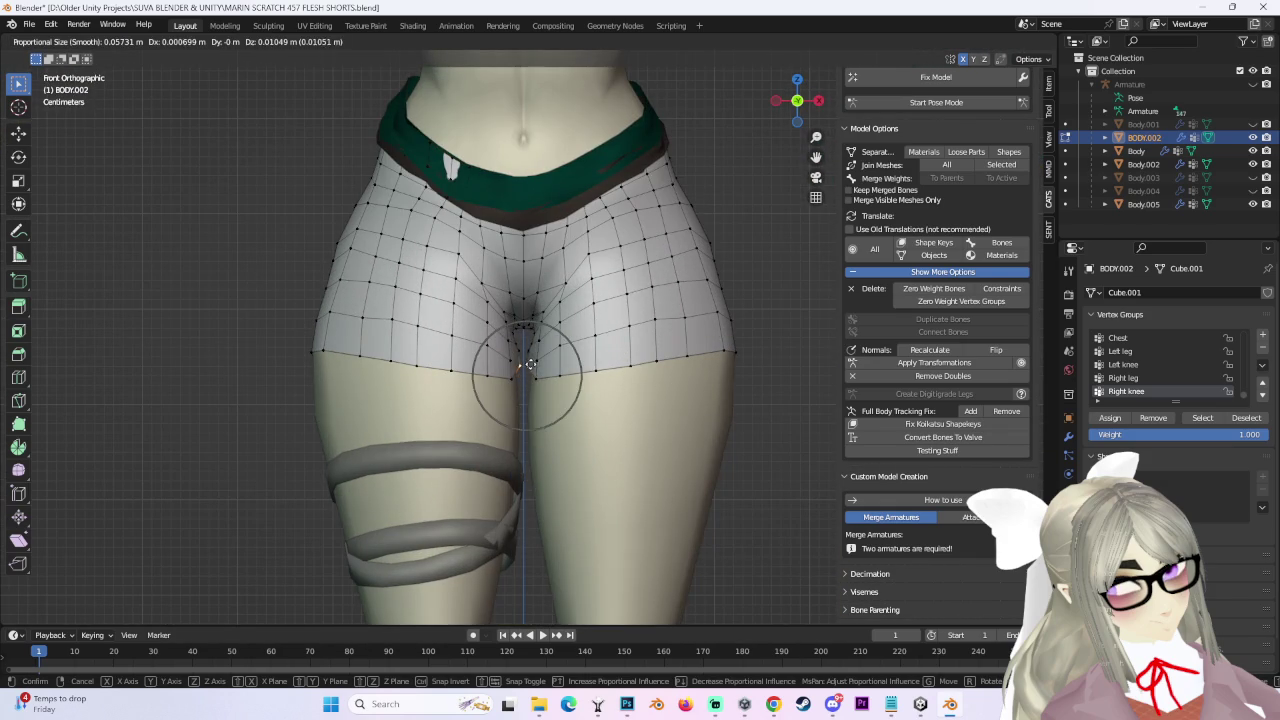
pyautogui.click(531, 366)
pyautogui.moveTo(531, 366)
pyautogui.mouseDown(button='middle')
pyautogui.moveTo(557, 386)
pyautogui.moveTo(677, 363)
pyautogui.moveTo(511, 372)
pyautogui.moveTo(500, 220)
pyautogui.mouseUp(button='middle')
pyautogui.press('g')
pyautogui.click(557, 386)
# Move the inner-thigh vertices vertically with a smaller falloff to close the thigh gap.
pyautogui.press('g')
pyautogui.press('z')
pyautogui.press('z')
pyautogui.press('z')
pyautogui.press('z')
pyautogui.press('z')
pyautogui.scroll(3, 511, 206)
pyautogui.moveTo(504, 206); pyautogui.dragTo(560, 210, button='middle')
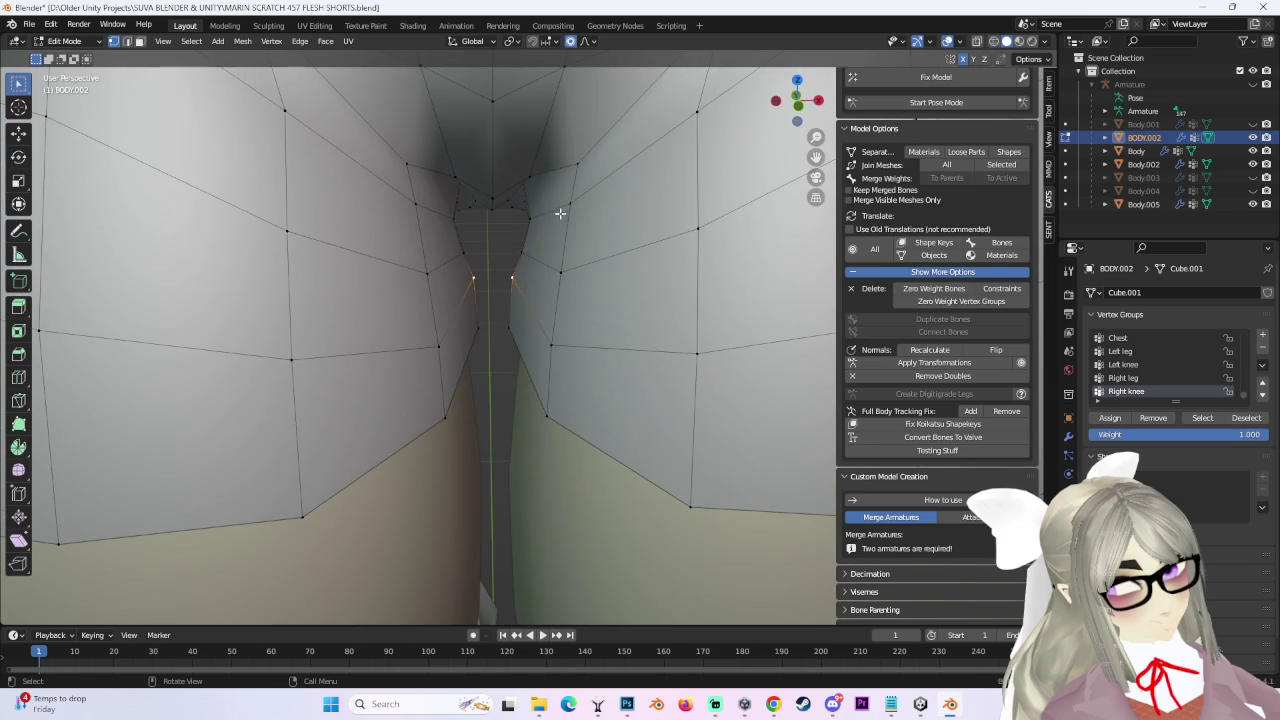
pyautogui.scroll(4, 553, 245)
pyautogui.scroll(2, 553, 245)
pyautogui.click(560, 252)
pyautogui.press('g')
pyautogui.click(574, 251)
pyautogui.moveTo(574, 251)
pyautogui.mouseDown(button='middle')
pyautogui.moveTo(585, 318)
pyautogui.moveTo(666, 349)
pyautogui.moveTo(623, 317)
pyautogui.mouseUp(button='middle')
pyautogui.scroll(-5, 585, 318)
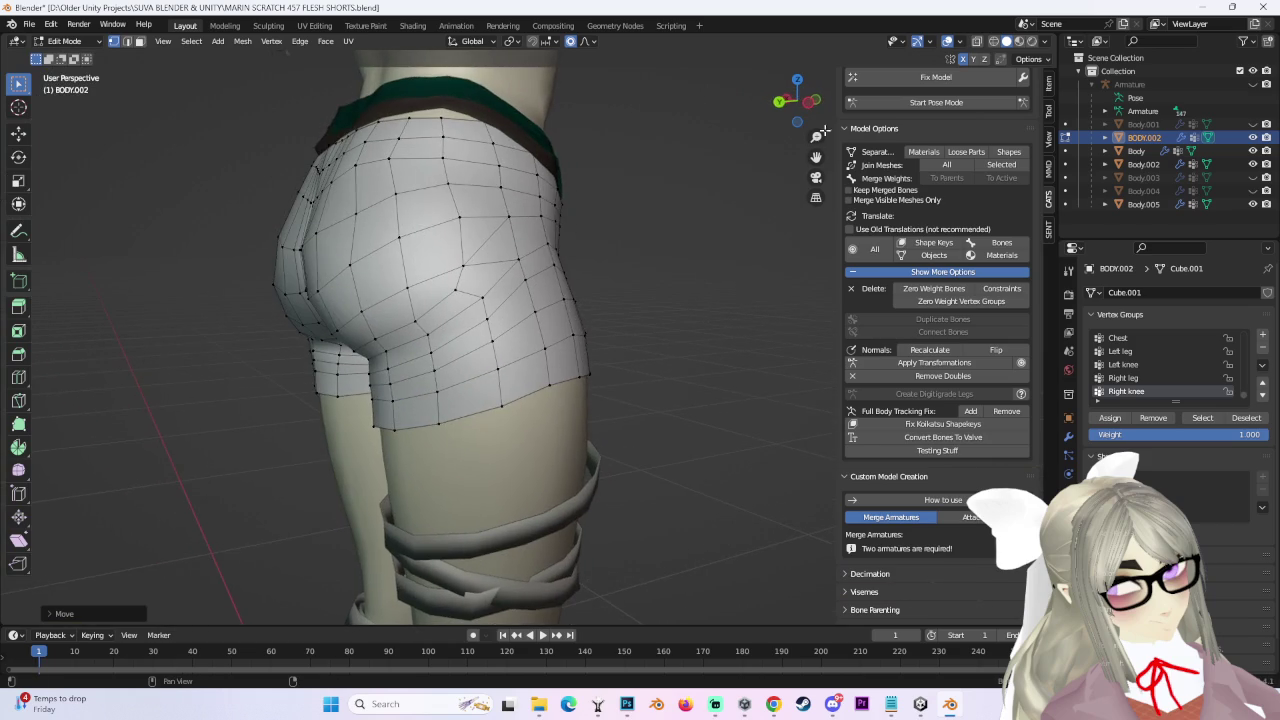
# From the back view, move the back hem and inner-thigh vertices closer to the thighs.
pyautogui.click(779, 101)
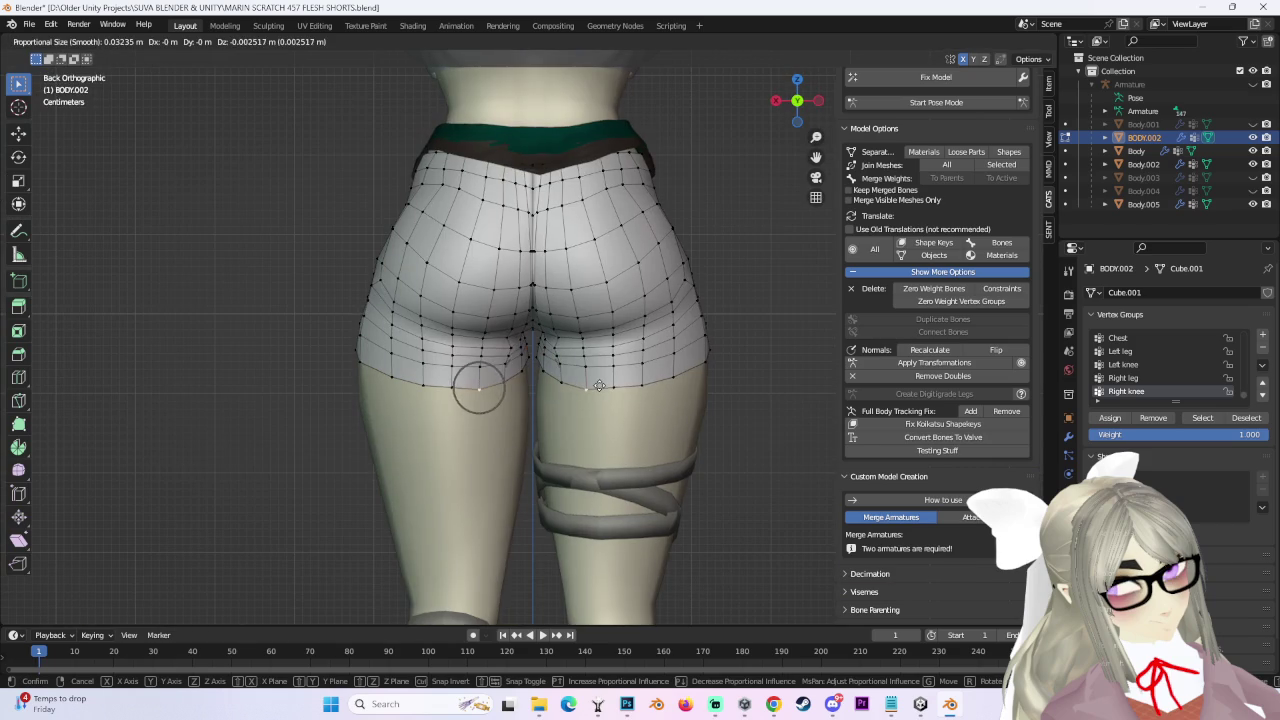
pyautogui.click(596, 370)
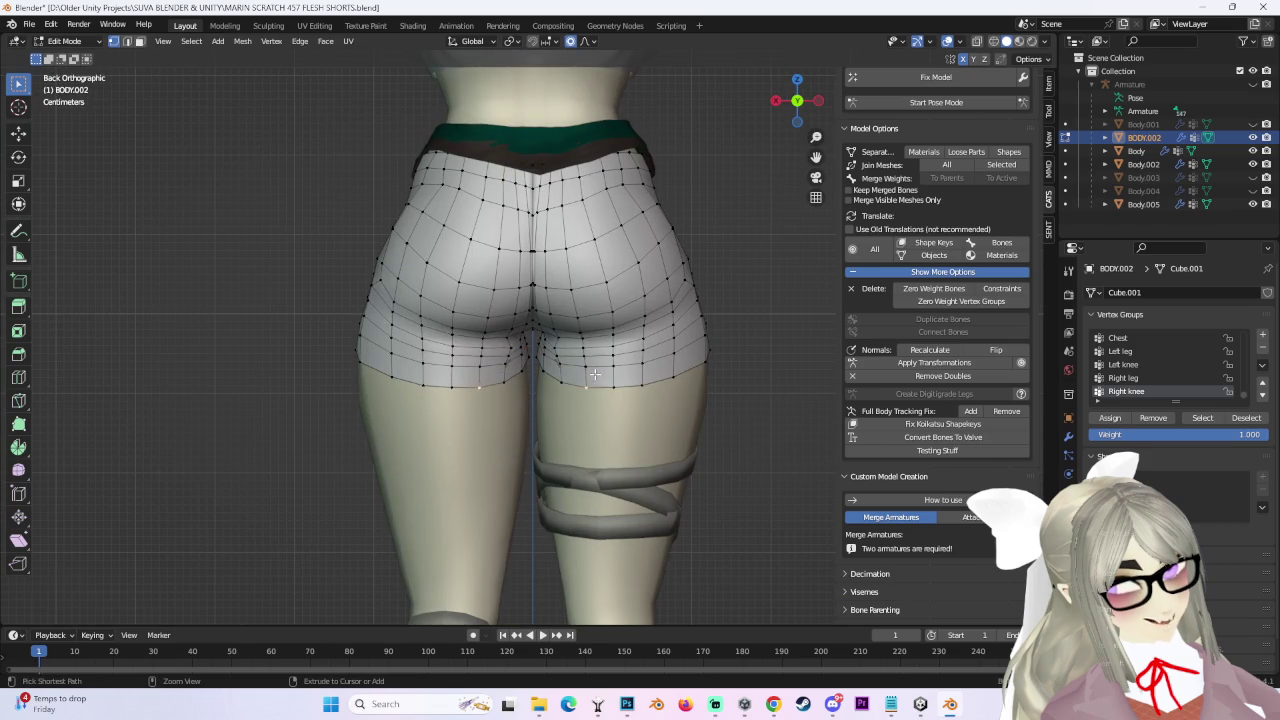
pyautogui.press('g')
pyautogui.click(520, 371)
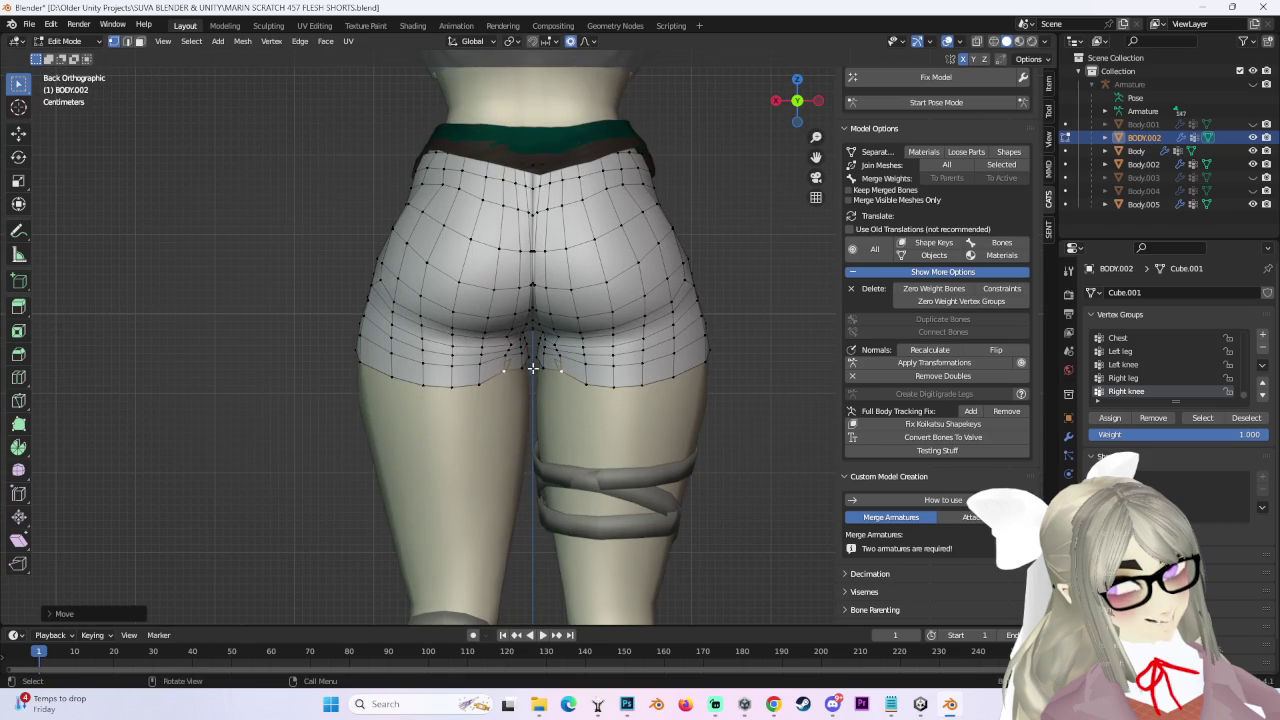
pyautogui.press('g')
pyautogui.click(493, 378)
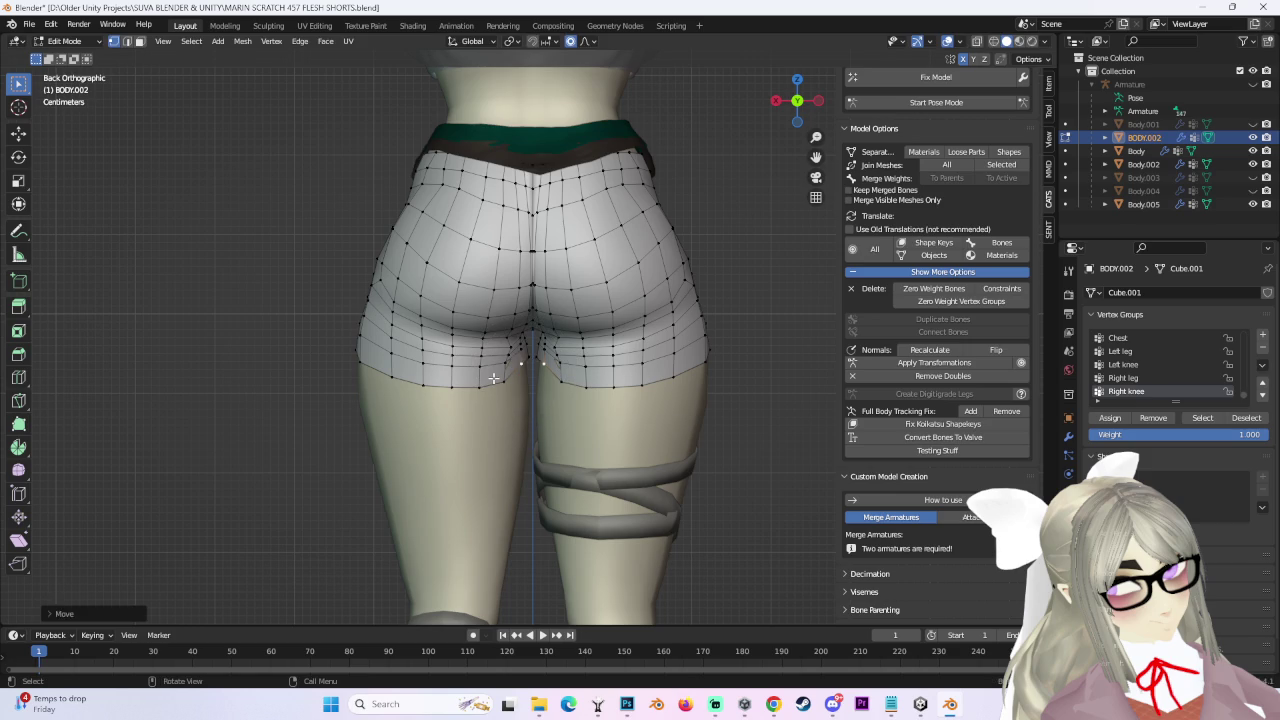
pyautogui.click(465, 383)
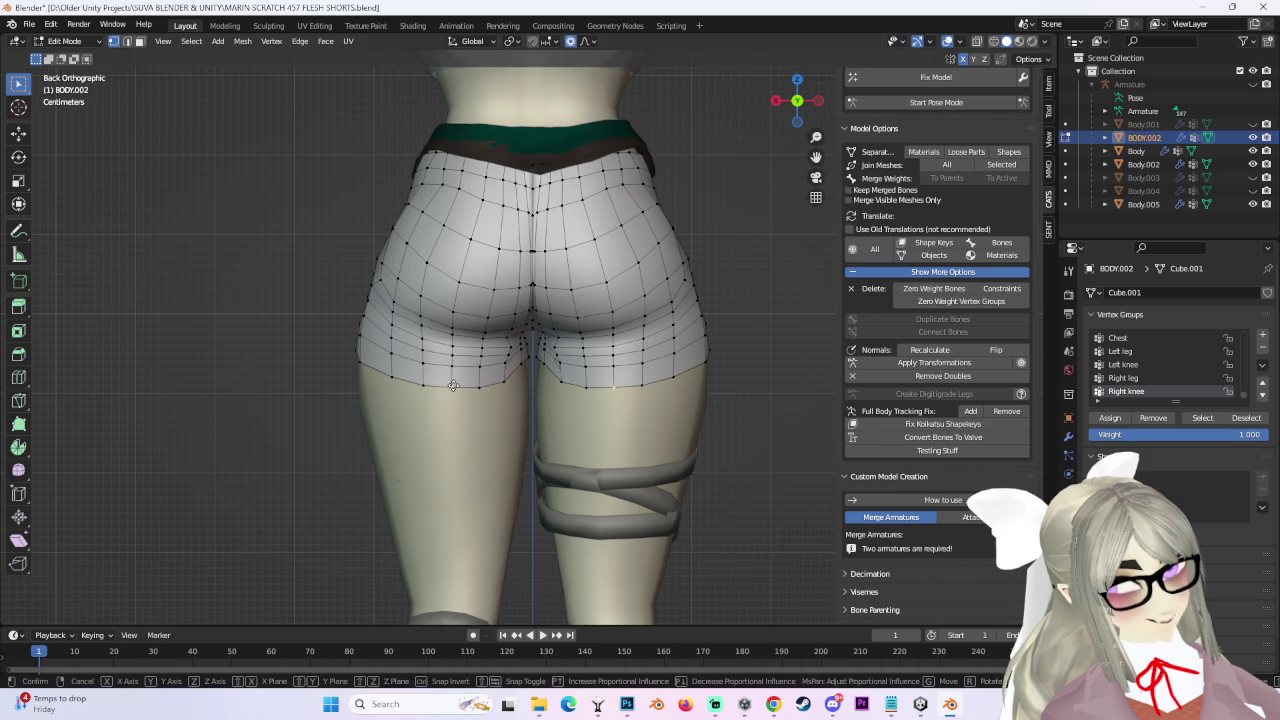
# Refine more back hem vertices, including a vertical-only move.
pyautogui.press('z')
pyautogui.scroll(1, 447, 380)
pyautogui.click(450, 374)
pyautogui.press('g')
pyautogui.click(490, 378)
pyautogui.press('g')
pyautogui.click(508, 378)
# Even out the left leg hem with a vertical move and soft free moves.
pyautogui.press('g')
pyautogui.press('z')
pyautogui.click(398, 372)
pyautogui.press('g')
pyautogui.scroll(-2, 384, 367)
pyautogui.click(384, 367)
pyautogui.press('g')
pyautogui.click(368, 345)
# Refine the hem from perspective and rear angles, cancelling one unwanted move.
pyautogui.moveTo(368, 345); pyautogui.dragTo(639, 399, button='middle')
pyautogui.press('g')
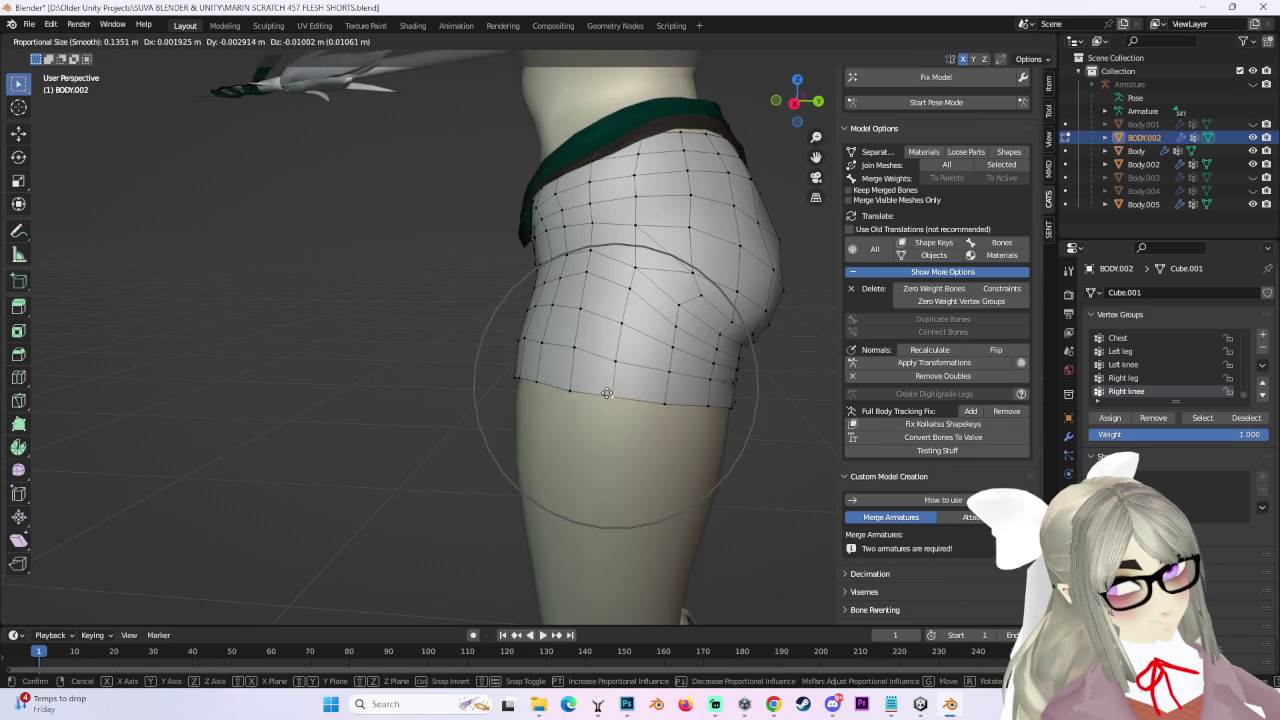
pyautogui.click(606, 396)
pyautogui.moveTo(606, 396); pyautogui.dragTo(530, 385, button='middle')
pyautogui.scroll(3, 545, 378)
pyautogui.press('g')
pyautogui.click(487, 410)
pyautogui.press('g')
pyautogui.rightClick(594, 371)
pyautogui.moveTo(594, 371); pyautogui.dragTo(580, 393, button='middle')
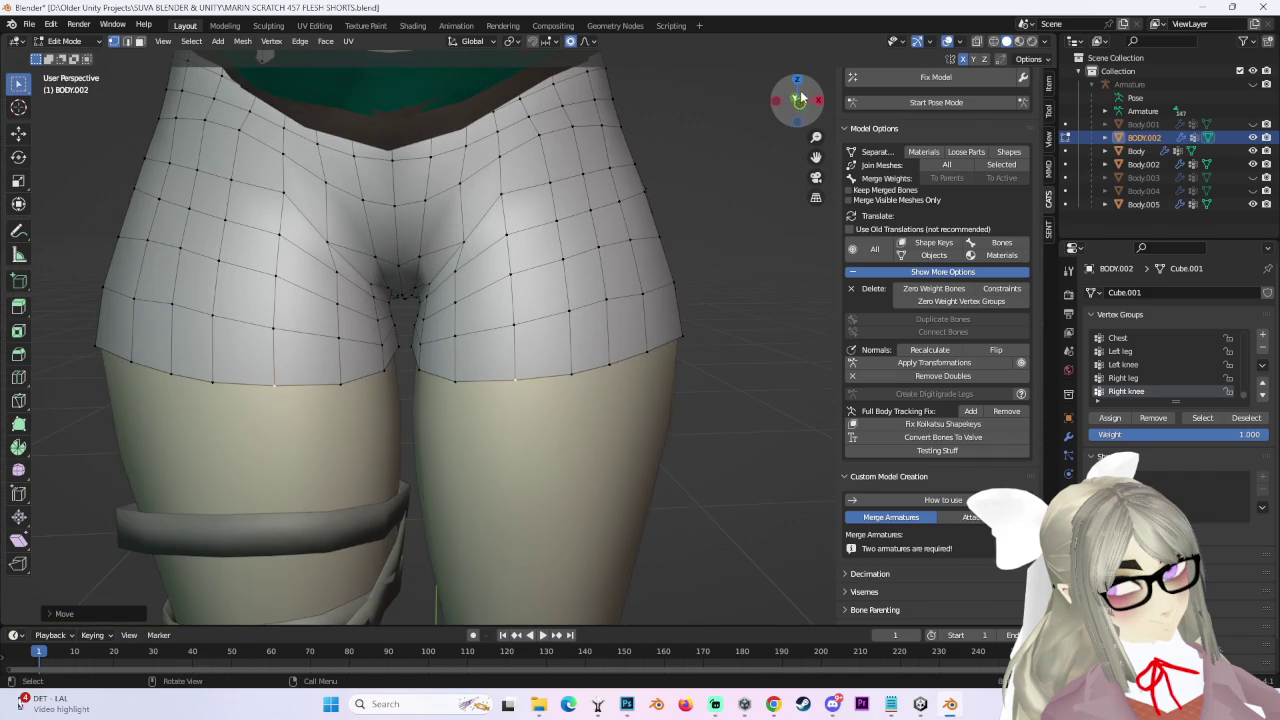
# In front view, soft-move the leg hem vertices, cancelling one bad attempt.
pyautogui.click(803, 95)
pyautogui.scroll(-2, 590, 345)
pyautogui.scroll(-5, 590, 345)
pyautogui.scroll(4, 590, 345)
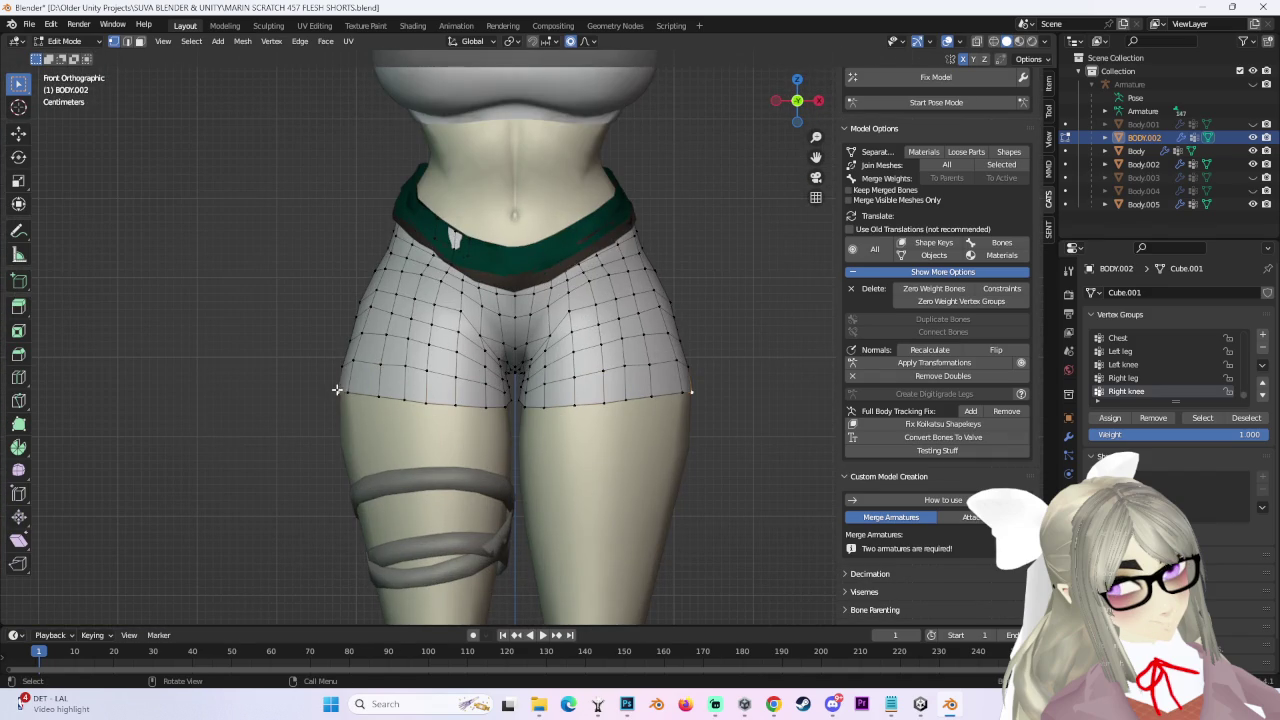
pyautogui.press('g')
pyautogui.scroll(3, 458, 396)
pyautogui.click(458, 396)
pyautogui.press('g')
pyautogui.rightClick(535, 422)
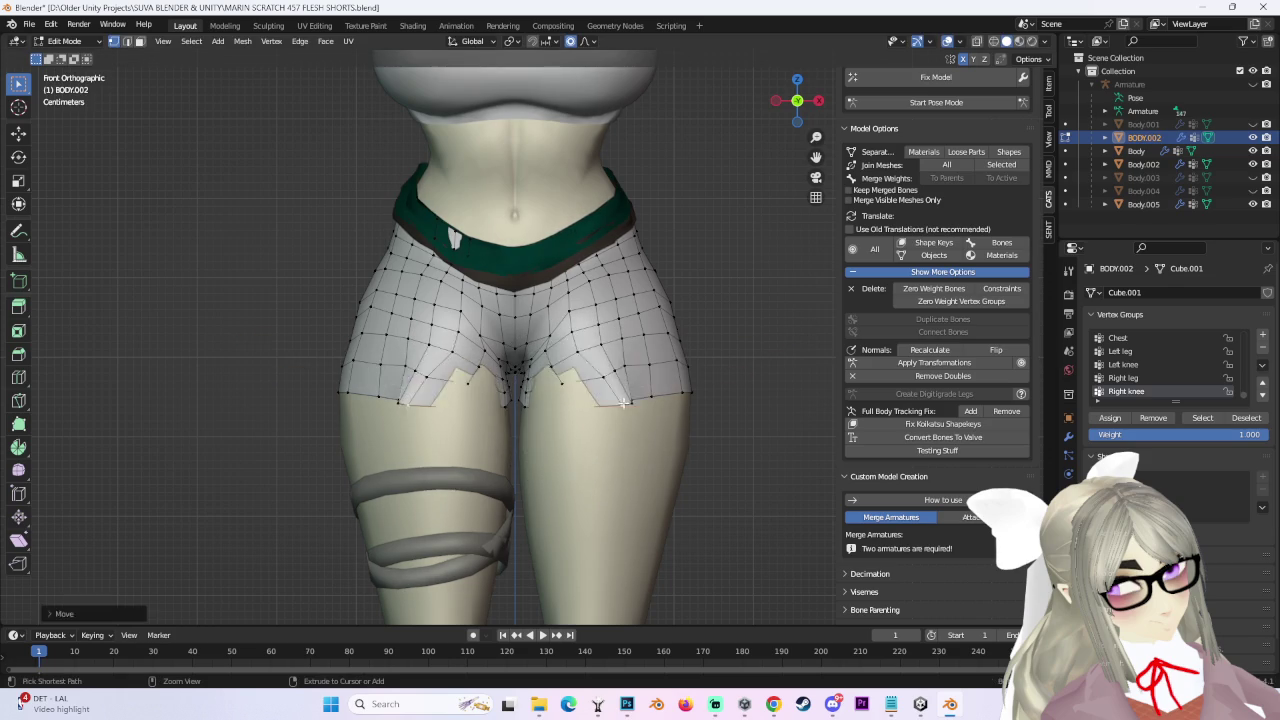
# Tighten the crotch and inner hem vertices, discarding one unwanted move.
pyautogui.press('g')
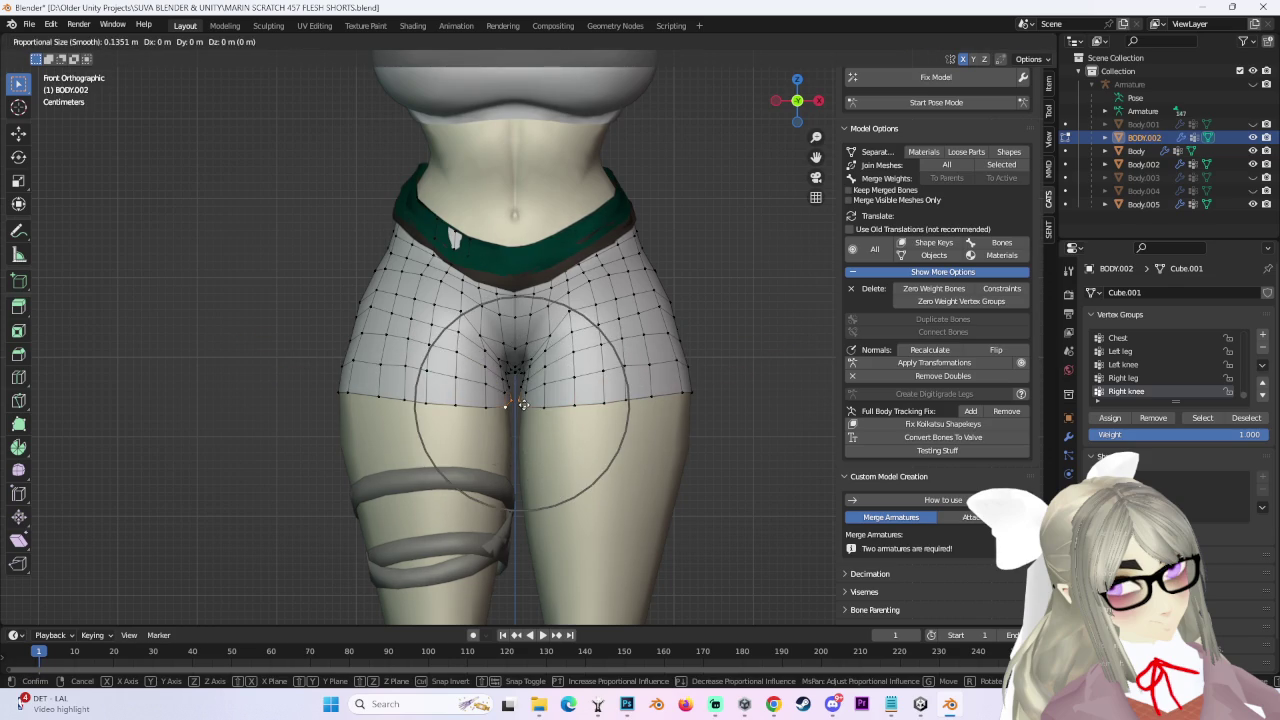
pyautogui.click(522, 397)
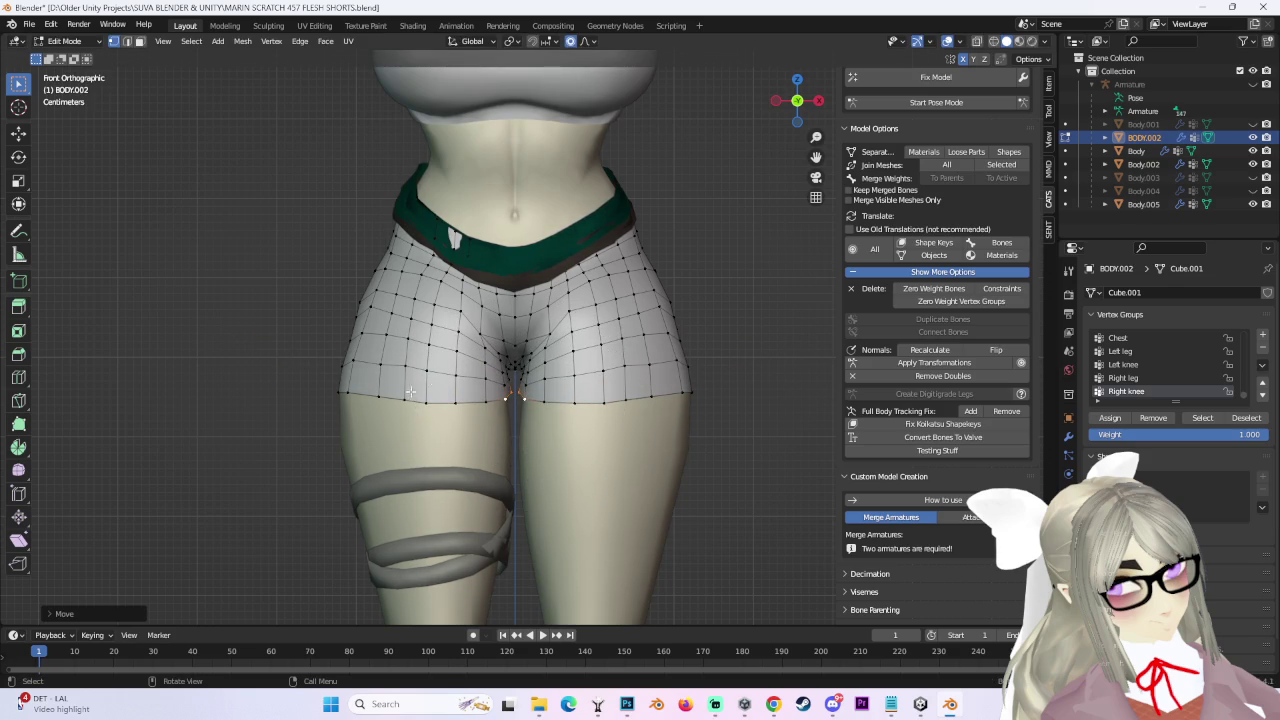
pyautogui.press('g')
pyautogui.rightClick(817, 318)
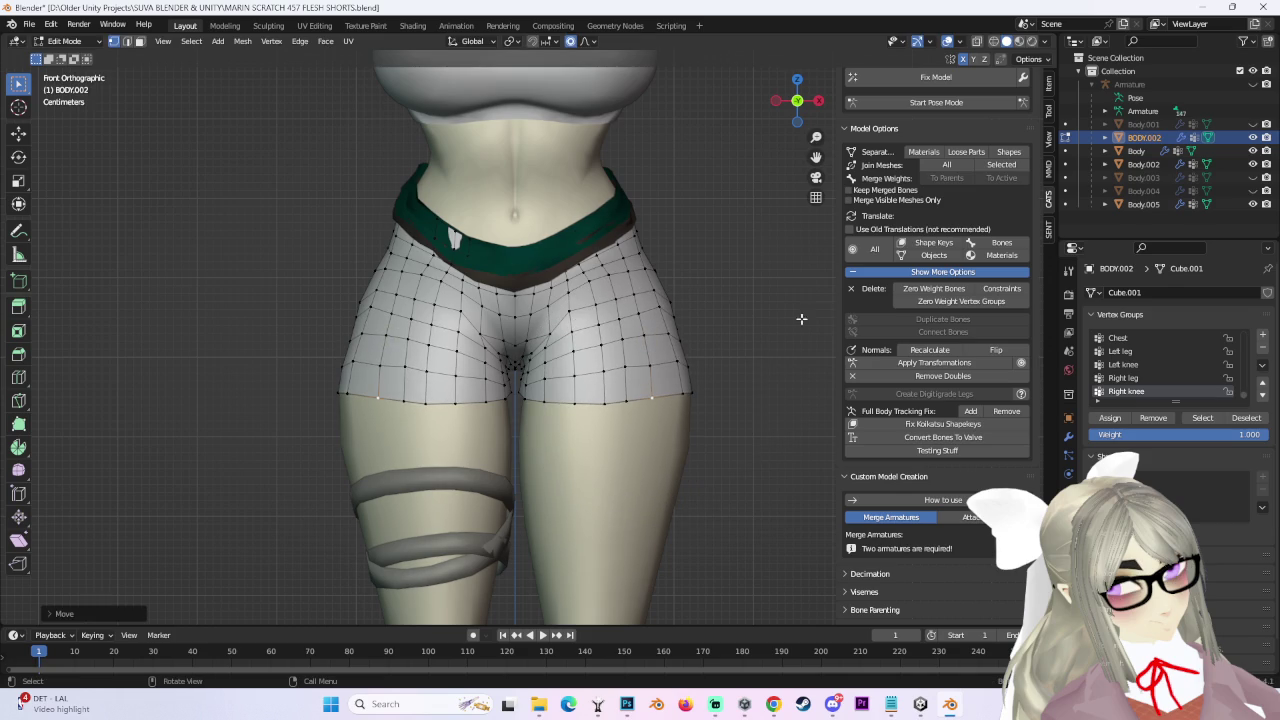
pyautogui.scroll(2, 455, 423)
pyautogui.press('g')
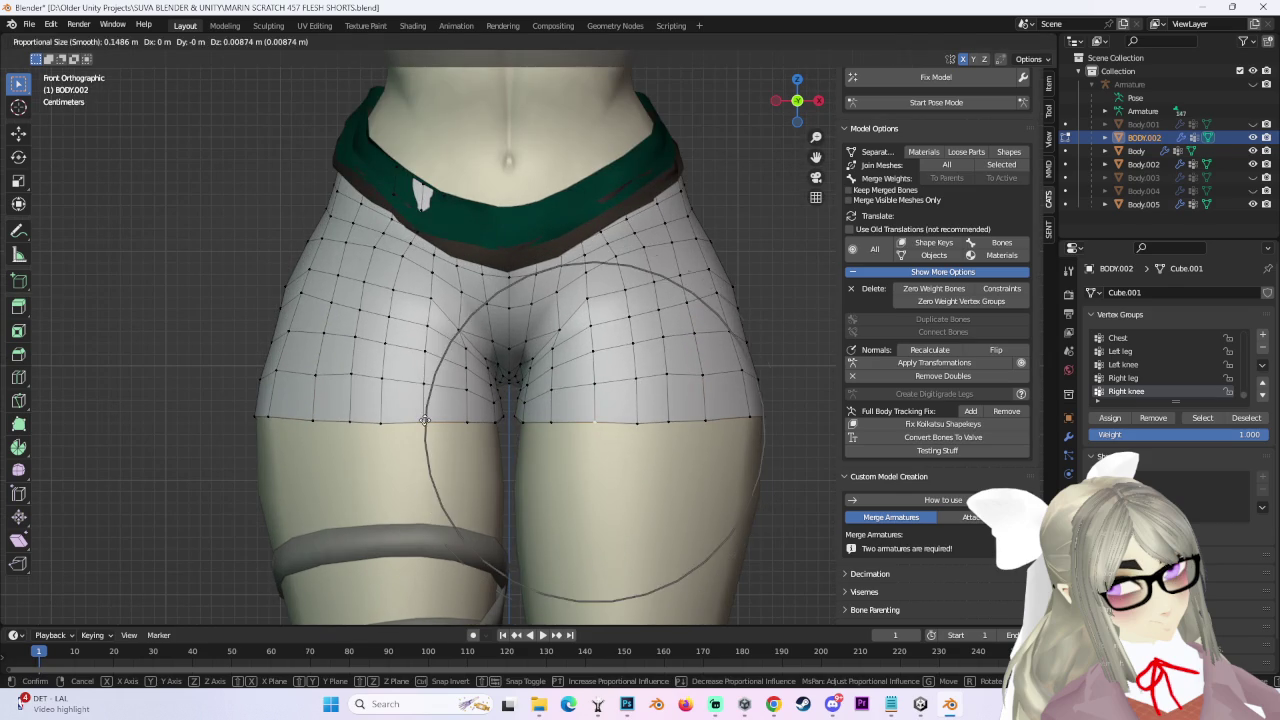
pyautogui.click(540, 400)
pyautogui.scroll(-5, 657, 358)
# From an angled hip view, pull in the side, inner-thigh and rear hem vertices.
pyautogui.moveTo(759, 393)
pyautogui.mouseDown(button='middle')
pyautogui.moveTo(735, 374)
pyautogui.moveTo(591, 389)
pyautogui.moveTo(575, 405)
pyautogui.moveTo(443, 394)
pyautogui.moveTo(619, 386)
pyautogui.moveTo(500, 403)
pyautogui.moveTo(720, 380)
pyautogui.moveTo(770, 300)
pyautogui.moveTo(831, 128)
pyautogui.mouseUp(button='middle')
pyautogui.scroll(2, 735, 374)
pyautogui.scroll(2, 573, 408)
pyautogui.scroll(3, 573, 408)
pyautogui.press('g')
pyautogui.click(557, 402)
pyautogui.press('g')
pyautogui.click(530, 396)
pyautogui.press('g')
pyautogui.click(515, 396)
# In Pose Mode, rotate the Left leg bone outward into a test pose.
pyautogui.click(797, 100)
pyautogui.click(936, 102)
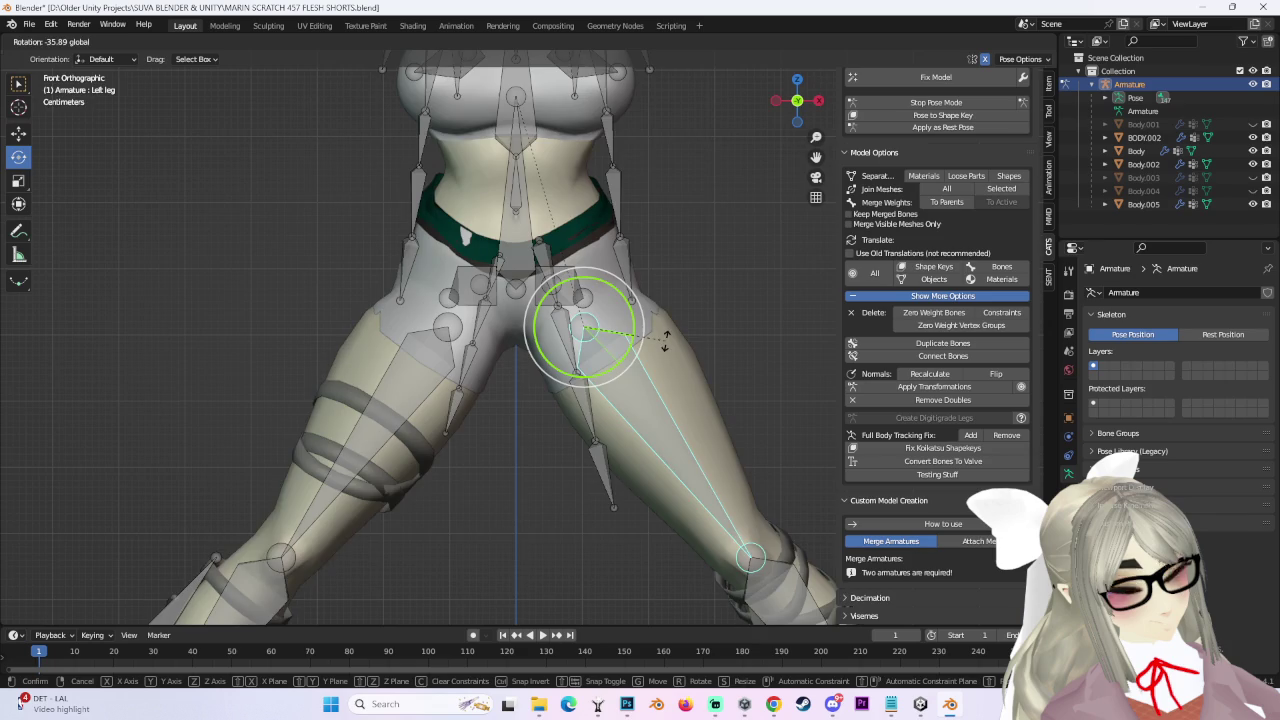
pyautogui.moveTo(620, 370); pyautogui.dragTo(682, 372)
pyautogui.moveTo(682, 372); pyautogui.dragTo(588, 377, button='middle')
pyautogui.scroll(2, 266, 138)
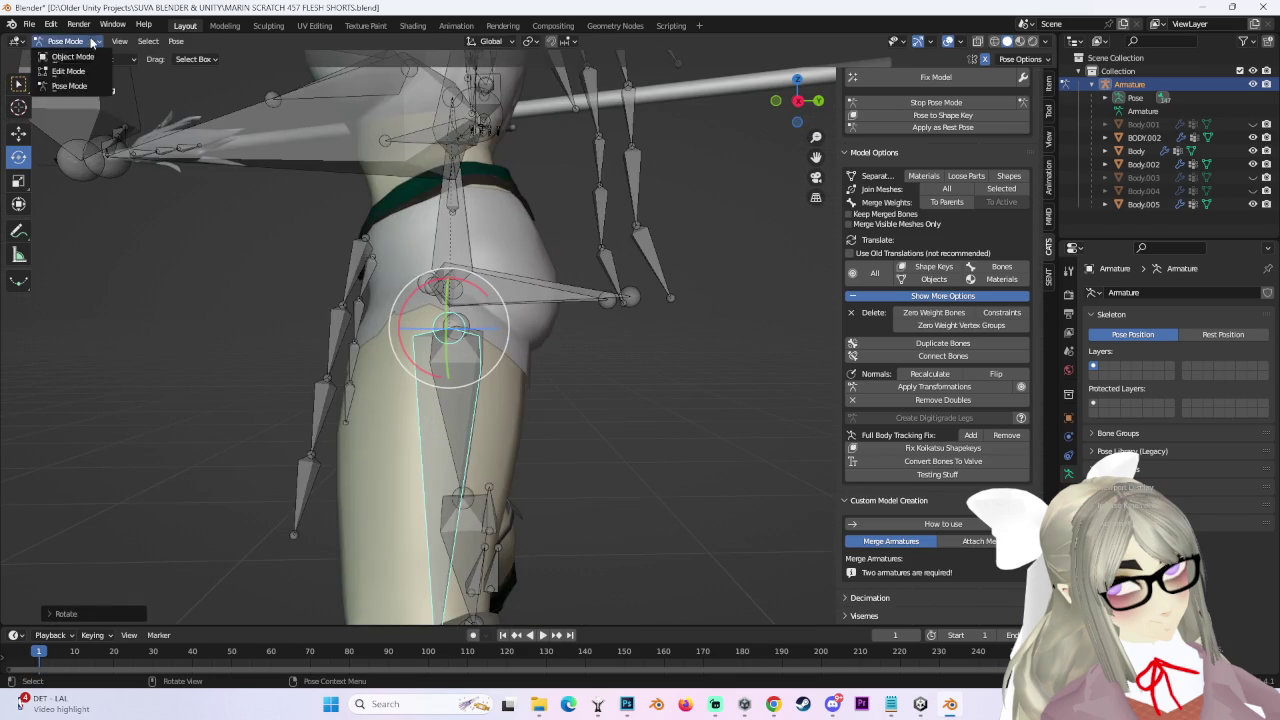
# Return to Object Mode, select the BODY.002 shorts and switch them to Sculpt Mode.
pyautogui.click(72, 56)
pyautogui.moveTo(469, 235); pyautogui.dragTo(526, 260, button='middle')
pyautogui.click(418, 246)
pyautogui.click(77, 41)
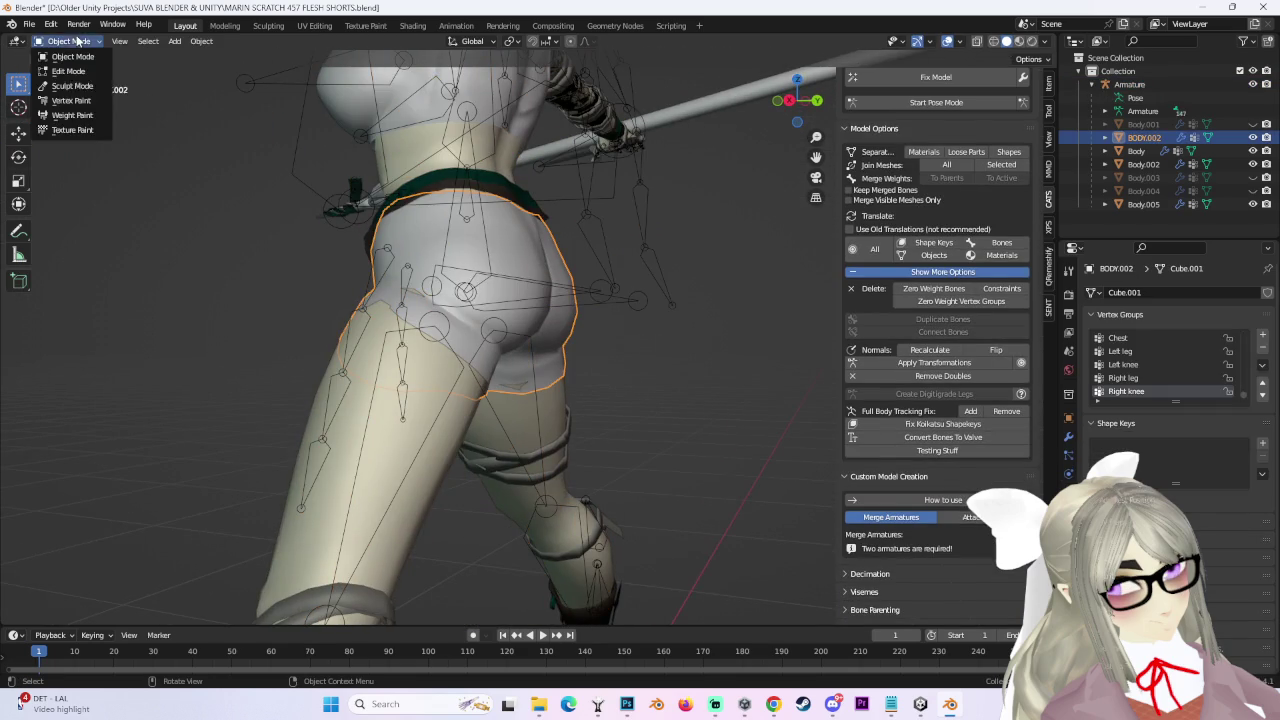
pyautogui.click(72, 86)
pyautogui.moveTo(571, 314)
pyautogui.mouseDown(button='middle')
pyautogui.moveTo(622, 363)
pyautogui.moveTo(454, 327)
pyautogui.mouseUp(button='middle')
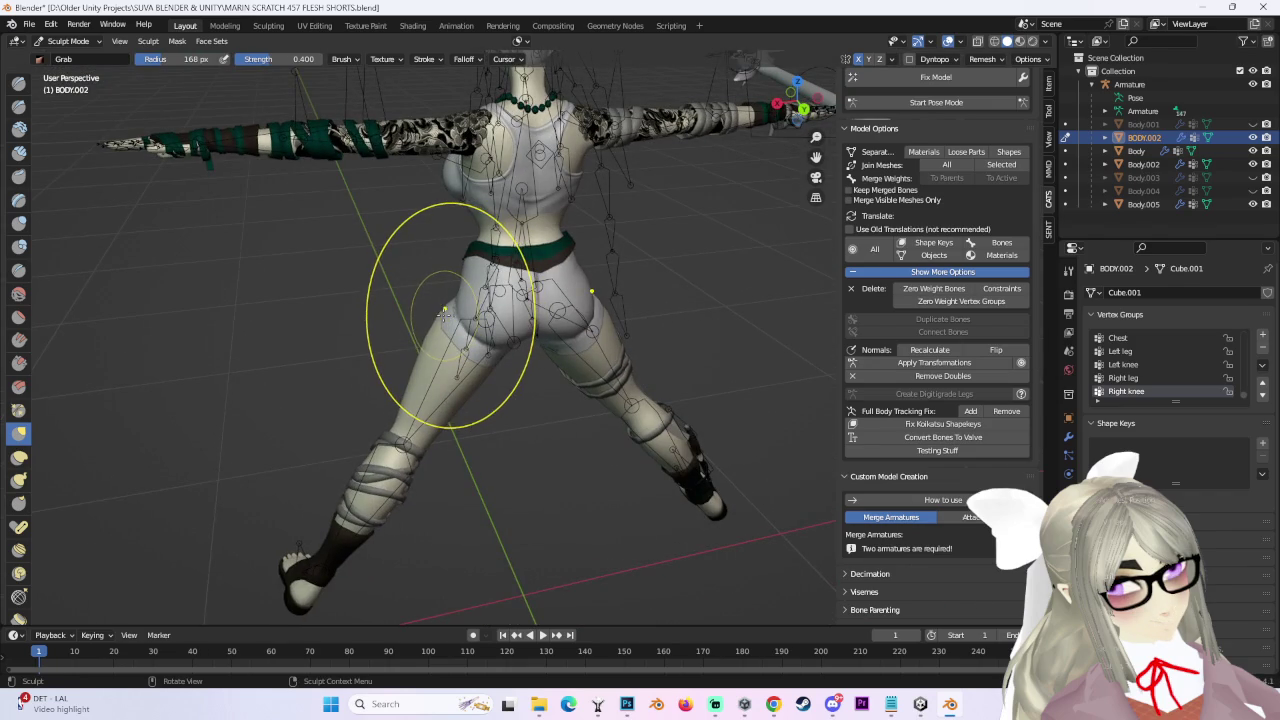
# Inspect the shorts at hips, crotch and thighs from many angles, then re-enter Pose Mode from front view.
pyautogui.moveTo(438, 318); pyautogui.dragTo(442, 311, button='middle')
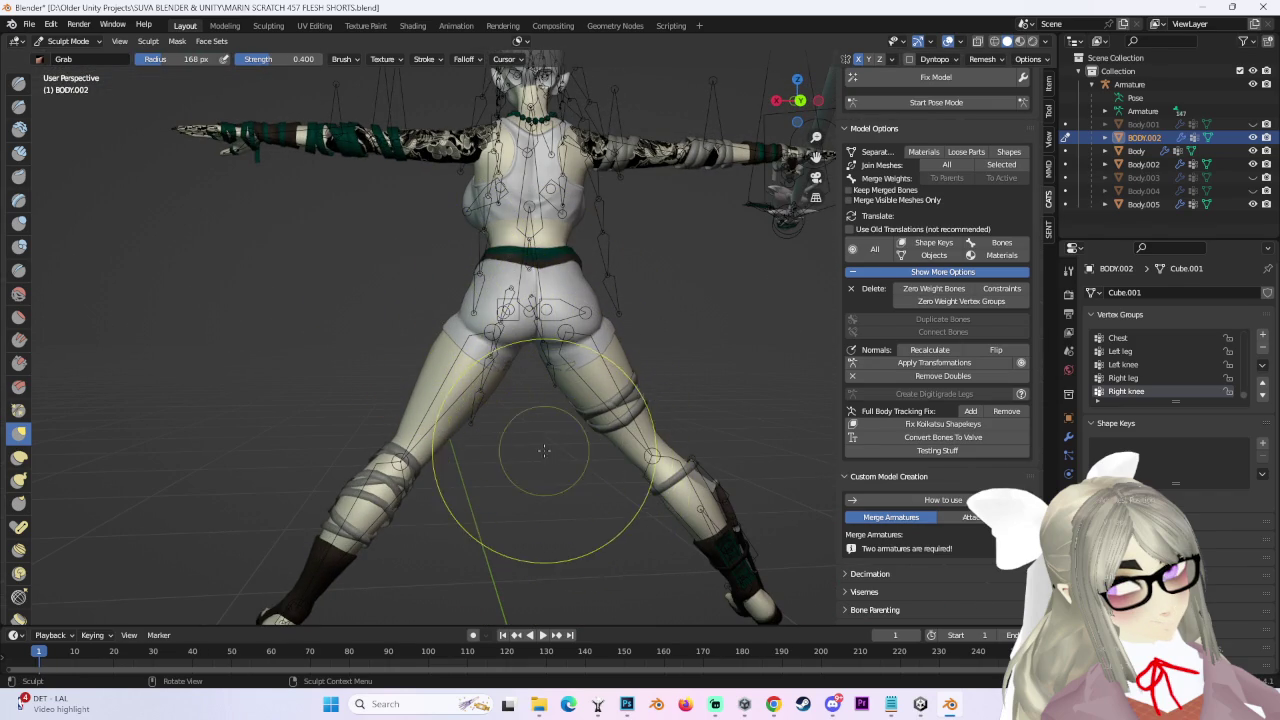
pyautogui.moveTo(544, 451); pyautogui.dragTo(715, 476, button='middle')
pyautogui.scroll(3, 600, 458)
pyautogui.moveTo(600, 458)
pyautogui.mouseDown(button='middle')
pyautogui.moveTo(613, 497)
pyautogui.moveTo(670, 398)
pyautogui.moveTo(484, 428)
pyautogui.mouseUp(button='middle')
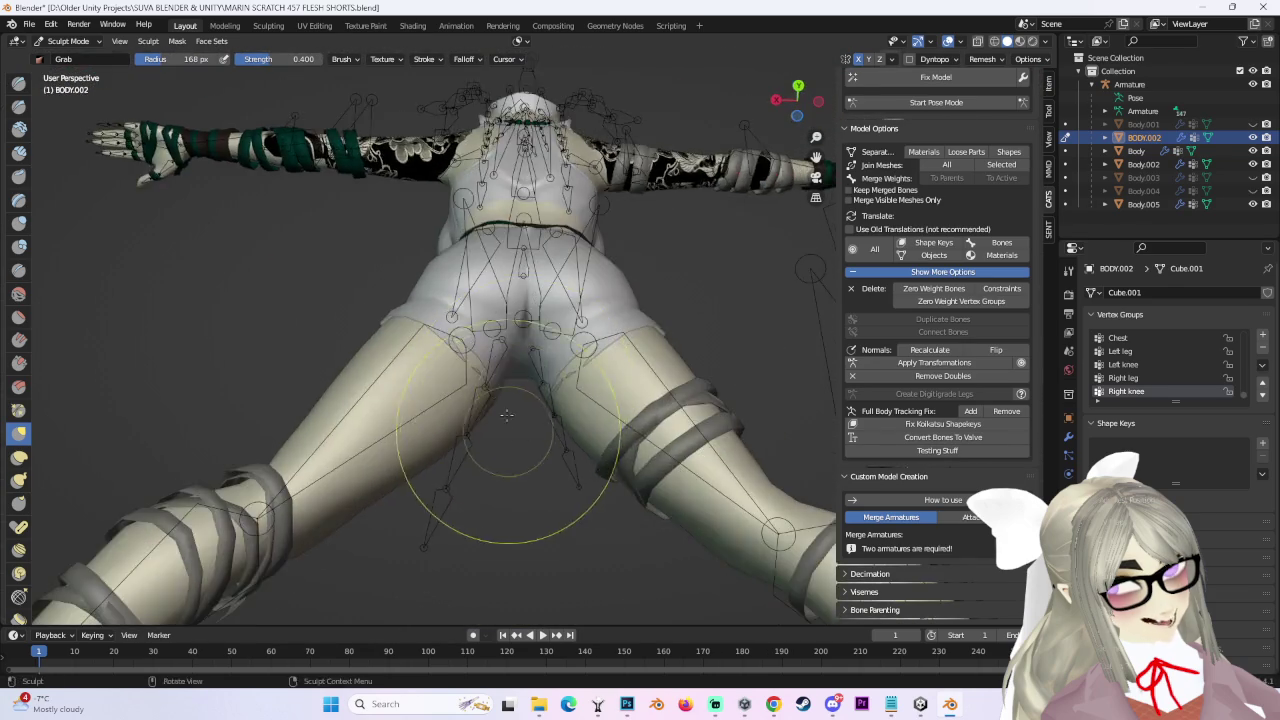
pyautogui.moveTo(494, 437)
pyautogui.mouseDown(button='middle')
pyautogui.moveTo(498, 404)
pyautogui.moveTo(478, 412)
pyautogui.moveTo(495, 479)
pyautogui.moveTo(485, 383)
pyautogui.mouseUp(button='middle')
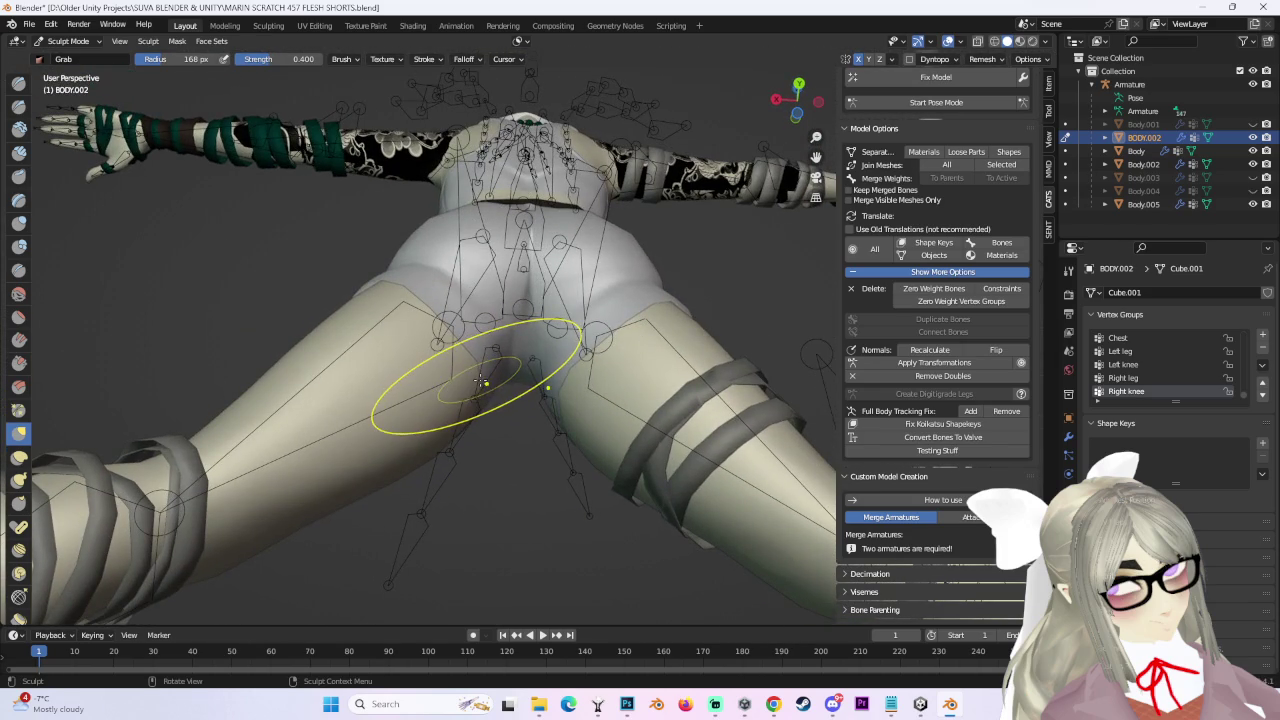
pyautogui.moveTo(497, 353); pyautogui.dragTo(578, 330, button='middle')
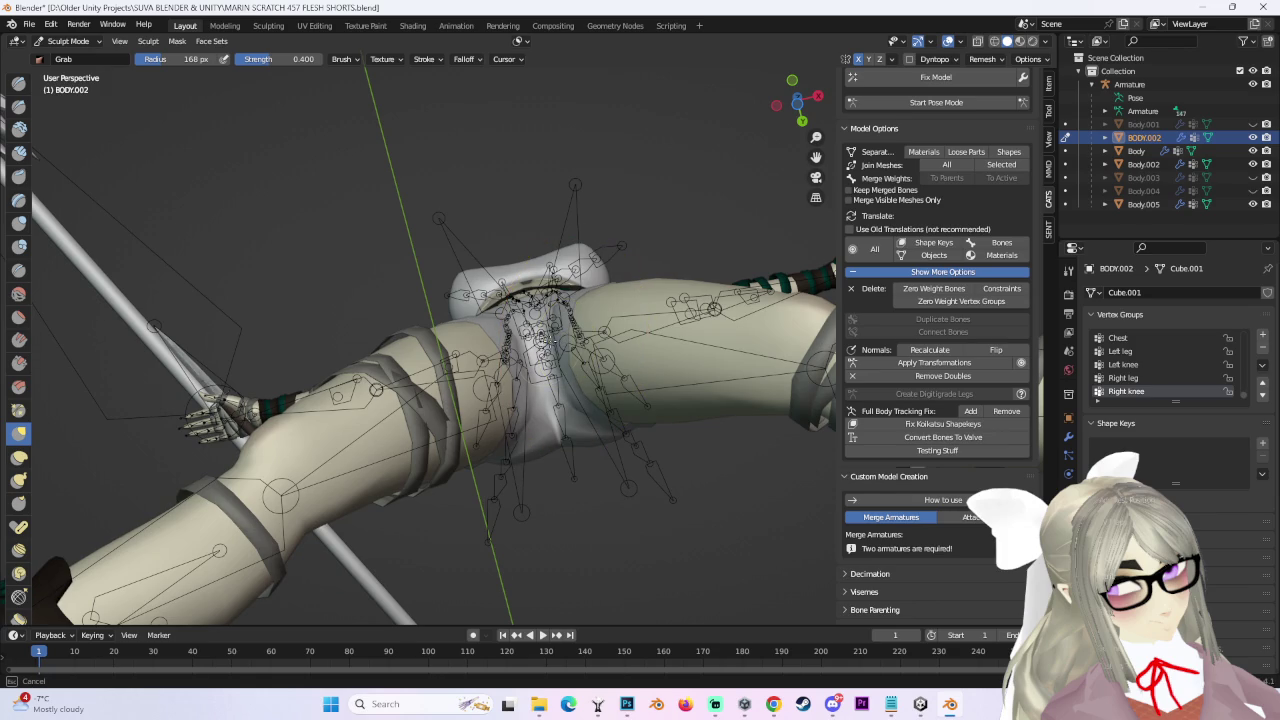
pyautogui.moveTo(617, 345); pyautogui.dragTo(452, 366, button='middle')
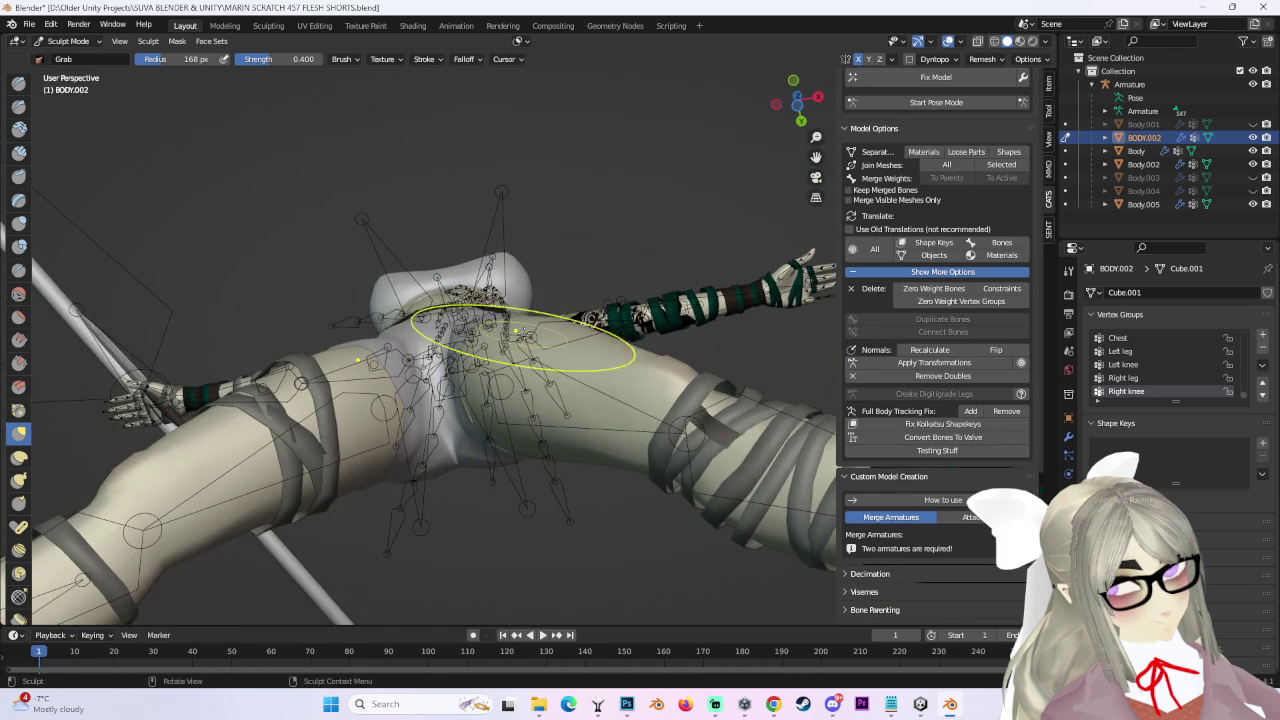
pyautogui.moveTo(522, 335); pyautogui.dragTo(560, 400, button='middle')
pyautogui.scroll(5, 581, 445)
pyautogui.moveTo(581, 445)
pyautogui.mouseDown(button='middle')
pyautogui.moveTo(571, 441)
pyautogui.moveTo(617, 410)
pyautogui.moveTo(548, 404)
pyautogui.moveTo(866, 60)
pyautogui.mouseUp(button='middle')
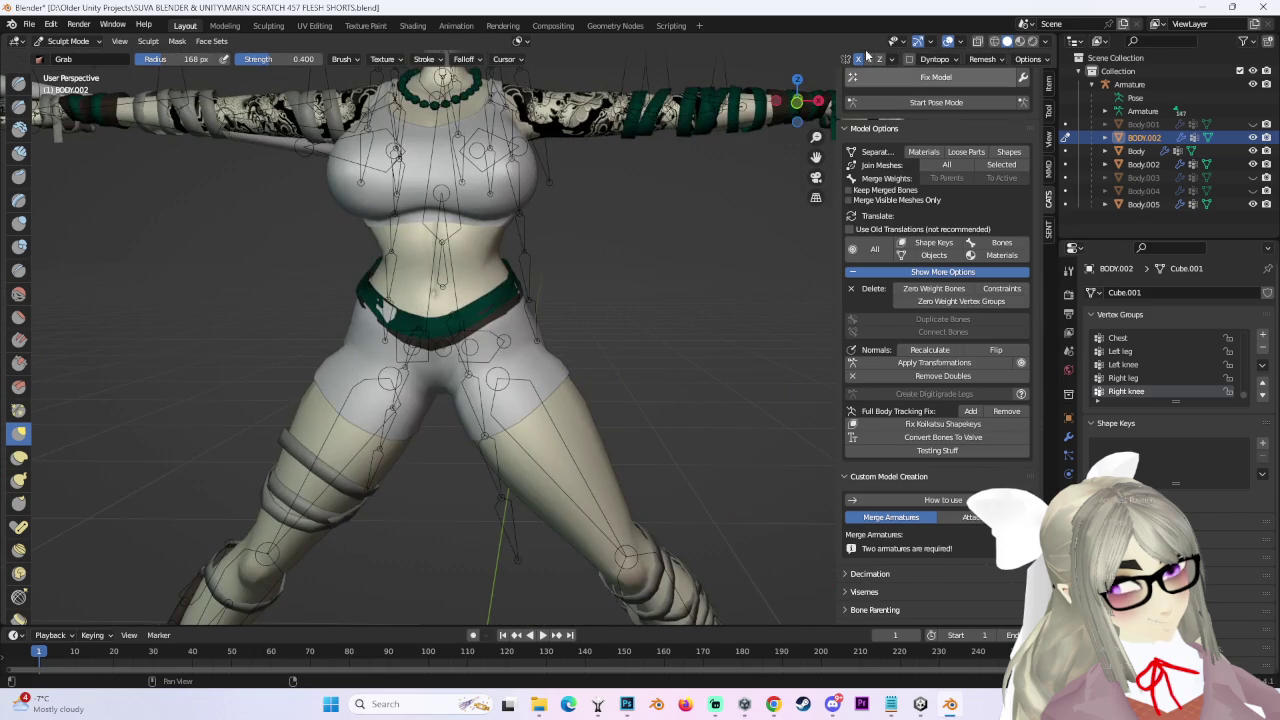
pyautogui.click(794, 104)
pyautogui.click(914, 104)
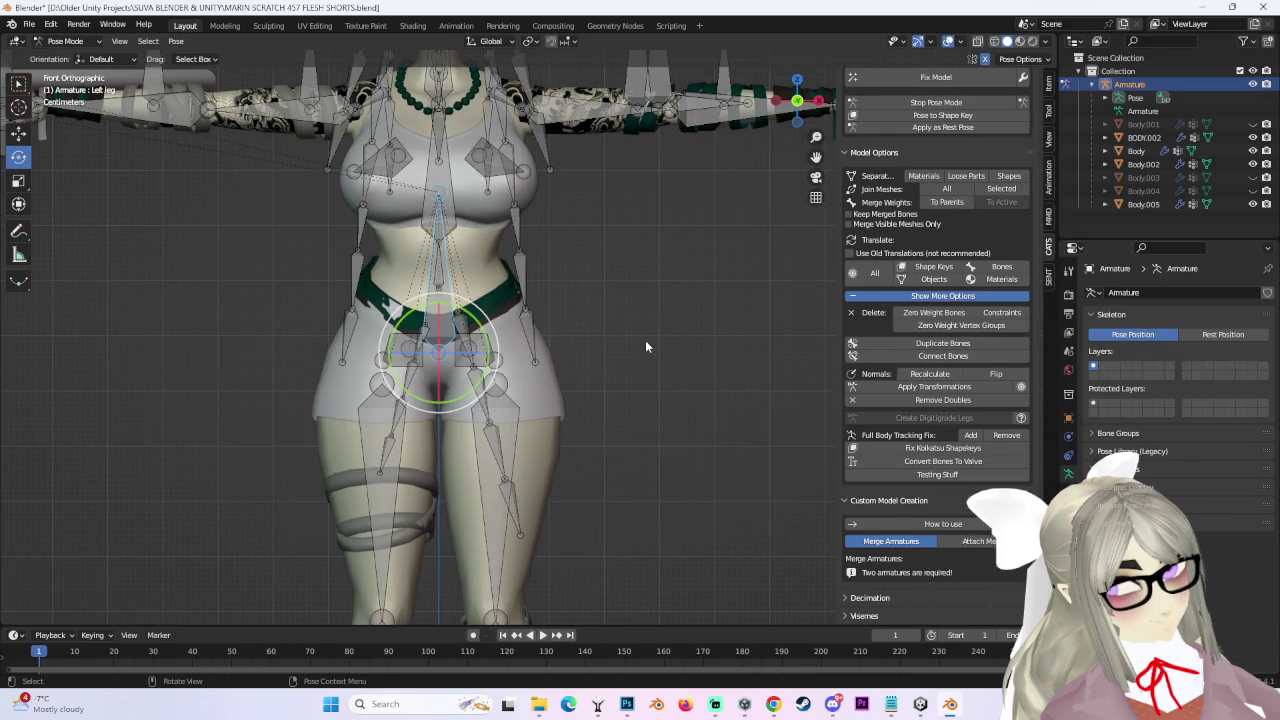
# Rotate the left leg bone at the hip to lift the leg forward and up.
pyautogui.scroll(-3, 573, 384)
pyautogui.moveTo(572, 379)
pyautogui.mouseDown(button='middle')
pyautogui.moveTo(646, 374)
pyautogui.moveTo(497, 397)
pyautogui.mouseUp(button='middle')
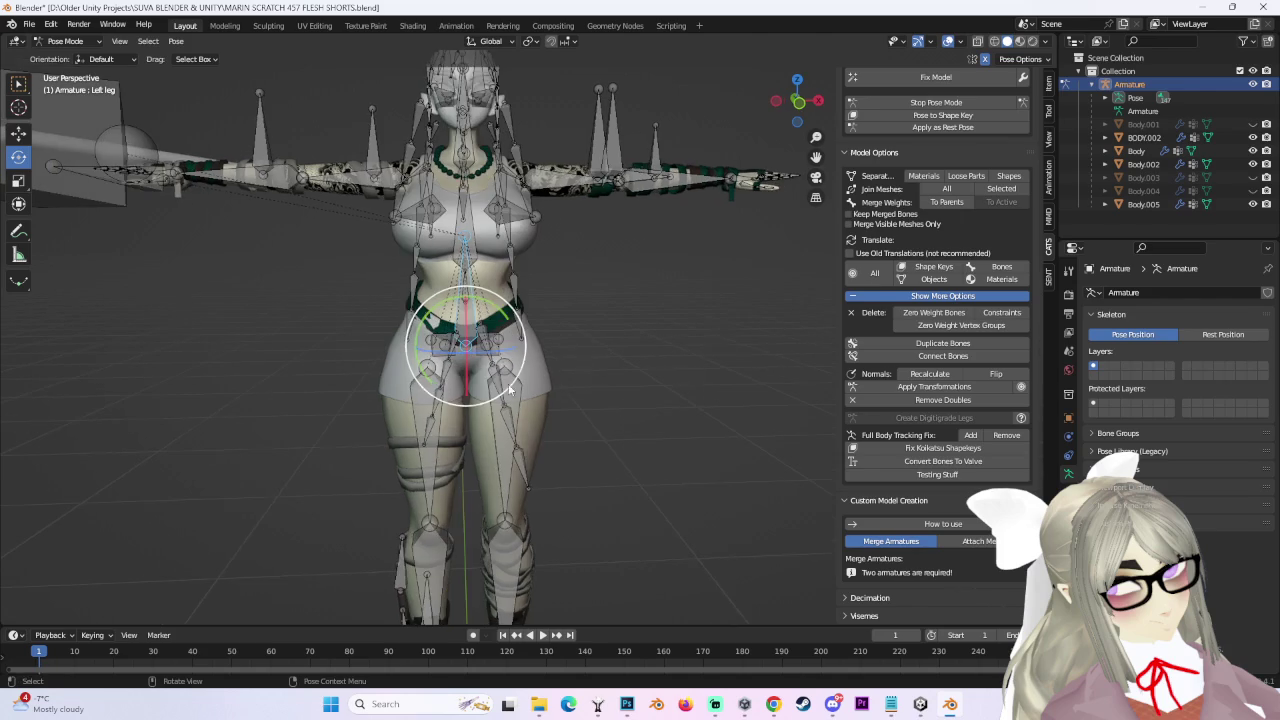
pyautogui.click(936, 102)
pyautogui.click(936, 102)
pyautogui.moveTo(600, 380); pyautogui.dragTo(480, 380, button='middle')
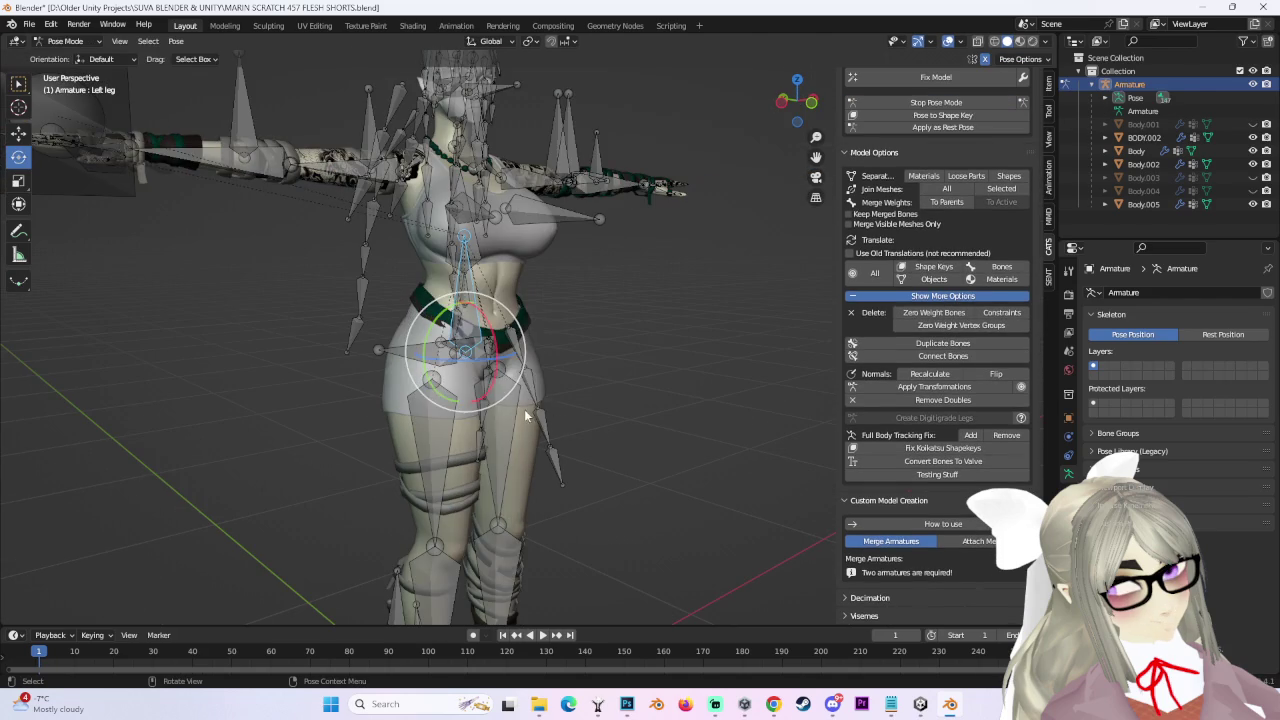
pyautogui.moveTo(495, 322)
pyautogui.mouseDown()
pyautogui.moveTo(505, 410)
pyautogui.moveTo(600, 375)
pyautogui.moveTo(560, 385)
pyautogui.mouseUp()
pyautogui.moveTo(560, 385); pyautogui.dragTo(545, 345, button='middle')
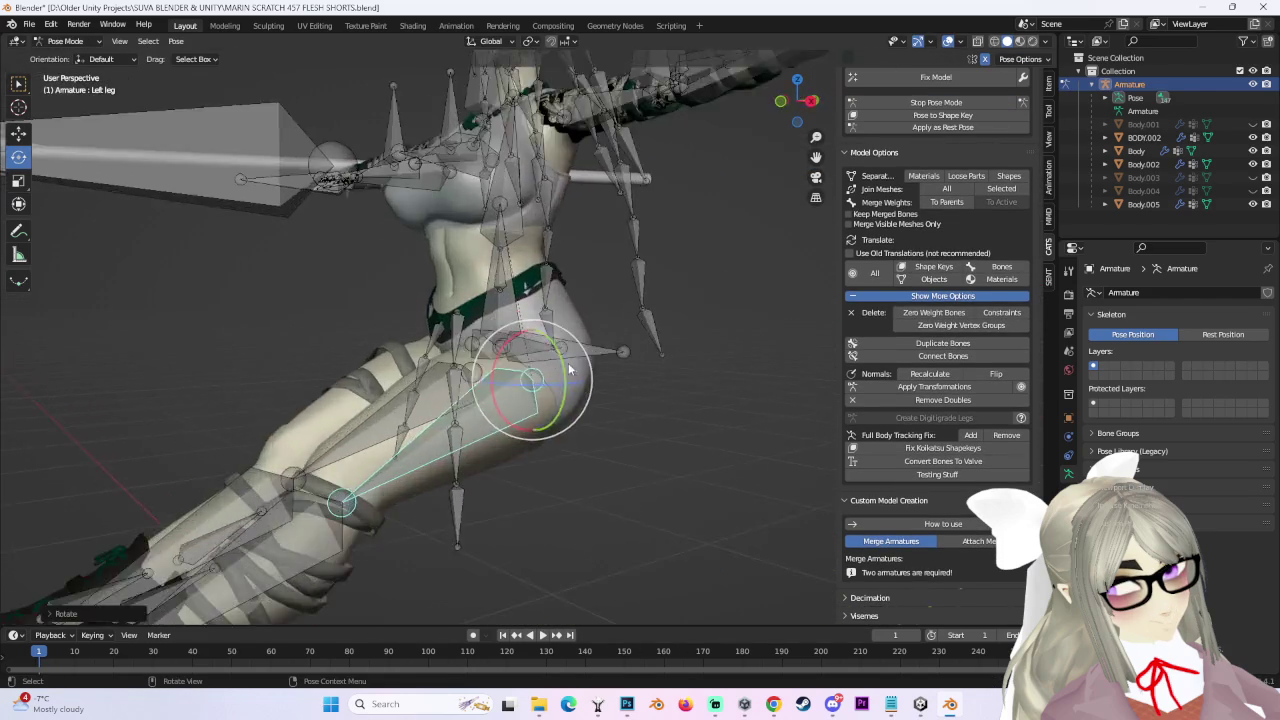
pyautogui.moveTo(545, 340); pyautogui.dragTo(560, 360)
pyautogui.moveTo(560, 360); pyautogui.dragTo(623, 416, button='middle')
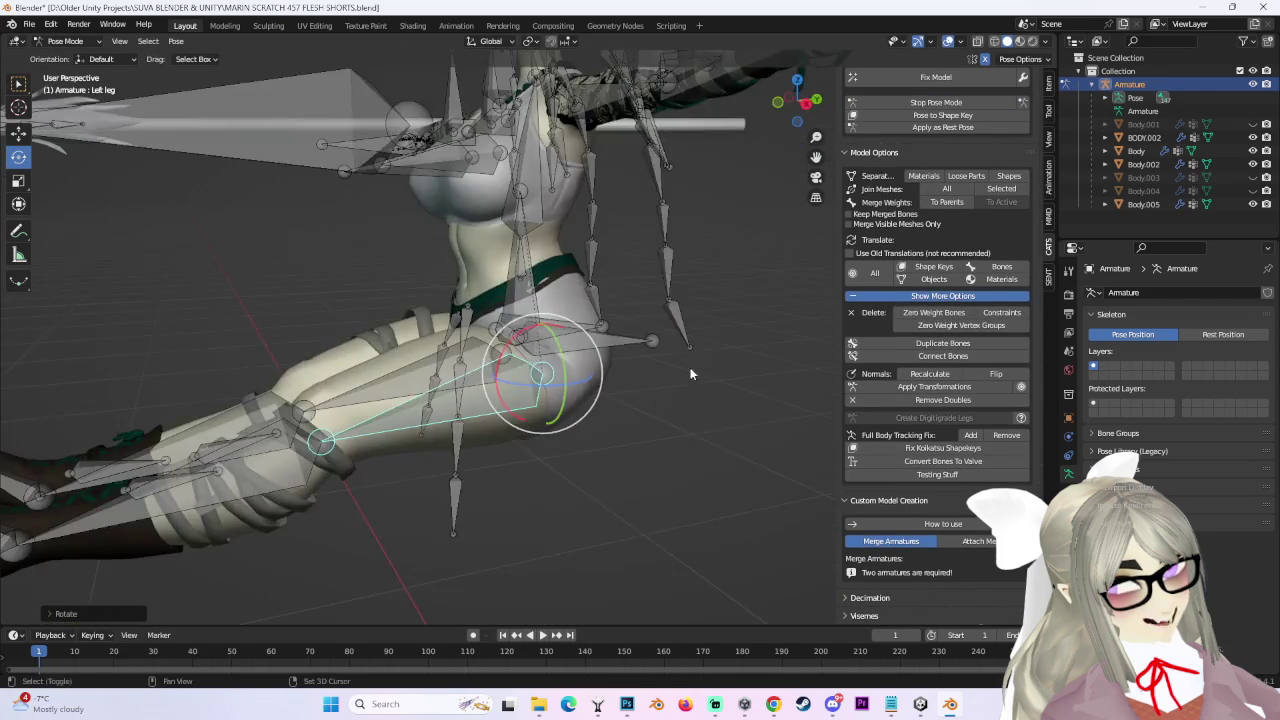
# Hide the armature, check the shorts' stretch in Right Orthographic view, and return to Object Mode.
pyautogui.click(1253, 84)
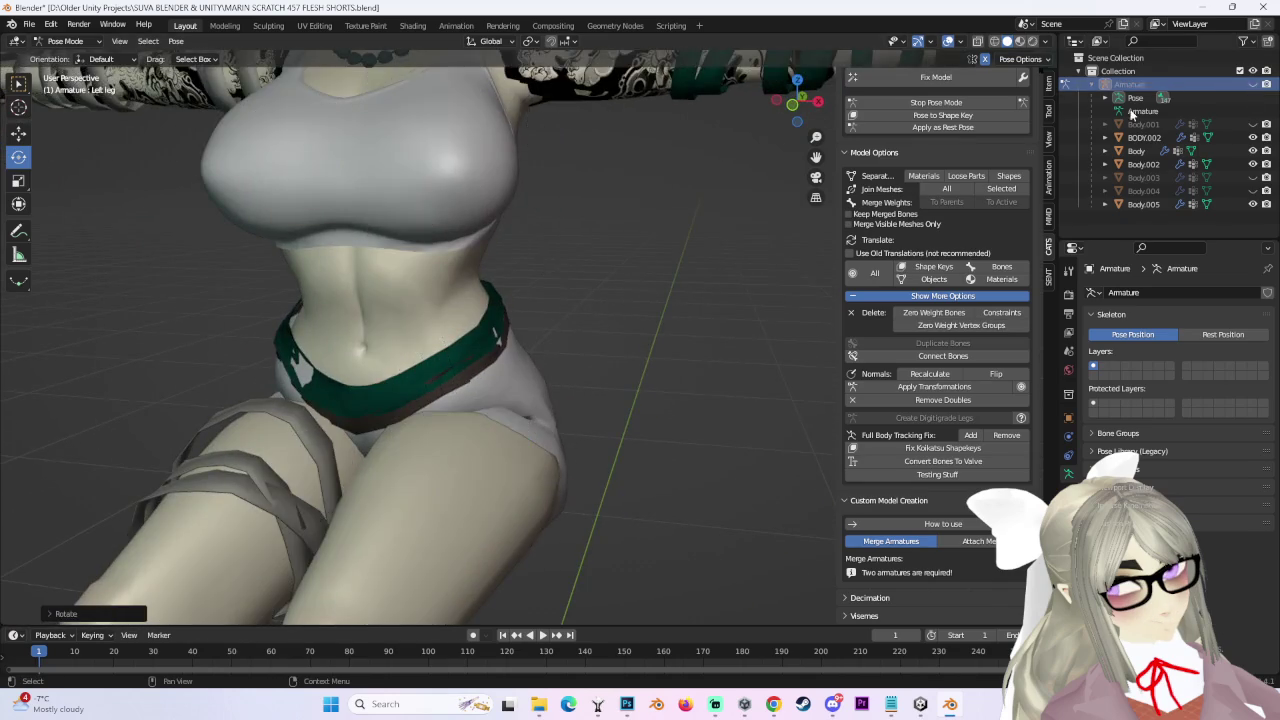
pyautogui.moveTo(543, 377); pyautogui.dragTo(656, 361, button='middle')
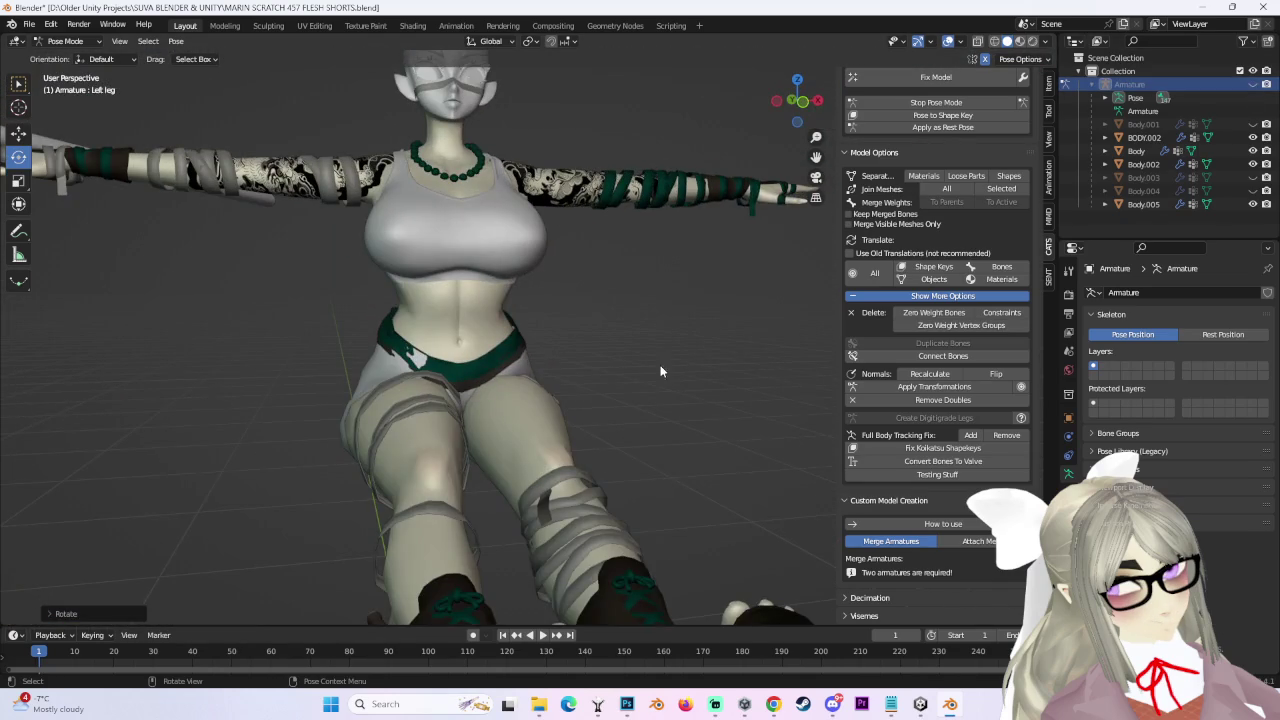
pyautogui.moveTo(606, 414)
pyautogui.mouseDown(button='middle')
pyautogui.moveTo(629, 451)
pyautogui.moveTo(653, 419)
pyautogui.moveTo(866, 418)
pyautogui.moveTo(660, 400)
pyautogui.moveTo(694, 375)
pyautogui.moveTo(650, 390)
pyautogui.moveTo(751, 384)
pyautogui.moveTo(734, 366)
pyautogui.moveTo(632, 378)
pyautogui.mouseUp(button='middle')
pyautogui.click(811, 99)
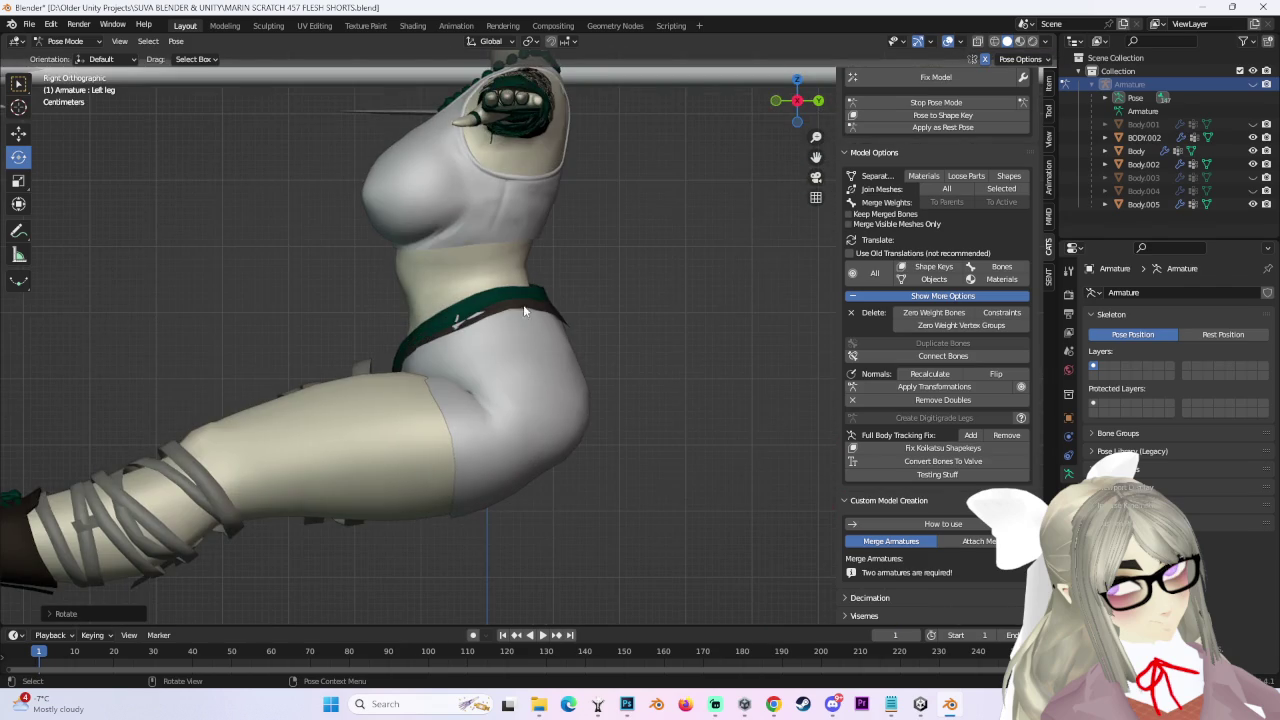
pyautogui.scroll(-3, 524, 311)
pyautogui.click(932, 103)
pyautogui.scroll(3, 549, 310)
pyautogui.click(540, 308)
pyautogui.moveTo(540, 308); pyautogui.dragTo(686, 326, button='middle')
# Put the waistband mesh in Edit Mode, inspect it from behind and the side, then switch to Unity.
pyautogui.click(798, 101)
pyautogui.moveTo(600, 390); pyautogui.dragTo(694, 393, button='middle')
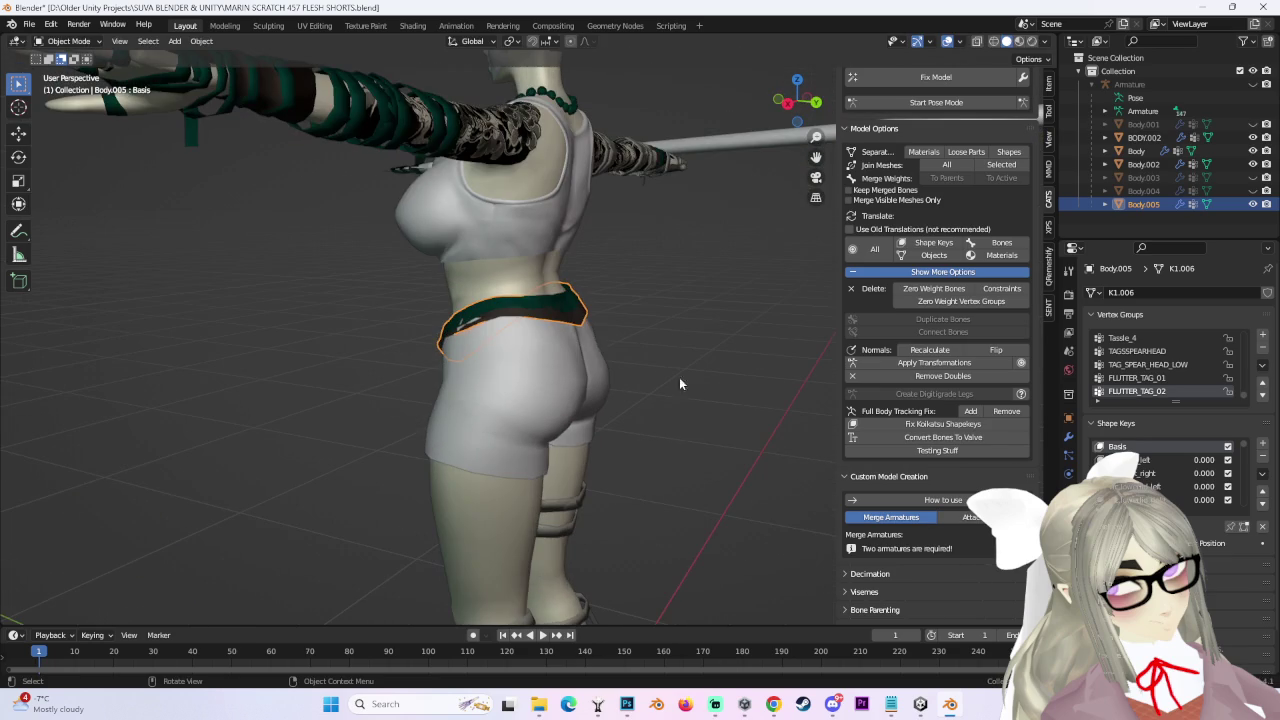
pyautogui.click(68, 41)
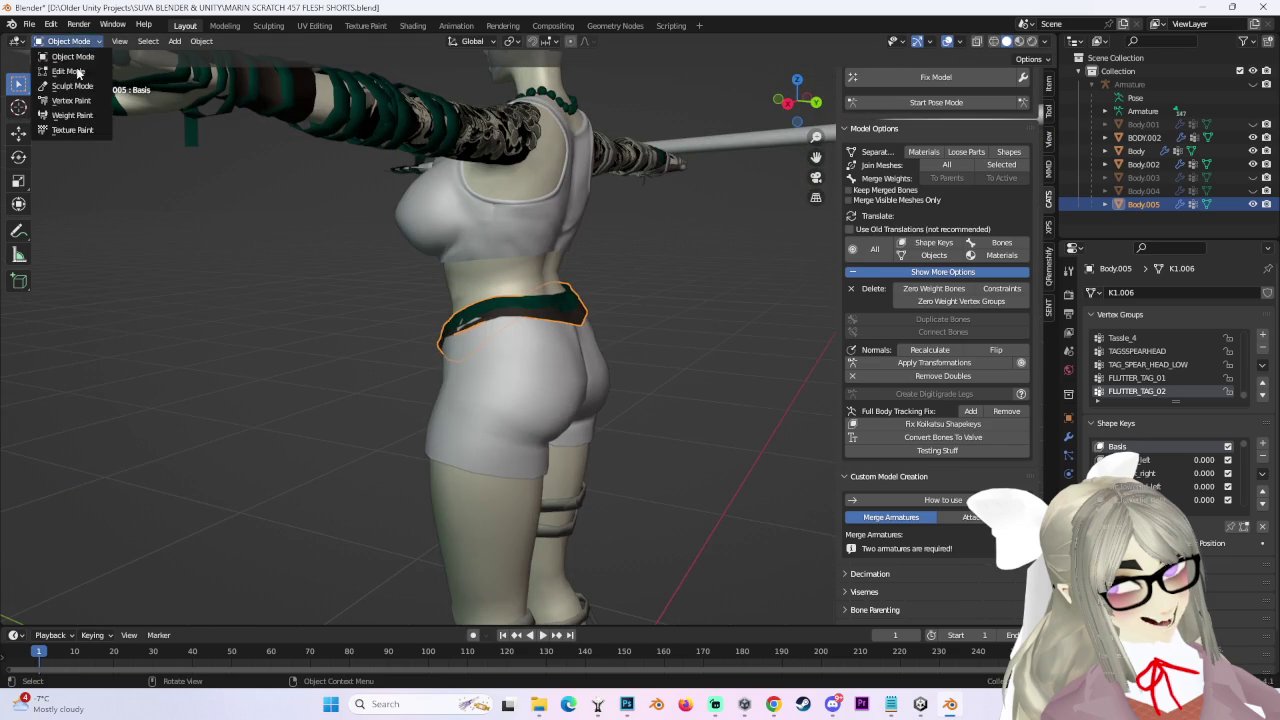
pyautogui.click(65, 68)
pyautogui.moveTo(500, 263); pyautogui.dragTo(600, 263, button='middle')
pyautogui.moveTo(772, 349); pyautogui.dragTo(695, 301, button='middle')
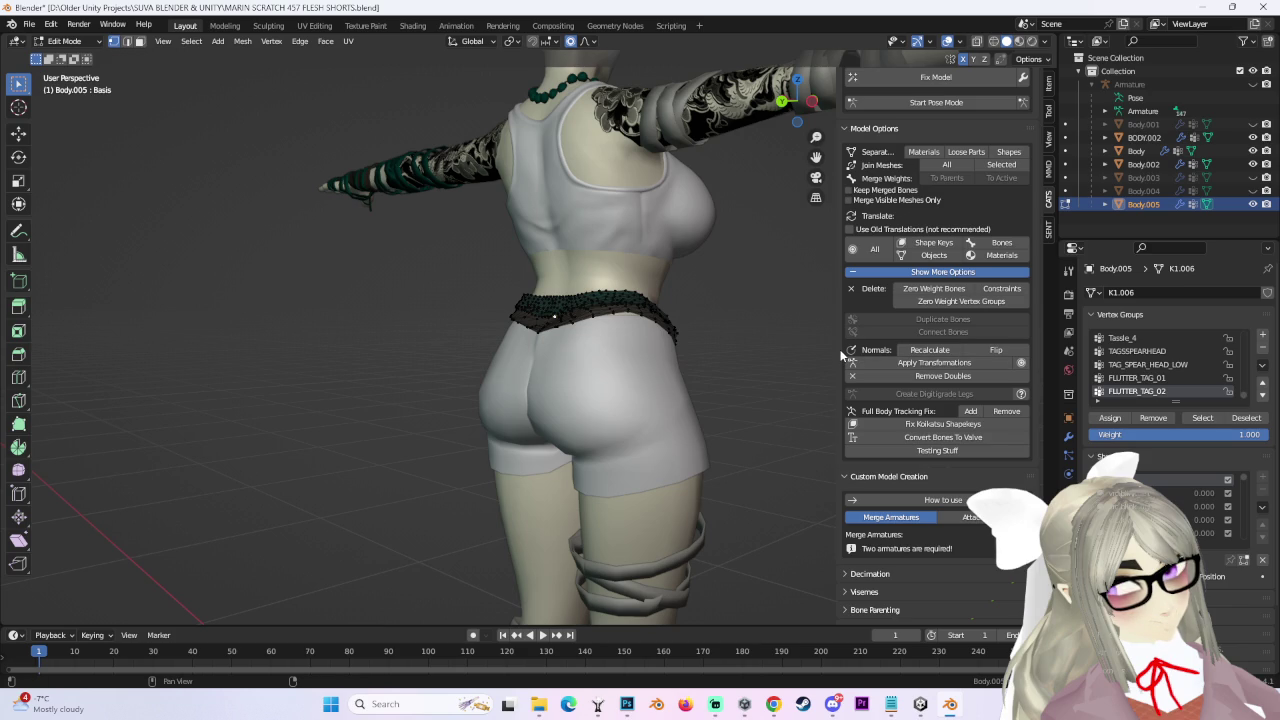
pyautogui.click(929, 704)
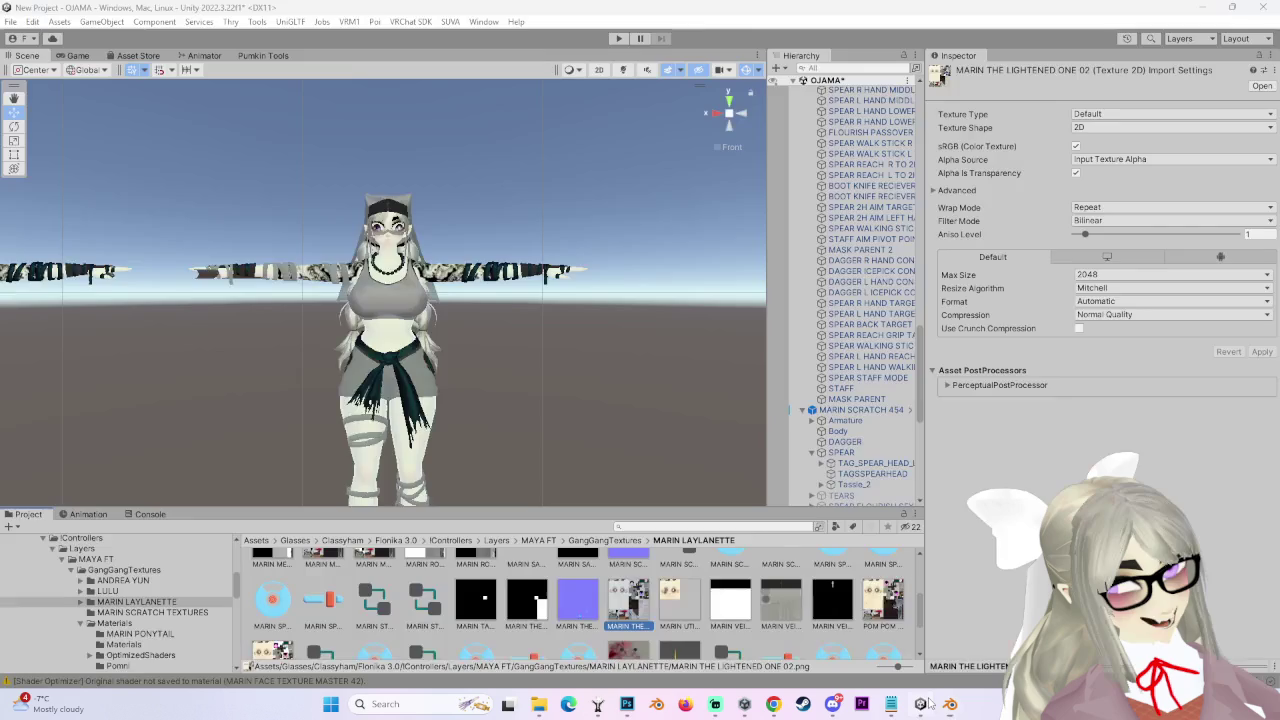
# Frame the MARIN SCRATCH 454 avatar in the Scene view and orbit to inspect its shorts and waistband.
pyautogui.click(524, 315)
pyautogui.doubleClick(887, 410)
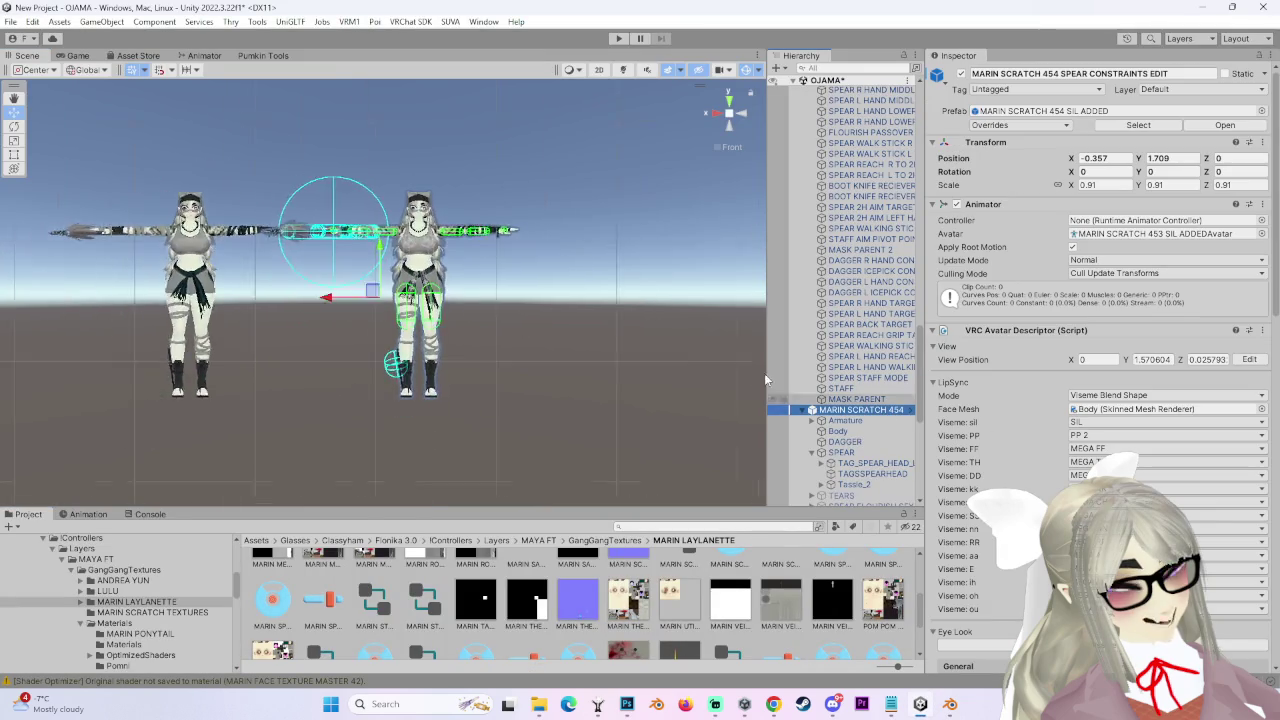
pyautogui.moveTo(577, 355)
pyautogui.keyDown('alt'); pyautogui.mouseDown()
pyautogui.moveTo(649, 356)
pyautogui.moveTo(637, 334)
pyautogui.moveTo(725, 473)
pyautogui.mouseUp(); pyautogui.keyUp('alt')
pyautogui.click(649, 356)
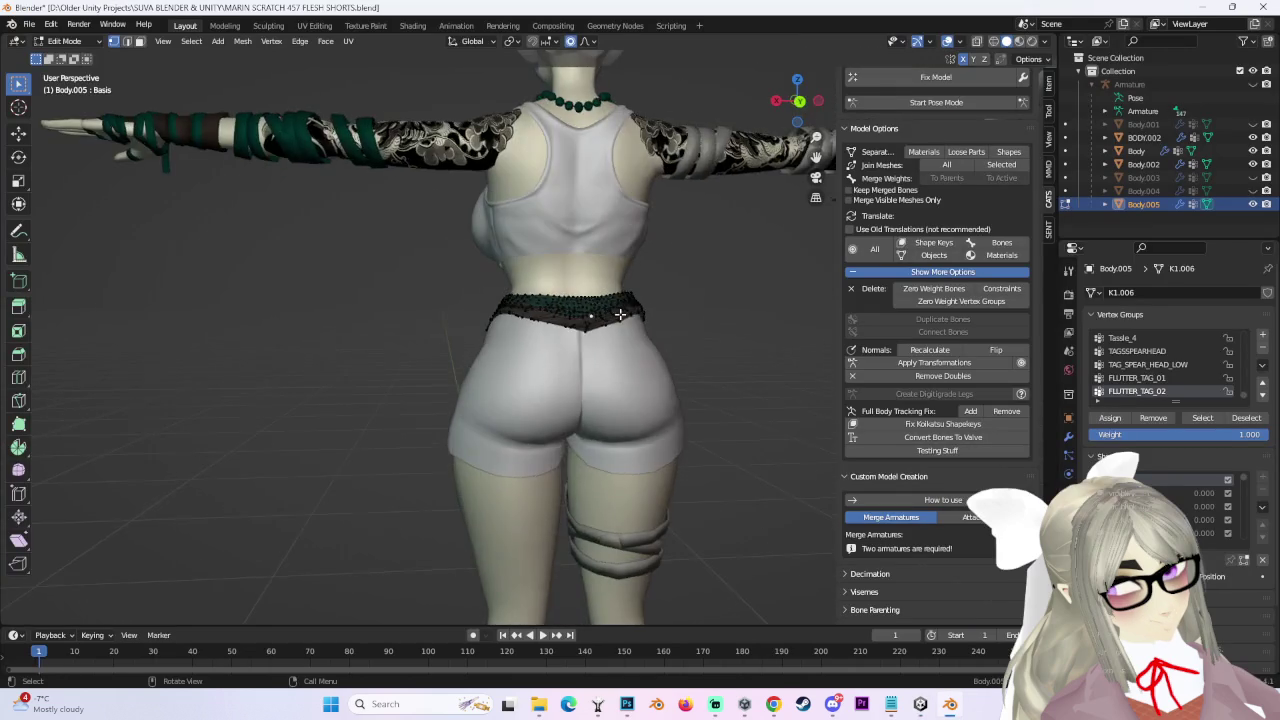
pyautogui.moveTo(620, 314)
pyautogui.mouseDown(button='middle')
pyautogui.moveTo(704, 316)
pyautogui.moveTo(690, 300)
pyautogui.moveTo(700, 330)
pyautogui.moveTo(737, 218)
pyautogui.mouseUp(button='middle')
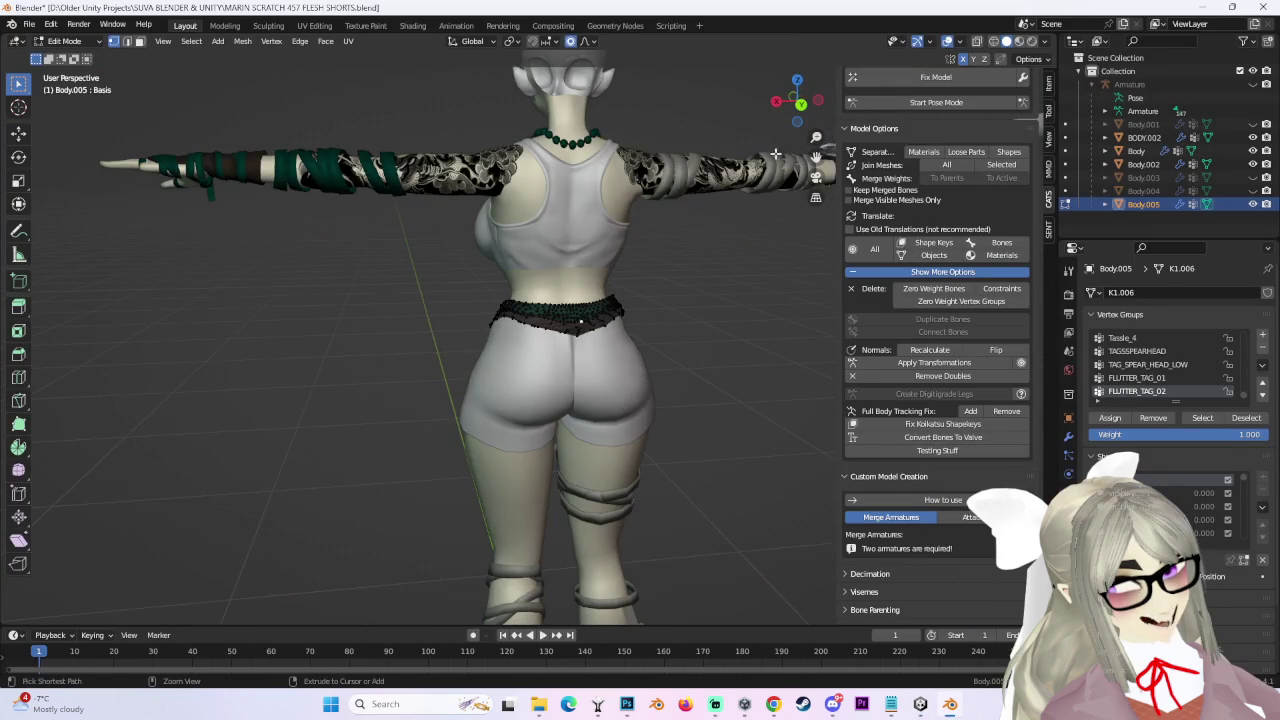
# Adjust the waistband from the back view and check the proportional falloff shape.
pyautogui.click(798, 110)
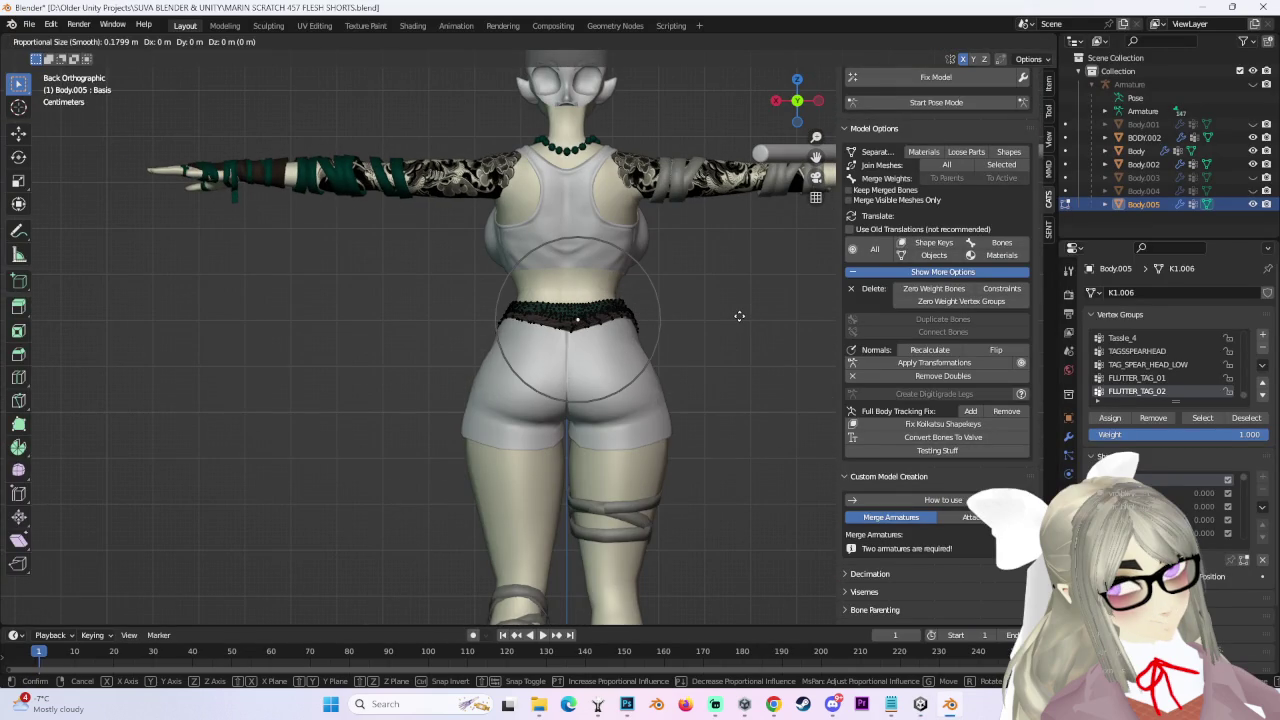
pyautogui.click(740, 332)
pyautogui.moveTo(740, 332); pyautogui.dragTo(660, 335, button='middle')
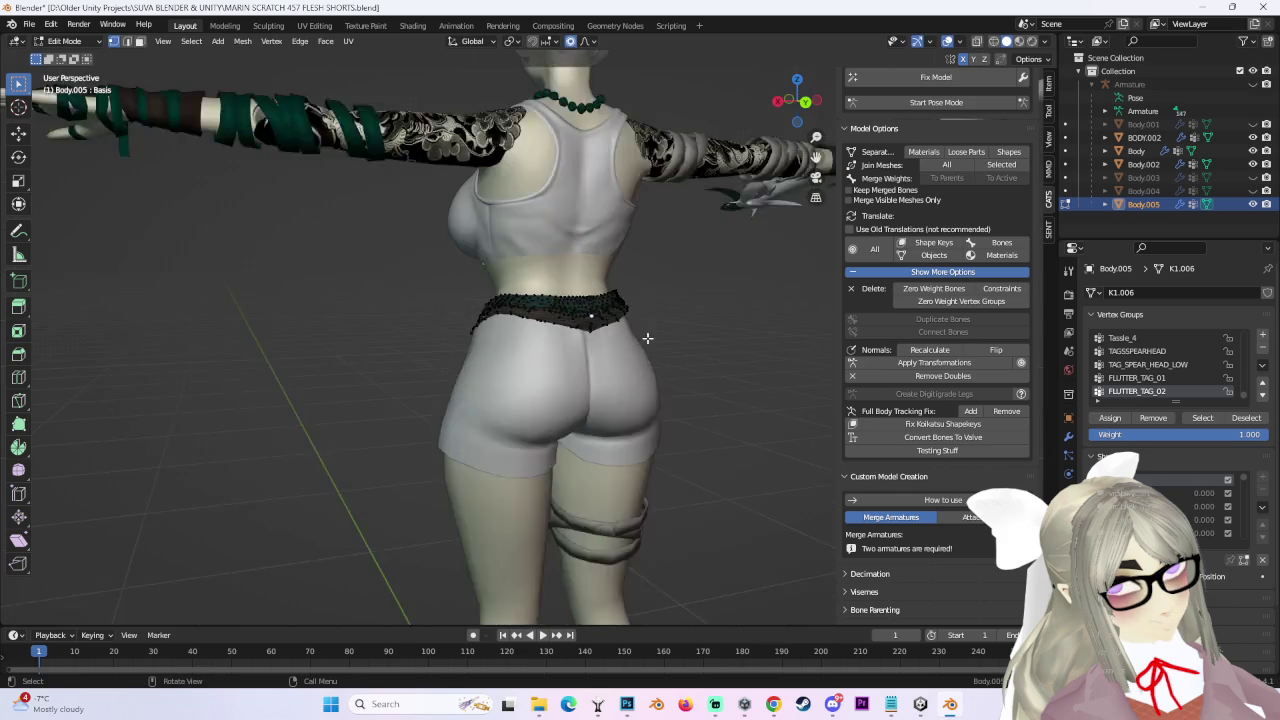
pyautogui.scroll(4, 639, 336)
pyautogui.click(595, 42)
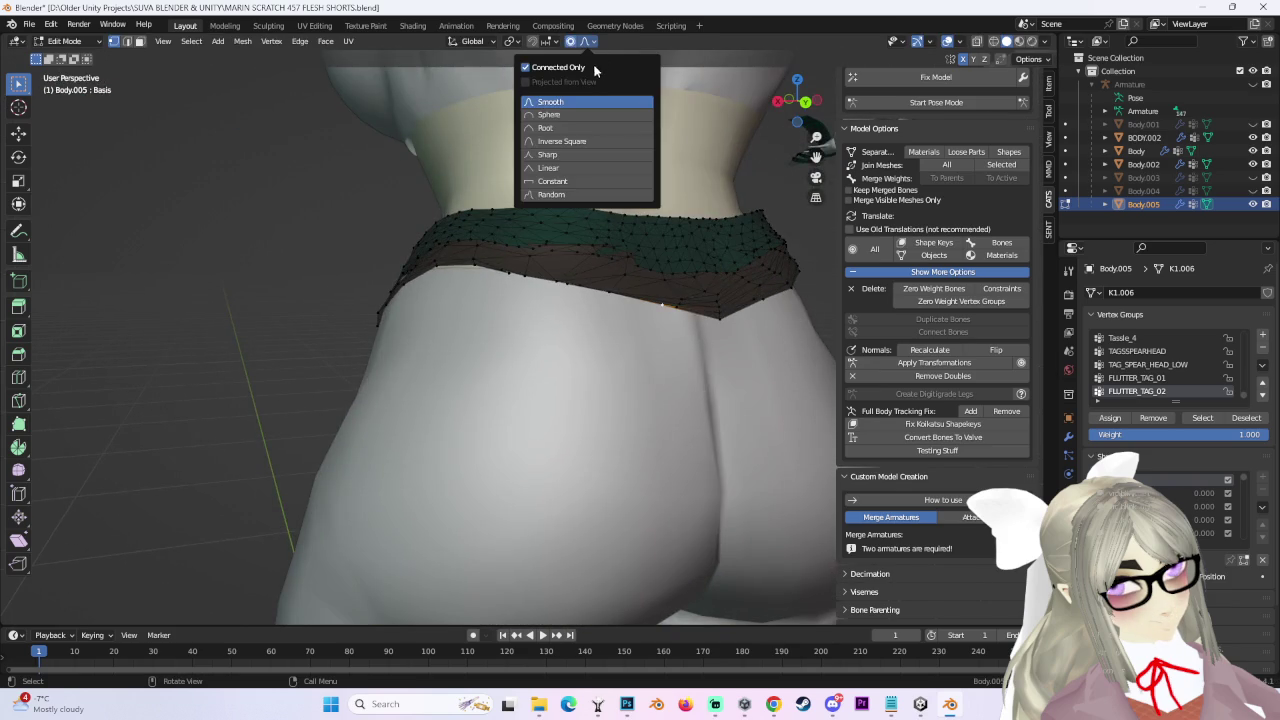
pyautogui.scroll(-3, 616, 339)
pyautogui.scroll(-2, 616, 339)
# Hide the selected geometry and soft-move the waistband constrained to Z, then Y.
pyautogui.press('h')
pyautogui.press('z')
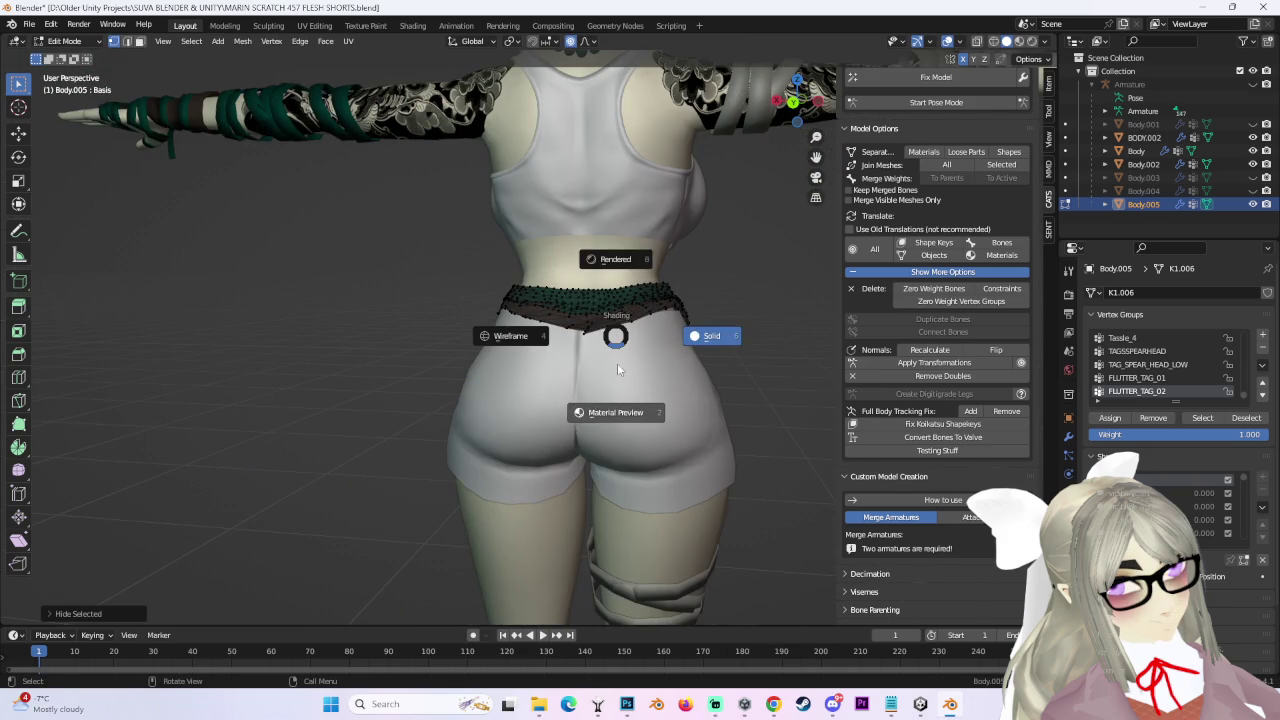
pyautogui.press('g')
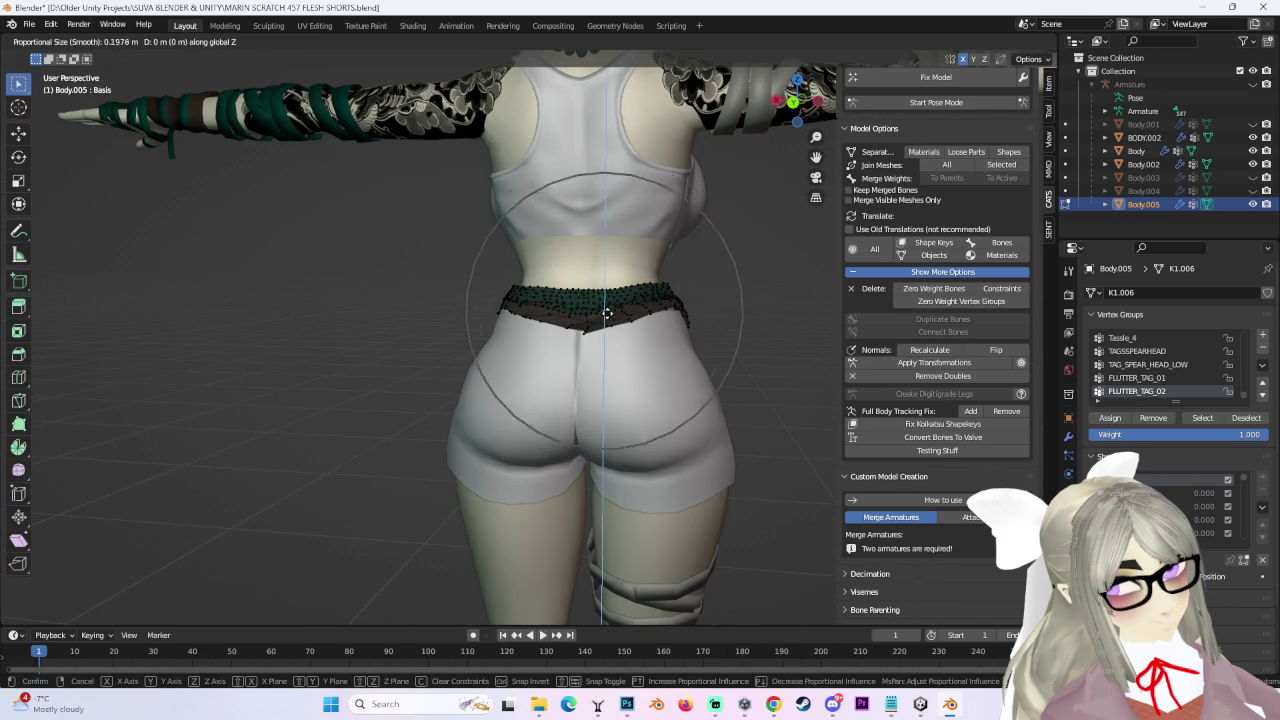
pyautogui.press('z')
pyautogui.moveTo(605, 335)
pyautogui.mouseDown(button='middle')
pyautogui.moveTo(631, 370)
pyautogui.moveTo(592, 304)
pyautogui.mouseUp(button='middle')
pyautogui.press('y')
pyautogui.scroll(4, 631, 370)
pyautogui.click(632, 367)
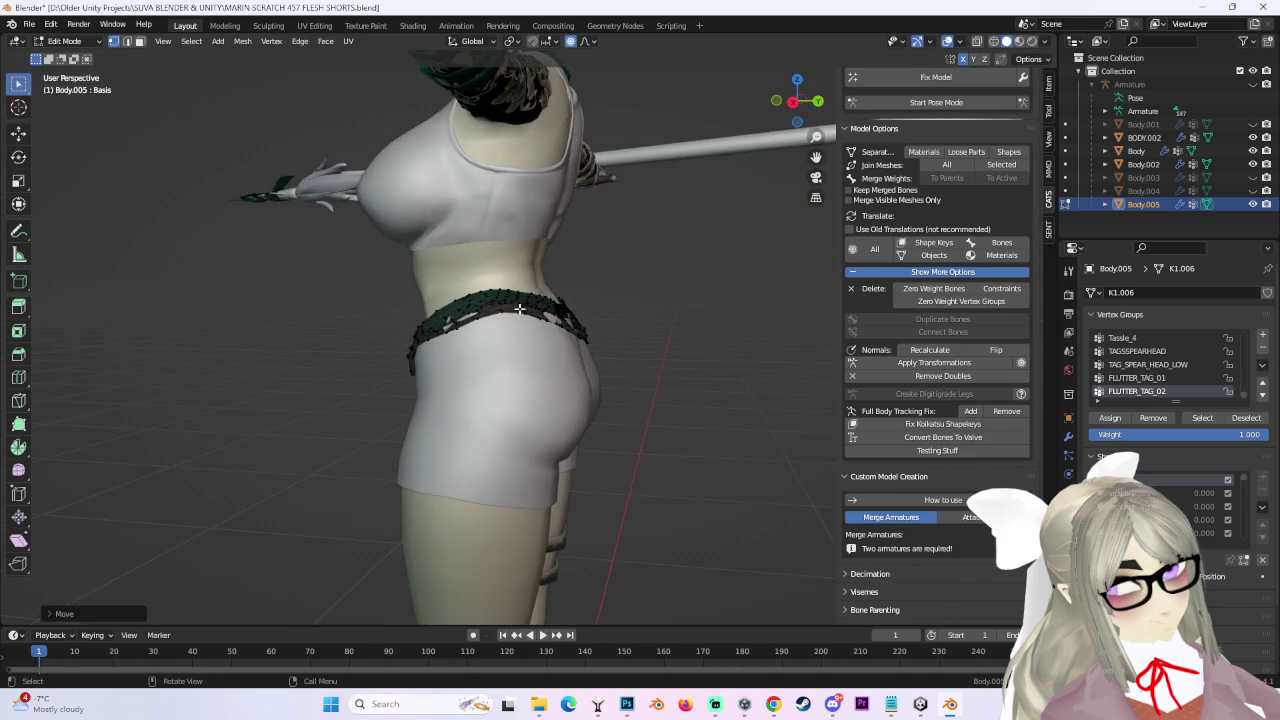
# From the side view, pull the waistband down along Z with proportional editing and adjust it again.
pyautogui.click(804, 103)
pyautogui.press('g')
pyautogui.press('z')
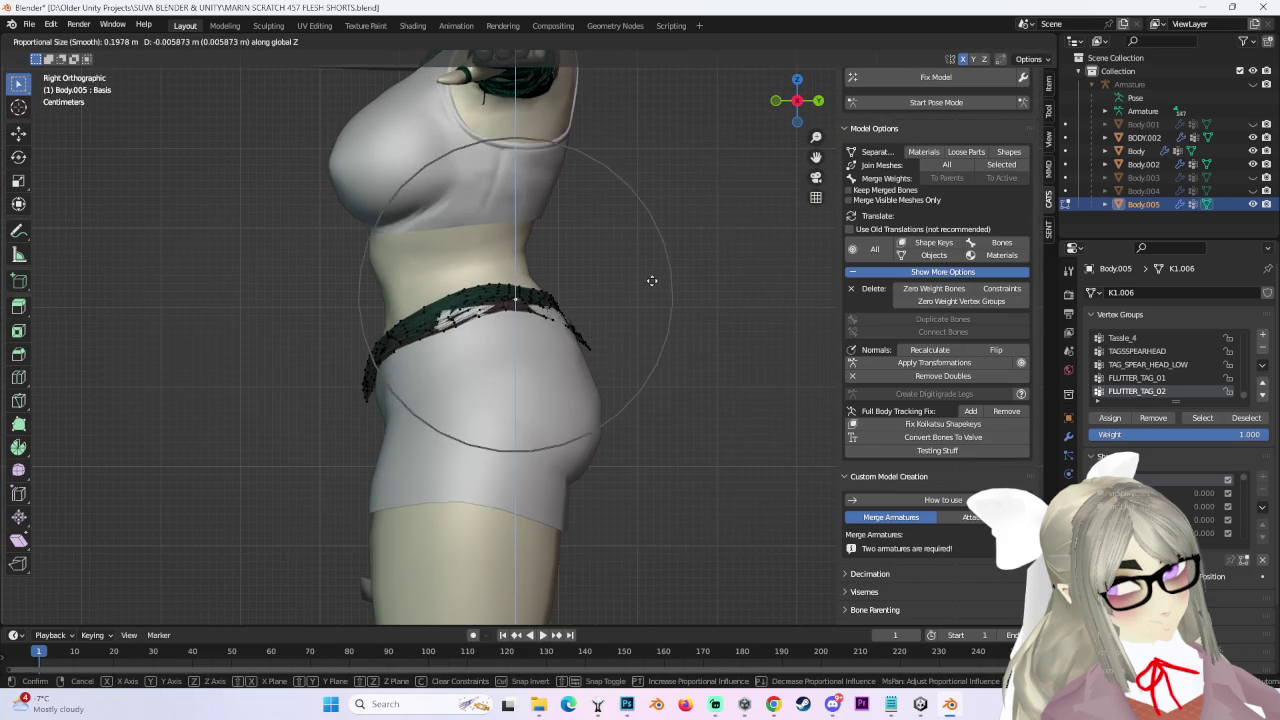
pyautogui.click(660, 284)
pyautogui.moveTo(660, 284); pyautogui.dragTo(614, 302, button='middle')
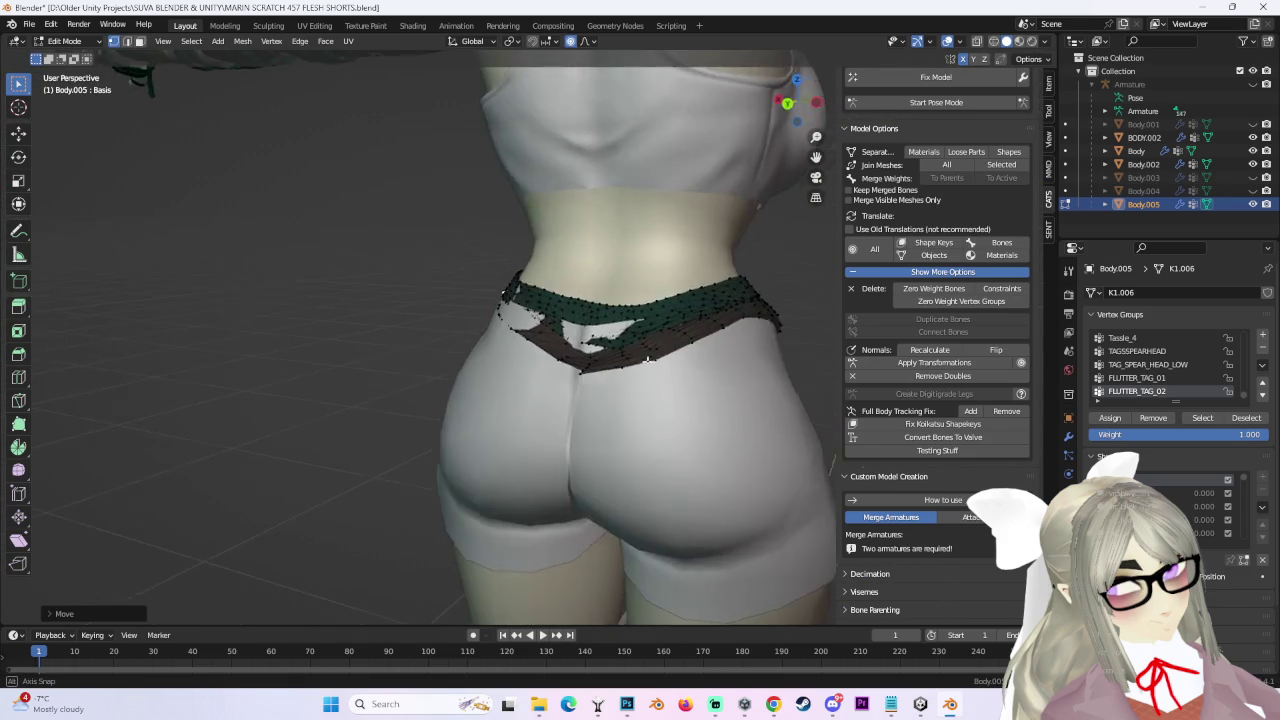
pyautogui.press('g')
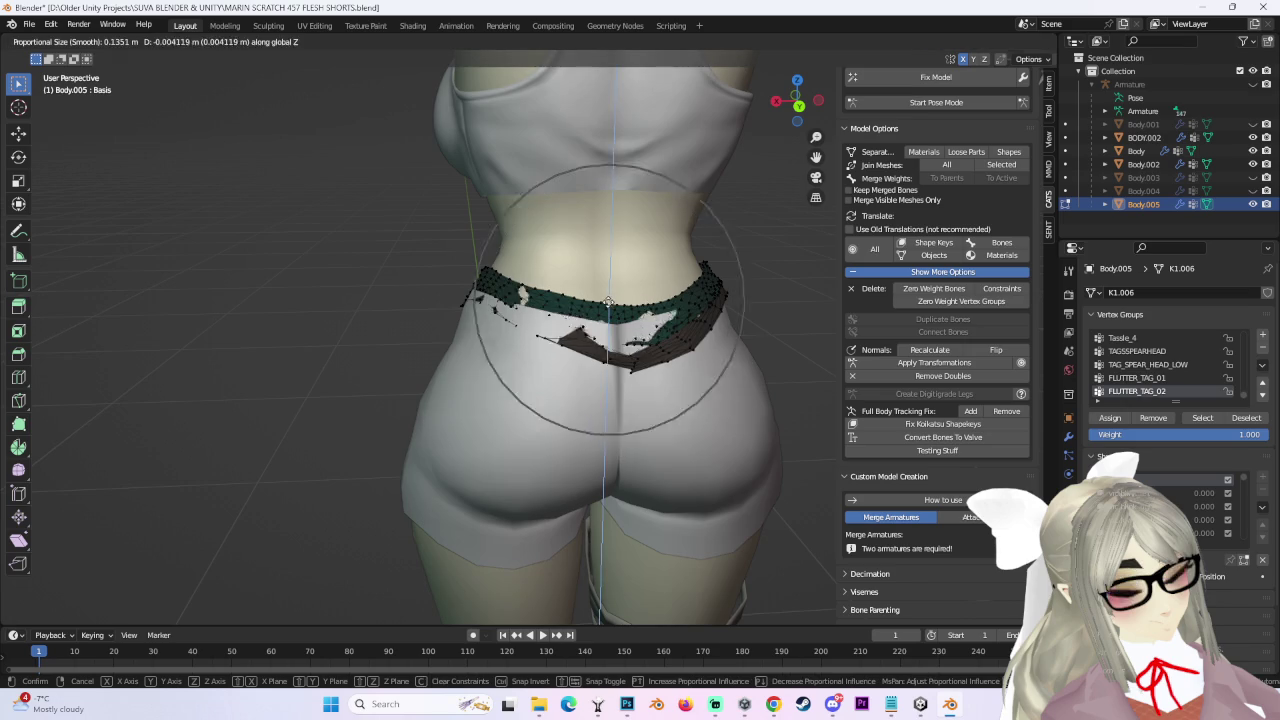
pyautogui.click(612, 300)
pyautogui.moveTo(612, 300)
pyautogui.mouseDown(button='middle')
pyautogui.moveTo(728, 265)
pyautogui.moveTo(650, 265)
pyautogui.mouseUp(button='middle')
# Nudge the waistband vertices a few more times from the back view onto the shorts' top edge.
pyautogui.press('g')
pyautogui.click(740, 283)
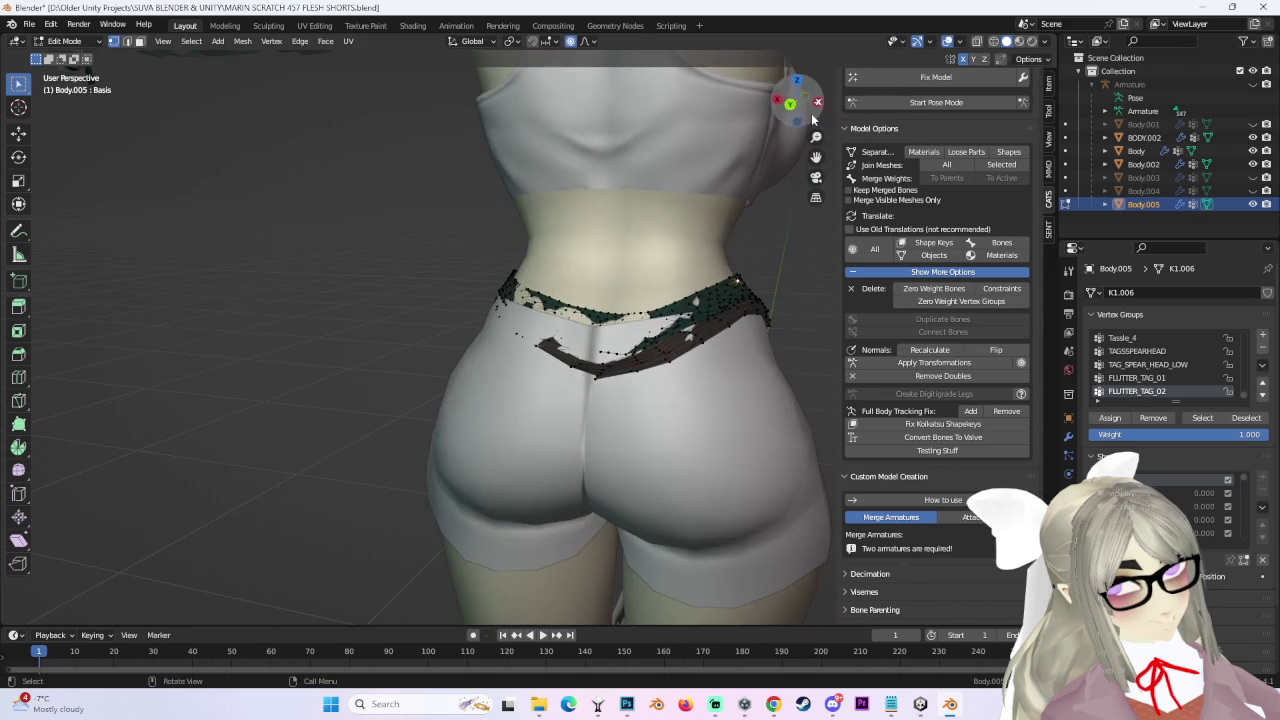
pyautogui.press('ctrl+KP_1')
pyautogui.press('g')
pyautogui.click(577, 265)
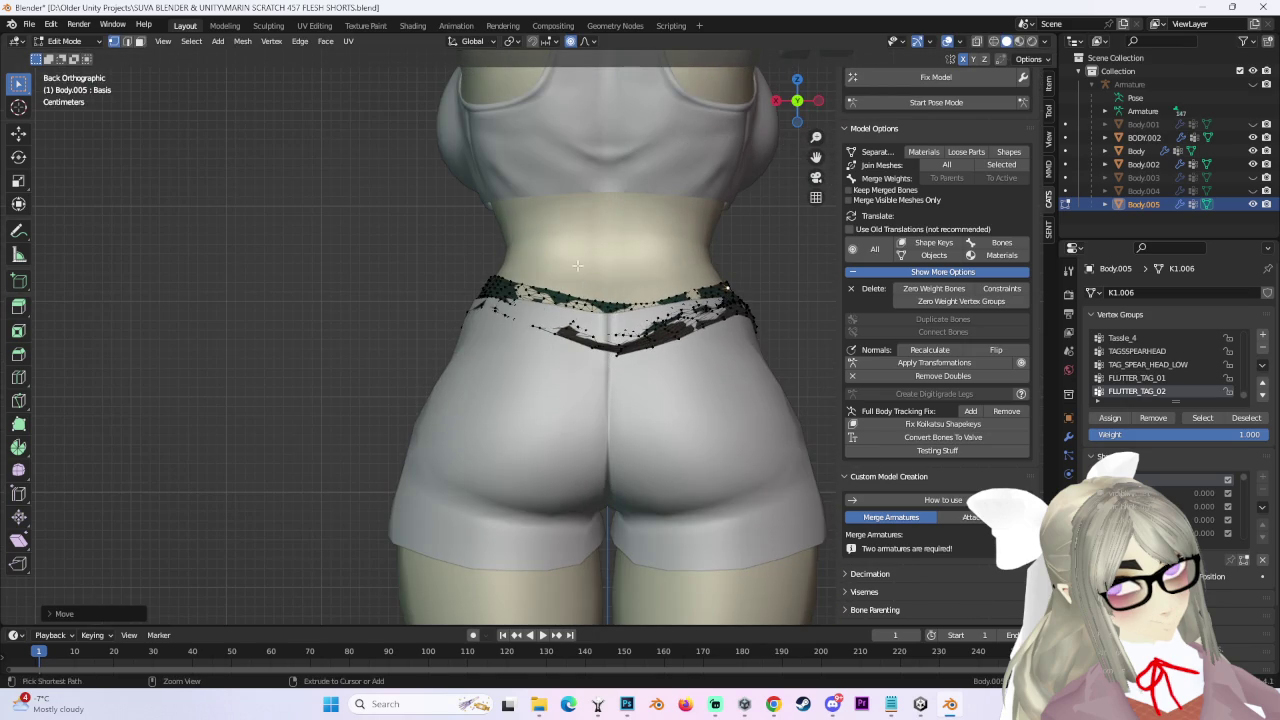
pyautogui.click(490, 290)
pyautogui.moveTo(694, 310)
pyautogui.mouseDown(button='middle')
pyautogui.moveTo(592, 317)
pyautogui.moveTo(667, 317)
pyautogui.mouseUp(button='middle')
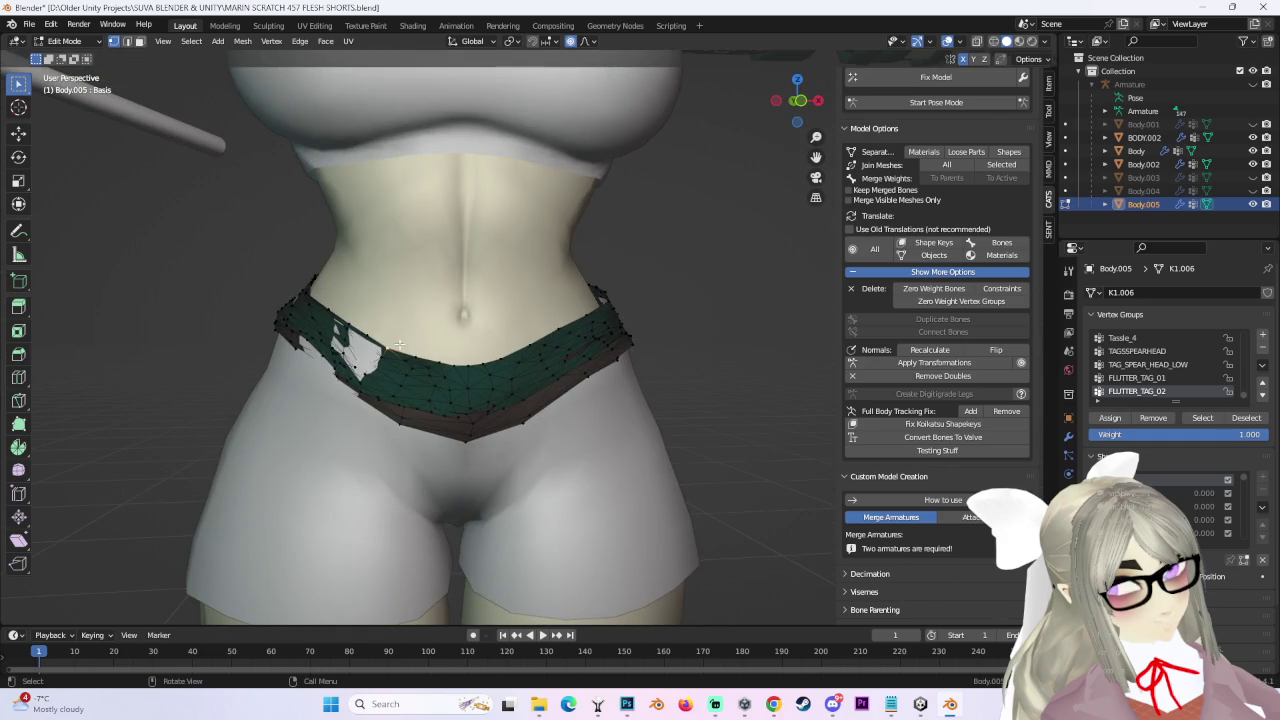
# Zoom to the waist and soft-move the front waistband vertices leftward.
pyautogui.scroll(2, 608, 317)
pyautogui.scroll(2, 643, 328)
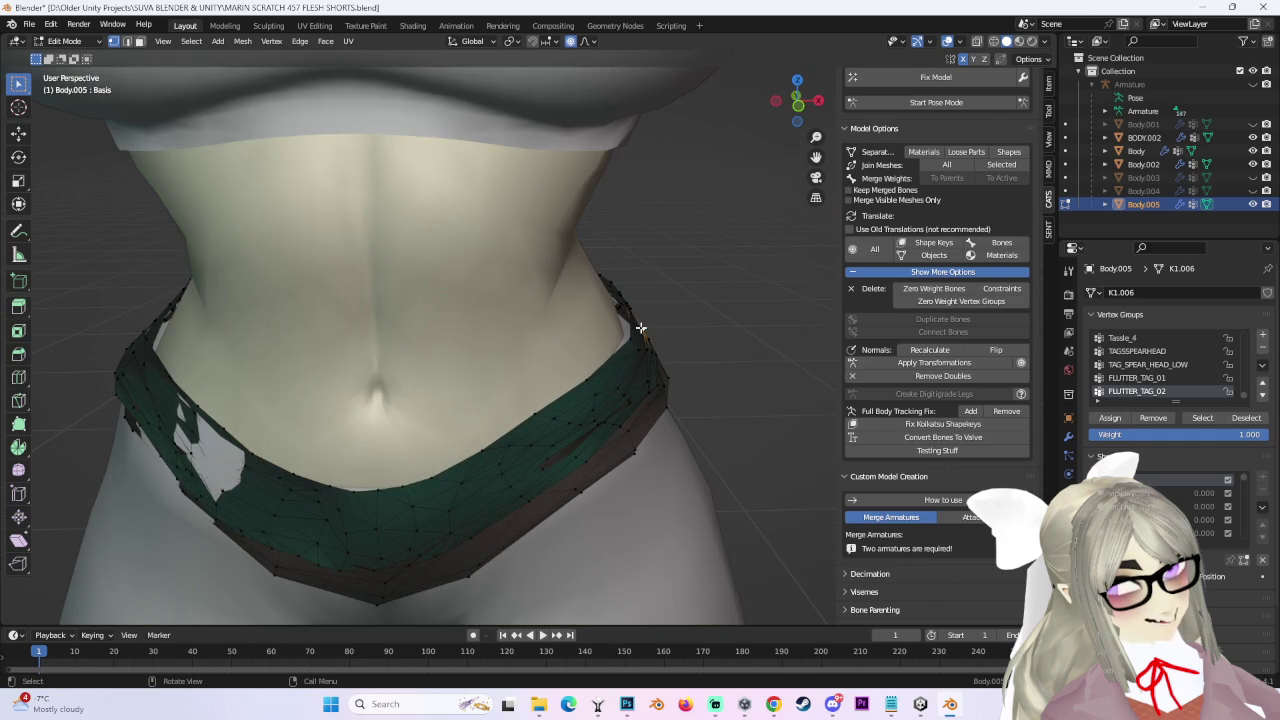
pyautogui.moveTo(641, 327)
pyautogui.mouseDown(button='middle')
pyautogui.moveTo(302, 335)
pyautogui.moveTo(688, 357)
pyautogui.moveTo(640, 320)
pyautogui.moveTo(674, 308)
pyautogui.moveTo(540, 330)
pyautogui.moveTo(470, 319)
pyautogui.moveTo(580, 398)
pyautogui.mouseUp(button='middle')
pyautogui.press('g')
pyautogui.click(649, 320)
pyautogui.click(251, 358)
# Select vertices at the band's hip edge and make a small adjustment, cancelling a further move.
pyautogui.click(625, 290)
pyautogui.press('g')
pyautogui.click(715, 298)
pyautogui.press('g')
pyautogui.press('Escape')
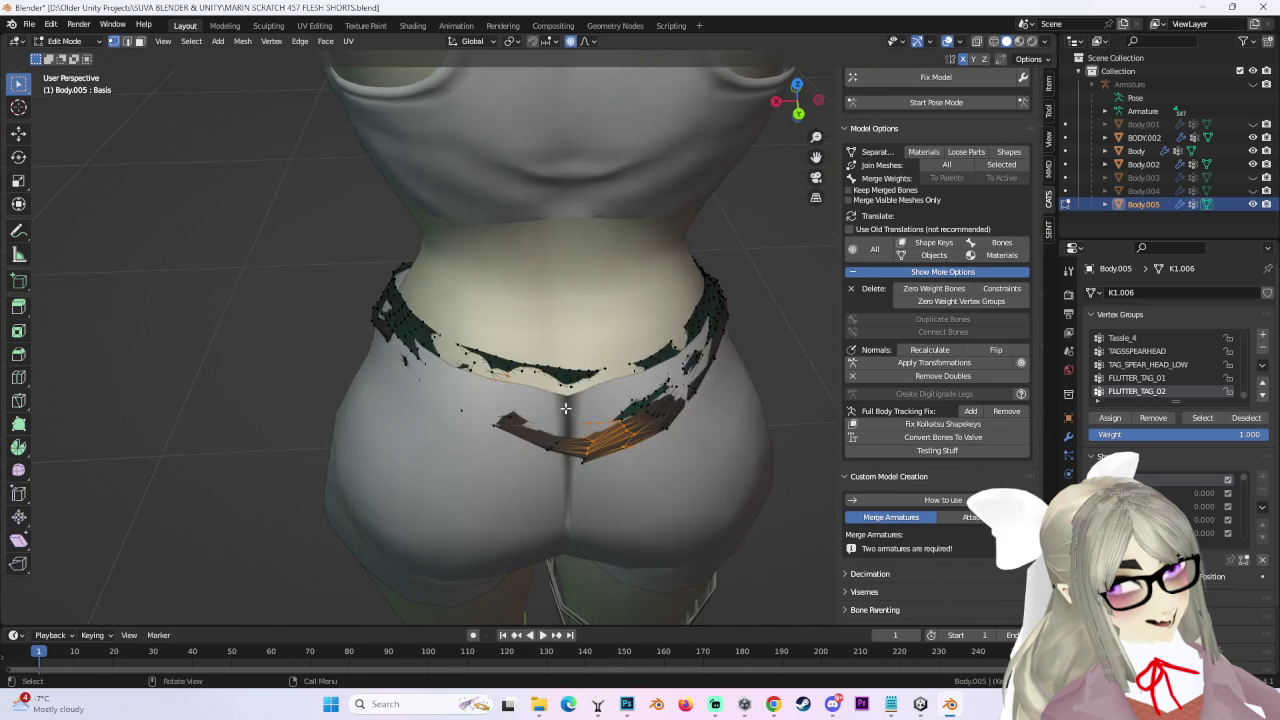
# Box-select more waistband vertices and soft-move them front-to-back along Y.
pyautogui.moveTo(500, 400); pyautogui.dragTo(728, 480)
pyautogui.moveTo(728, 480)
pyautogui.mouseDown(button='middle')
pyautogui.moveTo(720, 457)
pyautogui.moveTo(606, 400)
pyautogui.moveTo(913, 625)
pyautogui.mouseUp(button='middle')
pyautogui.press('g')
pyautogui.press('y')
pyautogui.click(614, 404)
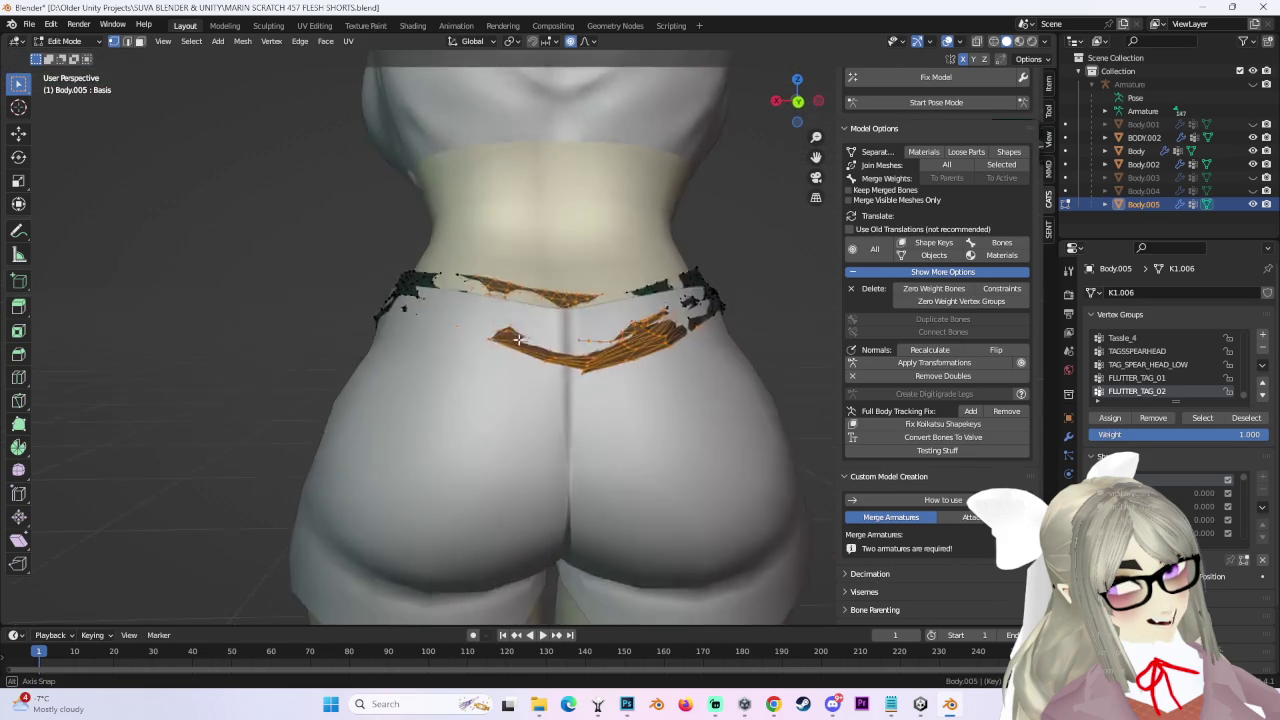
pyautogui.click(921, 703)
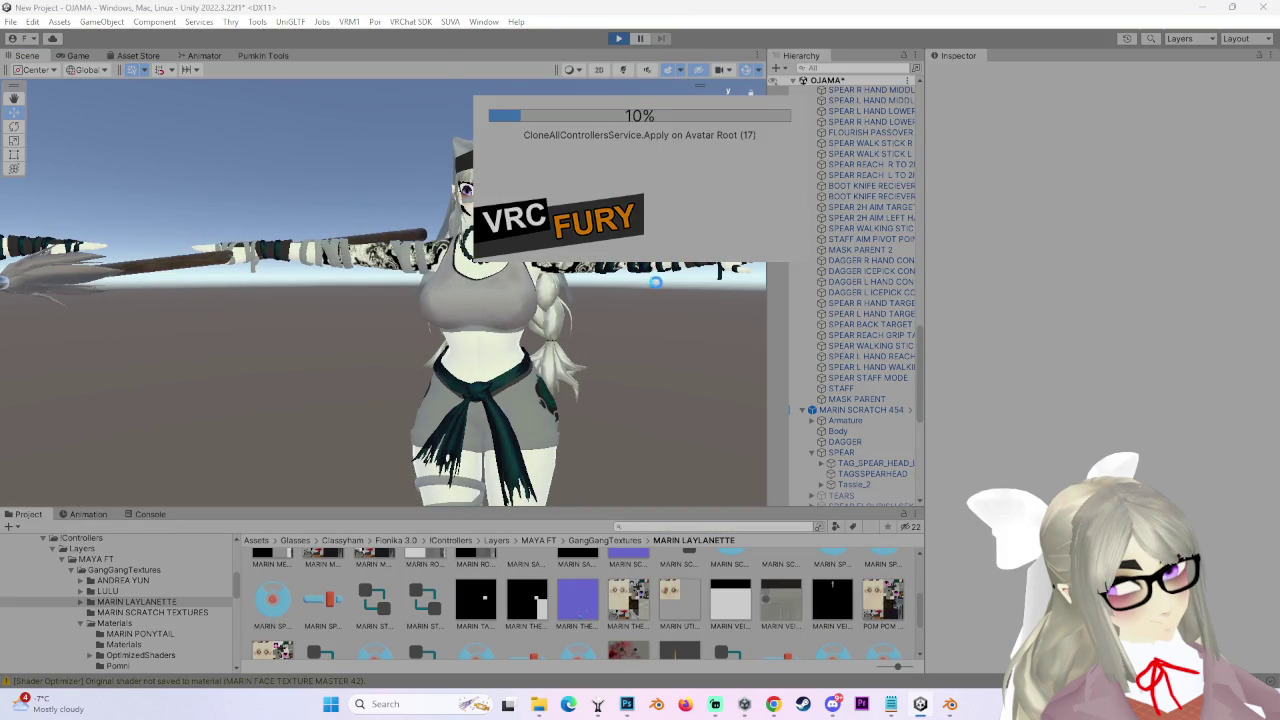
pyautogui.click(950, 703)
pyautogui.moveTo(700, 374)
pyautogui.mouseDown(button='middle')
pyautogui.moveTo(561, 325)
pyautogui.moveTo(551, 385)
pyautogui.mouseUp(button='middle')
# Soft-move the back waistband along Y onto the hips, then nudge it twice more.
pyautogui.press('g')
pyautogui.press('y')
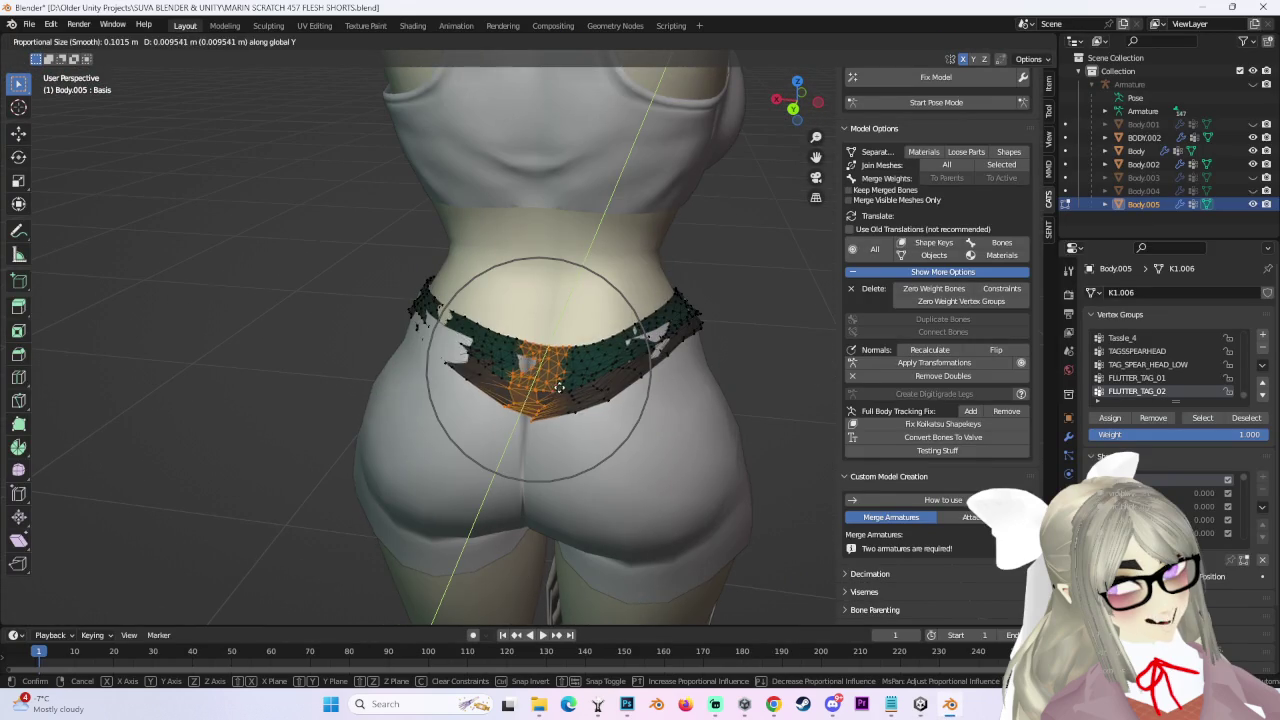
pyautogui.scroll(2, 548, 386)
pyautogui.moveTo(548, 387)
pyautogui.mouseDown(button='middle')
pyautogui.moveTo(522, 391)
pyautogui.moveTo(434, 336)
pyautogui.moveTo(709, 329)
pyautogui.moveTo(685, 315)
pyautogui.moveTo(423, 300)
pyautogui.moveTo(438, 316)
pyautogui.mouseUp(button='middle')
pyautogui.press('y')
pyautogui.press('y')
pyautogui.scroll(-1, 434, 336)
pyautogui.click(434, 336)
pyautogui.press('g')
pyautogui.click(678, 320)
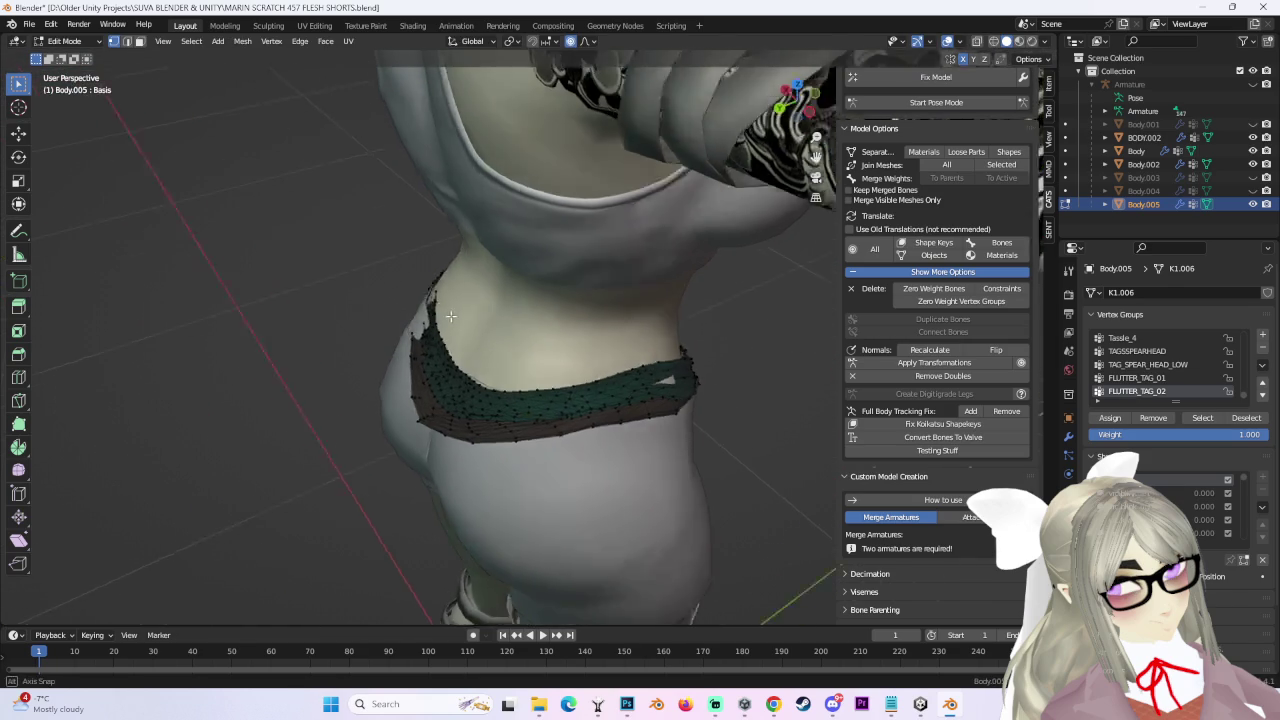
pyautogui.press('g')
pyautogui.click(427, 314)
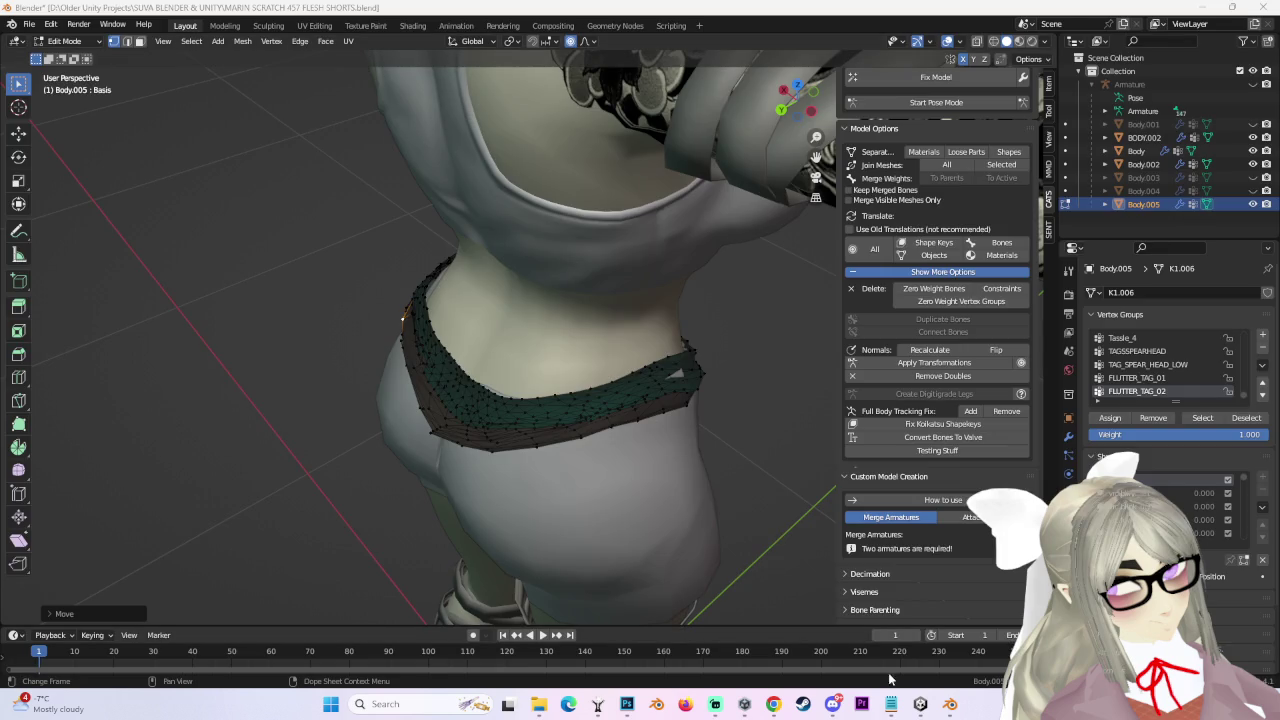
# Zoom to the lower edge and grab the stray corner vertex with a shrunken falloff radius.
pyautogui.moveTo(528, 376); pyautogui.dragTo(545, 401, button='middle')
pyautogui.scroll(3, 563, 408)
pyautogui.scroll(5, 600, 457)
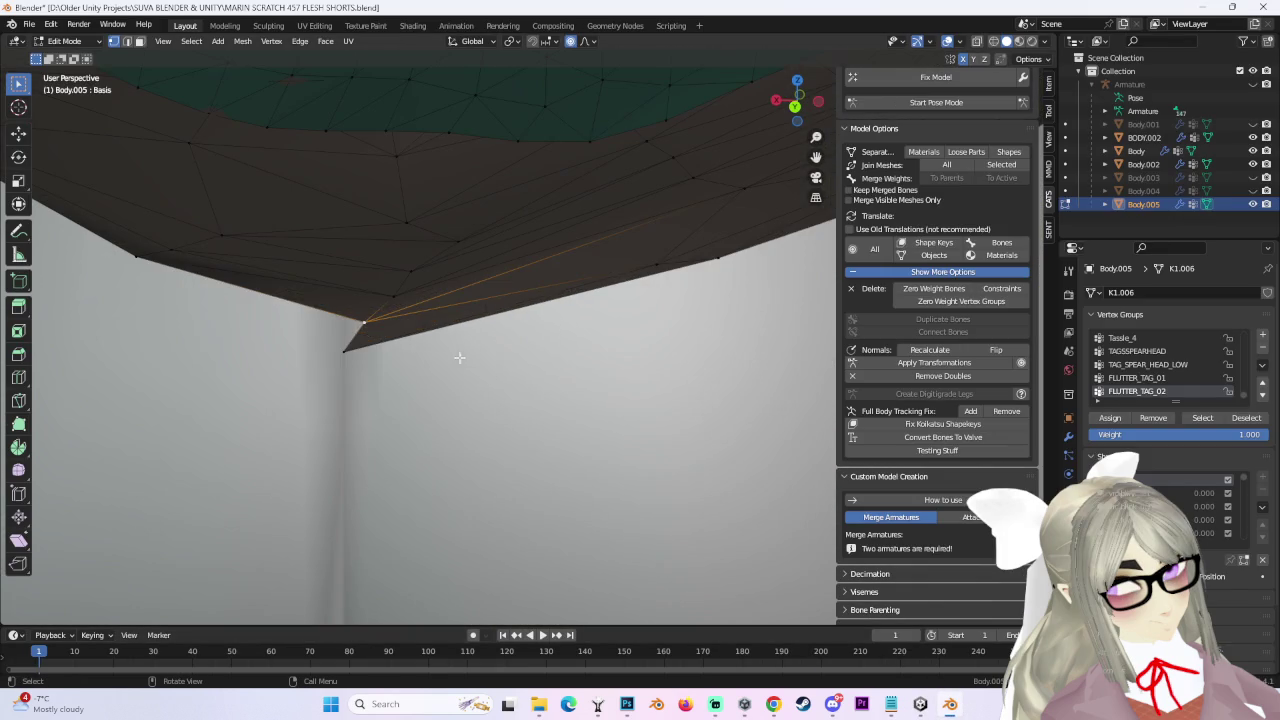
pyautogui.press('g')
pyautogui.scroll(3, 348, 340)
pyautogui.scroll(11, 360, 345)
pyautogui.scroll(3, 433, 318)
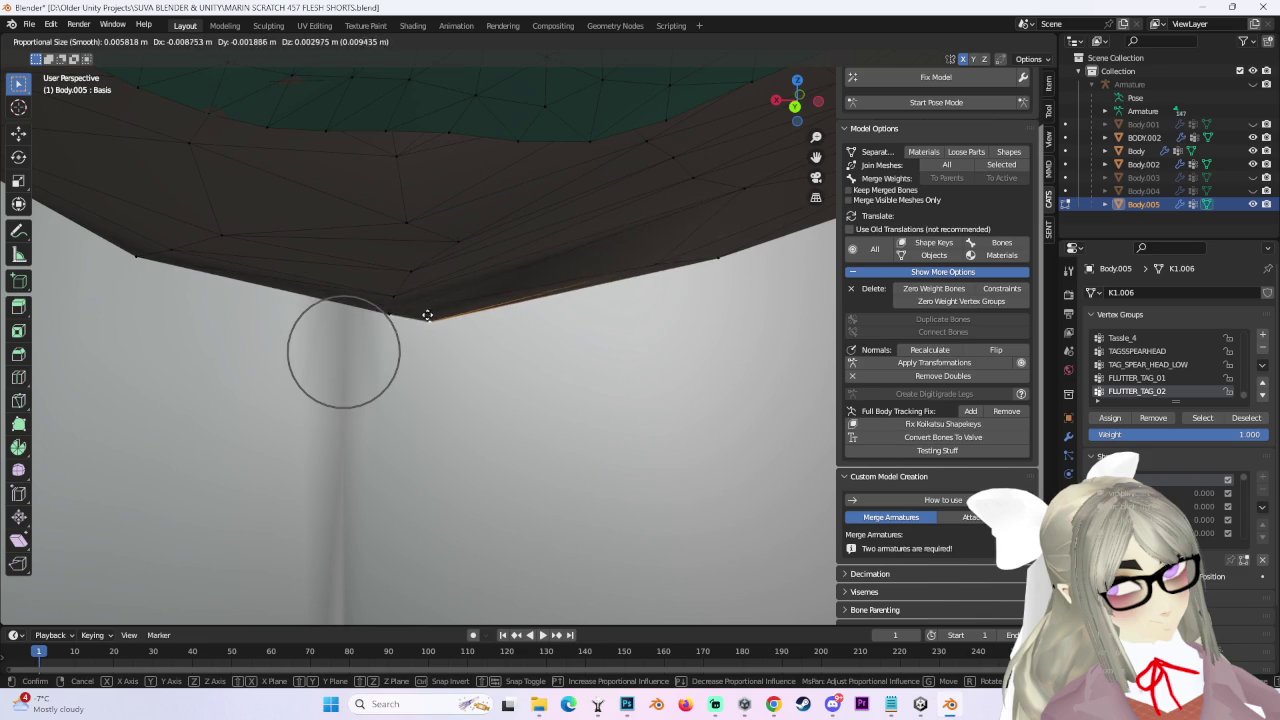